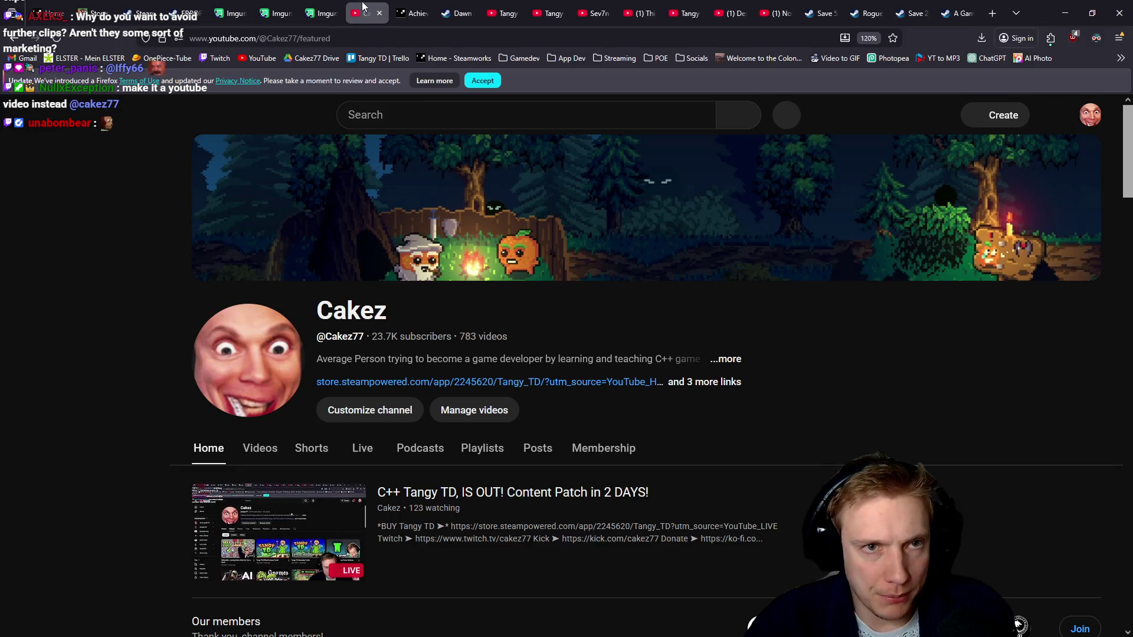
Close the YouTube tab, minimize Firefox and Notepad++, and stop the running VS Code debug session.
left_click(379, 13)
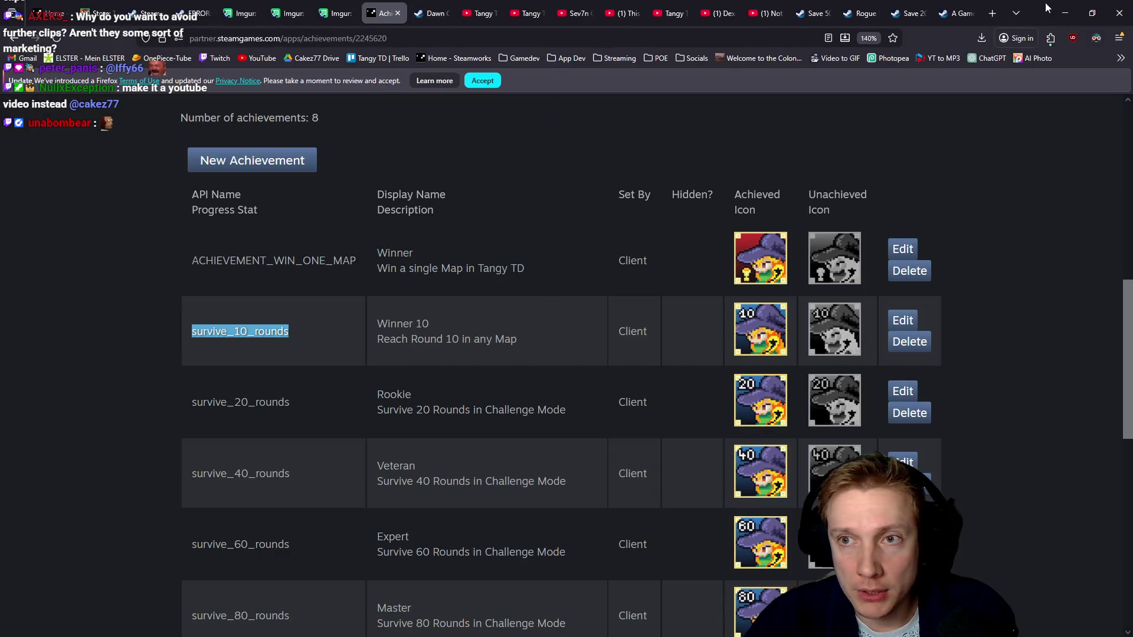
left_click(1065, 13)
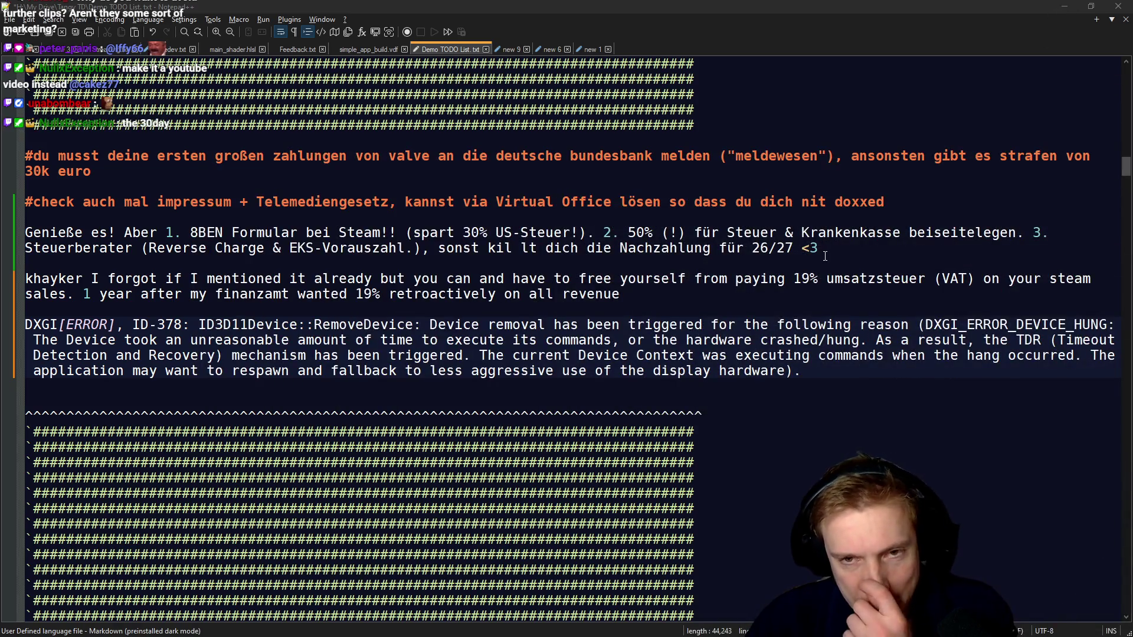
left_click(1063, 10)
left_click(618, 267)
key("shift+F5")
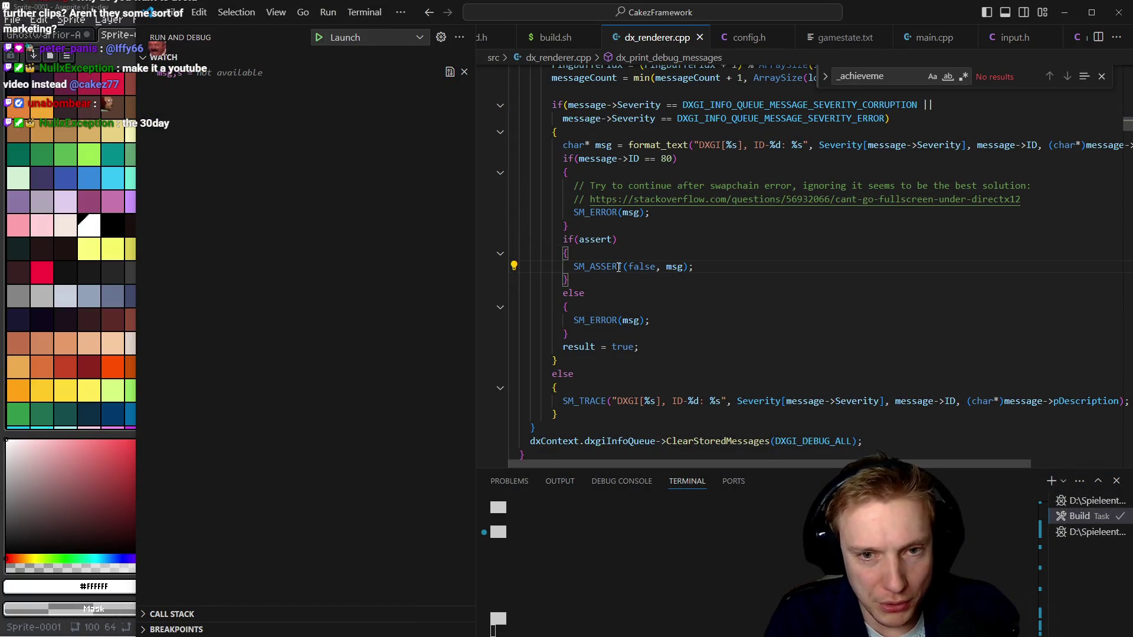
Relaunch debugging with F5, hide the Run and Debug sidebar, and uncover more of Aseprite.
key("F5")
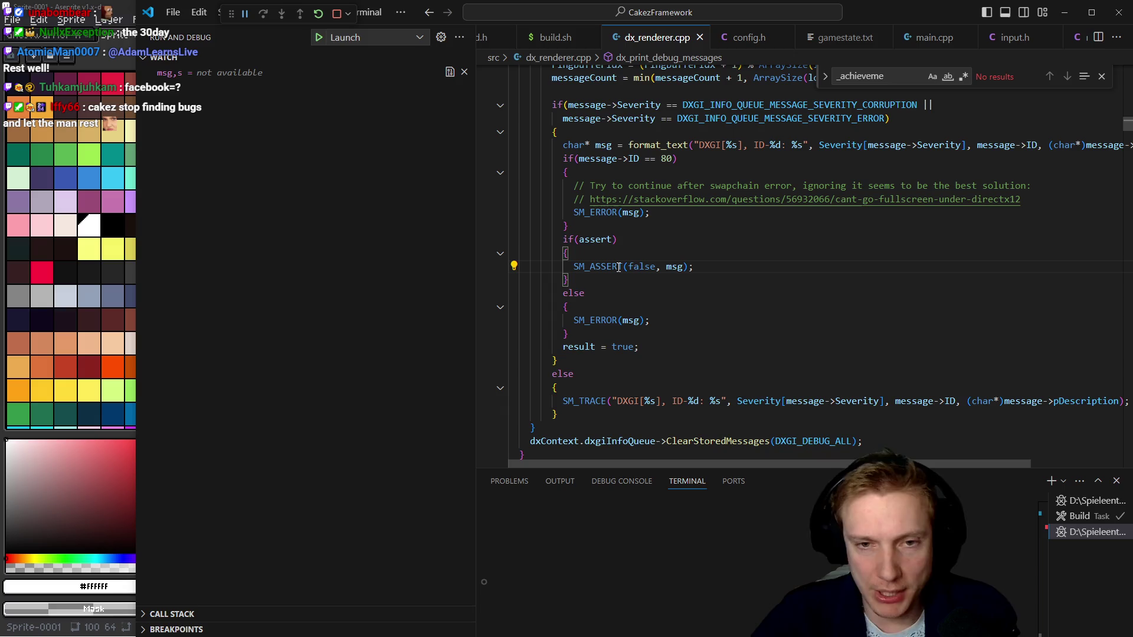
key("ctrl+b")
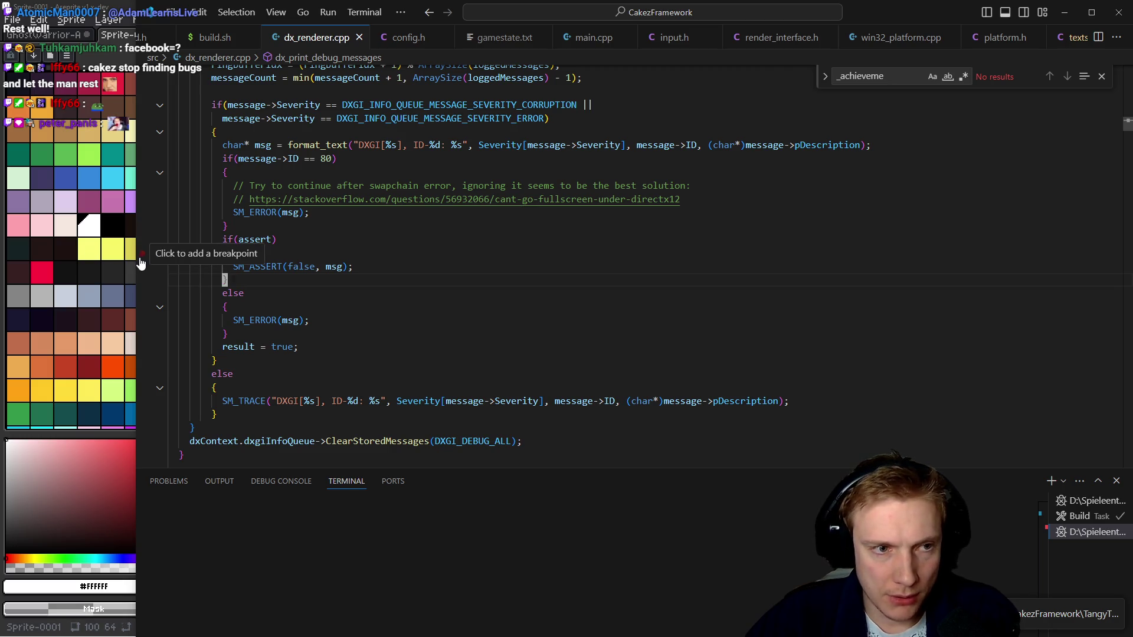
left_click_drag(137, 258, 470, 258)
Play the Sprite-0001 animation, zoom in to inspect it, then move to the GhostWarrior sheet.
left_click(434, 55)
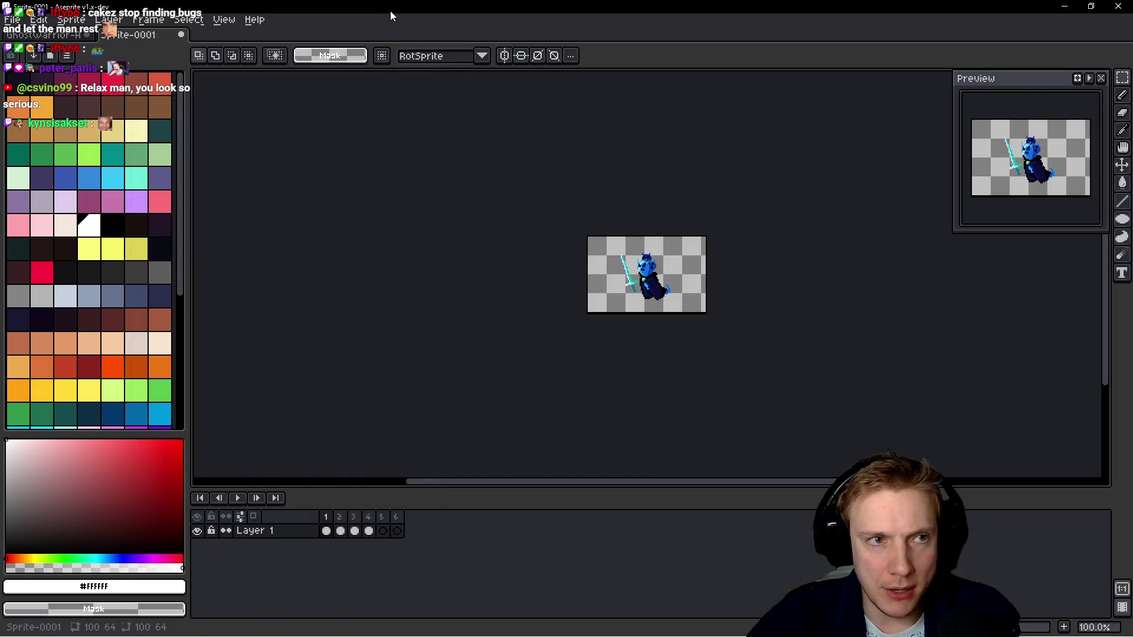
left_click_drag(604, 185, 569, 182)
key("Return")
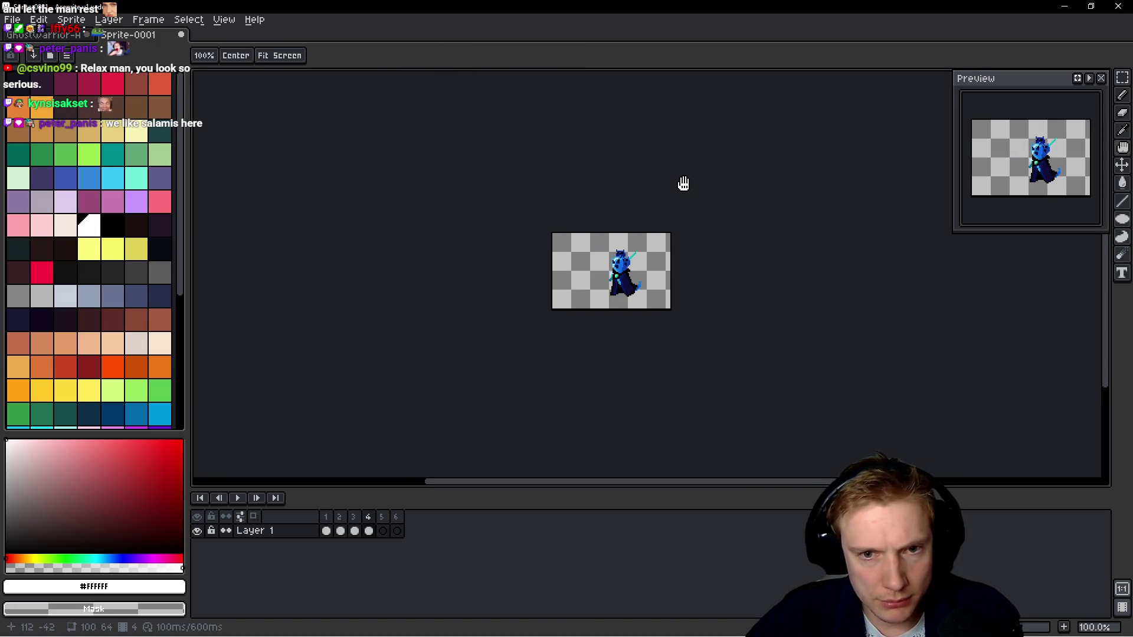
key("m")
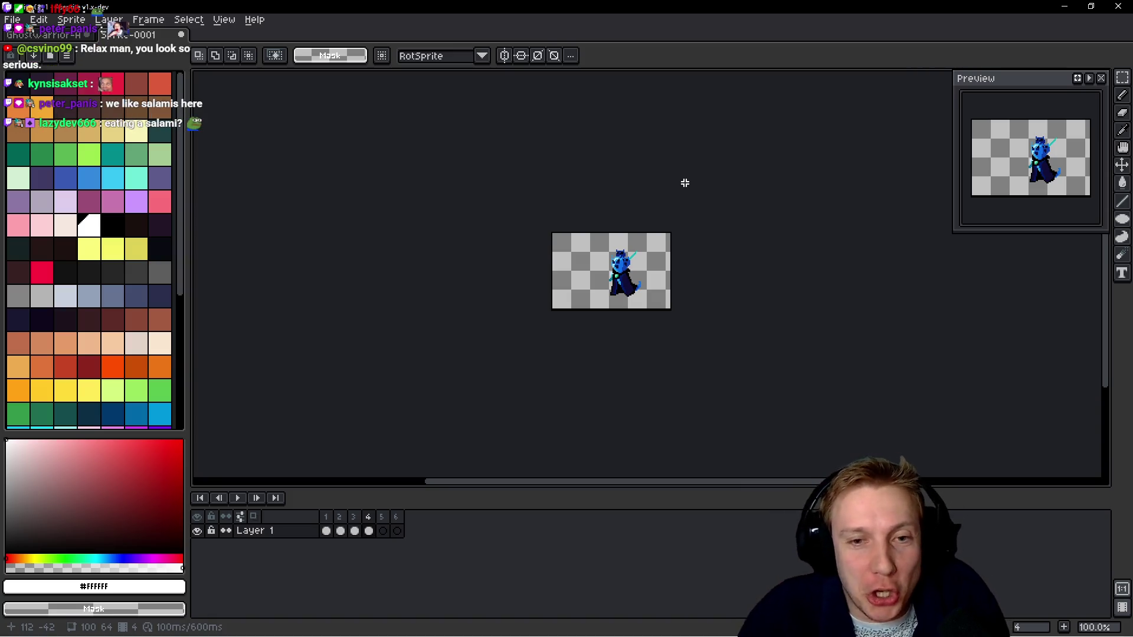
scroll(475, 290, "up", 4)
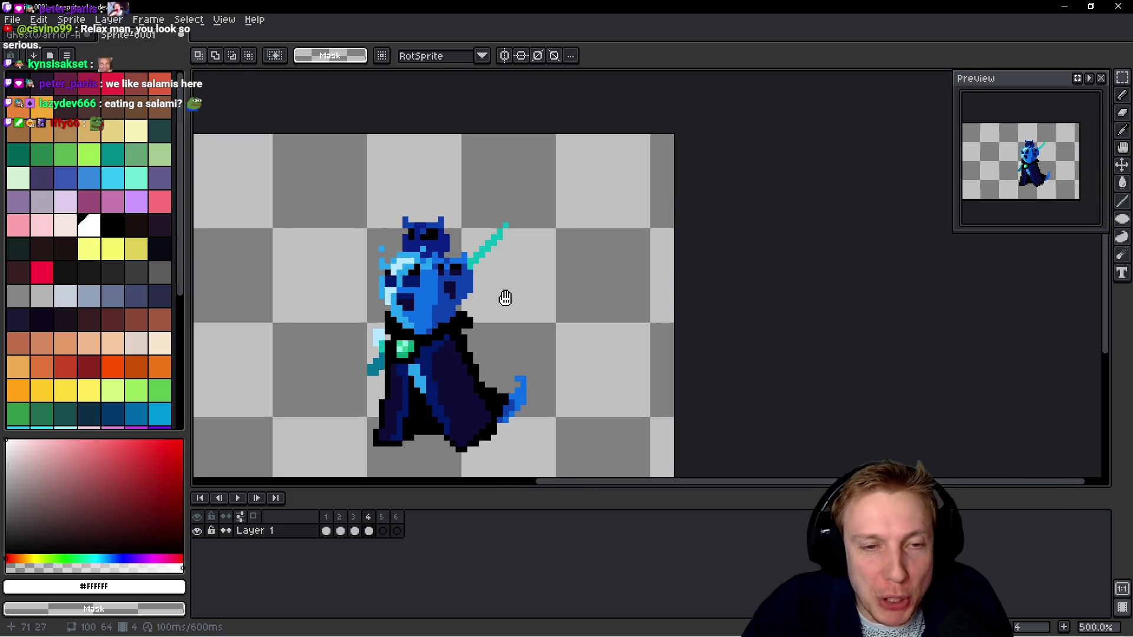
left_click_drag(505, 296, 553, 290)
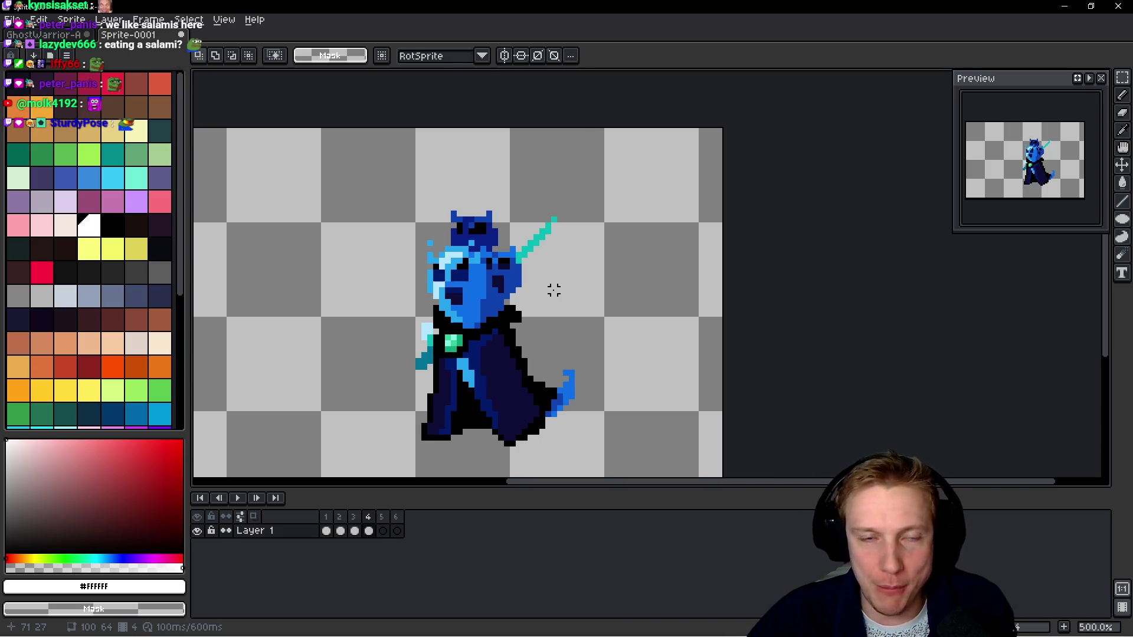
key("ctrl+Tab")
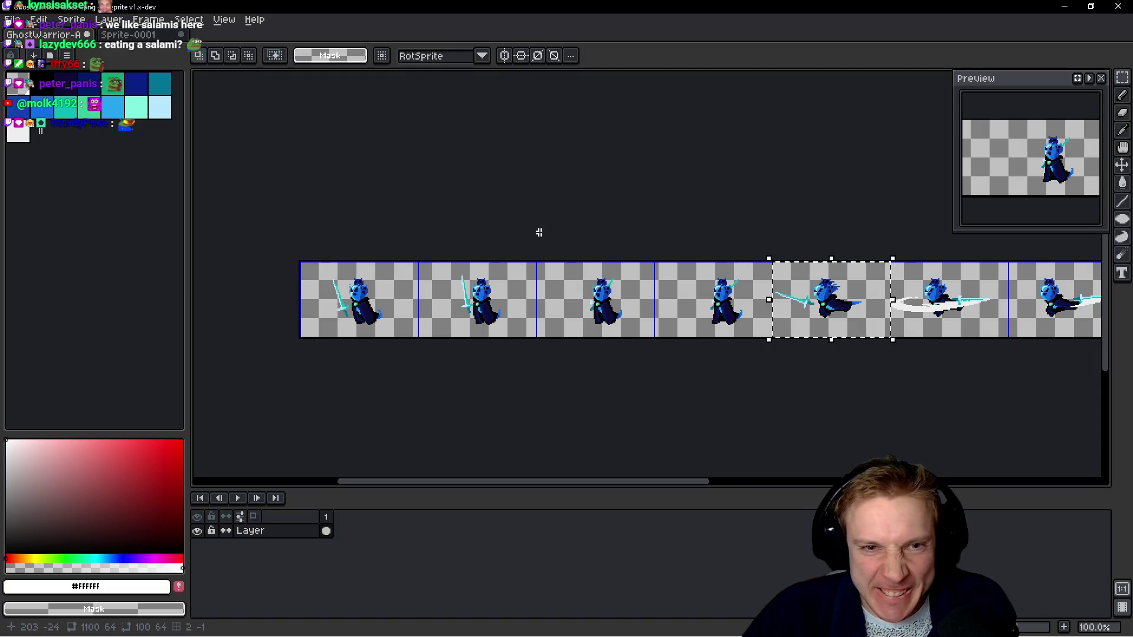
Copy the sword-slash pose from the sheet and paste it into frame 5 of Sprite-0001.
left_click_drag(741, 235, 529, 225)
left_click_drag(748, 200, 705, 188)
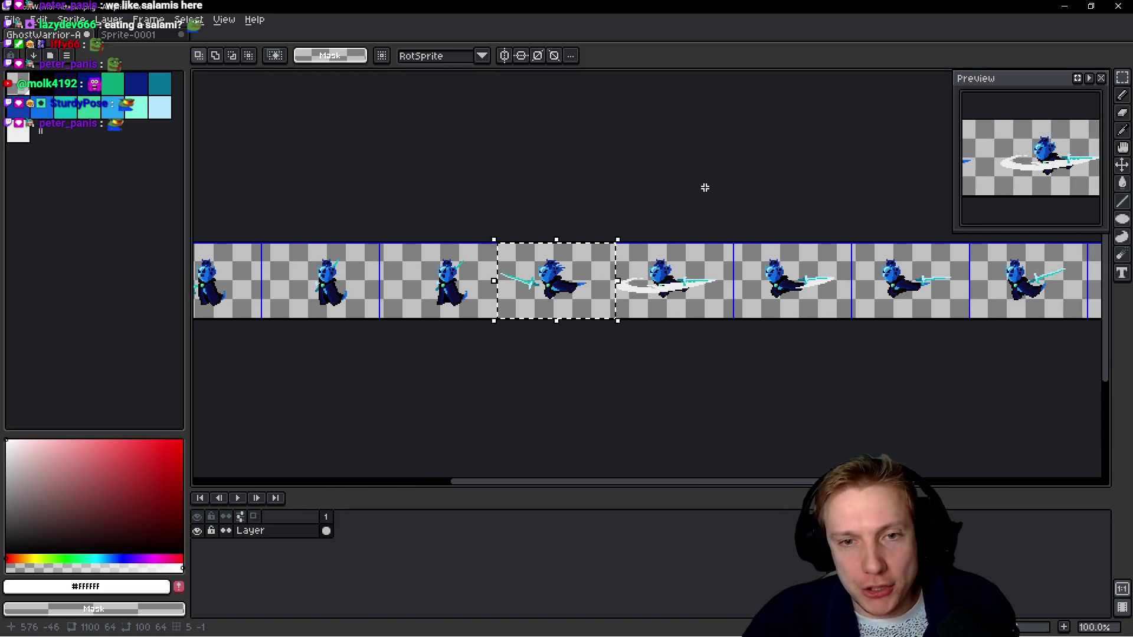
scroll(673, 202, "up", 3)
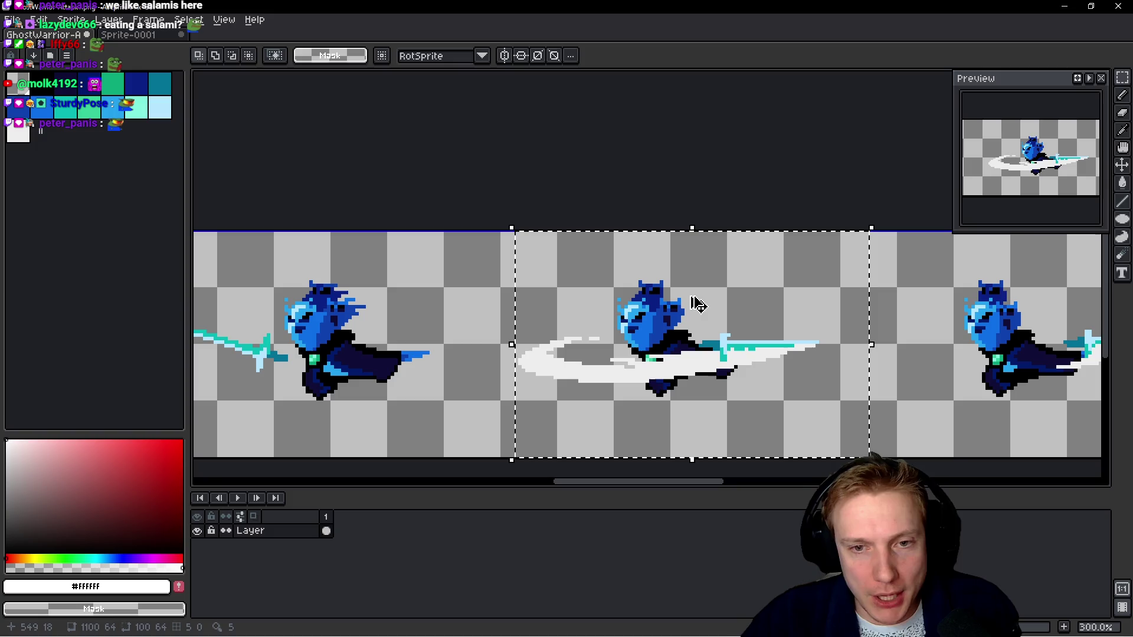
scroll(777, 137, "down", 1)
key("ctrl+Tab")
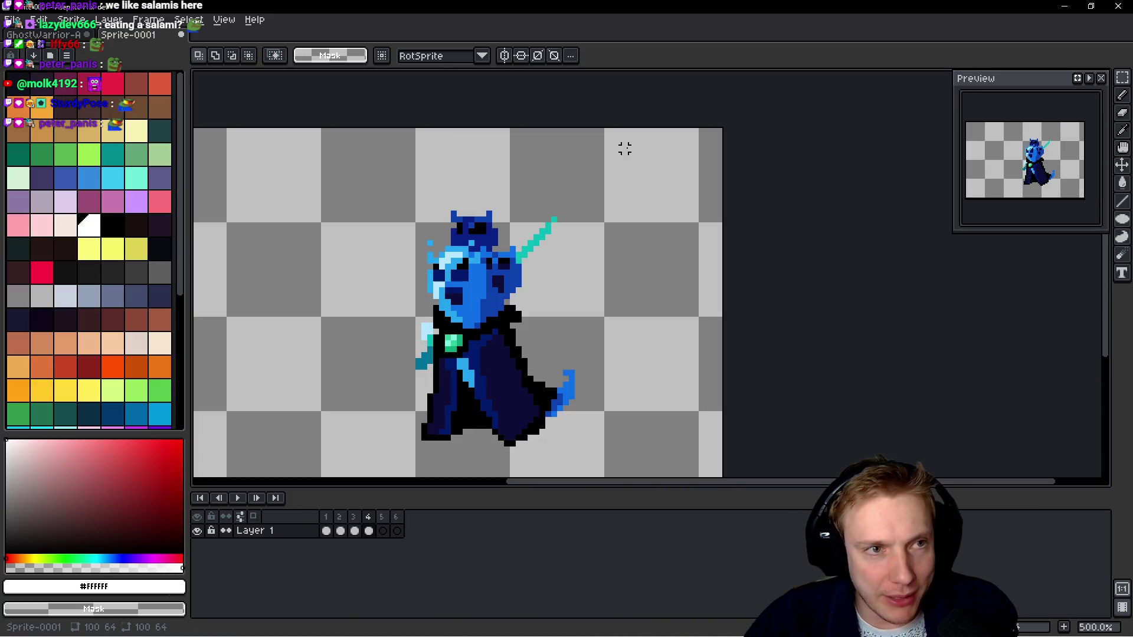
key("period")
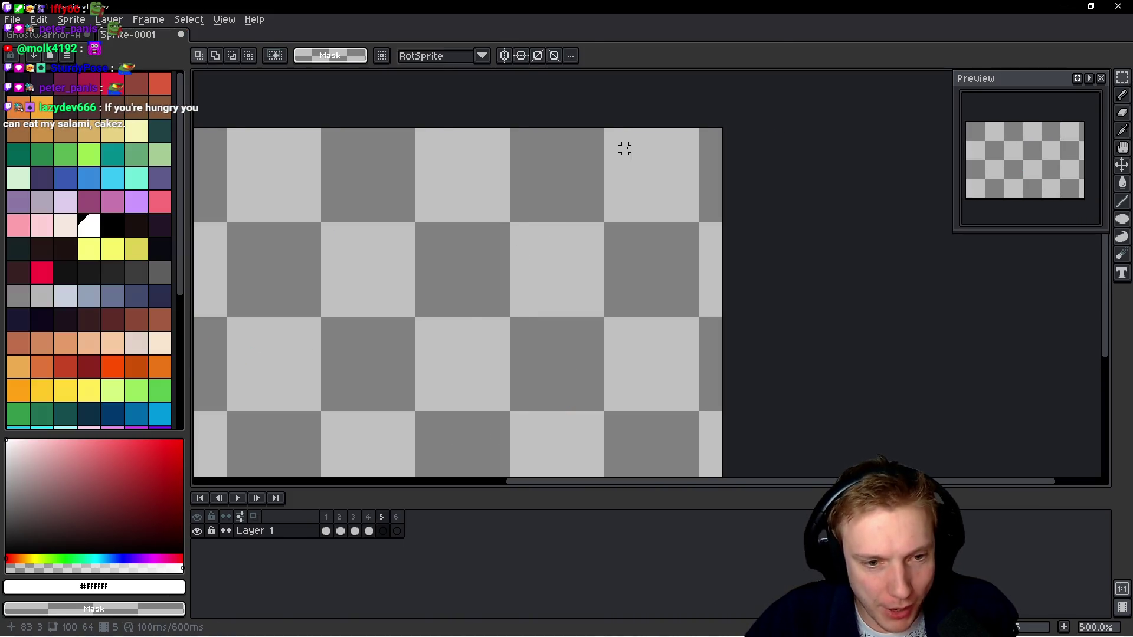
key("ctrl+v")
scroll(649, 157, "down", 2)
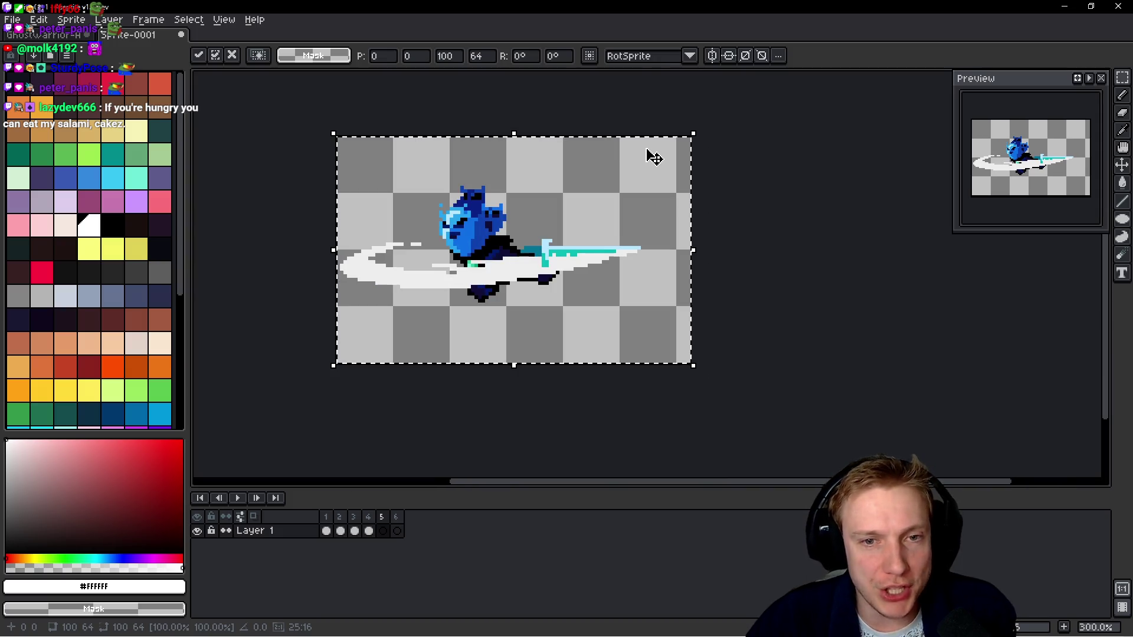
left_click_drag(654, 158, 678, 195)
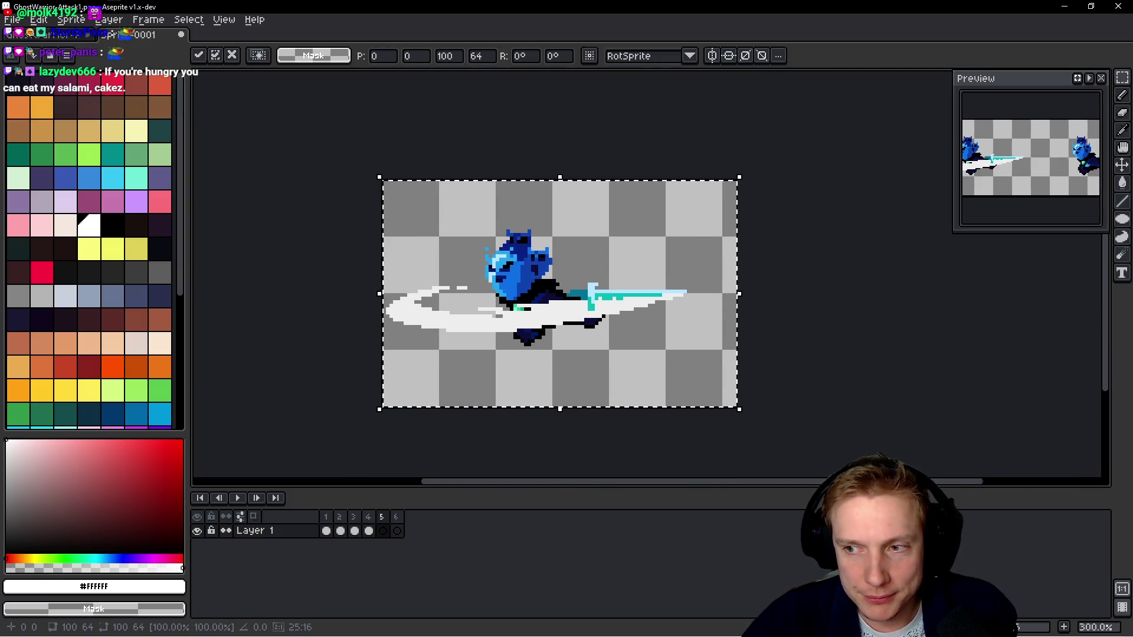
Move the sheet selection to the next frame and switch to the Firefox achievements page.
key("ctrl+Tab")
key("shift+Right")
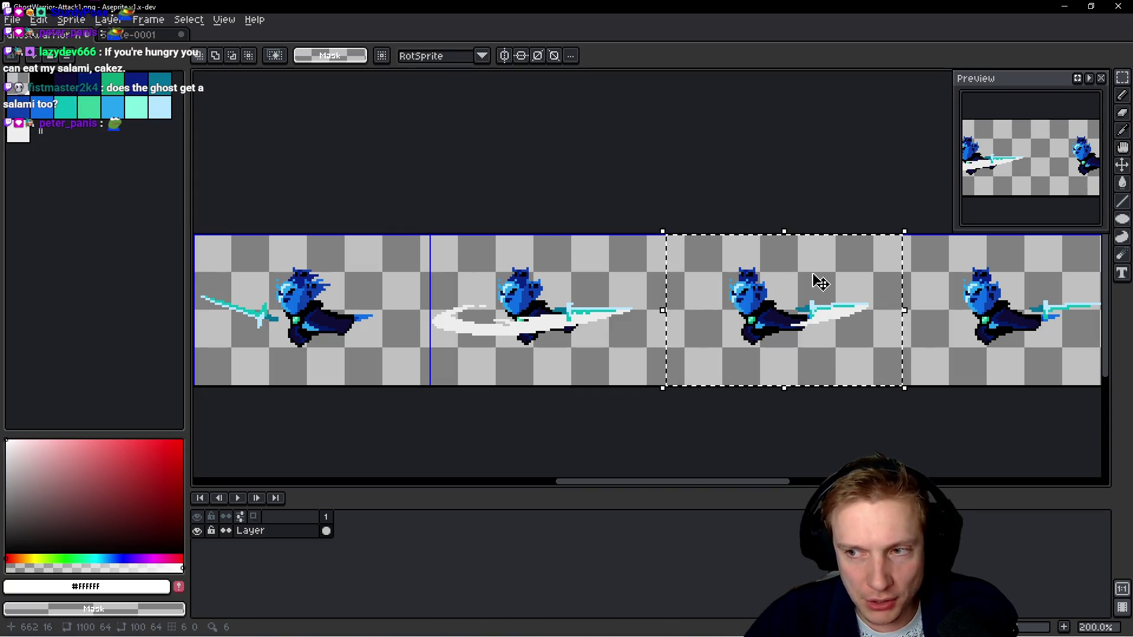
key("alt+Tab")
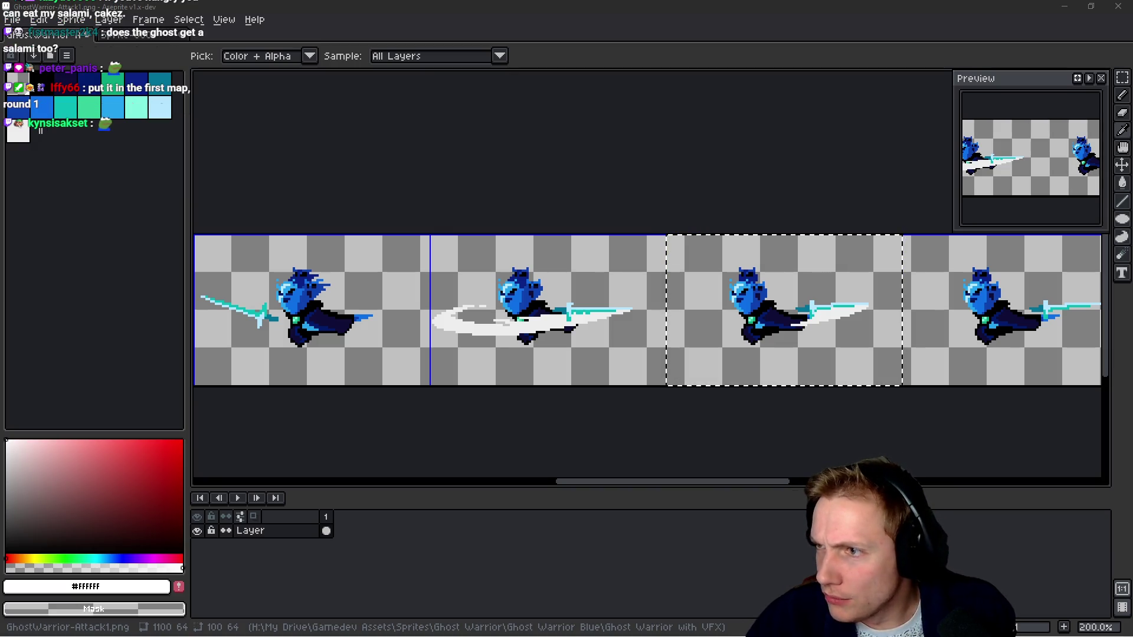
key("alt+Tab")
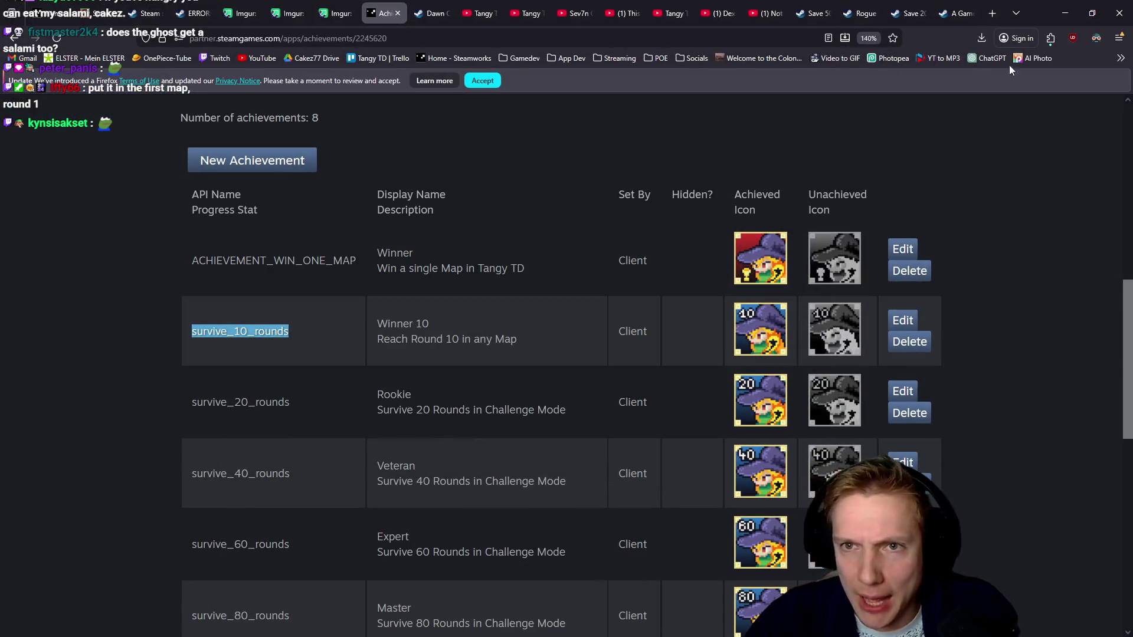
Glance at the desktop, then return to Aseprite and pan the GhostWarrior-Attack1 sheet left.
key("alt+Tab")
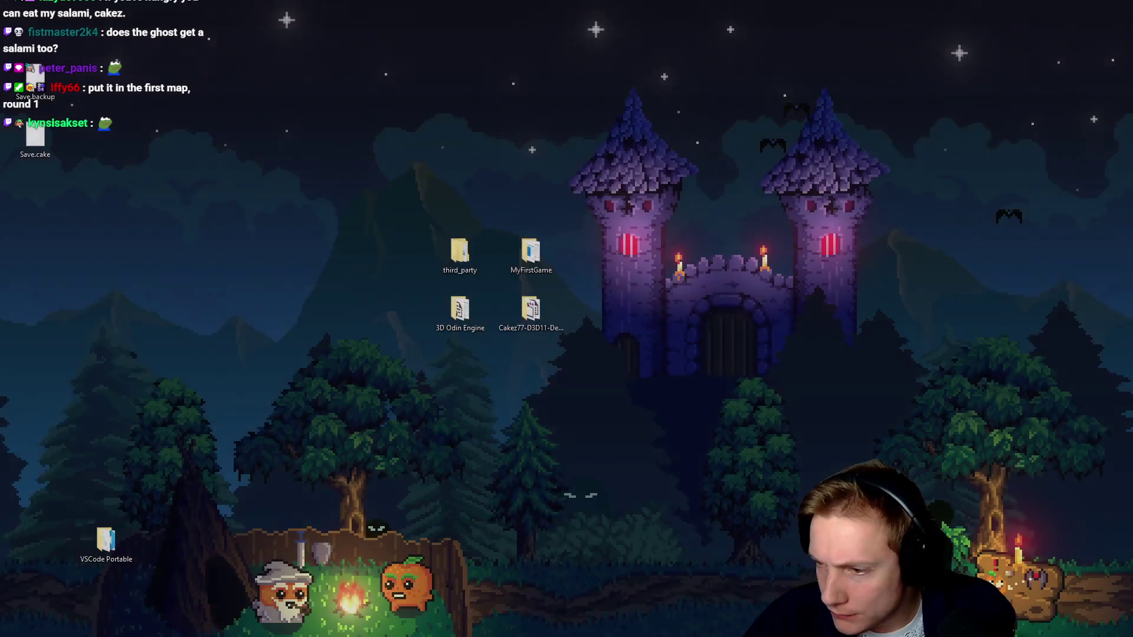
key("alt+Tab")
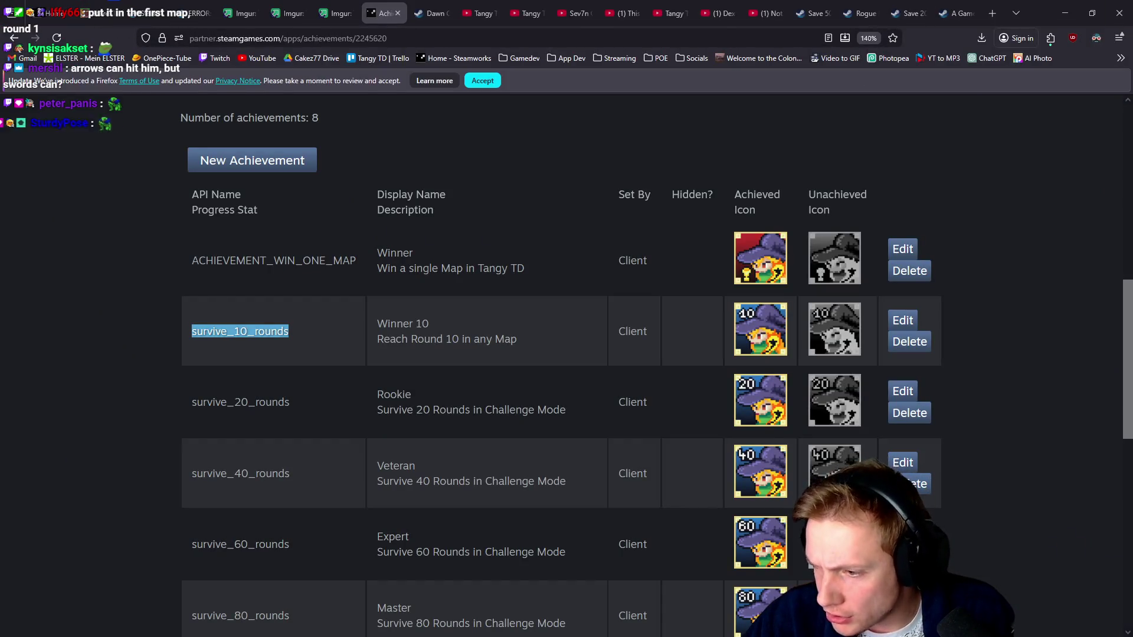
key("alt+Tab")
key("alt+Tab")
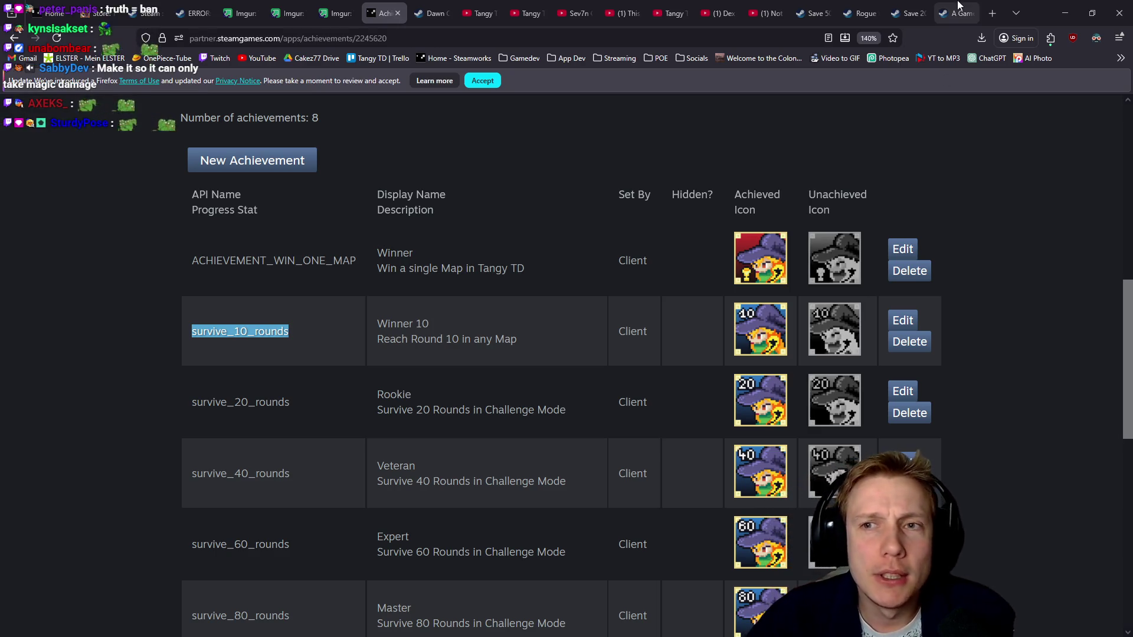
key("alt+Tab")
left_click_drag(761, 190, 599, 182)
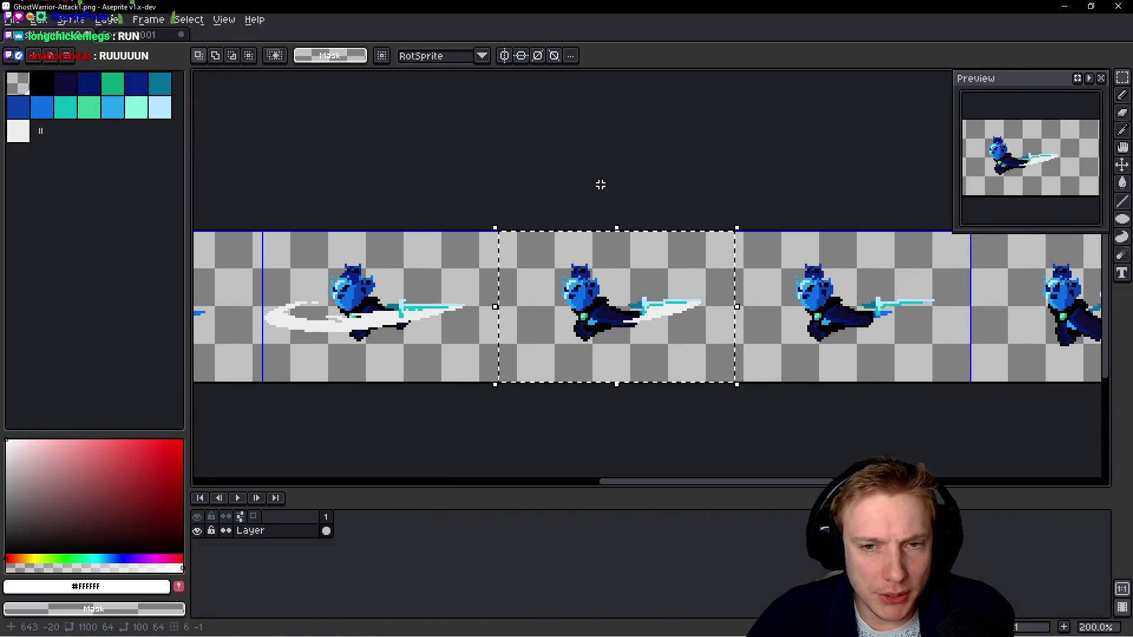
Paste the copied pose into frame 6 of Sprite-0001 and add a new frame 7.
key("ctrl+Tab")
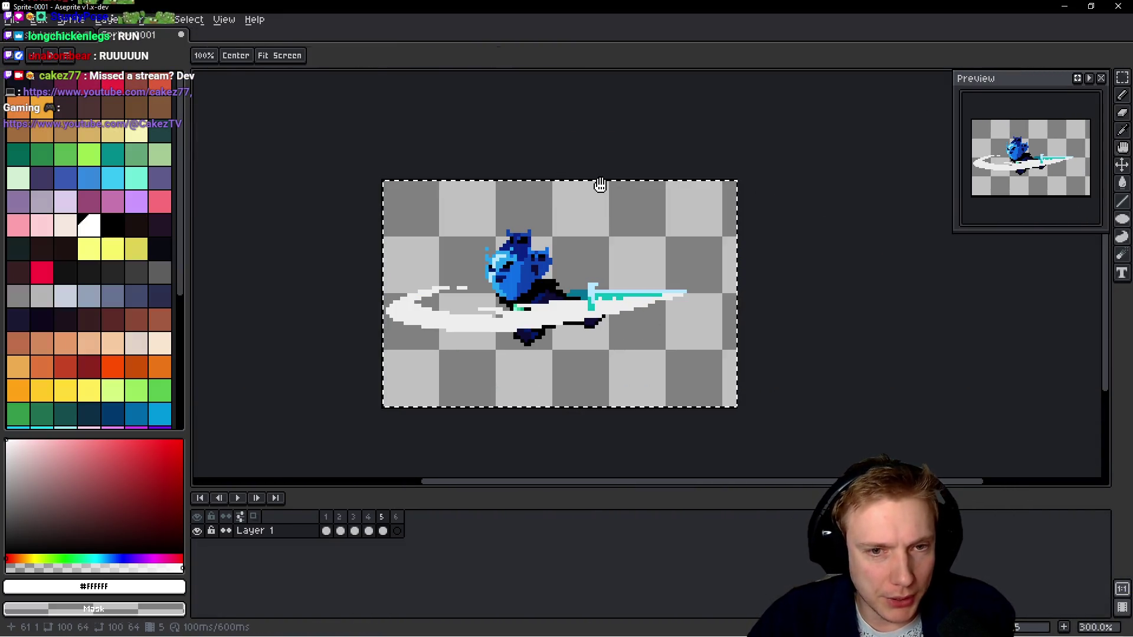
key("Right")
key("ctrl+v")
key("Return")
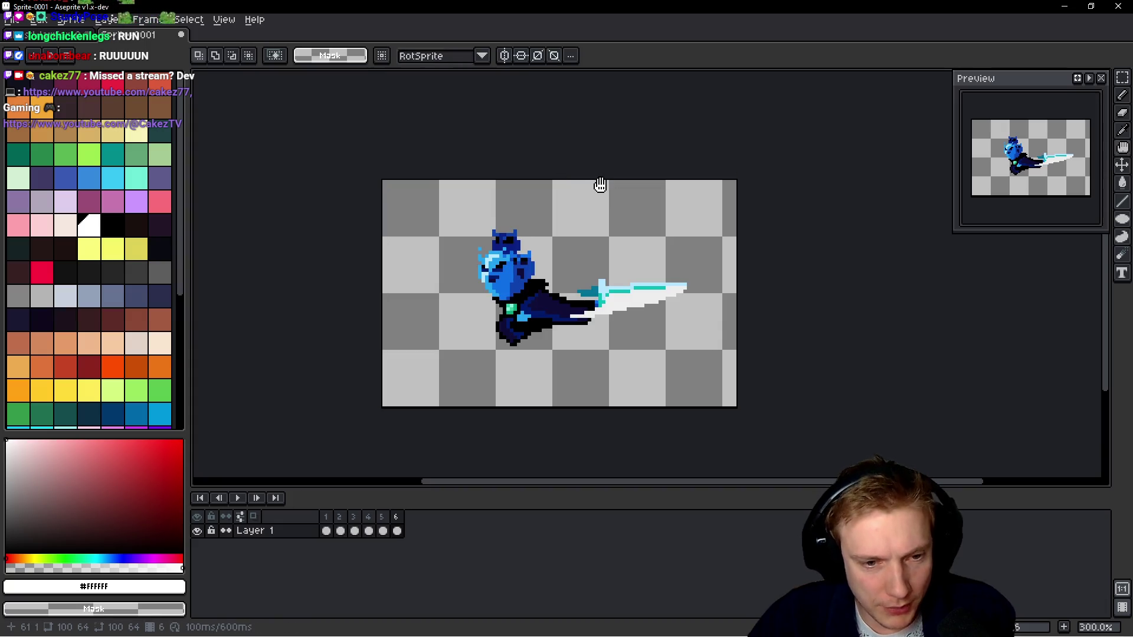
key("alt+shift+n")
Select the next pose on the sheet and paste it into frame 7, cancelling the misplaced paste.
key("ctrl+Tab")
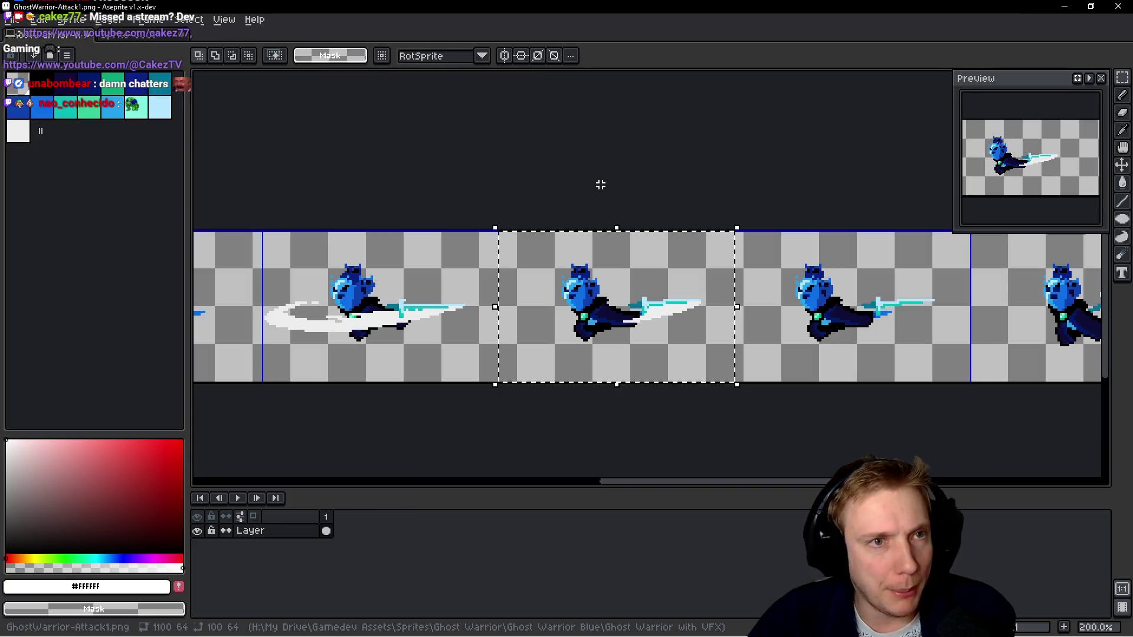
left_click_drag(599, 182, 410, 182)
left_click_drag(450, 289, 686, 289)
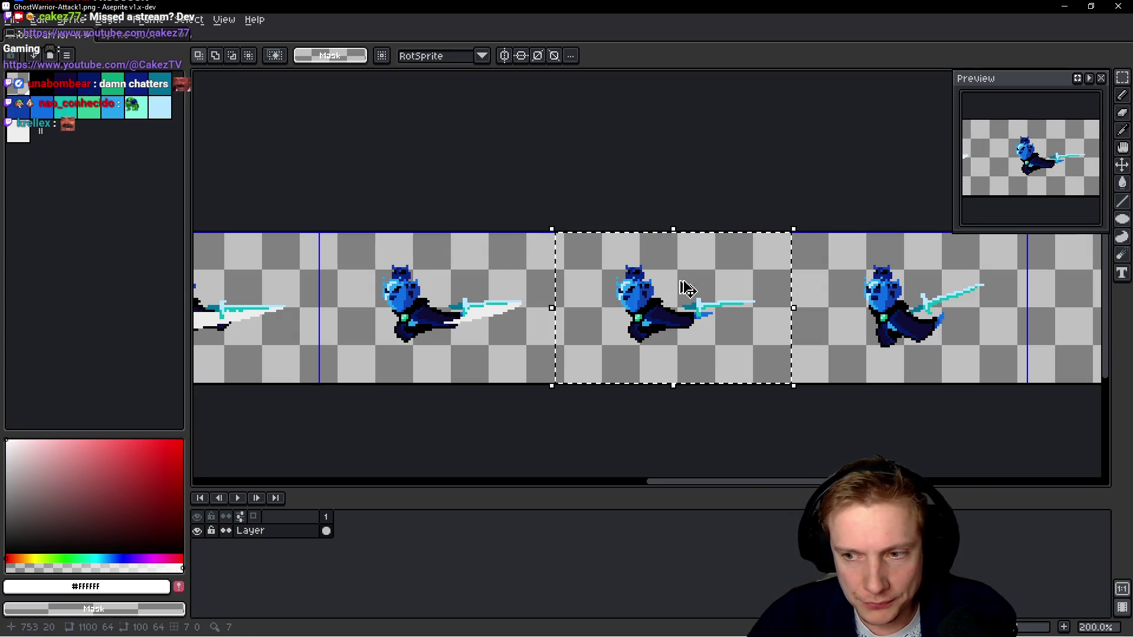
key("ctrl+Tab")
key("ctrl+v")
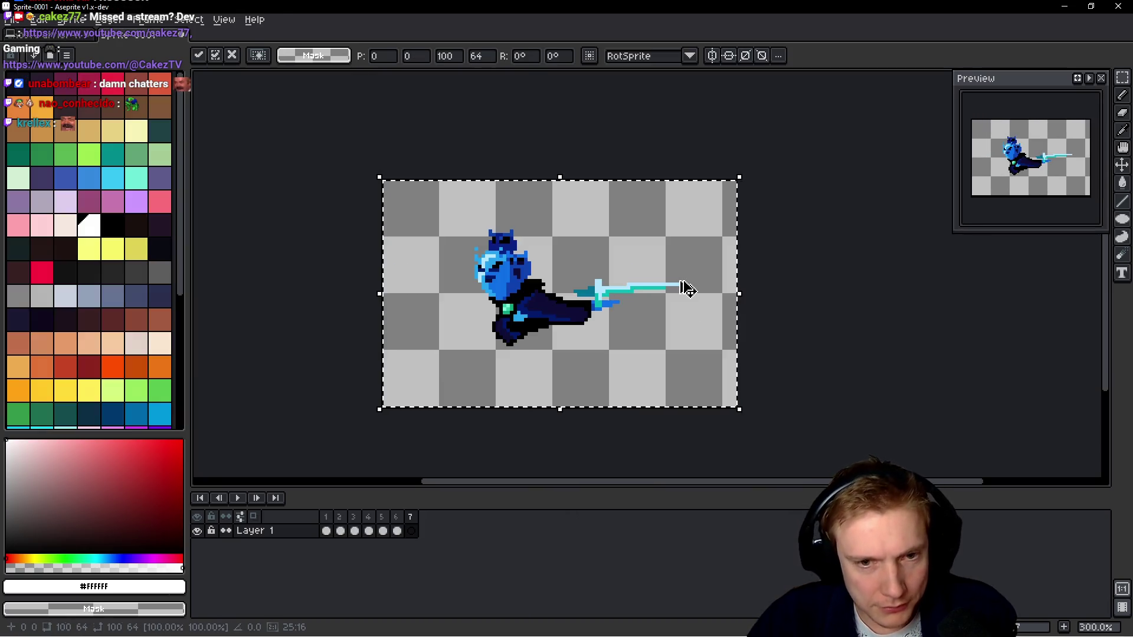
key("Escape")
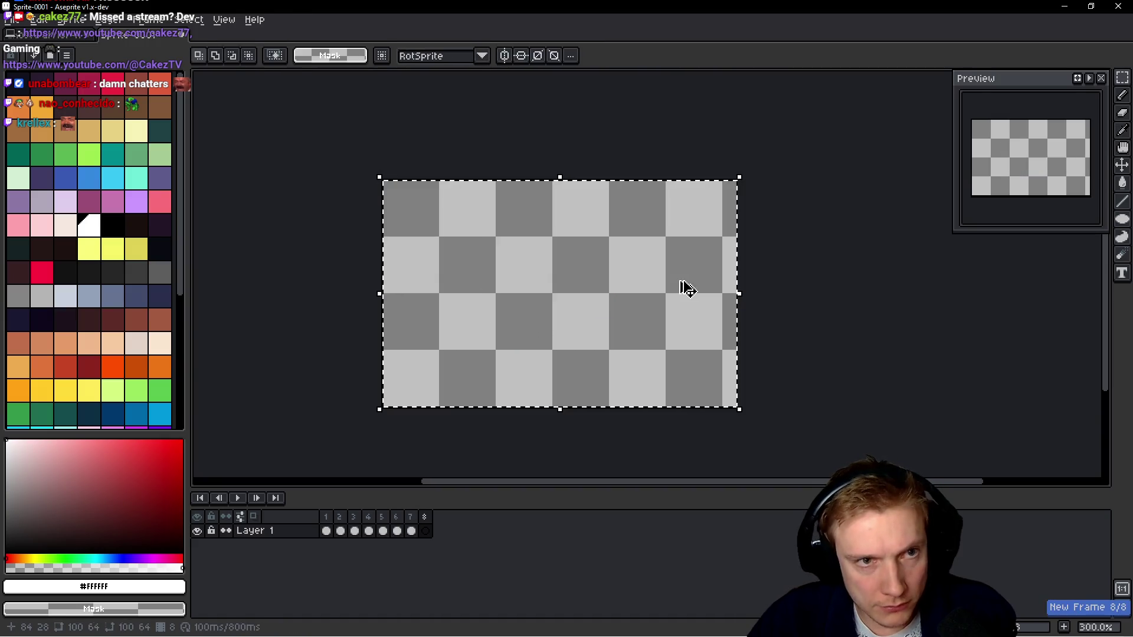
Reselect the warrior pose on the sheet and paste it into the empty frame.
key("ctrl+Tab")
key("ctrl+z")
key("ctrl+z")
key("ctrl+y")
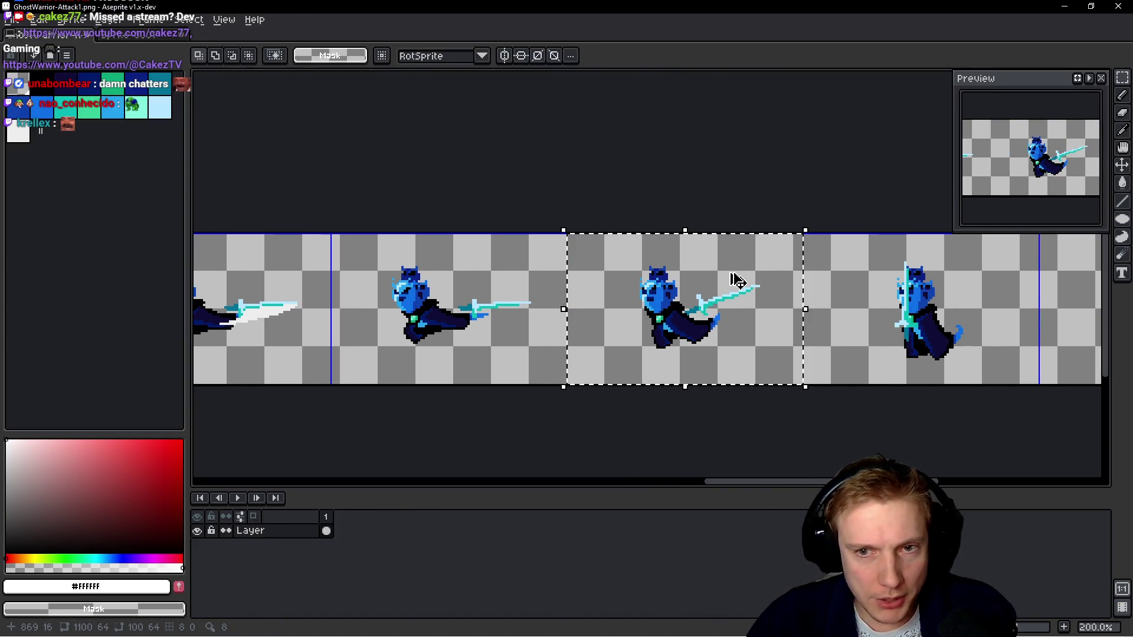
key("ctrl+Tab")
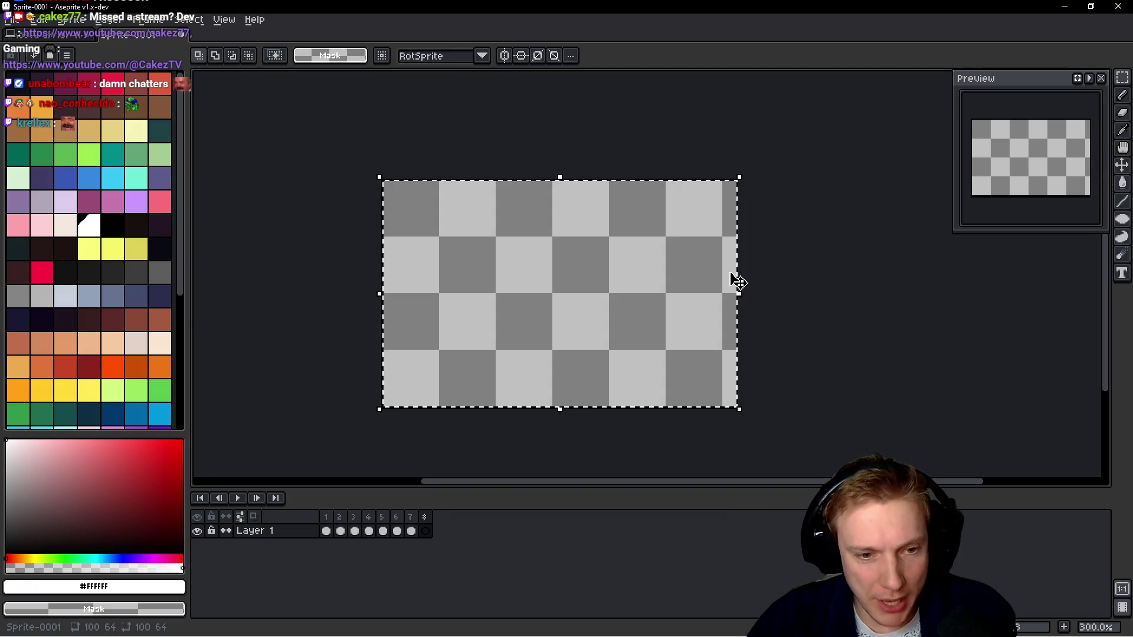
key("ctrl+v")
Copy the next warrior pose from the sheet into a new frame 9.
key("ctrl+Tab")
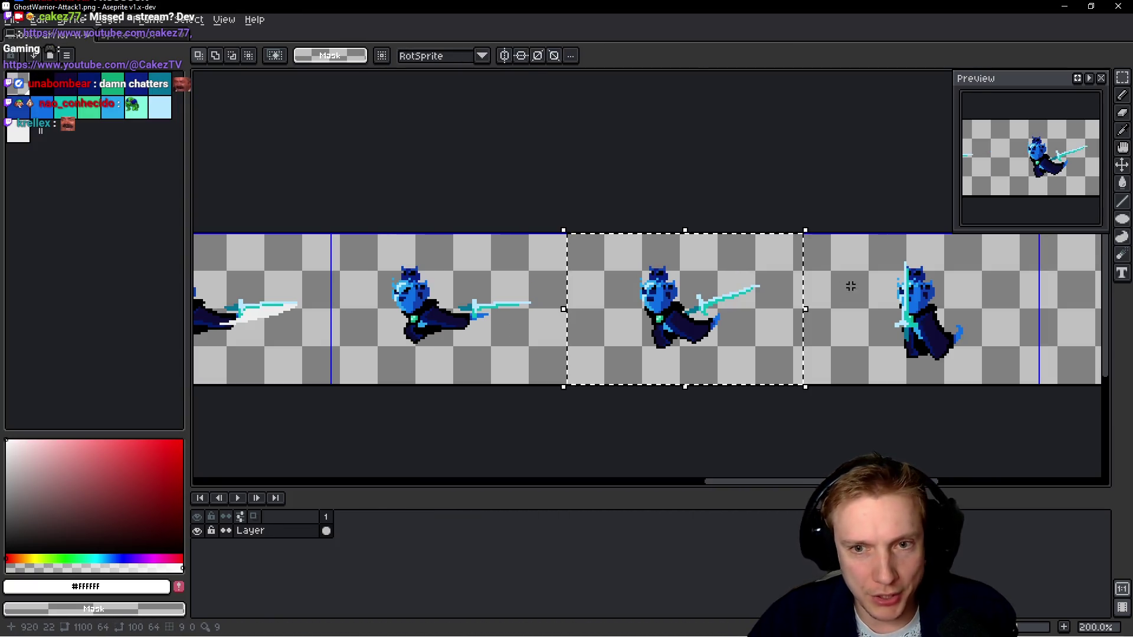
key("ctrl+z")
key("ctrl+y")
key("ctrl+Tab")
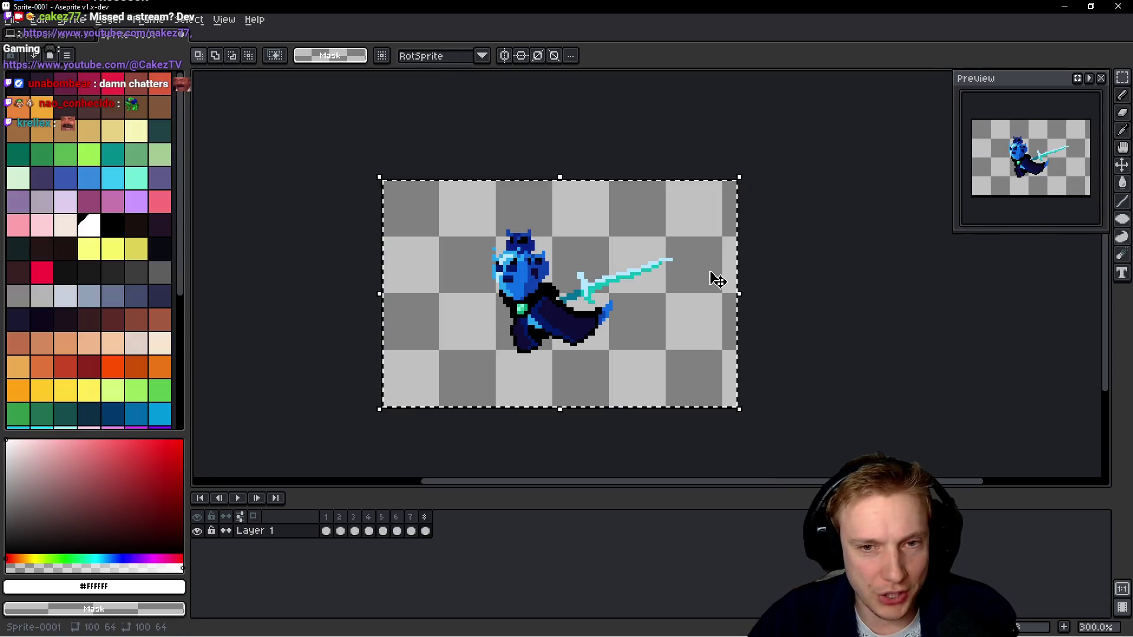
key("alt+b")
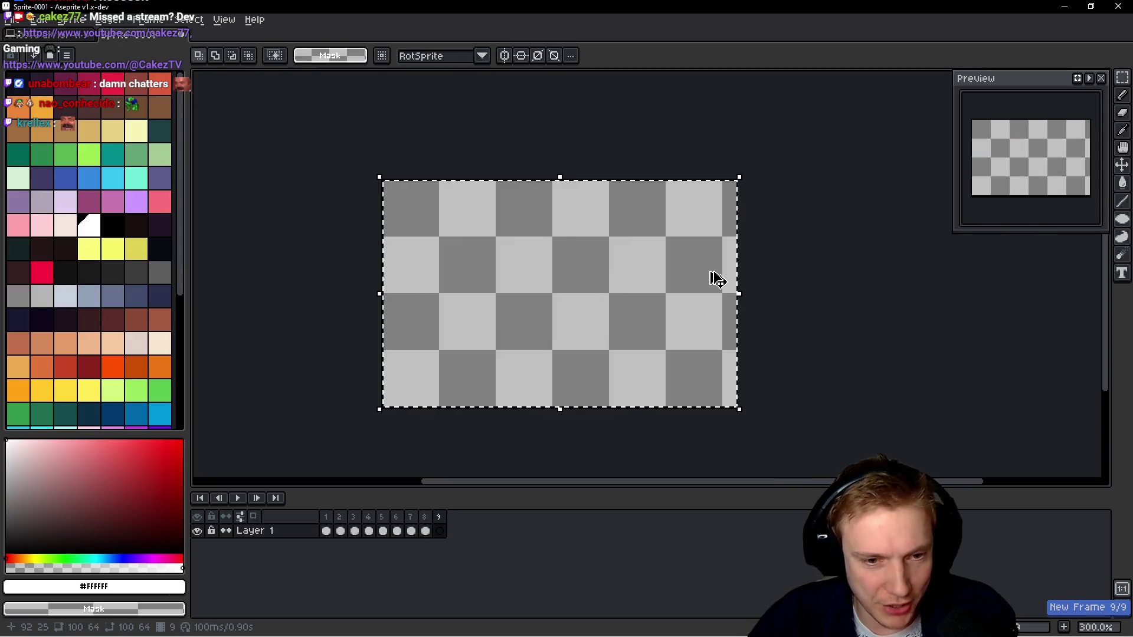
key("ctrl+v")
Copy the right-hand warrior pose into a new frame 10 and recentre the canvas.
key("ctrl+Tab")
scroll(678, 268, "right", 3)
left_click(694, 258)
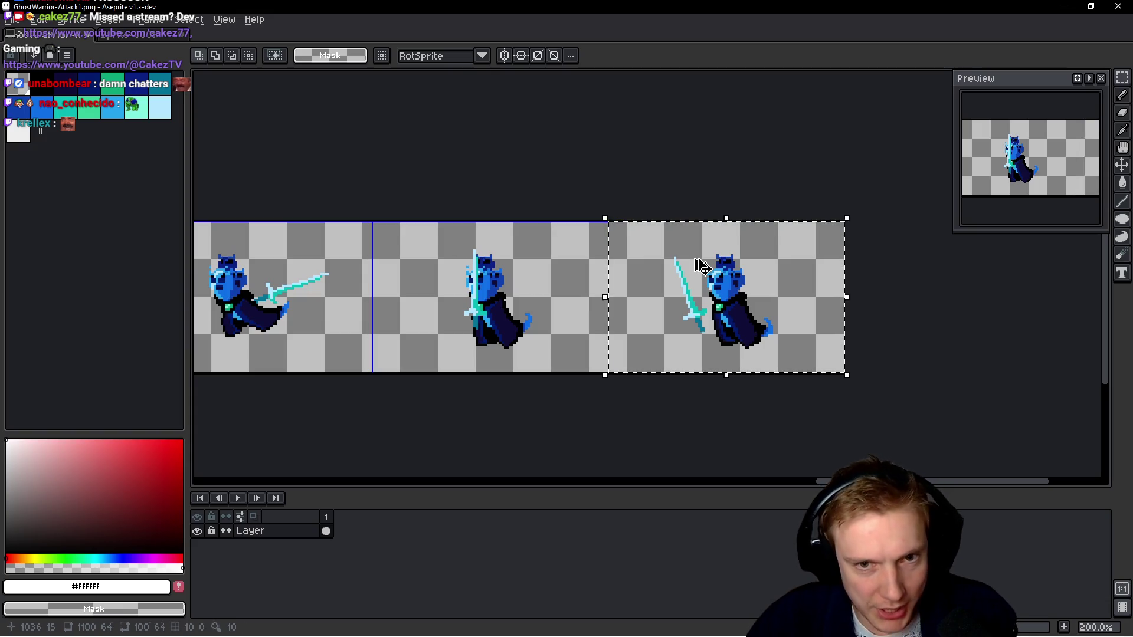
key("ctrl+Tab")
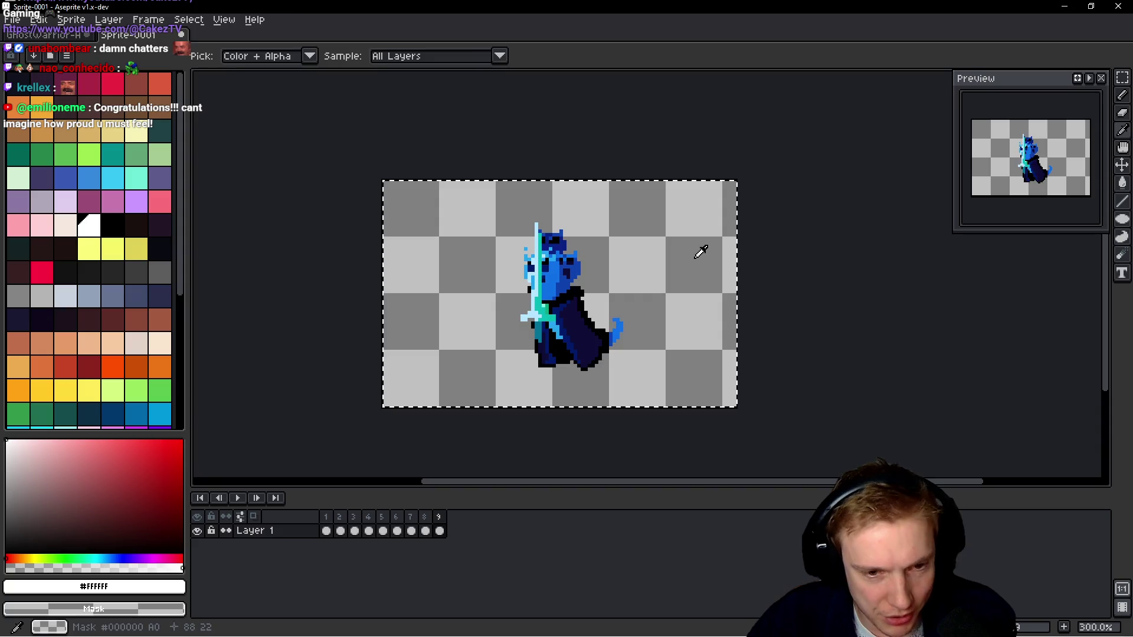
key("alt+b")
key("ctrl+v")
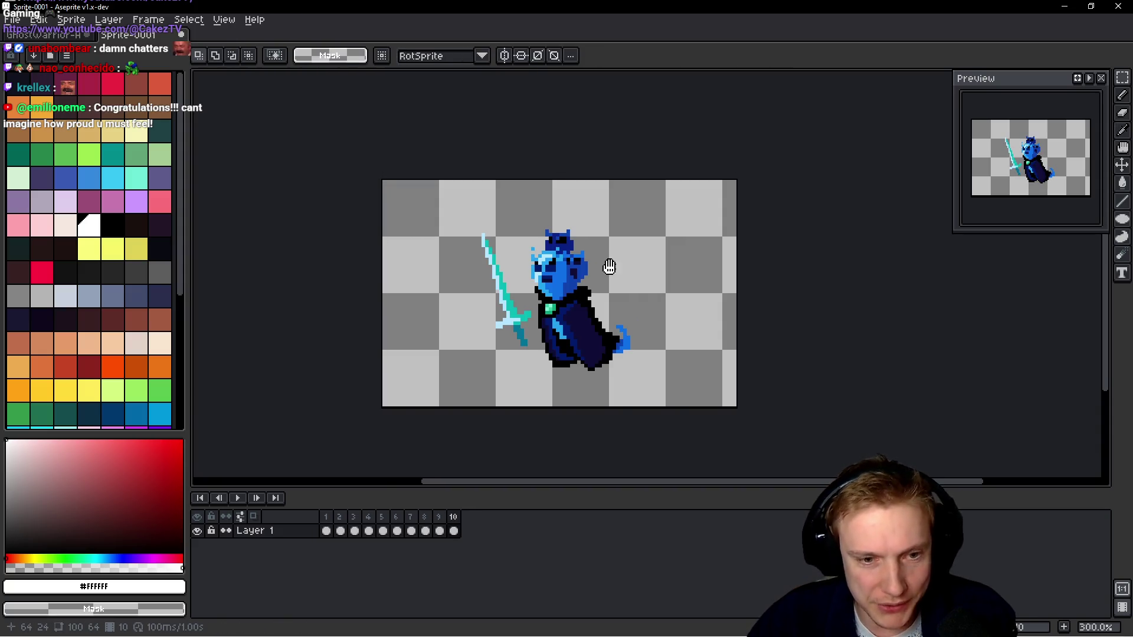
left_click_drag(609, 267, 685, 267)
scroll(654, 266, "down", 1)
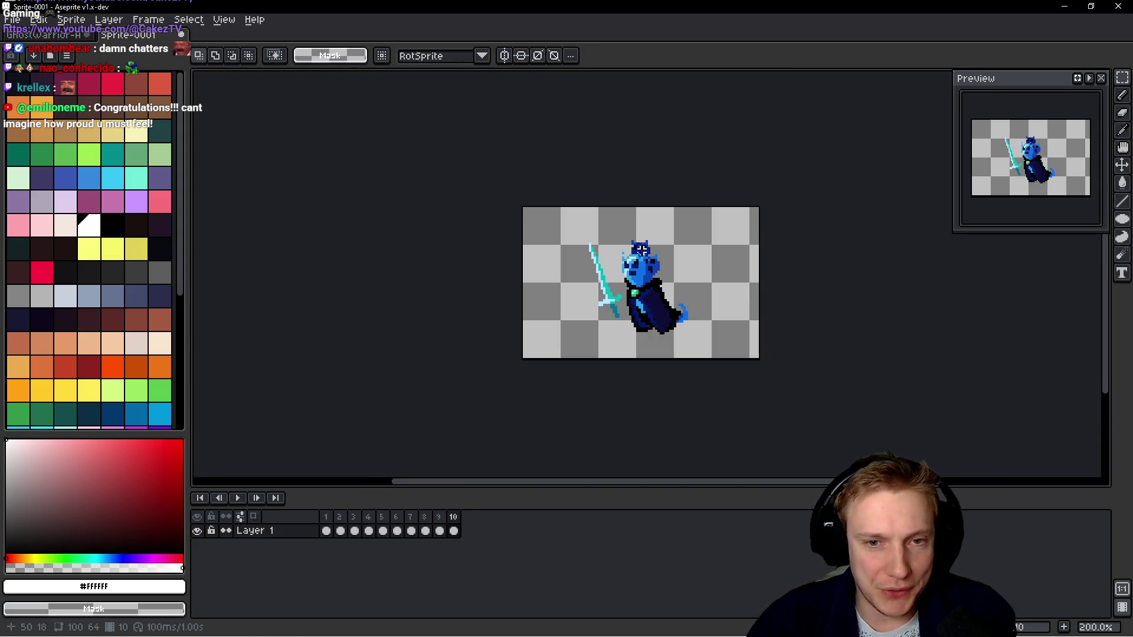
key("ctrl+s")
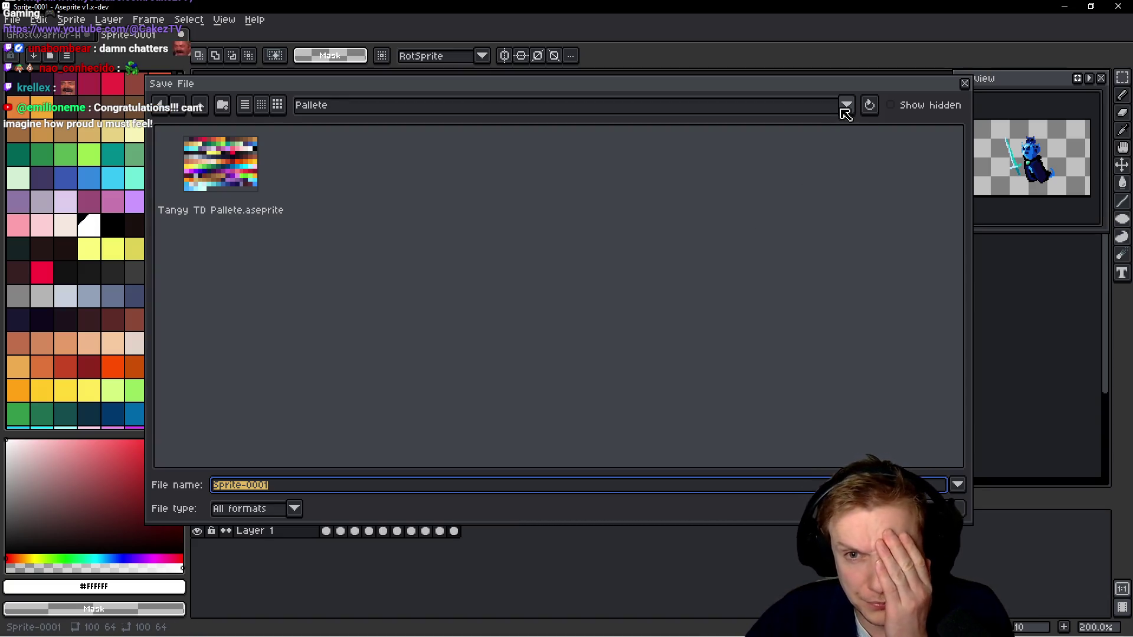
Navigate the save dialog to My Drive > Gamedev Assets > Sprites.
left_click(846, 104)
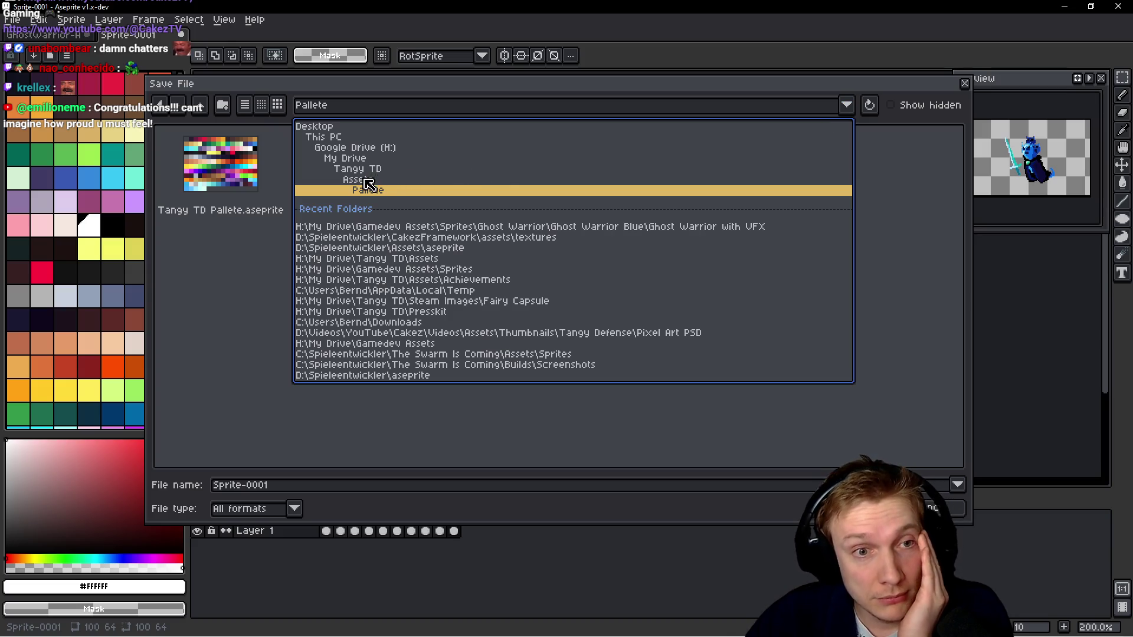
left_click(367, 179)
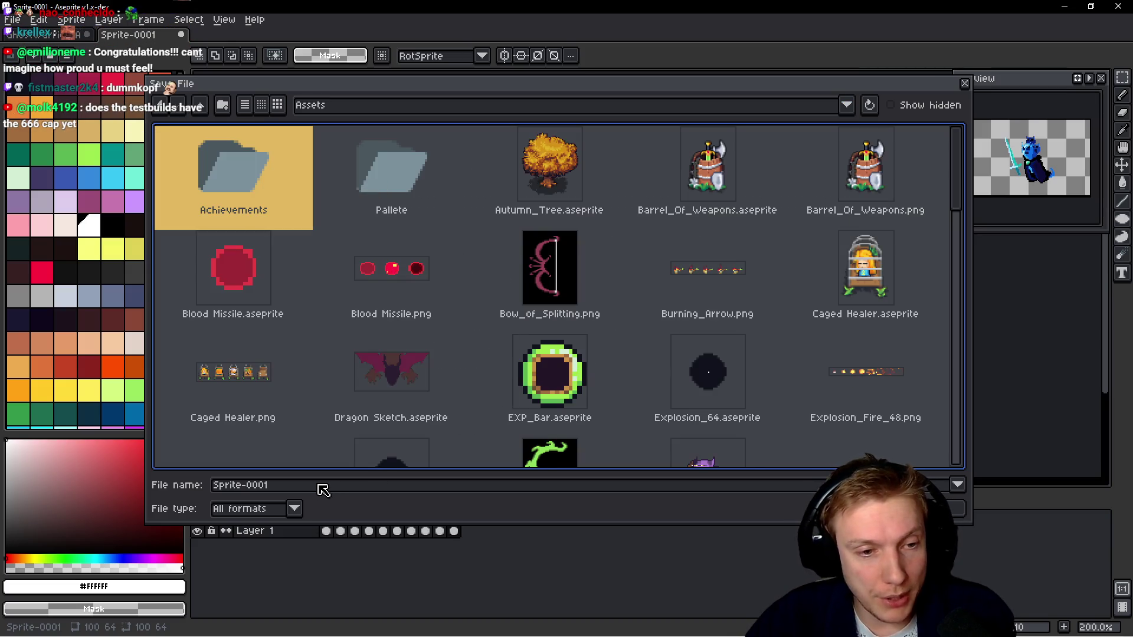
left_click(845, 107)
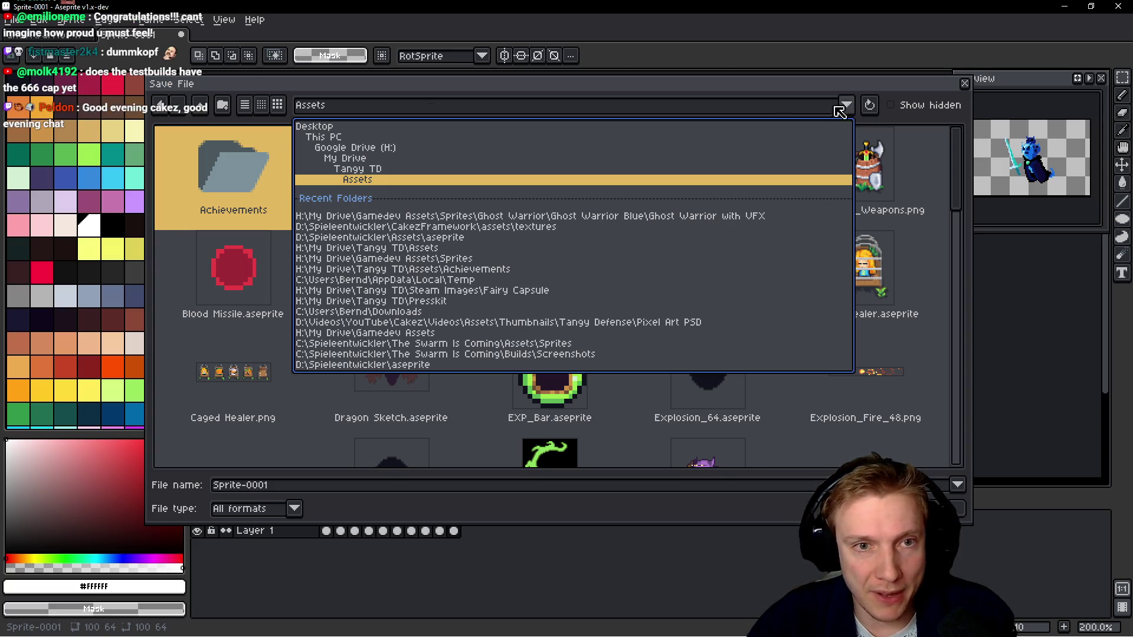
left_click(351, 161)
double_click(483, 159)
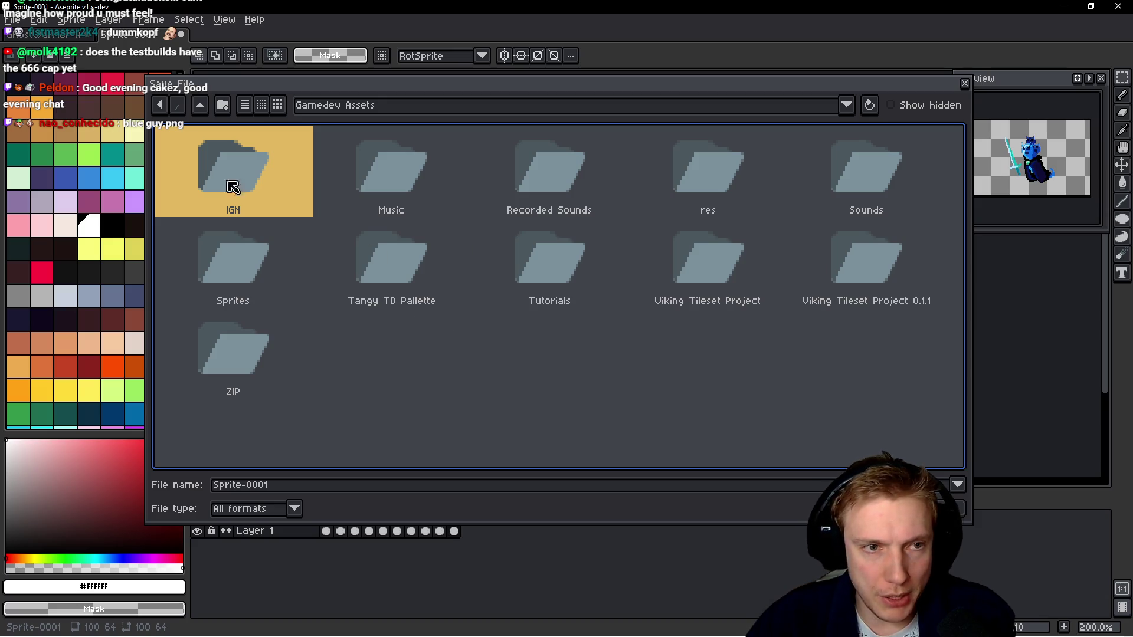
double_click(253, 263)
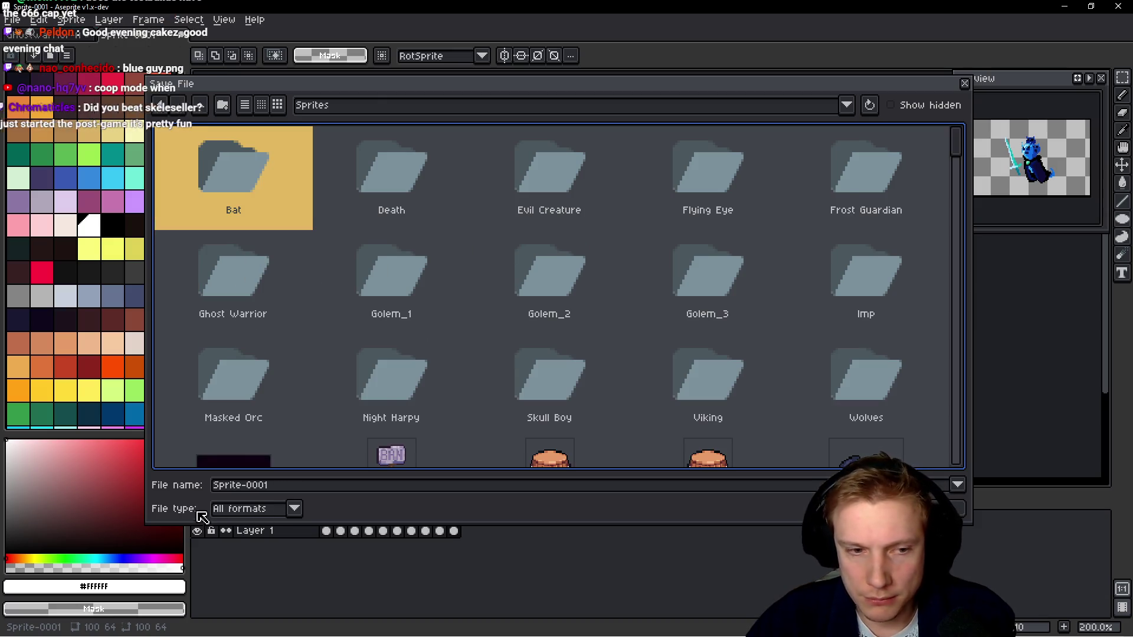
Enter Ghost_Warrior as the file name and save it.
left_click(301, 485)
type("Ghost_")
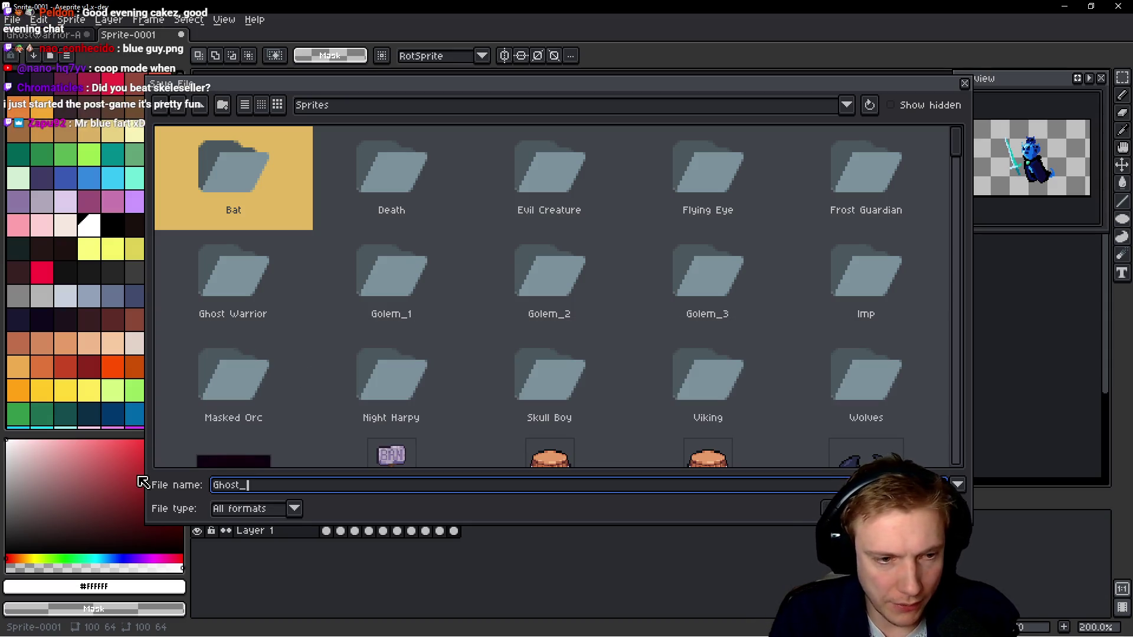
key("BackSpace")
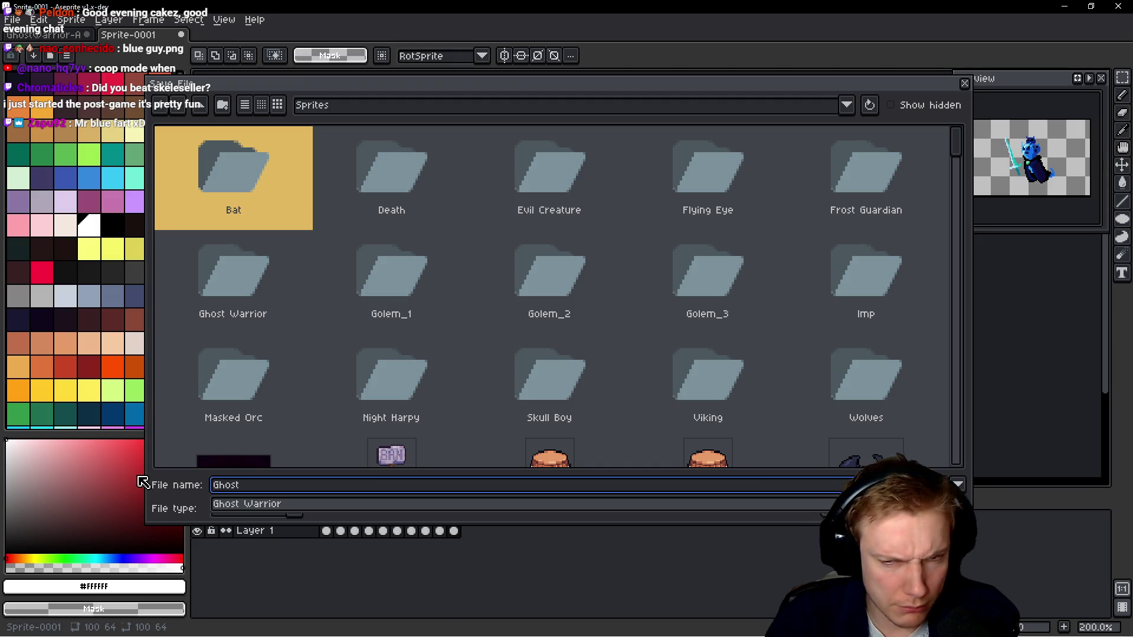
scroll(445, 366, "down", 5)
scroll(469, 330, "up", 5)
scroll(455, 337, "down", 1)
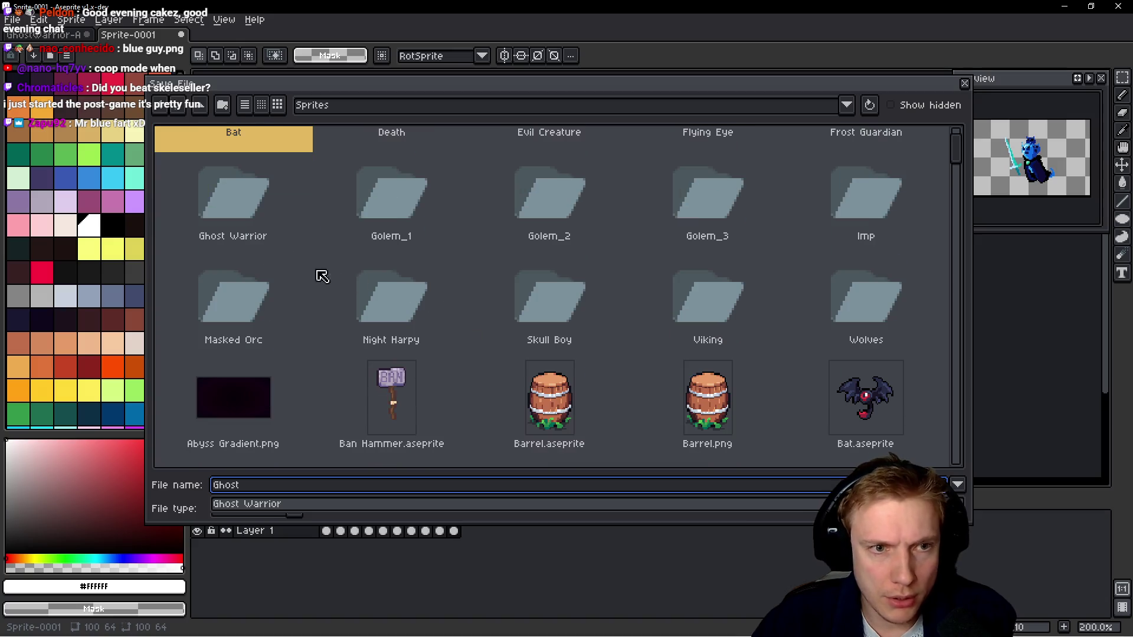
scroll(354, 280, "down", 1)
type("_Warrior")
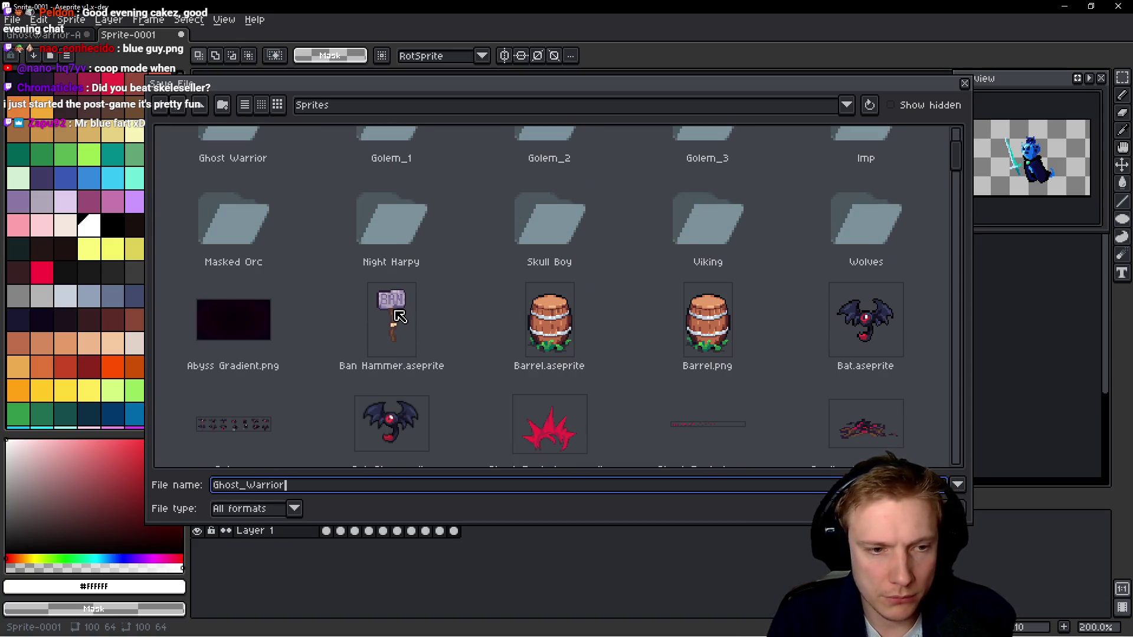
key("Return")
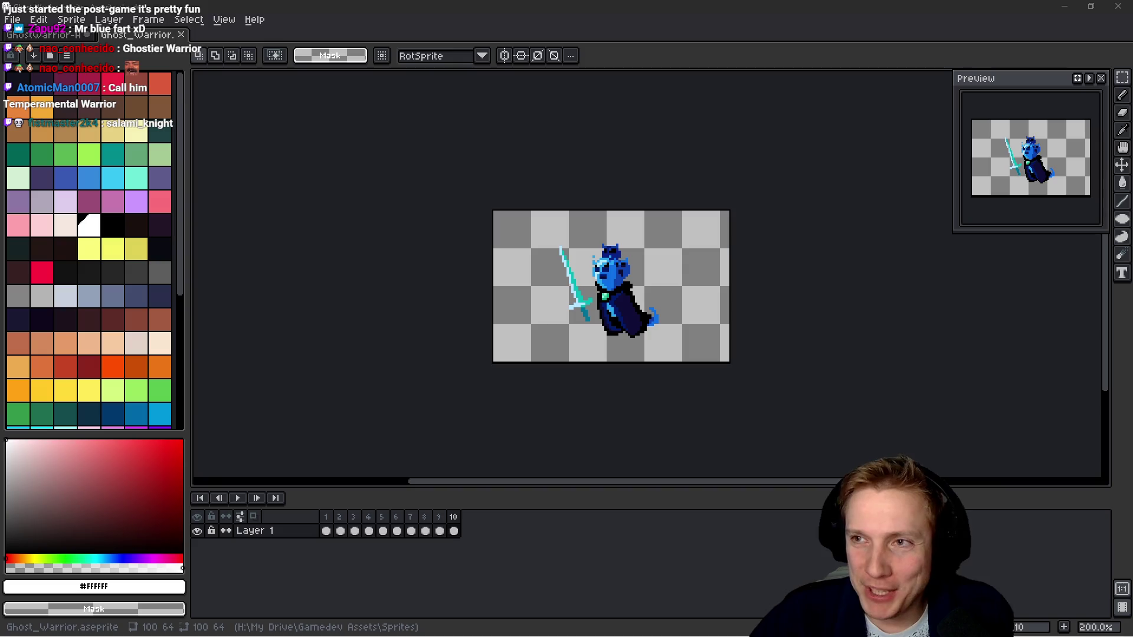
mouse_move(765, 283)
left_mouse_down()
mouse_move(713, 268)
mouse_move(705, 284)
left_mouse_up()
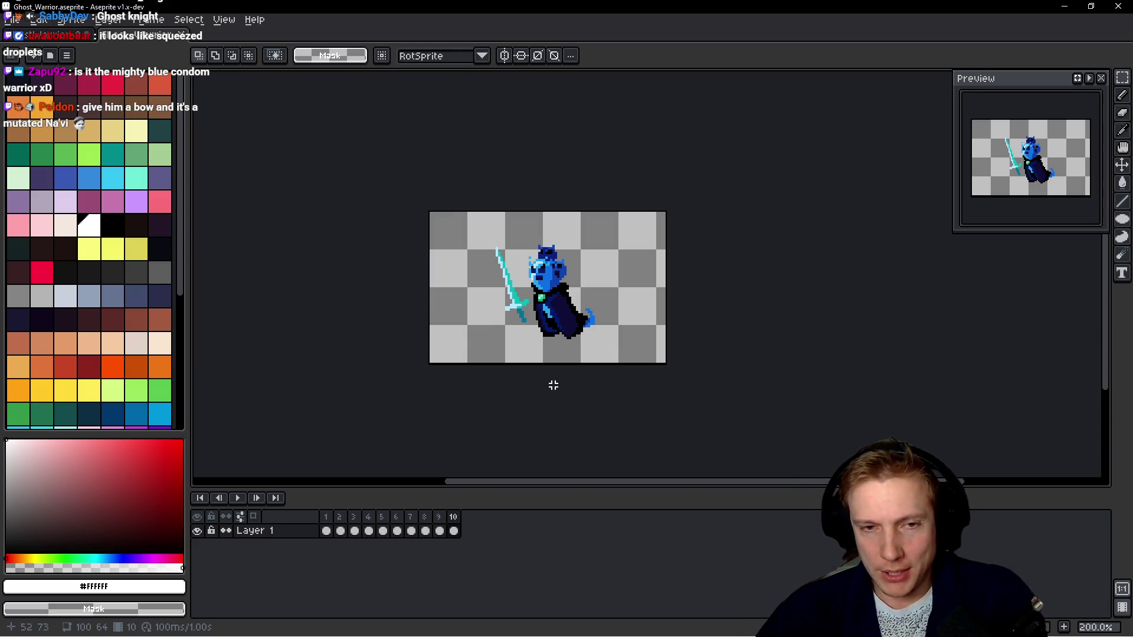
left_click_drag(553, 385, 521, 331)
key("Return")
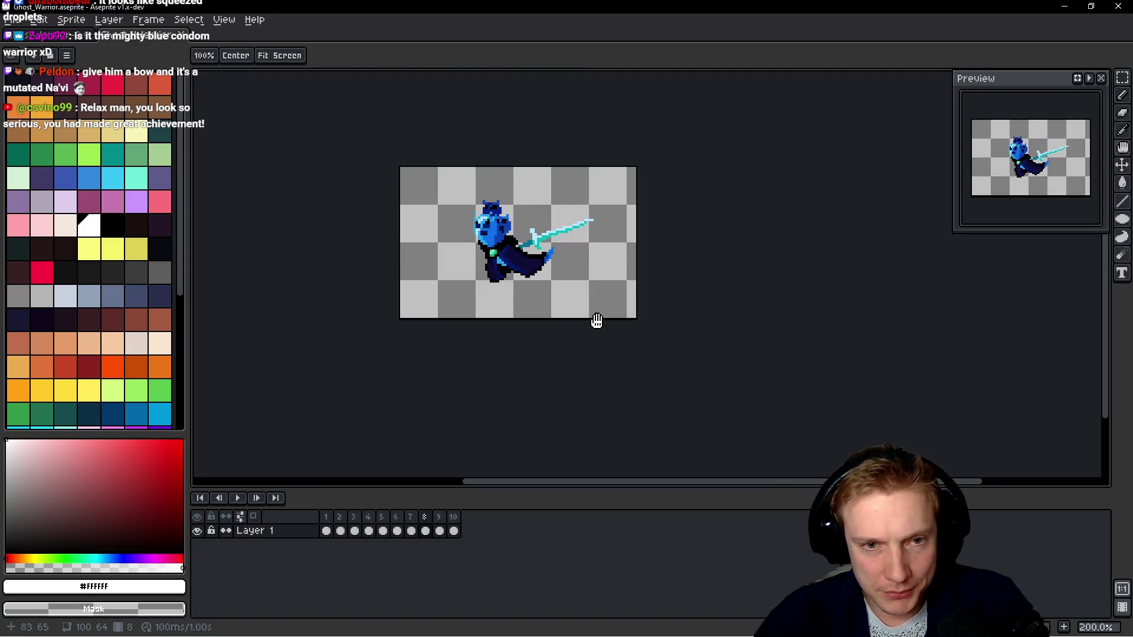
key("Return")
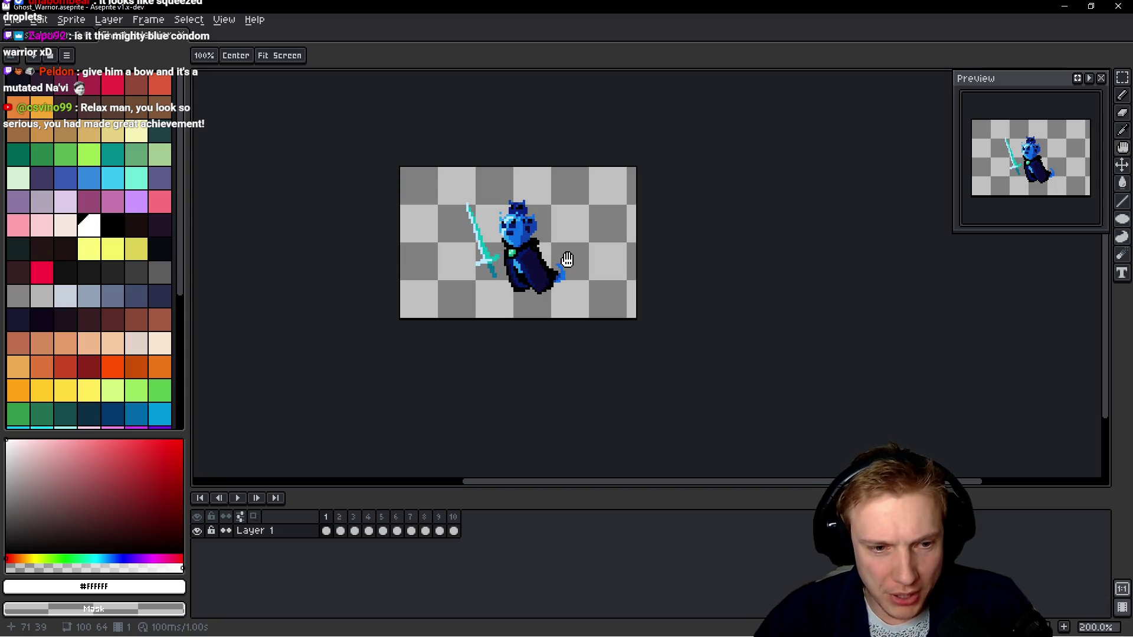
key("m")
scroll(551, 236, "up", 4)
Pick the black Pencil and place outline pixels beside the warrior's neck.
left_click_drag(551, 236, 659, 265)
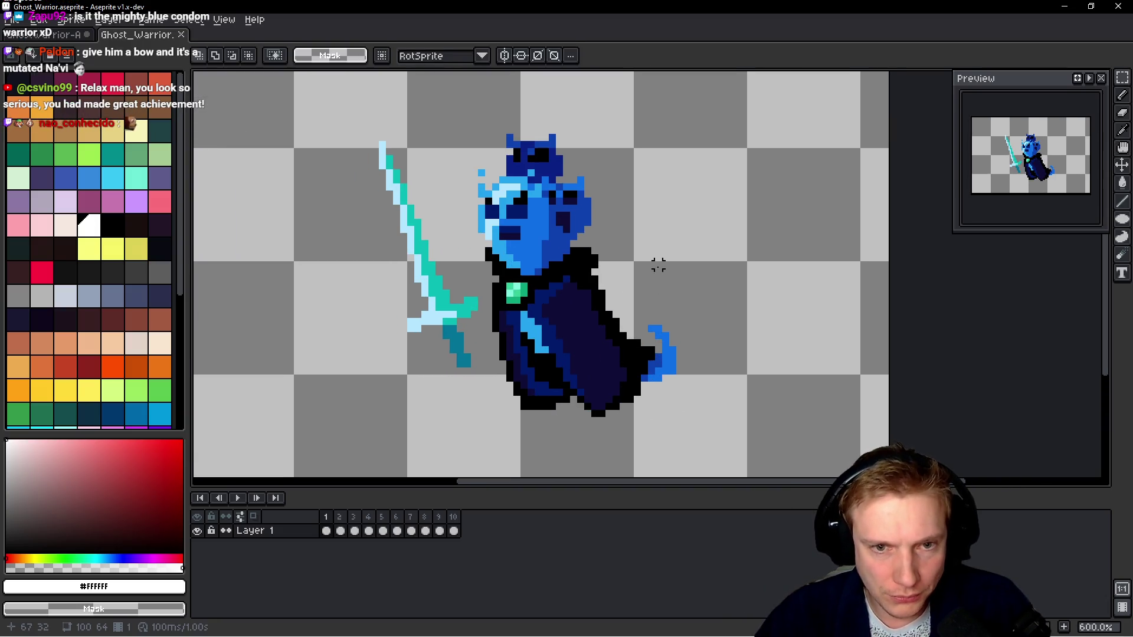
scroll(658, 265, "up", 3)
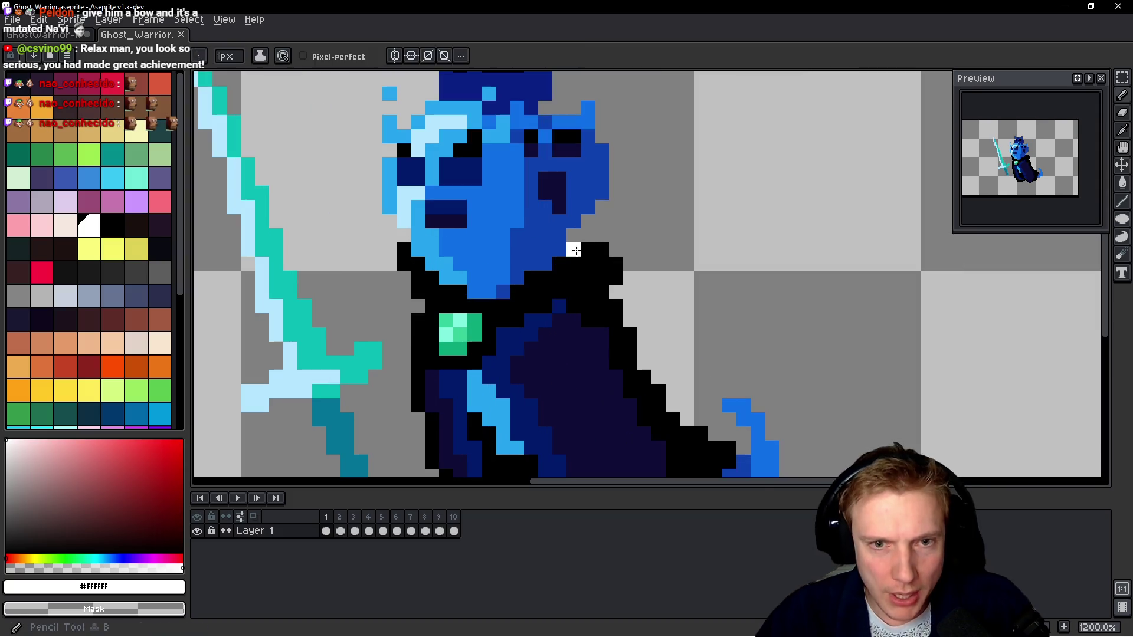
key("b")
left_click(581, 258, "alt")
scroll(565, 224, "up", 3)
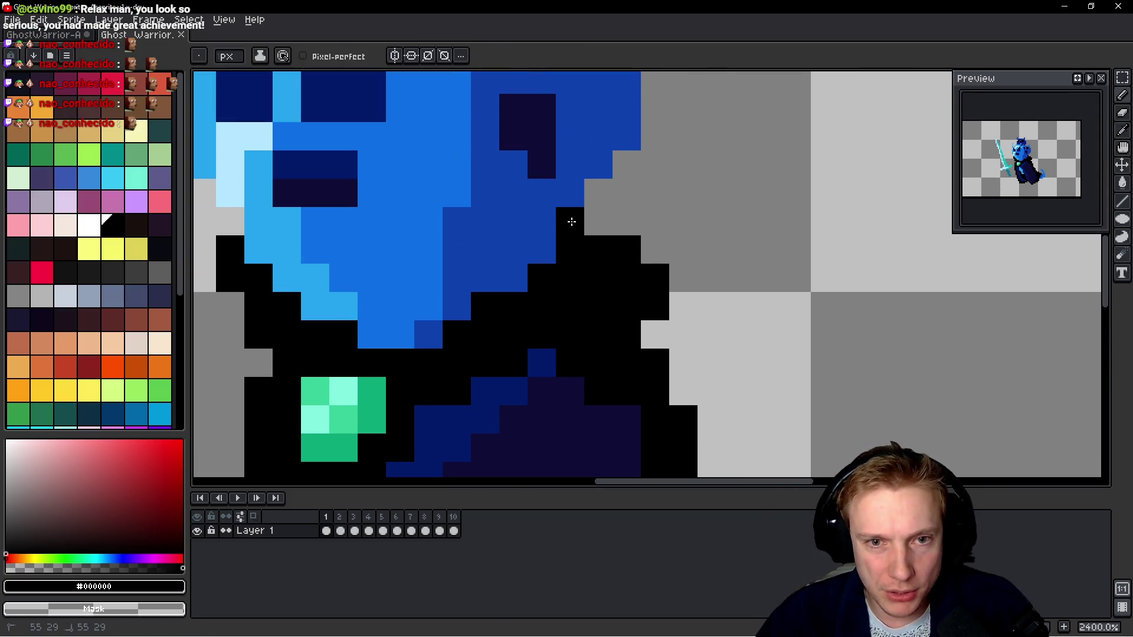
left_click(597, 193)
left_click(643, 183)
key("ctrl+z")
Add black outline pixels along the head's right edge, erasing stray ones.
left_click(624, 165)
left_click(649, 136)
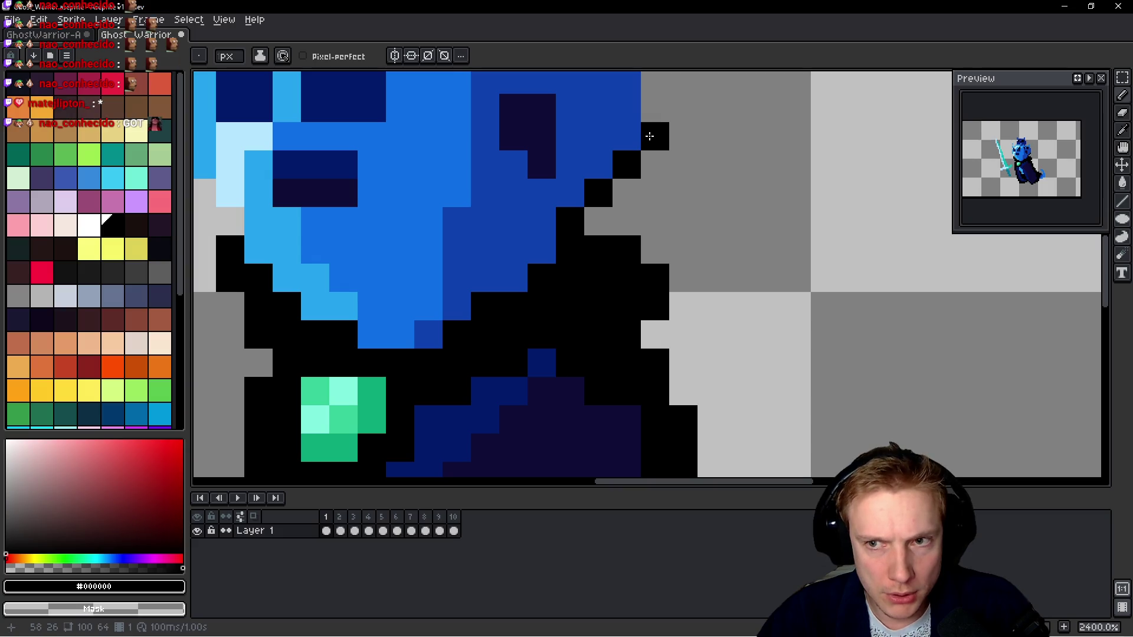
scroll(650, 137, "up", 3)
left_click(617, 304)
right_click(651, 304)
mouse_move(652, 275)
left_mouse_down()
mouse_move(632, 225)
mouse_move(649, 201)
mouse_move(651, 131)
left_mouse_up()
left_click(623, 276)
right_click(651, 276)
key("ctrl+z")
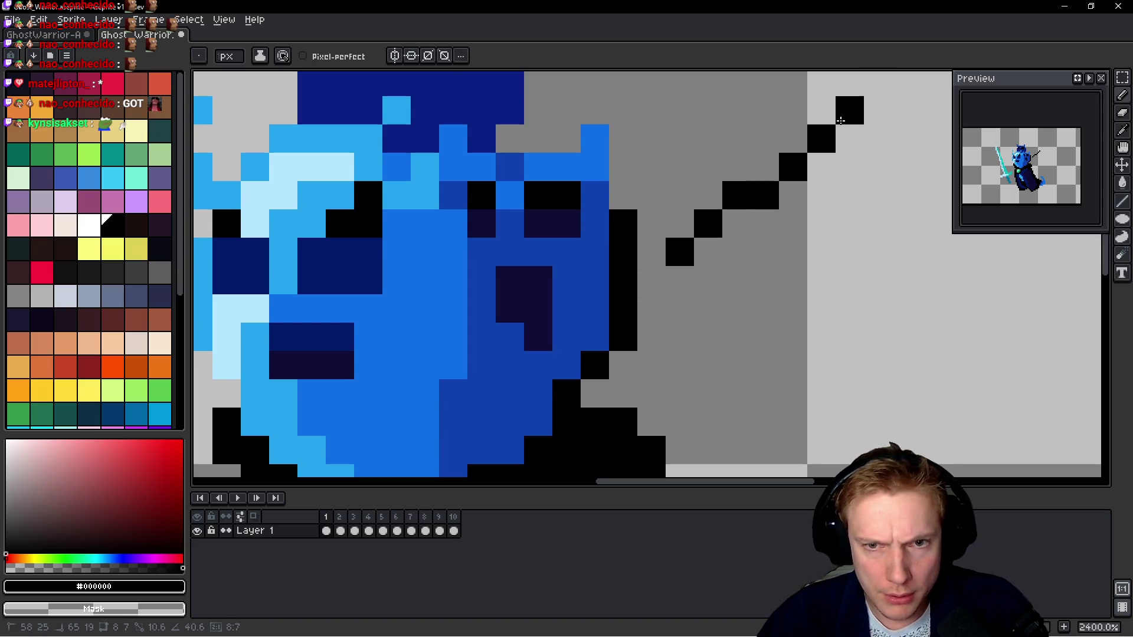
Draw a dark outline line down the ear edge, undoing stray pixels.
left_click(635, 199)
key("ctrl+z")
mouse_move(616, 168)
left_mouse_down()
mouse_move(620, 189)
mouse_move(623, 83)
mouse_move(558, 140)
mouse_move(514, 140)
mouse_move(543, 278)
mouse_move(536, 201)
mouse_move(514, 169)
mouse_move(506, 78)
mouse_move(453, 147)
mouse_move(486, 183)
mouse_move(481, 165)
mouse_move(387, 160)
mouse_move(330, 97)
mouse_move(328, 189)
mouse_move(352, 210)
mouse_move(331, 301)
mouse_move(544, 270)
left_mouse_up()
scroll(558, 140, "down", 3)
scroll(558, 139, "up", 3)
key("ctrl+z")
Add dark outline pixels left of the face and play the animation to check.
left_click(483, 324)
left_click(482, 296)
left_click(454, 324)
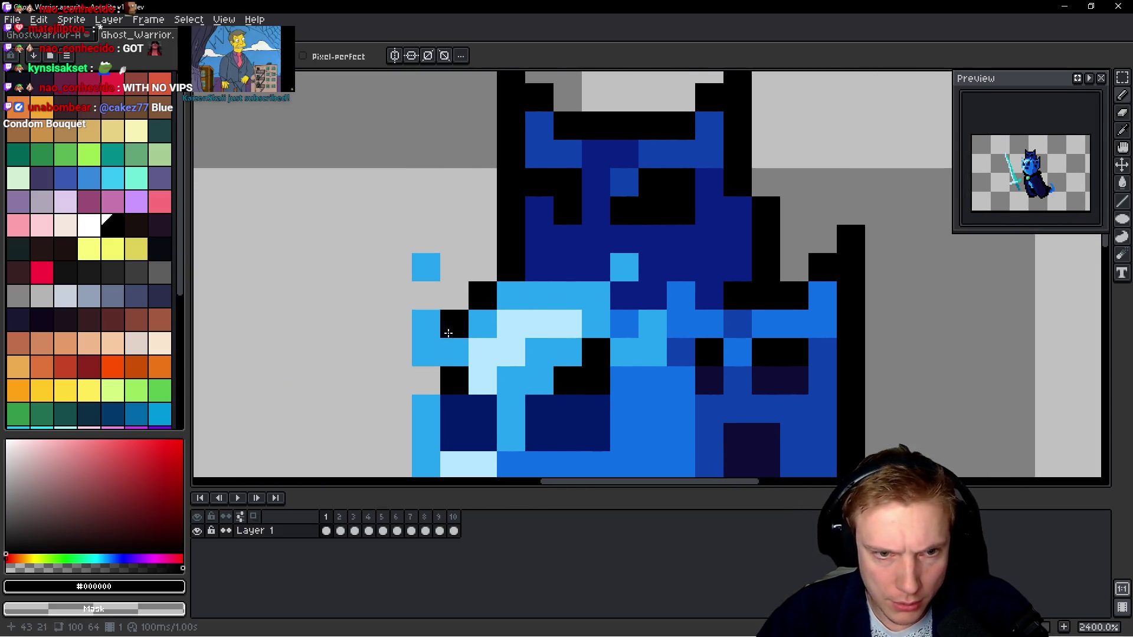
scroll(557, 308, "down", 7)
key("Return")
key("Return")
scroll(463, 333, "up", 5)
Trace the dark outline down the face's left edge, erasing misplaced pixels.
left_click(498, 282)
left_click(481, 248)
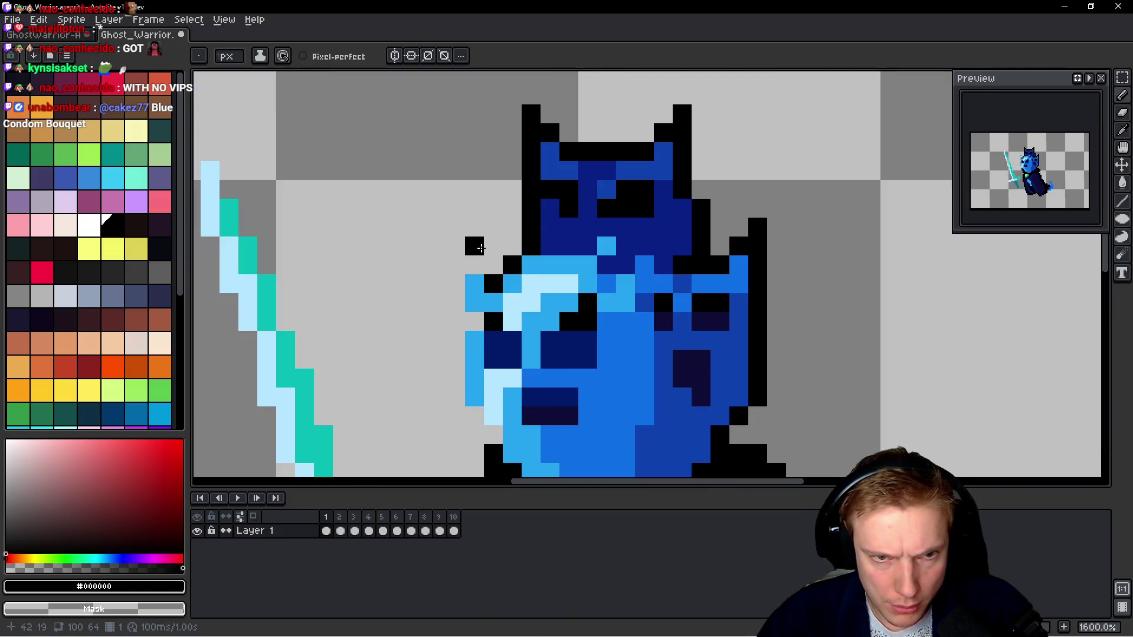
left_click_drag(493, 248, 456, 302)
right_click(475, 247)
left_click(474, 321)
right_click(493, 246)
left_click(455, 265)
left_click(455, 246)
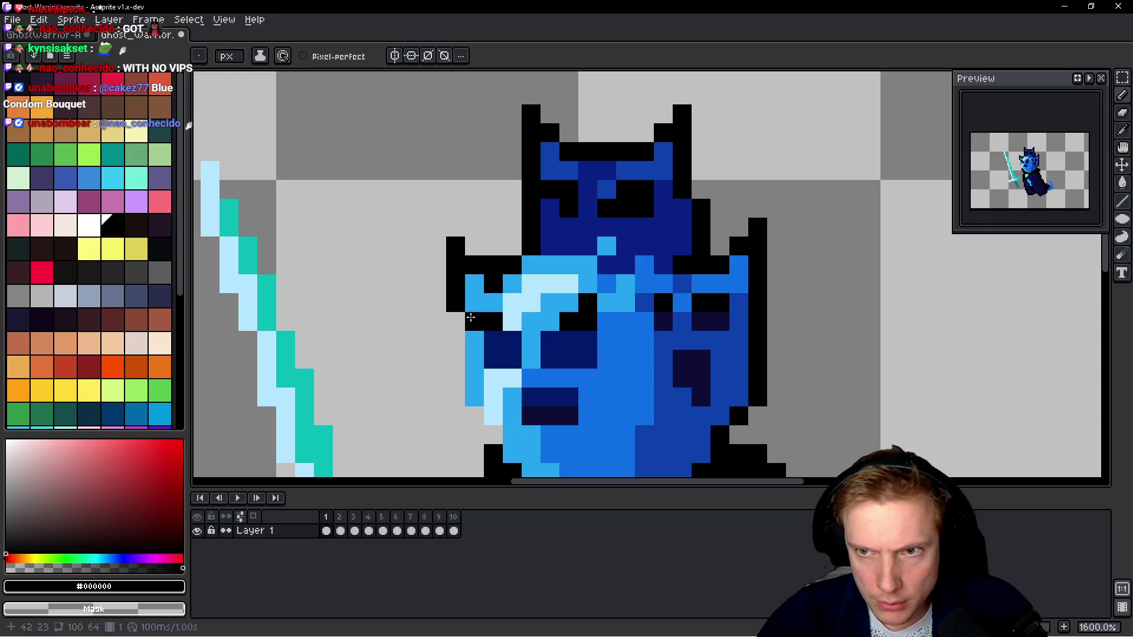
left_click(456, 359)
scroll(460, 363, "down", 3)
right_click(460, 291)
left_click(461, 276)
mouse_move(455, 270)
left_mouse_down()
mouse_move(454, 324)
mouse_move(492, 363)
left_mouse_up()
scroll(492, 363, "down", 6)
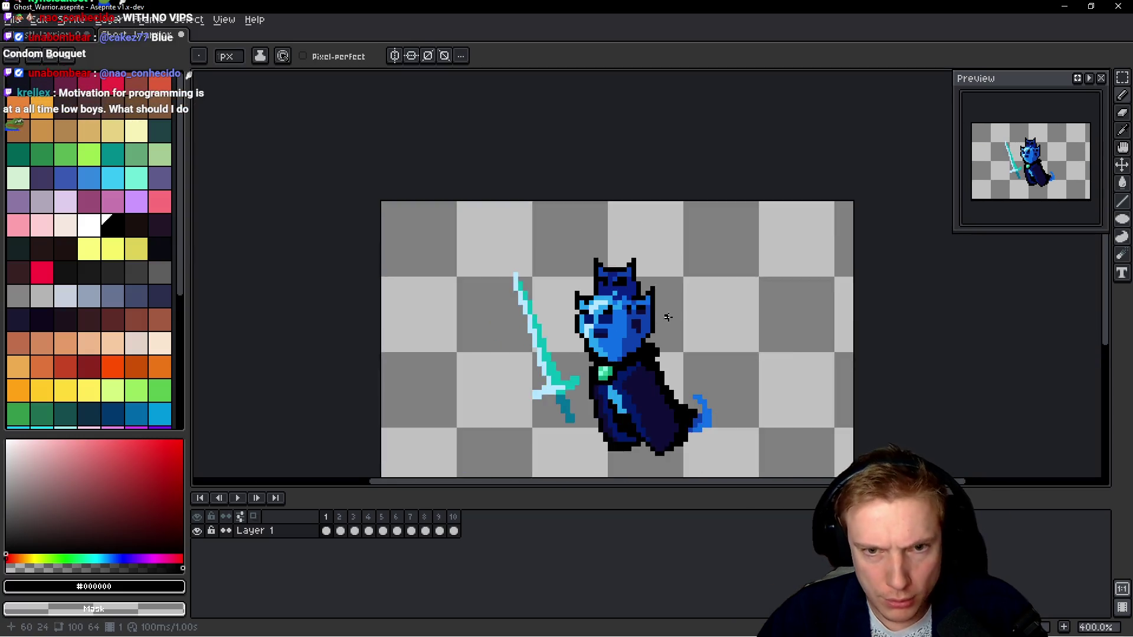
Outline the ghost's blue tail with dark pixels along its edges.
scroll(677, 335, "up", 10)
left_click_drag(698, 301, 669, 253)
mouse_move(641, 214)
left_mouse_down()
mouse_move(614, 220)
mouse_move(688, 187)
mouse_move(753, 242)
mouse_move(781, 381)
mouse_move(752, 414)
mouse_move(698, 437)
mouse_move(644, 442)
left_mouse_up()
Zoom out and pan to review the whole outlined sprite.
scroll(723, 351, "down", 5)
scroll(722, 351, "down", 4)
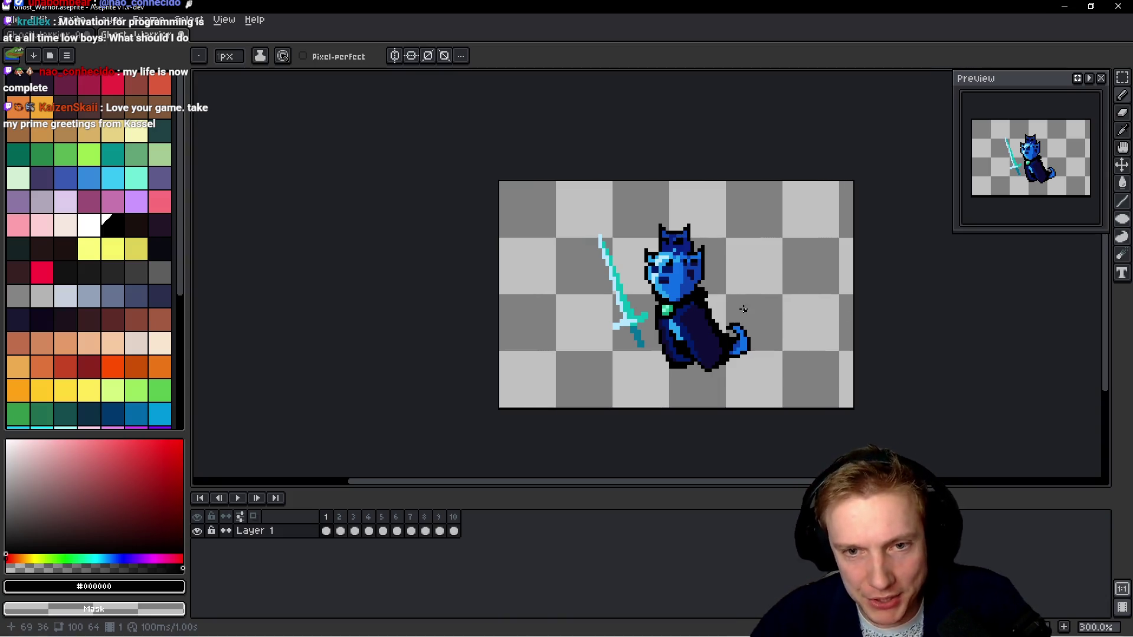
scroll(734, 307, "down", 2)
scroll(708, 289, "up", 3)
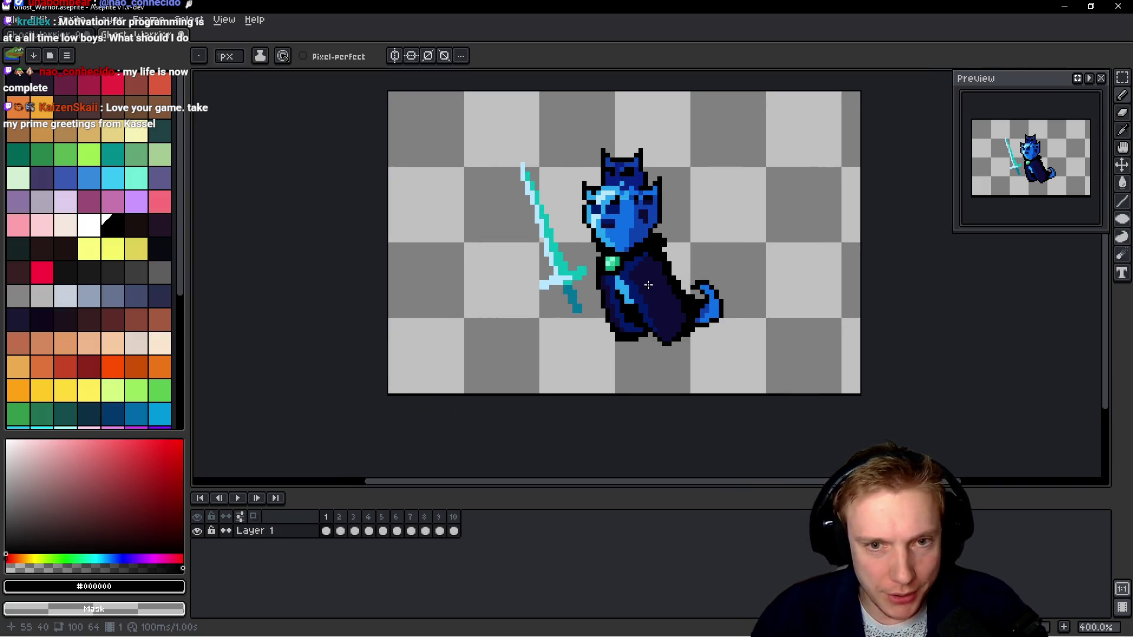
scroll(673, 265, "up", 5)
scroll(672, 265, "up", 4)
scroll(798, 359, "down", 7)
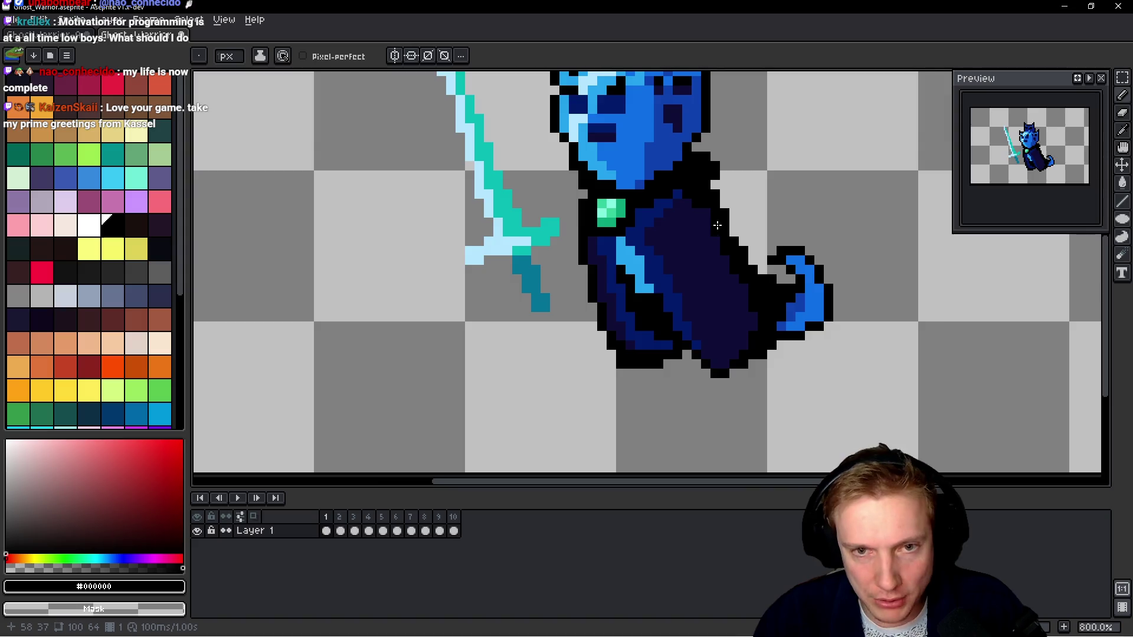
scroll(633, 236, "down", 2)
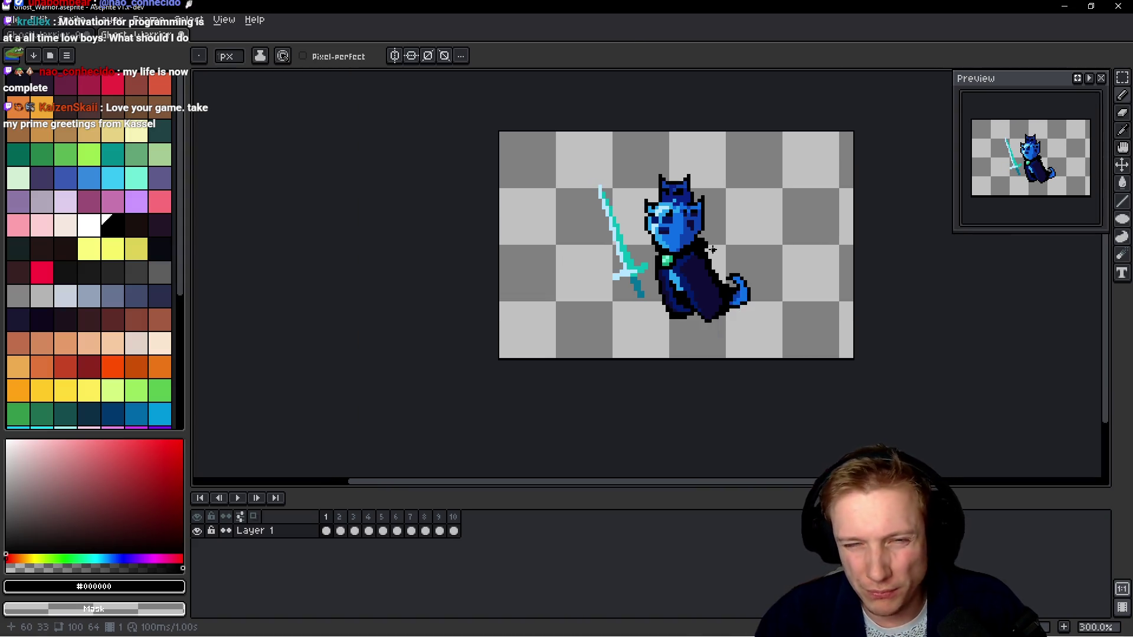
scroll(712, 249, "up", 1)
mouse_move(708, 249)
left_mouse_down()
mouse_move(679, 261)
mouse_move(688, 252)
left_mouse_up()
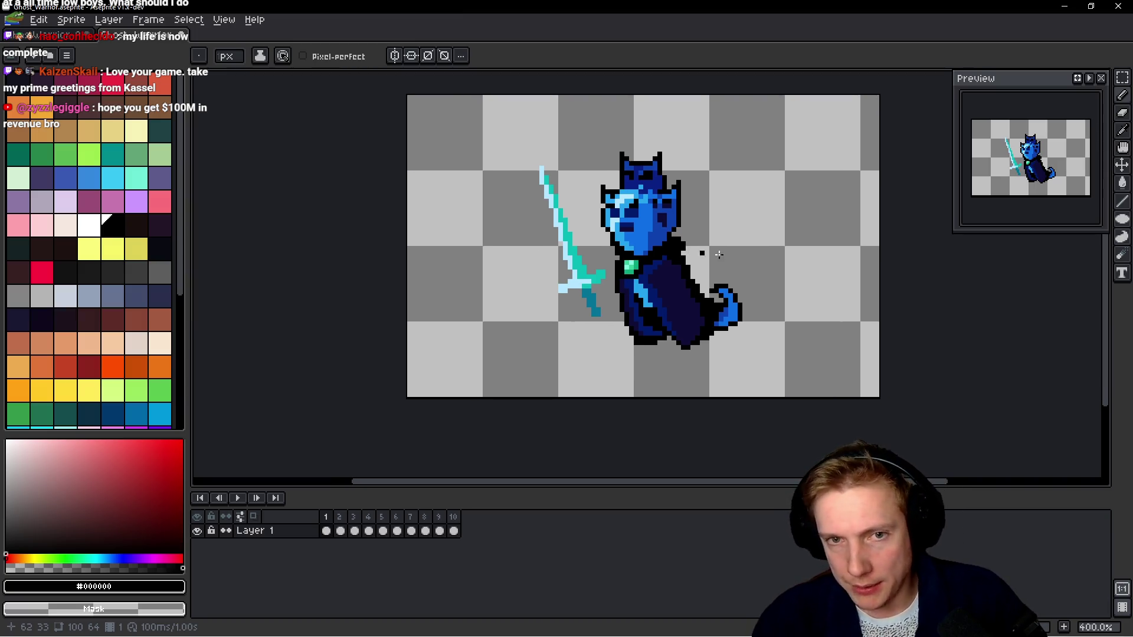
Switch to VS Code and start the game build in a debug session.
key("alt+Tab")
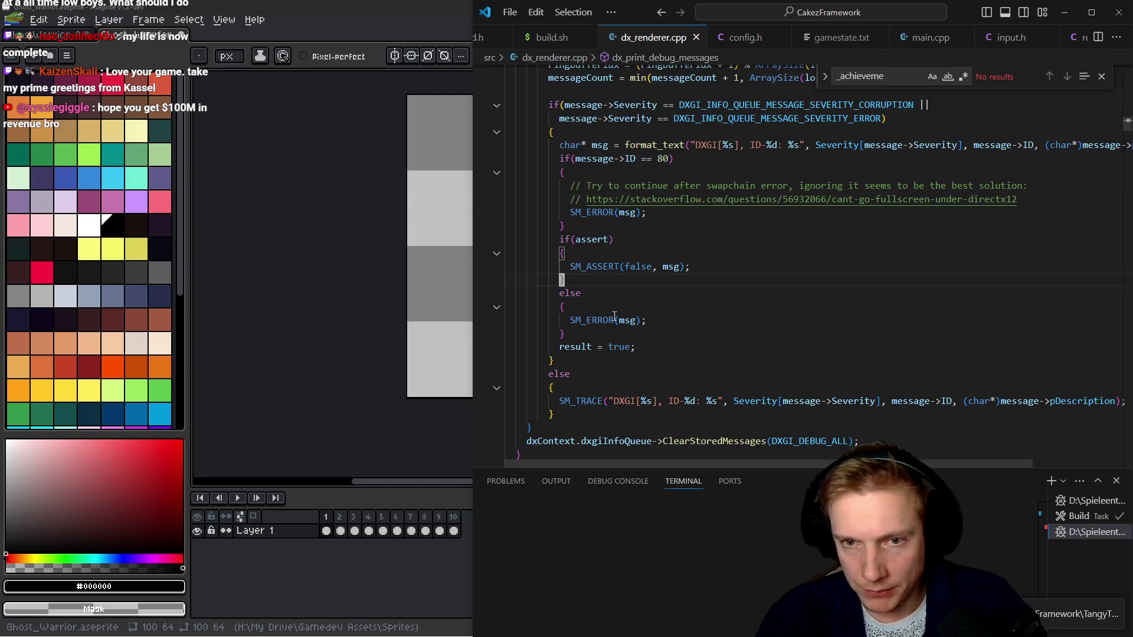
key("F5")
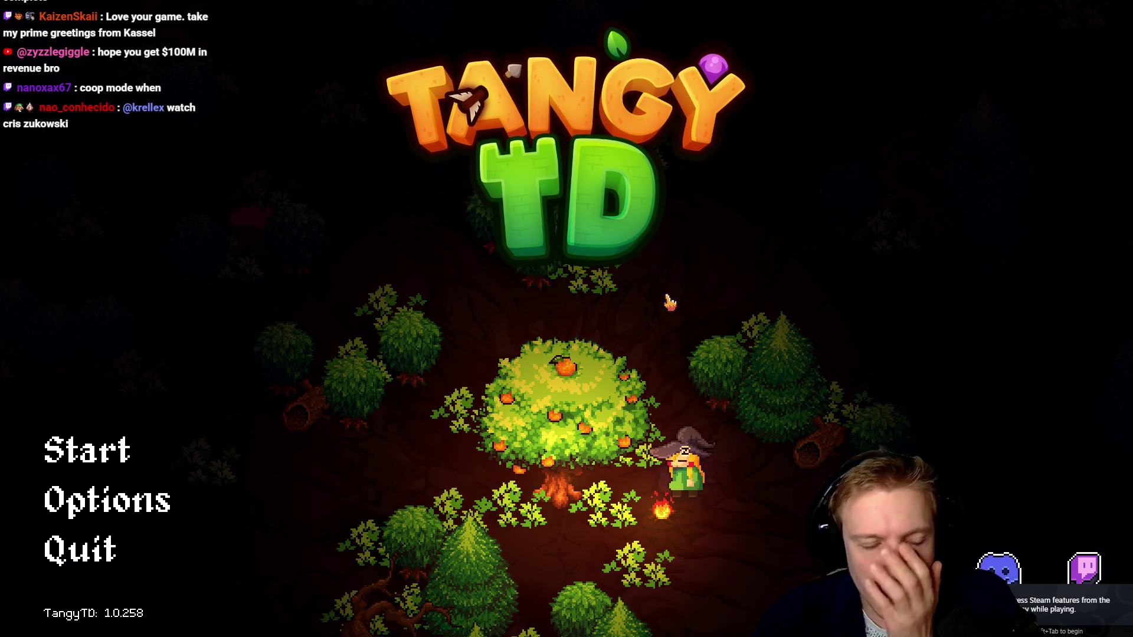
Start the Crossroads mission from the title menu and dismiss the item shop popup.
left_click(144, 463)
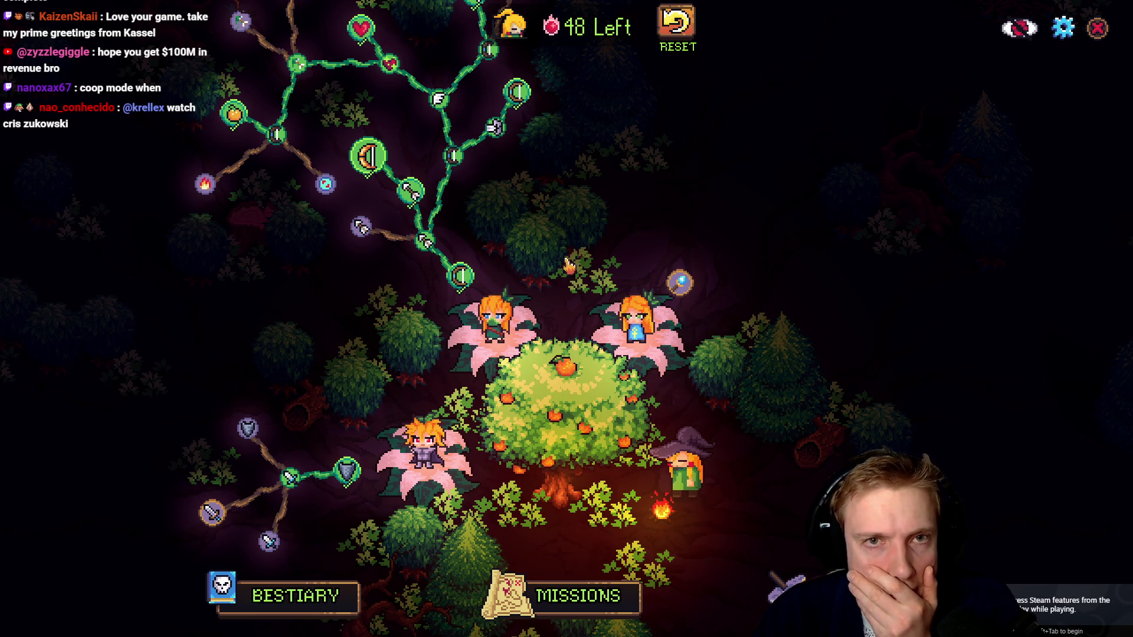
left_click(585, 588)
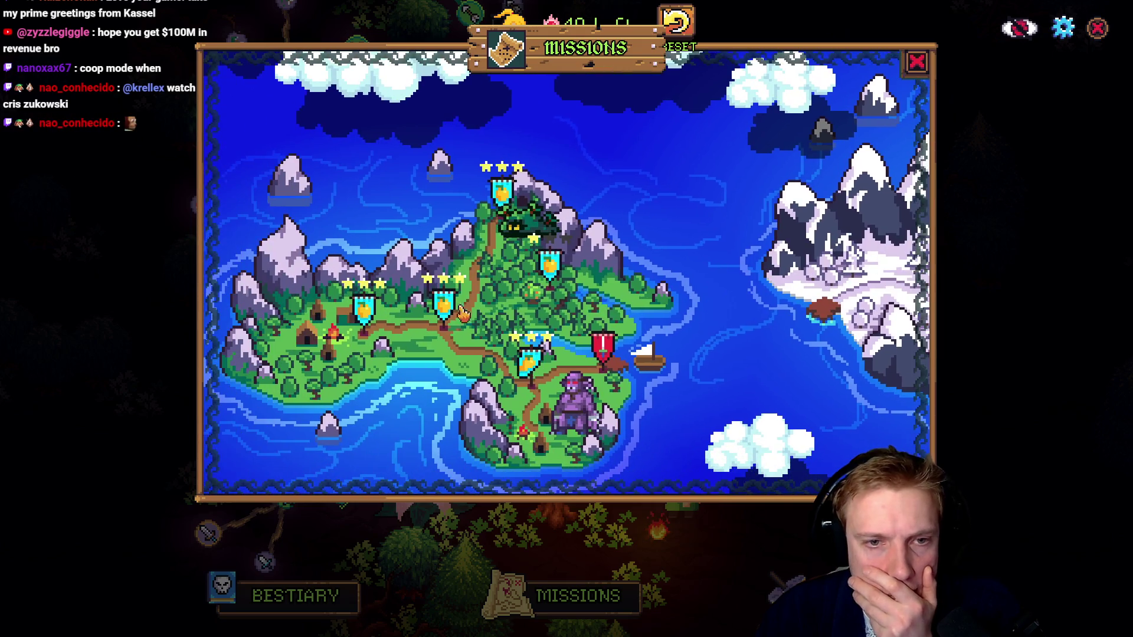
left_click(531, 369)
left_click(588, 438)
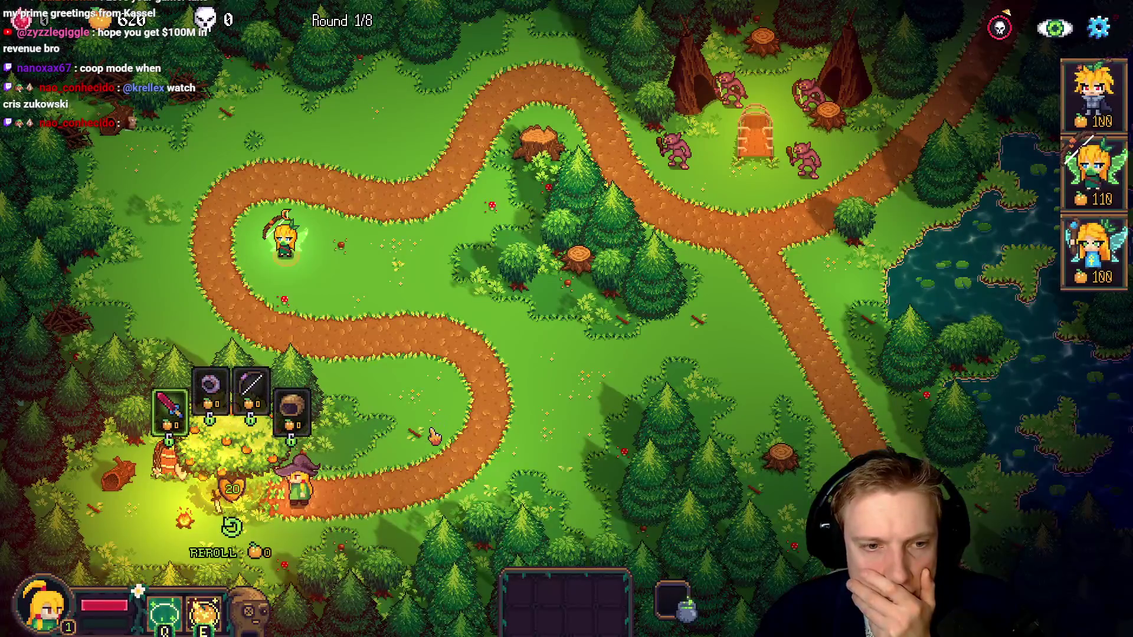
left_click(433, 435)
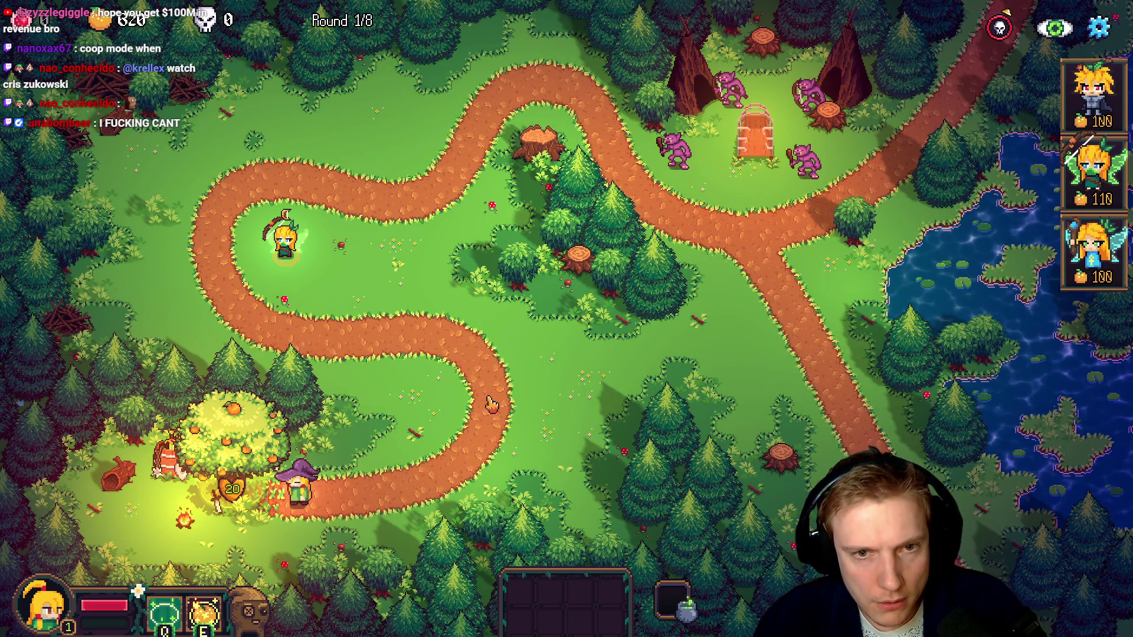
Load the Test level in the F1 developer editor, return to gameplay and move the witch.
key("Escape")
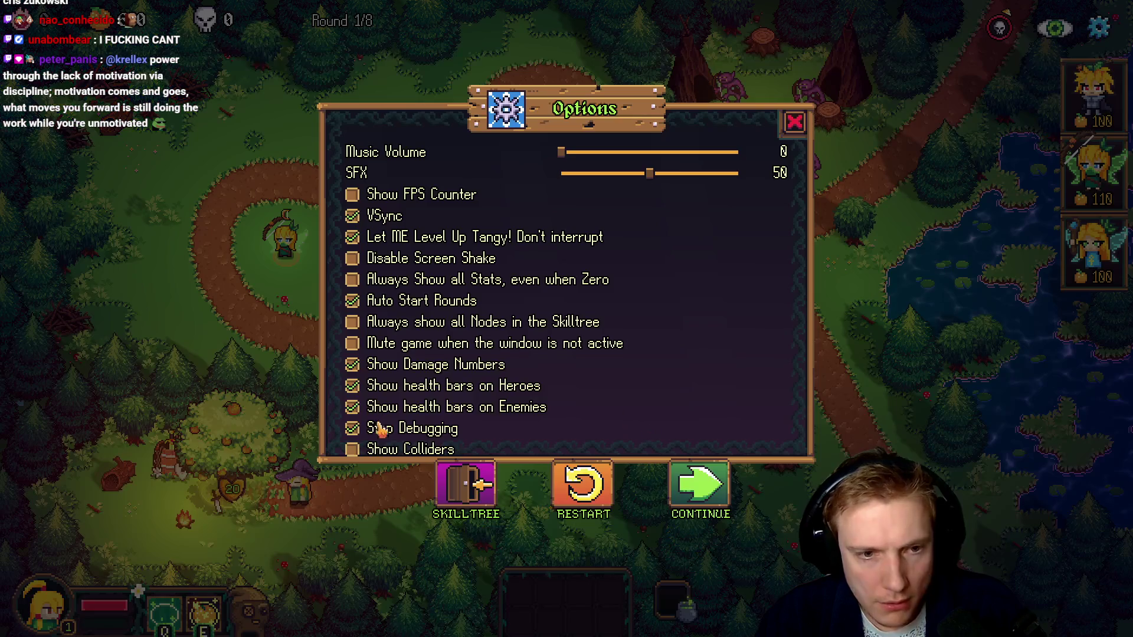
key("Escape")
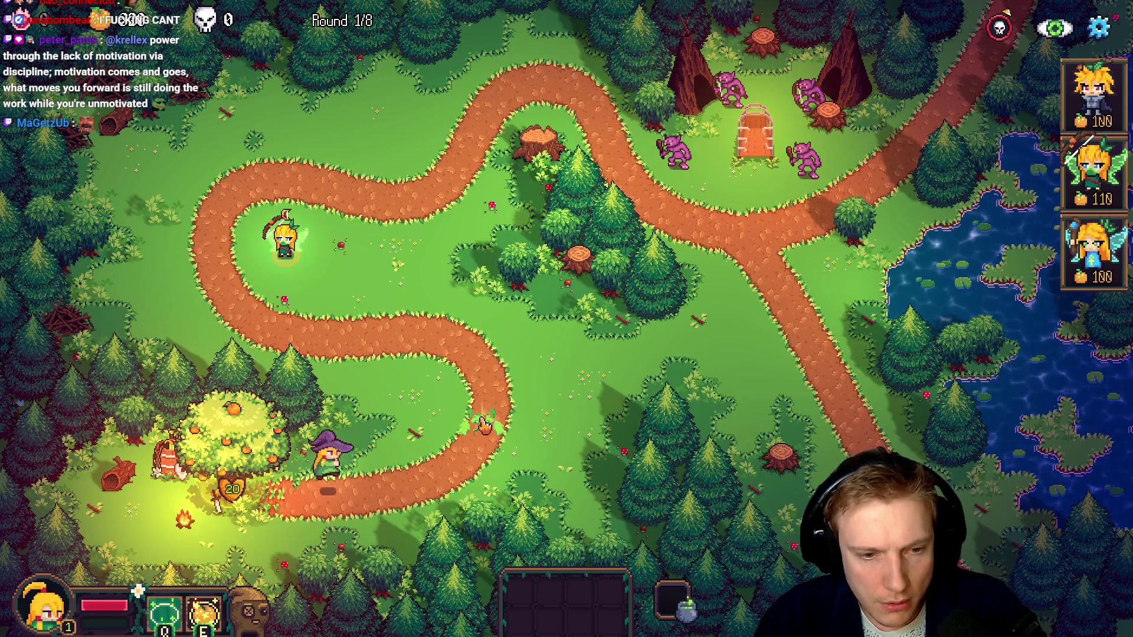
key("F1")
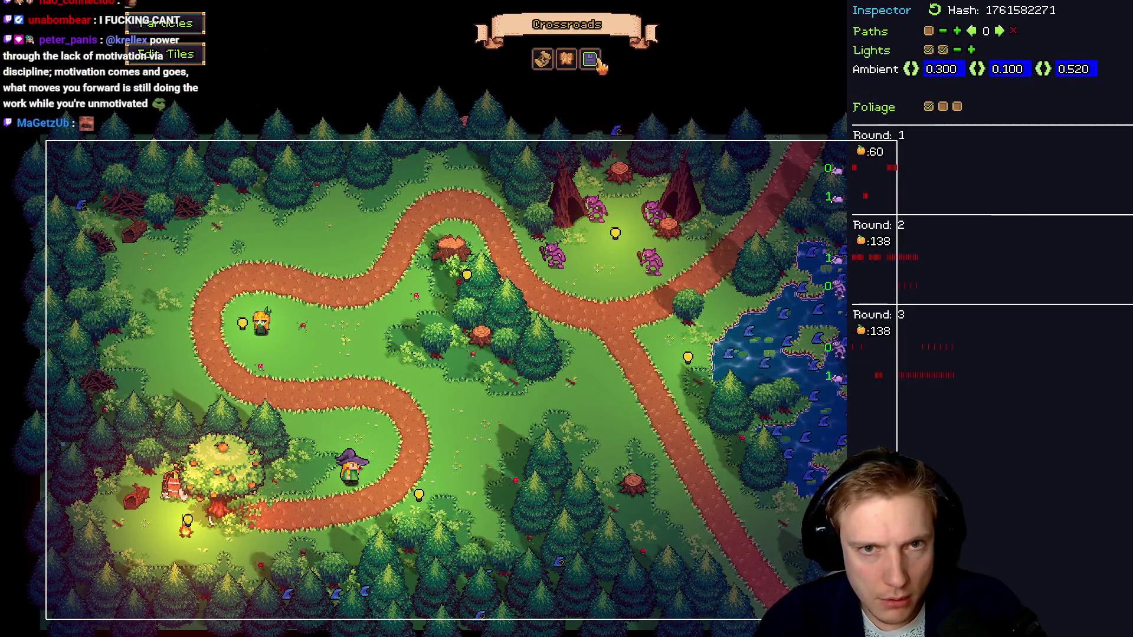
left_click(590, 59)
left_click(193, 314)
left_click(507, 459)
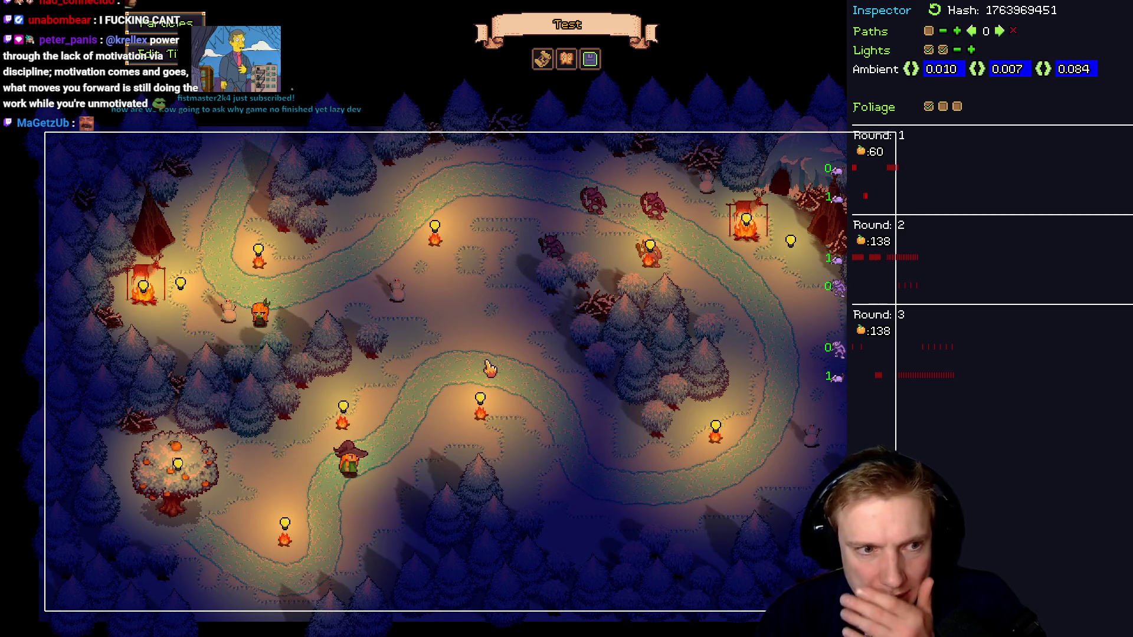
key("F5")
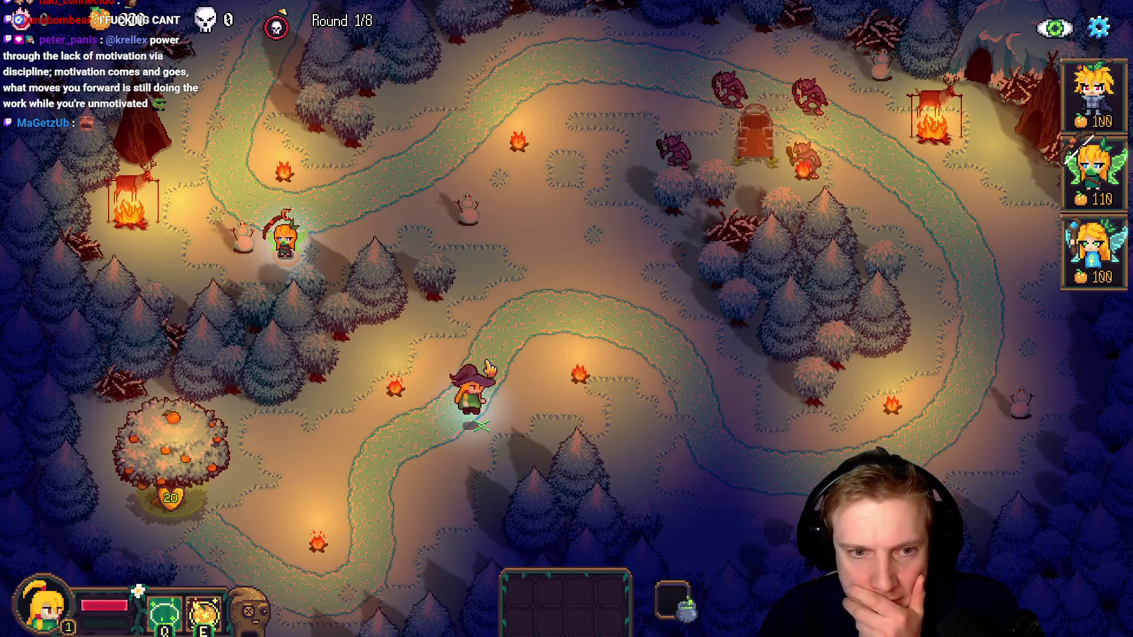
left_click(505, 439)
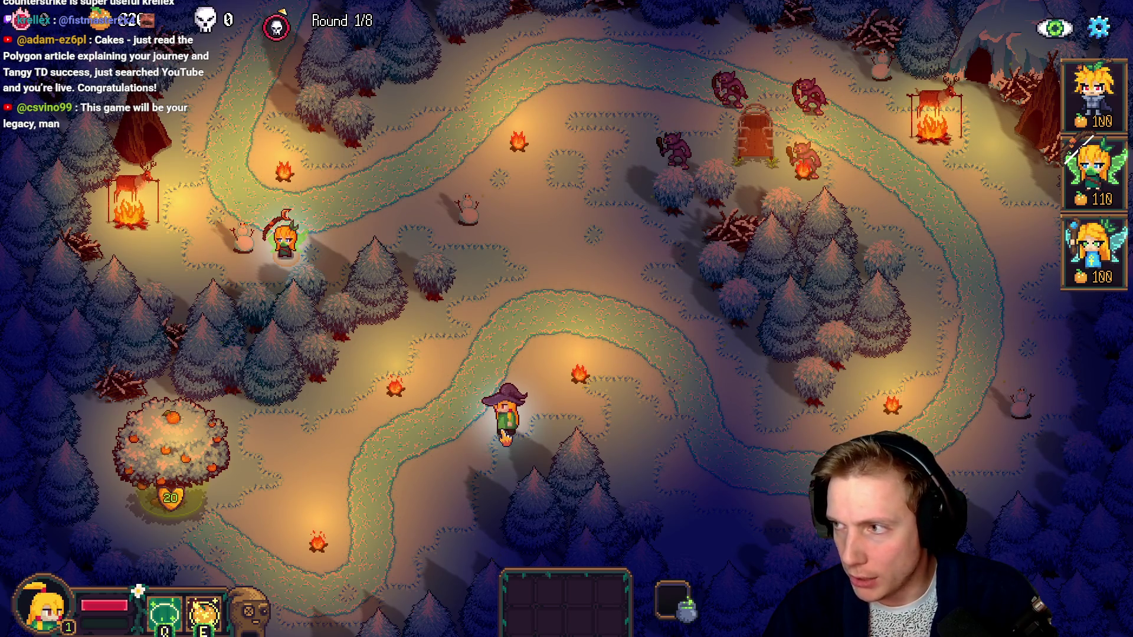
Bring the Notepad++ TODO list to the front.
key("alt+Tab")
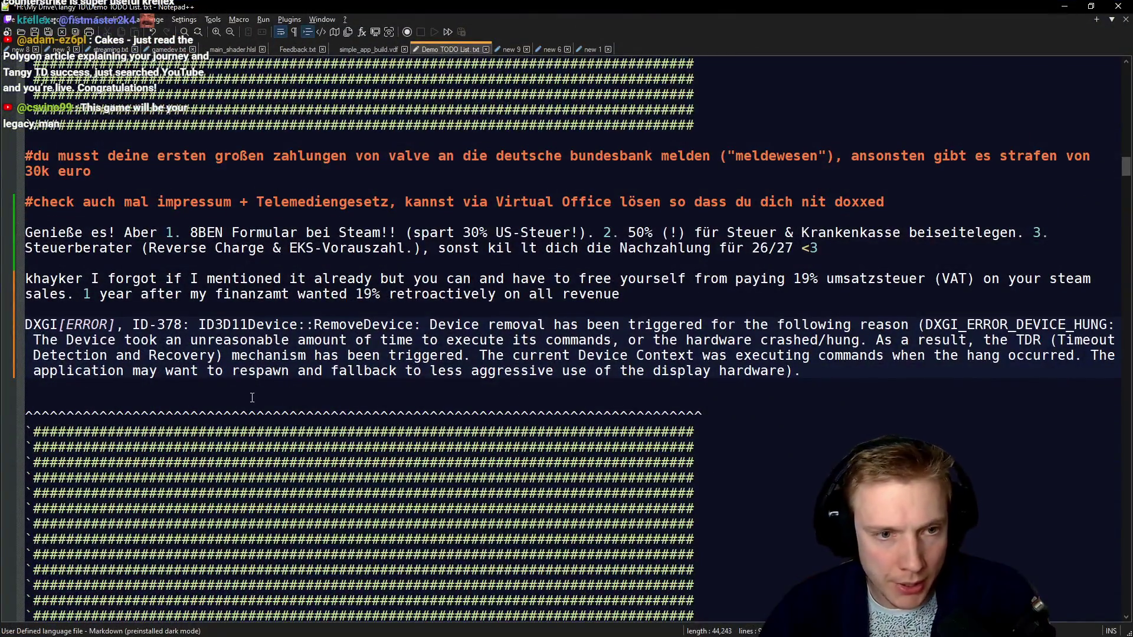
Delete the DXGI error paragraph, then undo to restore it.
scroll(252, 397, "down", 4)
scroll(633, 304, "up", 2)
left_click_drag(823, 281, 2, 226)
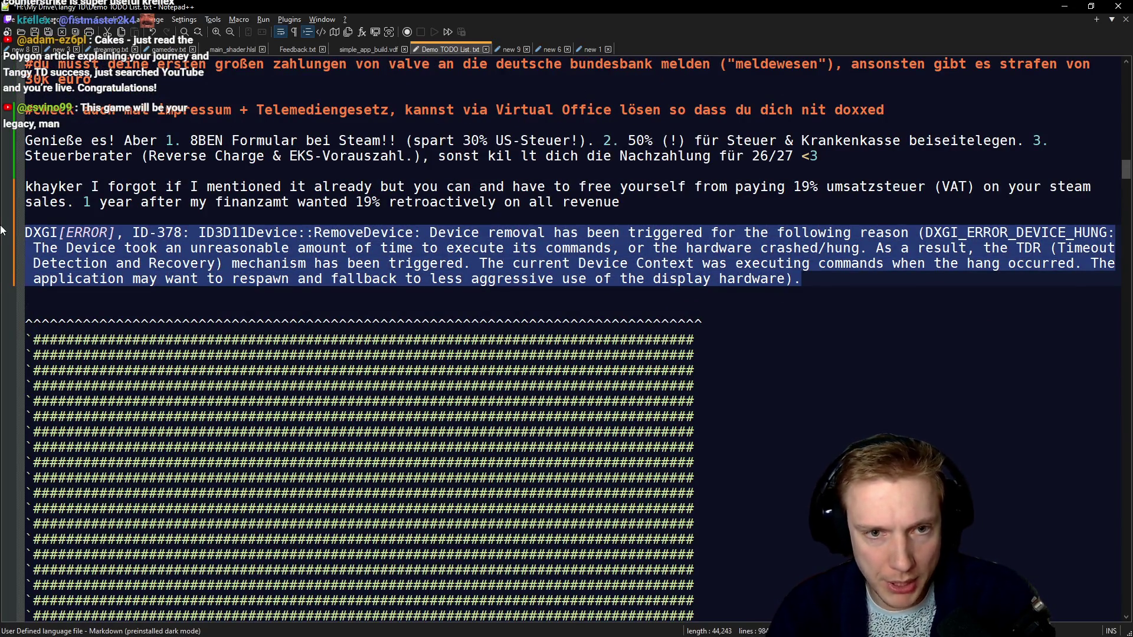
key("Delete")
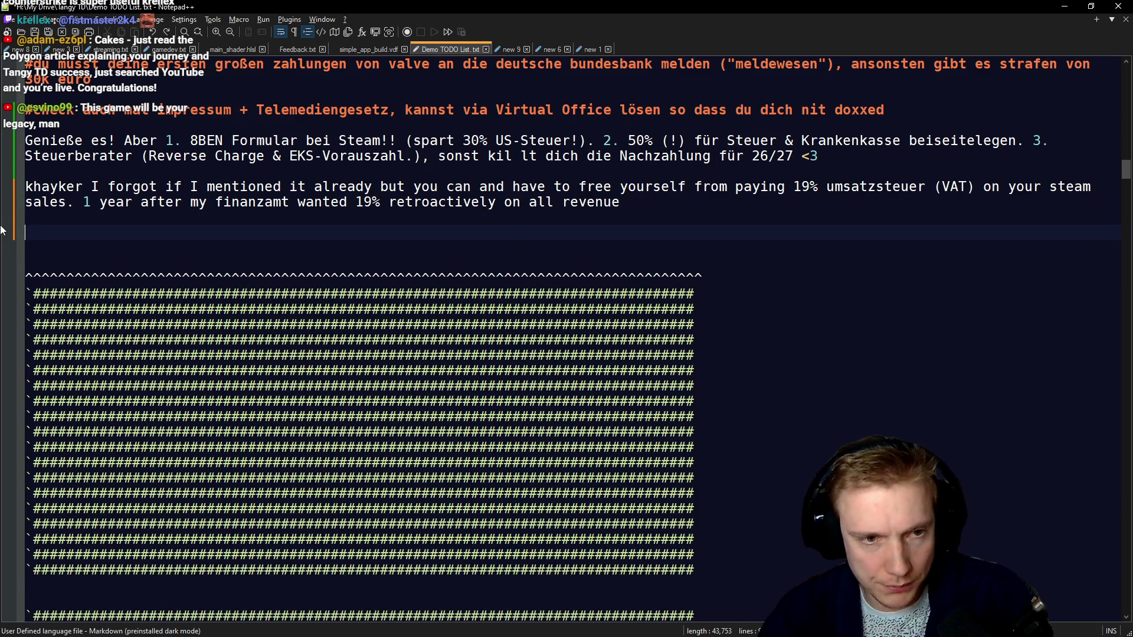
key("ctrl+z")
Add the bullet 'check DM's for french guy/girlperson' below Keybinds, save, and minimize Notepad++.
scroll(372, 317, "down", 10)
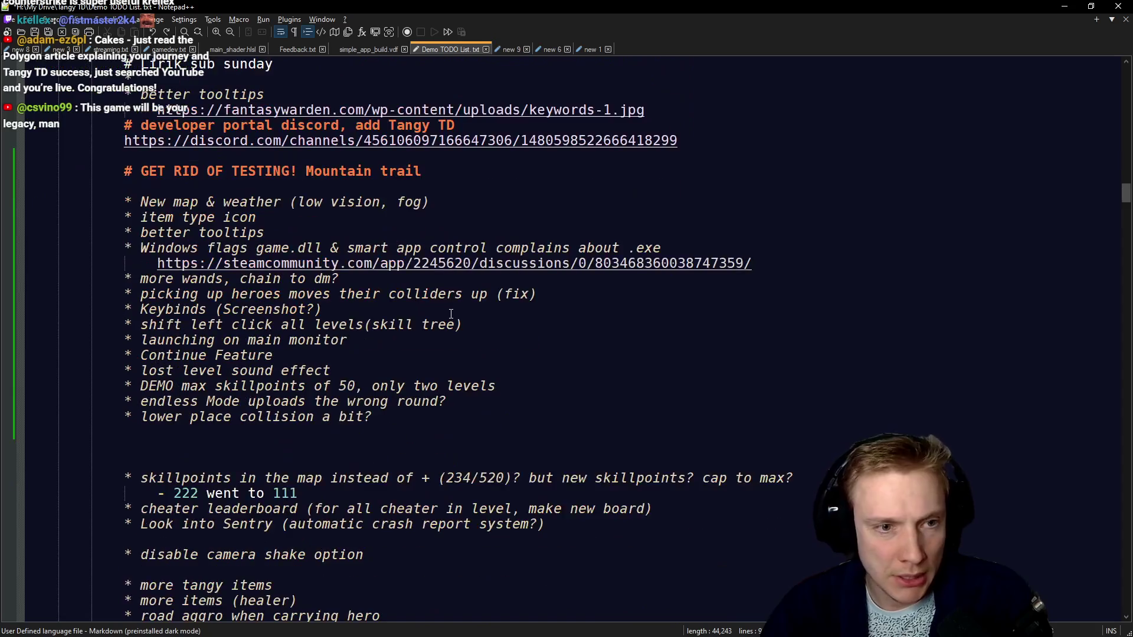
left_click(360, 309)
key("Return")
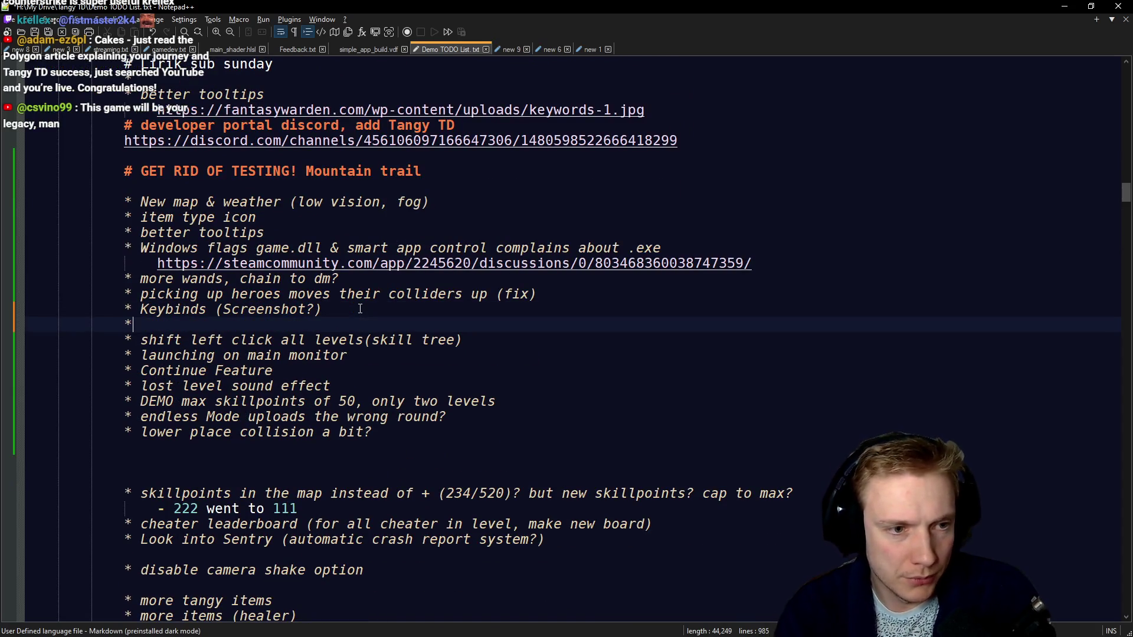
type("check DM's for french guy/girl")
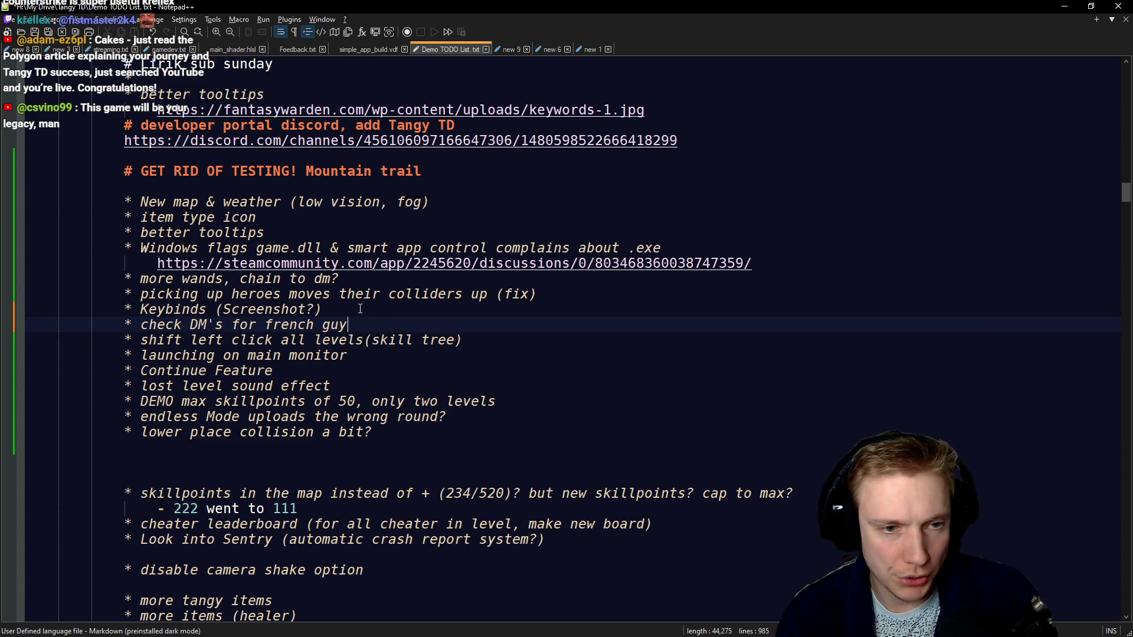
type("person")
key("ctrl+s")
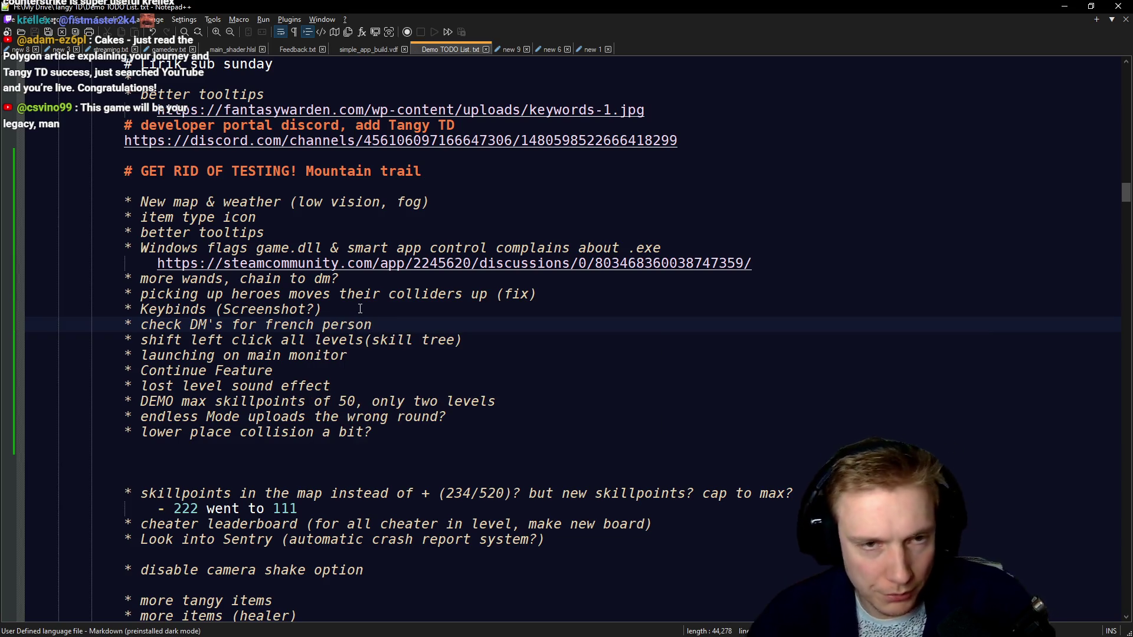
left_click(1064, 6)
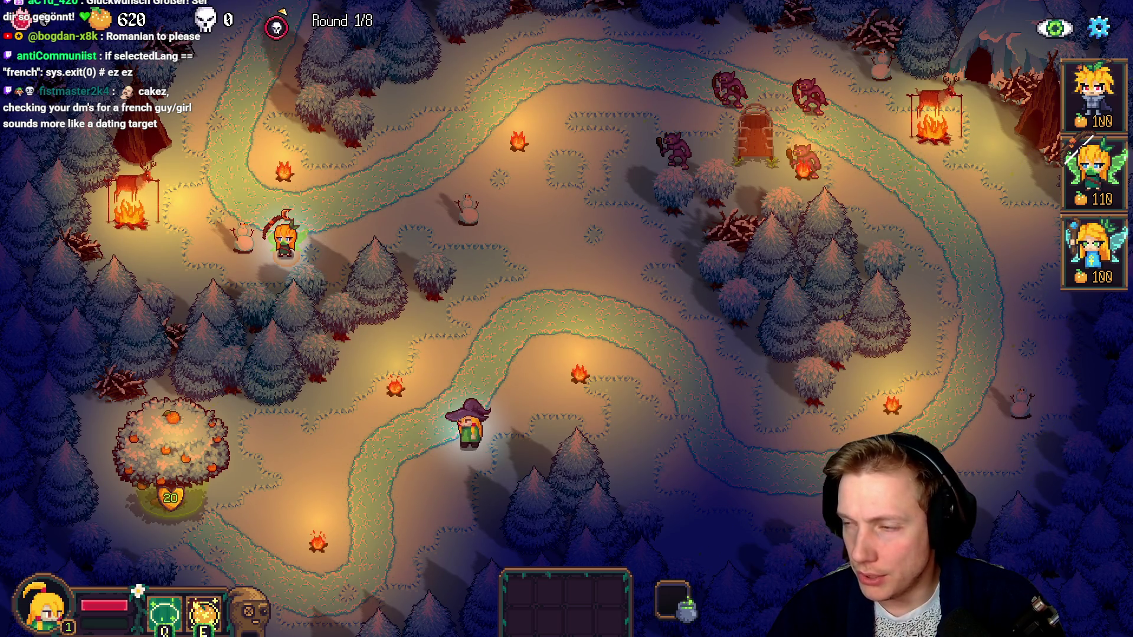
Walk the witch hero back and forth along the forest path, ending clear of the tree.
right_click(537, 463)
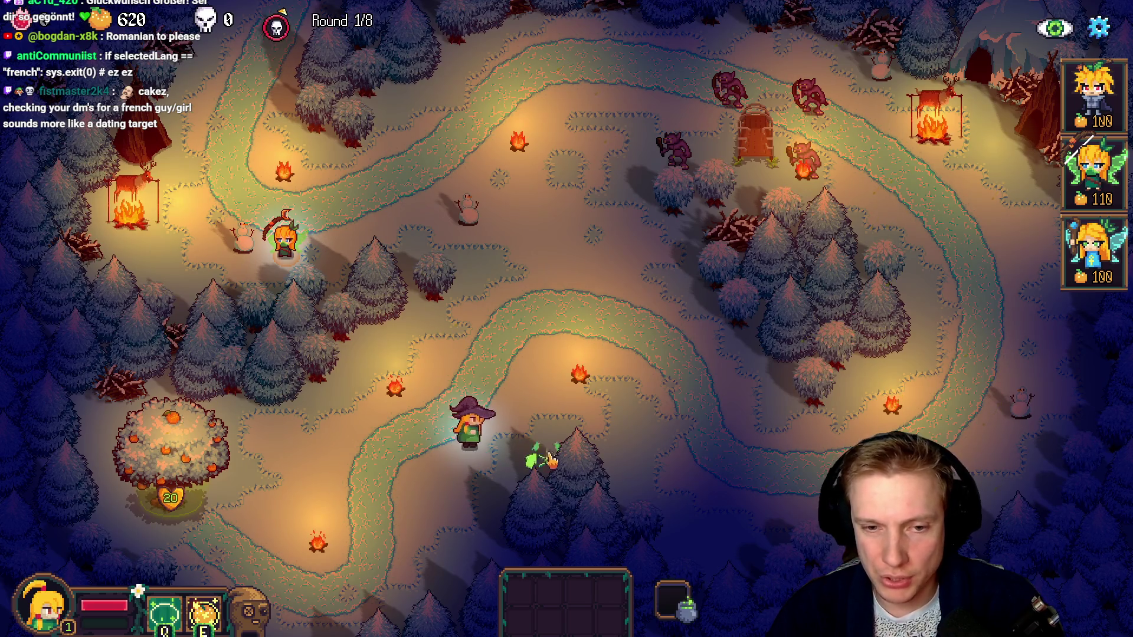
right_click(479, 506)
right_click(539, 447)
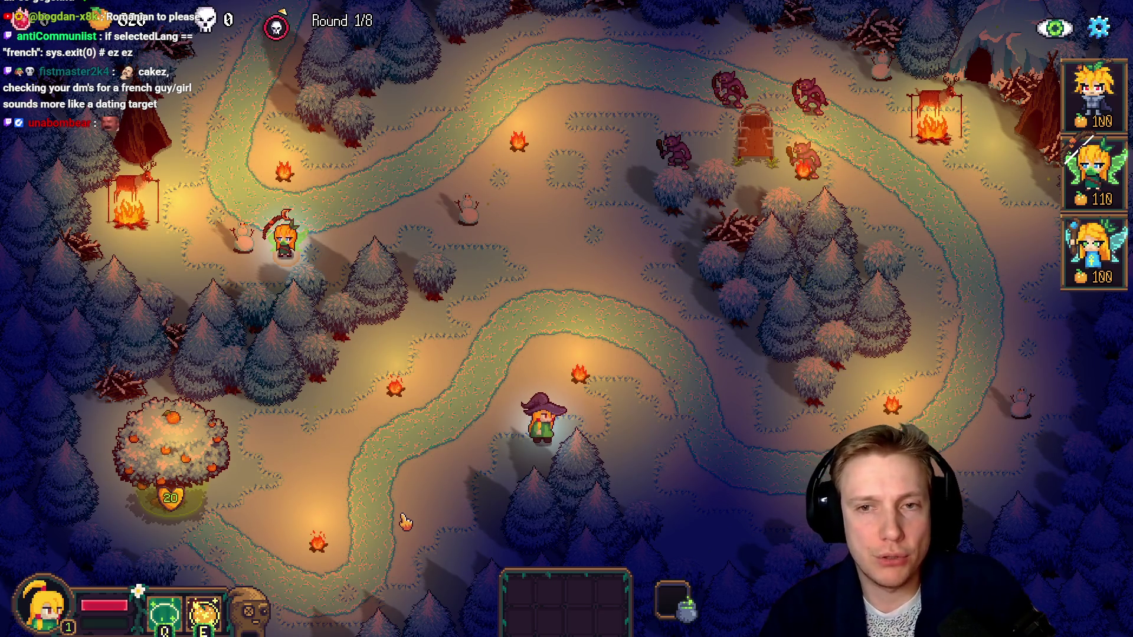
right_click(477, 442)
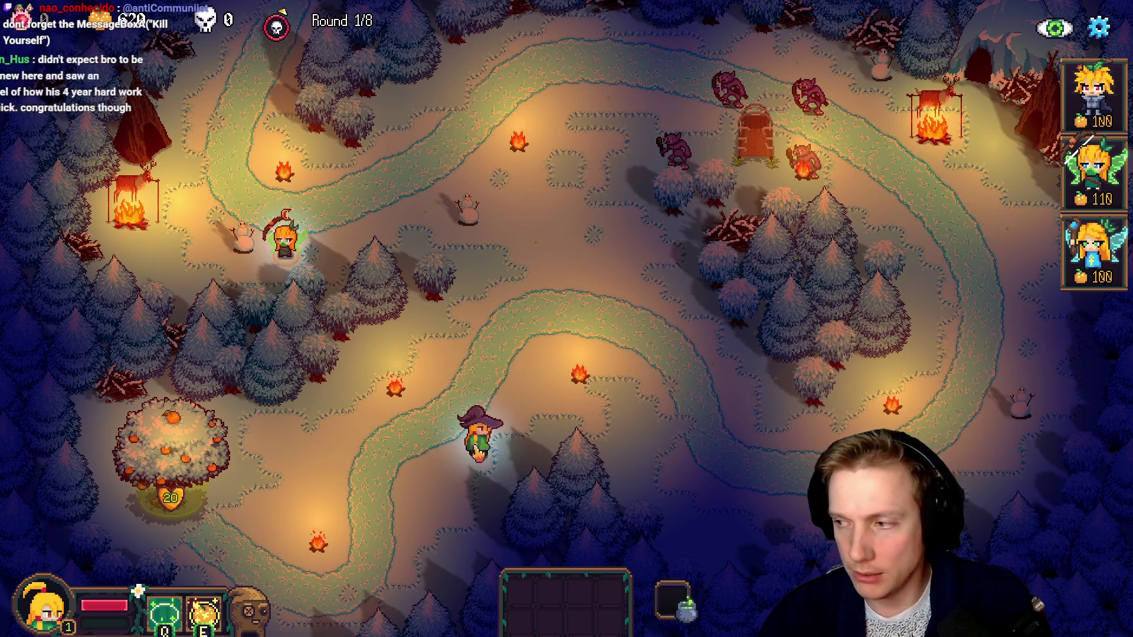
right_click(475, 312)
right_click(503, 449)
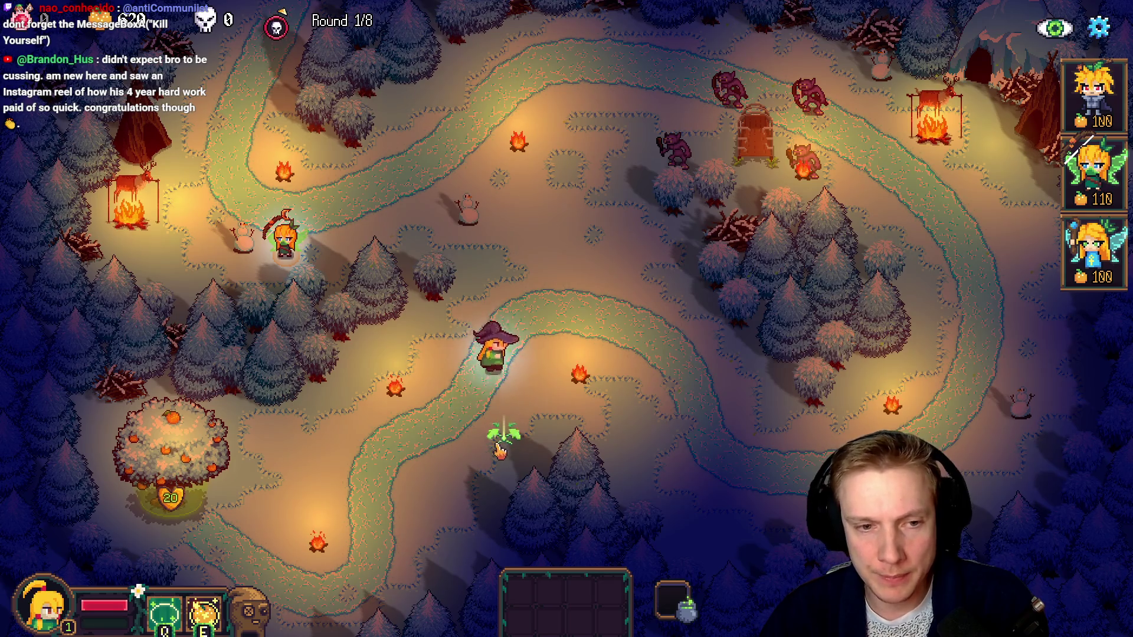
right_click(620, 490)
right_click(568, 440)
right_click(534, 466)
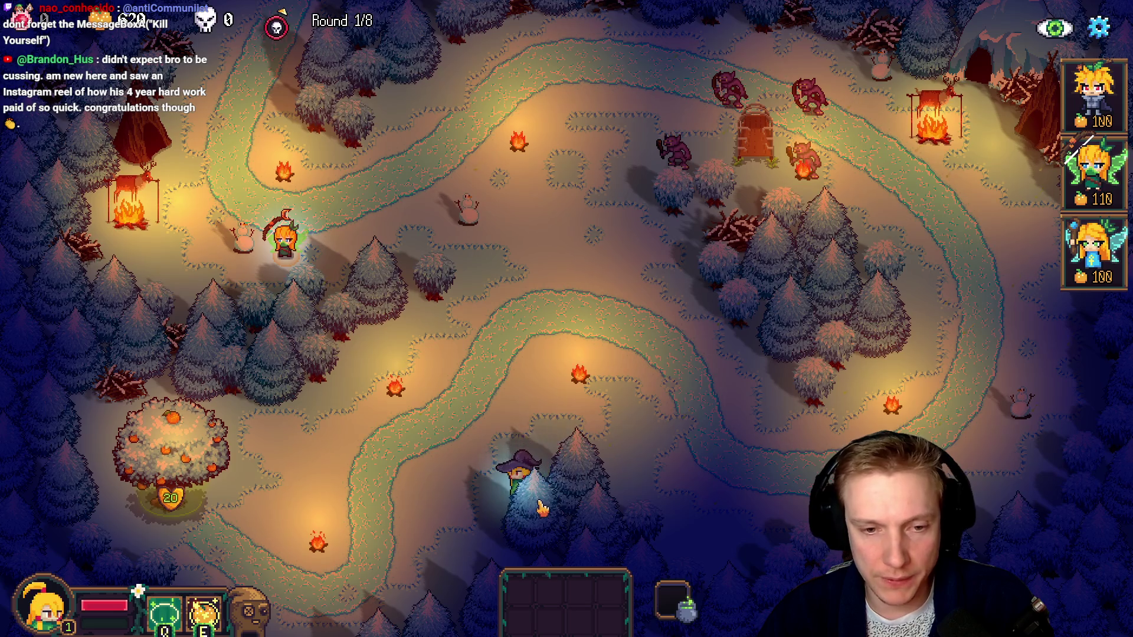
right_click(524, 449)
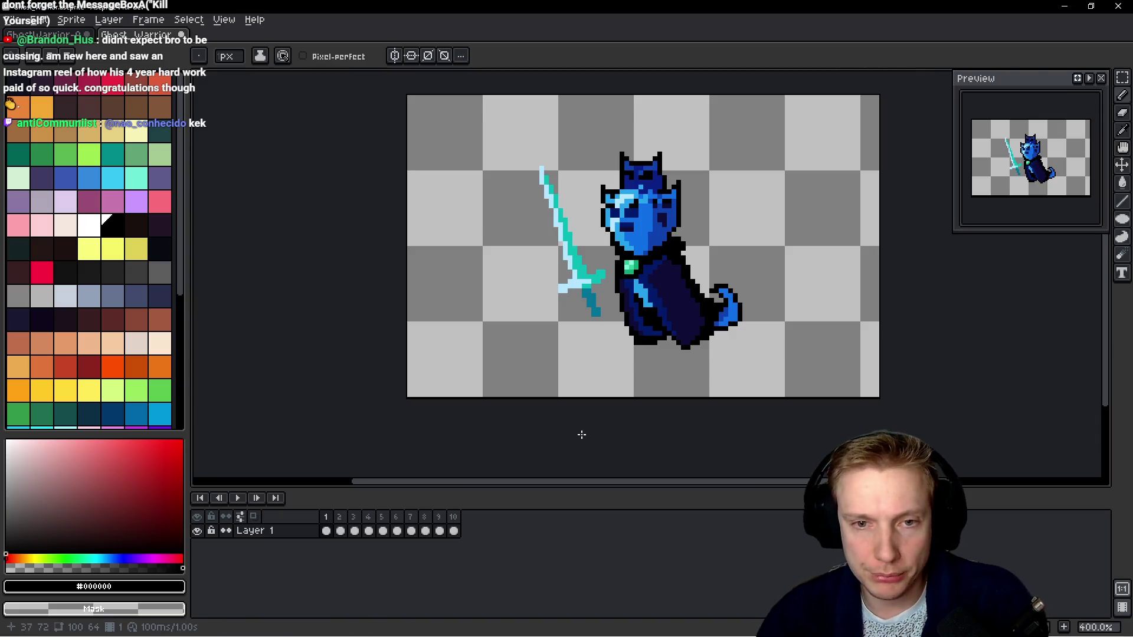
View GhostWarrior-Attack1.png, then reopen Texture_Atlas.aseprite from File > Open Recent.
scroll(581, 266, "up", 6)
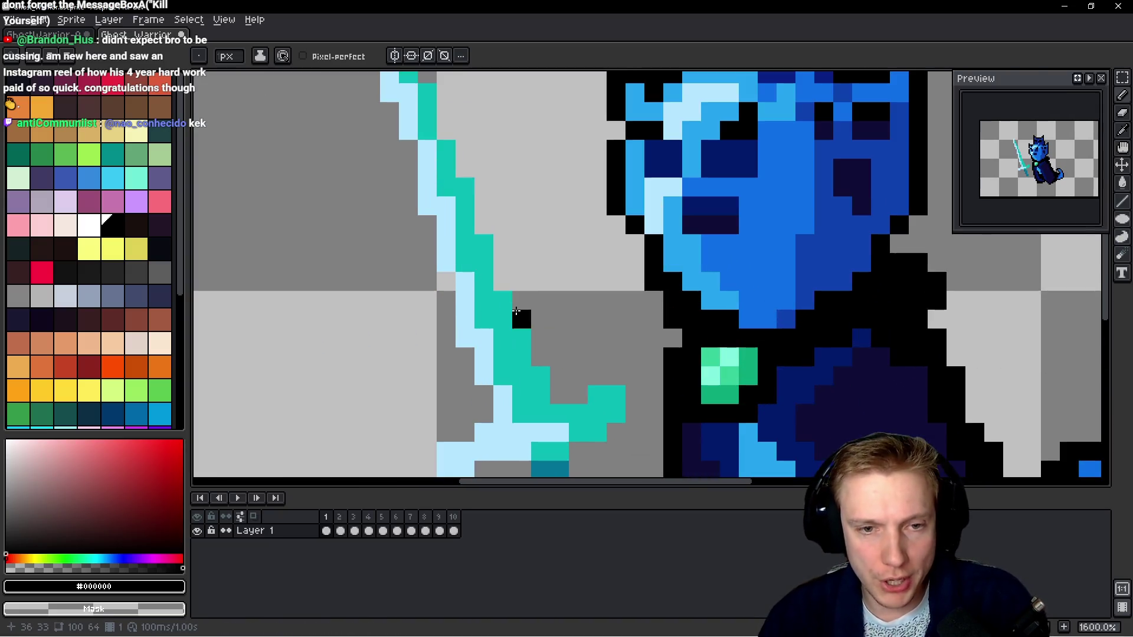
scroll(546, 378, "down", 4)
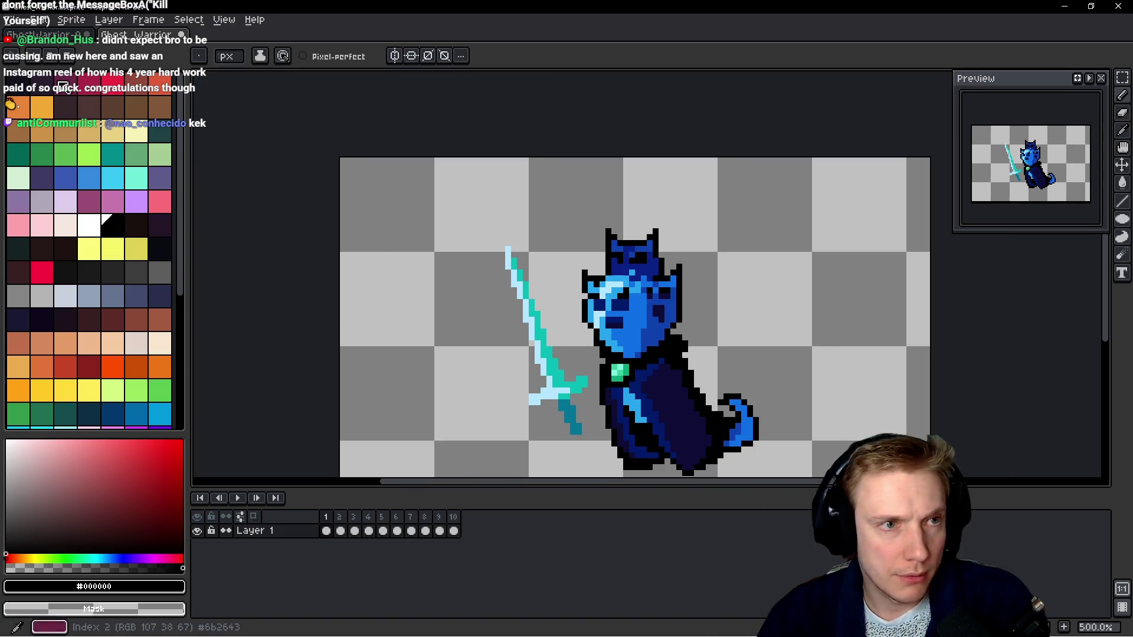
left_click(23, 35)
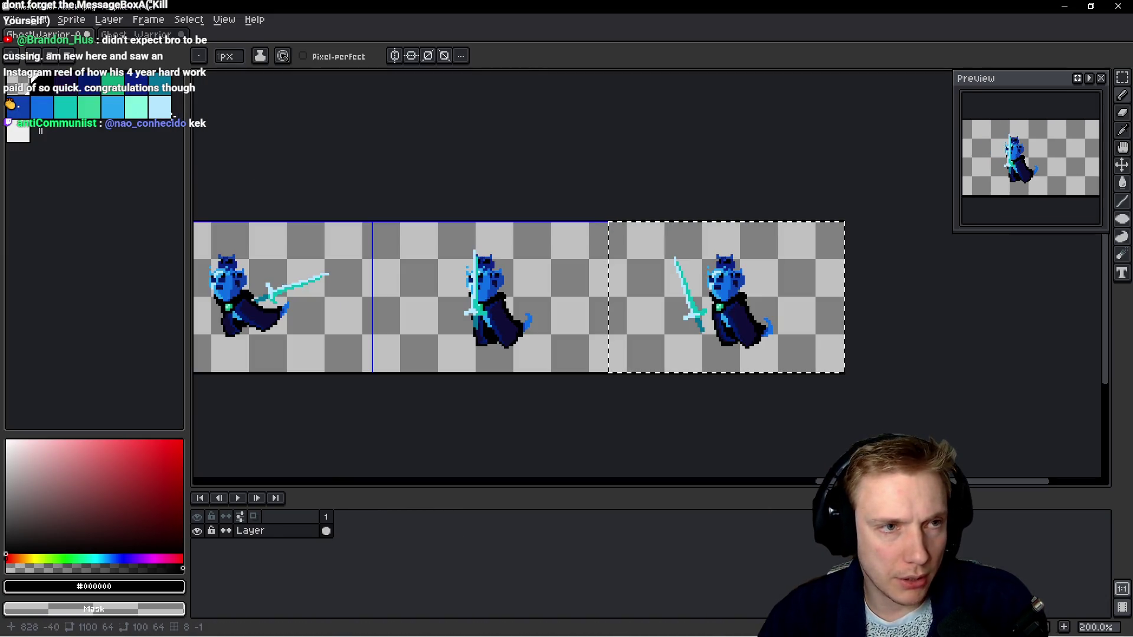
left_click(18, 21)
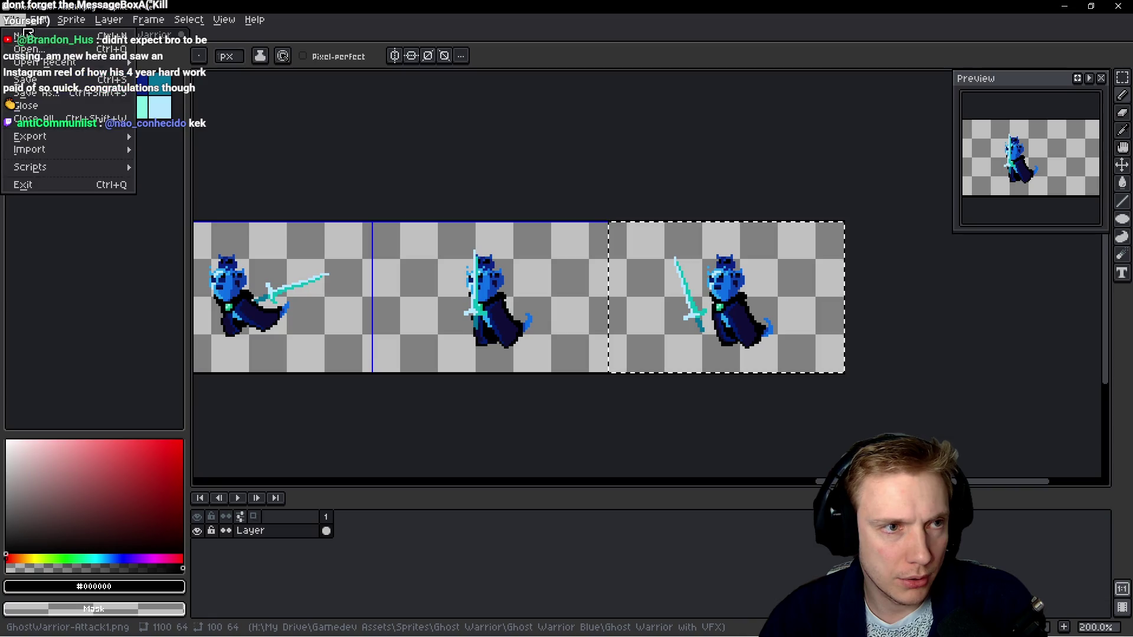
mouse_move(47, 62)
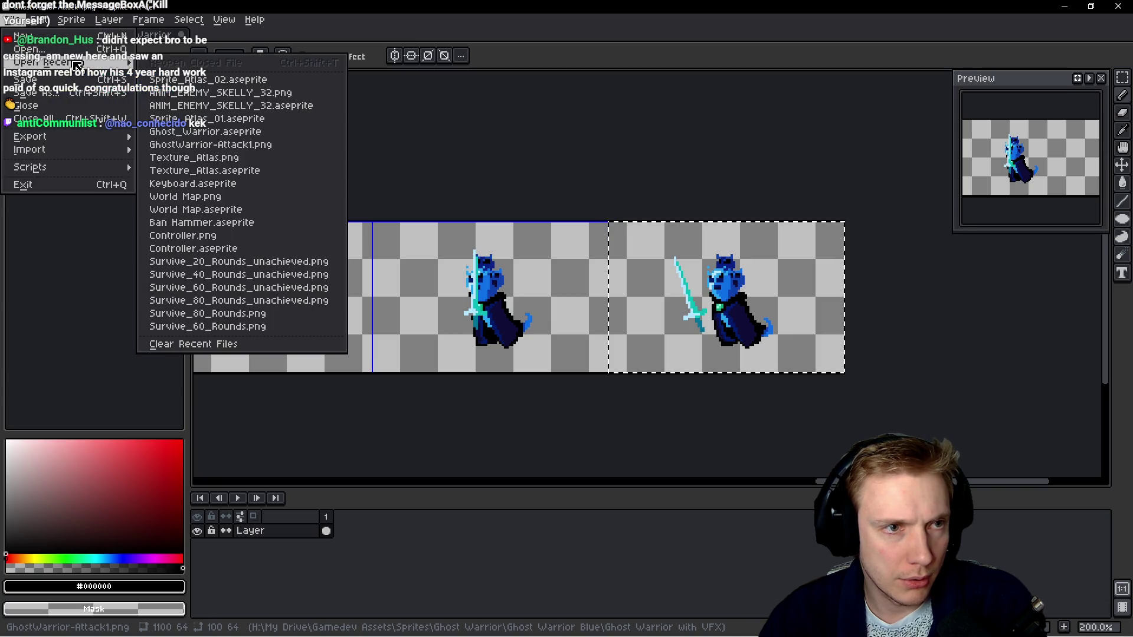
left_click(203, 173)
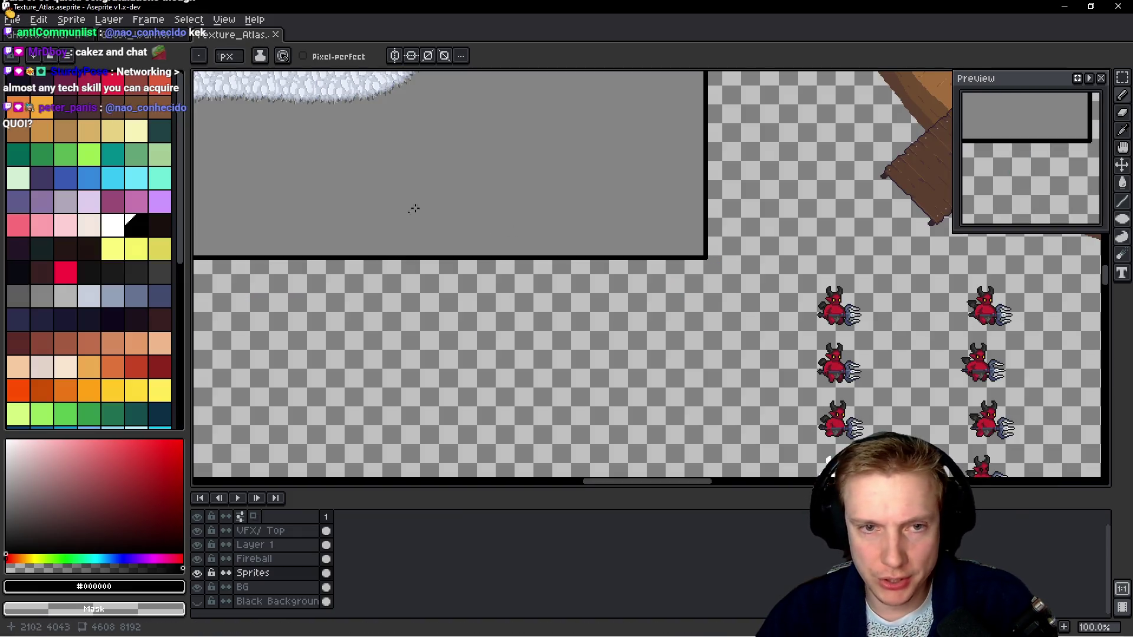
Pan to the white ghost in the atlas and sample its #21233F navy outline colour.
scroll(665, 357, "down", 2)
scroll(565, 252, "down", 1)
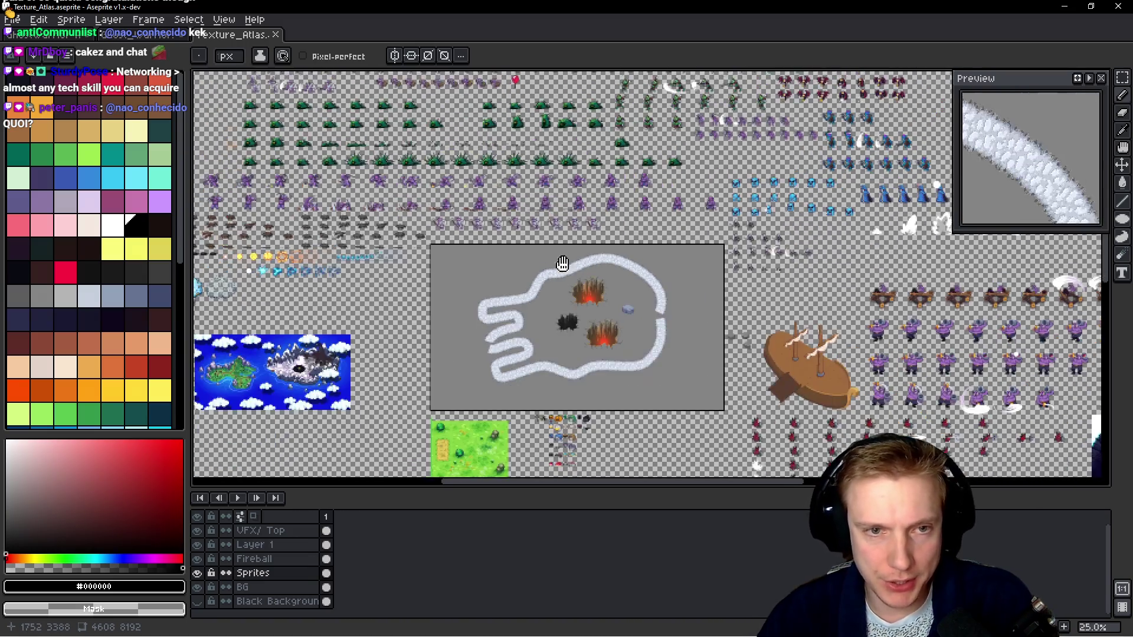
scroll(565, 252, "up", 5)
scroll(542, 204, "up", 3)
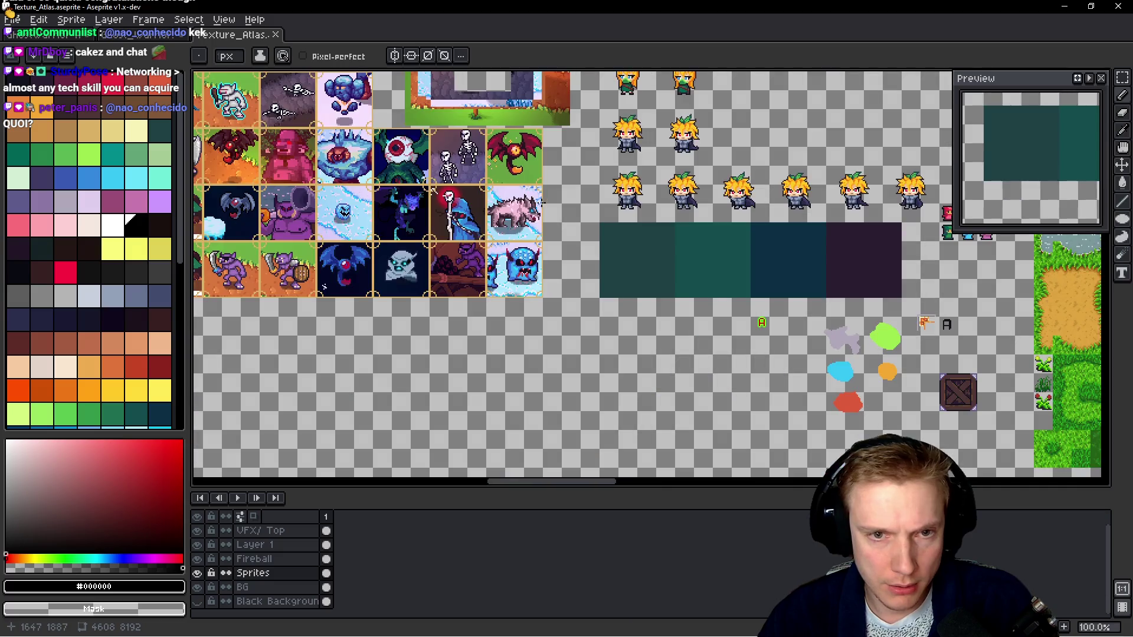
mouse_move(576, 266)
left_mouse_down()
mouse_move(529, 141)
mouse_move(813, 329)
mouse_move(944, 329)
left_mouse_up()
scroll(720, 291, "up", 5)
scroll(720, 291, "down", 7)
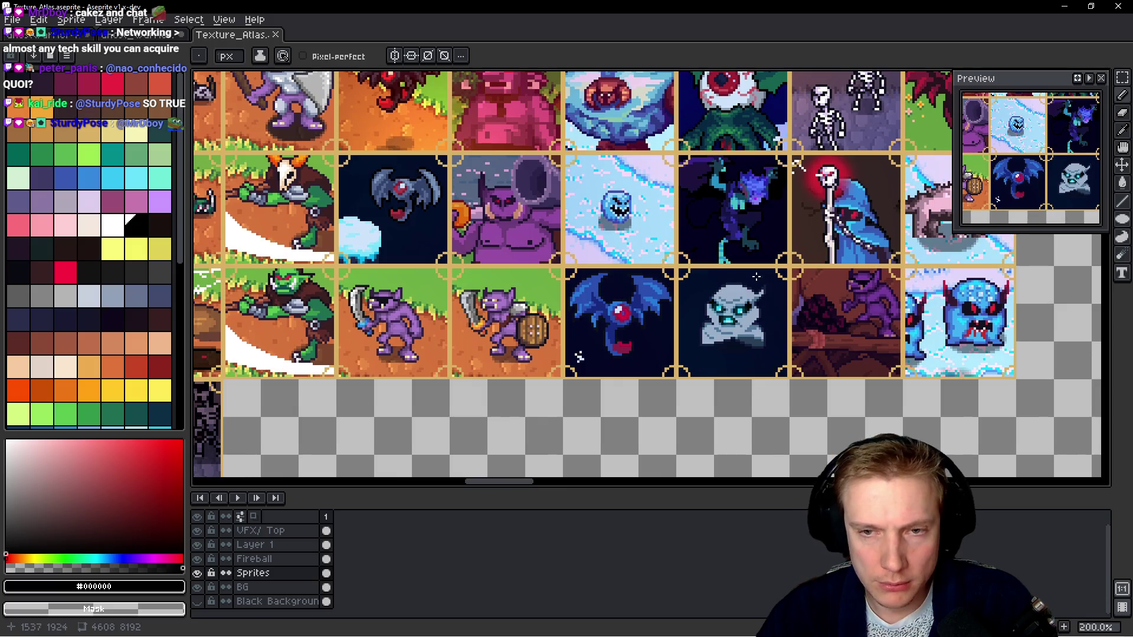
scroll(598, 212, "up", 9)
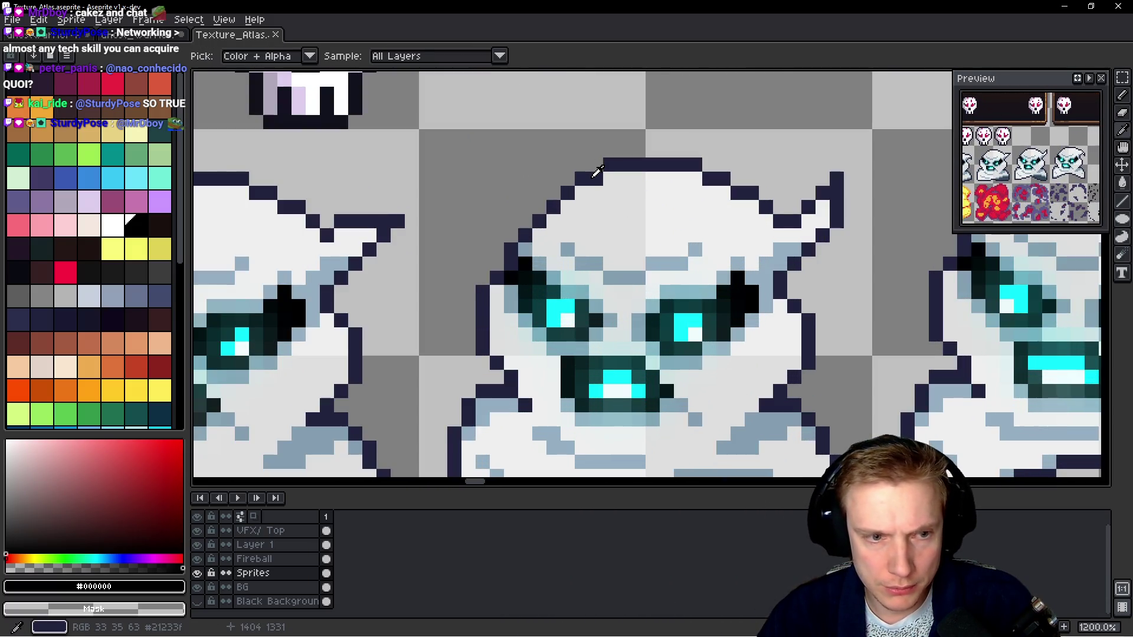
left_click(597, 170)
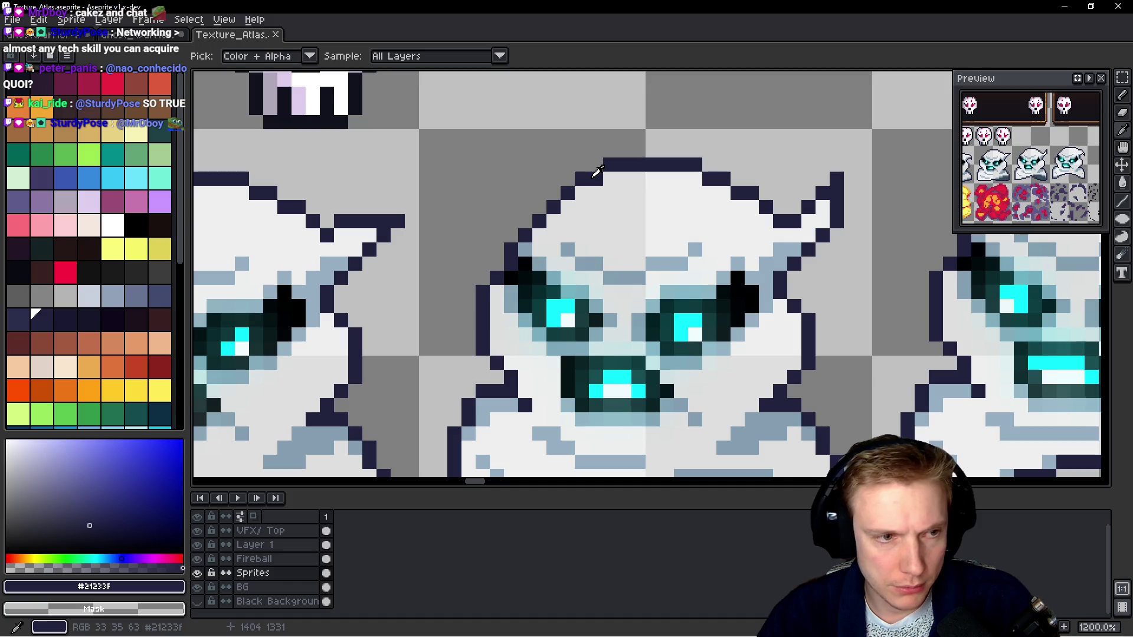
In Ghost_Warrior, try filling the black outline navy, then undo the recolour.
left_click(145, 34)
scroll(557, 240, "up", 8)
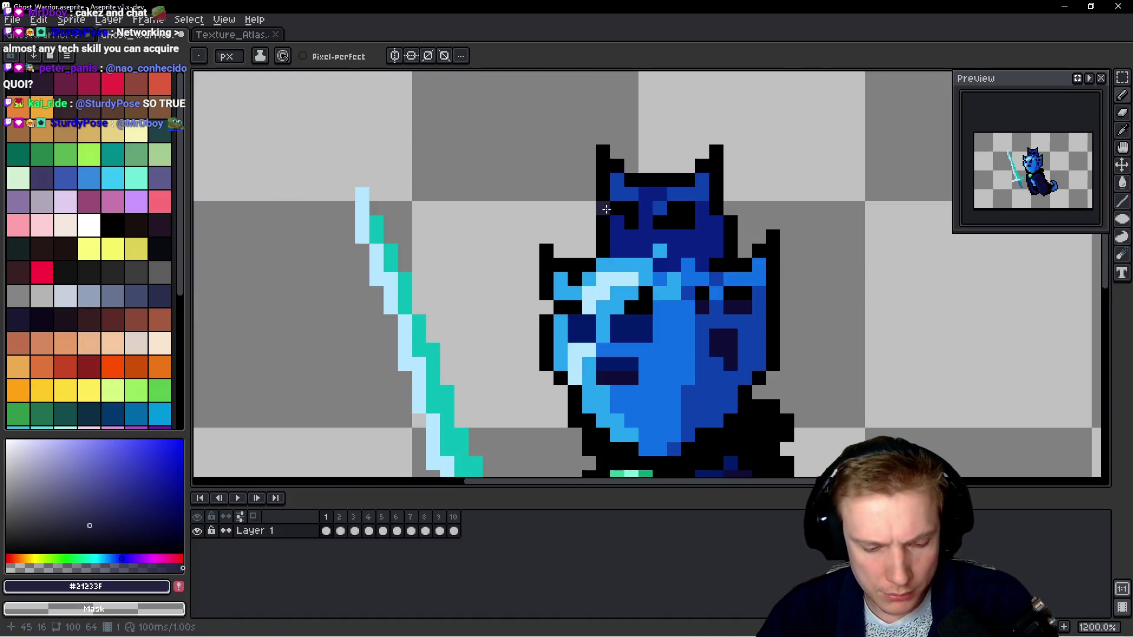
key("g")
left_click(598, 210)
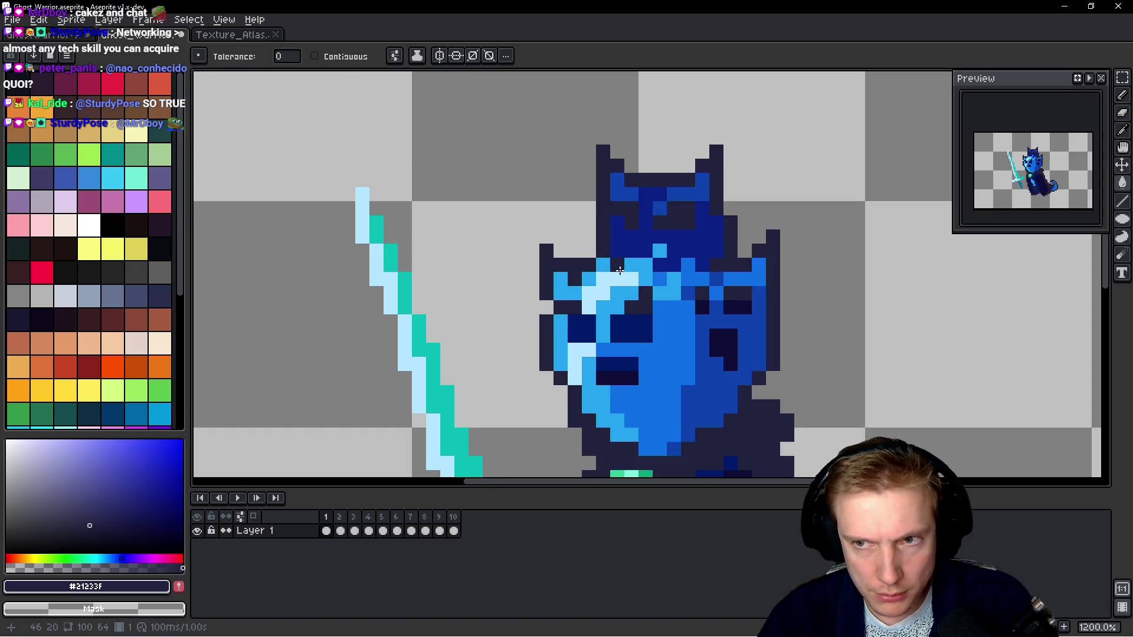
scroll(539, 172, "down", 2)
scroll(581, 168, "up", 3)
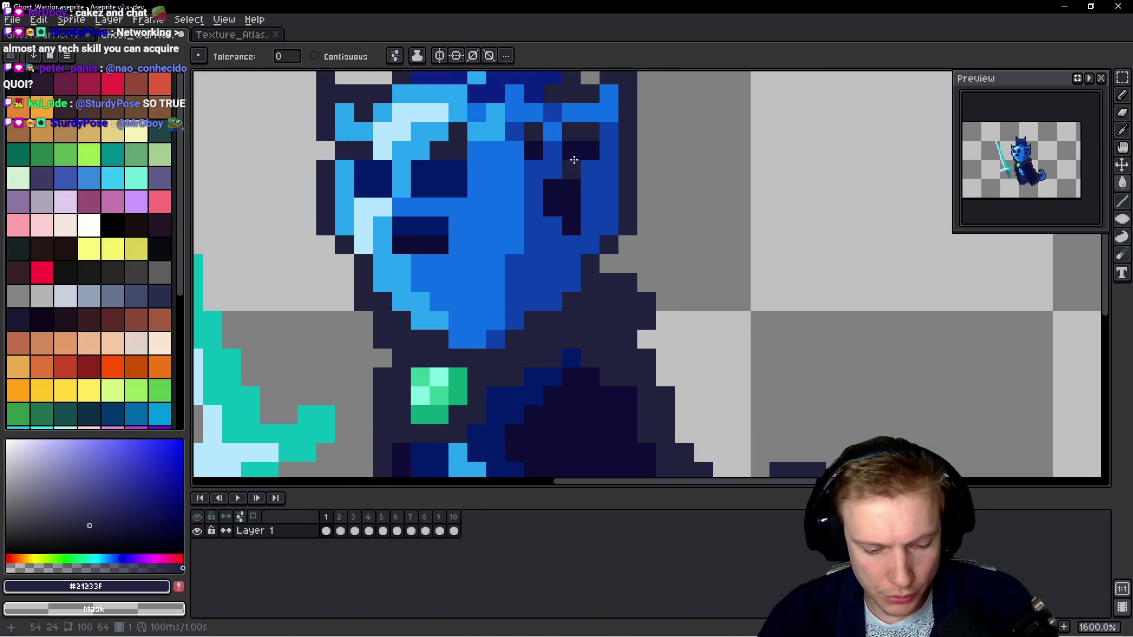
key("v")
key("ctrl+z")
key("g")
scroll(581, 168, "down", 3)
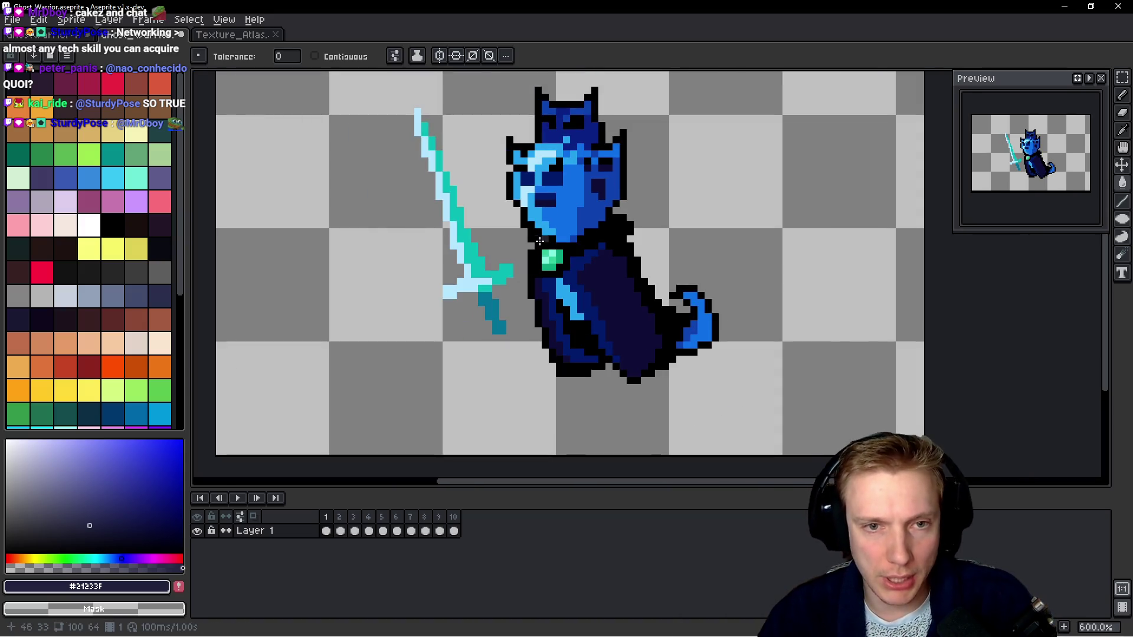
scroll(518, 248, "up", 3)
scroll(454, 283, "up", 2)
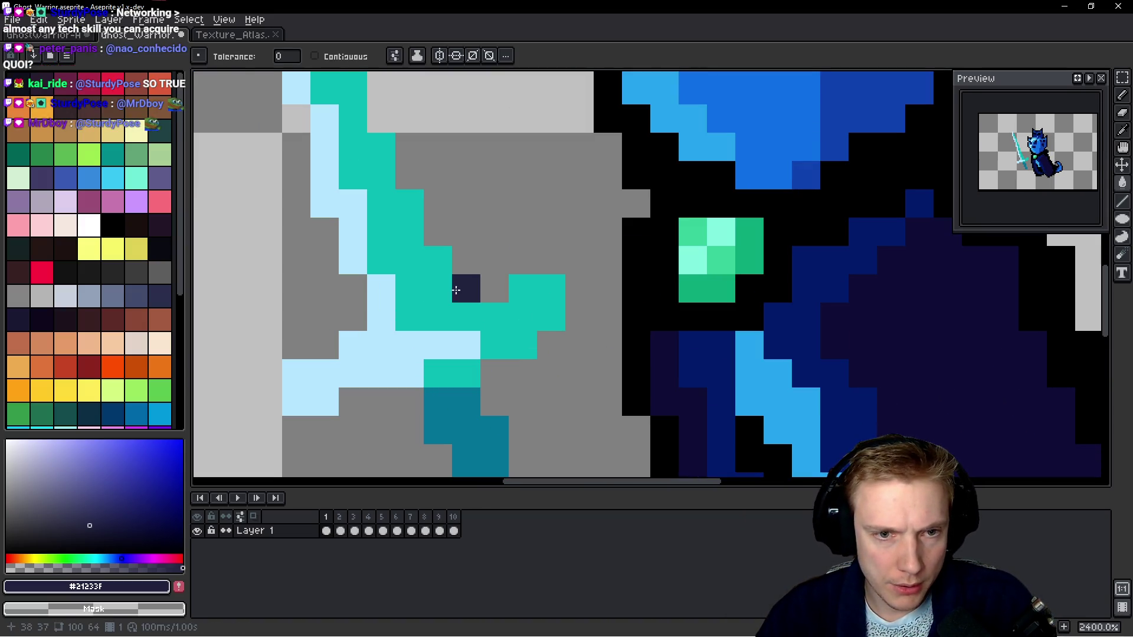
Paint the stray navy sword pixel teal and set black as the drawing colour.
left_click(437, 280, "alt")
left_click(468, 285)
scroll(467, 285, "down", 2)
key("i")
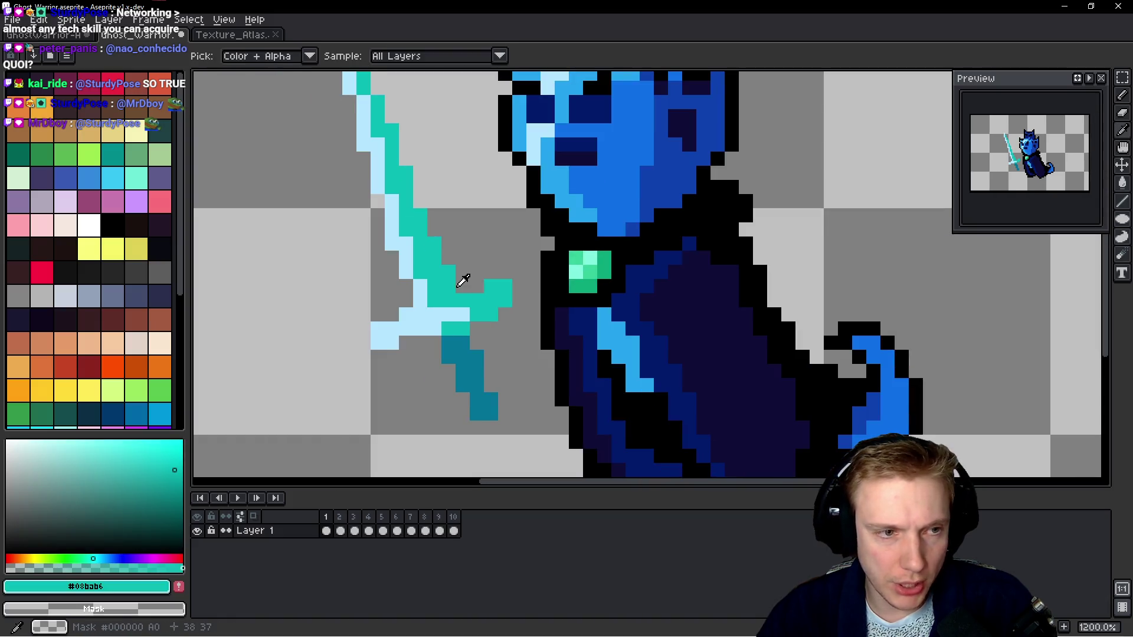
left_click(559, 220)
key("g")
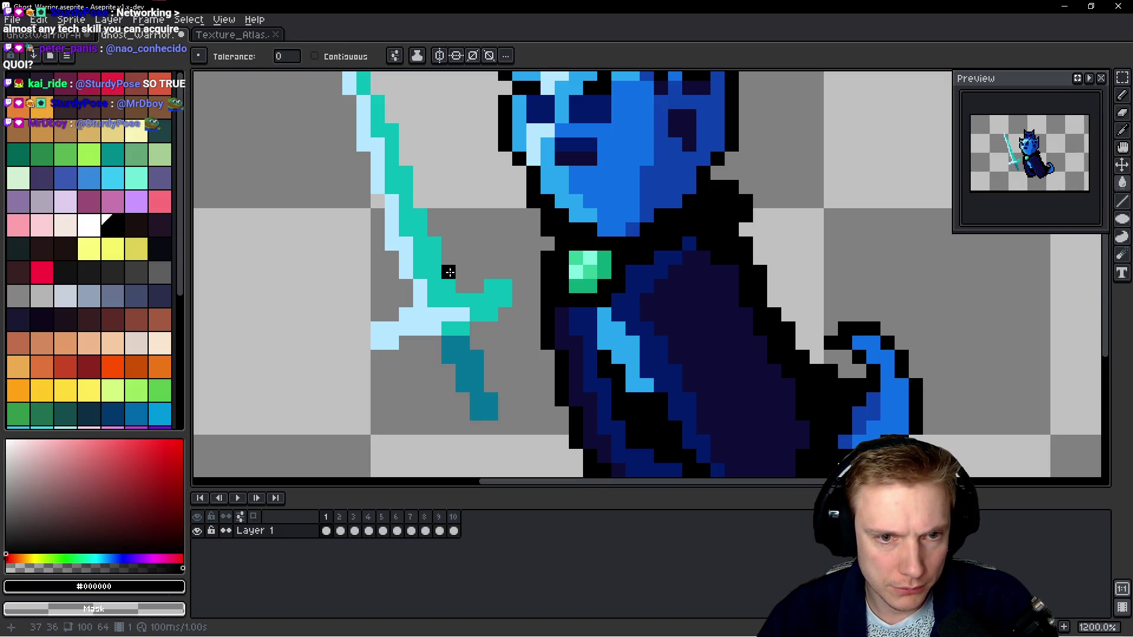
left_click(465, 273)
key("ctrl+z")
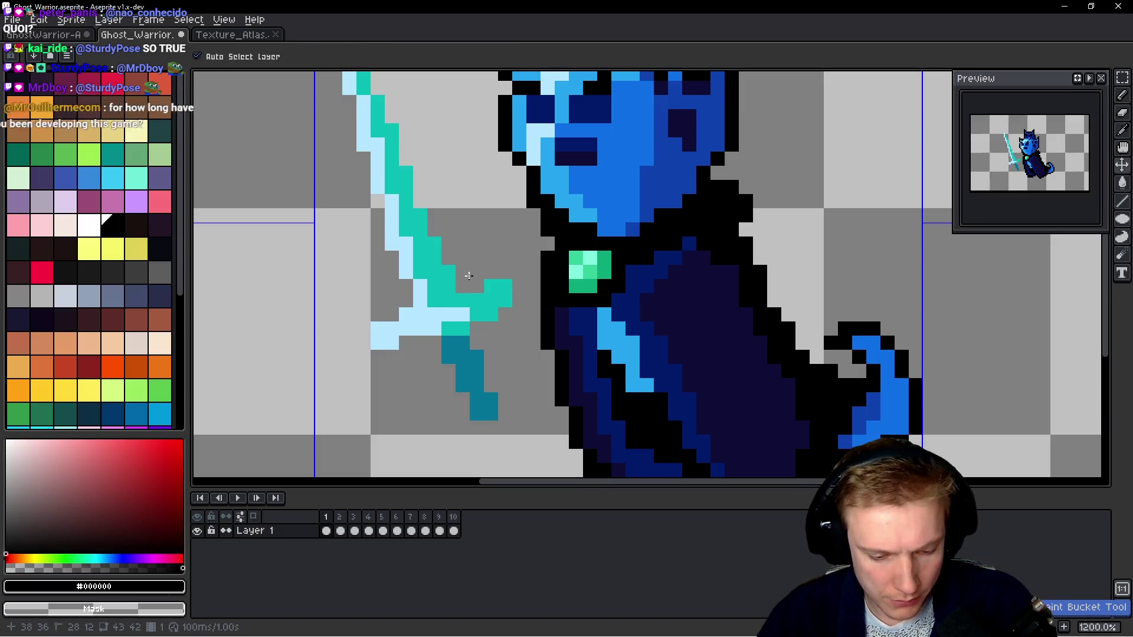
Outline the upper blade and sword tip in black pencil pixels, erasing one extra pixel.
key("b")
left_click(463, 285)
left_click_drag(448, 257, 446, 242)
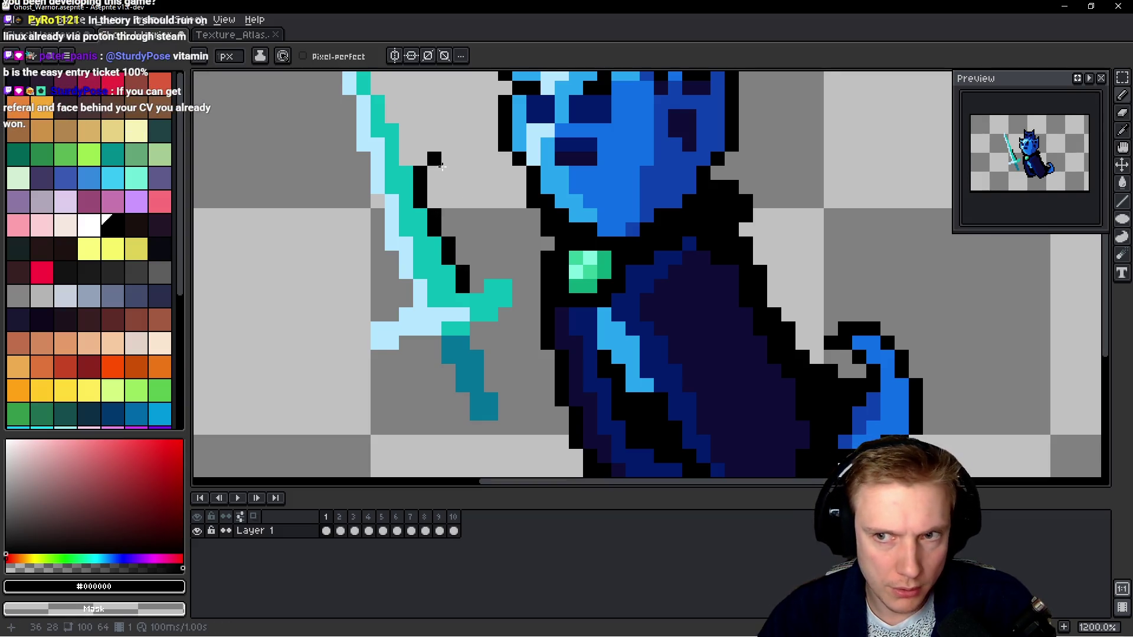
left_click_drag(441, 167, 502, 234)
left_click_drag(452, 184, 447, 163)
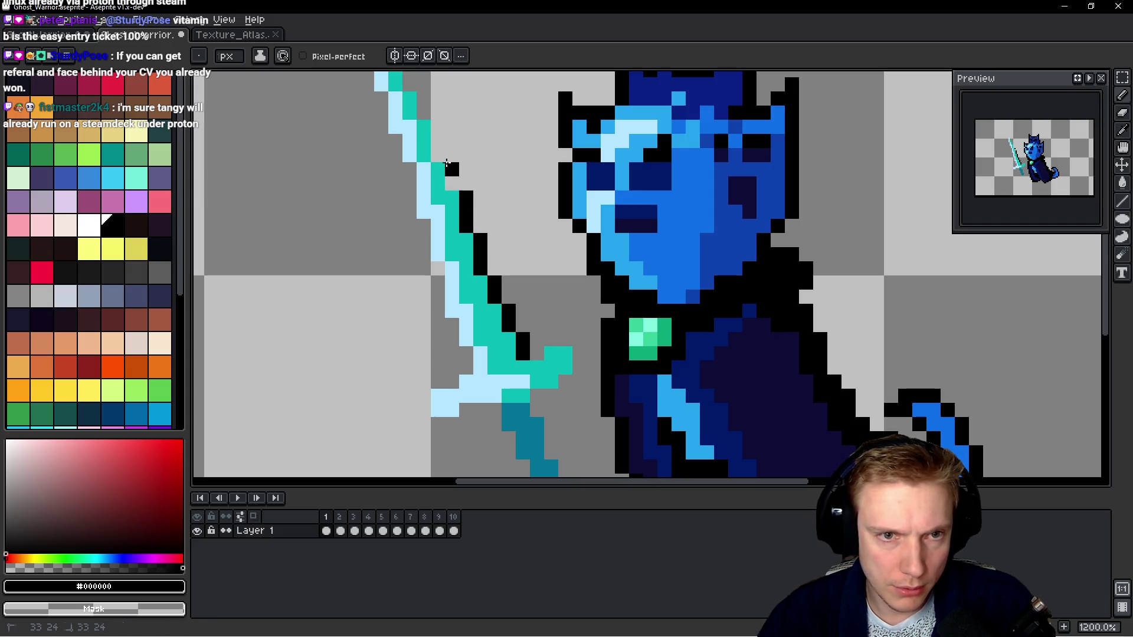
left_click(438, 126)
left_click_drag(509, 142, 576, 280)
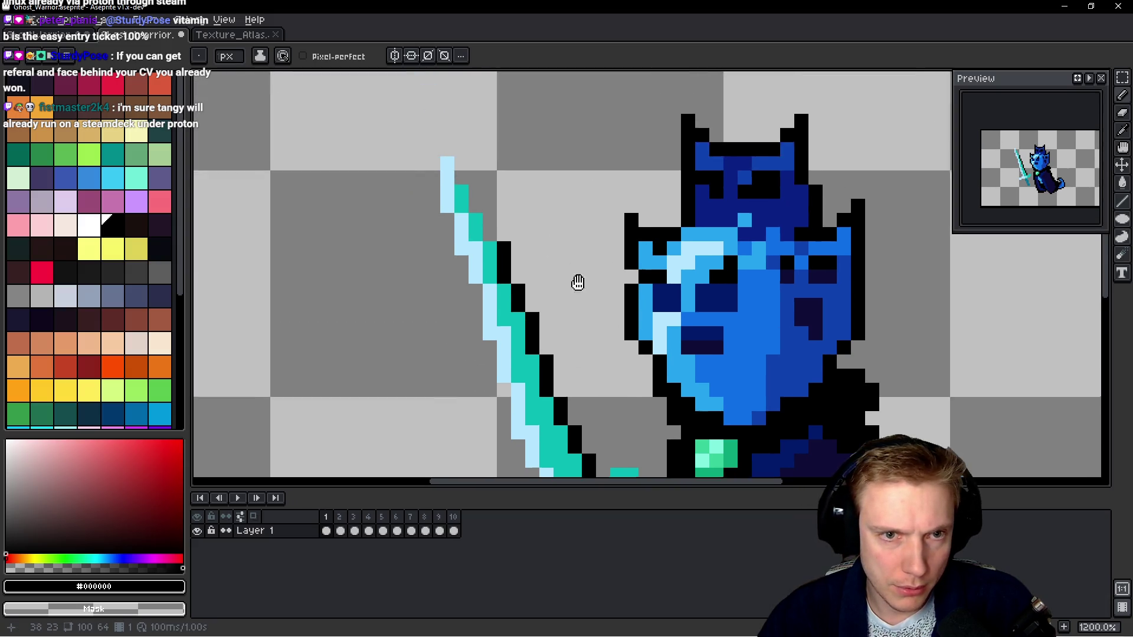
left_click(491, 242)
left_click(476, 210)
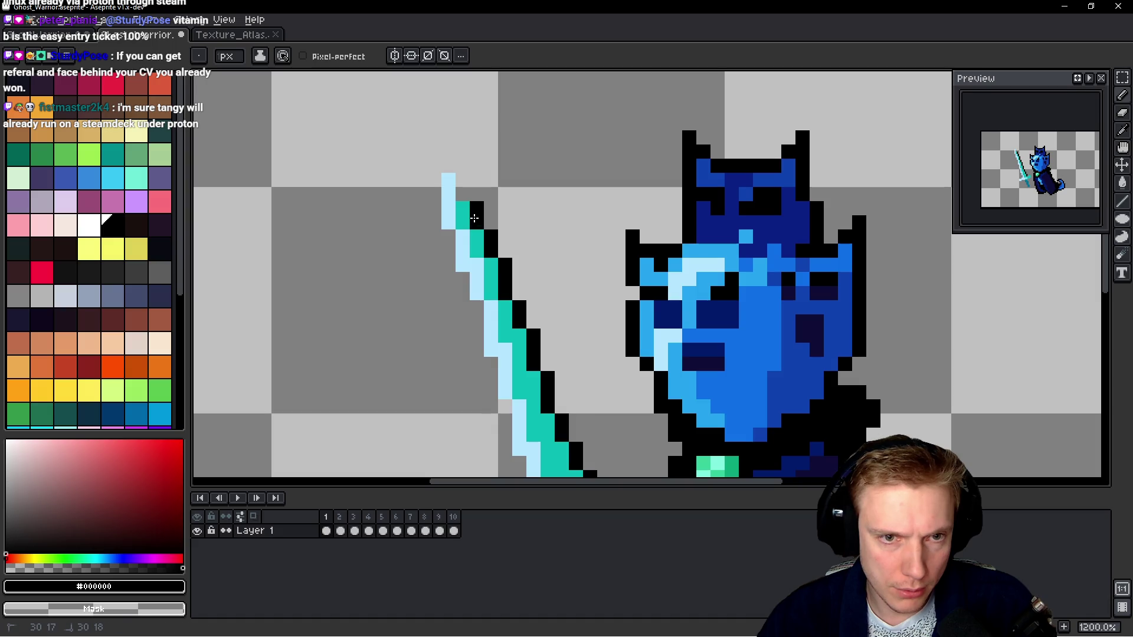
left_click(462, 180)
left_click(449, 166)
left_click_drag(434, 151, 448, 265)
right_click(449, 151)
Continue the black outline down the blade's left edge toward the hilt.
left_click(457, 292)
left_click_drag(473, 305, 474, 319)
left_click(490, 372)
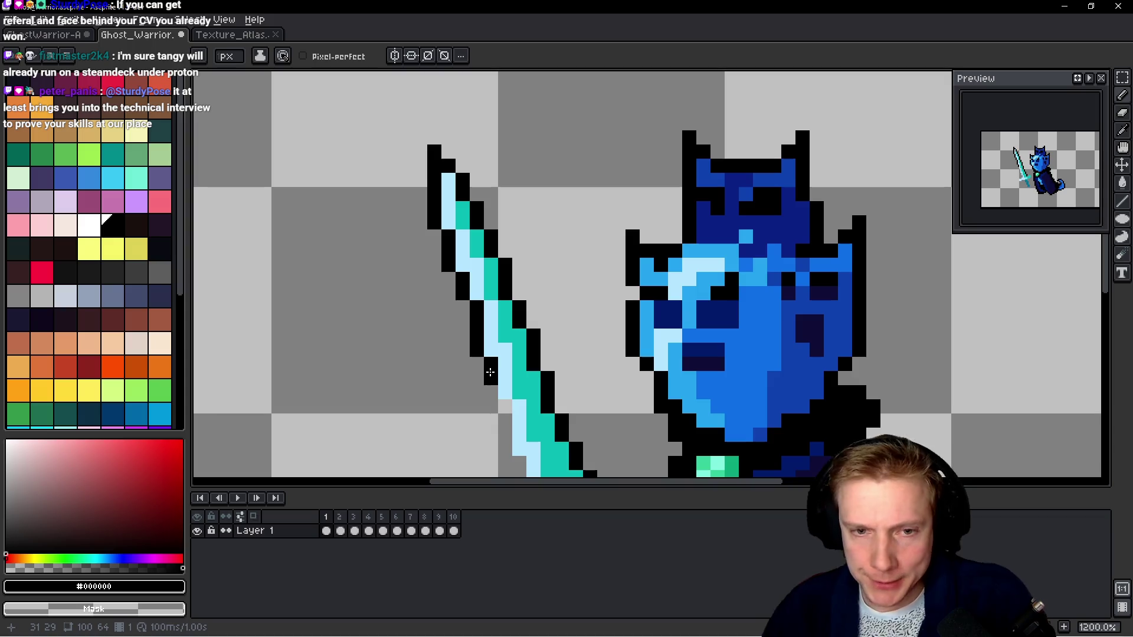
left_click_drag(563, 329, 555, 120)
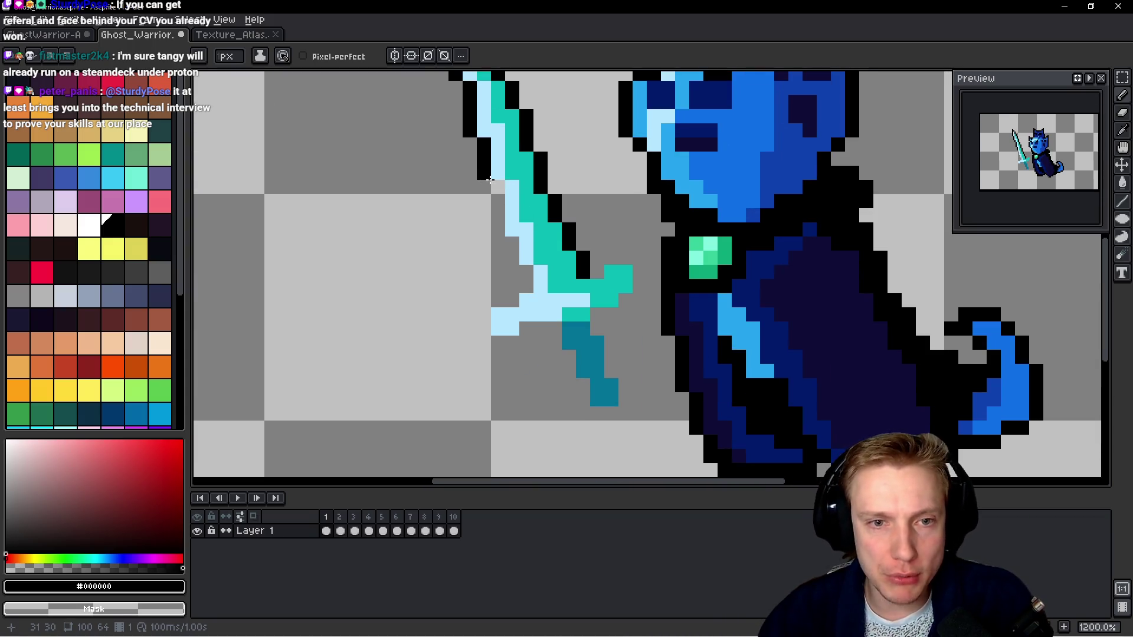
left_click(513, 272)
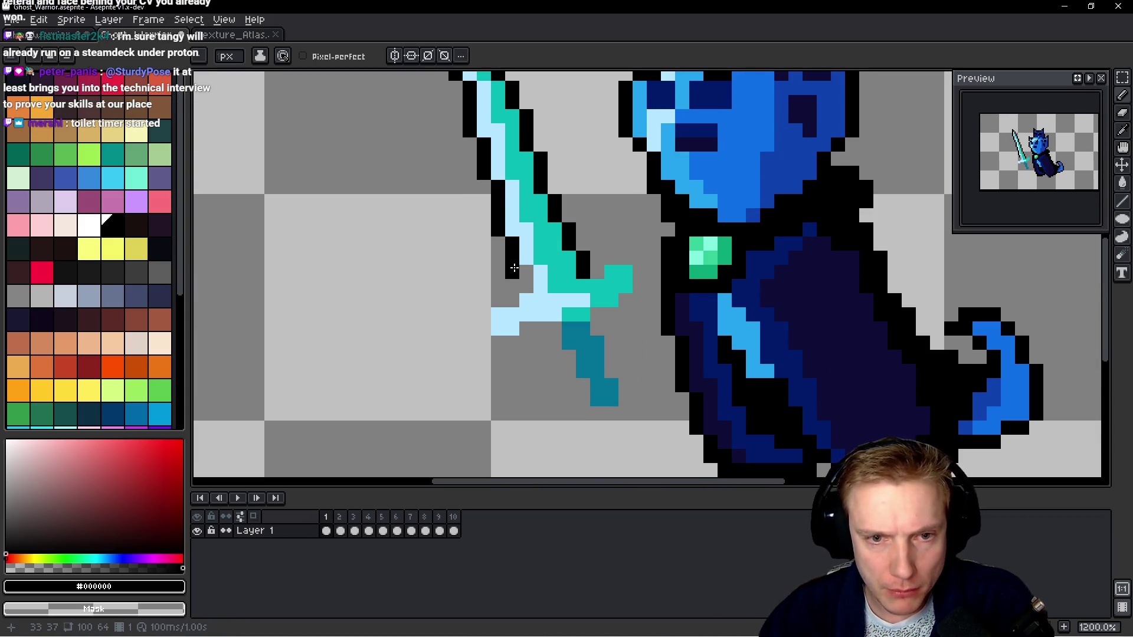
left_click(526, 285)
left_click(512, 300)
left_click(484, 314)
left_click(484, 328)
left_click(497, 342)
Outline beneath the light-blue crossguard and around the teal grip in black.
left_click(505, 342)
left_click(527, 328)
left_click(540, 328)
left_click(555, 328)
left_click(569, 371)
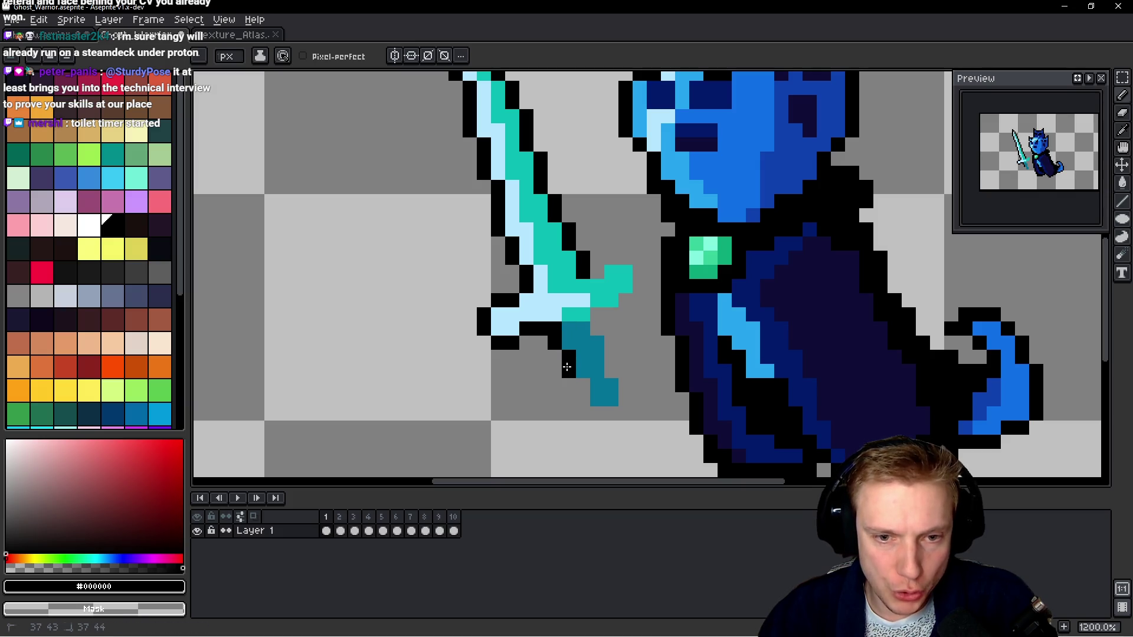
left_click(583, 385)
left_click(583, 399)
left_click(628, 395)
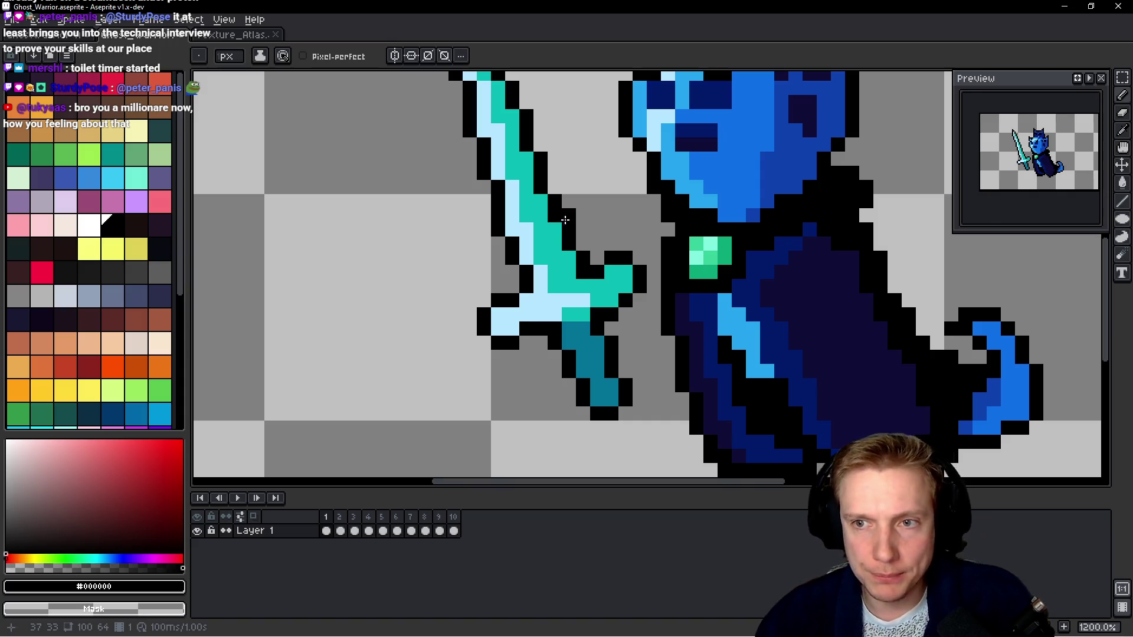
scroll(564, 220, "down", 7)
scroll(564, 213, "up", 3)
scroll(649, 218, "up", 2)
left_click(665, 231)
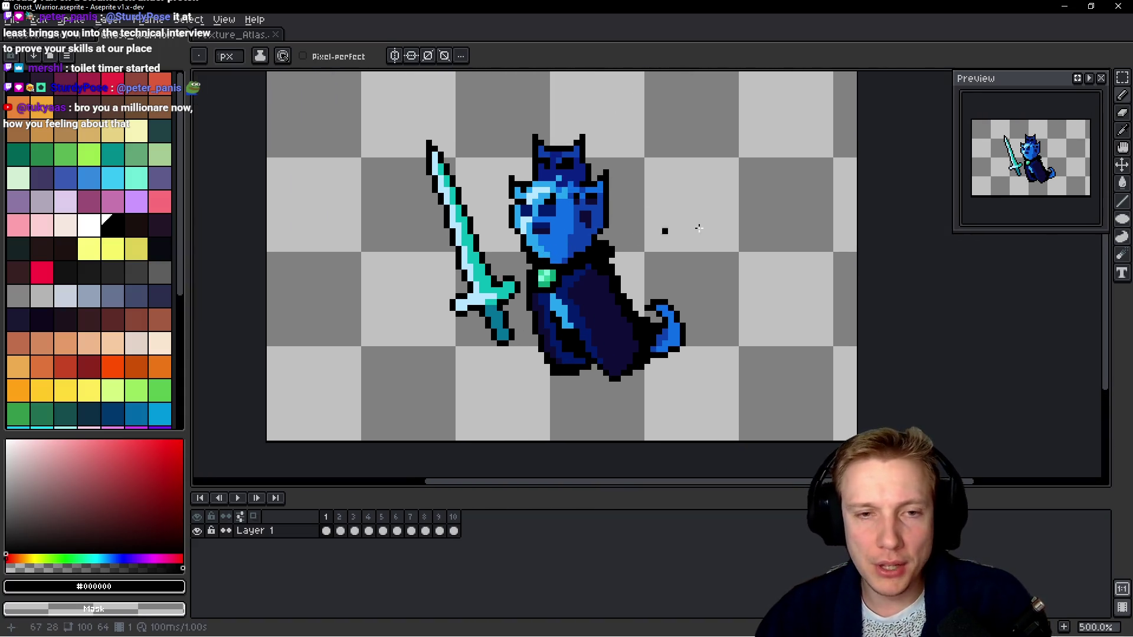
In frame 2, outline the blade's right edge and the sword tip in black.
key("Right")
scroll(481, 274, "up", 4)
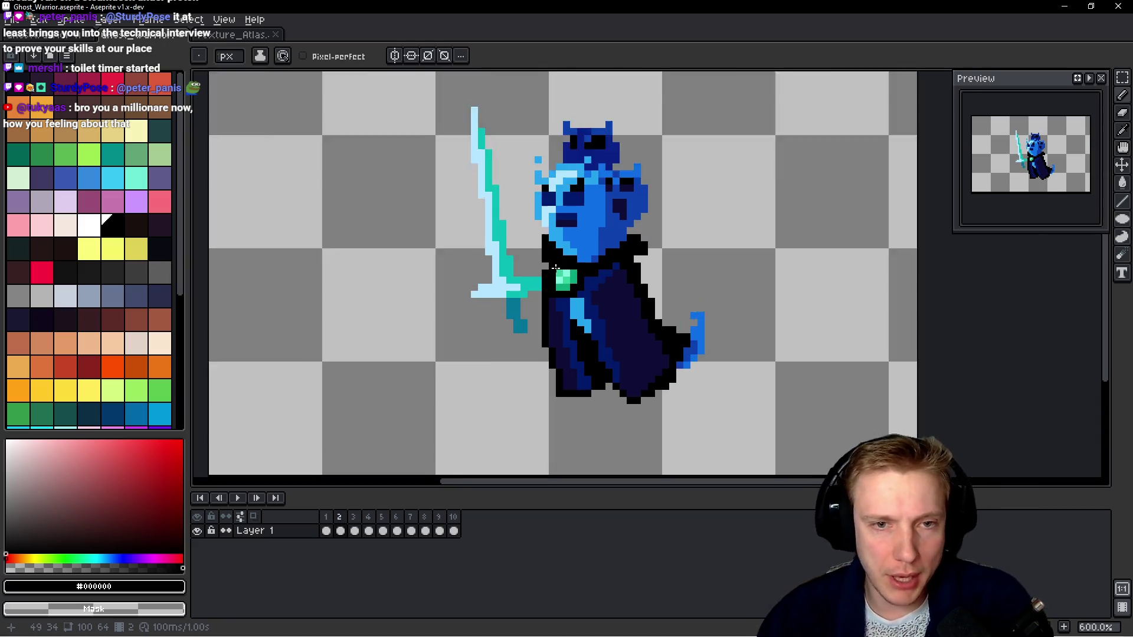
left_click_drag(493, 279, 465, 170)
scroll(506, 112, "up", 3)
left_click_drag(464, 304, 442, 169)
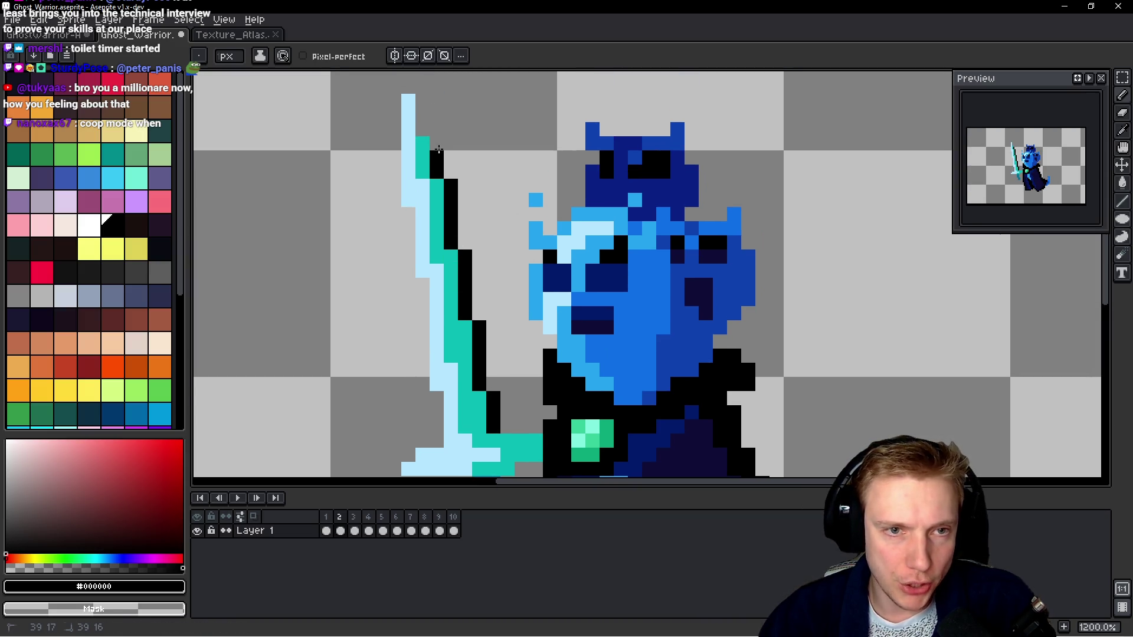
scroll(475, 164, "up", 2)
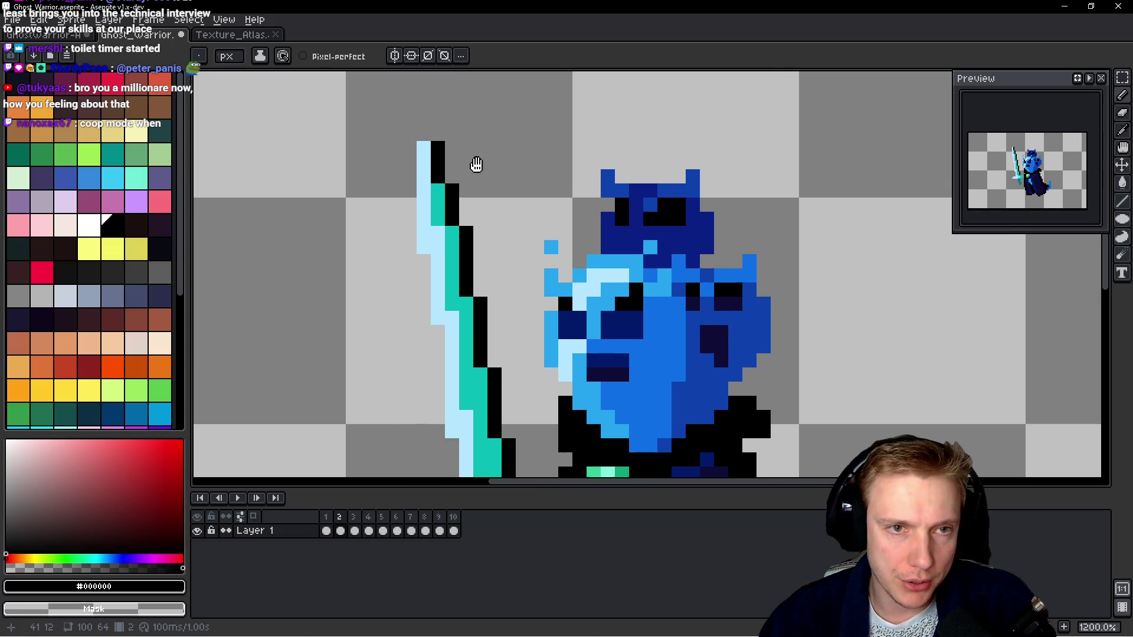
left_click_drag(425, 163, 409, 147)
left_click_drag(410, 146, 413, 208)
Shift the lower-left blade outline outward, preview the animation, and erase two stray pixels.
left_click(419, 271)
left_click(425, 244, "alt")
left_click_drag(425, 261, 413, 277)
left_click(411, 248, "alt")
left_click(425, 277)
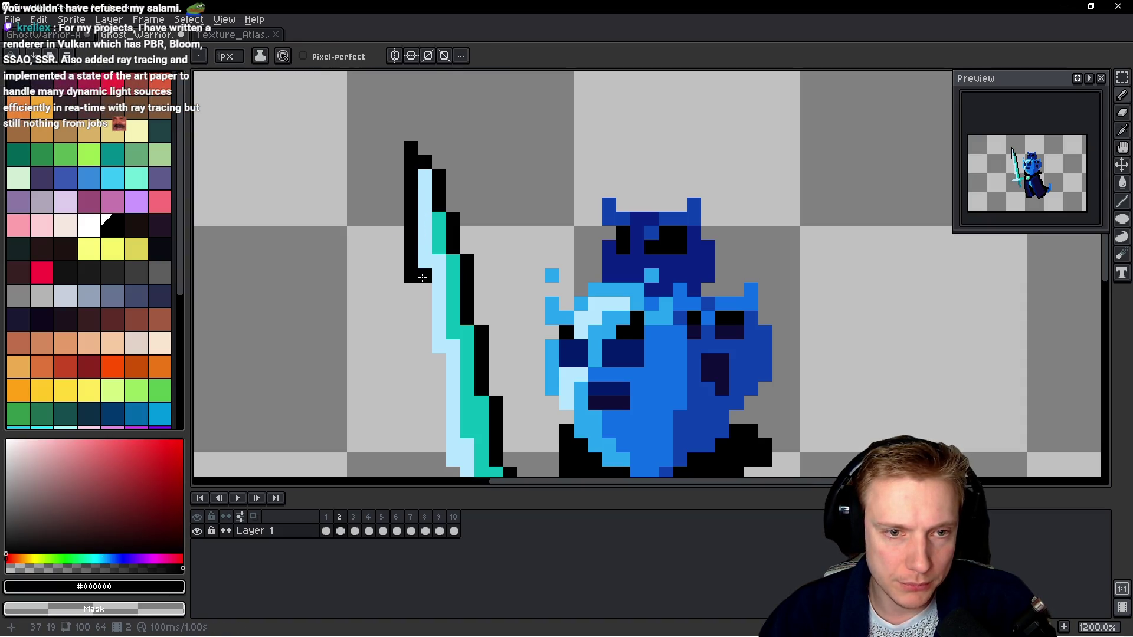
key("Return")
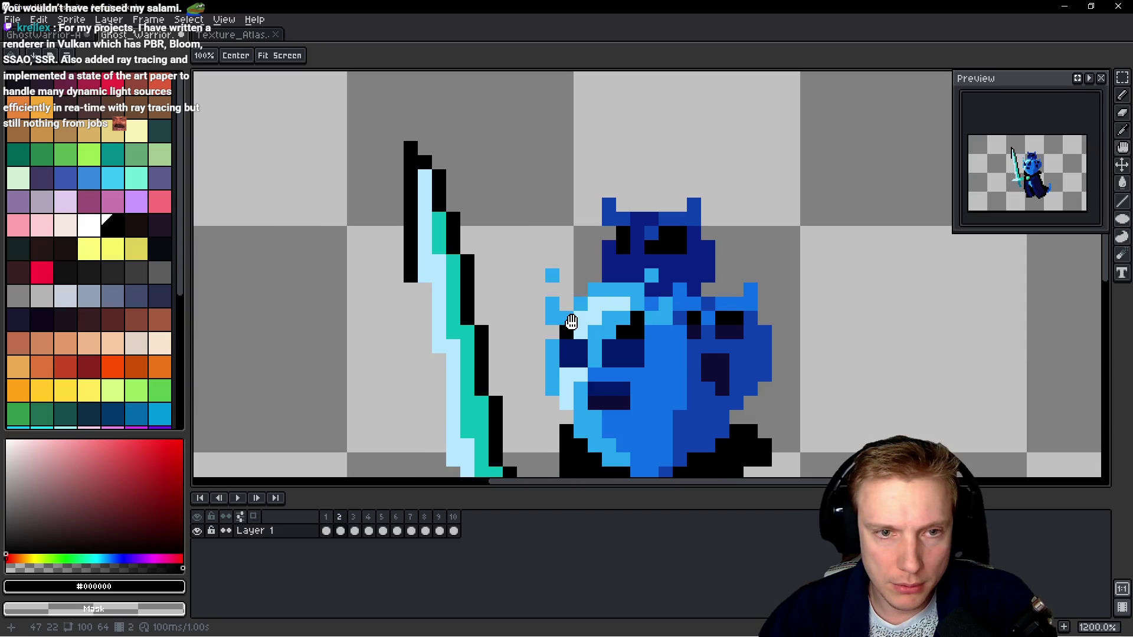
key("Return")
left_click_drag(419, 275, 411, 276)
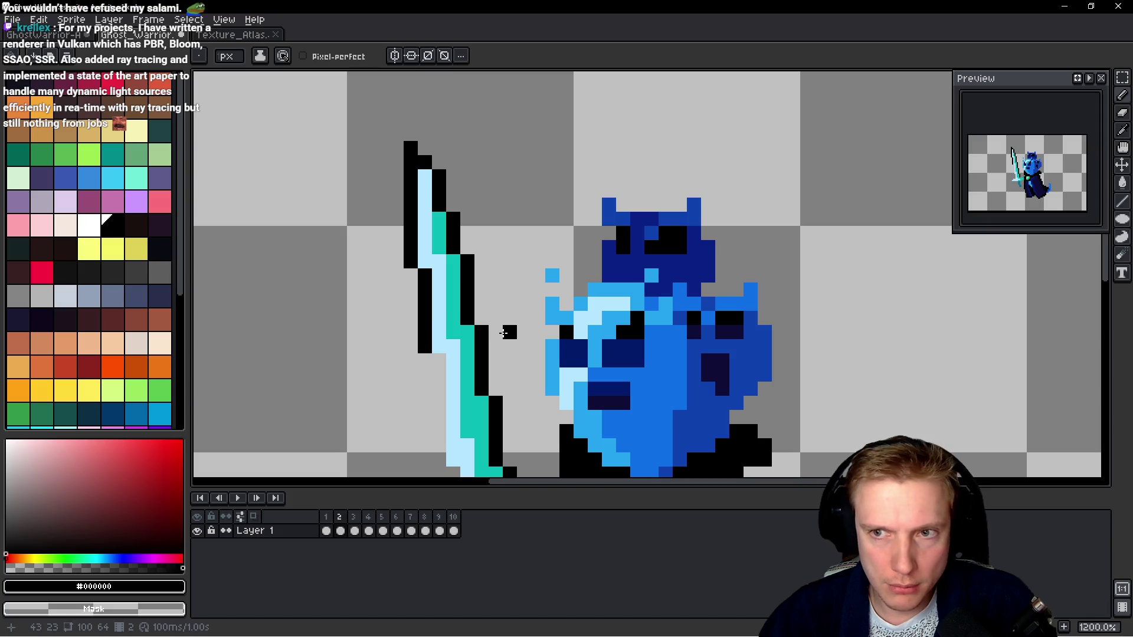
Outline the blade's left edge, the crossguard's underside and ends, and the teal grip.
scroll(517, 339, "down", 3)
left_click_drag(453, 280, 457, 377)
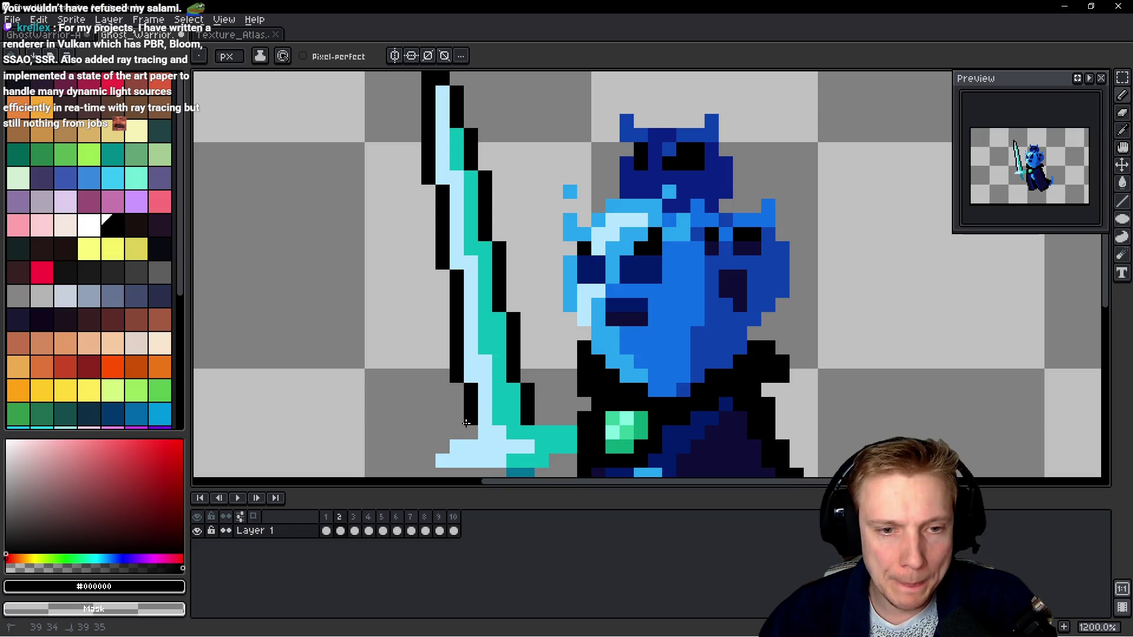
scroll(440, 407, "down", 3)
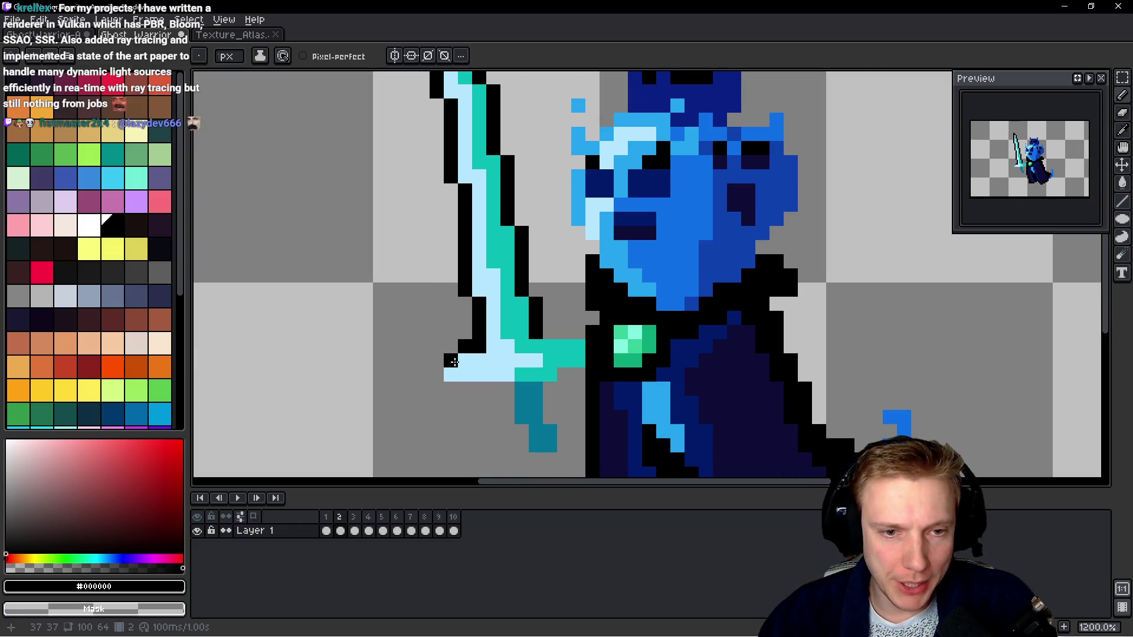
left_click_drag(436, 388, 485, 389)
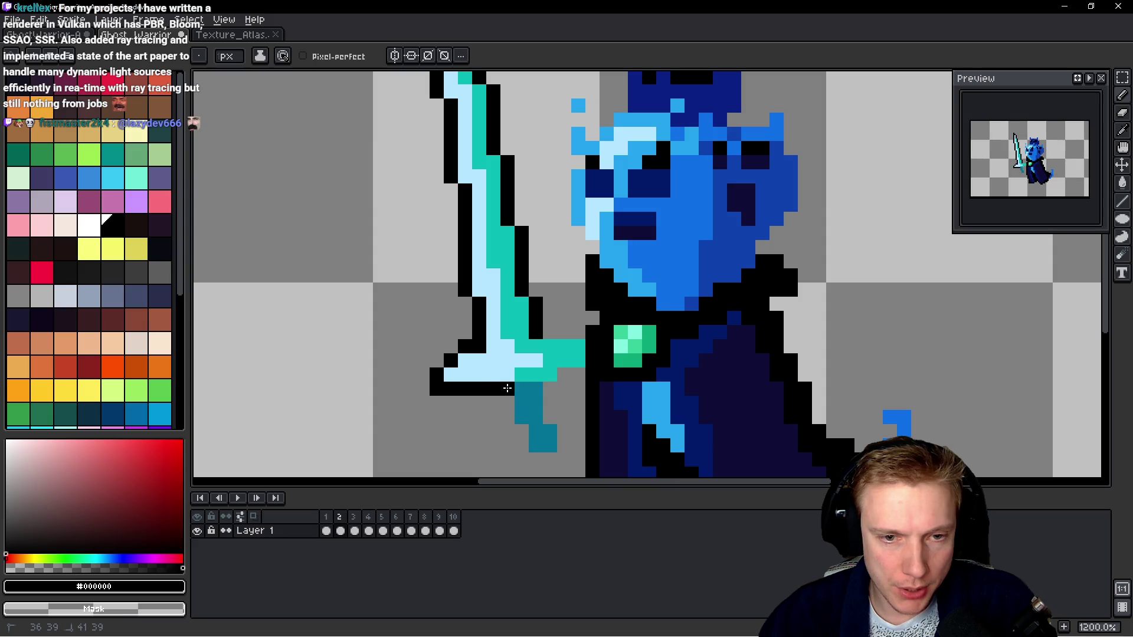
left_click_drag(565, 375, 574, 374)
left_click_drag(550, 331, 564, 333)
mouse_move(550, 389)
left_mouse_down()
mouse_move(566, 420)
mouse_move(553, 461)
left_mouse_up()
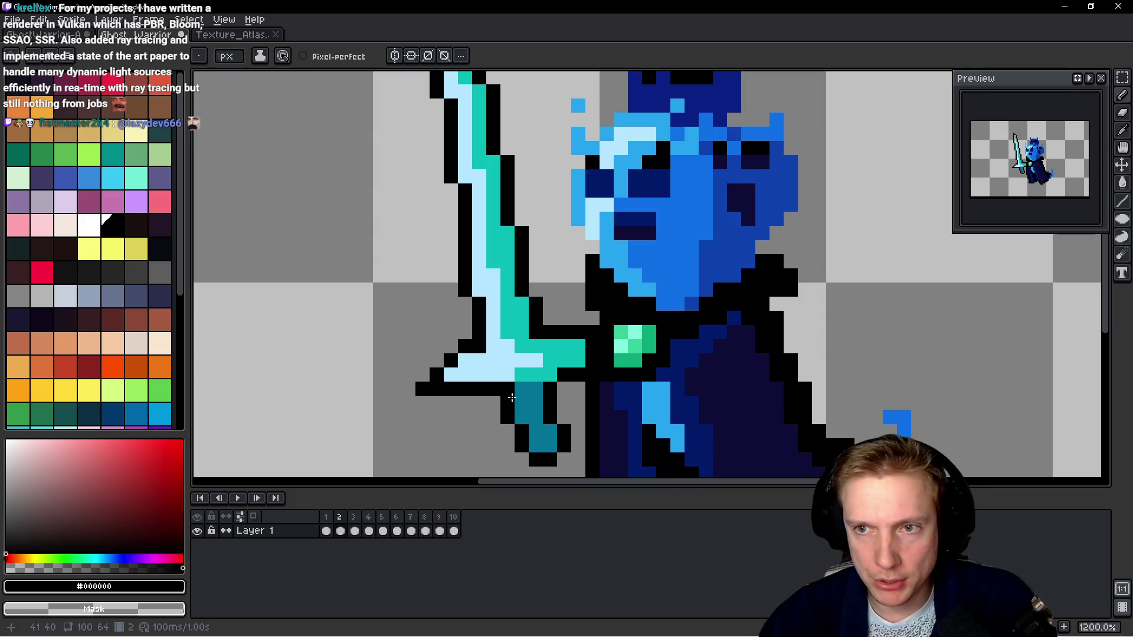
scroll(511, 398, "down", 5)
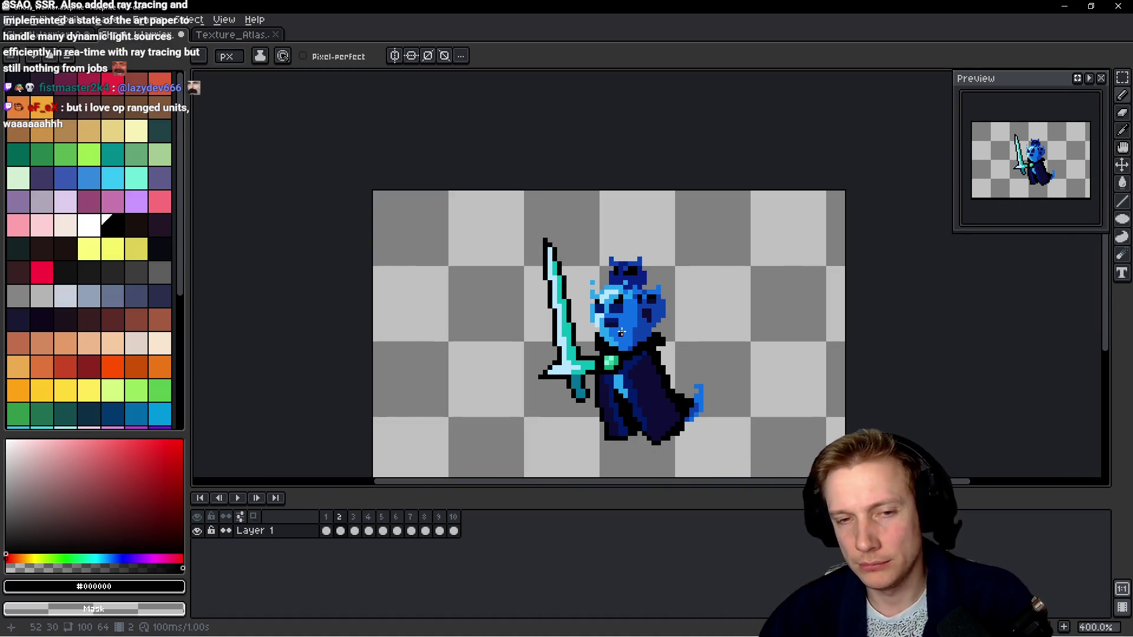
Draw black outline pixels along the ghost's left face, head and ears in frame 2.
scroll(622, 333, "up", 5)
mouse_move(566, 294)
left_mouse_down()
mouse_move(546, 276)
mouse_move(548, 166)
left_mouse_up()
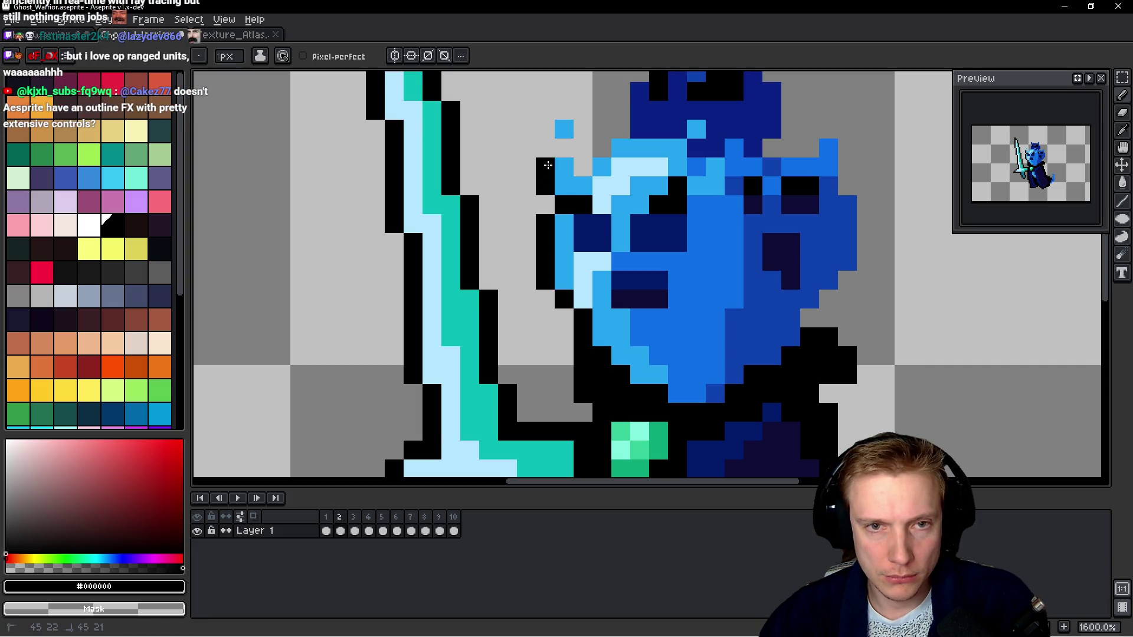
left_click(564, 147)
left_click(583, 167)
left_click(620, 129)
mouse_move(614, 126)
left_mouse_down()
mouse_move(630, 253)
mouse_move(617, 251)
mouse_move(629, 246)
mouse_move(613, 216)
mouse_move(713, 209)
mouse_move(755, 172)
mouse_move(759, 227)
mouse_move(781, 246)
mouse_move(775, 322)
mouse_move(837, 301)
mouse_move(837, 343)
left_mouse_up()
left_click(611, 248)
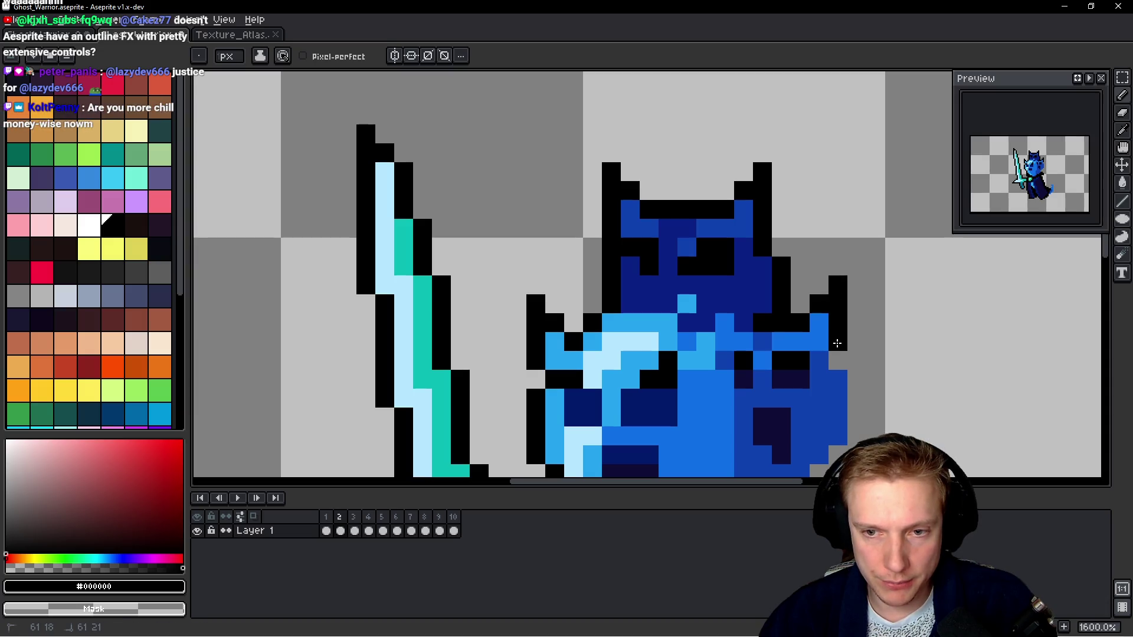
Briefly play the animation to check the new outline.
scroll(759, 240, "up", 2)
scroll(738, 270, "down", 4)
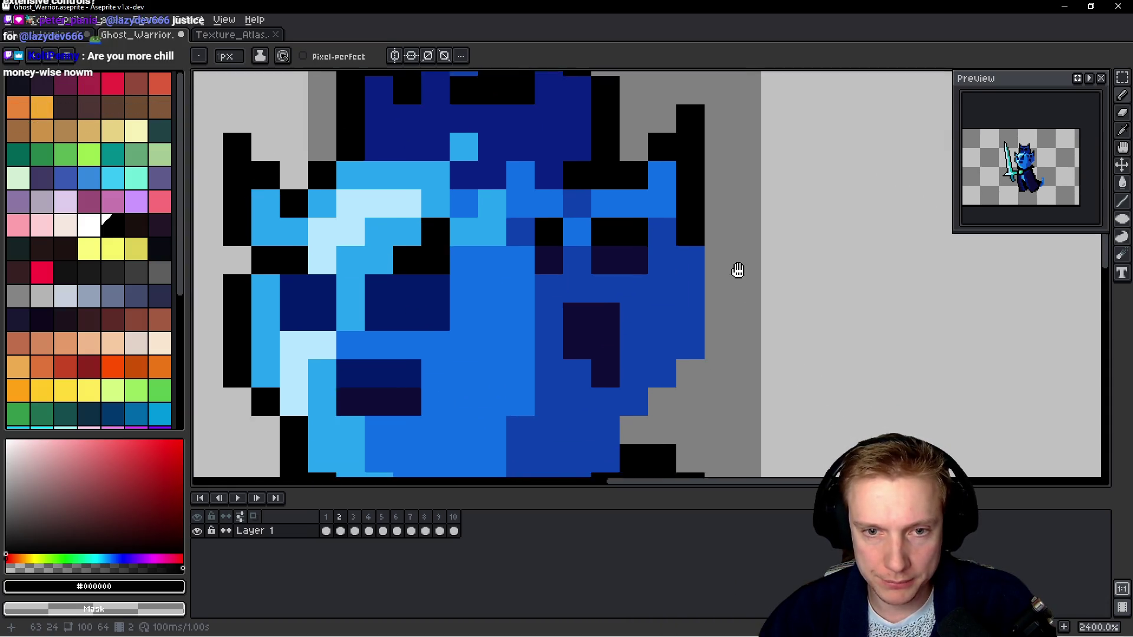
scroll(742, 271, "up", 3)
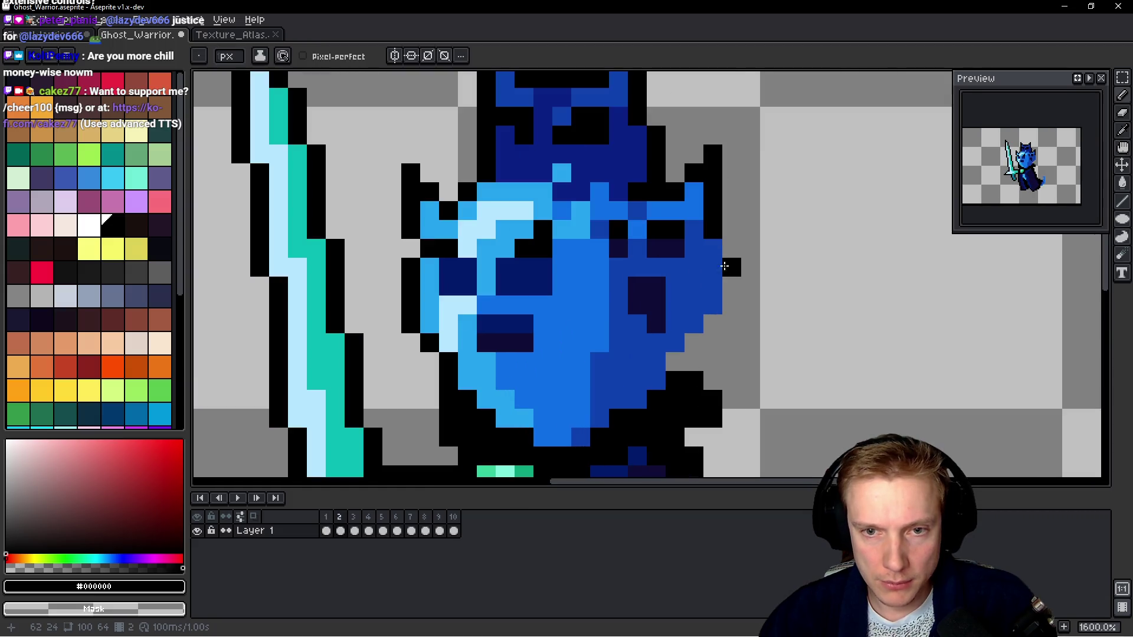
key("Right")
key("Left")
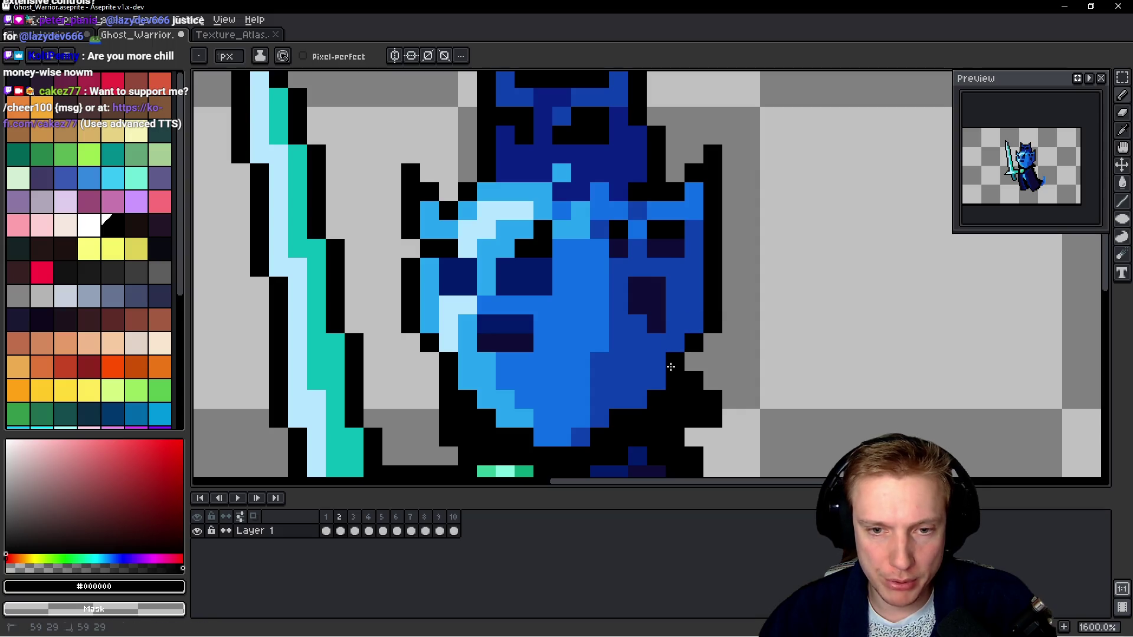
scroll(671, 367, "down", 6)
scroll(763, 306, "up", 7)
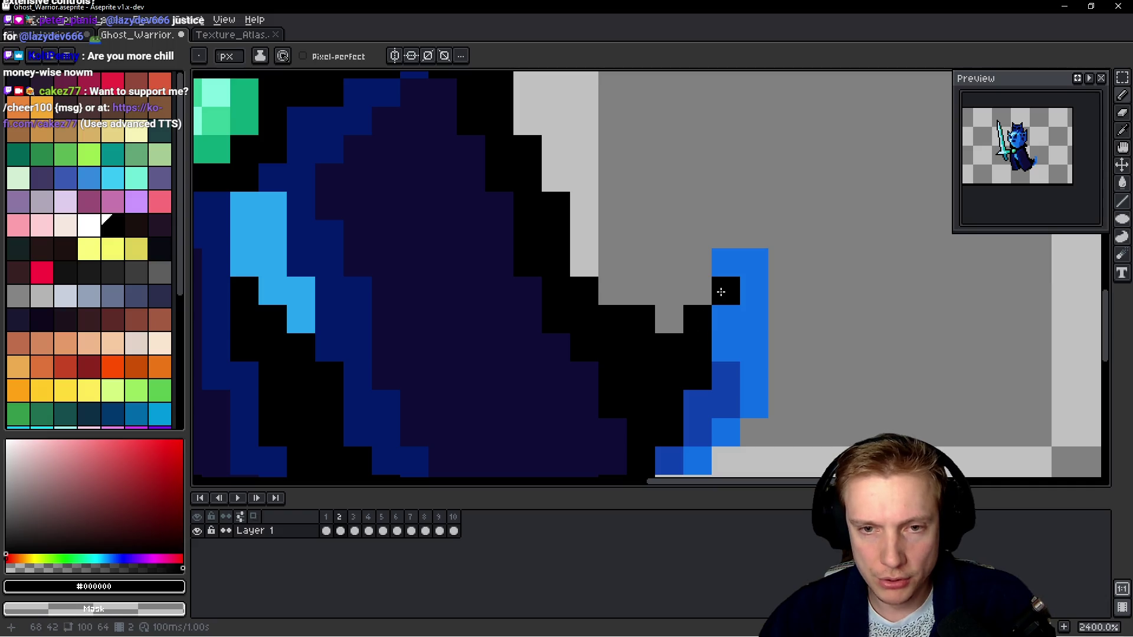
Outline the curled tail's tip, top, right side and underside in black, then advance to frame 3.
left_click(714, 289)
mouse_move(690, 235)
left_mouse_down()
mouse_move(754, 233)
mouse_move(782, 262)
mouse_move(784, 379)
mouse_move(796, 296)
left_mouse_up()
left_click(779, 329)
left_click(751, 357)
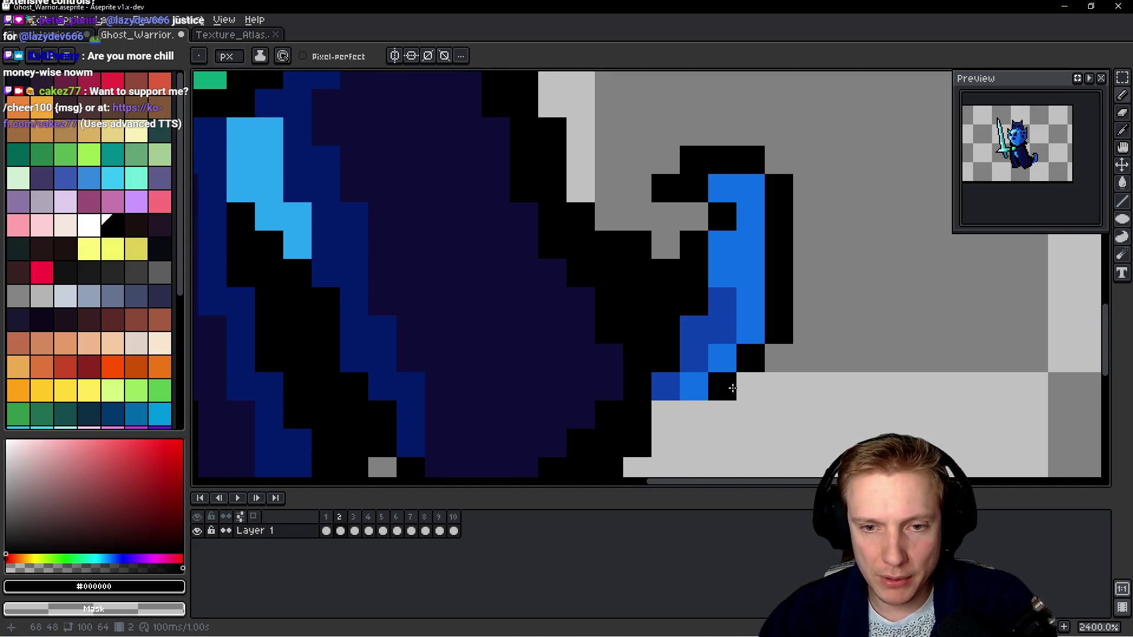
left_click_drag(694, 414, 651, 416)
scroll(660, 407, "down", 6)
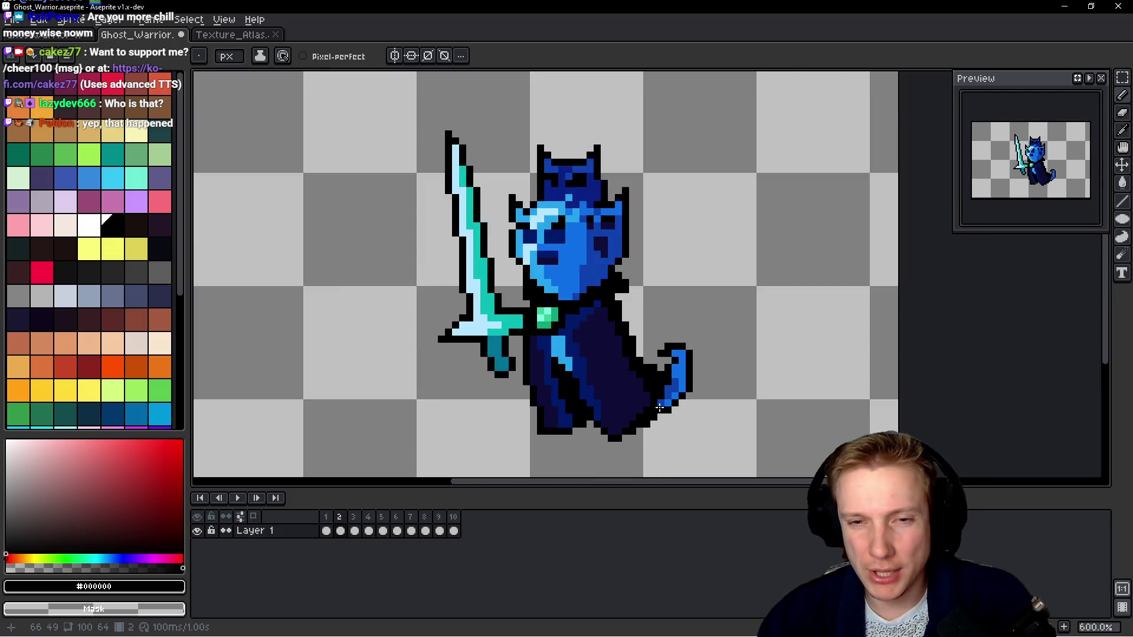
key("space")
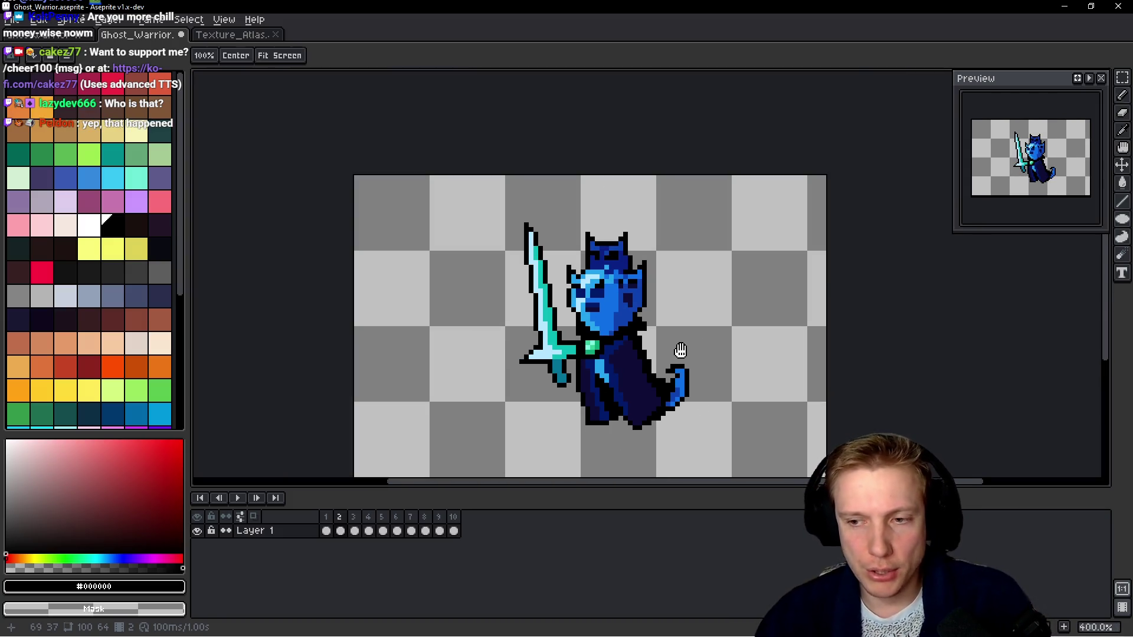
key("period")
Outline the left edge and top of frame 3's head in black, undoing one misplaced column.
scroll(595, 365, "up", 3)
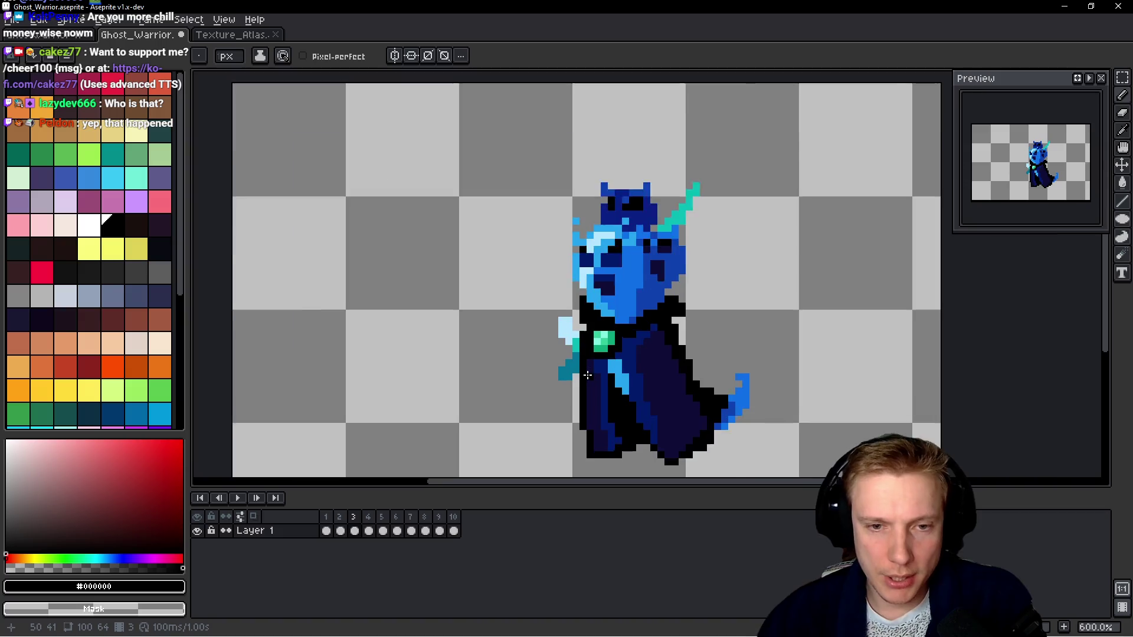
scroll(562, 348, "up", 3)
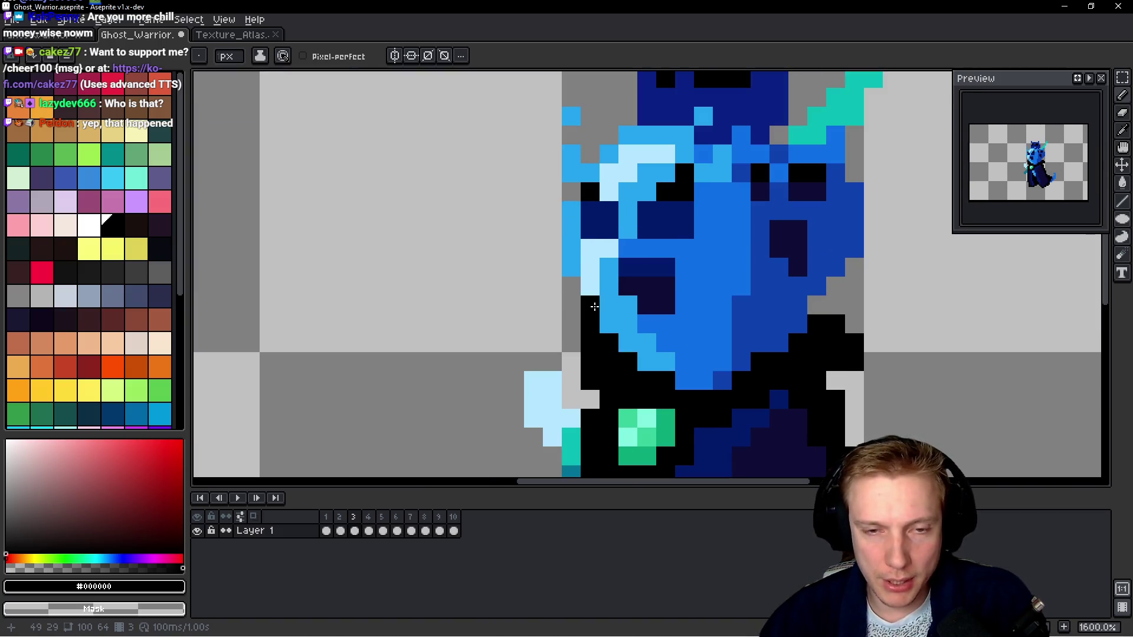
left_click_drag(551, 262, 542, 246)
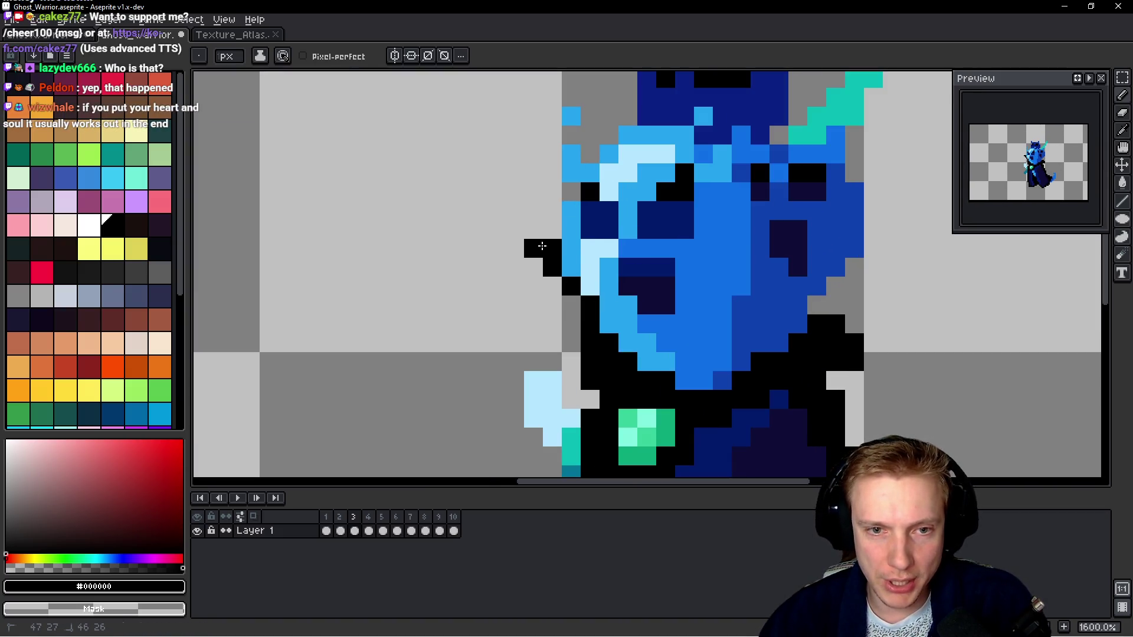
key("ctrl+z")
left_click(568, 191)
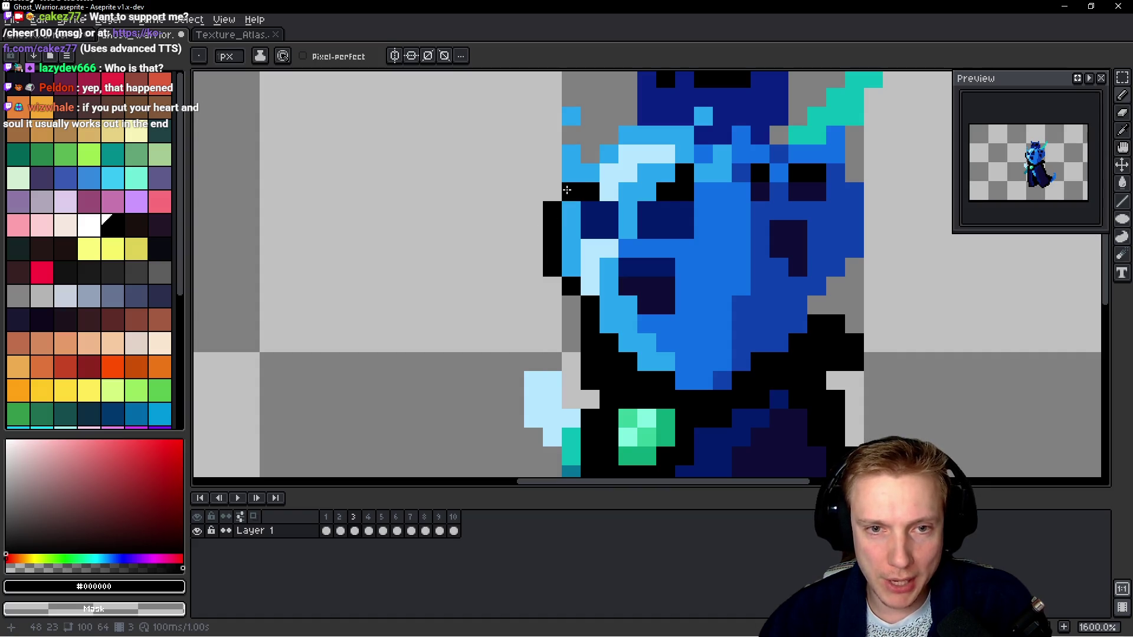
left_click_drag(549, 174, 570, 134)
left_click(590, 153)
left_click(608, 135)
left_click(627, 116)
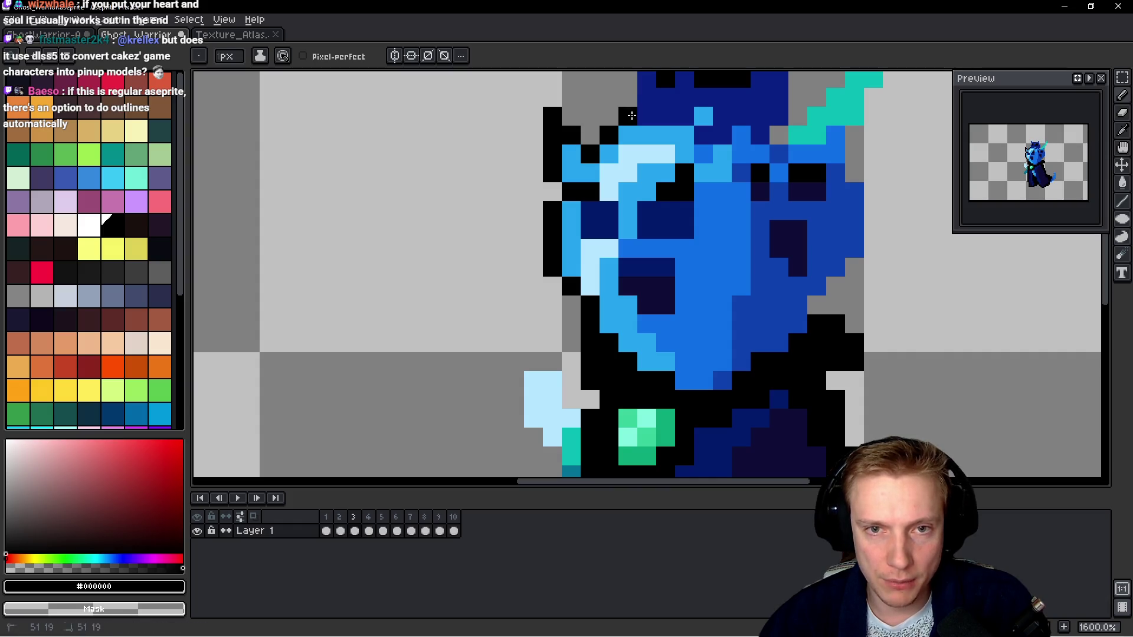
scroll(567, 268, "up", 4)
Outline both horns and the right side of the head in black.
mouse_move(571, 367)
left_mouse_down()
mouse_move(588, 270)
mouse_move(576, 268)
mouse_move(671, 278)
left_mouse_up()
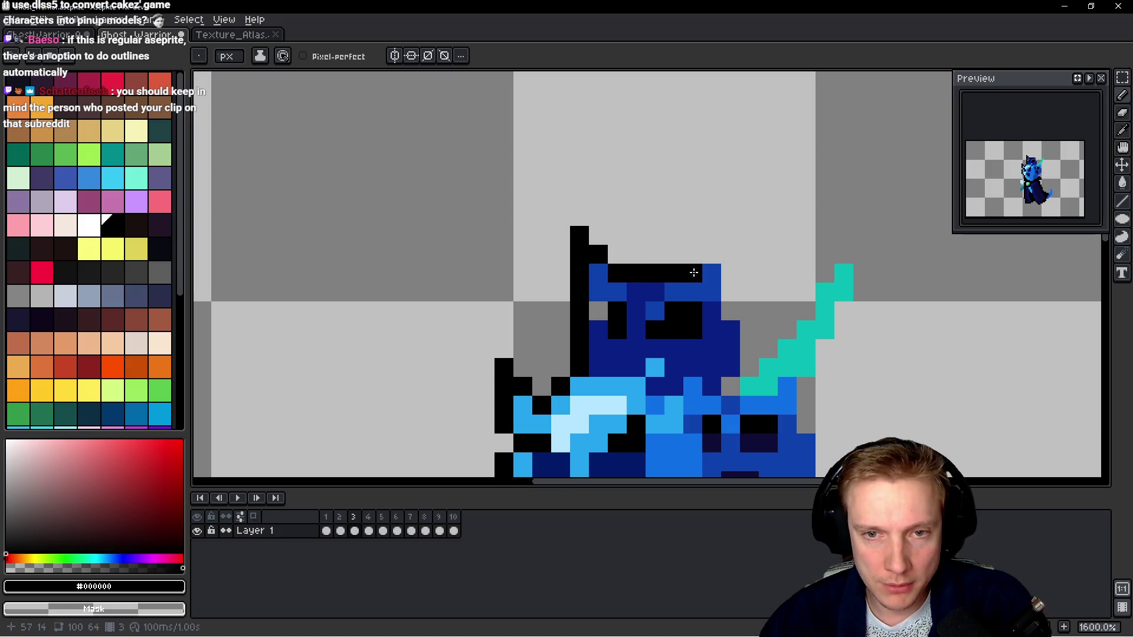
left_click_drag(736, 241, 733, 278)
left_click_drag(748, 331, 748, 357)
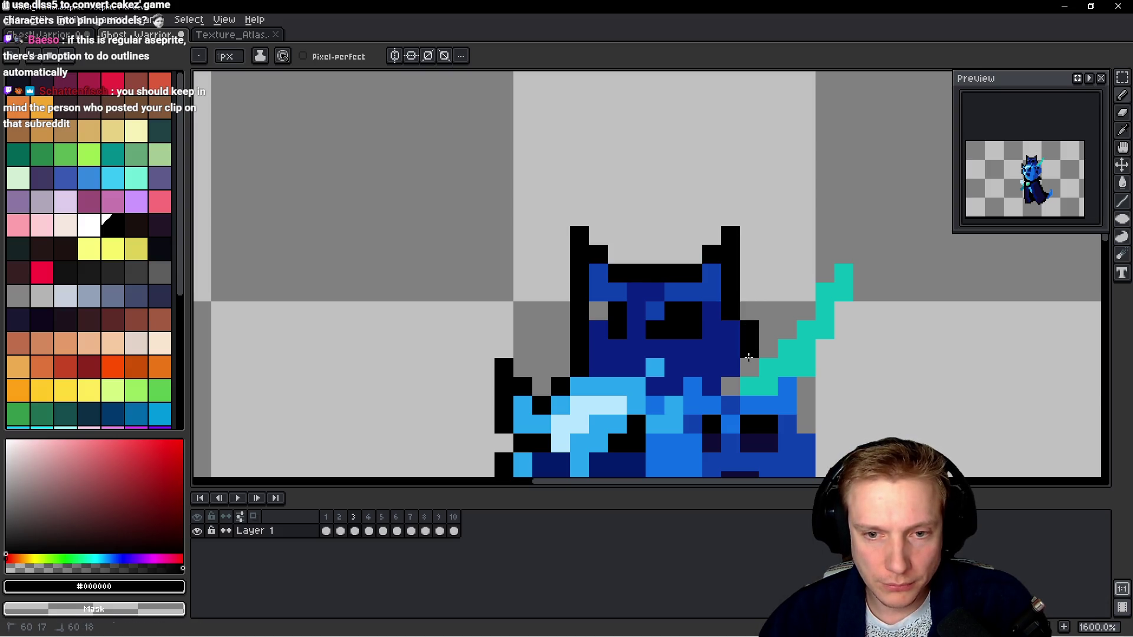
left_click(785, 362)
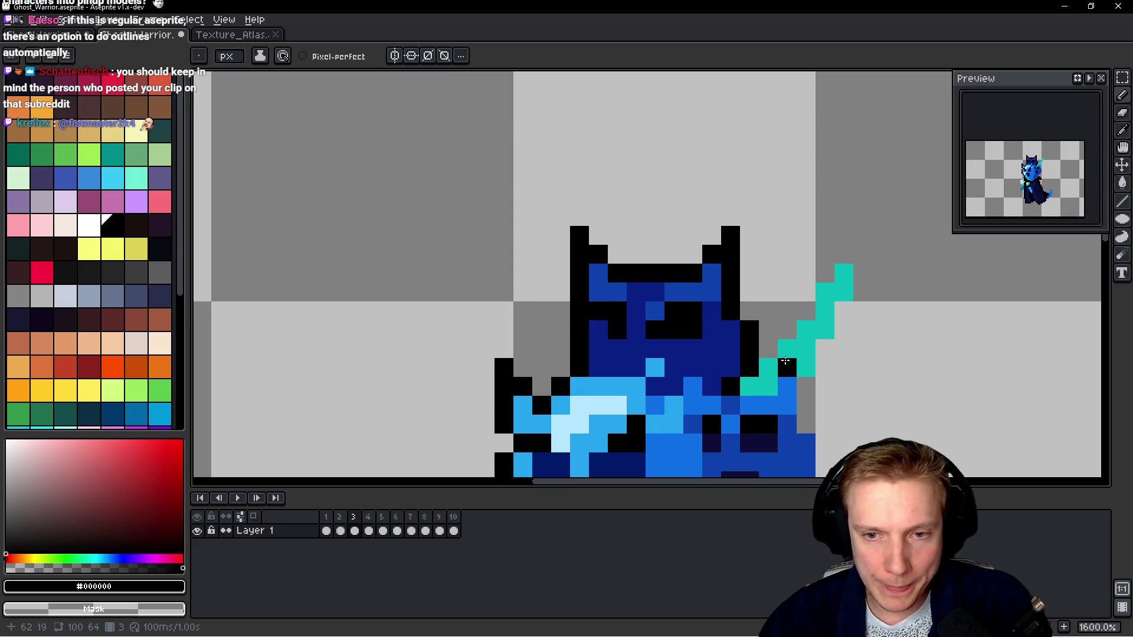
Outline the teal sword tip and the underside of the sword.
mouse_move(813, 284)
left_mouse_down()
mouse_move(844, 254)
mouse_move(863, 295)
left_mouse_up()
left_click(847, 310)
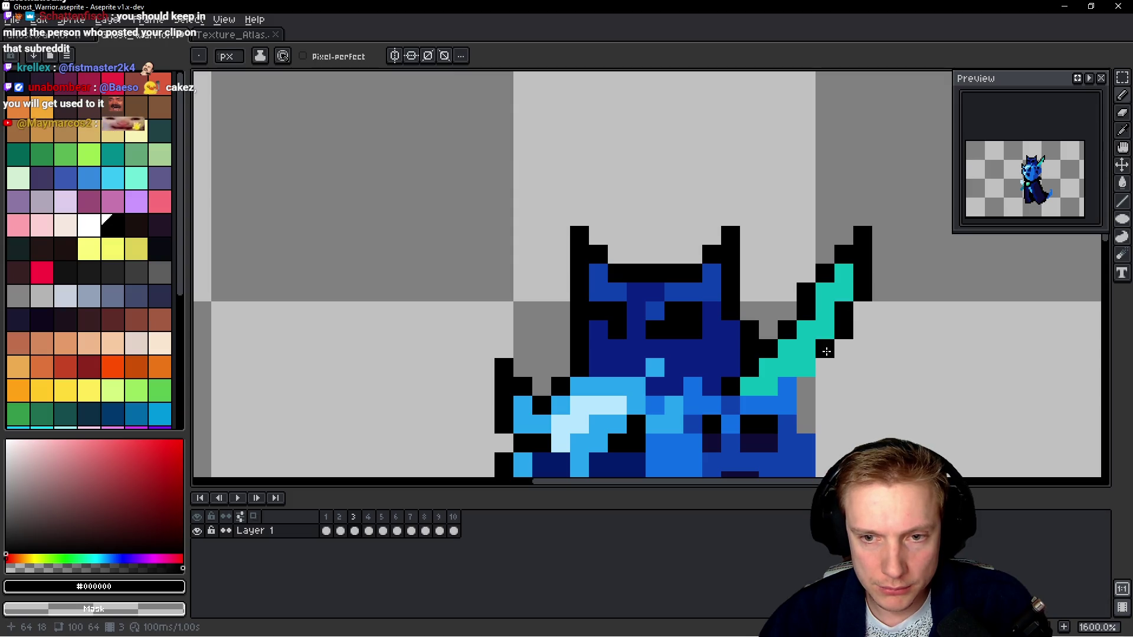
left_click(825, 368)
mouse_move(806, 387)
left_mouse_down()
mouse_move(805, 411)
mouse_move(774, 210)
mouse_move(773, 300)
left_mouse_up()
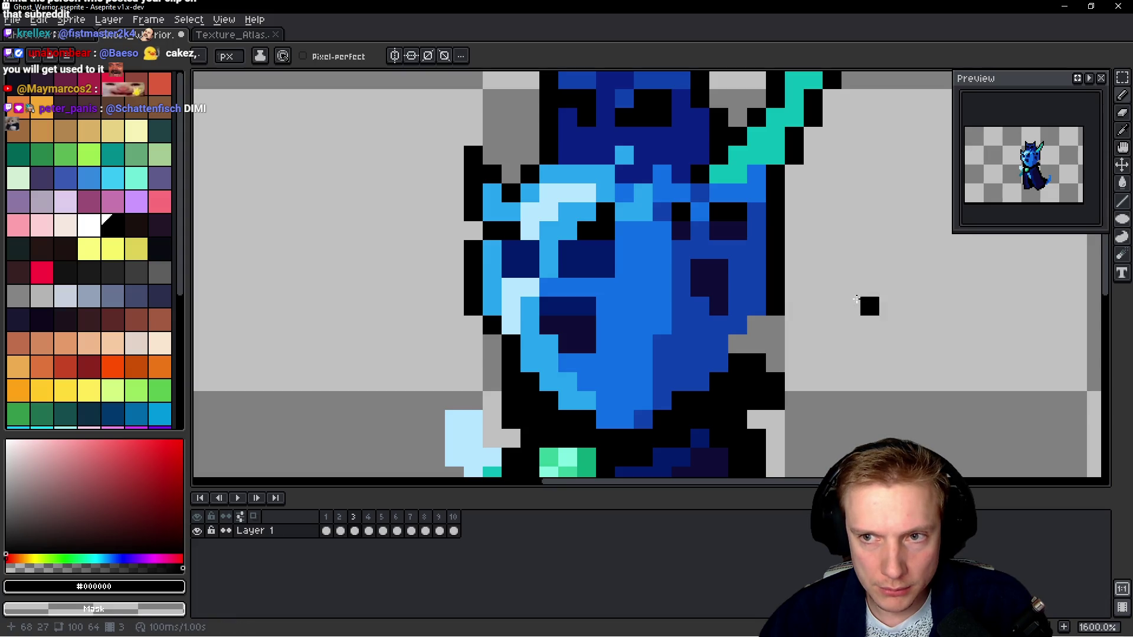
scroll(744, 353, "down", 3)
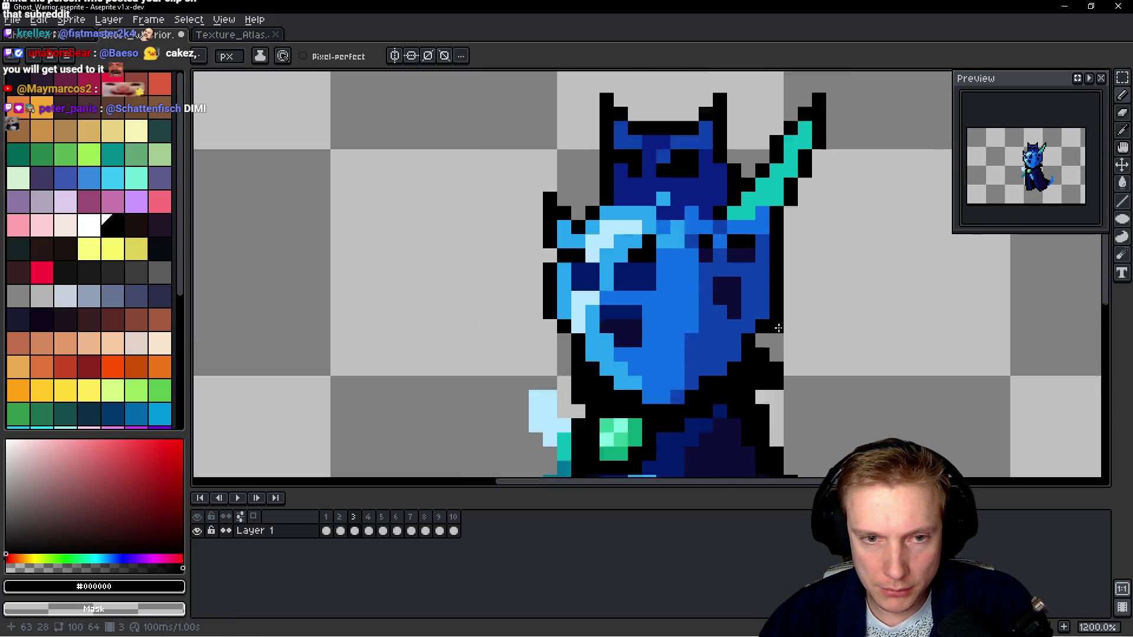
scroll(707, 376, "up", 3)
Outline the pale hand's edge and add a black pixel at the tail tip.
mouse_move(705, 332)
left_mouse_down()
mouse_move(685, 304)
mouse_move(662, 303)
mouse_move(648, 360)
left_mouse_up()
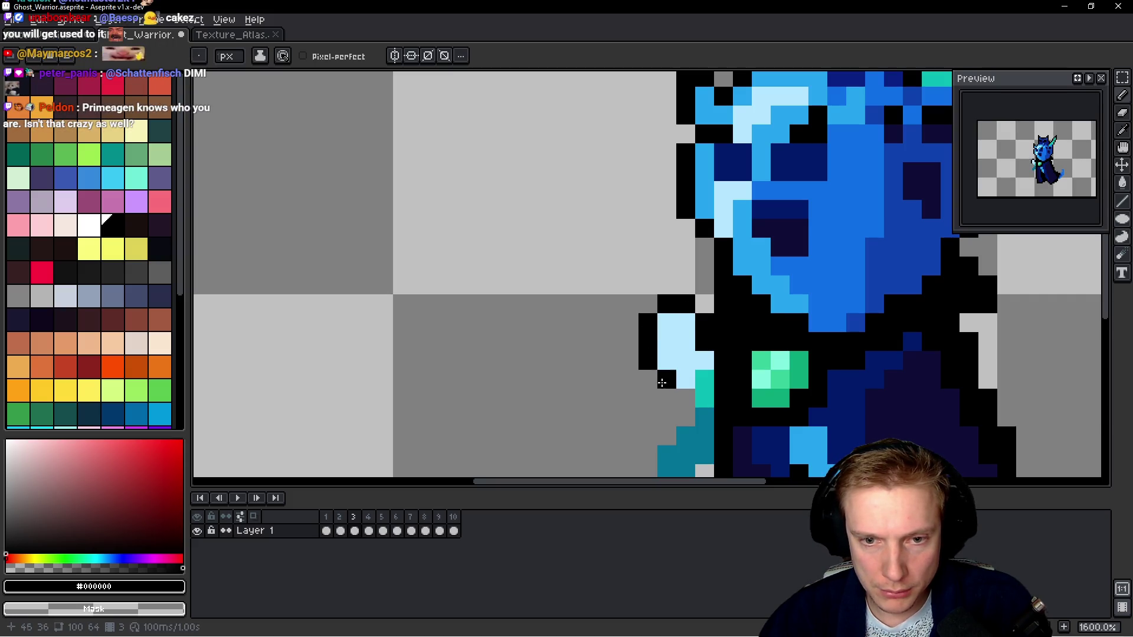
left_click(686, 417)
mouse_move(640, 436)
left_mouse_down()
mouse_move(584, 320)
mouse_move(593, 354)
mouse_move(628, 377)
mouse_move(637, 370)
left_mouse_up()
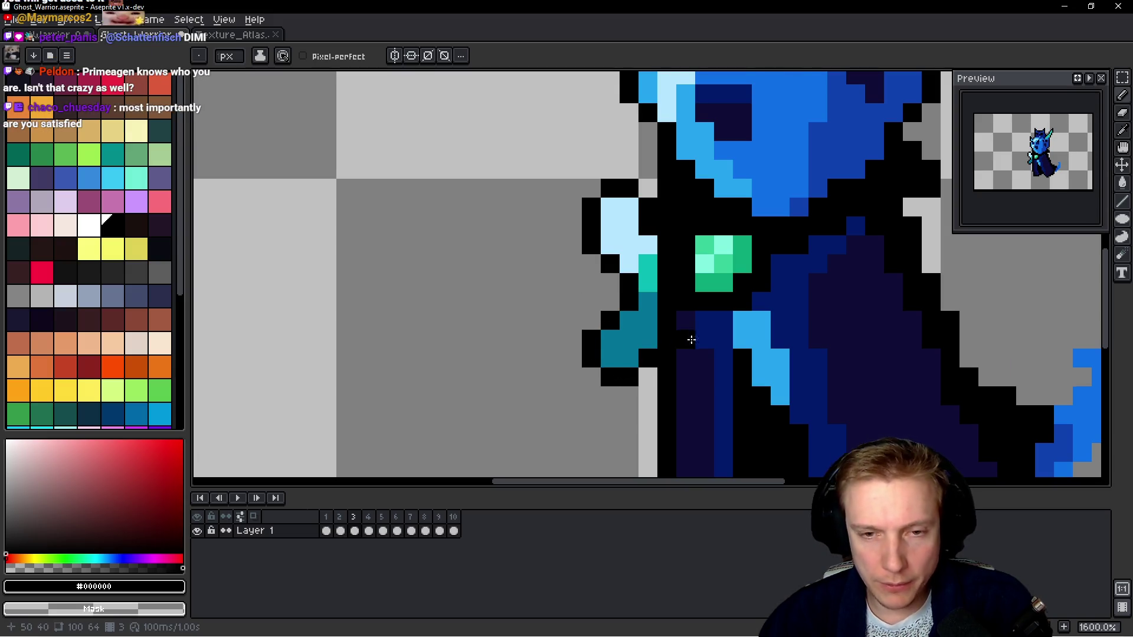
scroll(691, 340, "down", 4)
scroll(767, 348, "up", 8)
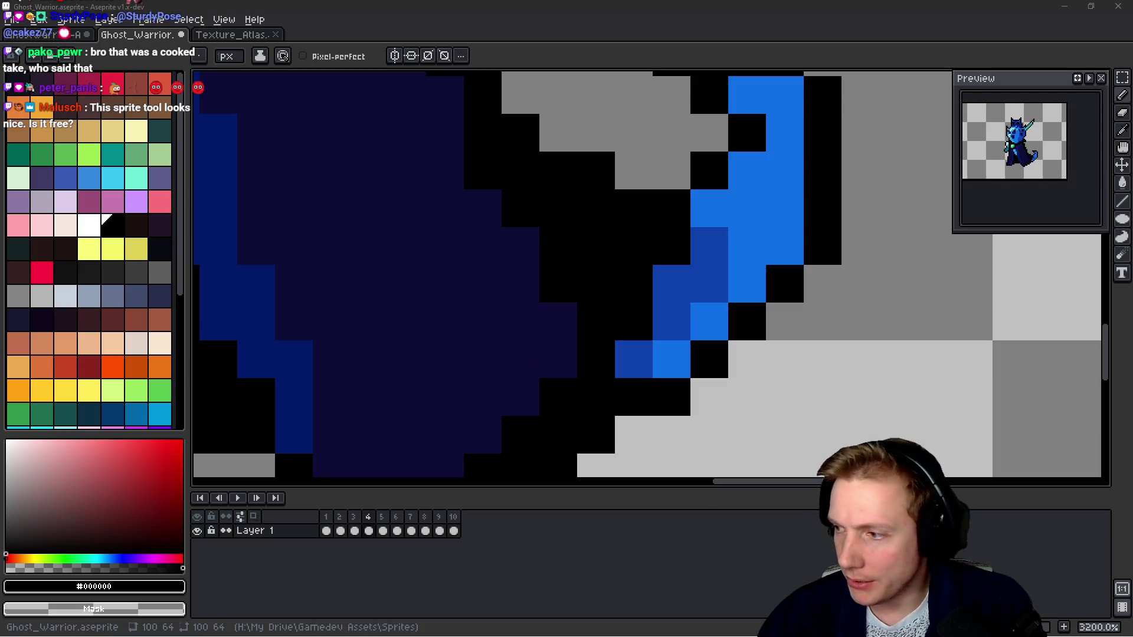
left_click(784, 360)
scroll(850, 305, "down", 1)
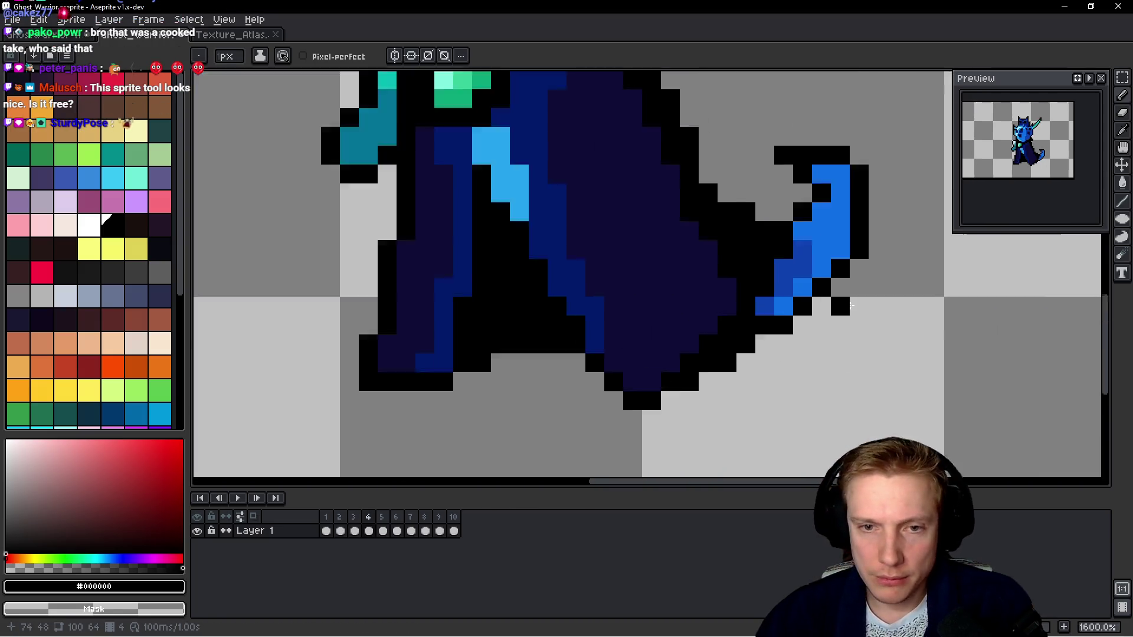
scroll(850, 305, "down", 3)
On frame 5, outline the ghost's left edge and the top of its head in black.
key("Right")
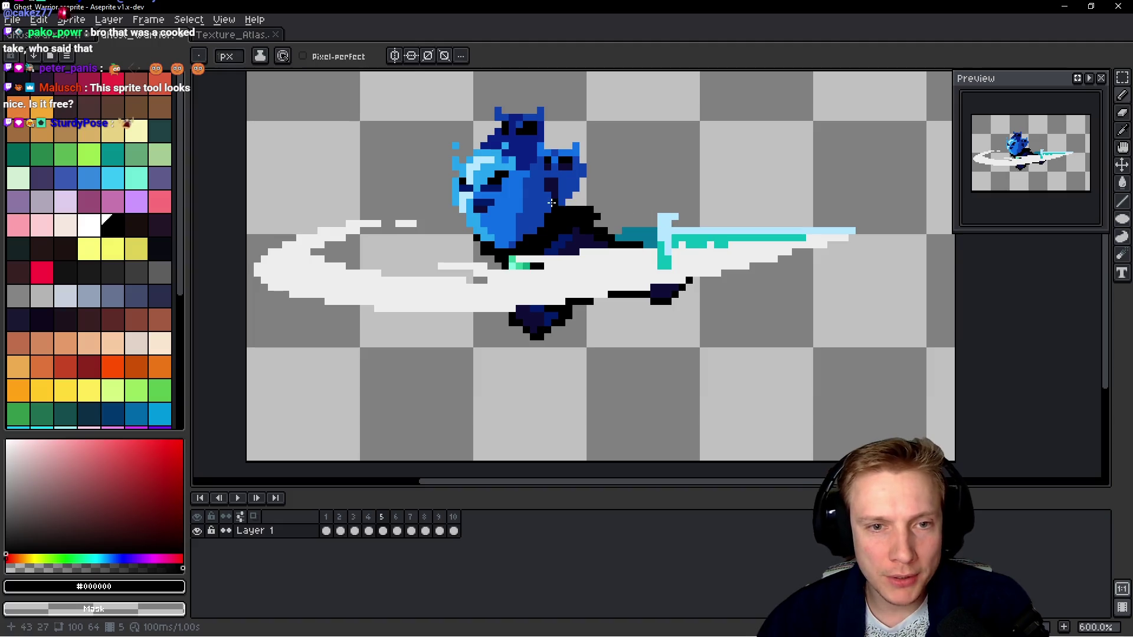
scroll(643, 200, "down", 2)
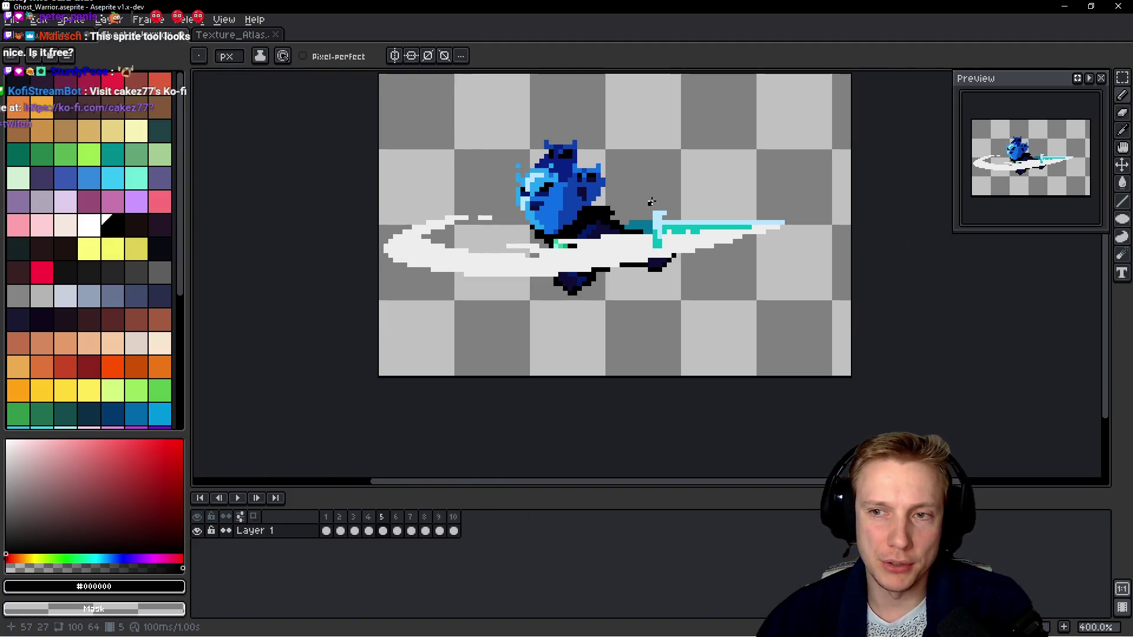
scroll(644, 201, "up", 5)
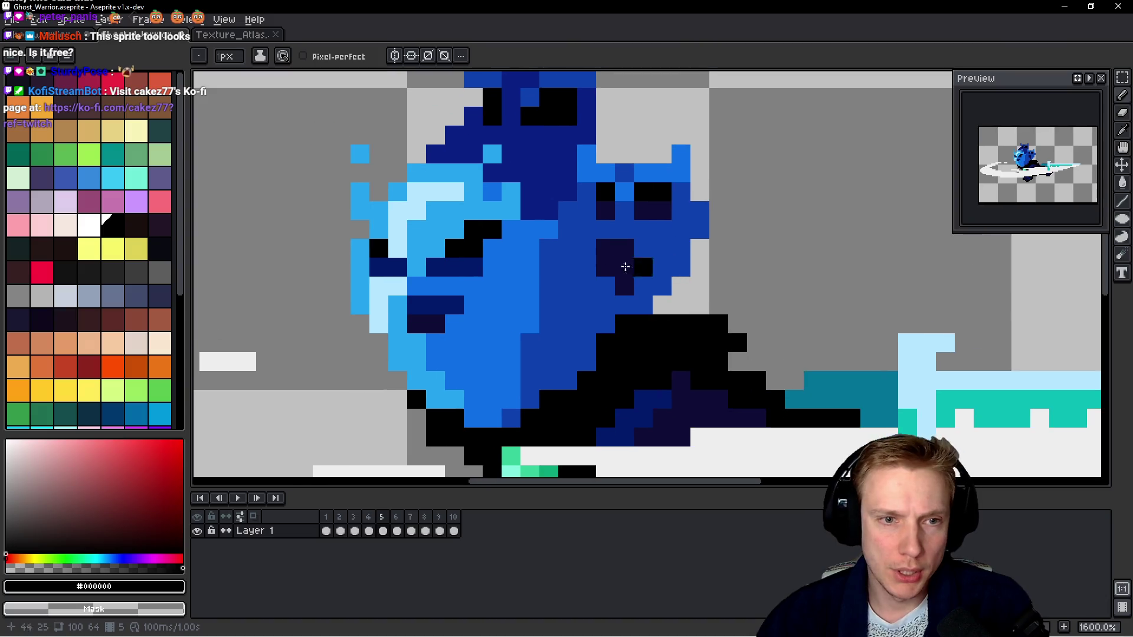
scroll(542, 328, "down", 1)
mouse_move(620, 328)
left_mouse_down()
mouse_move(614, 298)
mouse_move(573, 258)
mouse_move(577, 109)
mouse_move(624, 155)
left_mouse_up()
left_click(589, 192)
left_click(621, 136)
mouse_move(660, 159)
left_mouse_down()
mouse_move(621, 218)
mouse_move(611, 214)
left_mouse_up()
left_click(609, 216)
left_click(624, 212)
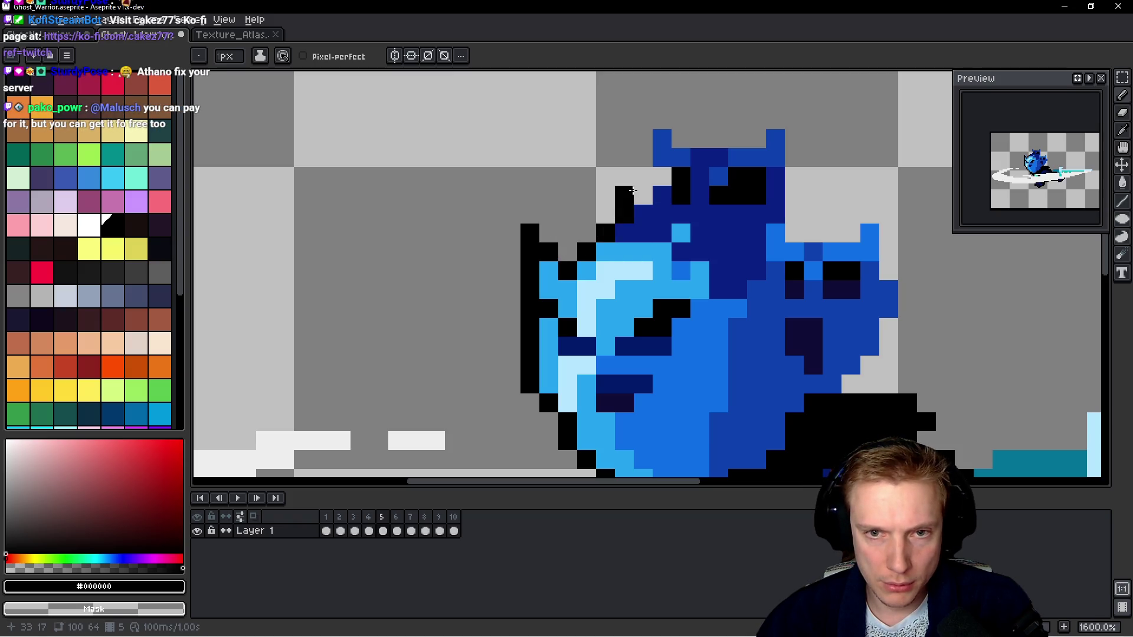
Outline both horns, the head top between them, and the head's right edge.
left_click(655, 183)
left_click_drag(643, 170, 643, 99)
left_click(665, 115)
left_click_drag(686, 135, 748, 136)
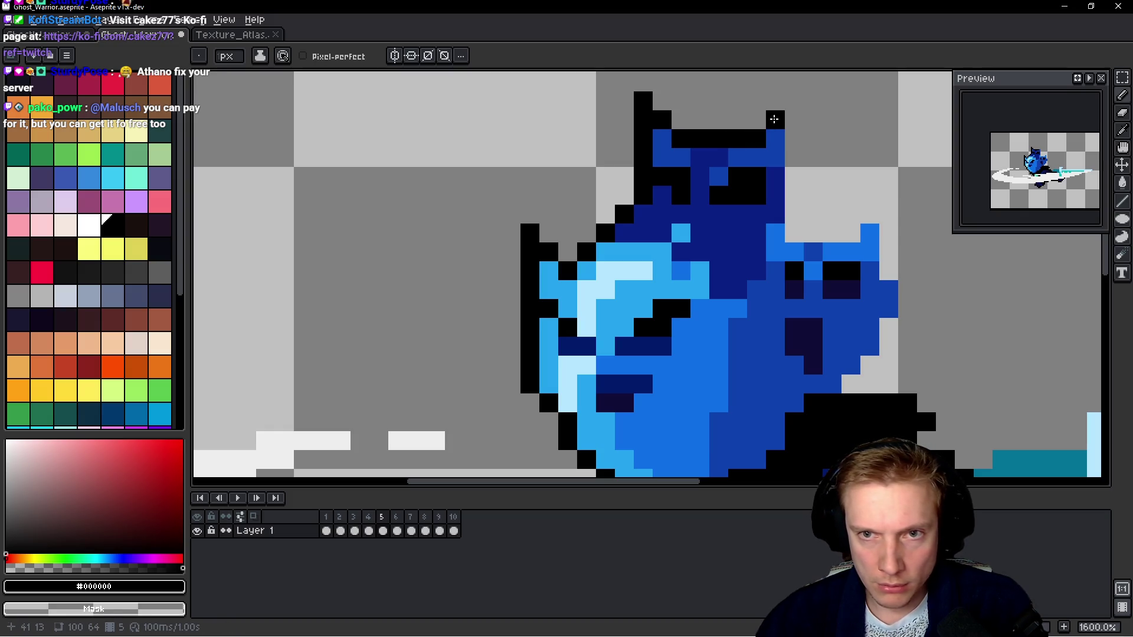
left_click_drag(795, 105, 794, 233)
left_click(829, 232)
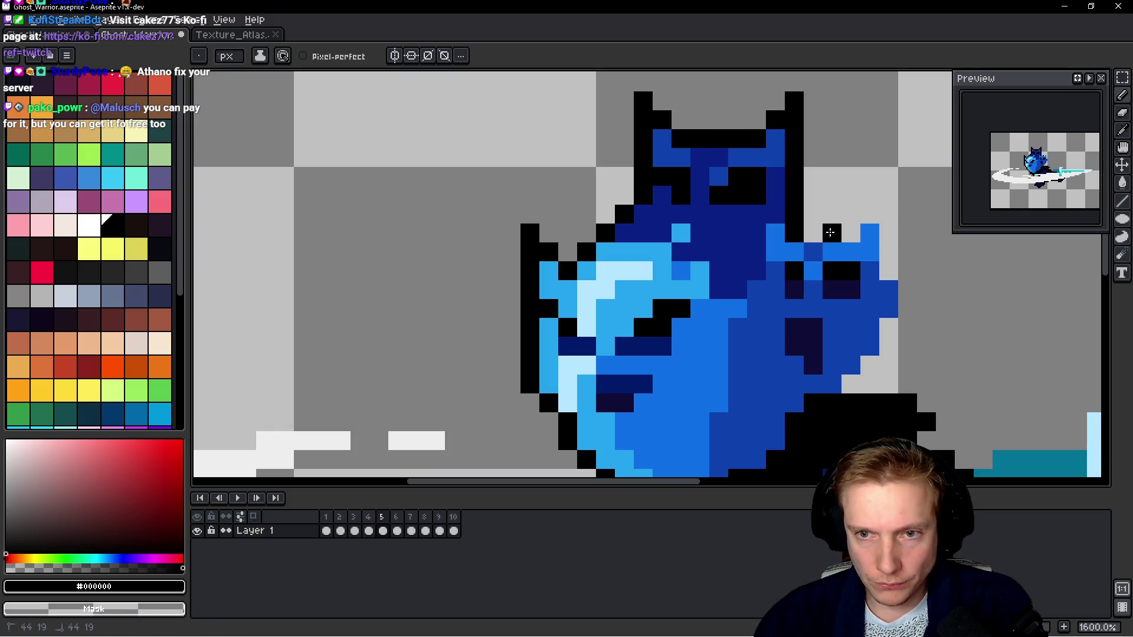
left_click(851, 232)
left_click(870, 201)
mouse_move(888, 196)
left_mouse_down()
mouse_move(887, 321)
mouse_move(850, 383)
left_mouse_up()
left_click_drag(966, 386, 727, 238)
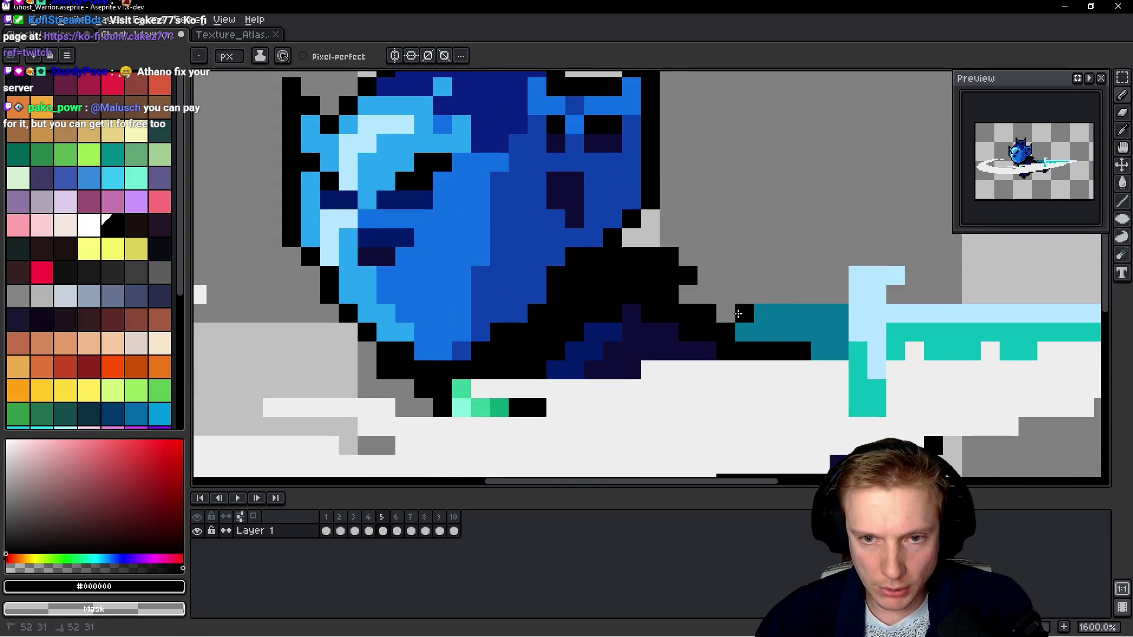
Outline the hilt, light-blue crossguard and top of the blade, then advance to frame 6.
mouse_move(779, 278)
left_mouse_down()
mouse_move(649, 253)
mouse_move(634, 268)
mouse_move(709, 271)
mouse_move(731, 234)
mouse_move(823, 235)
mouse_move(789, 253)
mouse_move(812, 235)
mouse_move(414, 271)
left_mouse_up()
right_click(807, 235)
left_click(783, 269)
left_click_drag(366, 272, 926, 272)
left_click(866, 291)
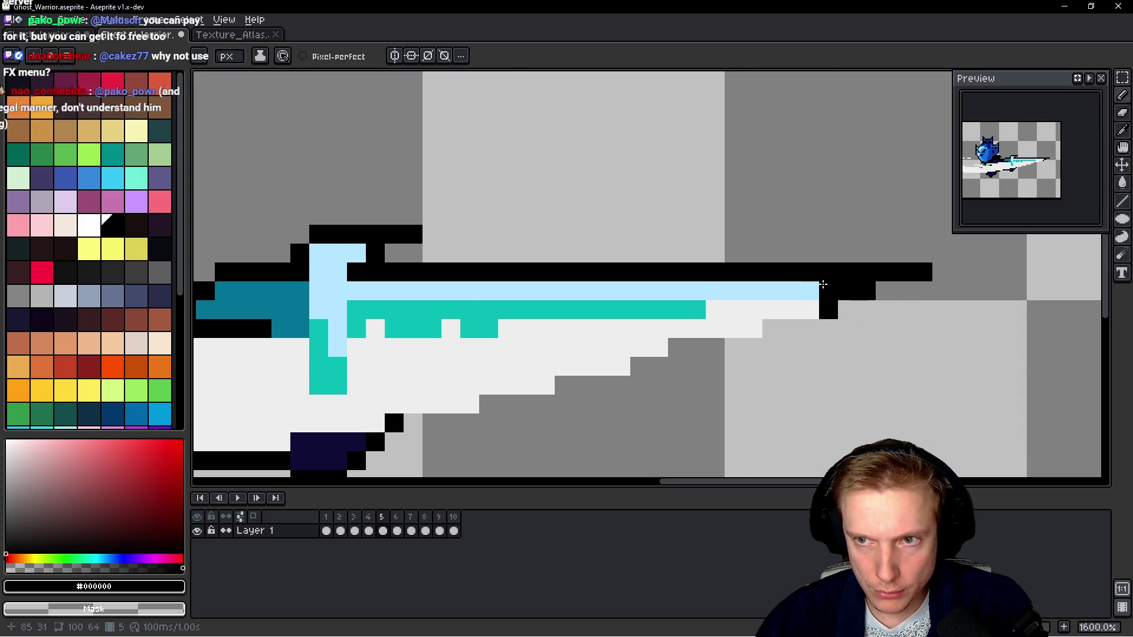
scroll(828, 285, "down", 5)
scroll(828, 286, "up", 5)
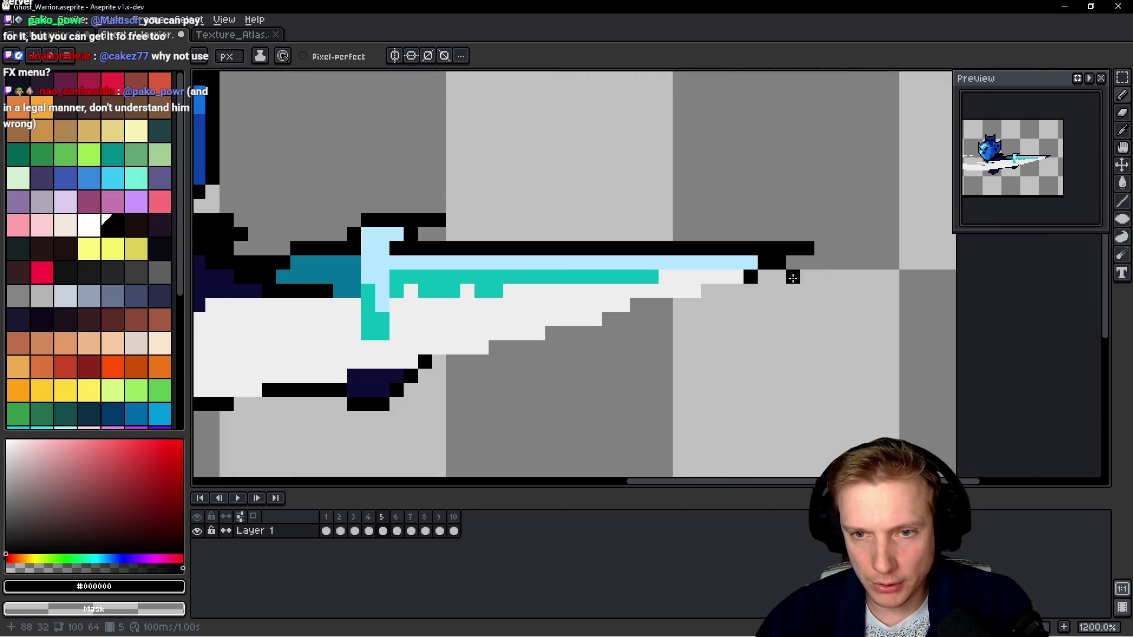
scroll(781, 270, "down", 5)
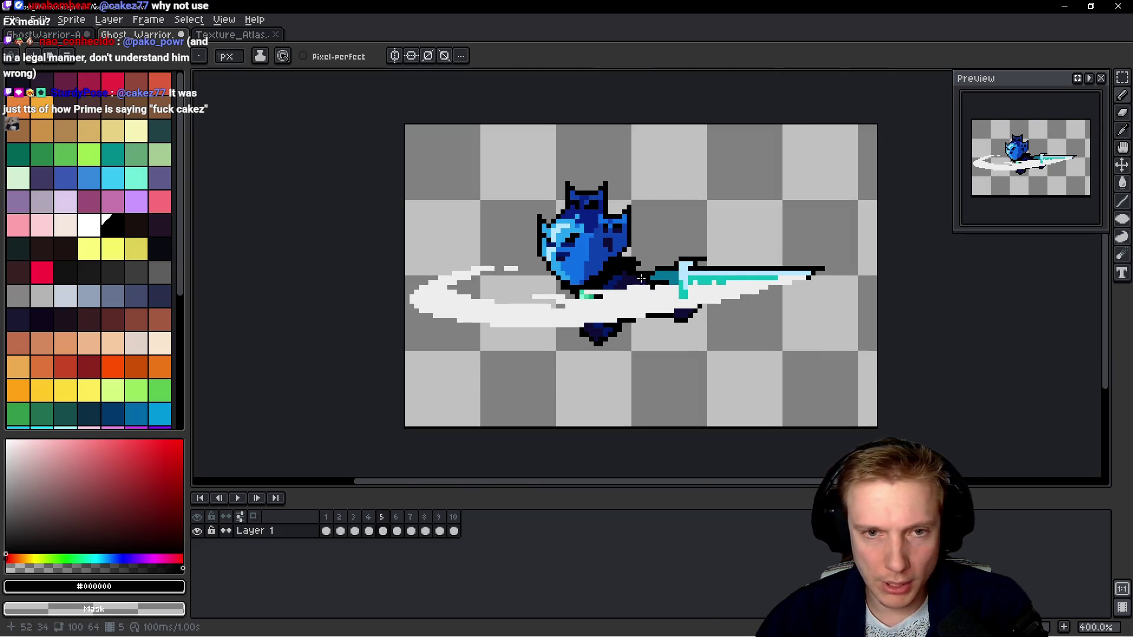
scroll(670, 235, "up", 5)
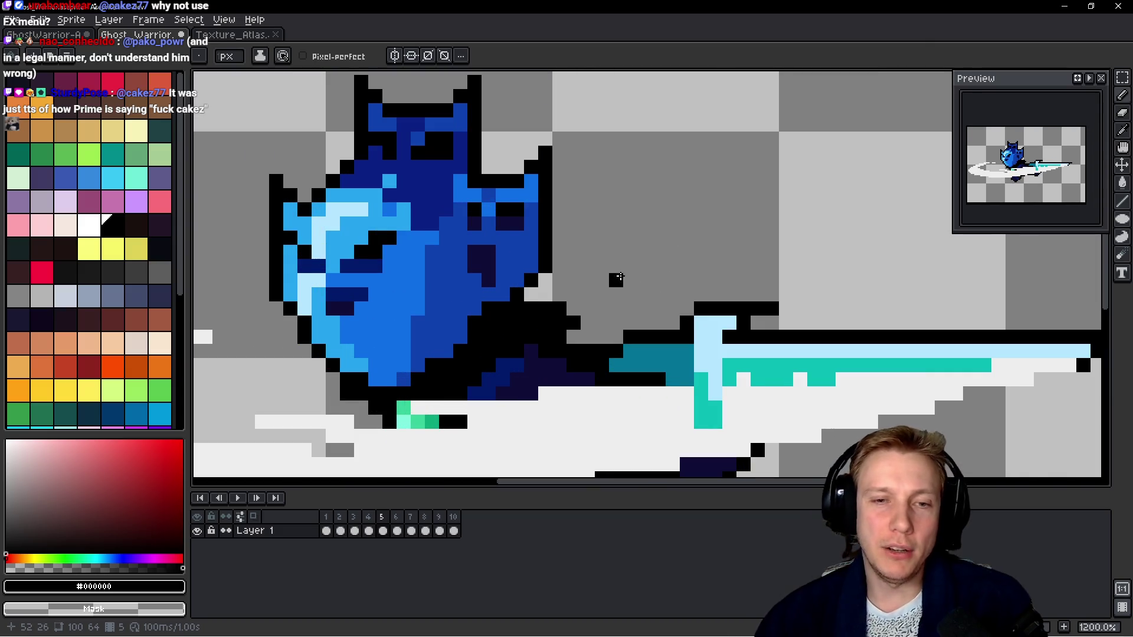
scroll(638, 184, "down", 6)
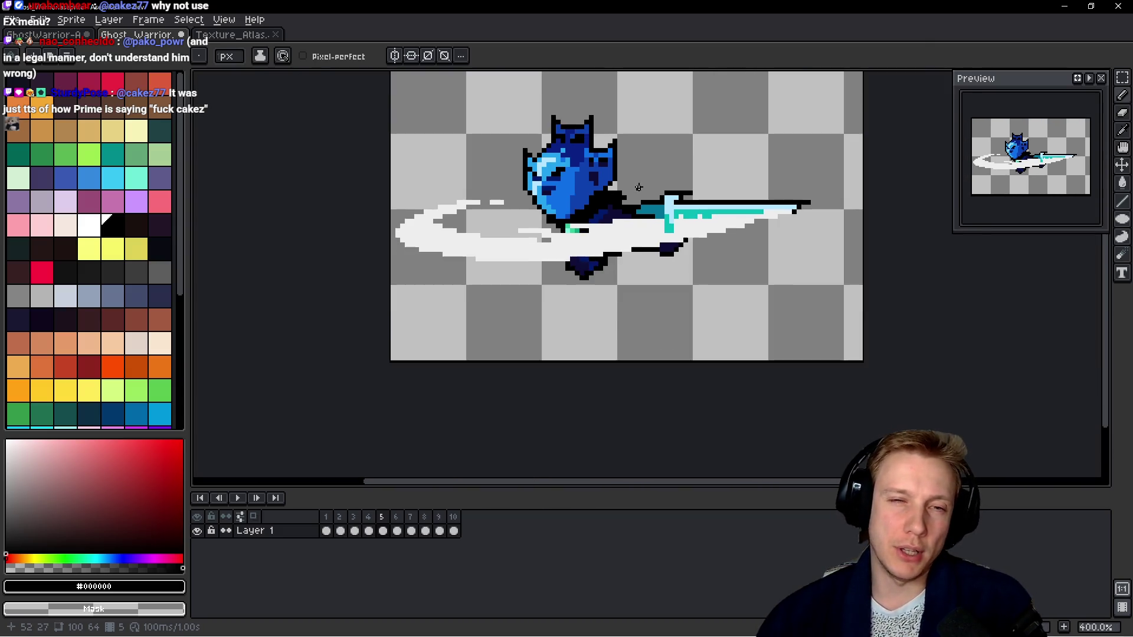
scroll(655, 184, "up", 4)
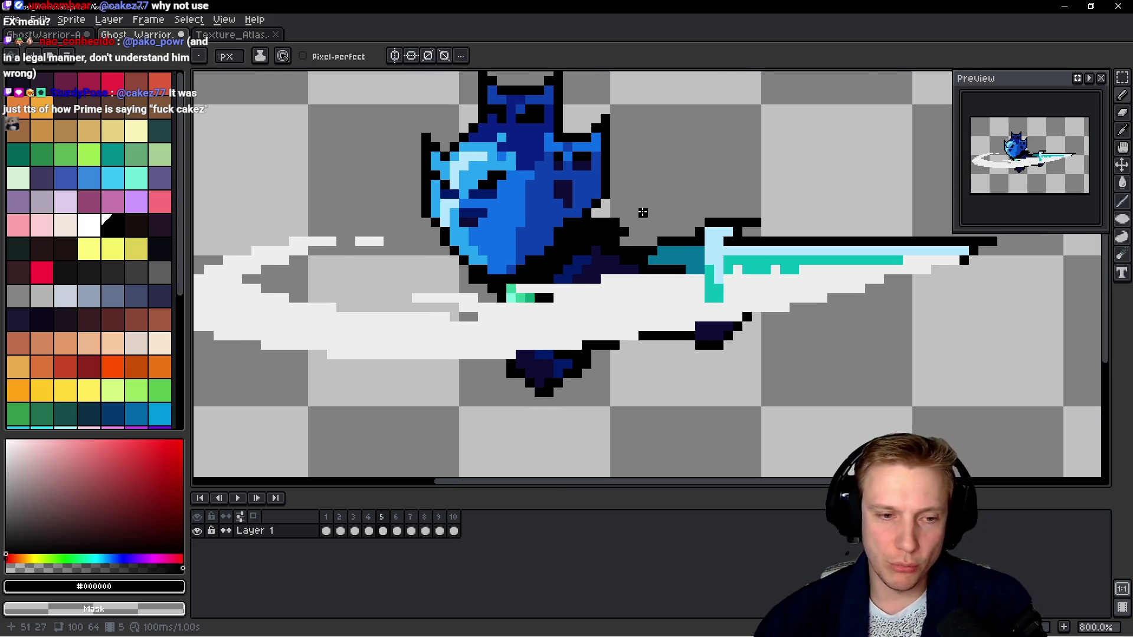
key("space")
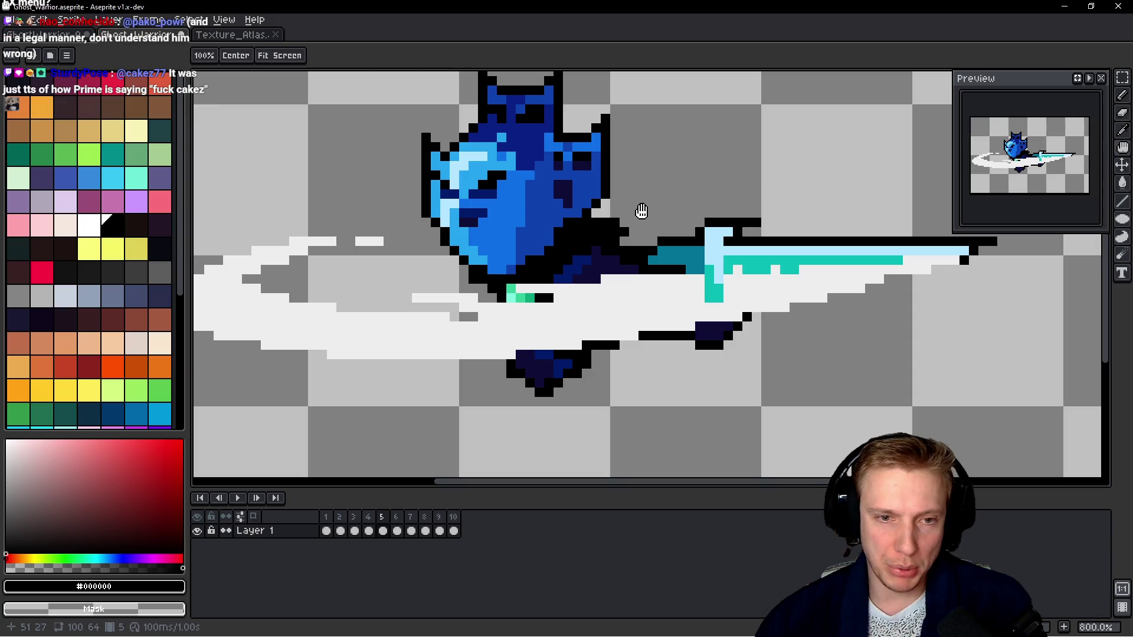
key("Right")
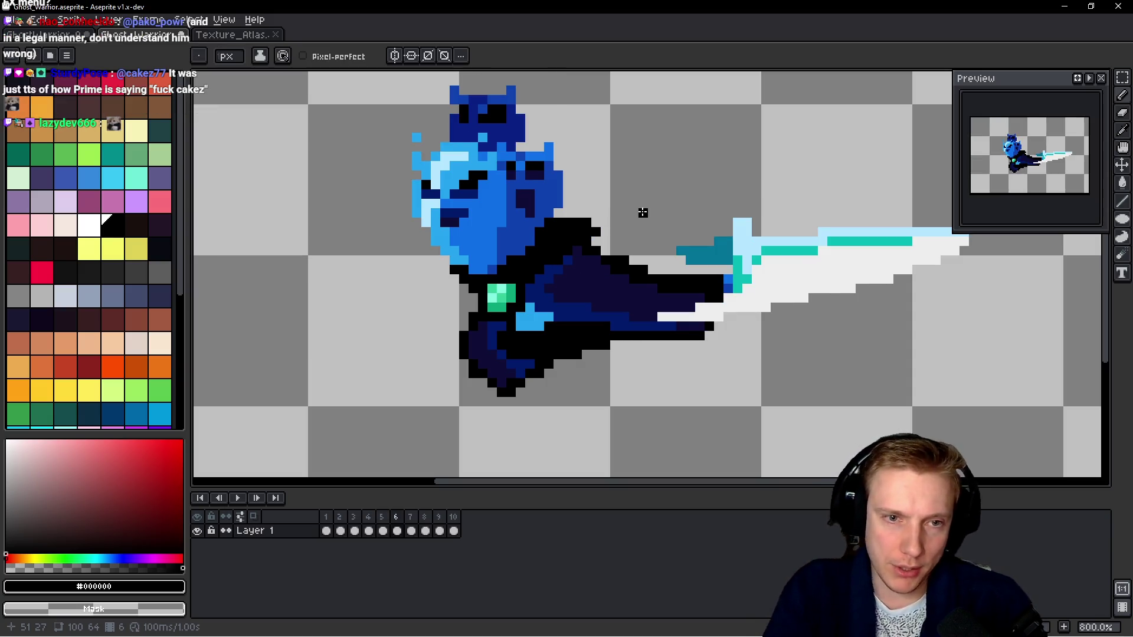
Outline the head's lower-left edge, left helmet side and left ear in black.
scroll(592, 237, "up", 5)
mouse_move(537, 321)
left_mouse_down()
mouse_move(507, 321)
mouse_move(449, 242)
left_mouse_up()
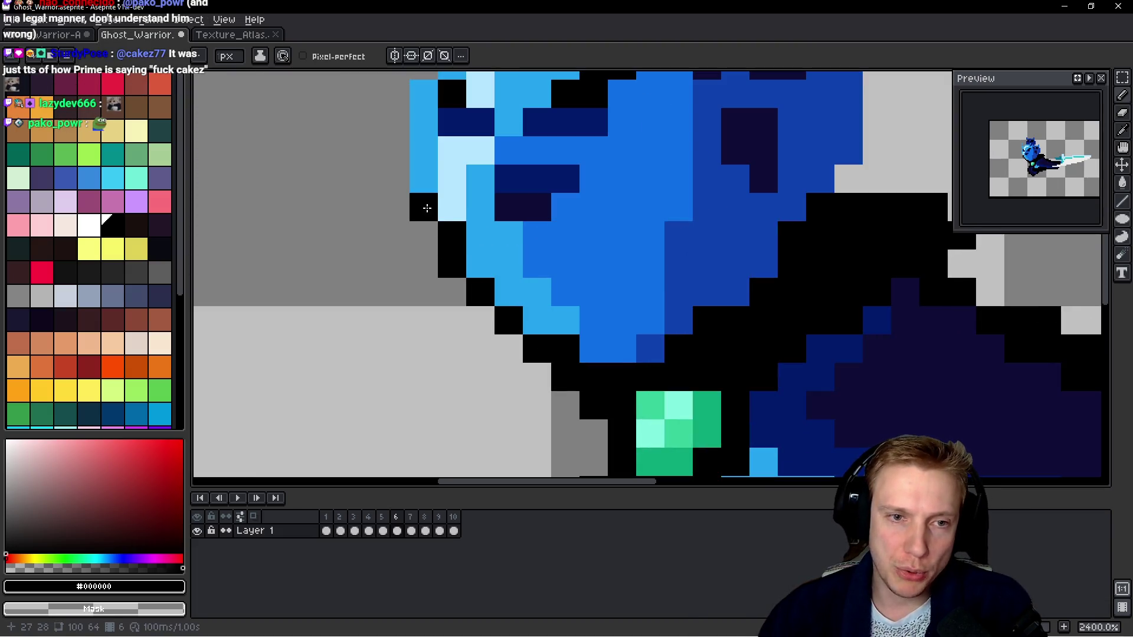
scroll(426, 209, "up", 4)
mouse_move(439, 402)
left_mouse_down()
mouse_move(437, 206)
mouse_move(467, 194)
mouse_move(489, 242)
left_mouse_up()
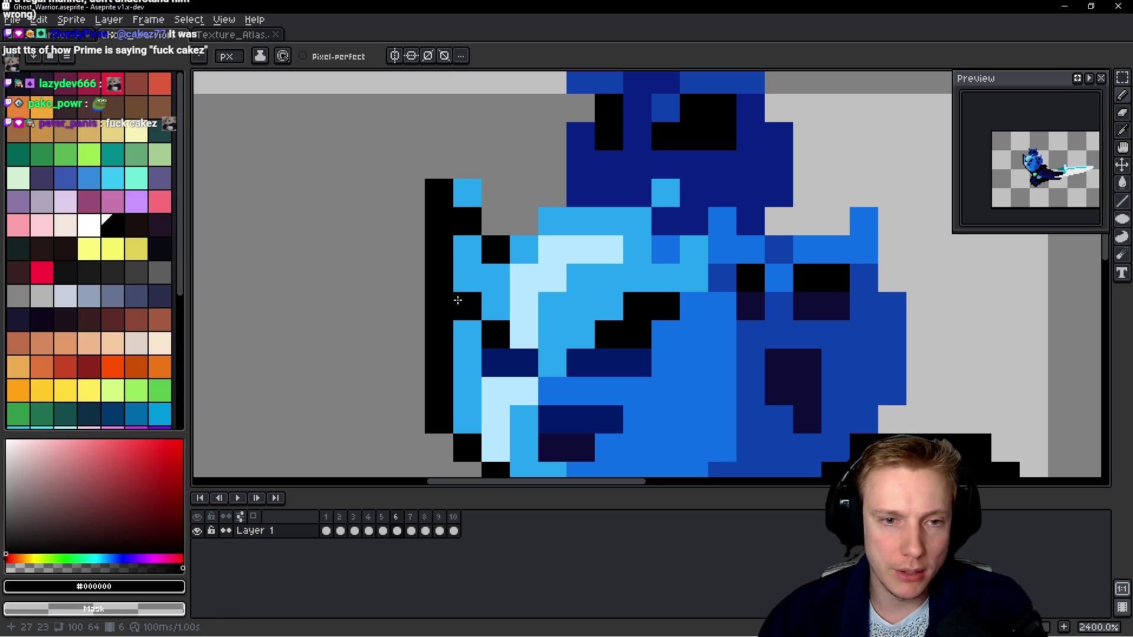
scroll(520, 177, "up", 4)
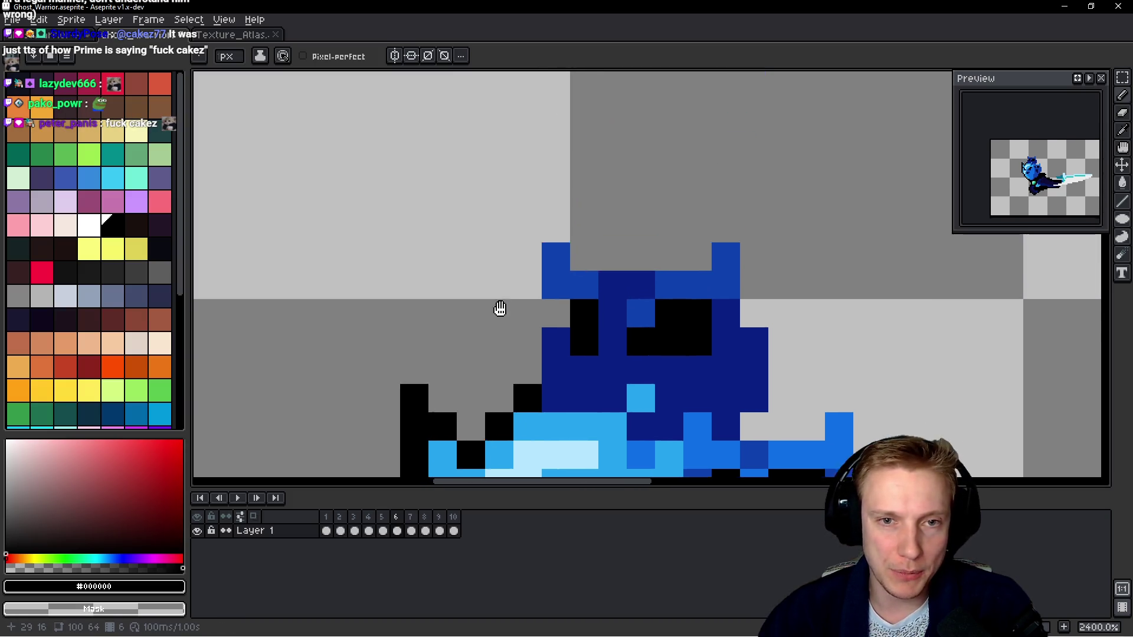
left_click_drag(524, 416, 531, 221)
left_click_drag(547, 300, 548, 331)
left_click_drag(553, 217, 553, 233)
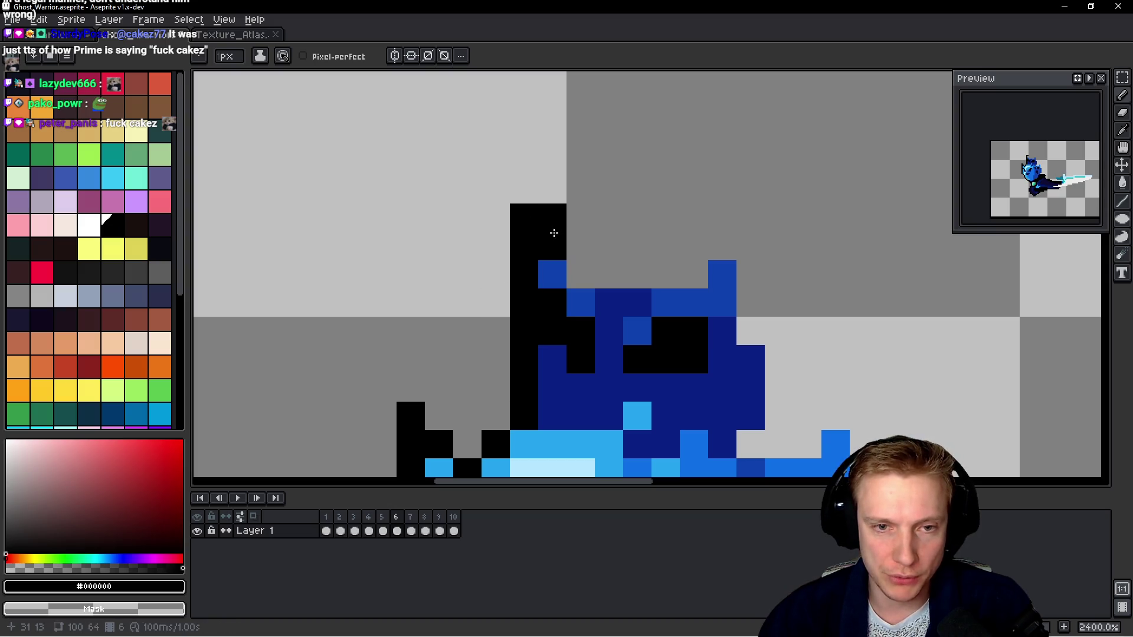
Outline the helmet top between the ears, the right ear and the head's right edge.
left_click_drag(580, 274, 695, 274)
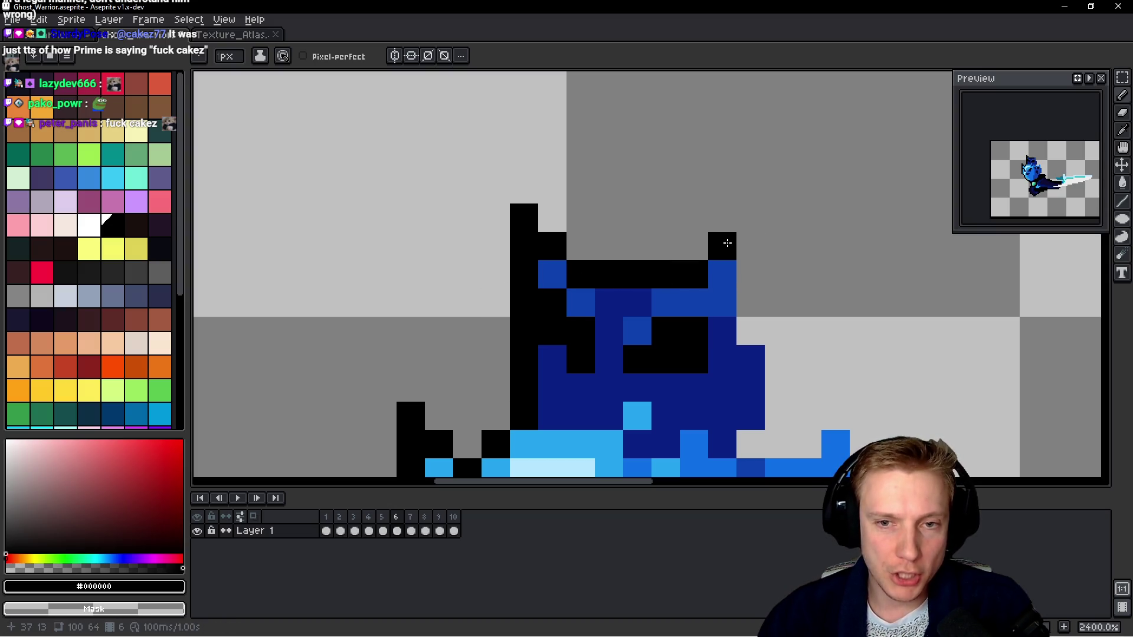
mouse_move(753, 218)
left_mouse_down()
mouse_move(750, 336)
mouse_move(820, 375)
left_mouse_up()
mouse_move(738, 301)
left_mouse_down()
mouse_move(736, 331)
mouse_move(762, 357)
mouse_move(822, 303)
mouse_move(741, 261)
left_mouse_up()
left_click(742, 385, "shift")
mouse_move(742, 385)
left_mouse_down()
mouse_move(759, 195)
mouse_move(731, 185)
left_mouse_up()
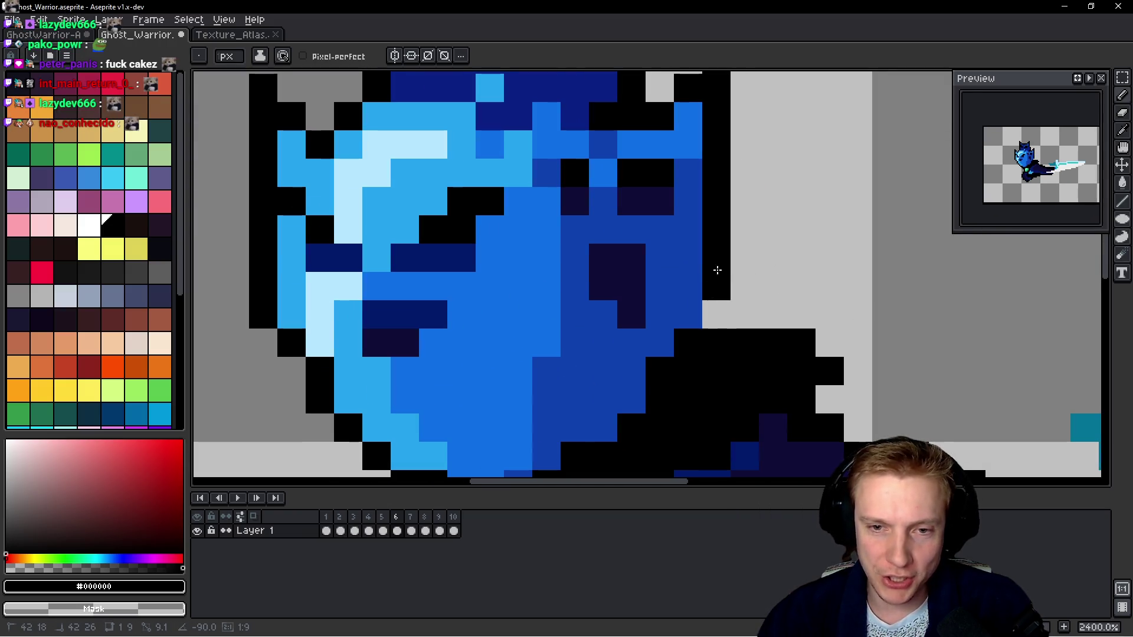
left_click_drag(716, 300, 715, 312)
scroll(717, 313, "down", 5)
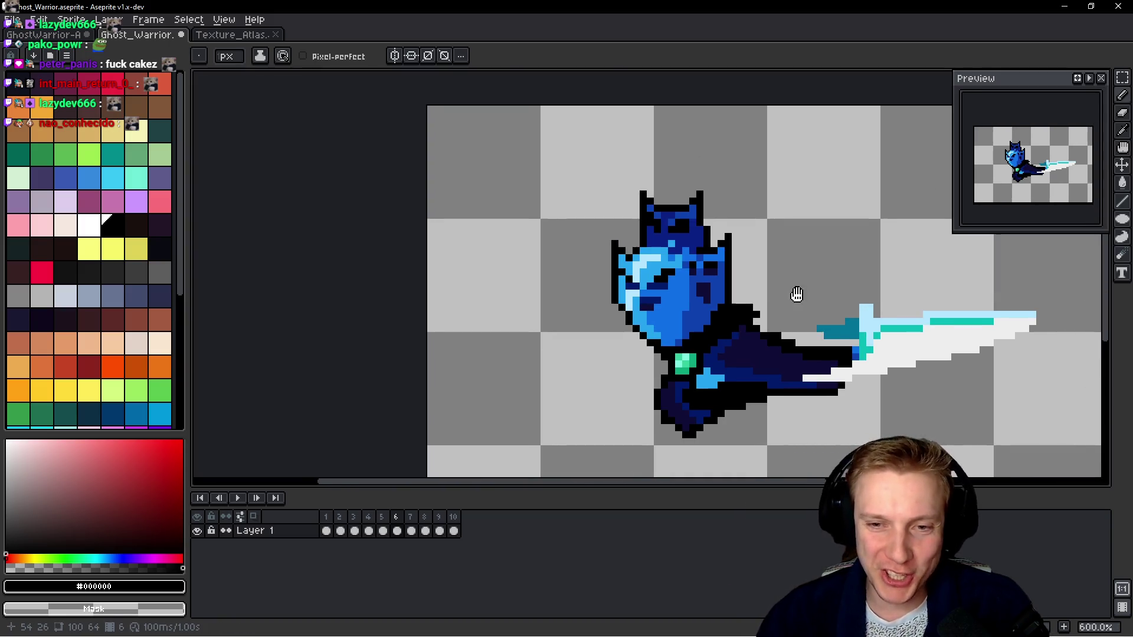
Outline the top of the sword hilt and the guard diagonally in black on frame 6.
scroll(626, 305, "up", 4)
scroll(604, 334, "down", 1)
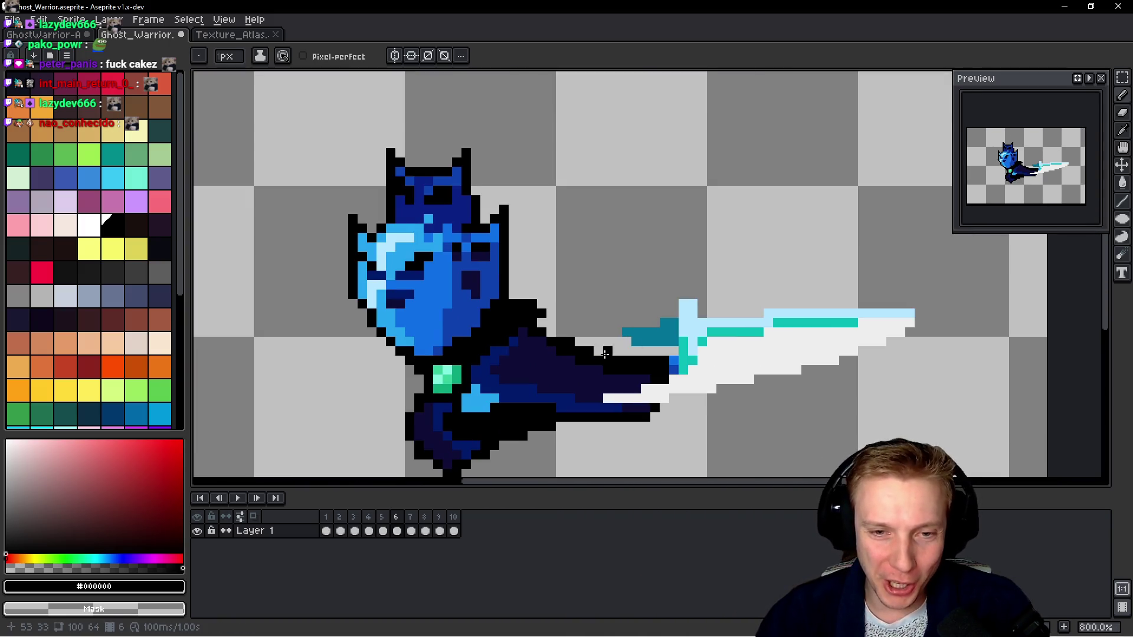
scroll(602, 343, "up", 2)
left_click(530, 263)
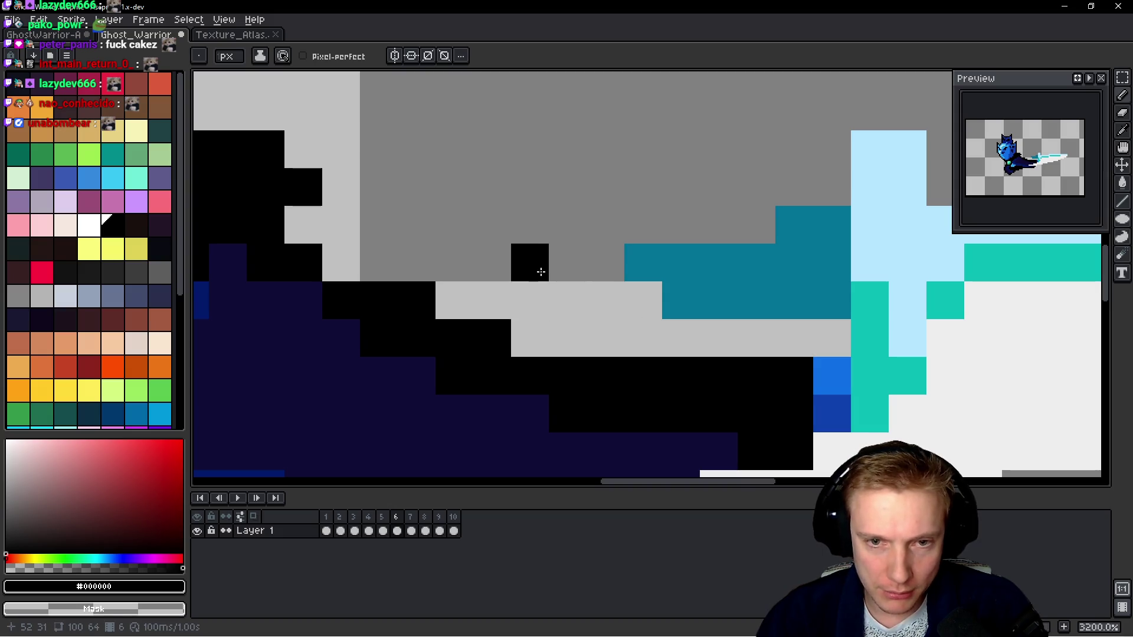
scroll(530, 263, "down", 6)
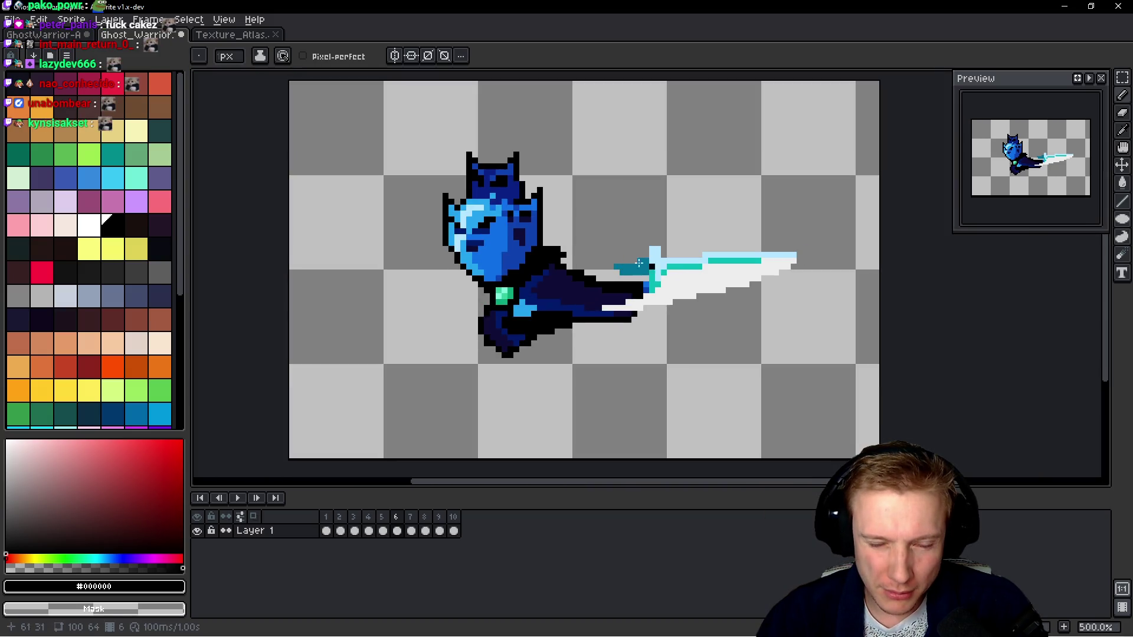
scroll(639, 263, "up", 8)
scroll(620, 250, "down", 8)
scroll(655, 262, "up", 5)
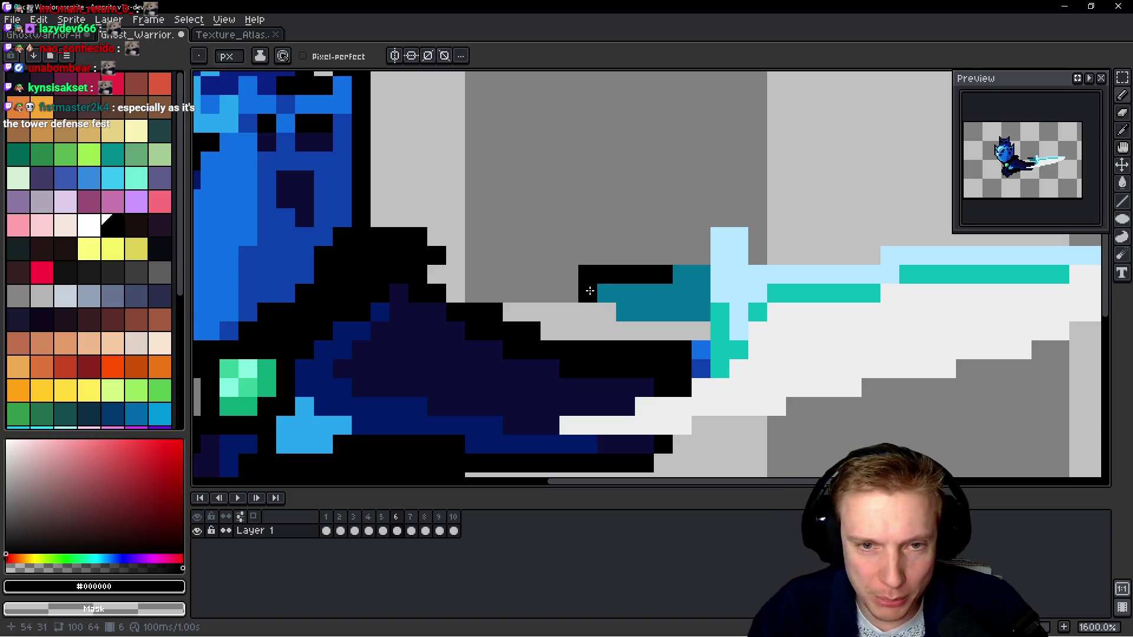
left_click_drag(619, 326, 714, 323)
mouse_move(700, 255)
left_mouse_down()
mouse_move(712, 215)
mouse_move(756, 232)
mouse_move(527, 277)
mouse_move(640, 283)
mouse_move(657, 261)
mouse_move(942, 264)
mouse_move(966, 282)
left_mouse_up()
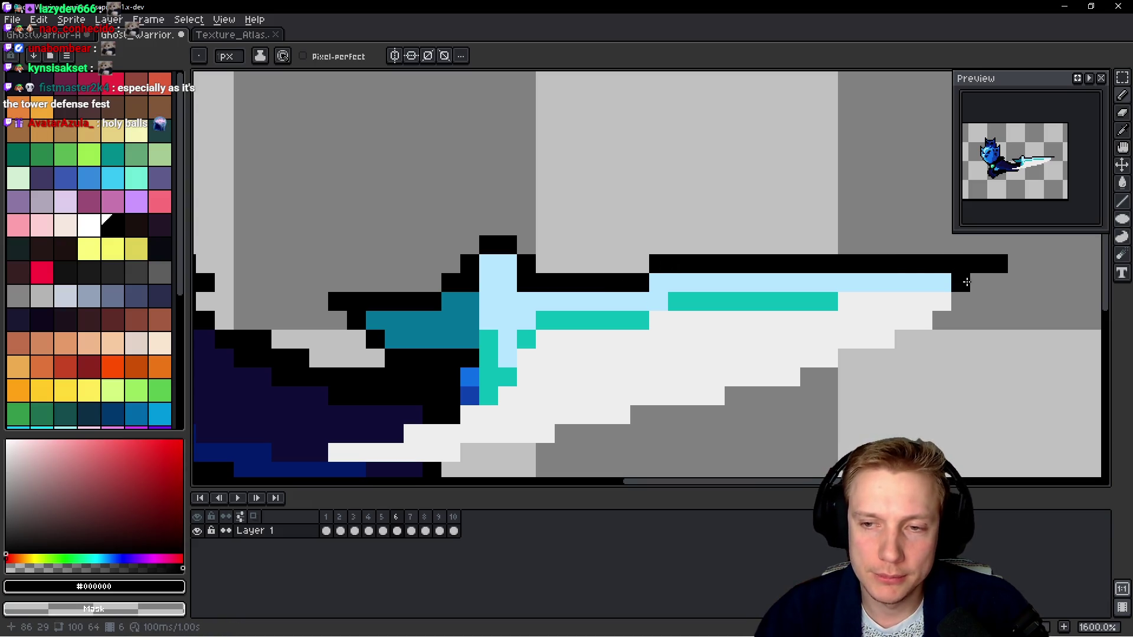
Erase a stray black pixel near the hilt.
scroll(991, 276, "down", 4)
scroll(1001, 275, "up", 1)
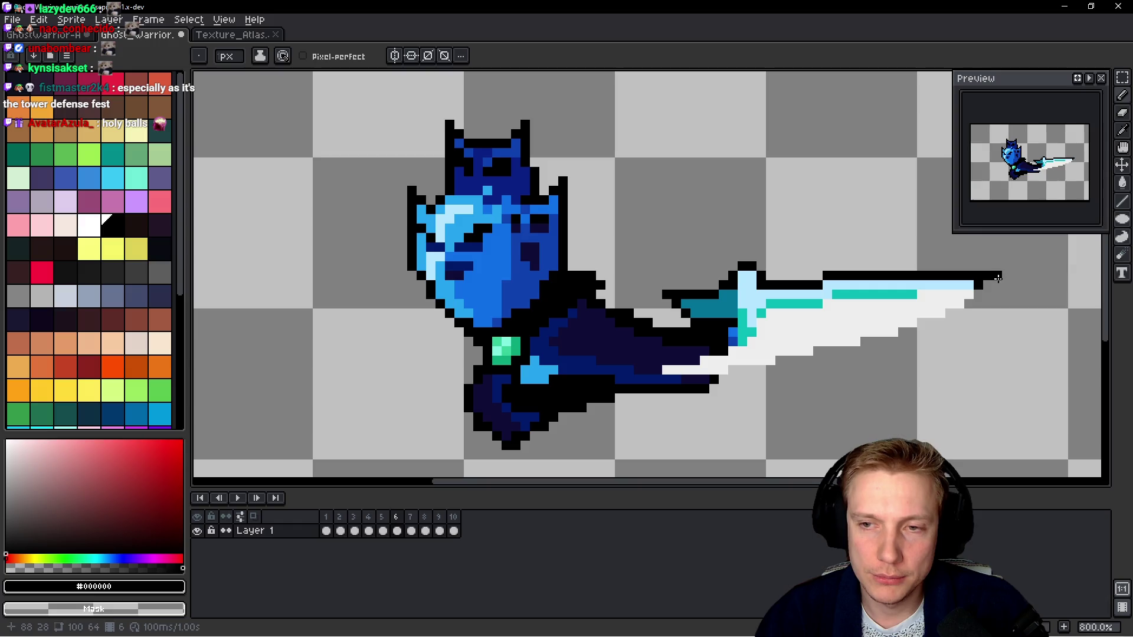
key("space")
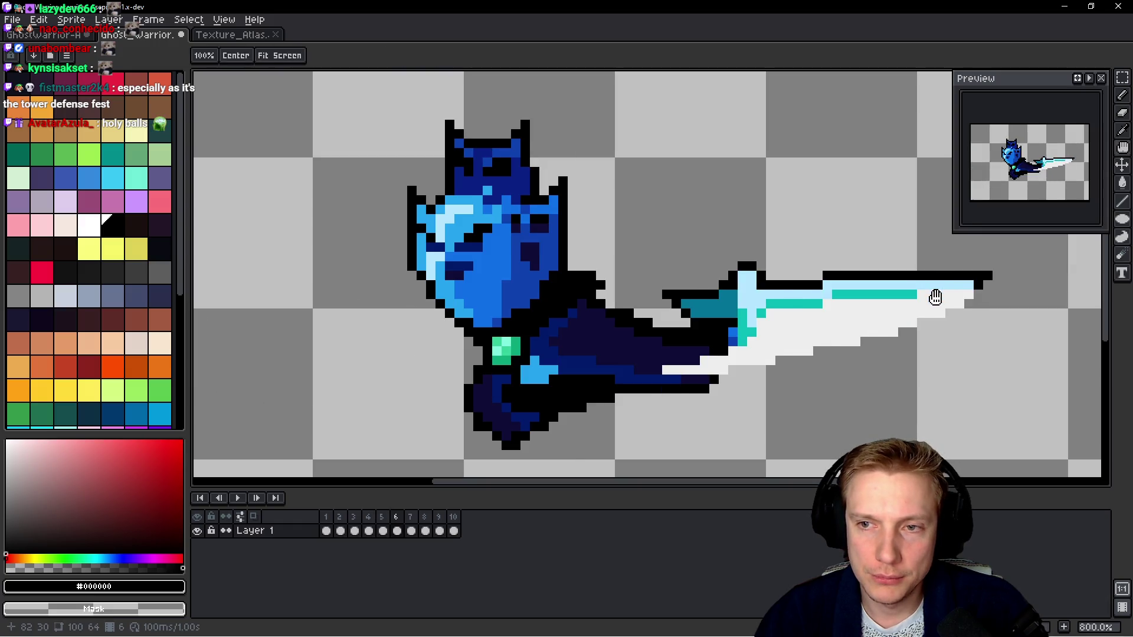
scroll(701, 309, "up", 1)
right_click(633, 274)
scroll(643, 276, "down", 4)
key("space")
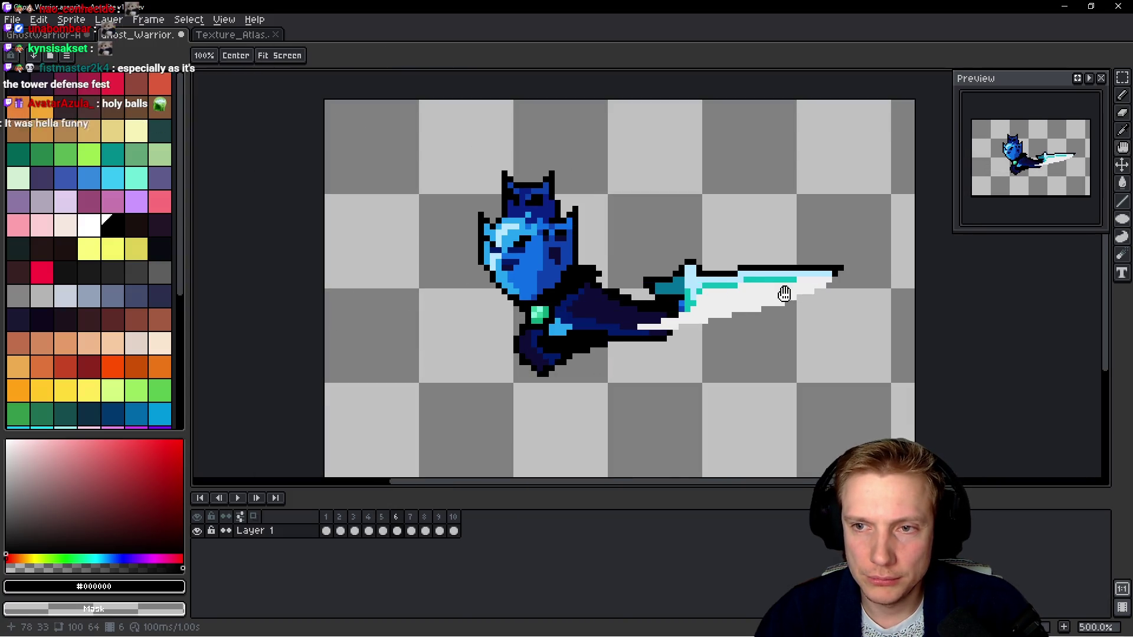
scroll(783, 295, "up", 3)
scroll(742, 243, "down", 4)
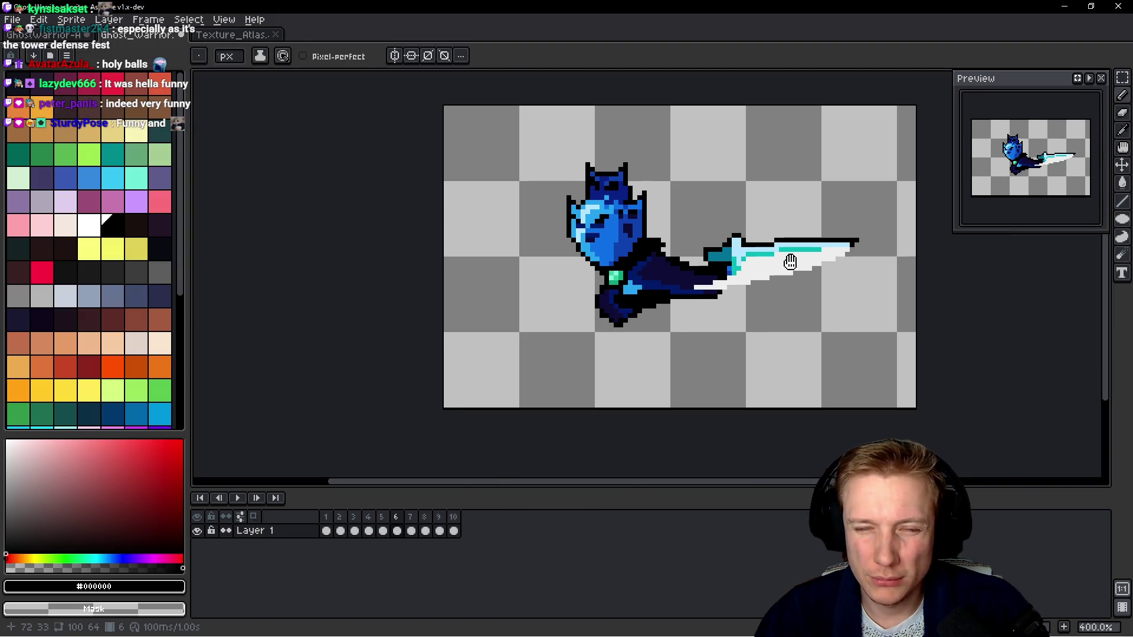
key("space")
Flip between frames 5 and 6 to compare the motion and outlines.
key("Left")
key("Right")
key("Left")
key("Right")
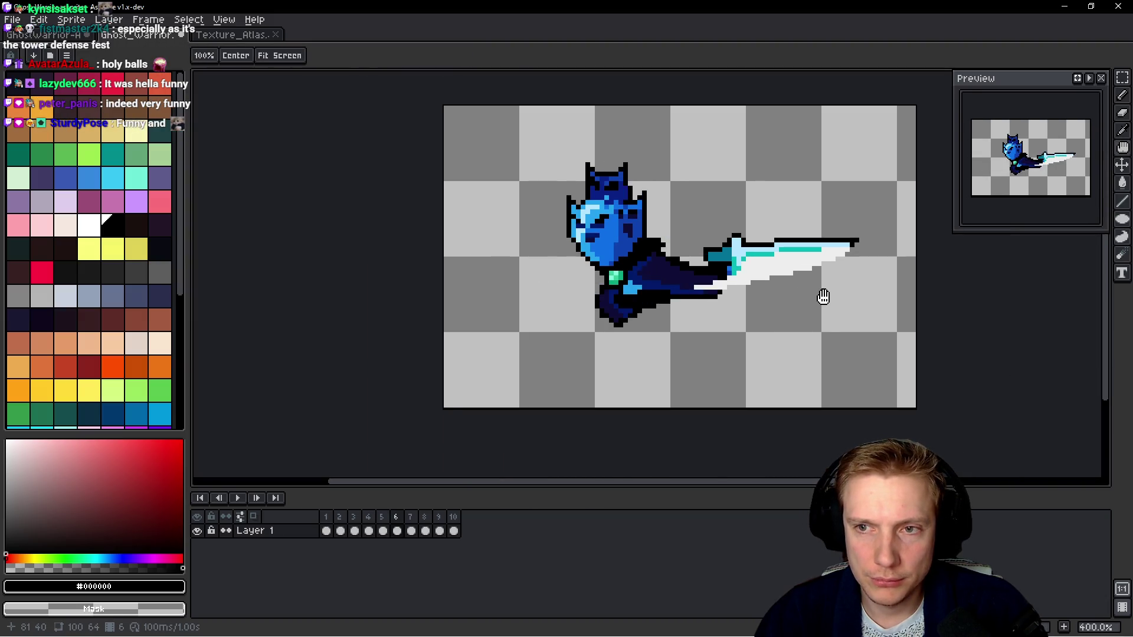
key("Left")
key("Left")
key("Right")
key("Right")
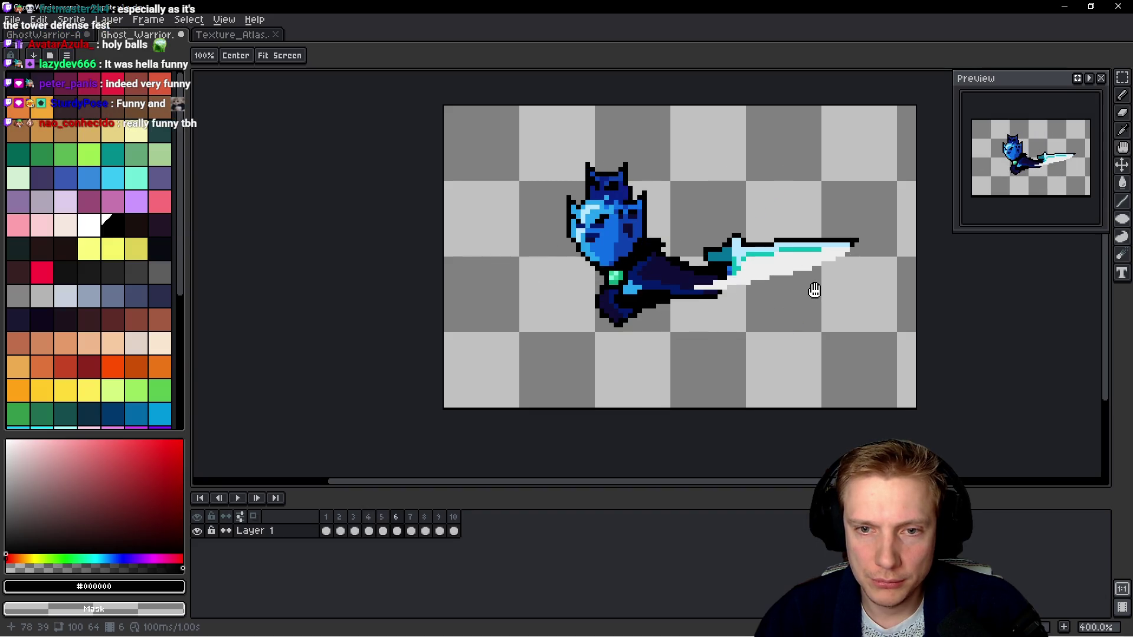
scroll(812, 289, "up", 4)
scroll(783, 265, "down", 4)
scroll(783, 265, "up", 4)
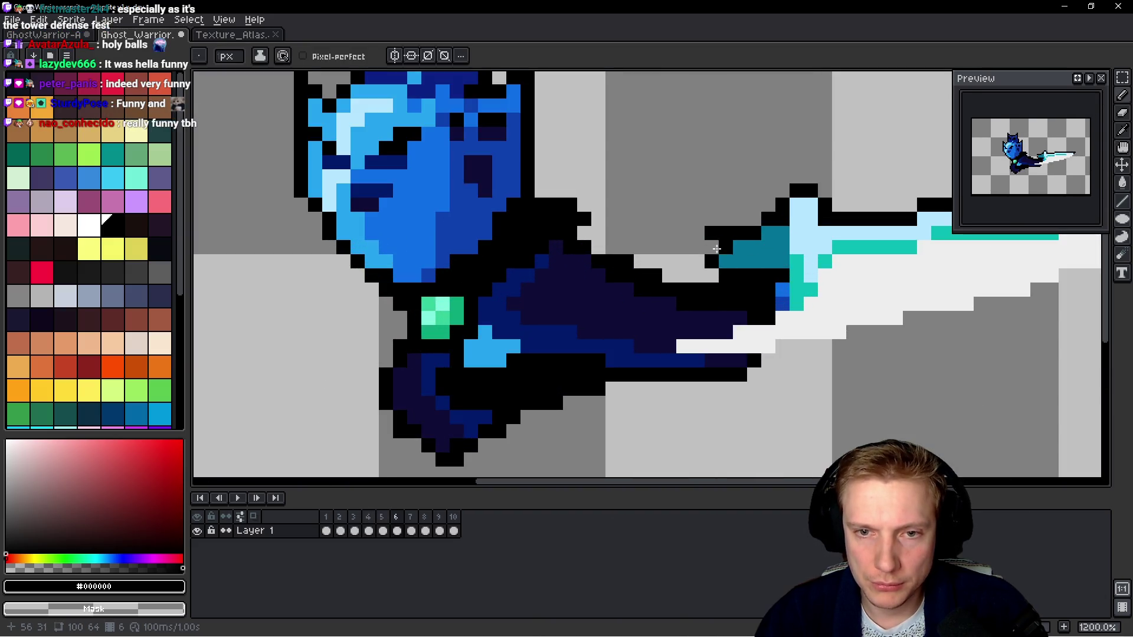
scroll(727, 235, "down", 2)
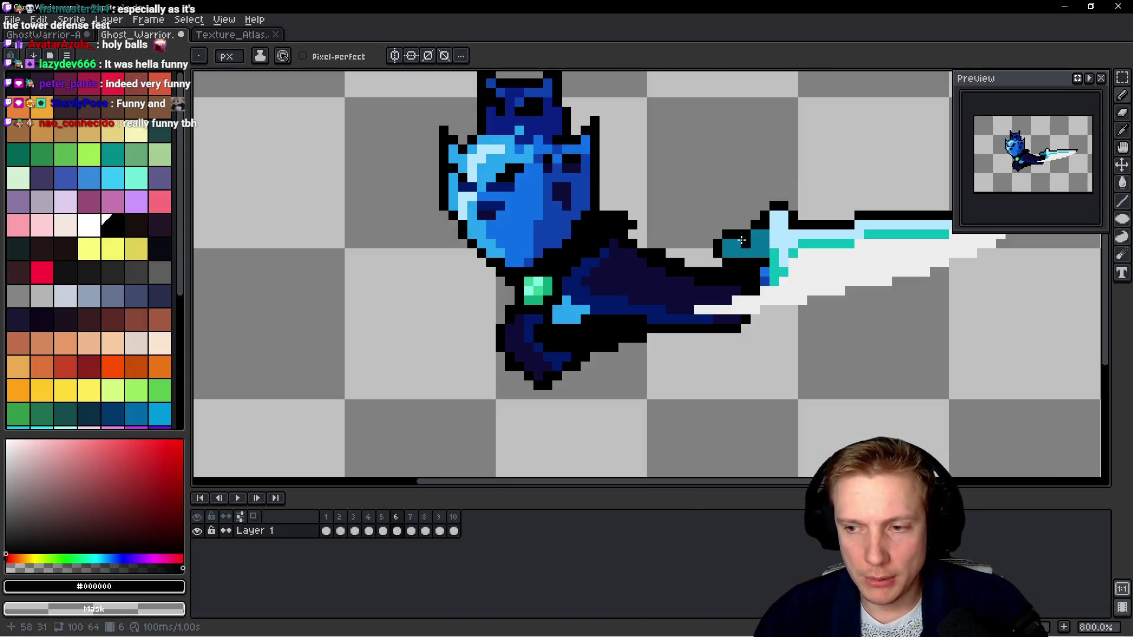
On frame 7, outline the sword hilt's top-left edge, top and right edge in black.
key("space")
key("Right")
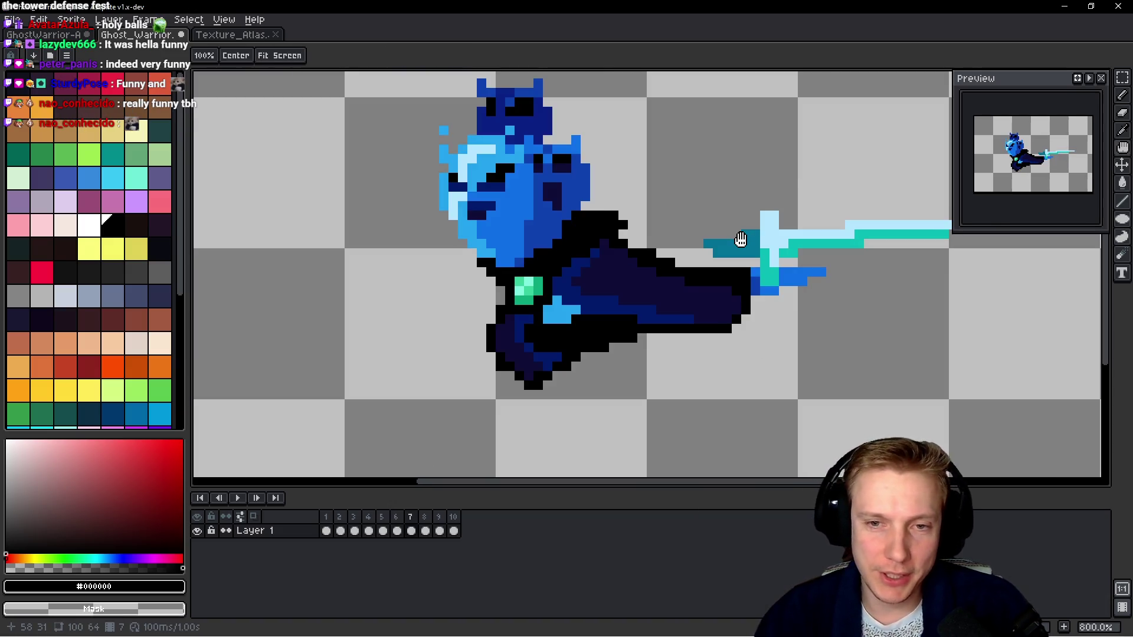
scroll(740, 239, "up", 5)
mouse_move(749, 224)
left_mouse_down()
mouse_move(690, 224)
mouse_move(673, 271)
mouse_move(738, 304)
mouse_move(799, 308)
left_mouse_up()
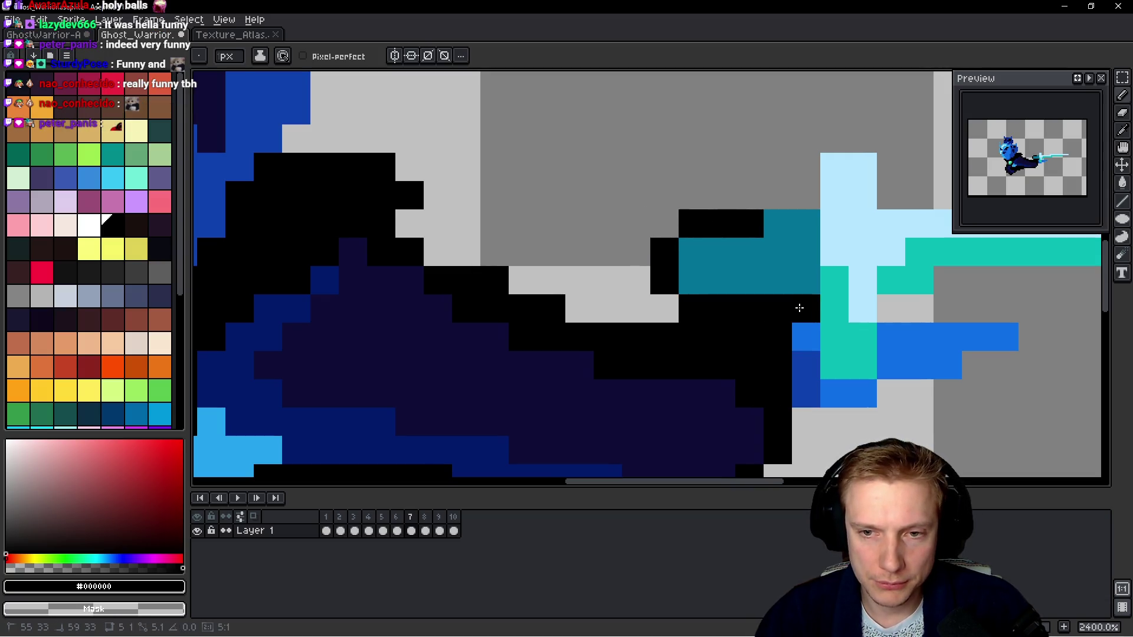
left_click(771, 198)
left_click(796, 198)
left_click(799, 172)
left_click(830, 132)
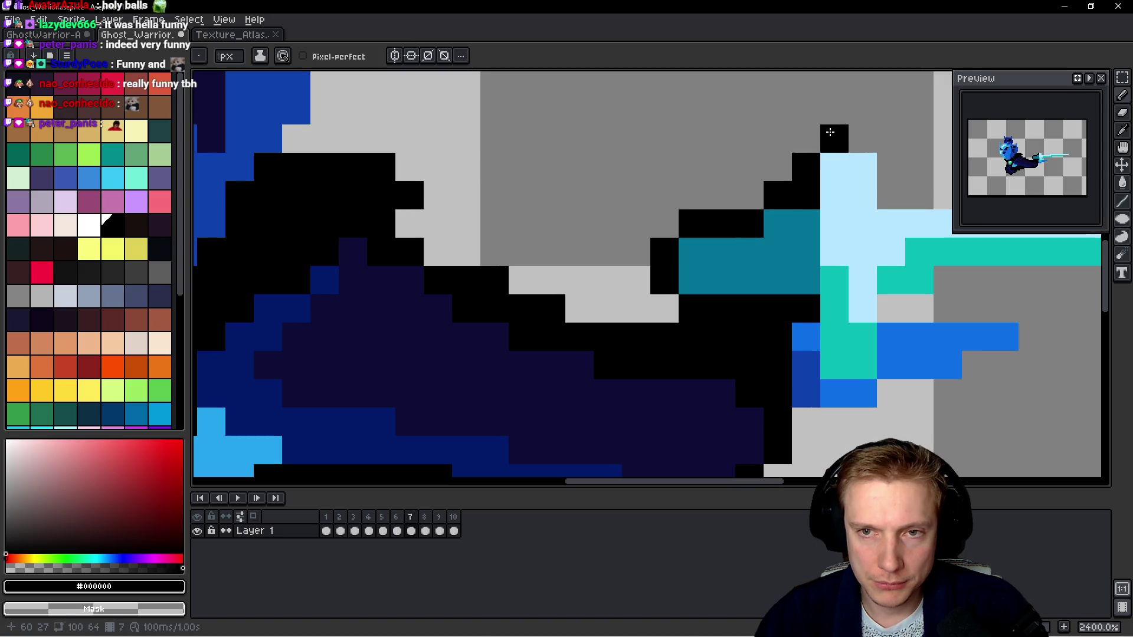
left_click(862, 138)
left_click(891, 166)
left_click(891, 195)
Outline the blade's top edge out to the tip in black, undoing stray pixels on the hilt.
left_click_drag(868, 228, 608, 239)
left_click(682, 272)
scroll(683, 263, "down", 2)
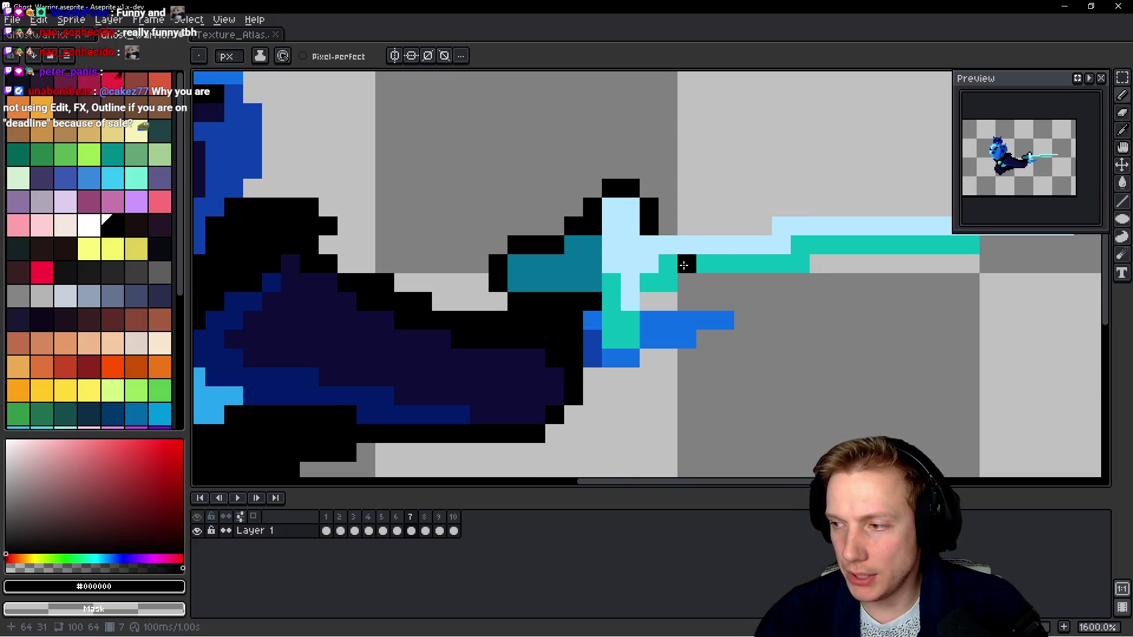
scroll(504, 264, "up", 2)
scroll(597, 291, "down", 1)
key("ctrl+z")
left_click(557, 249)
key("ctrl+z")
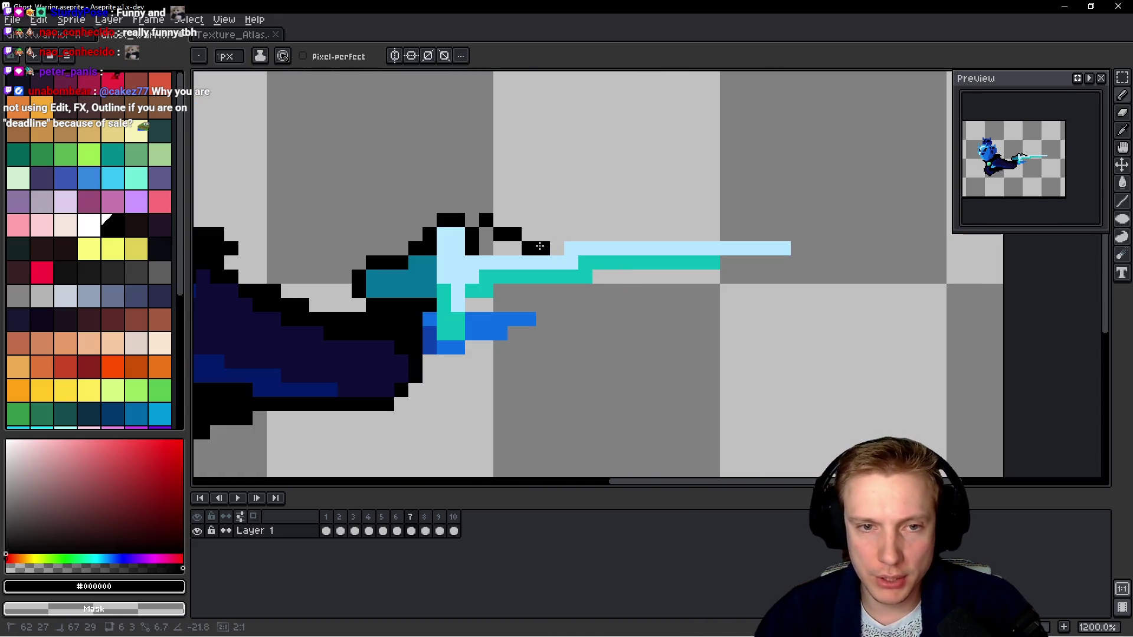
left_click_drag(486, 249, 544, 243)
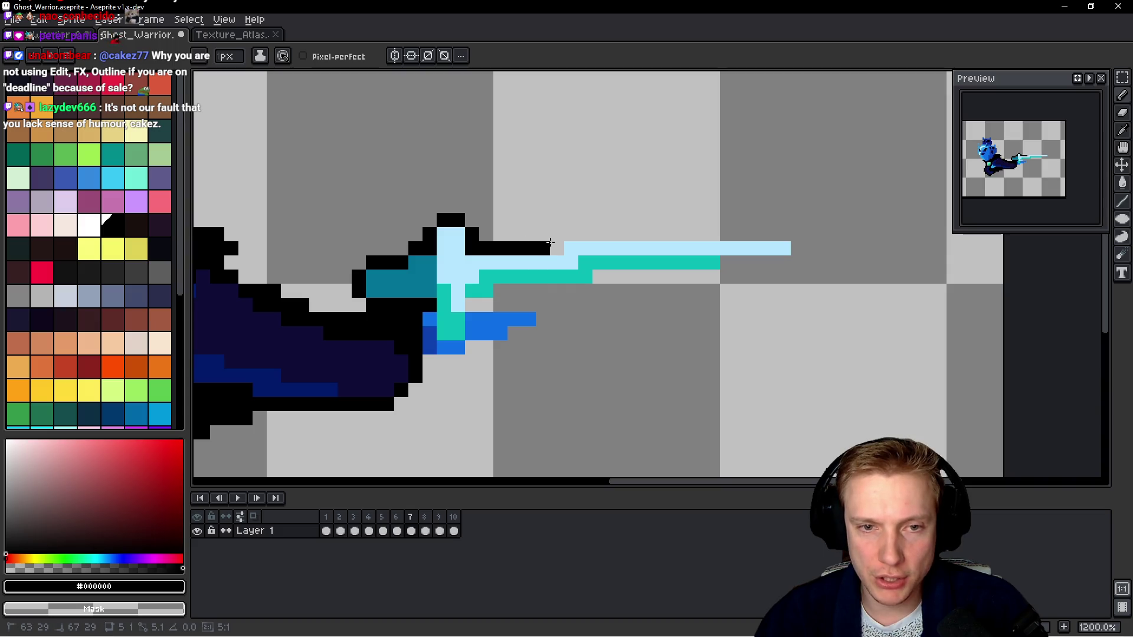
left_click(826, 234, "shift")
left_click(786, 248)
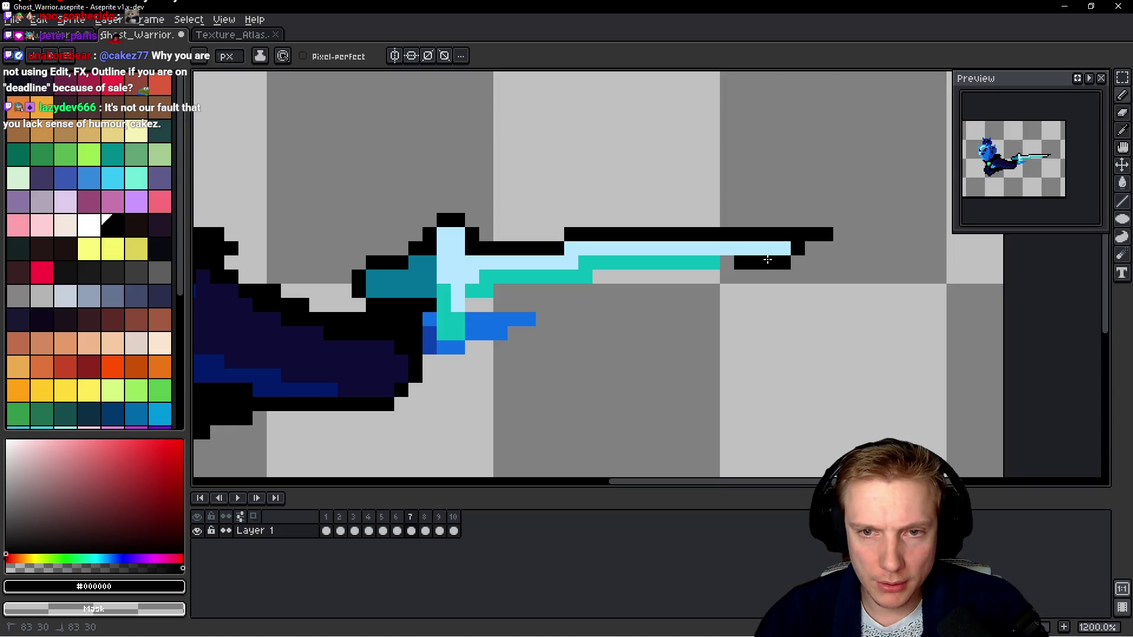
Outline the blade's underside from the tip back toward the hilt in black.
scroll(684, 263, "down", 2)
scroll(434, 242, "up", 2)
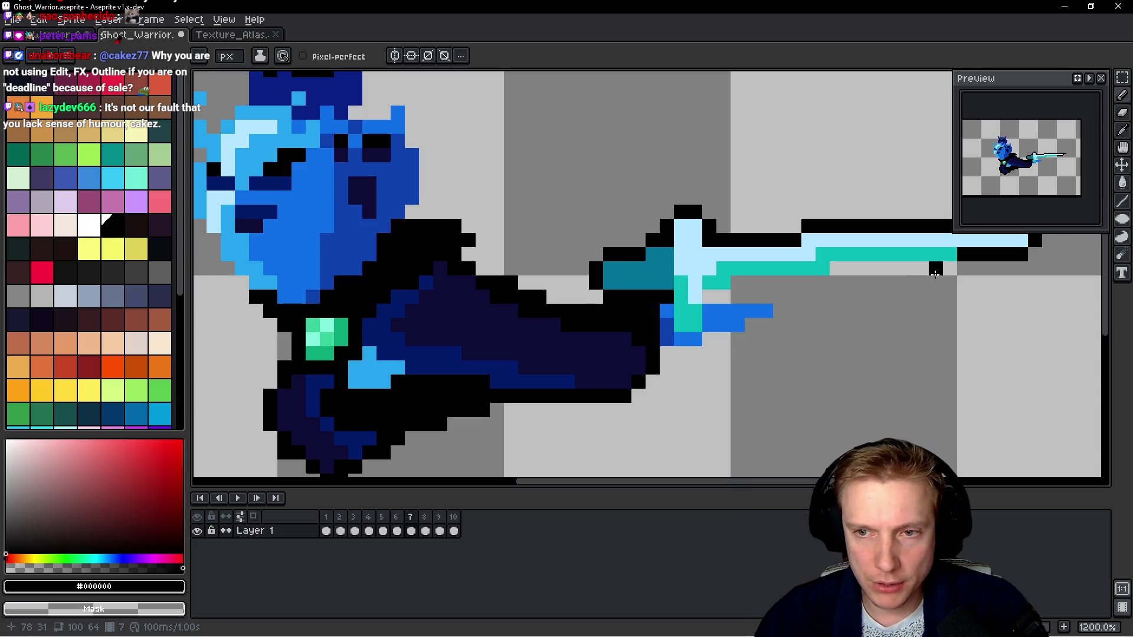
left_click(844, 267, "shift")
mouse_move(839, 267)
left_mouse_down()
mouse_move(735, 282)
mouse_move(715, 297)
mouse_move(753, 299)
left_mouse_up()
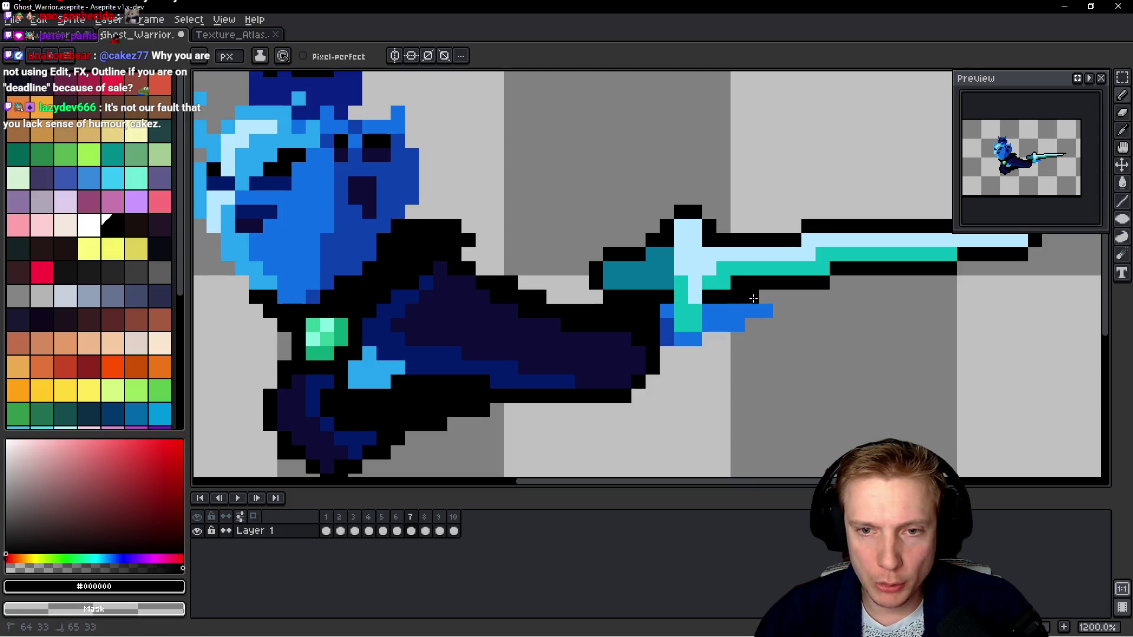
left_click(752, 325)
left_click(725, 339)
left_click(684, 353)
left_click(667, 353)
Outline the helmet's top and right side, continuing toward the left ear.
mouse_move(439, 259)
left_mouse_down()
mouse_move(673, 306)
mouse_move(637, 242)
mouse_move(637, 88)
mouse_move(605, 85)
left_mouse_up()
scroll(673, 307, "up", 3)
mouse_move(564, 125)
left_mouse_down()
mouse_move(531, 118)
mouse_move(567, 195)
mouse_move(546, 245)
left_mouse_up()
mouse_move(546, 254)
left_mouse_down()
mouse_move(551, 200)
mouse_move(525, 156)
mouse_move(522, 89)
mouse_move(500, 95)
left_mouse_up()
mouse_move(455, 130)
left_mouse_down()
mouse_move(621, 270)
mouse_move(513, 259)
mouse_move(468, 205)
mouse_move(464, 375)
left_mouse_up()
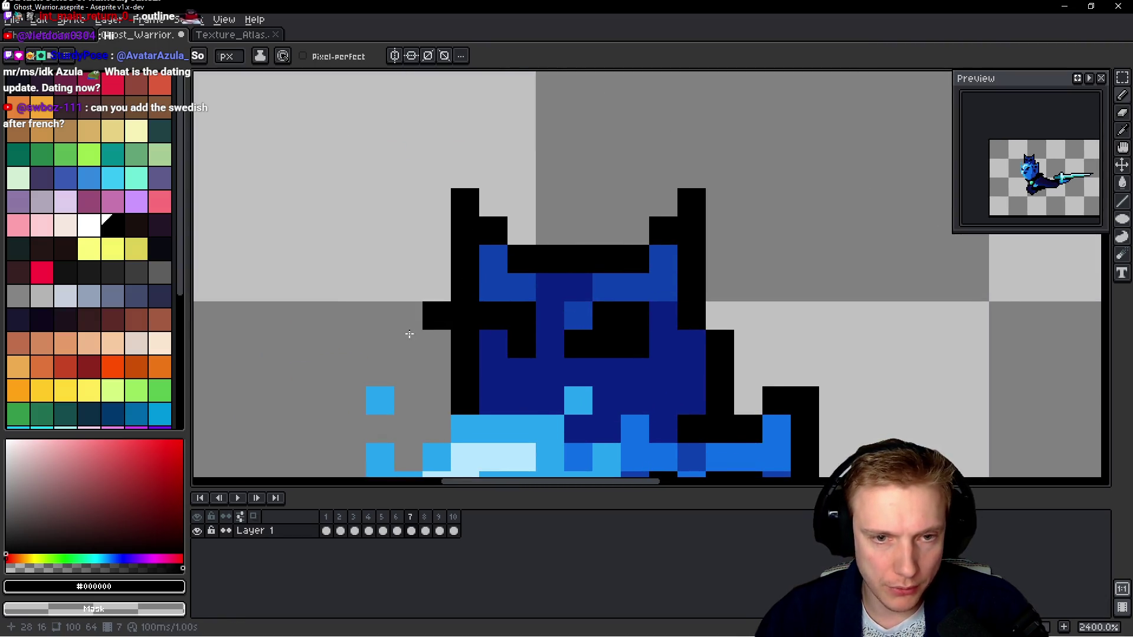
Place black outline pixels beside the light-blue hand and down the arm, erasing a stray pixel.
left_click_drag(409, 334, 496, 217)
left_click(523, 311)
left_click(494, 340)
left_click(466, 311)
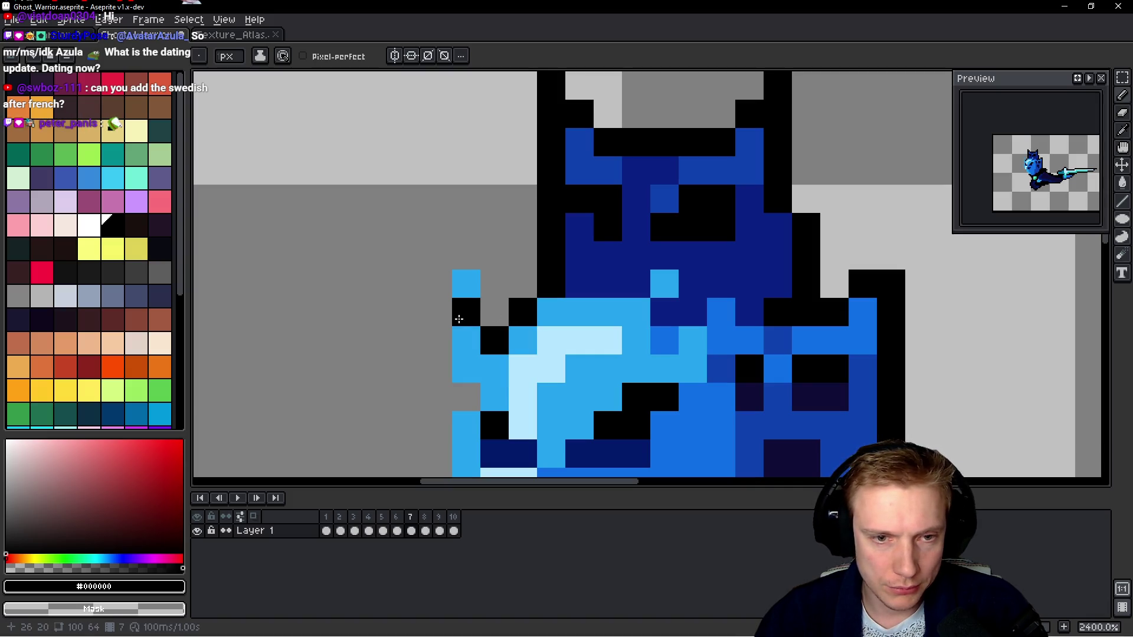
mouse_move(443, 313)
left_mouse_down()
mouse_move(438, 283)
mouse_move(438, 378)
left_mouse_up()
left_click(466, 283)
right_click(466, 283)
left_click(437, 396)
left_click(466, 397)
Extend the arm outline, replacing a bad stroke with a diagonal black line along the arm.
left_click_drag(424, 329, 439, 142)
mouse_move(452, 230)
left_mouse_down()
mouse_move(452, 309)
mouse_move(509, 413)
mouse_move(485, 289)
left_mouse_up()
key("ctrl+z")
key("ctrl+z")
key("ctrl+z")
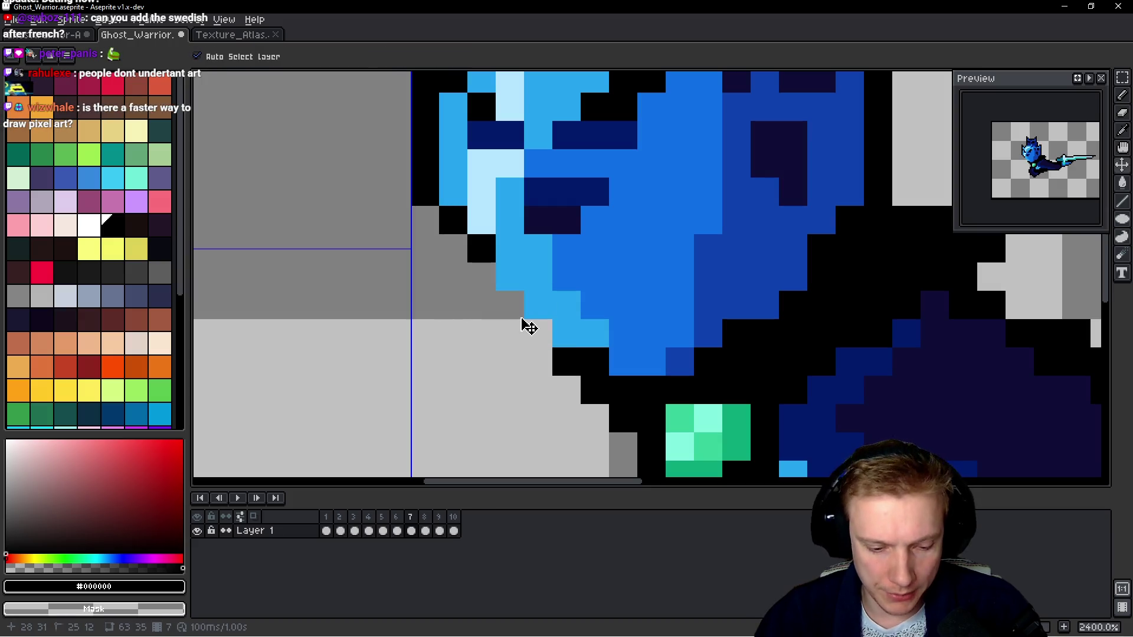
mouse_move(481, 241)
left_mouse_down()
mouse_move(483, 303)
mouse_move(510, 305)
mouse_move(530, 336)
left_mouse_up()
scroll(626, 297, "down", 7)
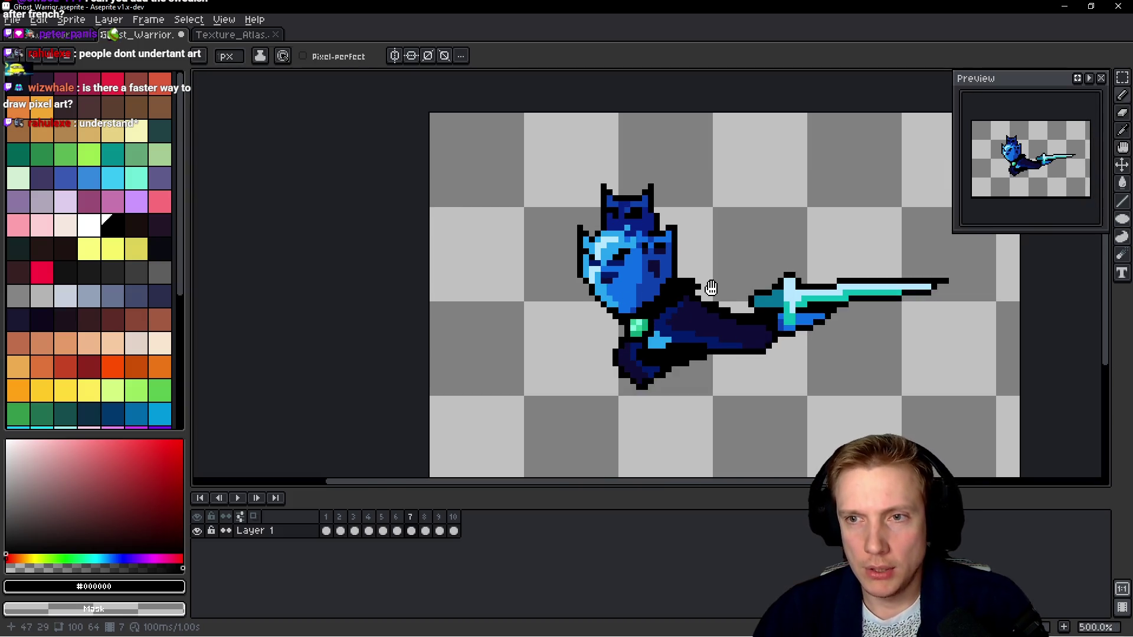
On frame 8, outline the top edge of the blade from the tip leftward in black.
key("Left")
key("Right")
key("Right")
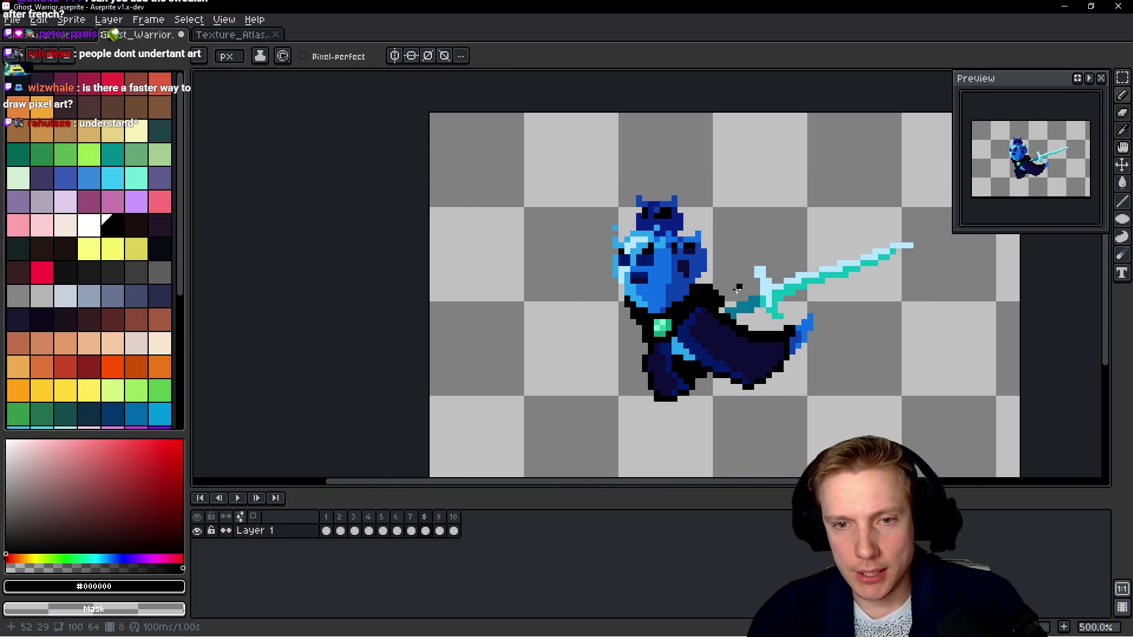
scroll(738, 289, "up", 5)
mouse_move(764, 303)
left_mouse_down()
mouse_move(694, 290)
mouse_move(727, 321)
mouse_move(764, 321)
mouse_move(787, 304)
mouse_move(833, 333)
mouse_move(643, 321)
left_mouse_up()
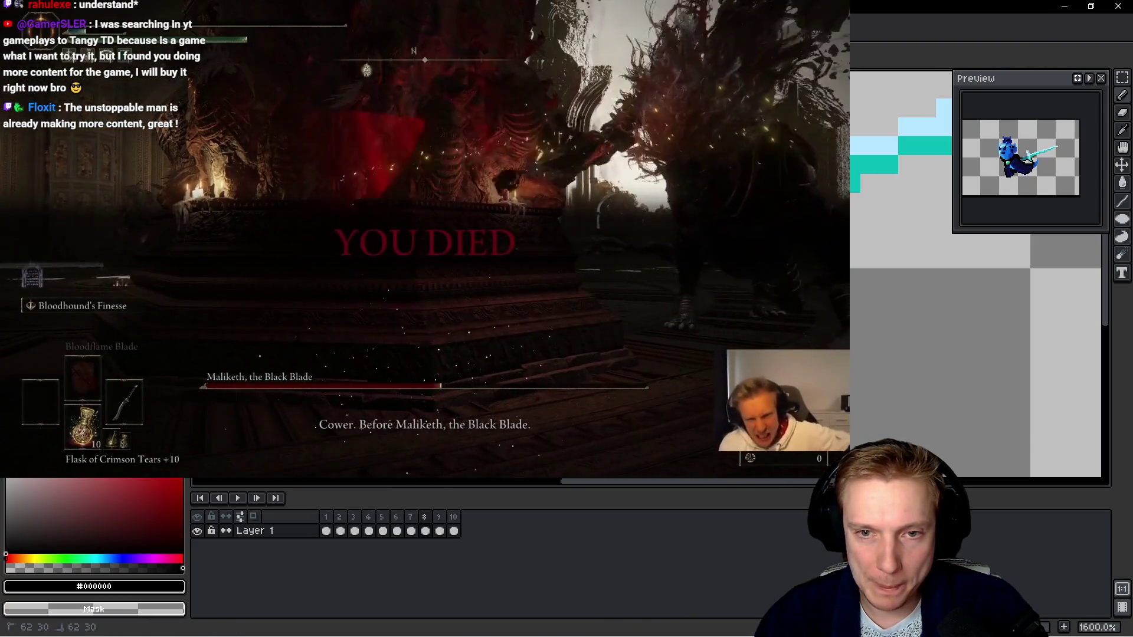
scroll(974, 272, "right", 3)
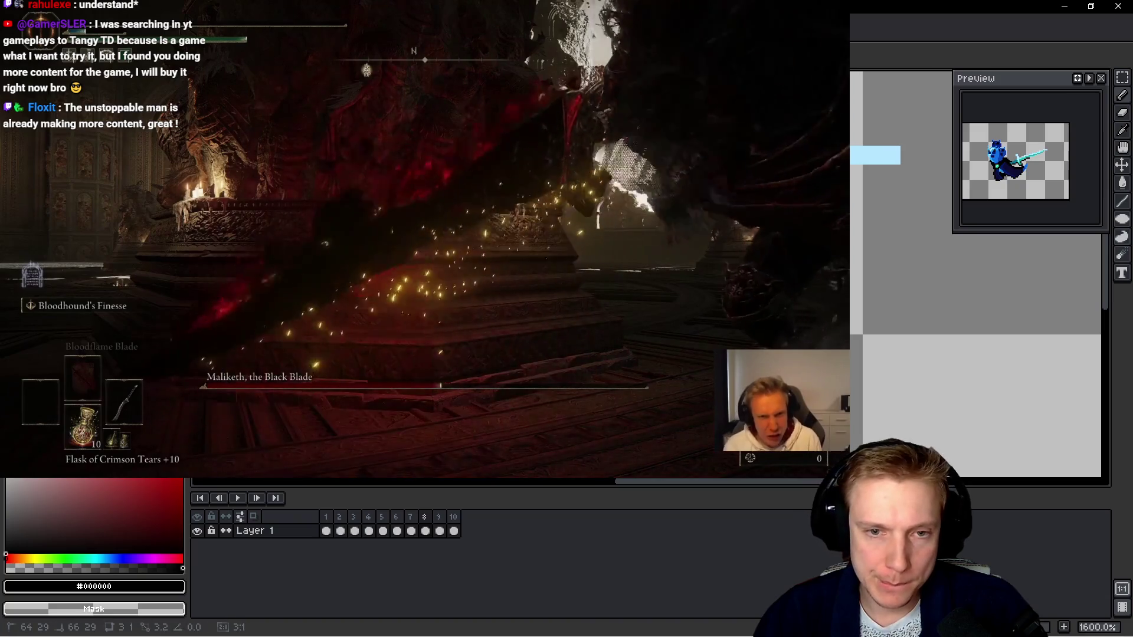
scroll(823, 191, "up", 2)
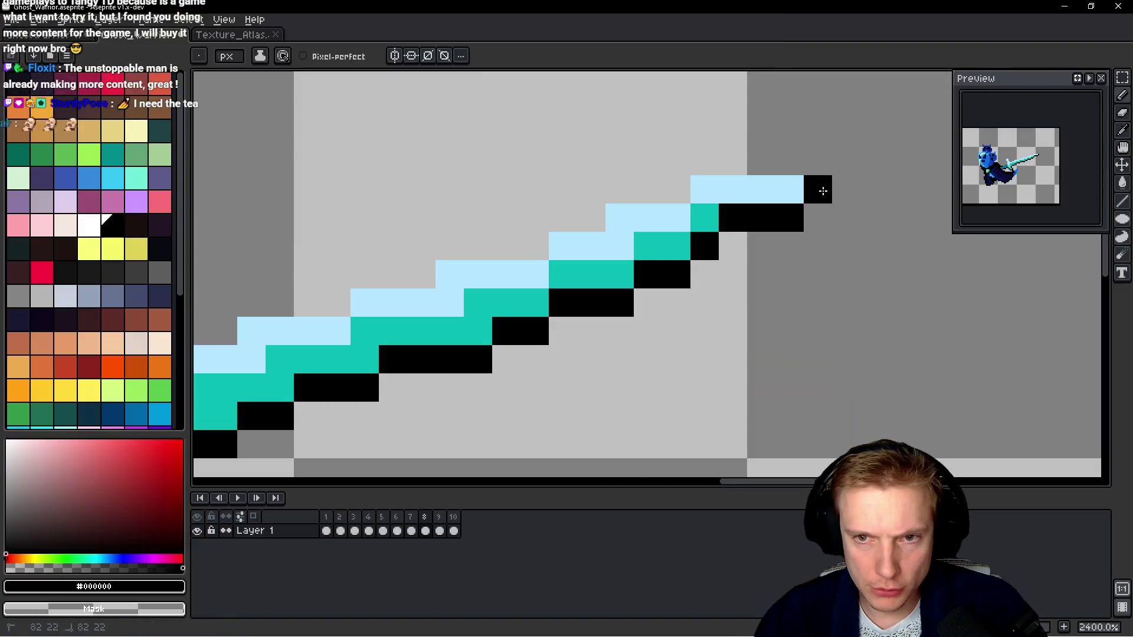
mouse_move(846, 161)
left_mouse_down()
mouse_move(718, 162)
mouse_move(534, 246)
mouse_move(466, 246)
mouse_move(698, 250)
mouse_move(640, 272)
mouse_move(577, 273)
mouse_move(552, 301)
left_mouse_up()
left_click_drag(466, 307, 415, 333)
Outline the crossguard top and around the hilt with black pixels.
left_click(530, 303)
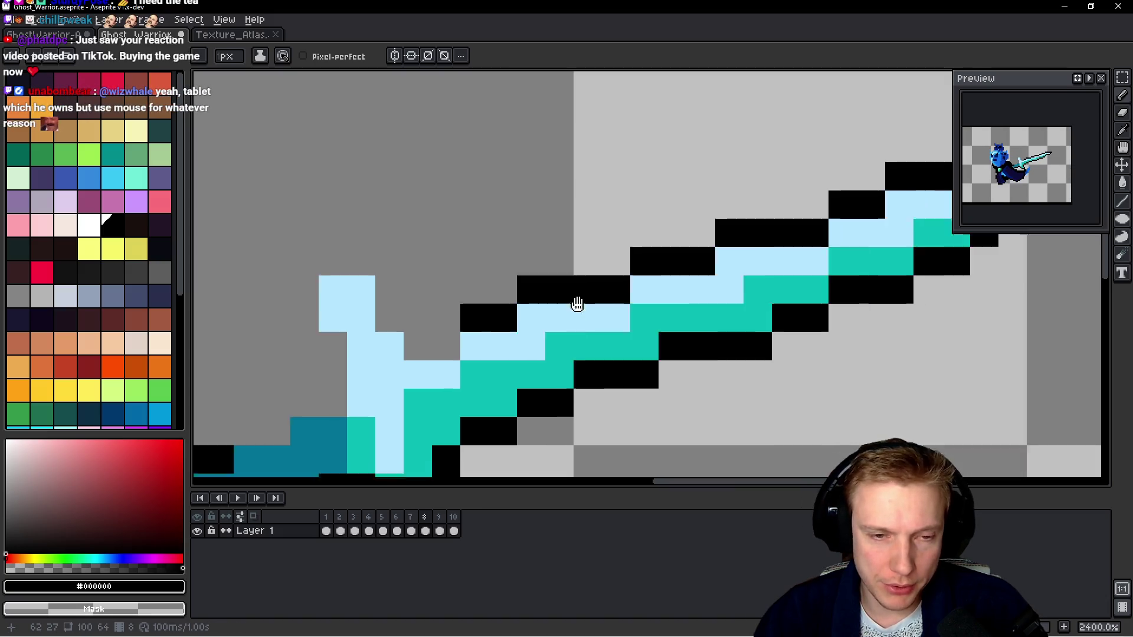
scroll(577, 303, "left", 3)
left_click(512, 295)
left_click_drag(512, 295, 508, 273)
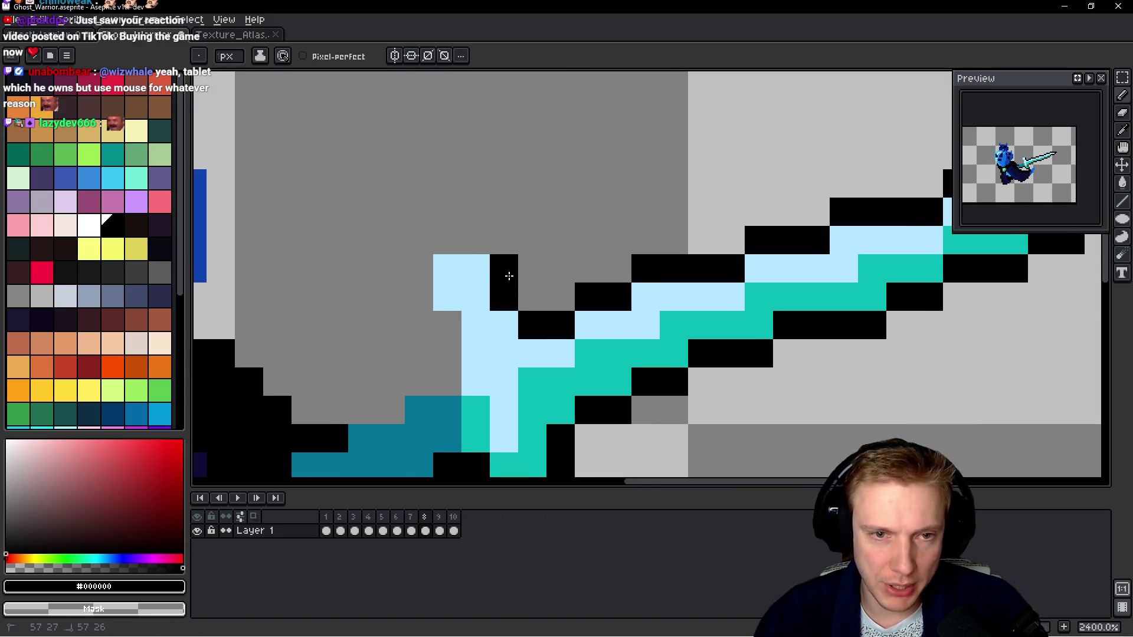
left_click(488, 237)
left_click(419, 297)
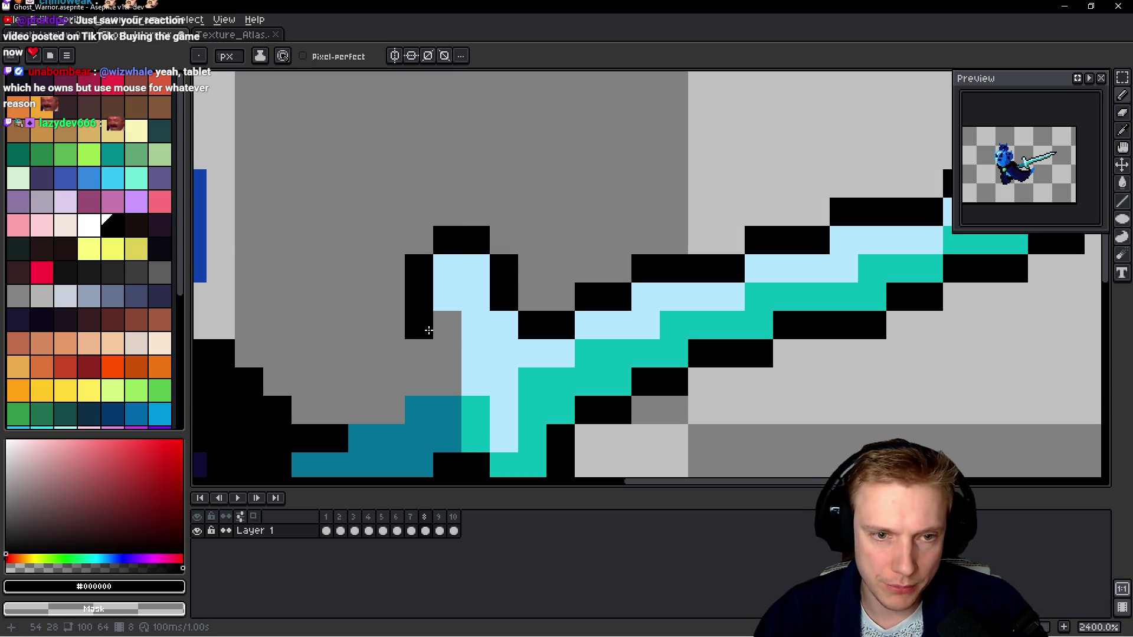
left_click(447, 325)
left_click_drag(447, 354, 447, 382)
left_click(362, 354)
left_click_drag(366, 345, 502, 301)
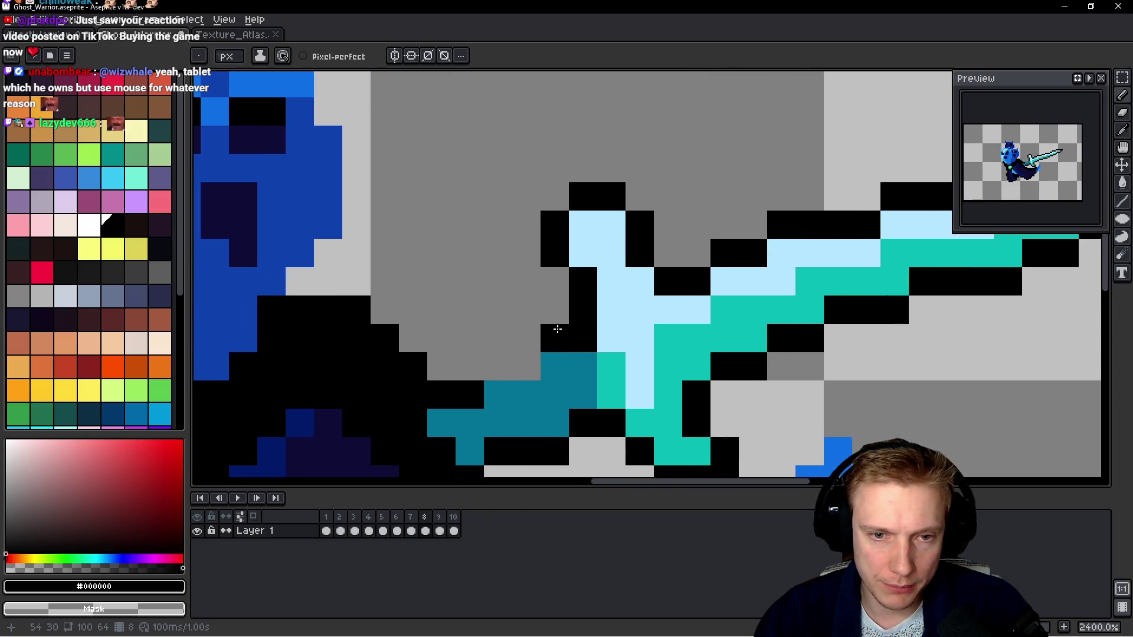
scroll(568, 321, "down", 10)
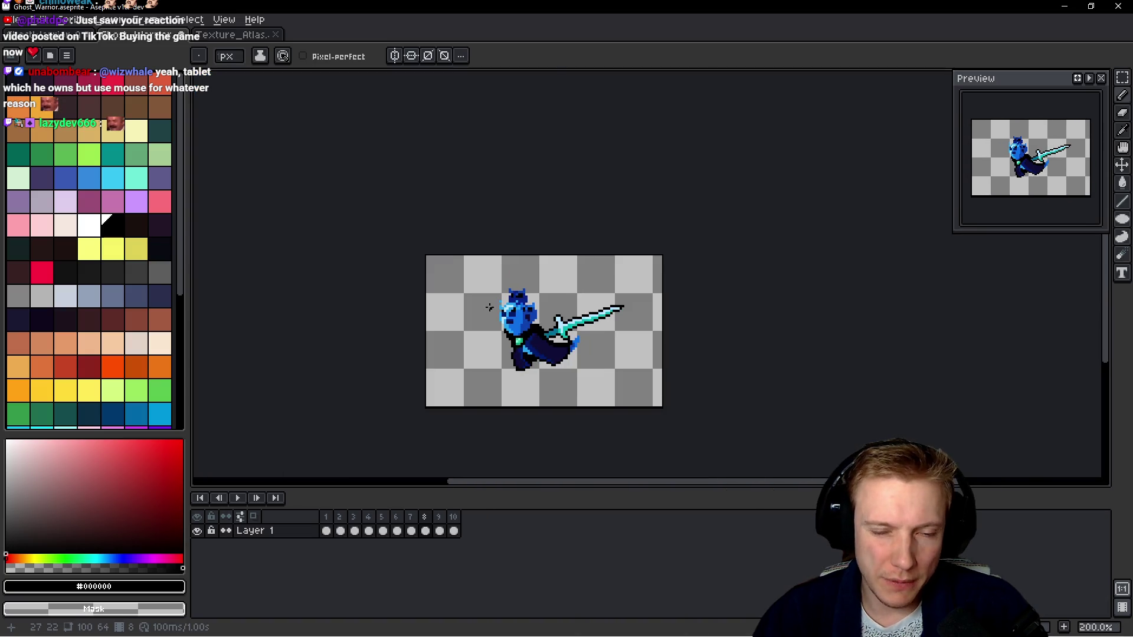
Outline the ghost's right side, the right horn and the top of the head in black.
scroll(489, 308, "up", 10)
mouse_move(567, 363)
left_mouse_down()
mouse_move(561, 195)
mouse_move(571, 119)
mouse_move(531, 133)
mouse_move(505, 172)
mouse_move(498, 161)
mouse_move(534, 171)
mouse_move(582, 232)
mouse_move(545, 264)
mouse_move(566, 236)
left_mouse_up()
left_click(528, 166)
left_click_drag(584, 109, 589, 210)
mouse_move(533, 242)
left_mouse_down()
mouse_move(534, 154)
mouse_move(477, 199)
mouse_move(443, 203)
mouse_move(362, 200)
mouse_move(313, 155)
mouse_move(297, 348)
left_mouse_up()
Outline down the ghost's left side and lower body, erasing a stray light-blue pixel.
left_click(335, 267)
left_click_drag(362, 307, 619, 246)
left_click(535, 319)
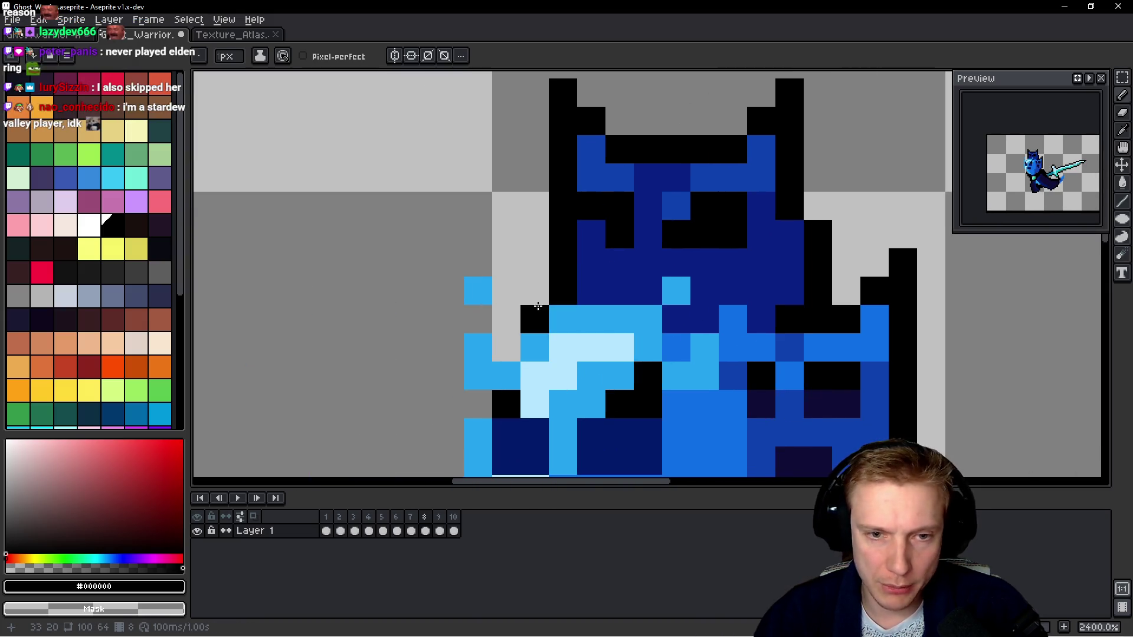
left_click(506, 348)
left_click(478, 319)
right_click(478, 291)
mouse_move(450, 290)
left_mouse_down()
mouse_move(450, 434)
mouse_move(421, 432)
left_mouse_up()
mouse_move(415, 373)
left_mouse_down()
mouse_move(434, 293)
mouse_move(481, 317)
left_mouse_up()
left_click(493, 323)
scroll(446, 369, "down", 3)
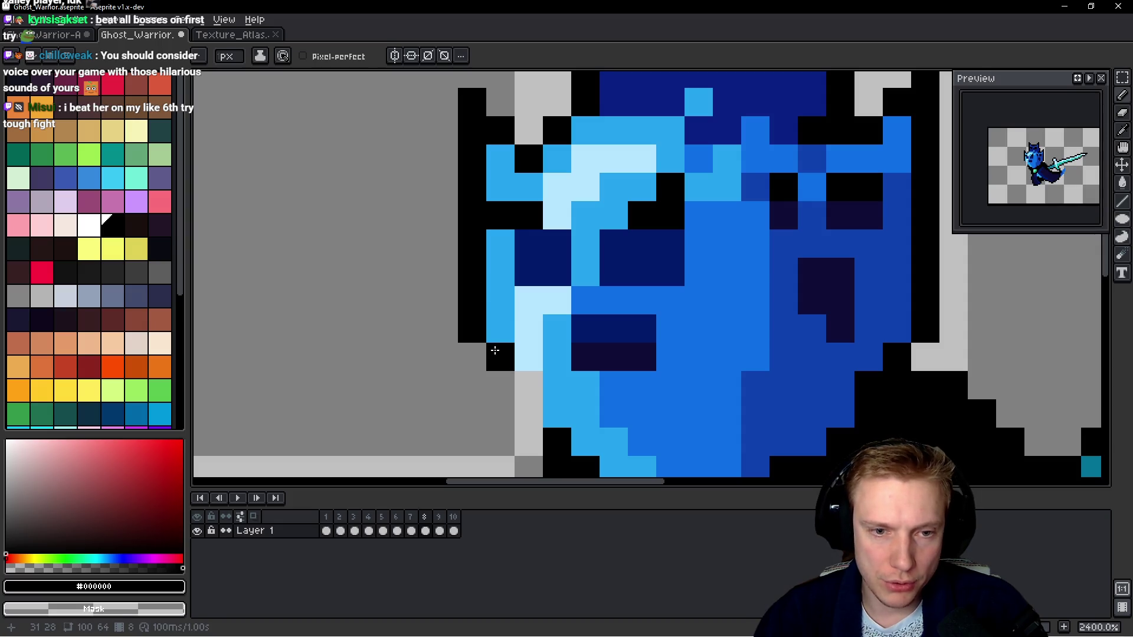
left_click(521, 404)
scroll(520, 397, "down", 7)
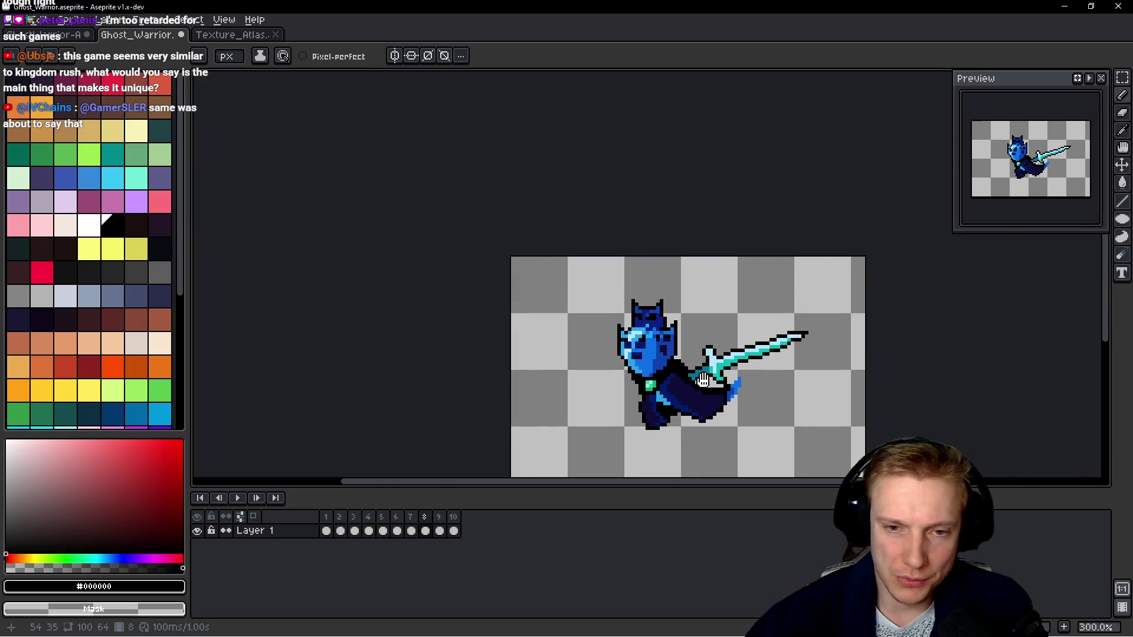
scroll(675, 333, "up", 10)
Retouch the blue cape edge beside the hilt with a black outline.
left_click_drag(572, 242, 605, 223)
left_click(608, 203)
left_click(634, 247, "alt")
left_click(607, 250)
left_click(597, 218, "alt")
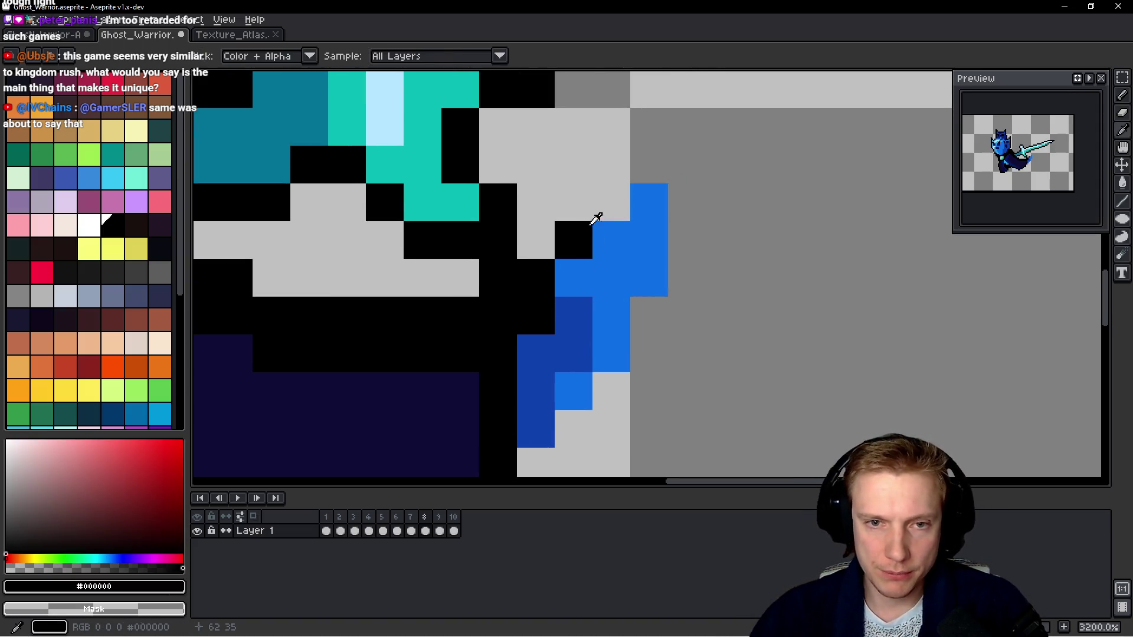
left_click(644, 160)
mouse_move(678, 130)
left_mouse_down()
mouse_move(678, 263)
mouse_move(647, 298)
mouse_move(642, 356)
mouse_move(536, 462)
left_mouse_up()
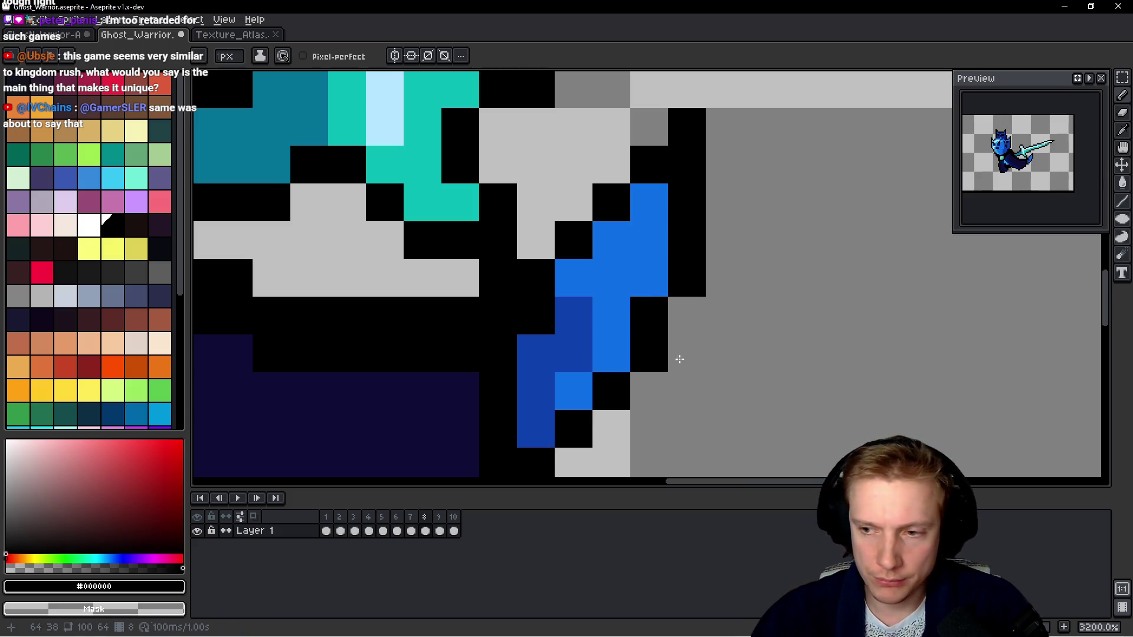
scroll(754, 348, "down", 3)
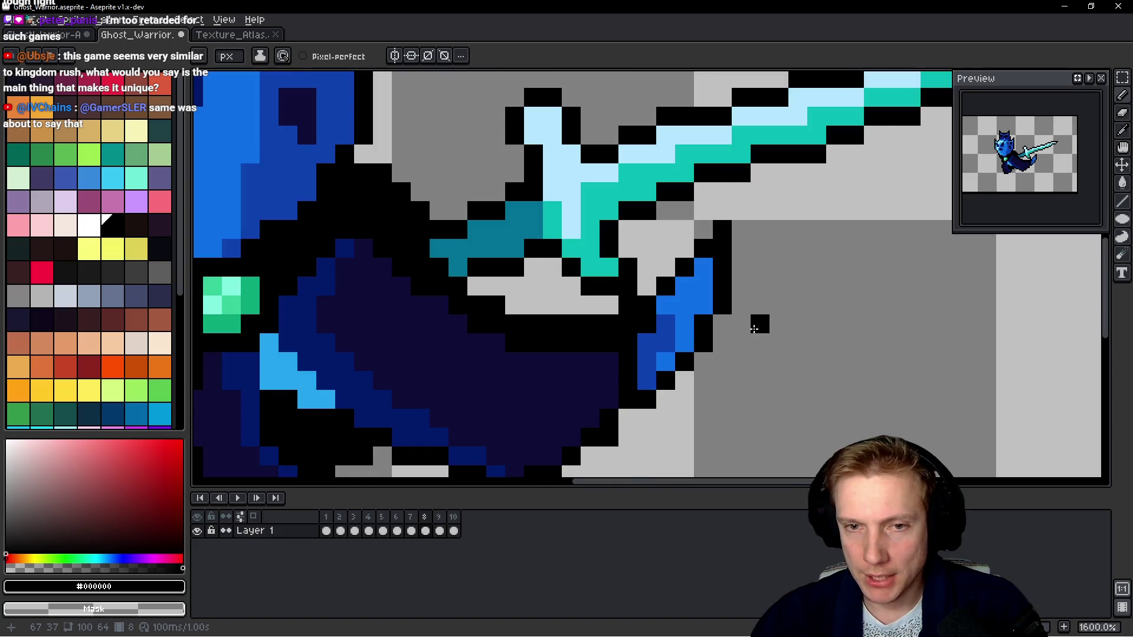
scroll(726, 277, "up", 2)
key("b")
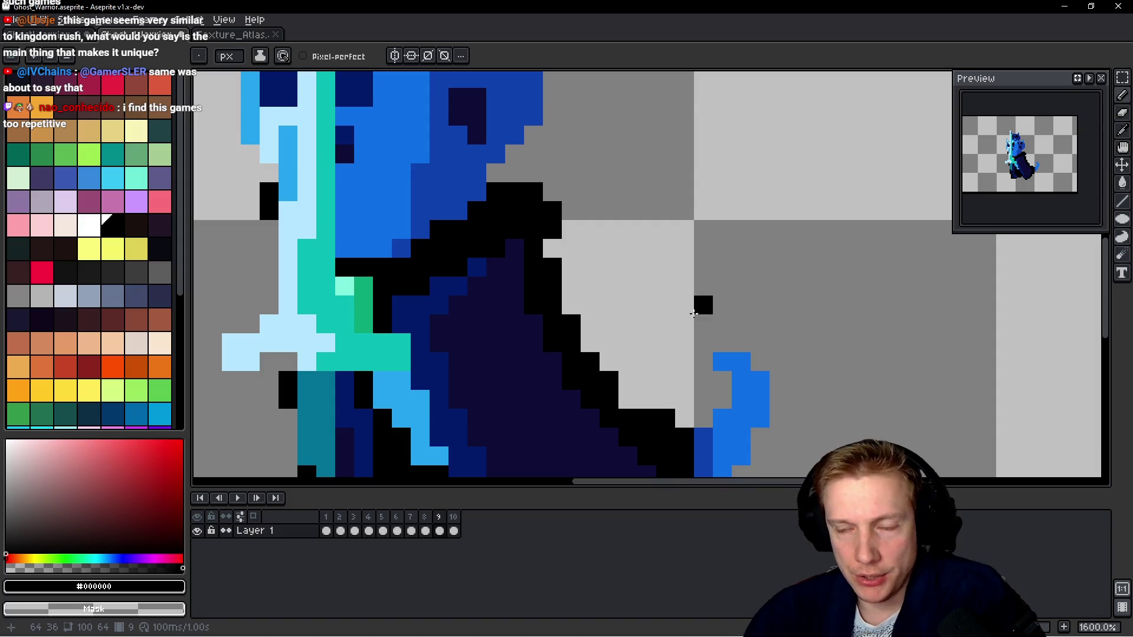
On frame 9, outline the cape diagonally, the sword guard and the blade's left edge in black.
scroll(638, 300, "down", 3)
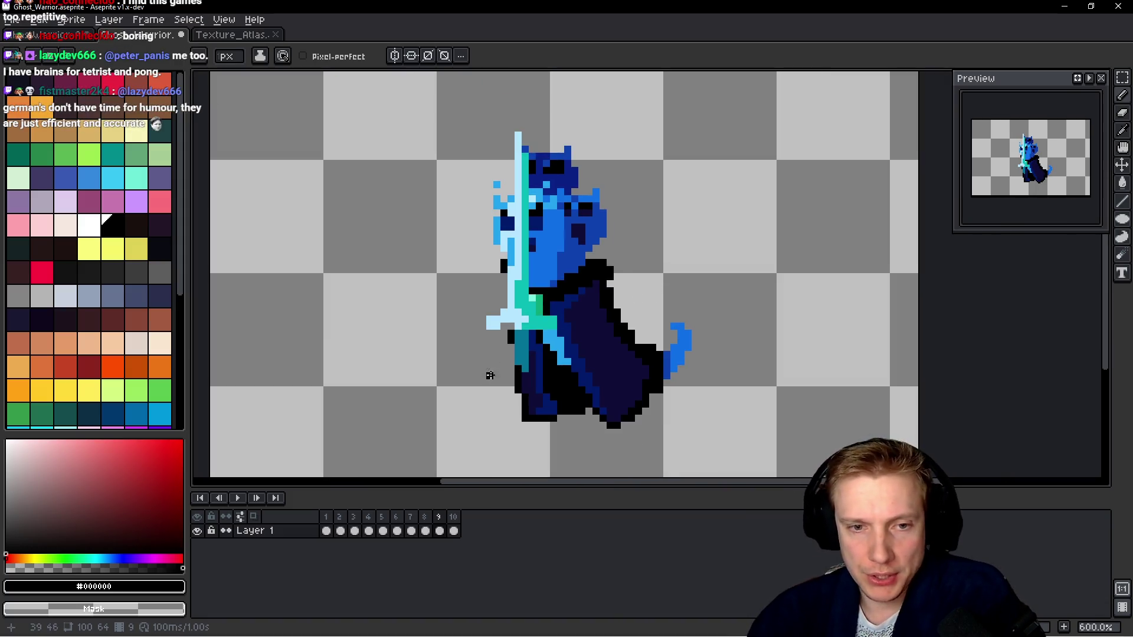
scroll(490, 375, "up", 4)
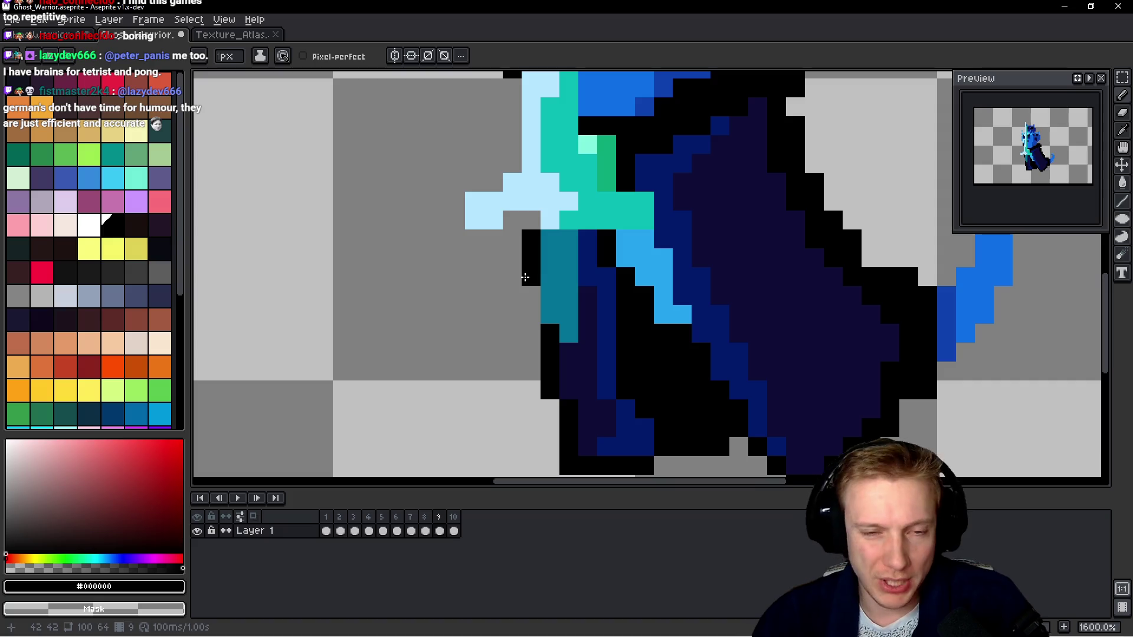
left_click_drag(531, 277, 531, 316)
mouse_move(528, 228)
left_mouse_down()
mouse_move(511, 220)
mouse_move(489, 239)
mouse_move(446, 220)
left_mouse_up()
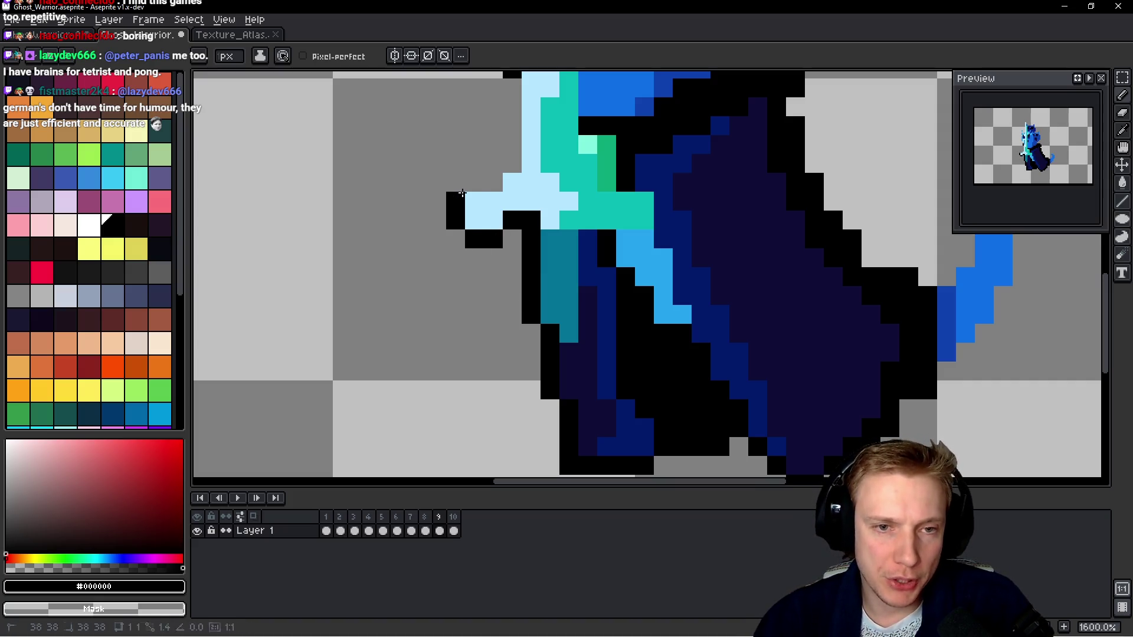
left_click(511, 144)
scroll(506, 235, "up", 3)
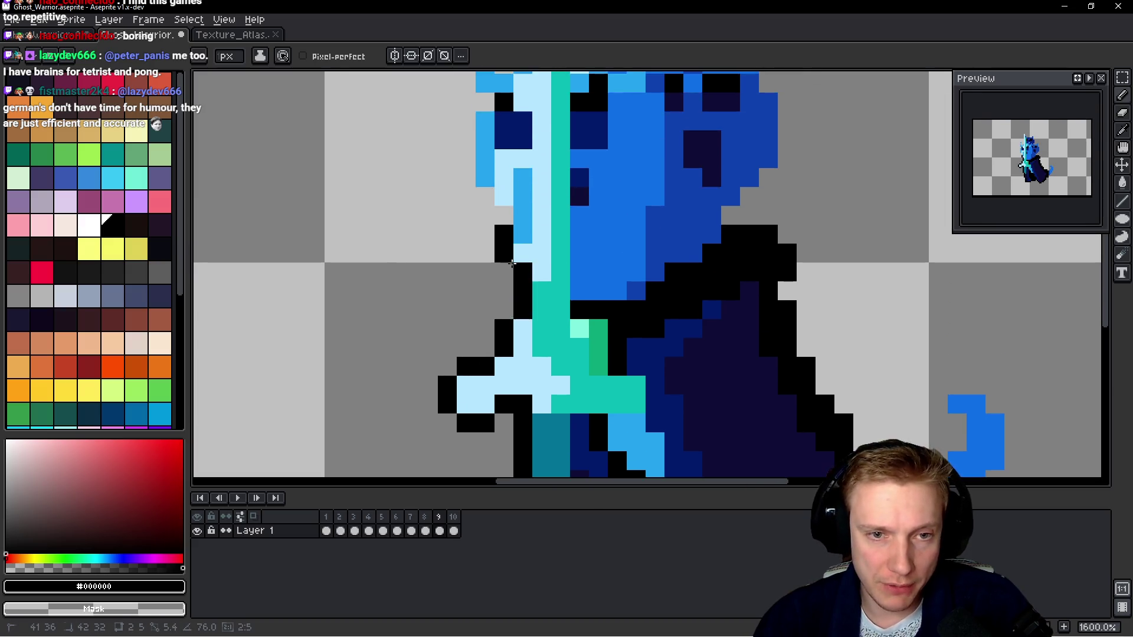
scroll(445, 177, "up", 3)
left_click(464, 196, "shift")
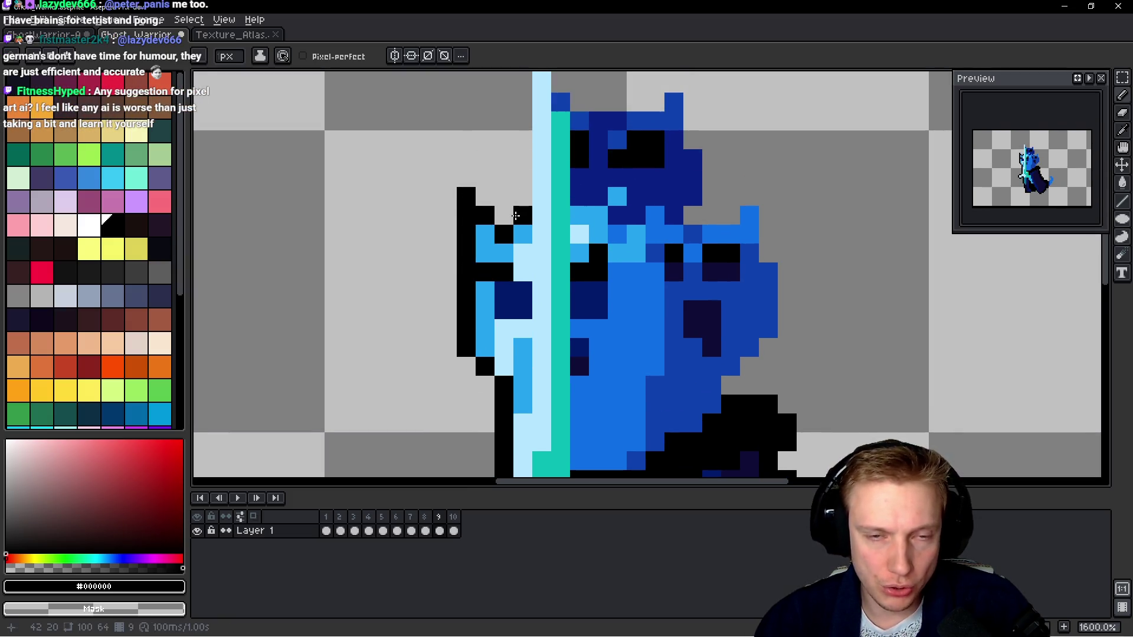
Outline the top of the head and the right ear, redrawing the ear after undoing it.
scroll(508, 189, "up", 2)
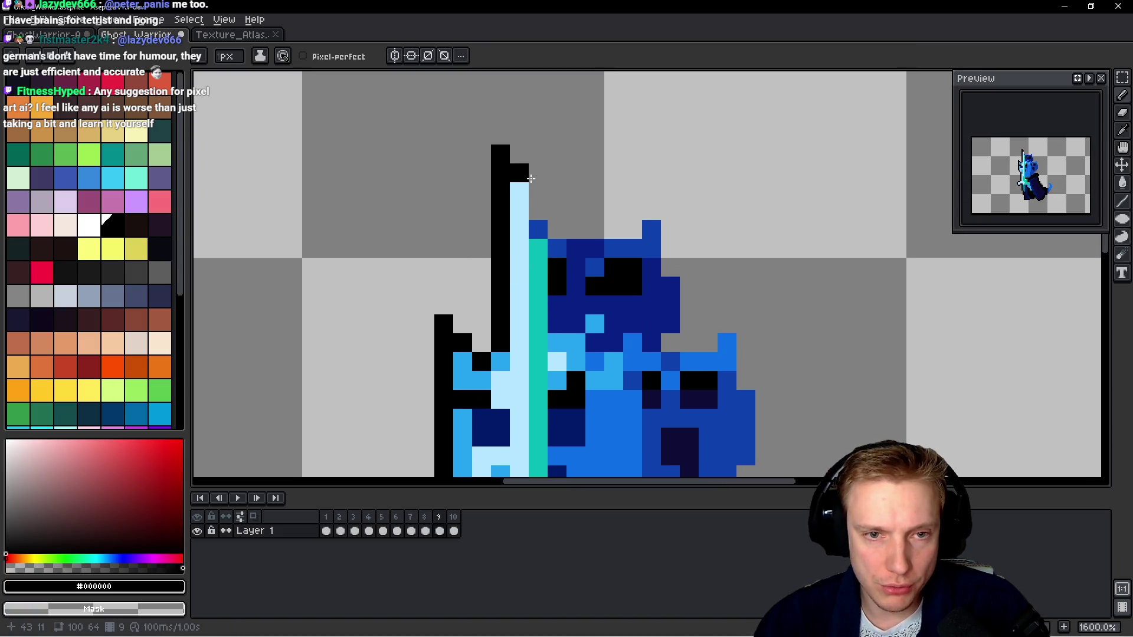
left_click_drag(557, 229, 623, 230)
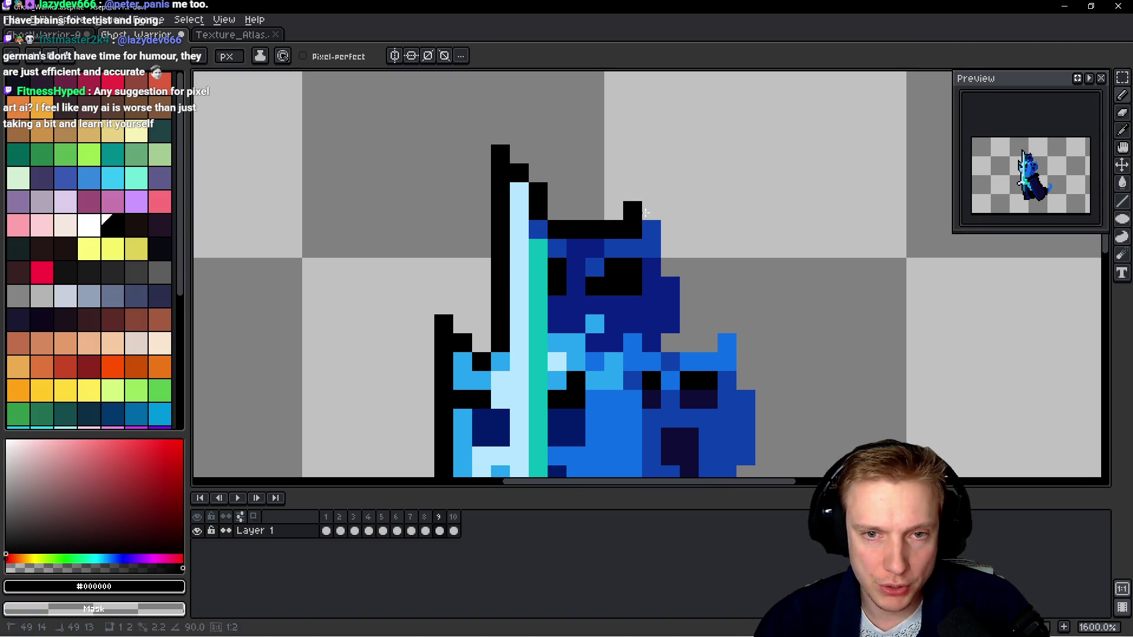
left_click_drag(668, 192, 675, 265)
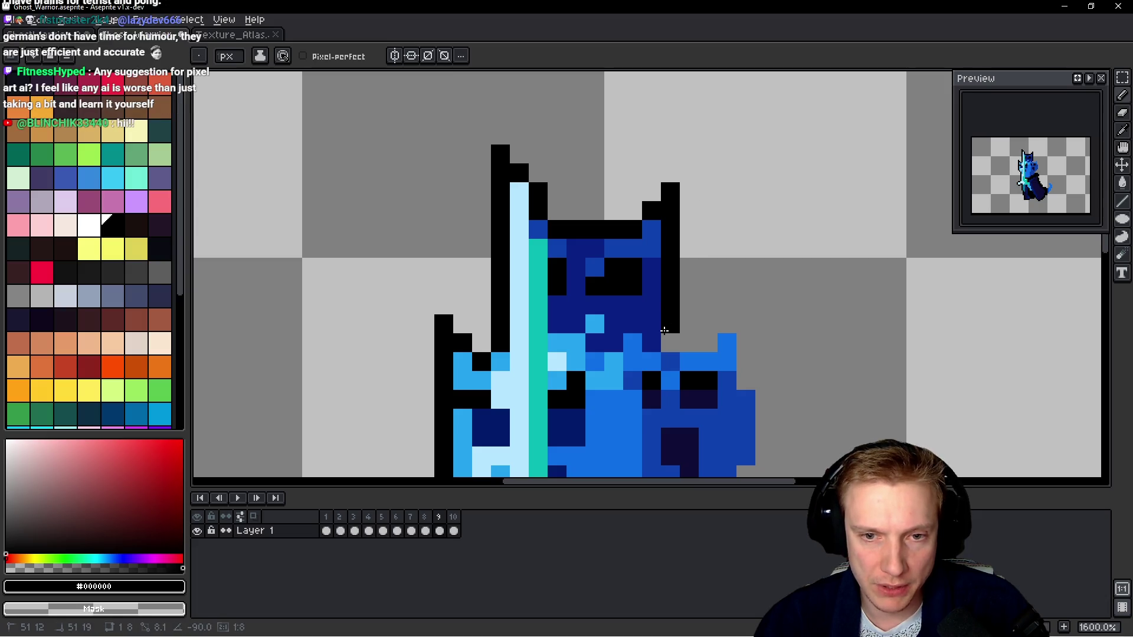
left_click_drag(664, 330, 665, 332)
key("ctrl+z")
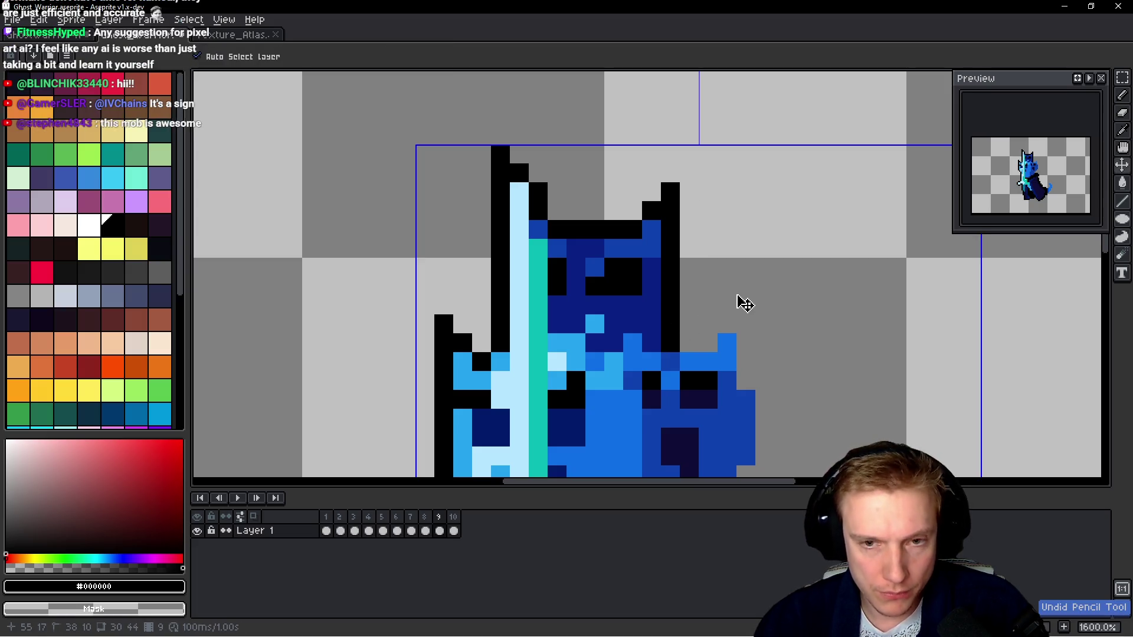
key("ctrl+z")
mouse_move(671, 195)
left_mouse_down()
mouse_move(670, 272)
mouse_move(690, 328)
left_mouse_up()
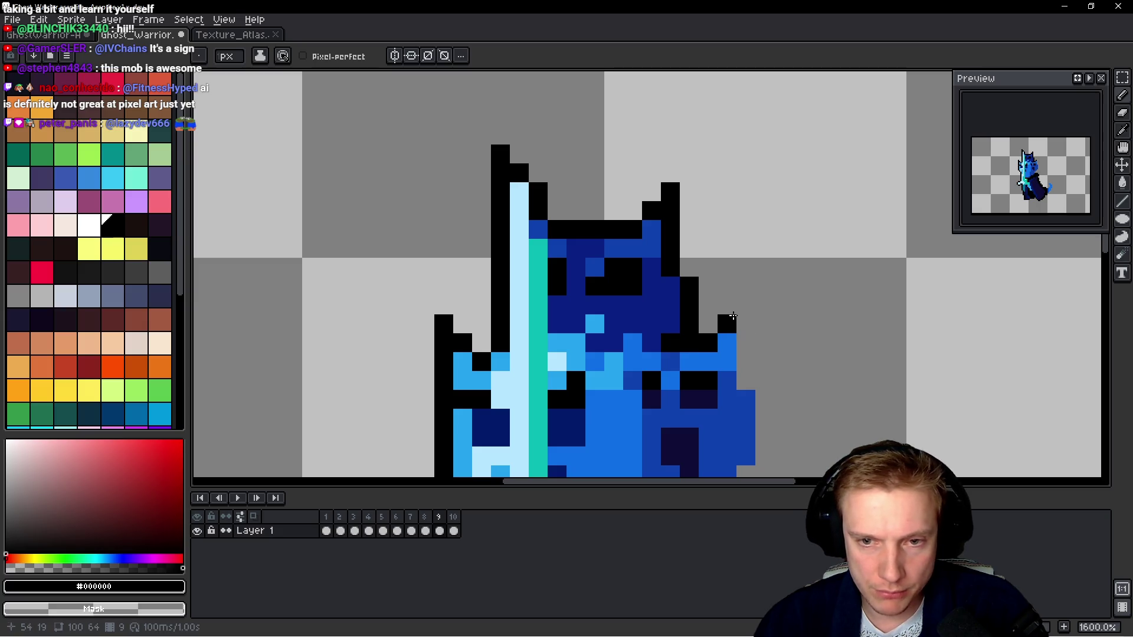
Extend the right-side outline down around the curled tail, then advance to frame 10.
mouse_move(747, 316)
left_mouse_down()
mouse_move(747, 369)
mouse_move(767, 239)
mouse_move(712, 342)
mouse_move(666, 380)
left_mouse_up()
scroll(761, 321, "down", 3)
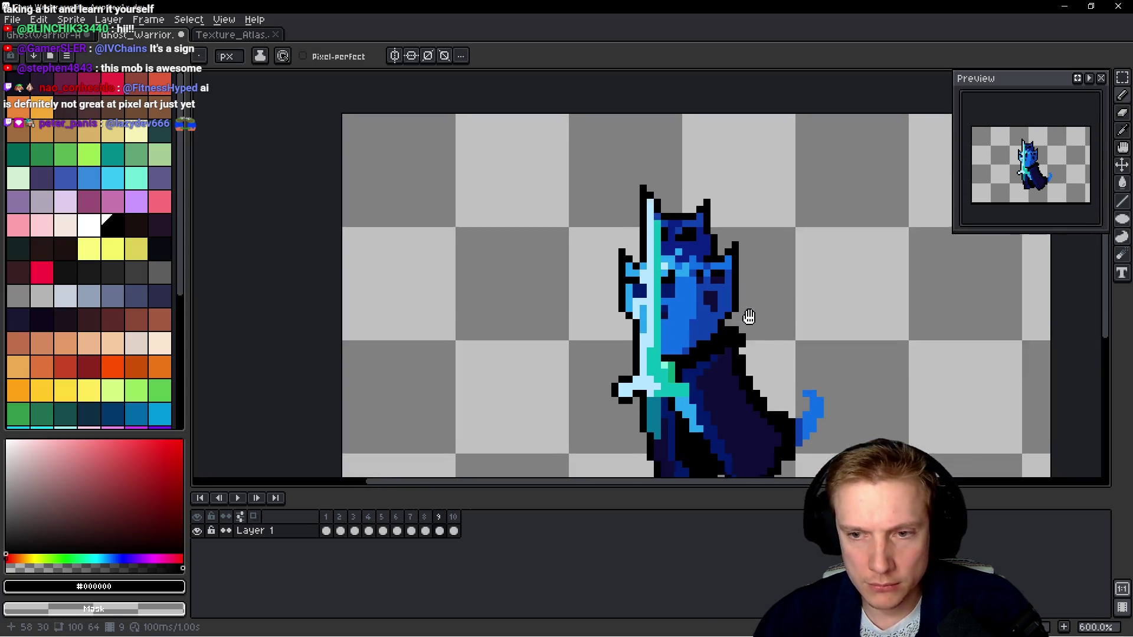
scroll(715, 322, "up", 3)
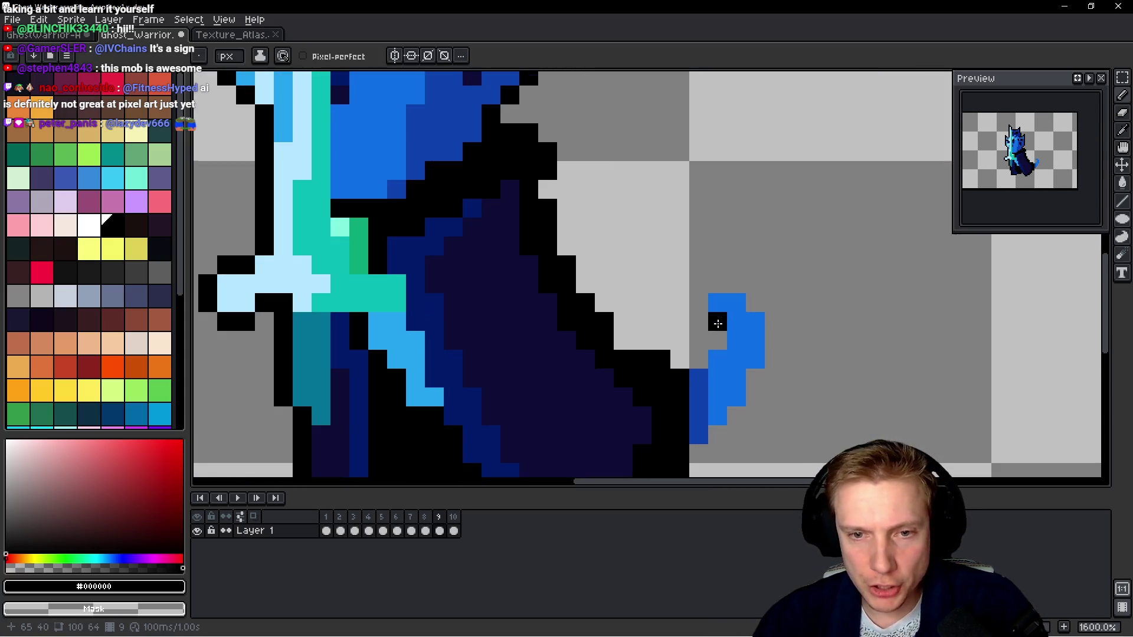
mouse_move(713, 345)
left_mouse_down()
mouse_move(716, 324)
mouse_move(688, 288)
mouse_move(743, 282)
mouse_move(763, 317)
mouse_move(713, 374)
left_mouse_up()
scroll(764, 318, "down", 3)
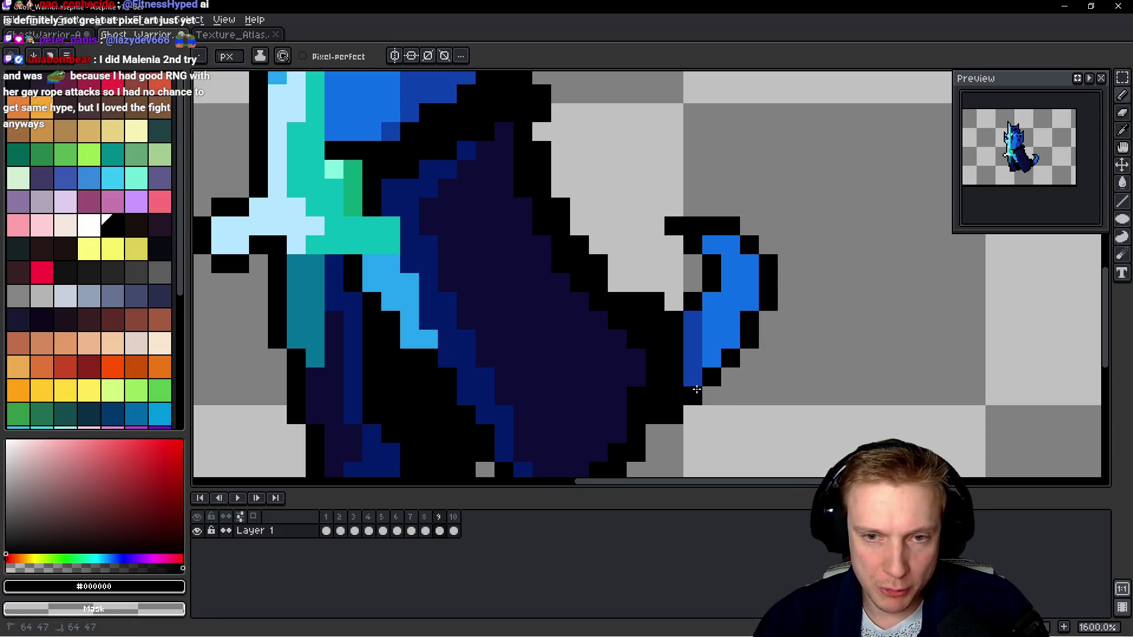
scroll(696, 389, "down", 6)
key("Return")
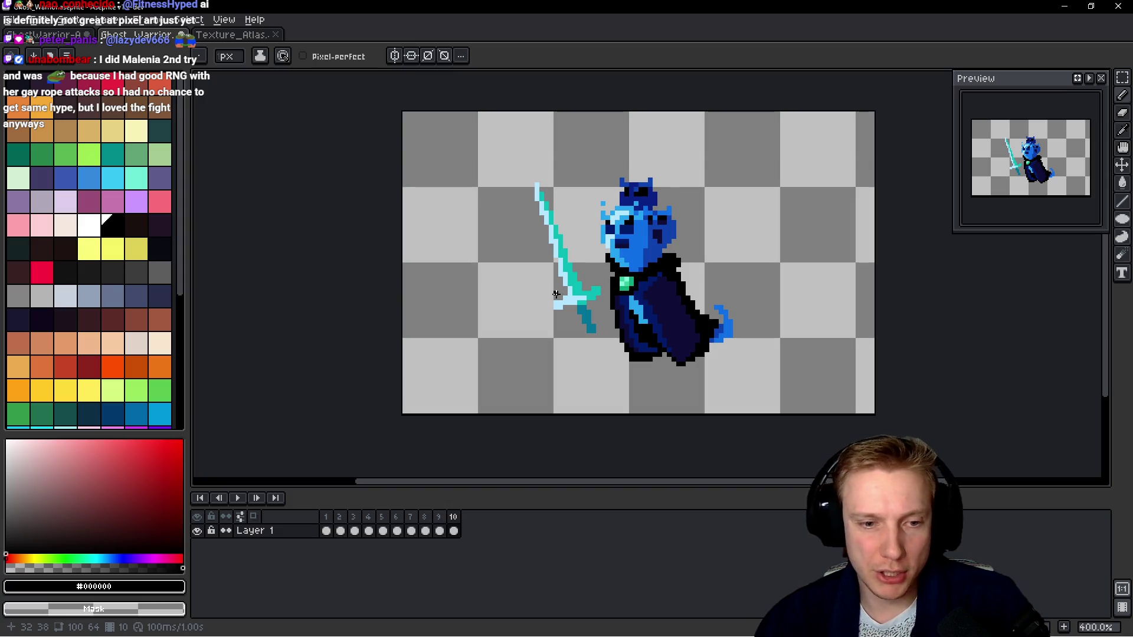
On frame 10, trace black outline pixels along both edges of the sword blade.
scroll(555, 290, "up", 5)
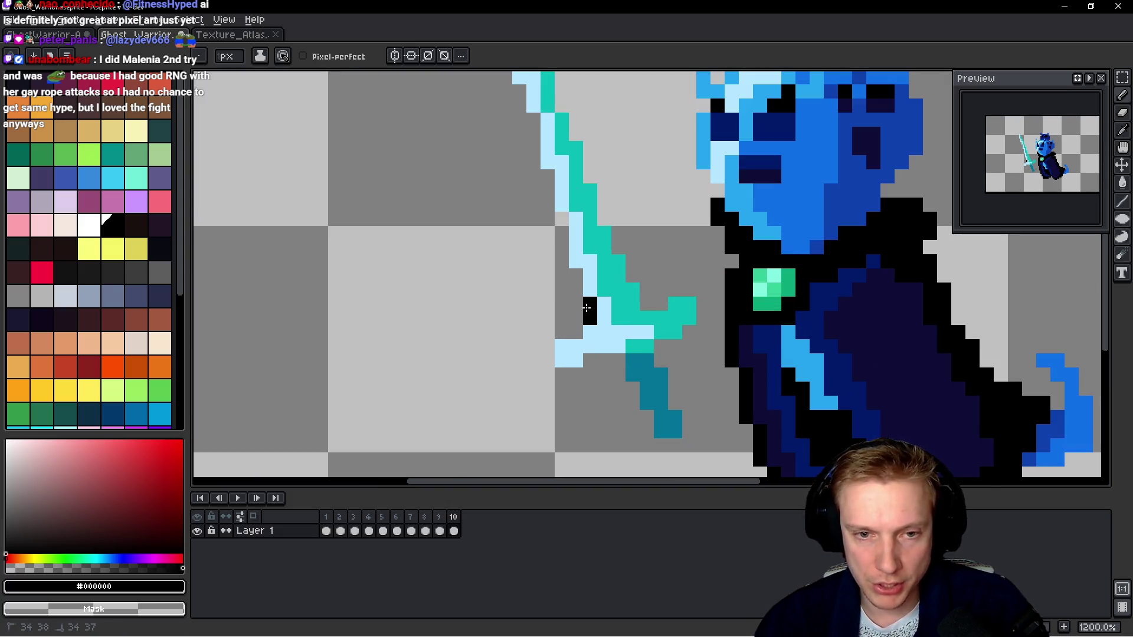
scroll(564, 265, "up", 1)
left_click_drag(552, 373, 551, 320)
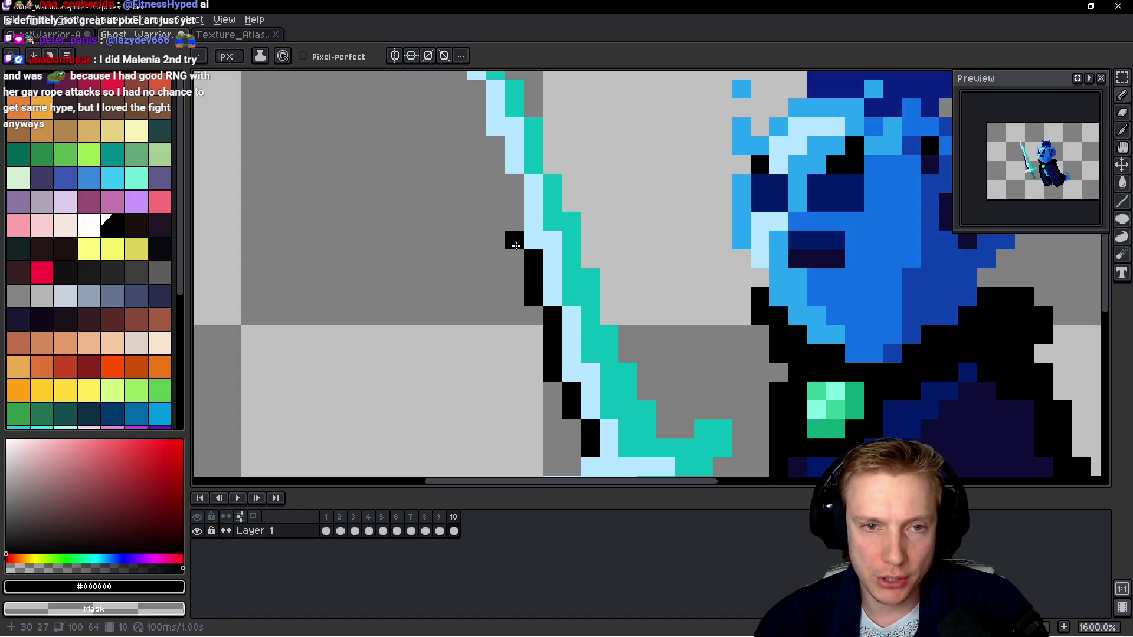
left_click_drag(516, 245, 518, 189)
left_click_drag(437, 130, 477, 290)
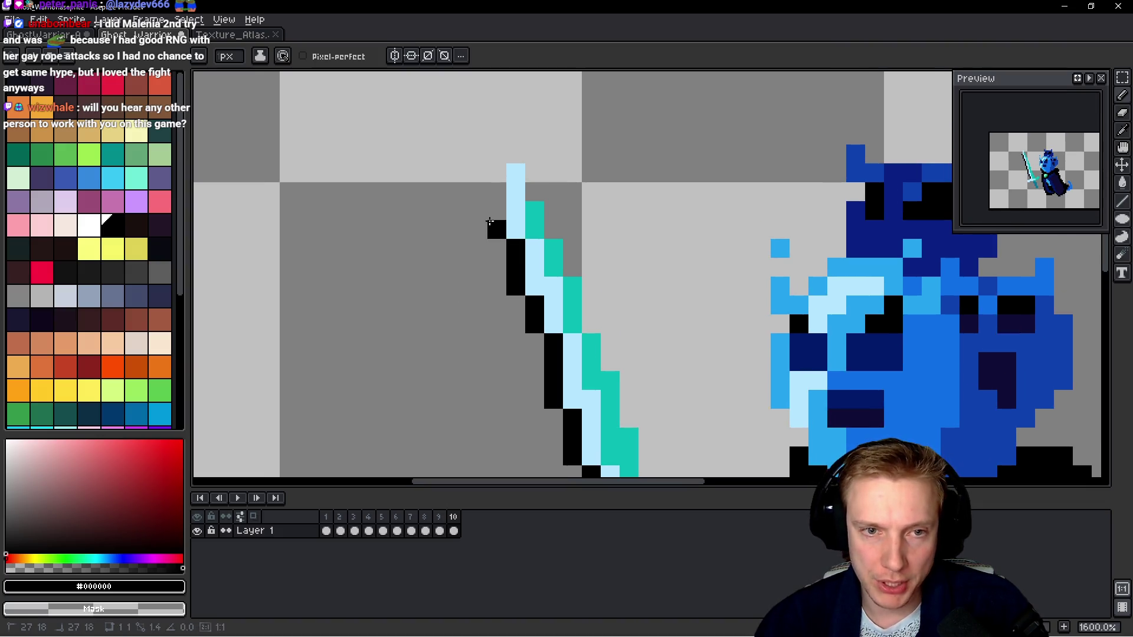
left_click_drag(490, 221, 499, 115)
left_click(517, 151)
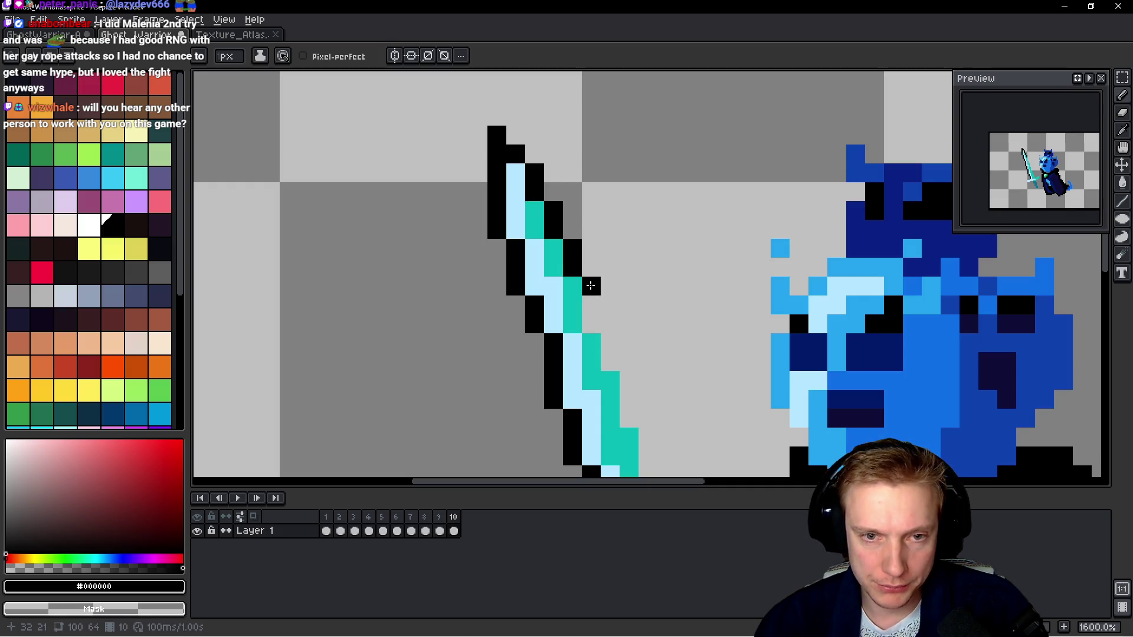
left_click_drag(591, 285, 591, 324)
left_click(608, 336)
left_click_drag(664, 358, 587, 278)
left_click(566, 318)
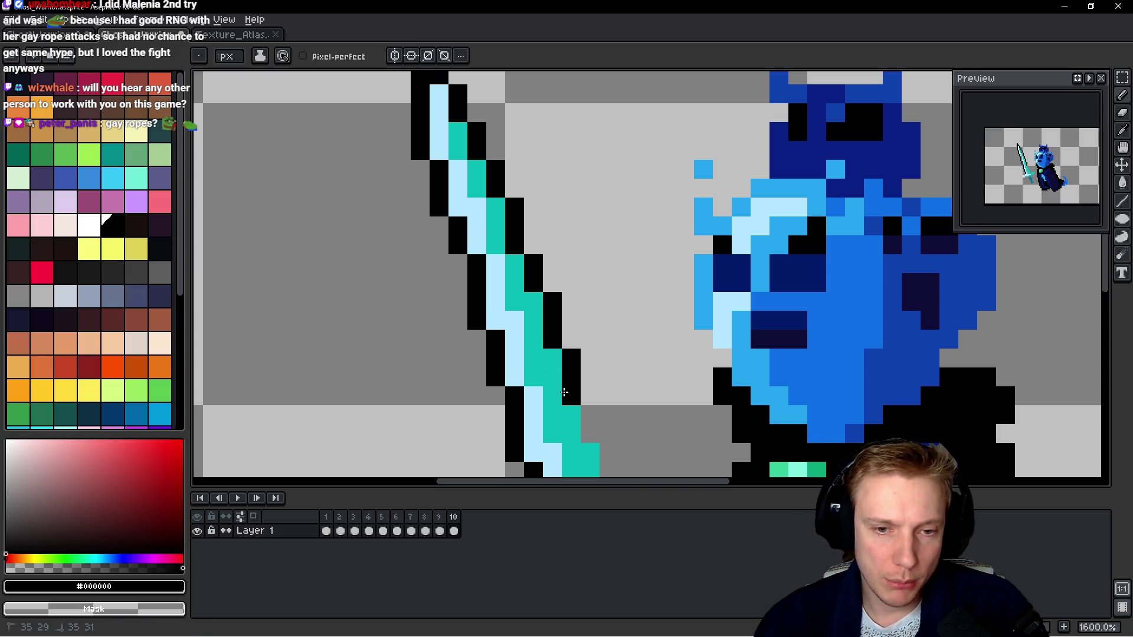
Outline the sword's lower edge and the sides of the crossguard in black.
left_click_drag(629, 396, 531, 259)
left_click_drag(493, 292, 494, 311)
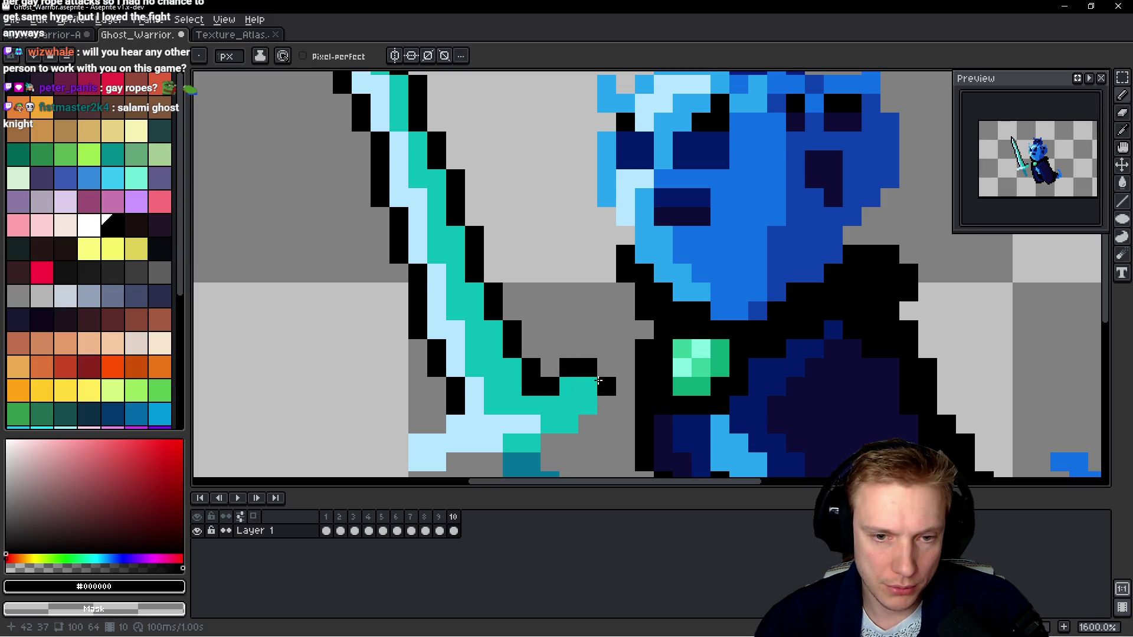
left_click_drag(601, 403, 597, 340)
left_click(583, 361)
left_click(564, 380)
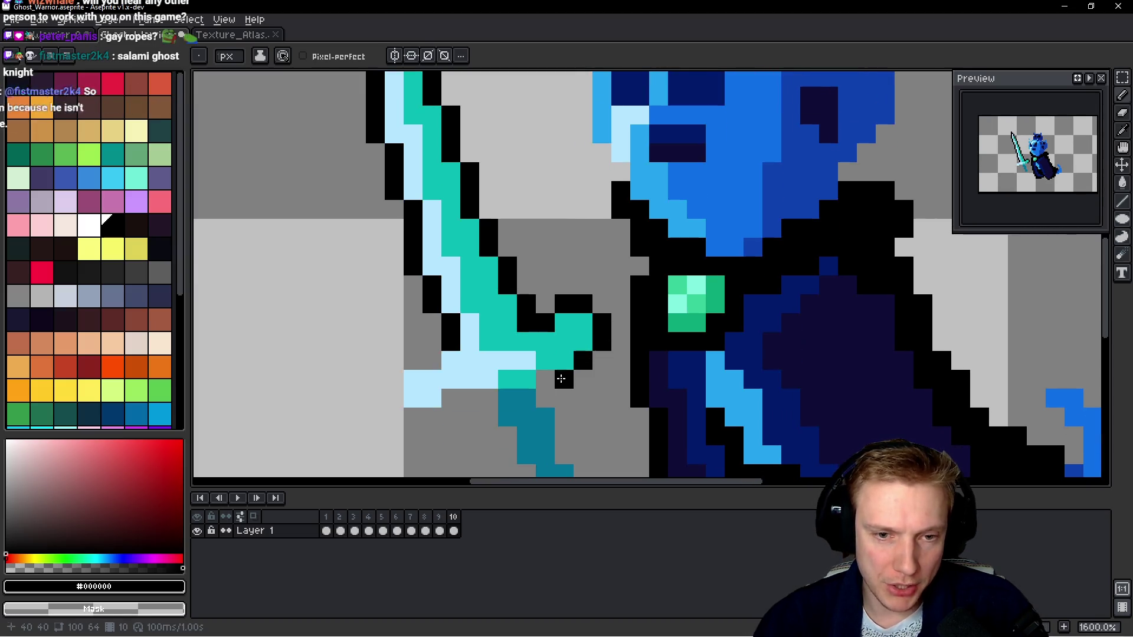
left_click(545, 380)
left_click(562, 397)
mouse_move(545, 396)
left_mouse_down()
mouse_move(564, 416)
mouse_move(542, 285)
left_mouse_up()
Cap the hilt end and outline beneath the guard and its left end.
left_click_drag(541, 317, 539, 341)
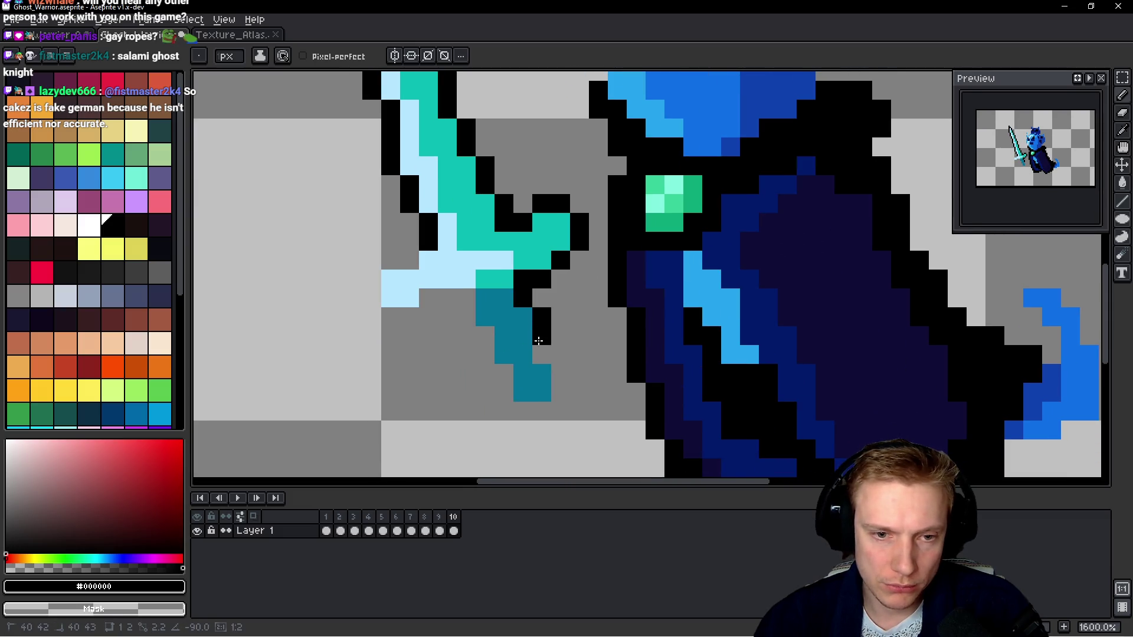
left_click(523, 412)
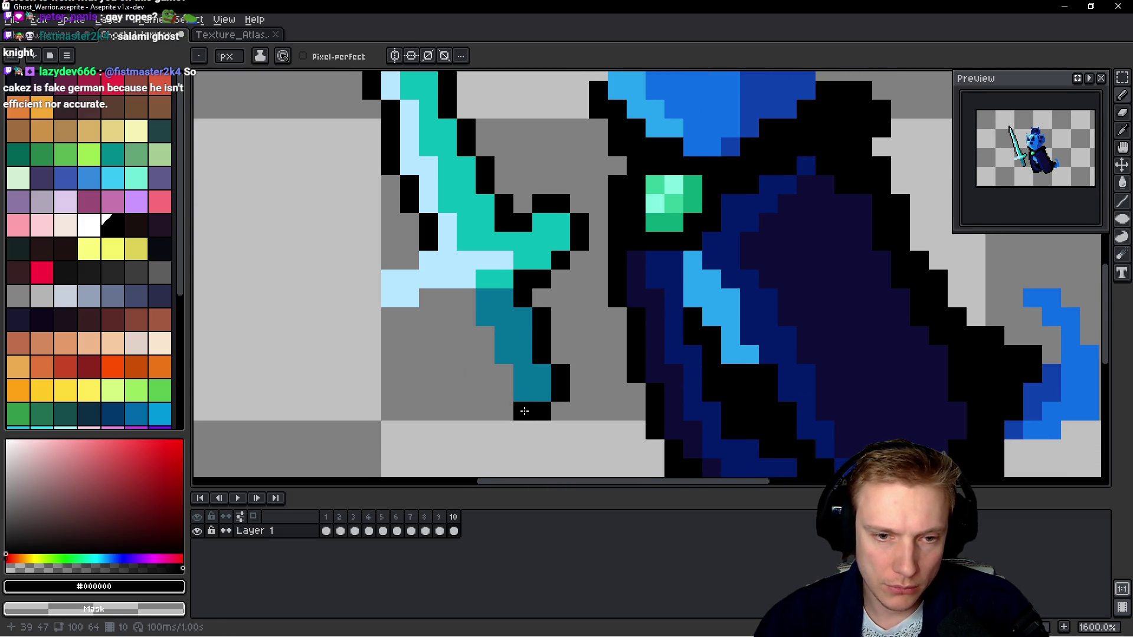
left_click(502, 378)
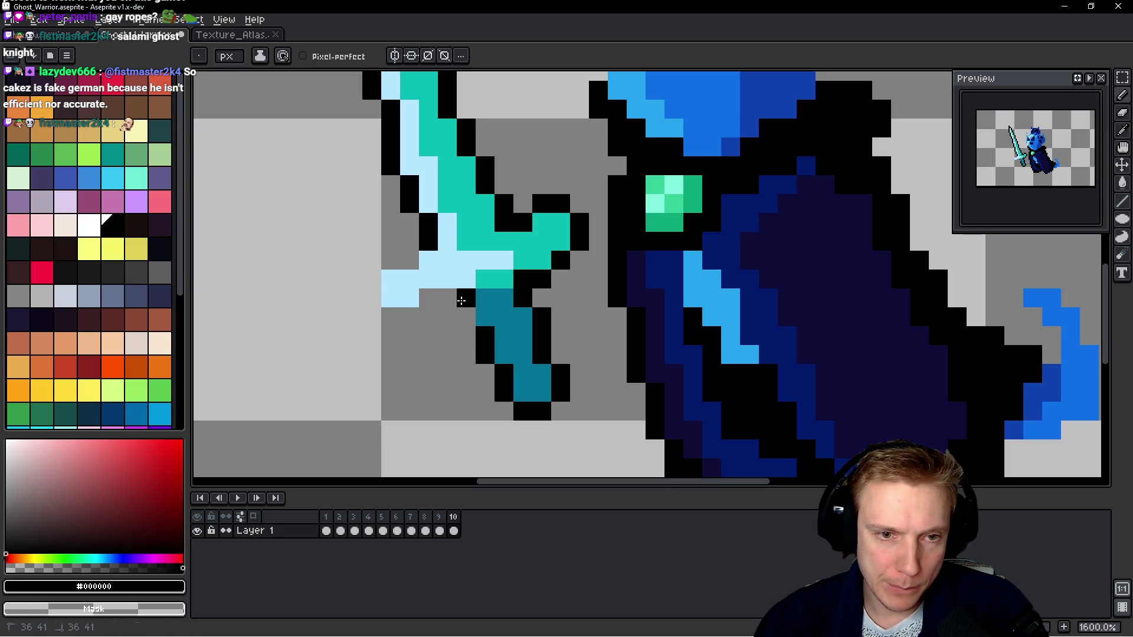
left_click(466, 317)
left_click(409, 316)
left_click(389, 316)
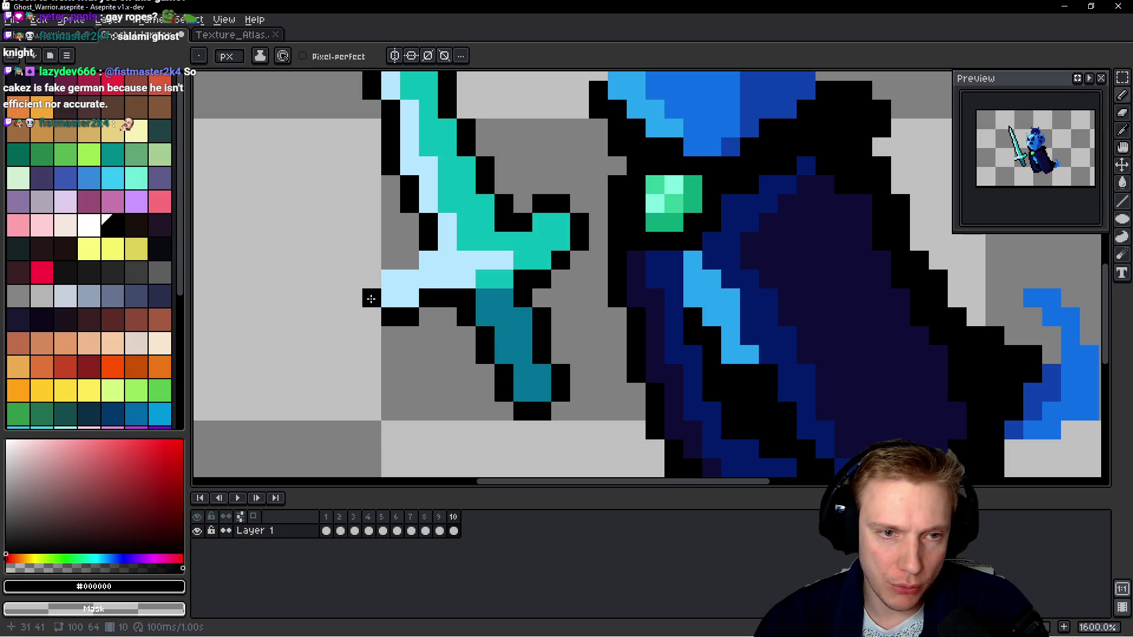
left_click(372, 279)
left_click(409, 259)
scroll(574, 212, "down", 2)
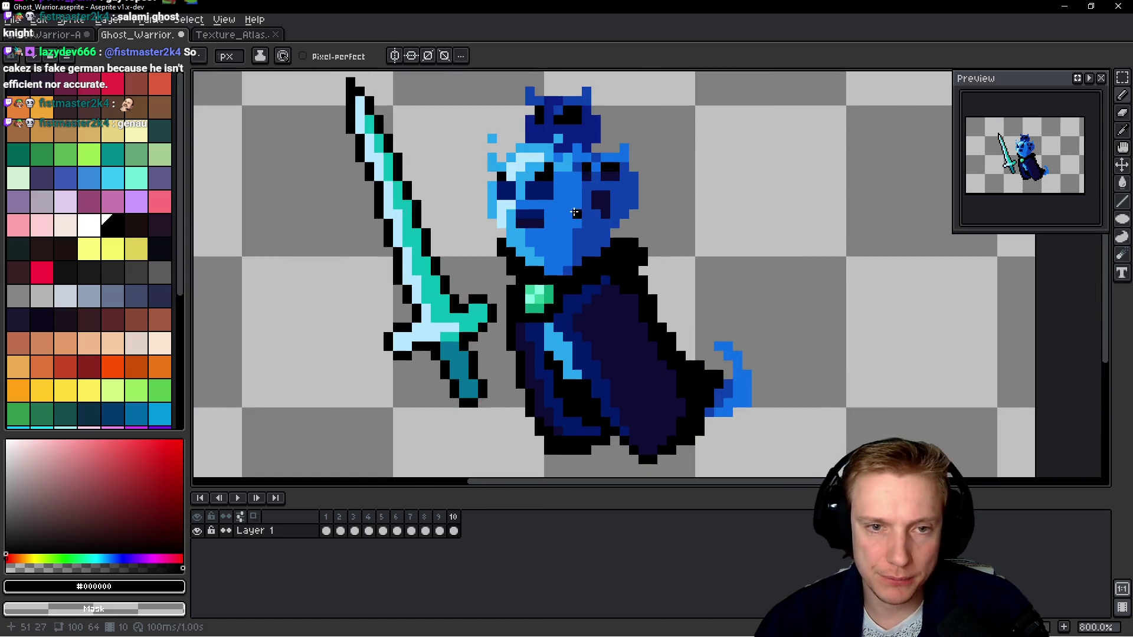
Outline the ghost's crown in black, erasing stray pixels with right-click.
scroll(630, 226, "up", 4)
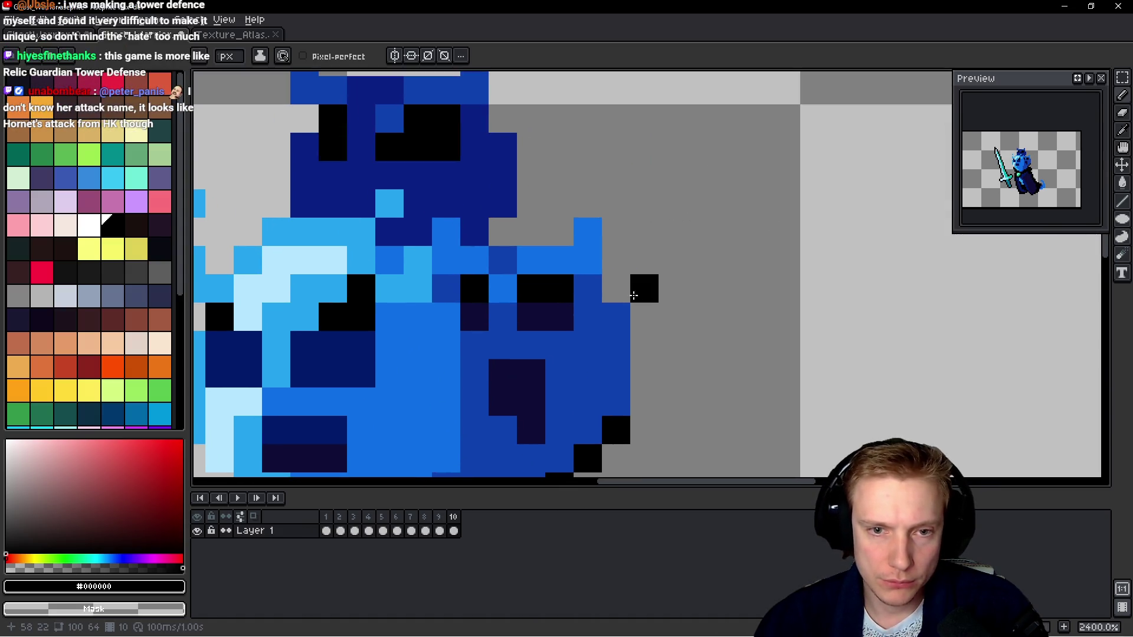
mouse_move(616, 416)
left_mouse_down()
mouse_move(617, 197)
mouse_move(553, 233)
mouse_move(617, 183)
left_mouse_up()
left_click_drag(507, 232, 531, 203)
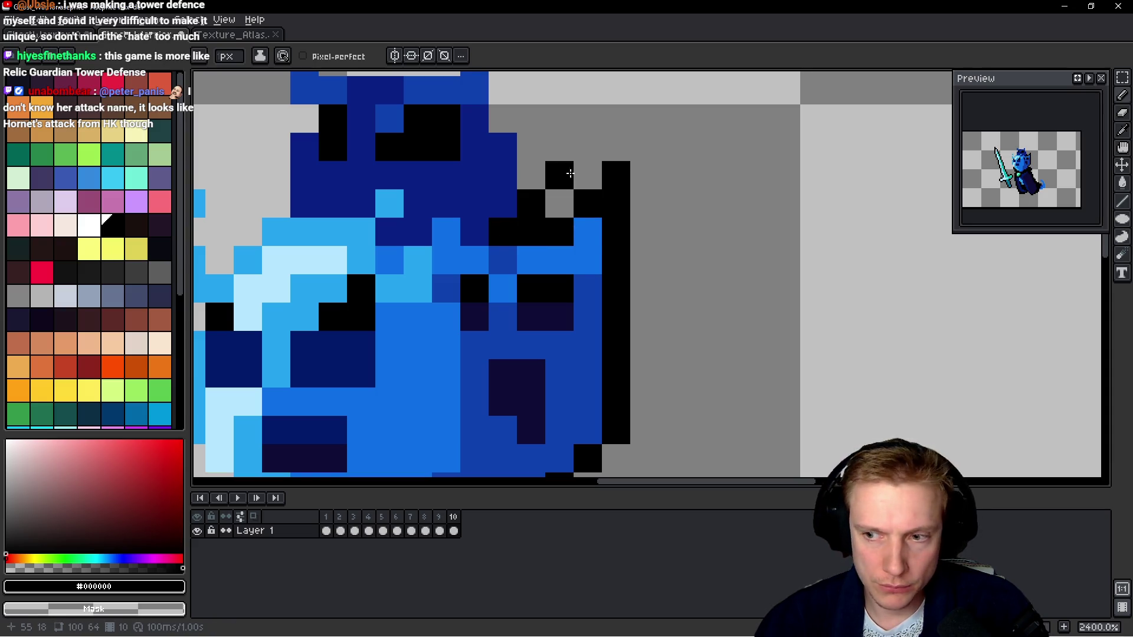
scroll(560, 177, "up", 2)
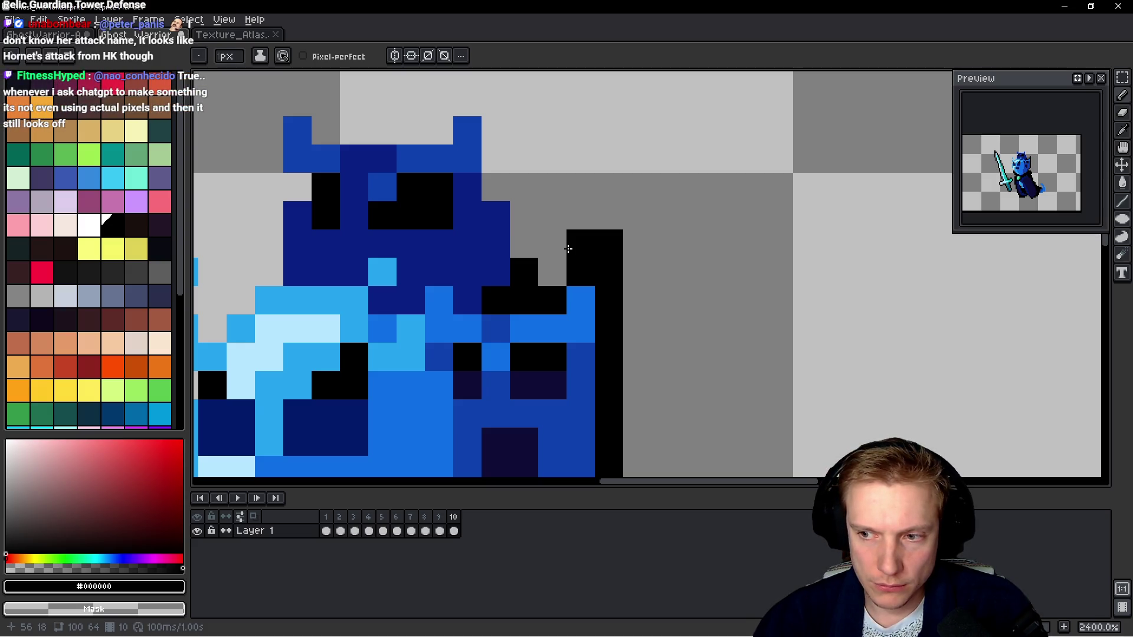
right_click(568, 248)
left_click(540, 248)
right_click(557, 232)
mouse_move(553, 213)
left_mouse_down()
mouse_move(594, 247)
mouse_move(538, 224)
mouse_move(531, 116)
mouse_move(514, 140)
mouse_move(454, 167)
mouse_move(375, 165)
left_mouse_up()
left_click(570, 274)
mouse_move(331, 124)
left_mouse_down()
mouse_move(312, 150)
mouse_move(316, 255)
mouse_move(555, 248)
left_mouse_up()
Outline the left side of the head down to the lower body, undoing a misplaced pixel.
left_click(540, 293)
left_click_drag(508, 330, 483, 310)
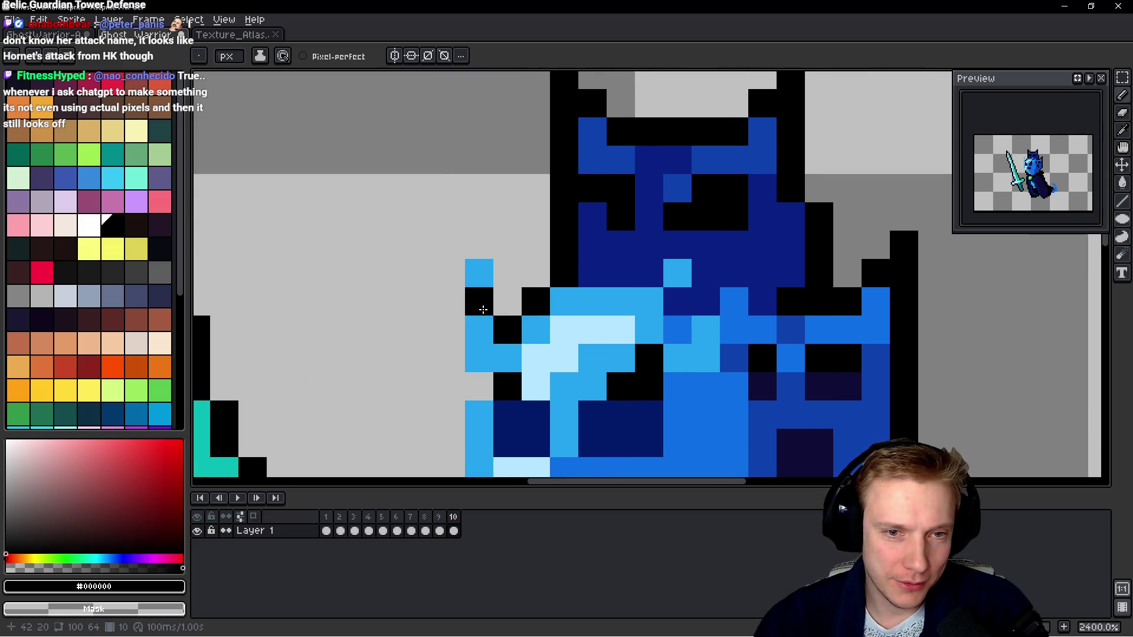
left_click_drag(452, 272, 460, 327)
left_click_drag(454, 377, 477, 382)
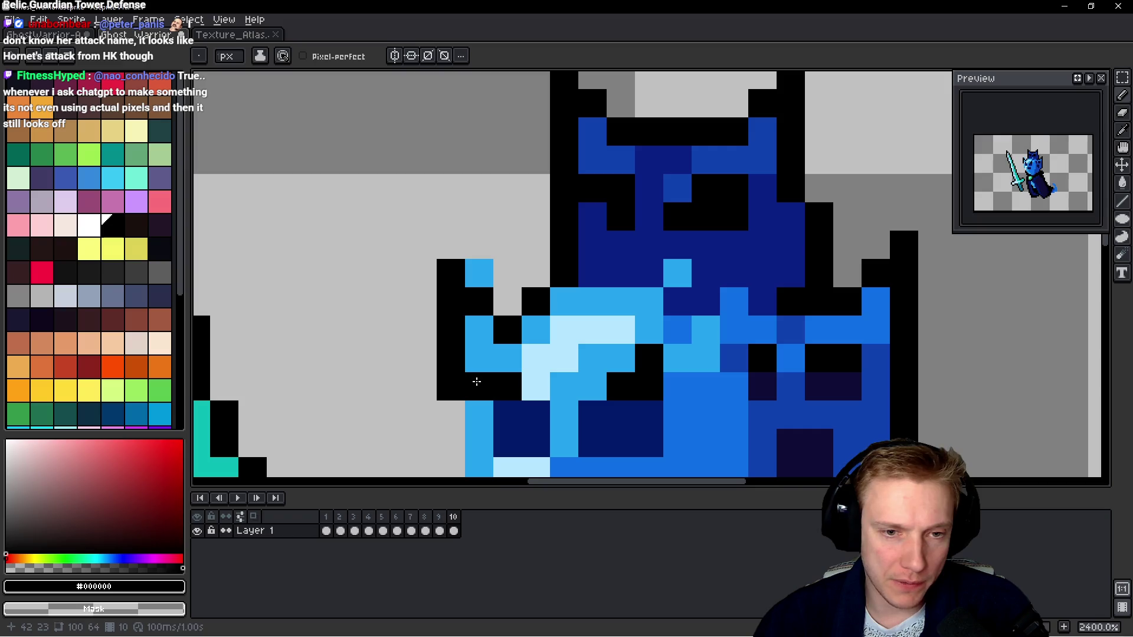
key("ctrl+z")
scroll(471, 236, "down", 3)
mouse_move(479, 277)
left_mouse_down()
mouse_move(473, 372)
mouse_move(519, 411)
left_mouse_up()
left_click(531, 421)
Outline the blue lower body and curled tail, then play the animation.
scroll(493, 353, "down", 4)
scroll(698, 343, "up", 2)
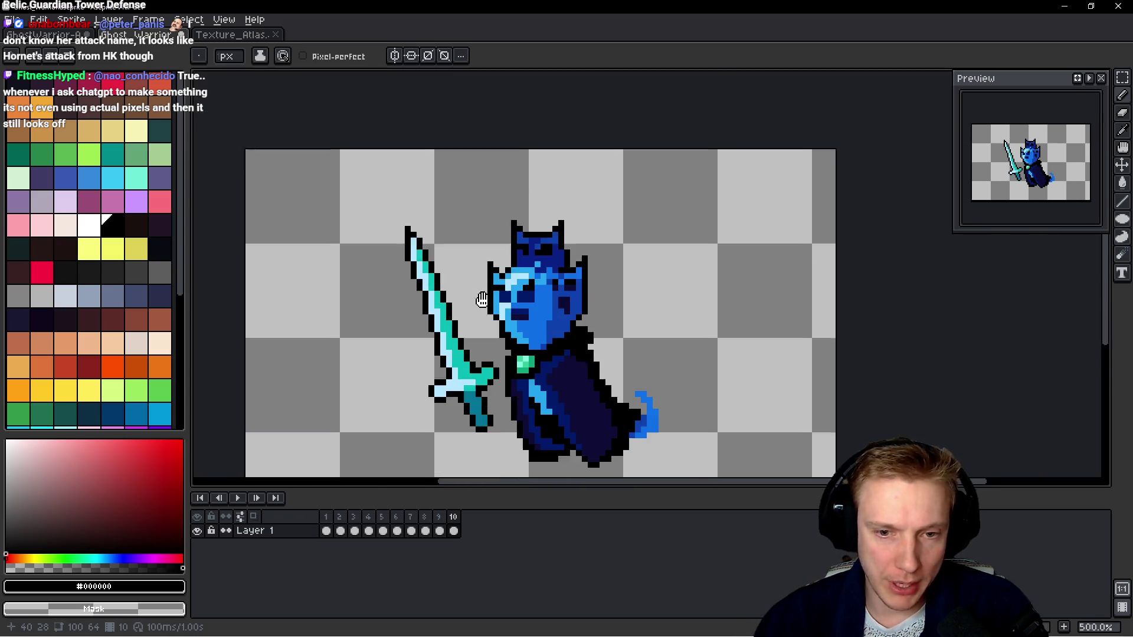
scroll(511, 366, "up", 1)
scroll(511, 360, "down", 1)
mouse_move(516, 383)
left_mouse_down()
mouse_move(516, 370)
mouse_move(477, 338)
mouse_move(483, 310)
mouse_move(534, 326)
mouse_move(566, 387)
mouse_move(572, 427)
left_mouse_up()
left_click(571, 439)
left_click(605, 362)
mouse_move(622, 384)
left_mouse_down()
mouse_move(590, 398)
mouse_move(551, 395)
left_mouse_up()
scroll(551, 394, "down", 7)
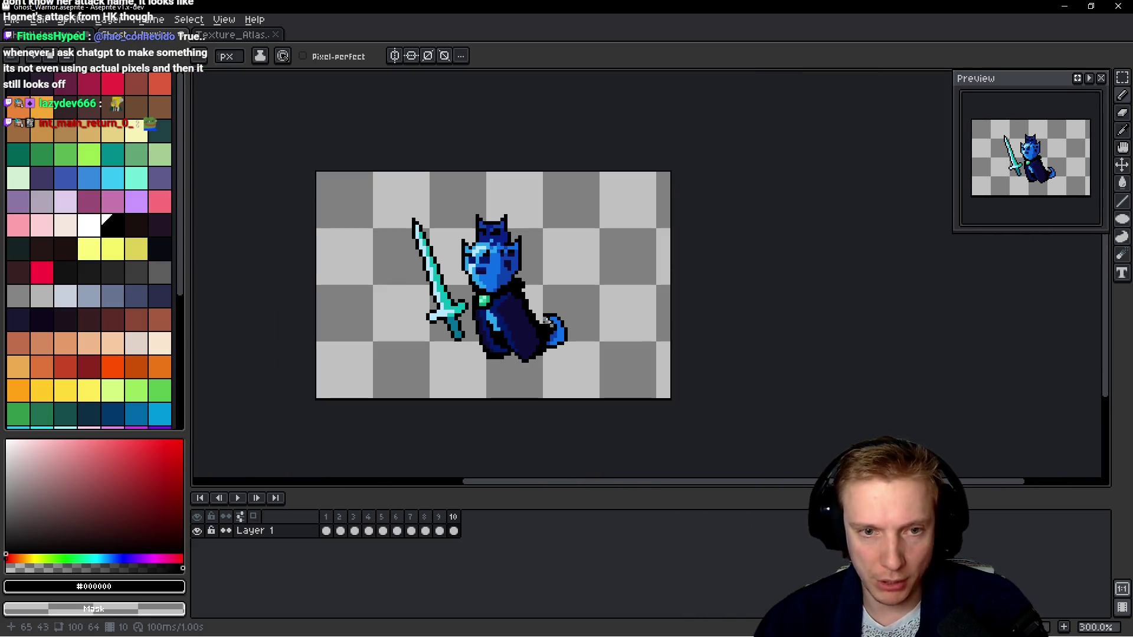
scroll(533, 304, "up", 1)
key("Return")
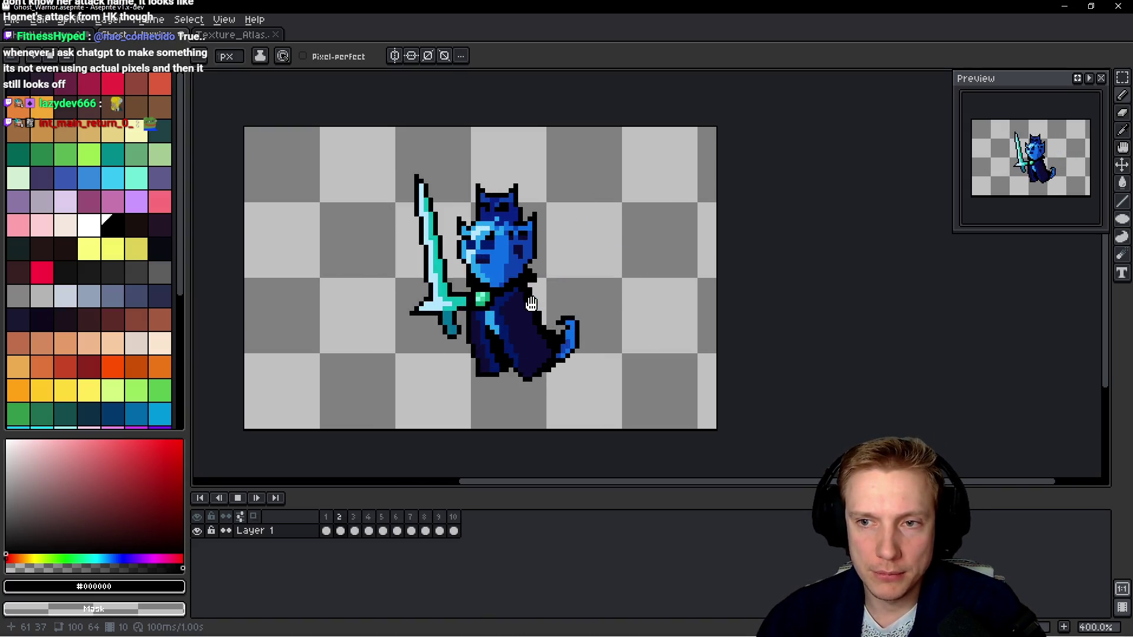
key("Return")
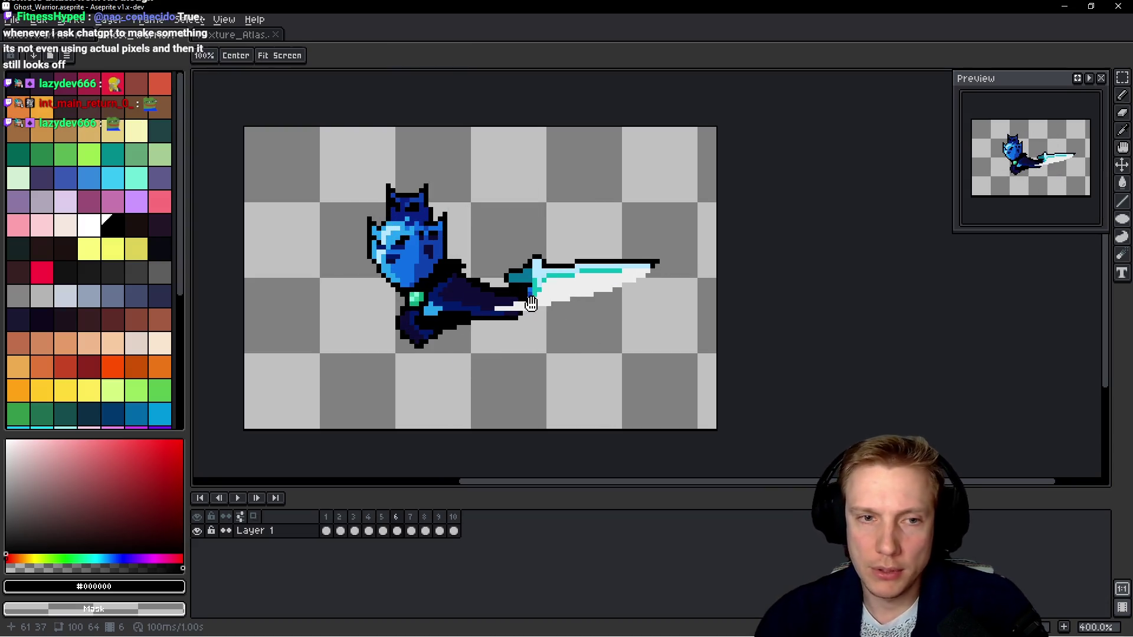
key("comma")
key("b")
scroll(467, 236, "up", 6)
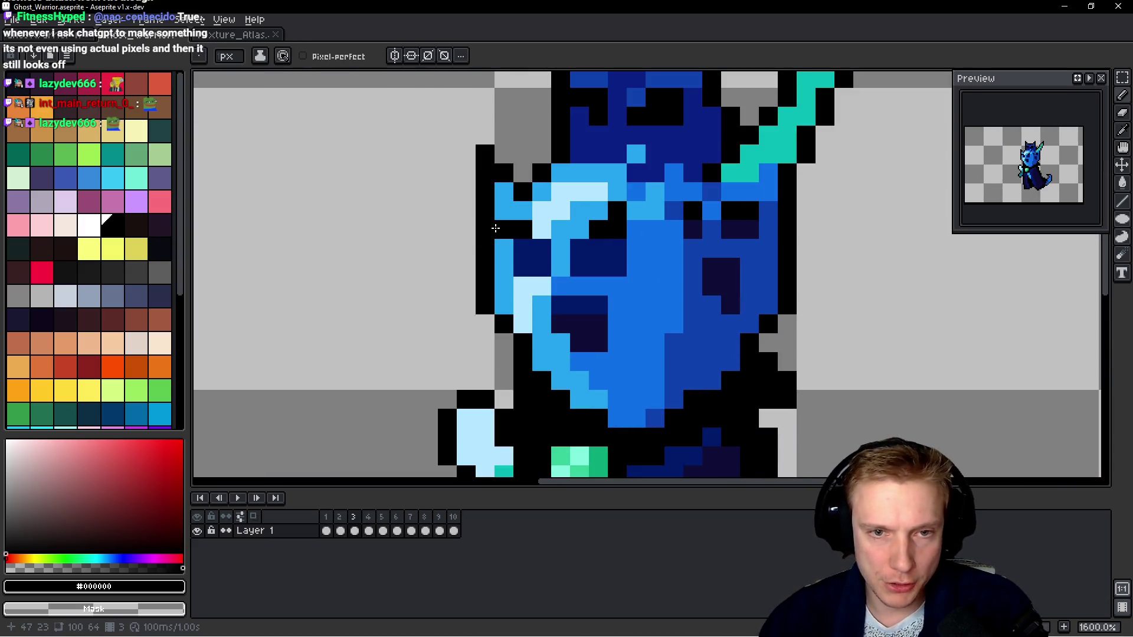
scroll(496, 228, "down", 6)
key("h")
key("Return")
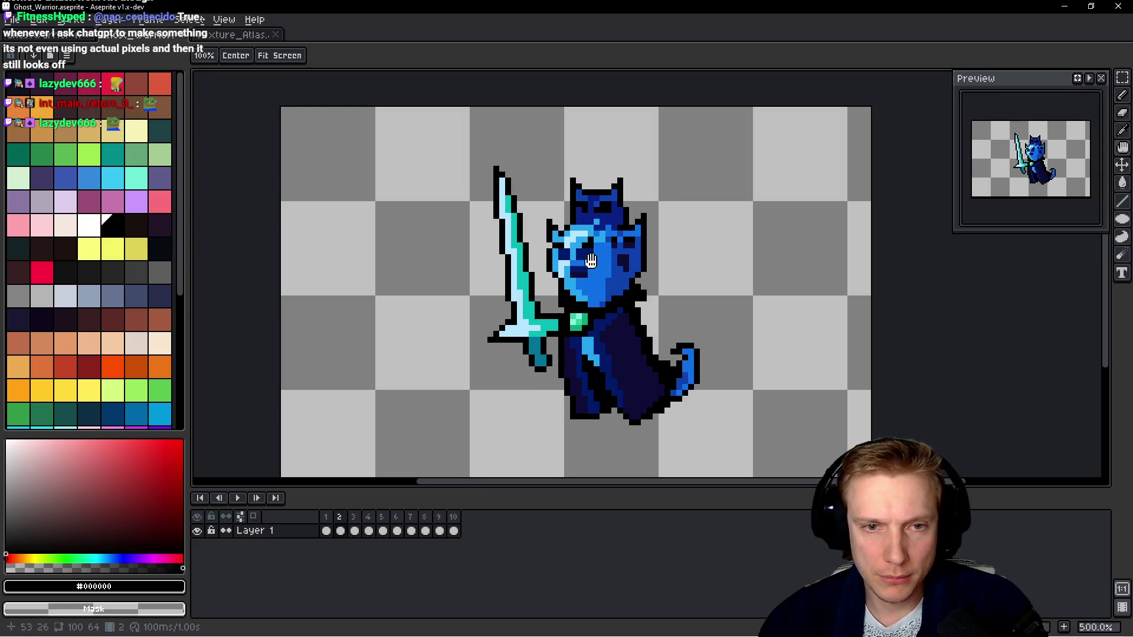
key("Return")
scroll(590, 260, "up", 2)
key("b")
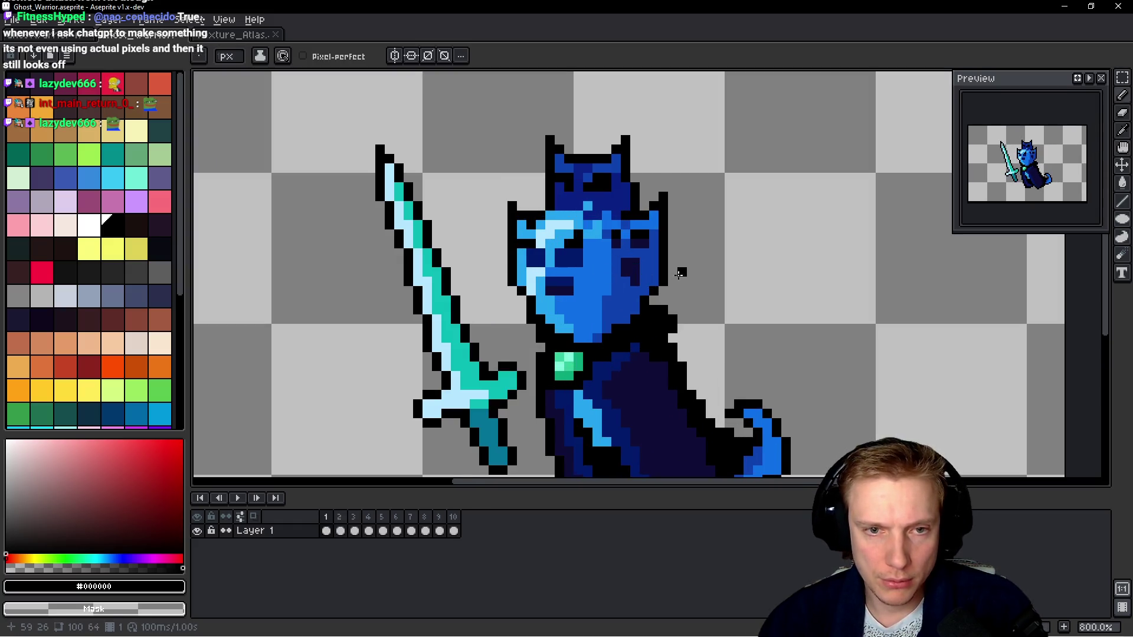
key("h")
key("Return")
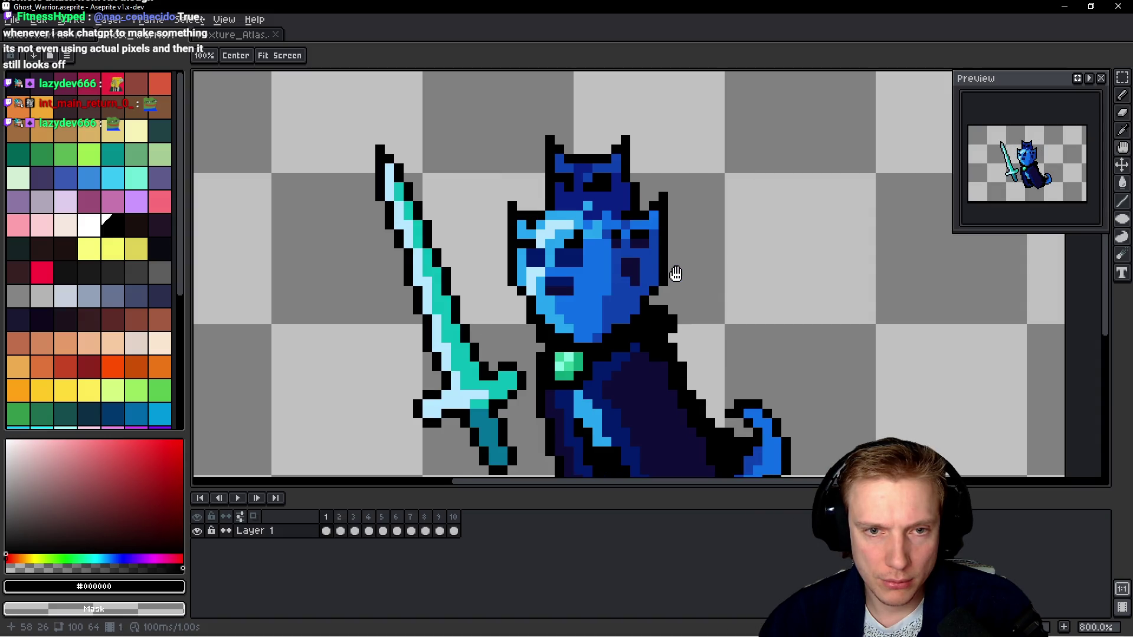
key("b")
key("h")
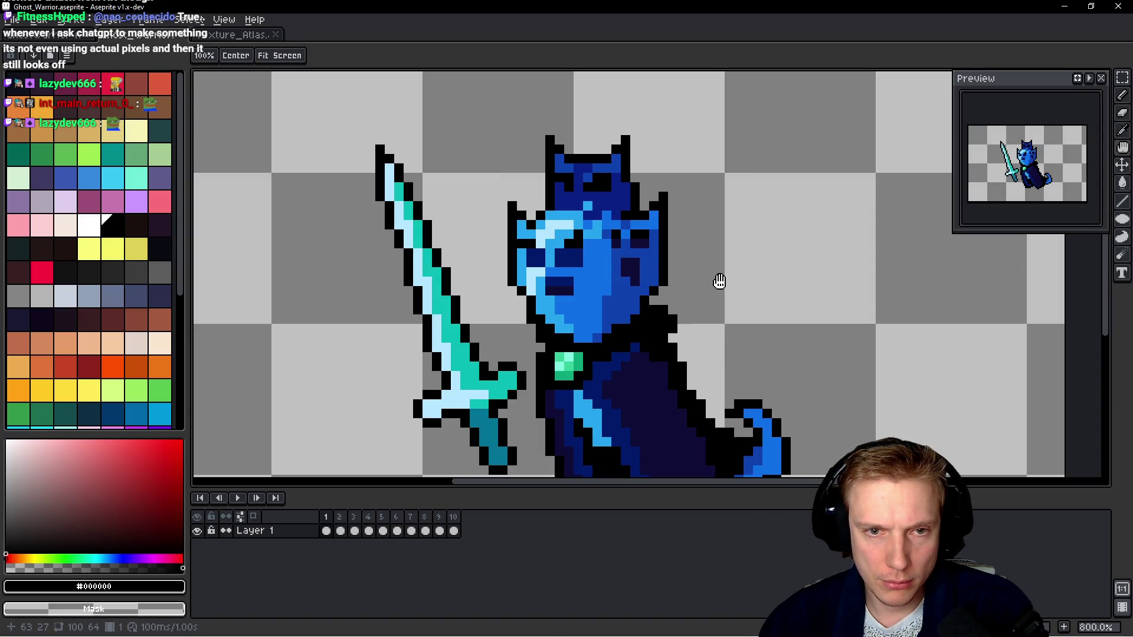
key("Return")
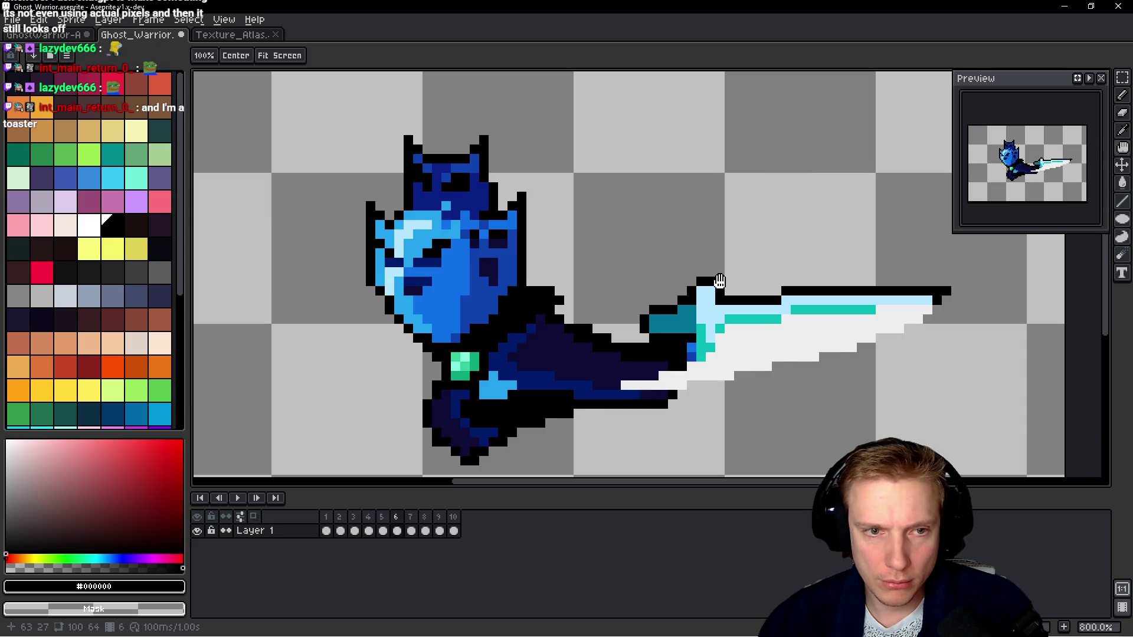
key("b")
key("Return")
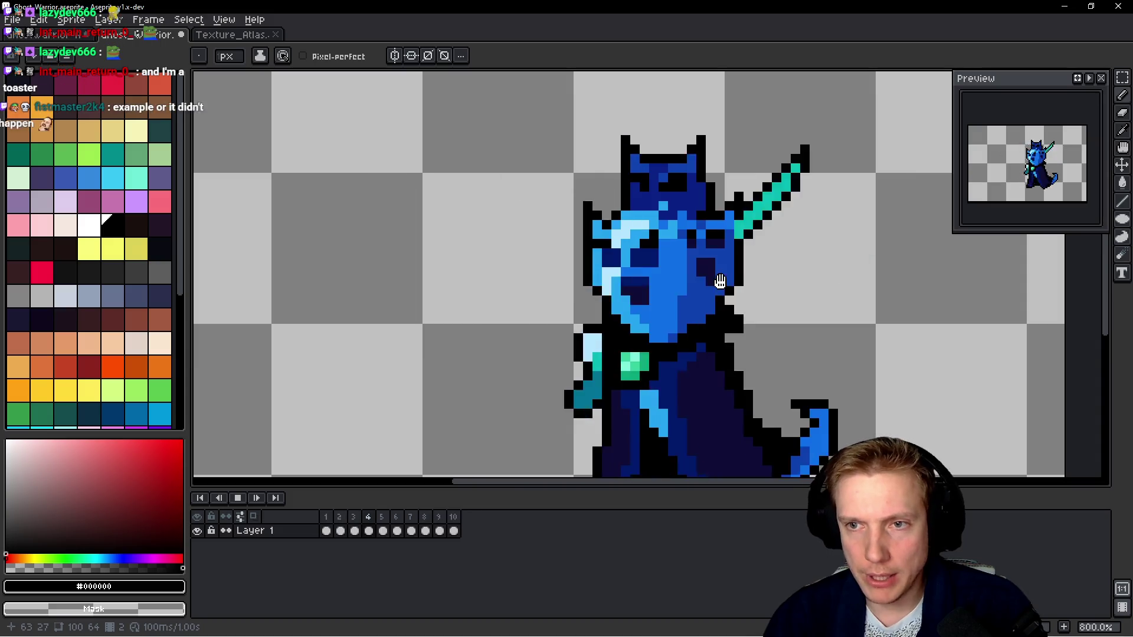
key("Return")
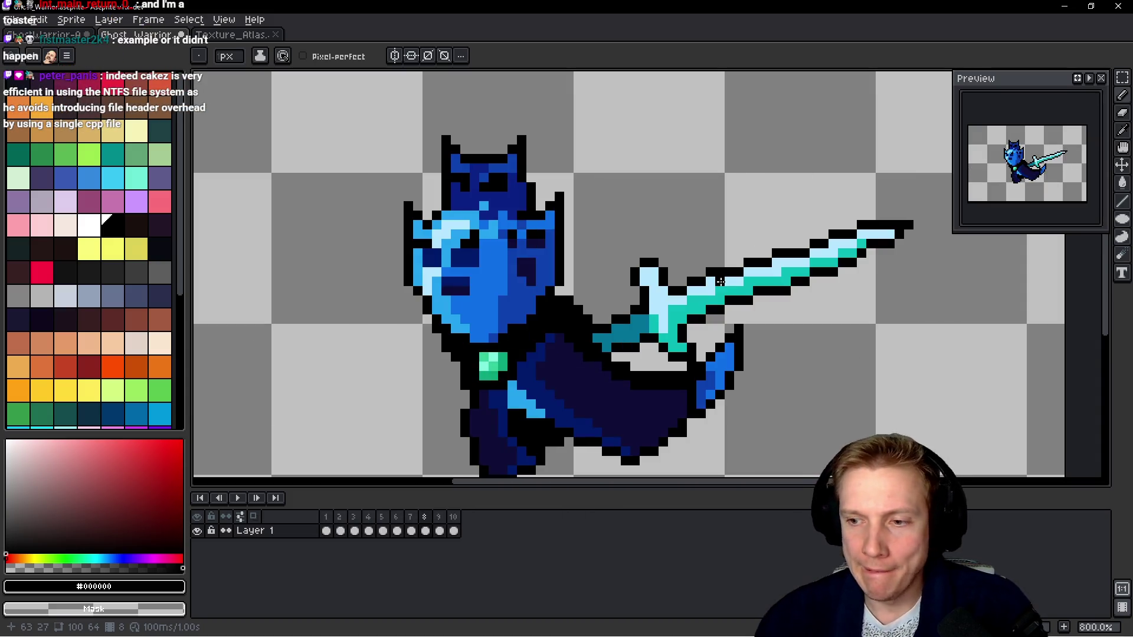
scroll(720, 282, "down", 3)
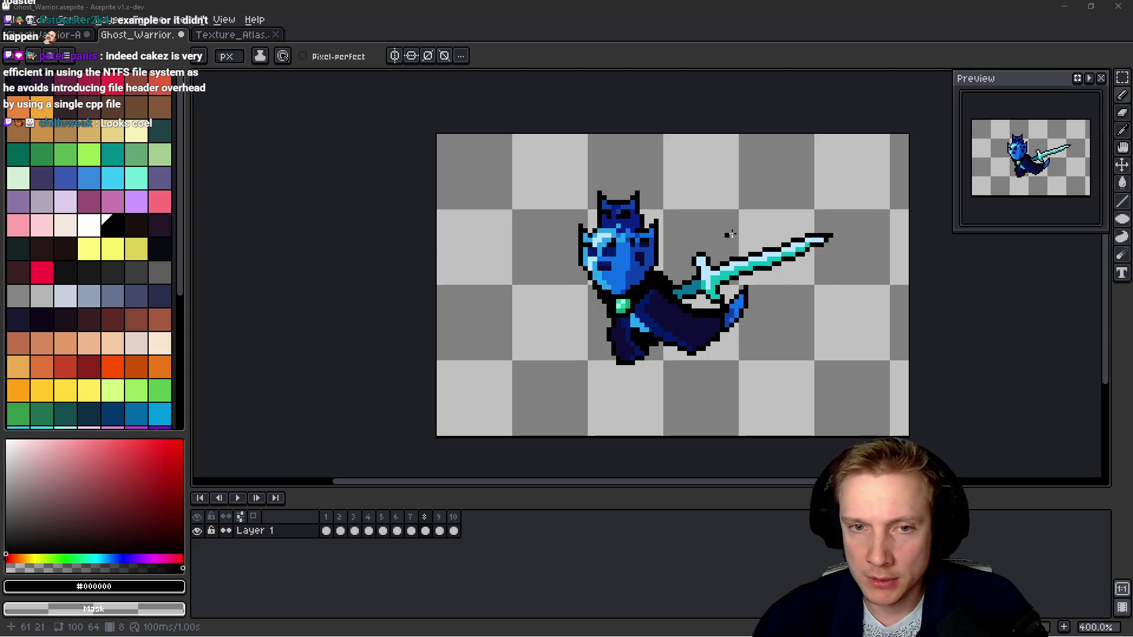
Save, then add a tag over frames 1–10 and rename it 'Attack'.
left_click_drag(784, 246, 716, 239)
key("ctrl")
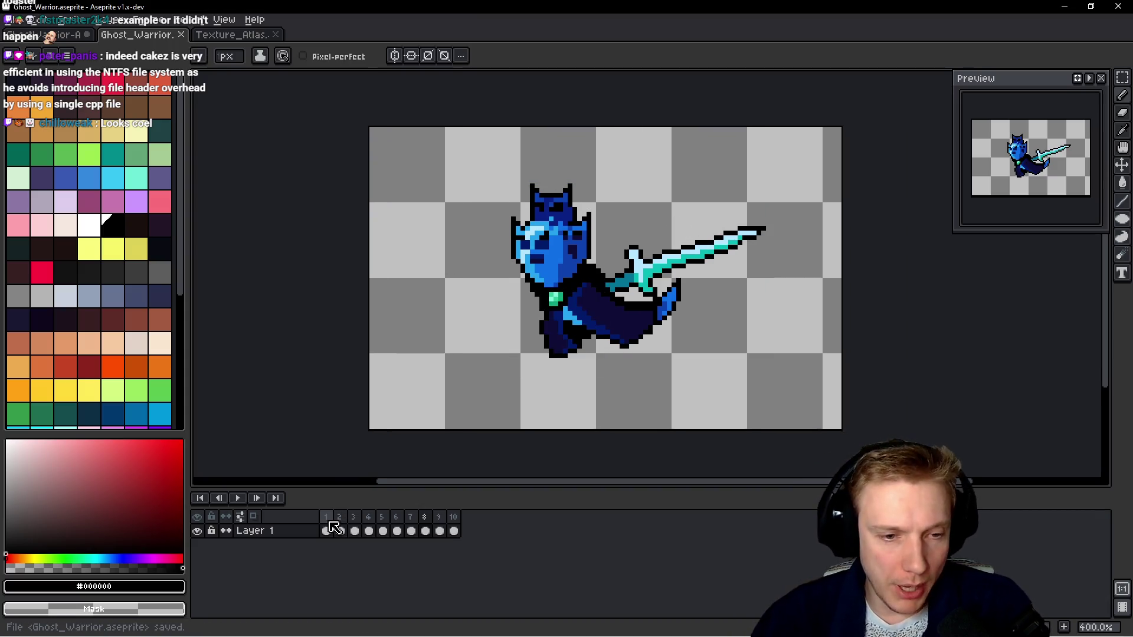
left_click_drag(327, 530, 453, 520)
key("F2")
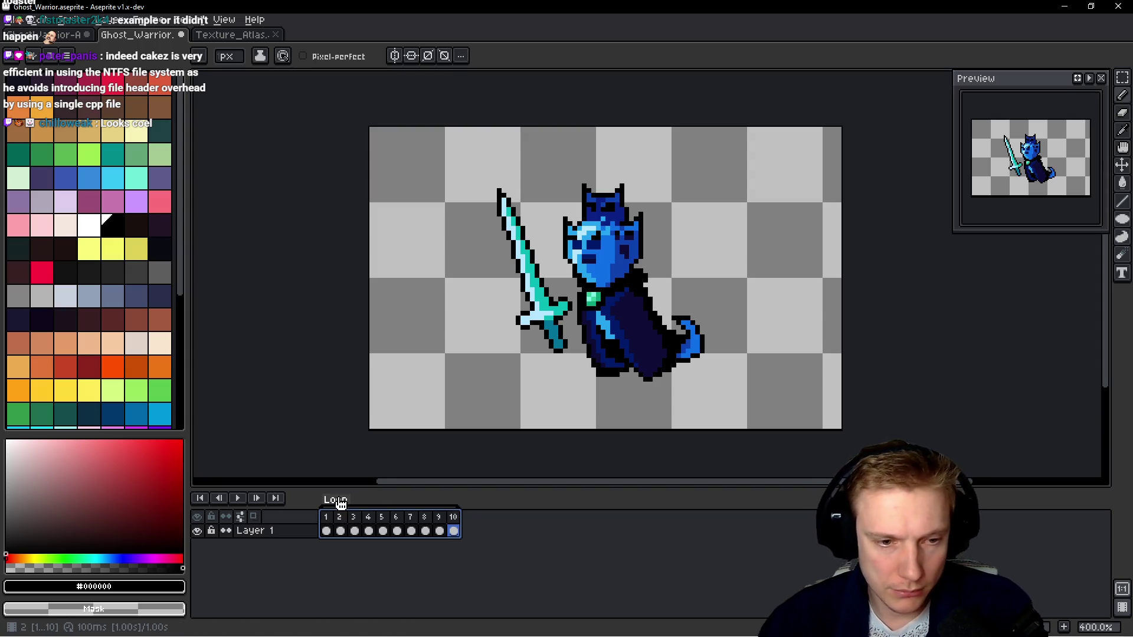
double_click(340, 502)
type("Attack")
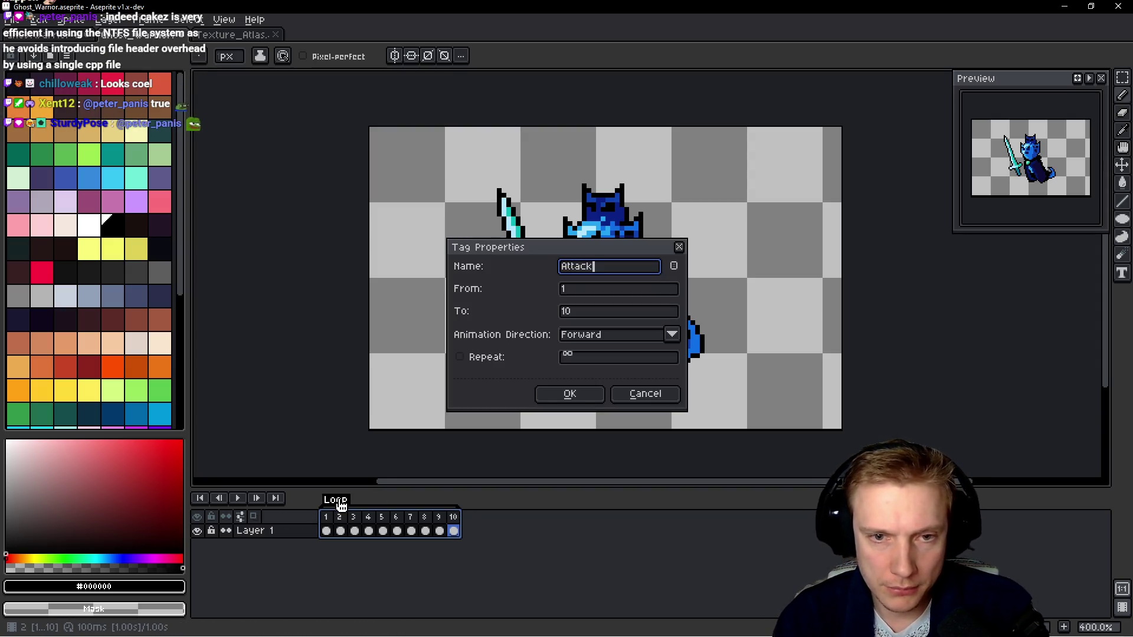
key("Return")
Play the Attack animation, stop it on frame 6, and save the sprite.
left_click_drag(695, 273, 660, 284)
key("Return")
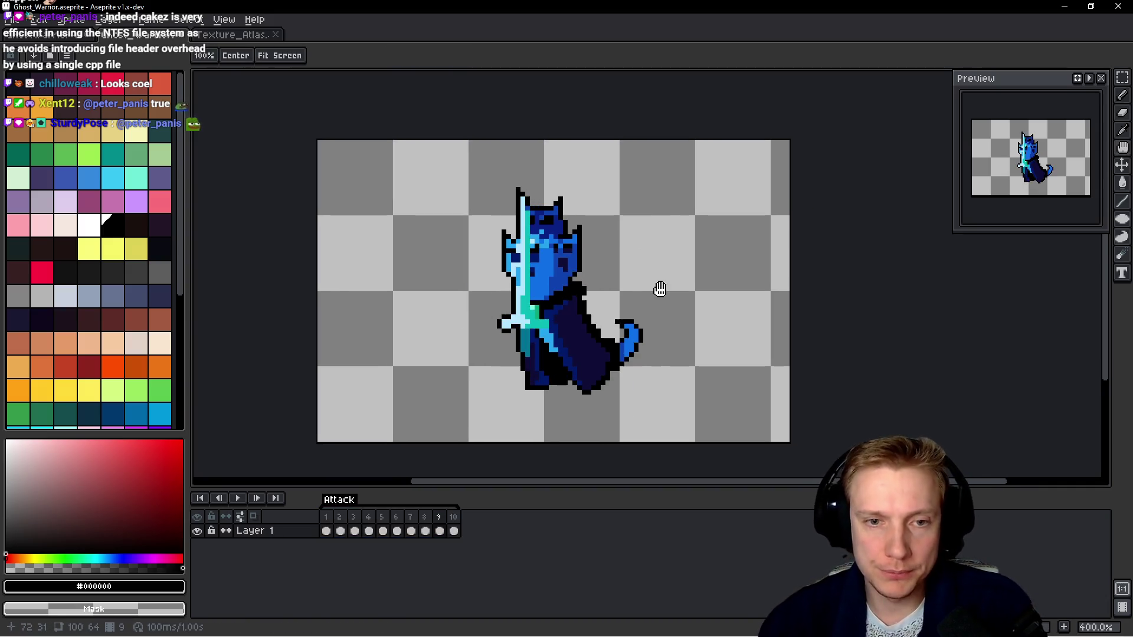
key("Return")
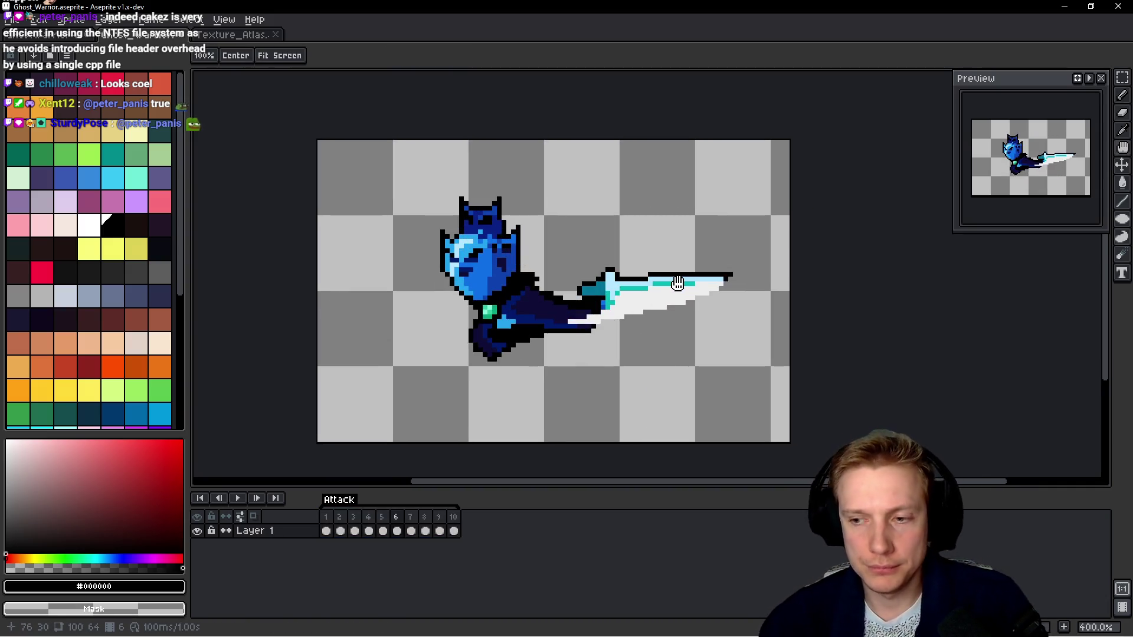
key("v")
key("ctrl+s")
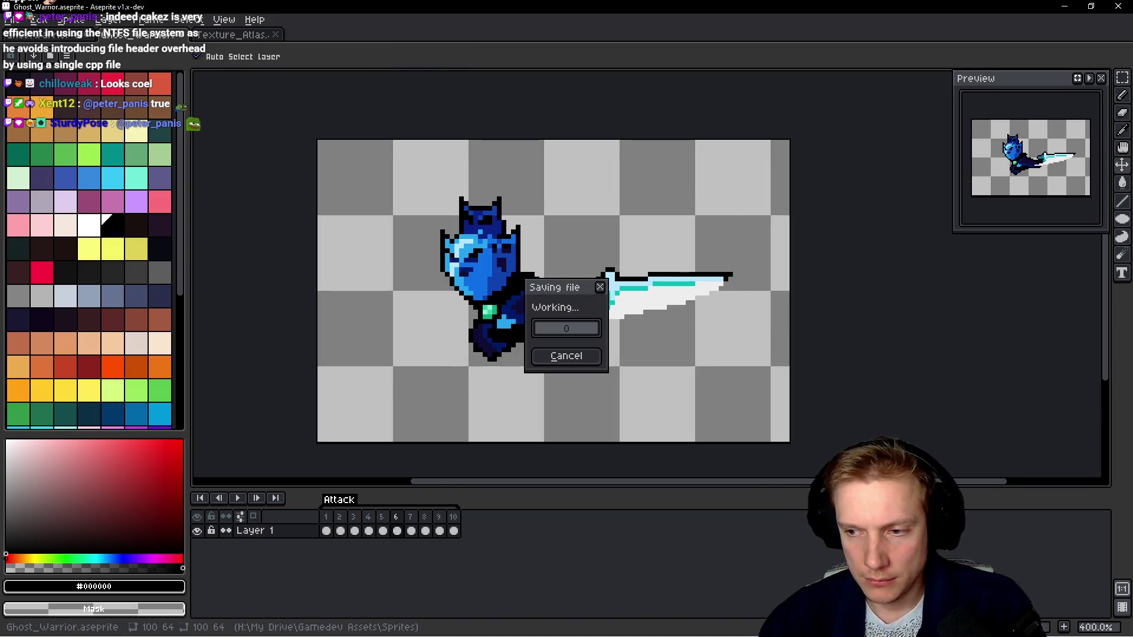
Add an empty frame after frame 10 and close GhostWarrior-Attack1.png without saving.
left_click(454, 530)
key("alt+b")
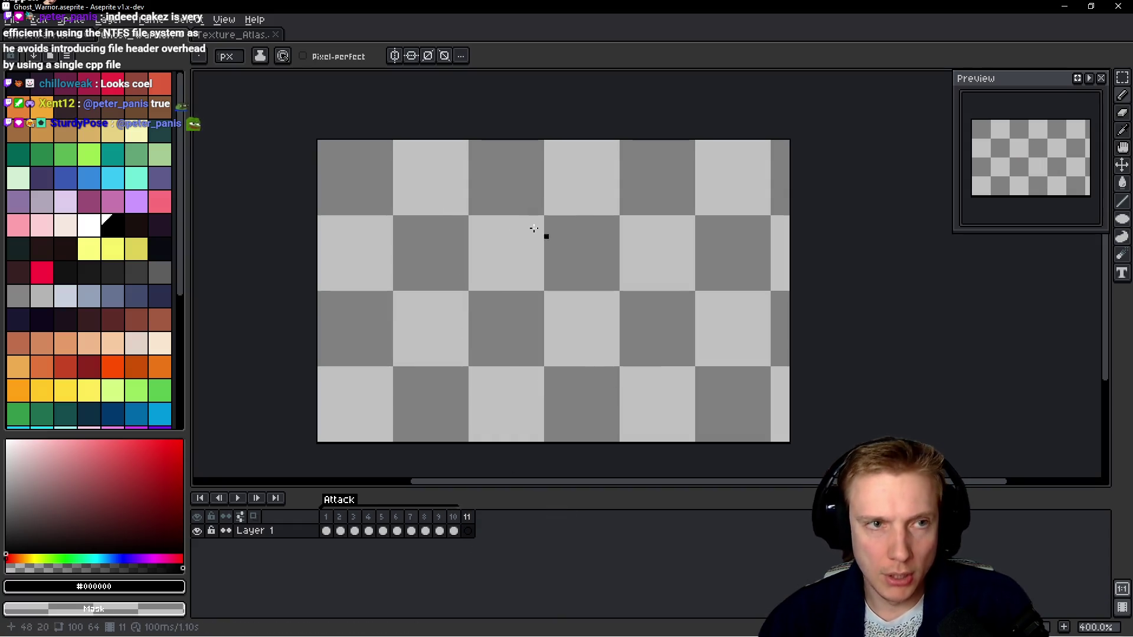
left_click(59, 37)
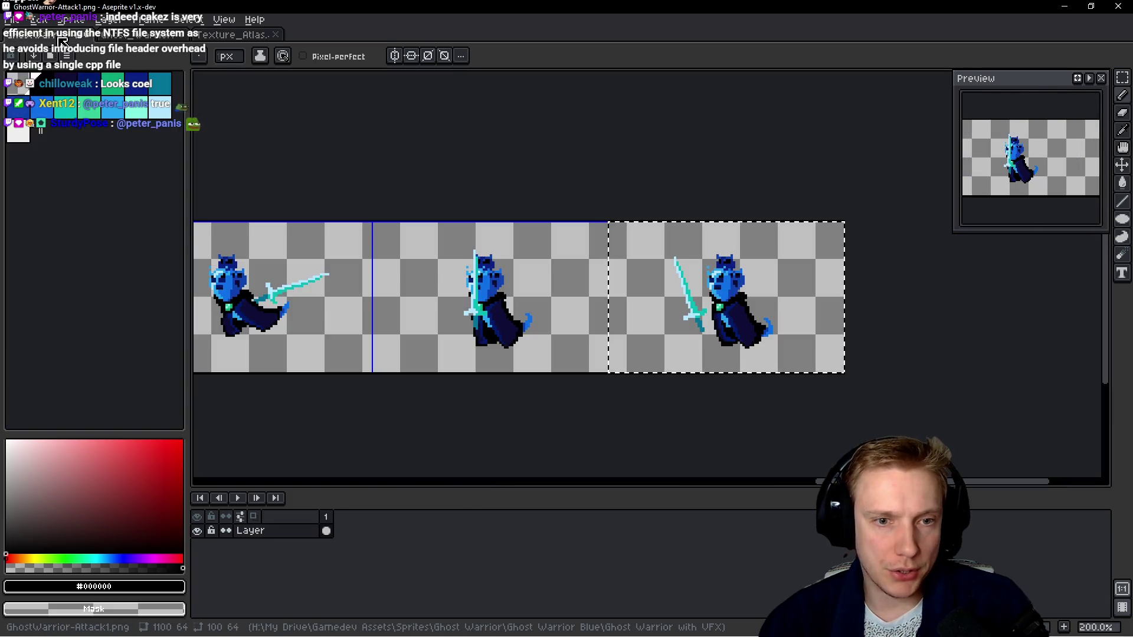
key("ctrl+w")
left_click(561, 354)
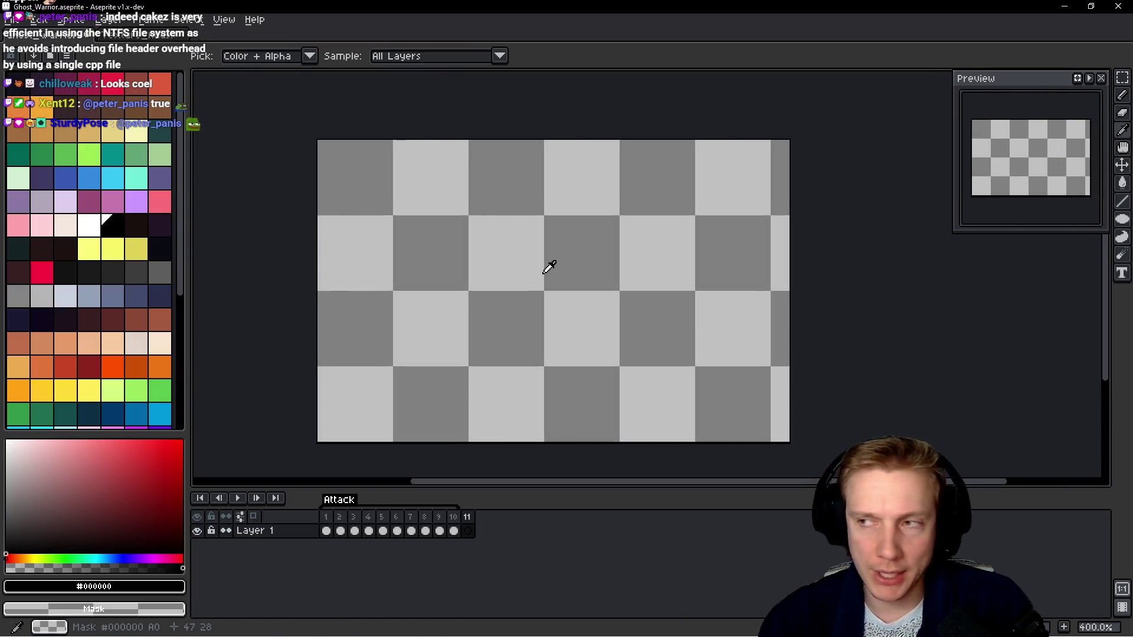
Switch between windows and open a new File Explorer window with Win+E.
key("alt+Tab")
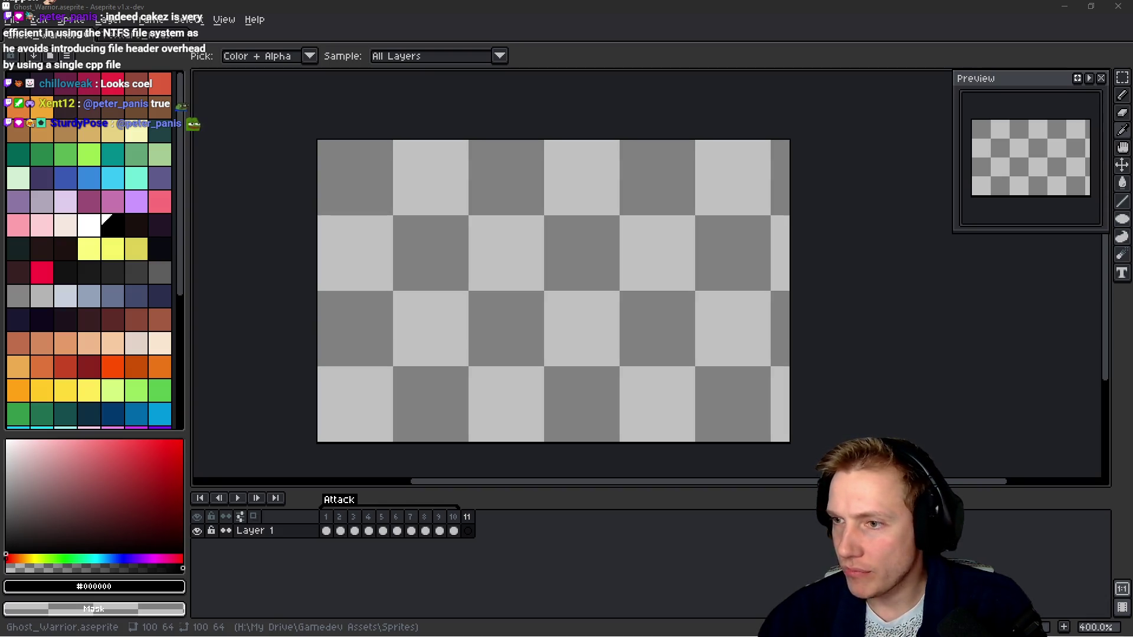
key("alt+Tab")
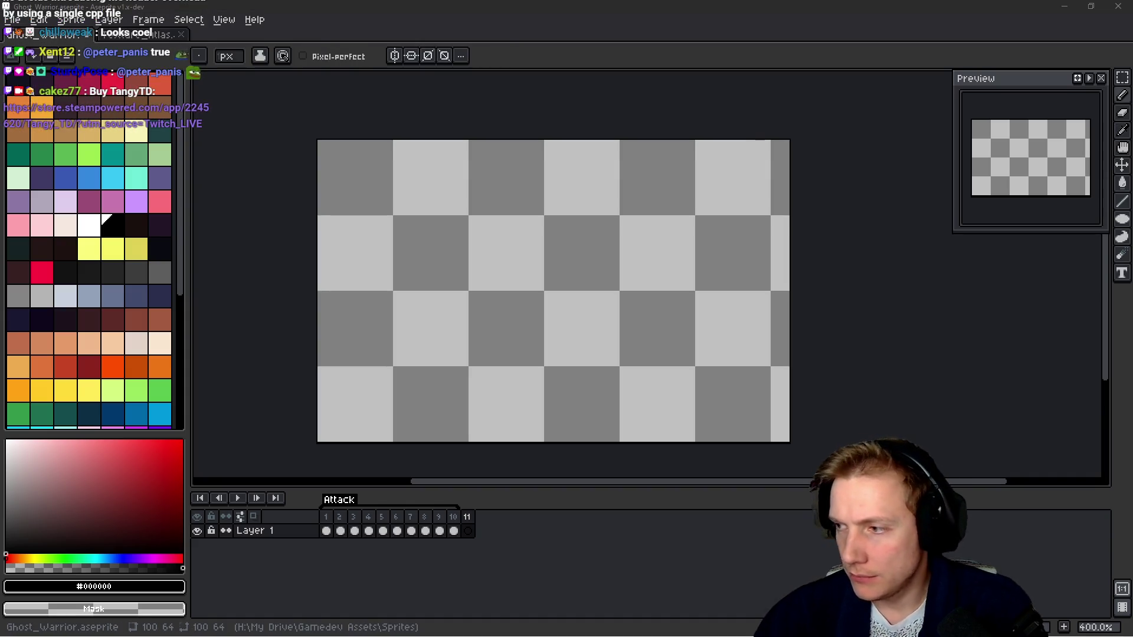
key("super+e")
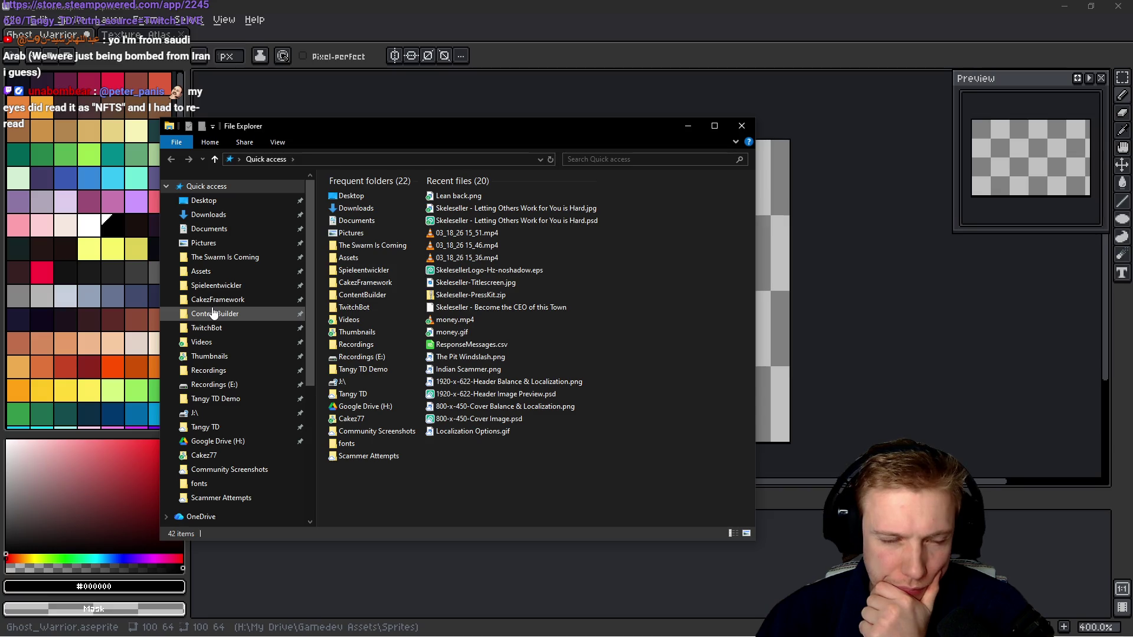
Go from Tangy TD up to My Drive and open Gamedev Assets > Sprites.
left_click(201, 429)
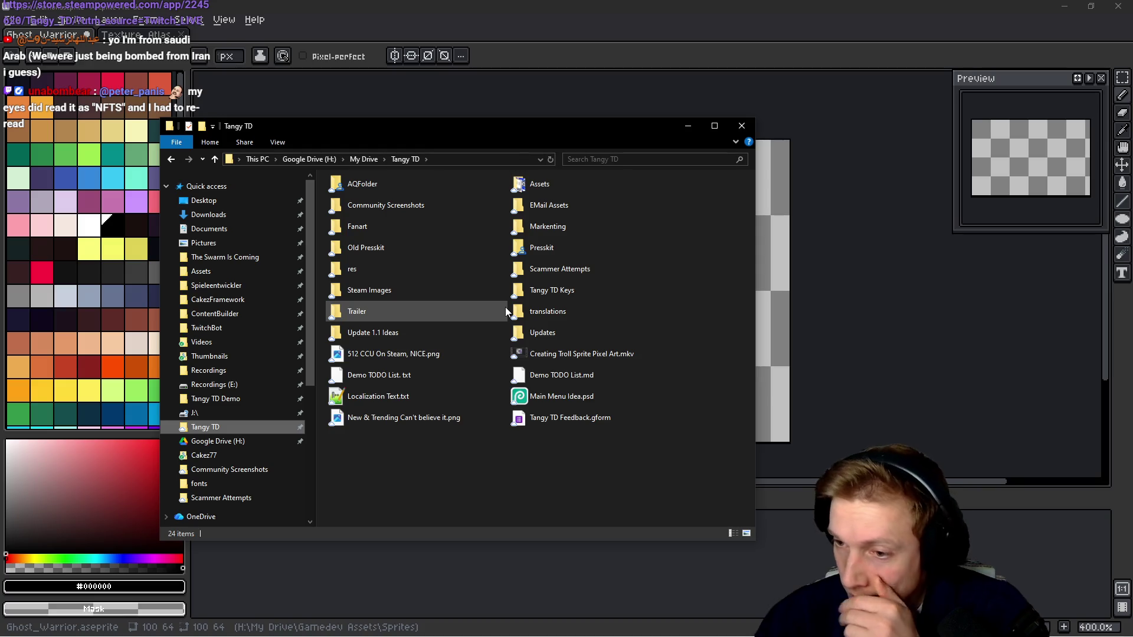
mouse_move(505, 312)
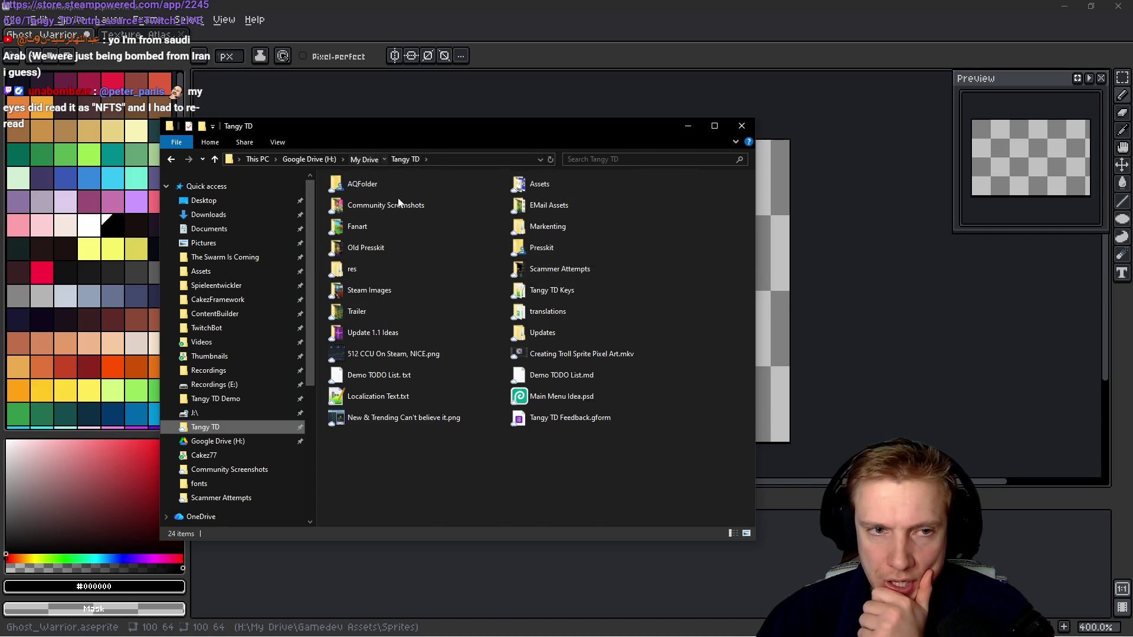
left_click(364, 159)
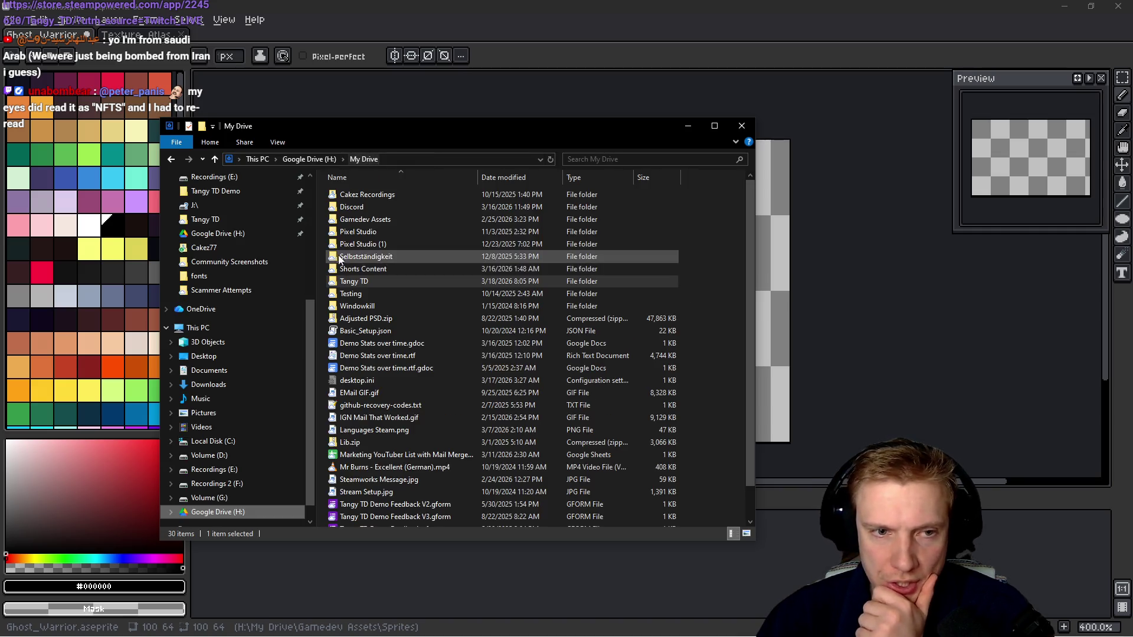
left_click(335, 224)
double_click(335, 223)
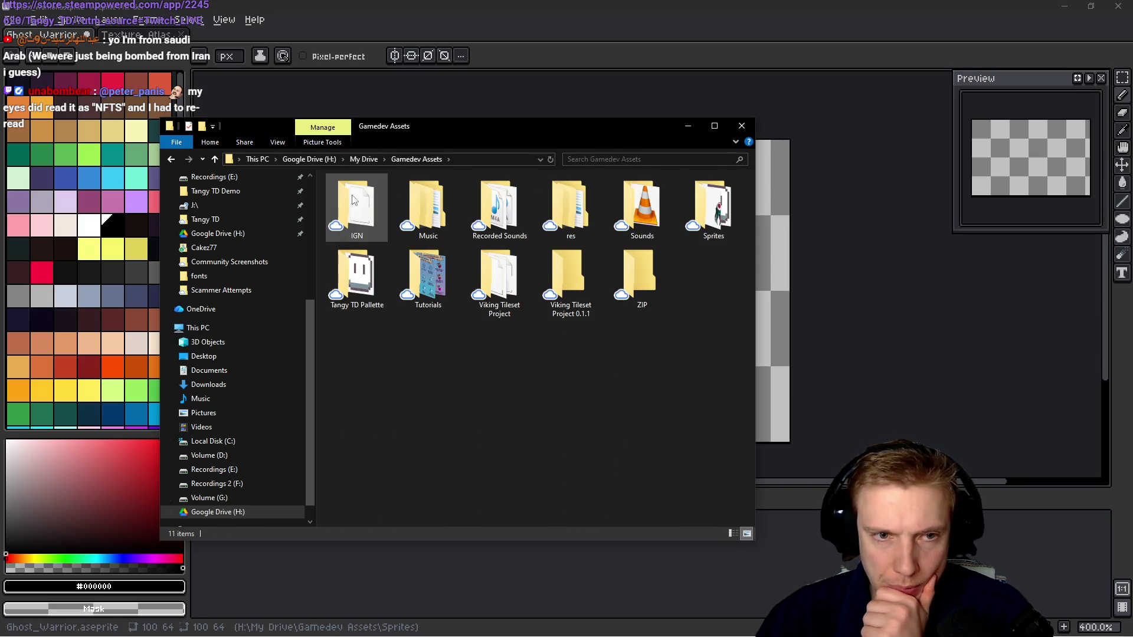
double_click(712, 208)
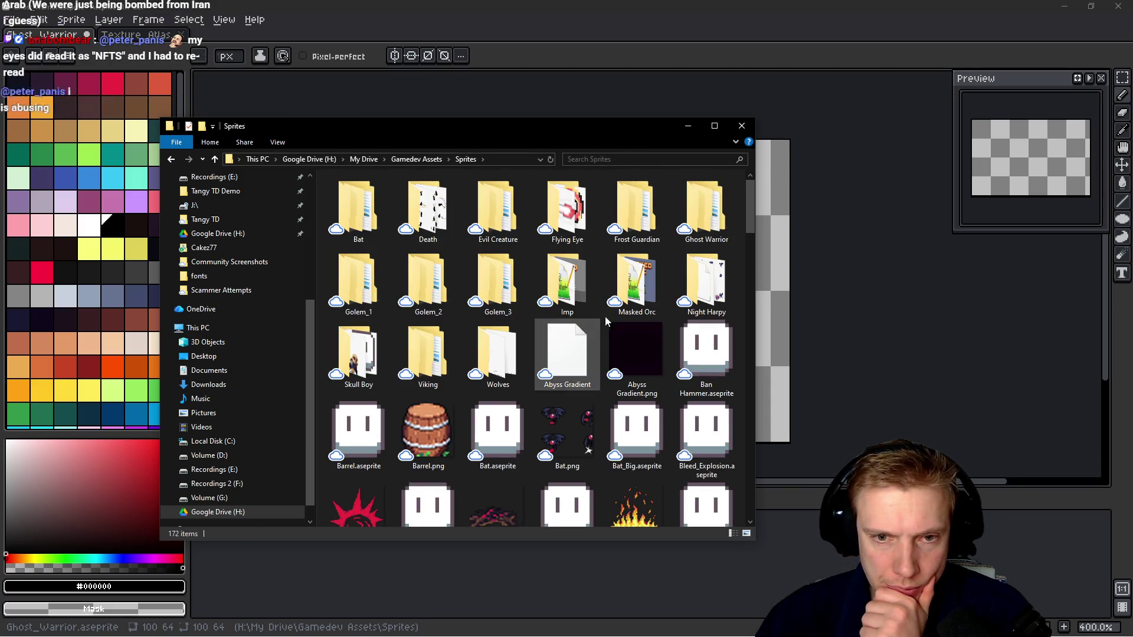
Open Ghost Warrior > Ghost Warrior Blue > Ghost Warrior with VFX and drag the window aside.
double_click(685, 230)
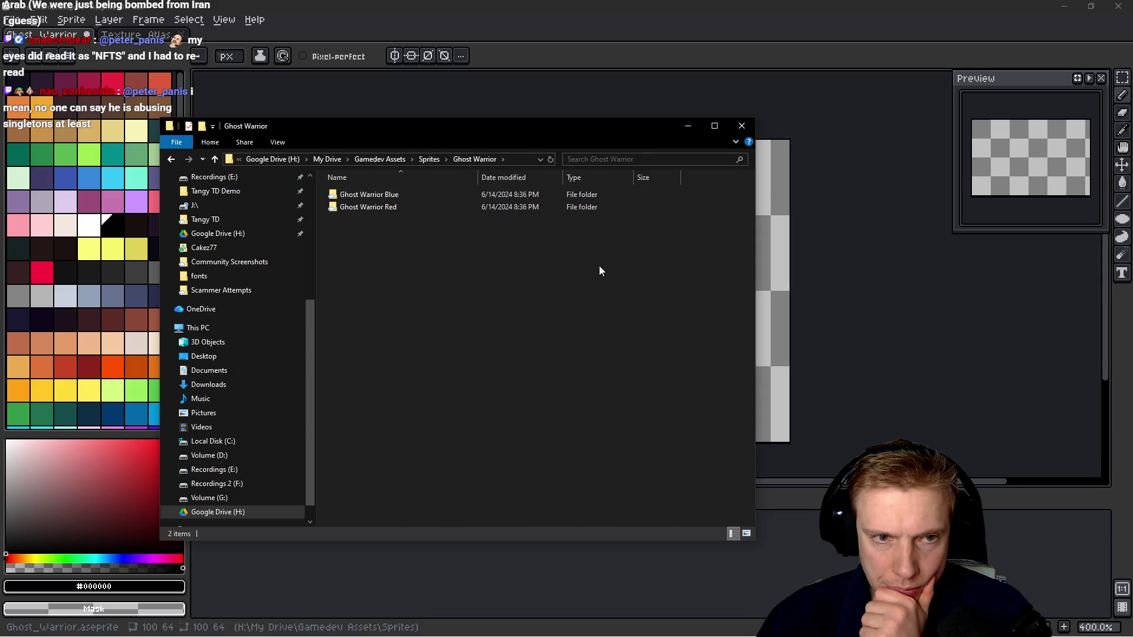
double_click(361, 194)
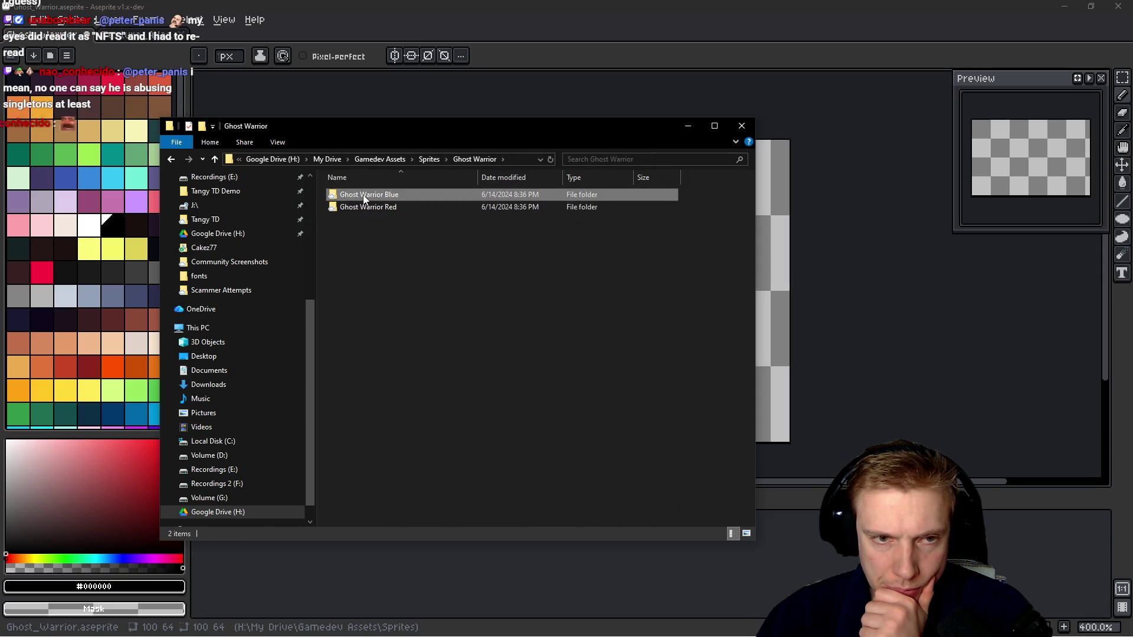
double_click(373, 195)
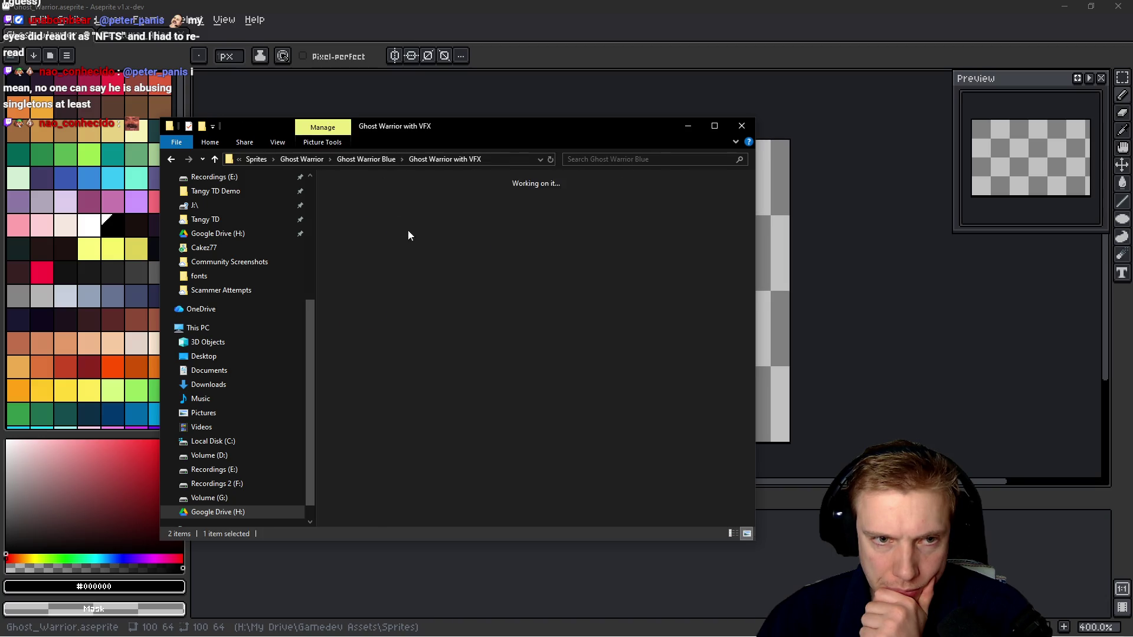
mouse_move(526, 133)
left_mouse_down()
mouse_move(586, 147)
mouse_move(1132, 154)
left_mouse_up()
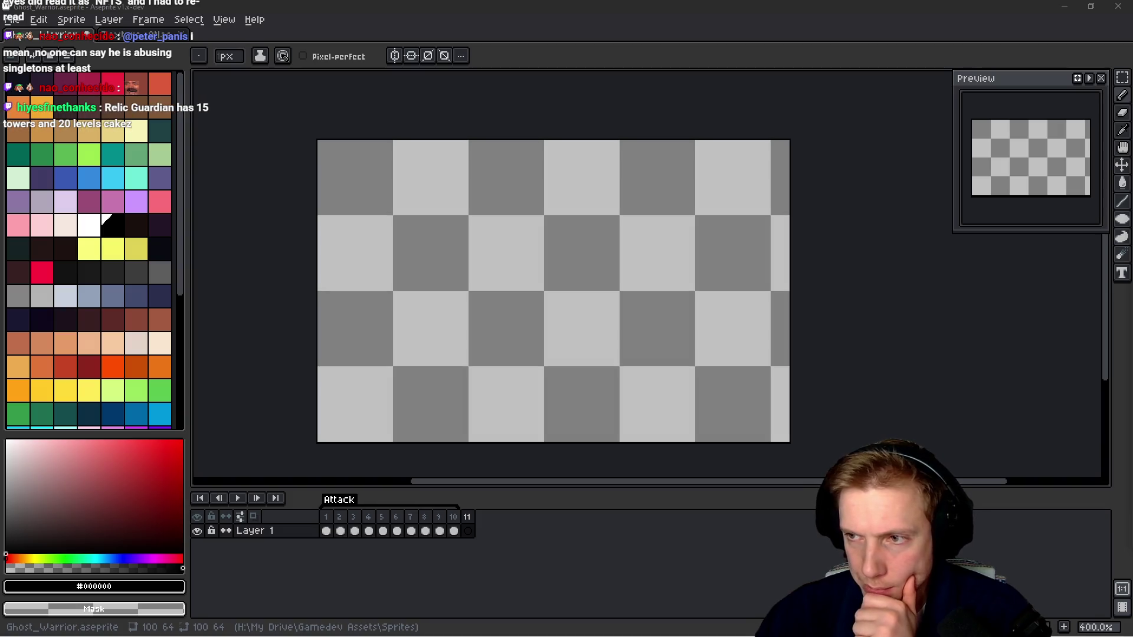
Drag GhostWarrior-Attack2.png into Aseprite and pan across its 1100×64 attack strip.
left_click_drag(900, 248, 371, 293)
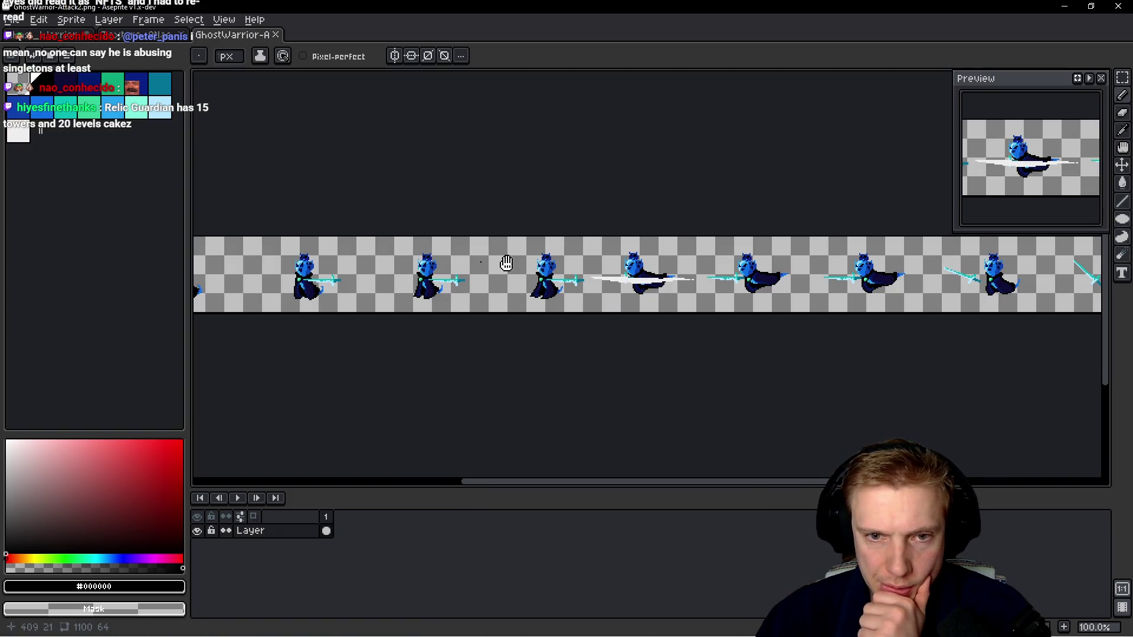
mouse_move(915, 251)
left_mouse_down()
mouse_move(649, 248)
mouse_move(805, 260)
mouse_move(856, 251)
left_mouse_up()
mouse_move(628, 270)
left_mouse_down()
mouse_move(608, 295)
mouse_move(238, 301)
mouse_move(346, 329)
mouse_move(648, 331)
mouse_move(607, 304)
mouse_move(625, 303)
left_mouse_up()
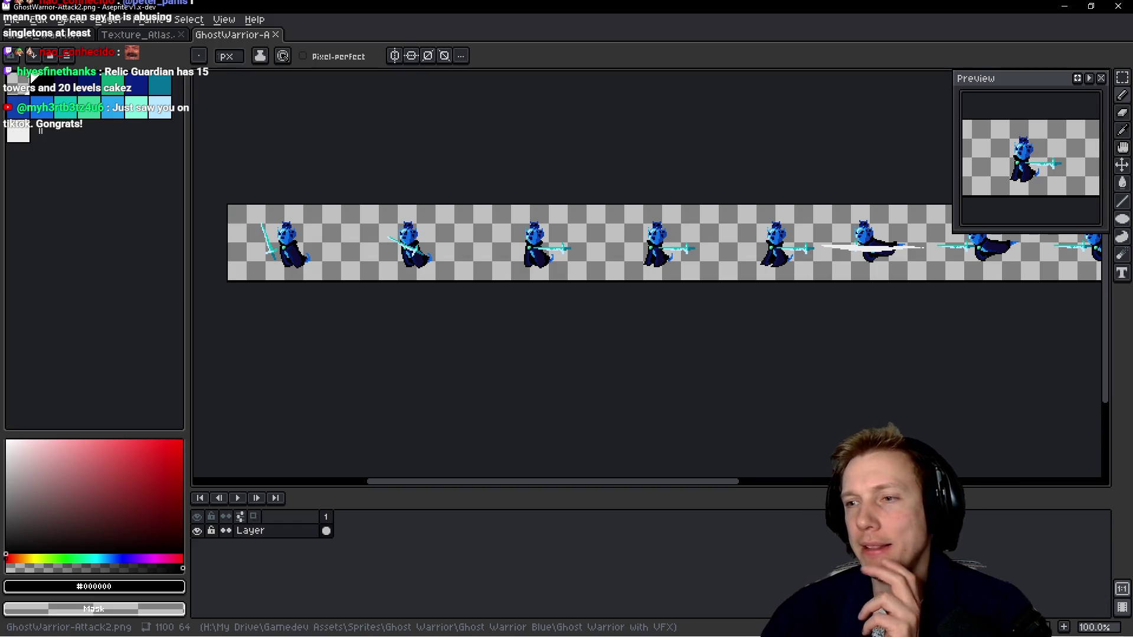
left_click_drag(662, 339, 627, 319)
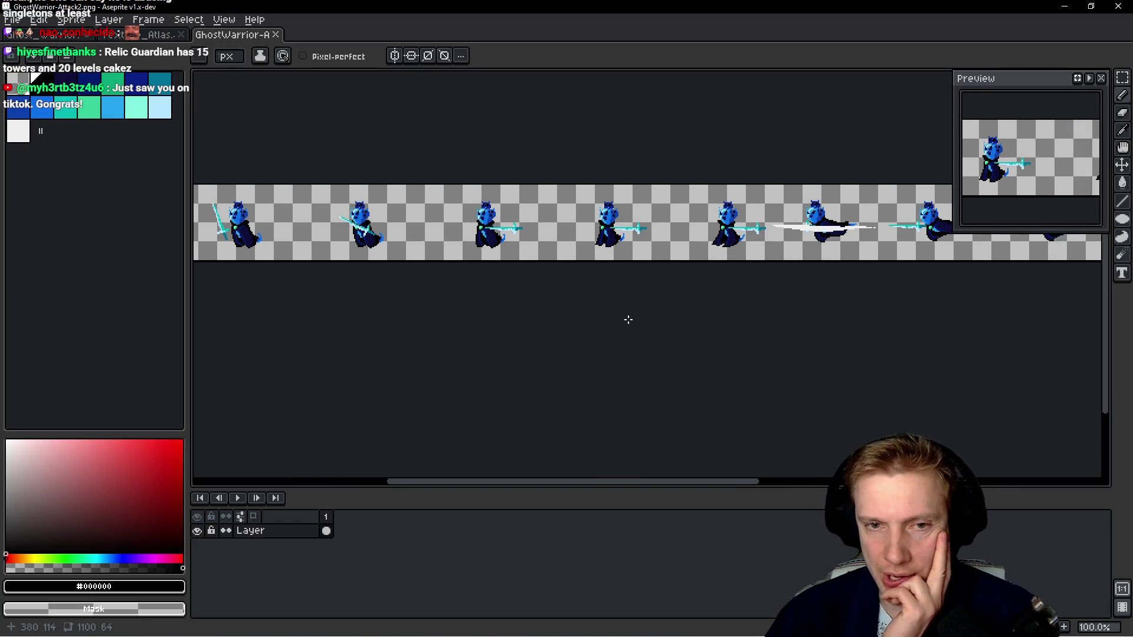
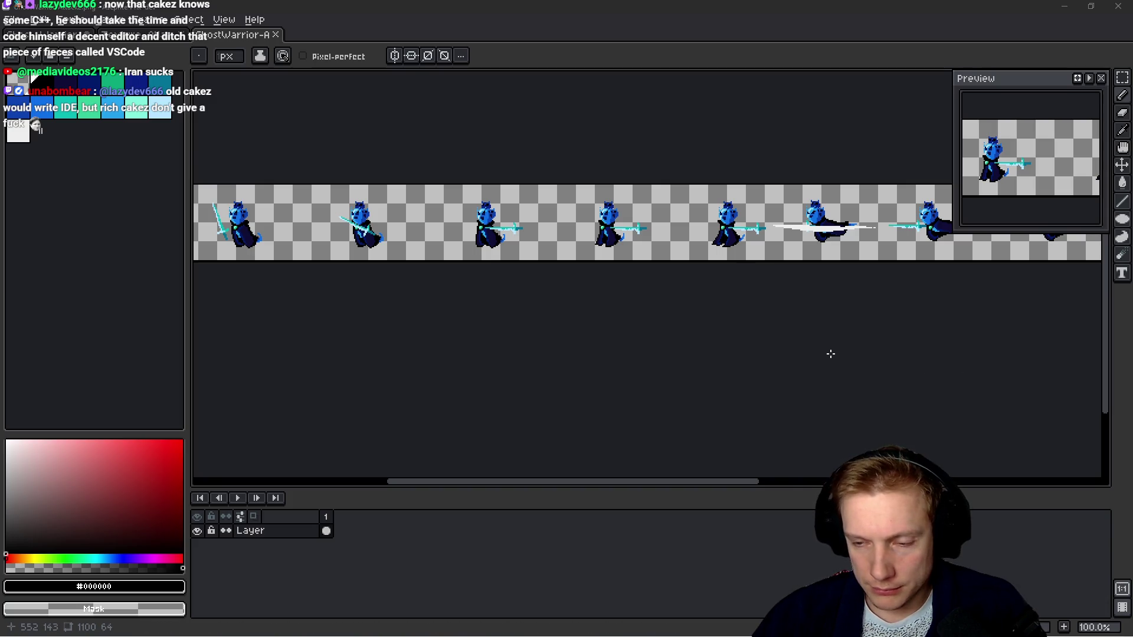
Pan along the Attack2 strip, then pan over the Ghost_Warrior.aseprite canvas with the eyedropper active.
mouse_move(831, 353)
left_mouse_down()
mouse_move(842, 336)
mouse_move(930, 349)
mouse_move(394, 299)
left_mouse_up()
left_click_drag(586, 329, 537, 328)
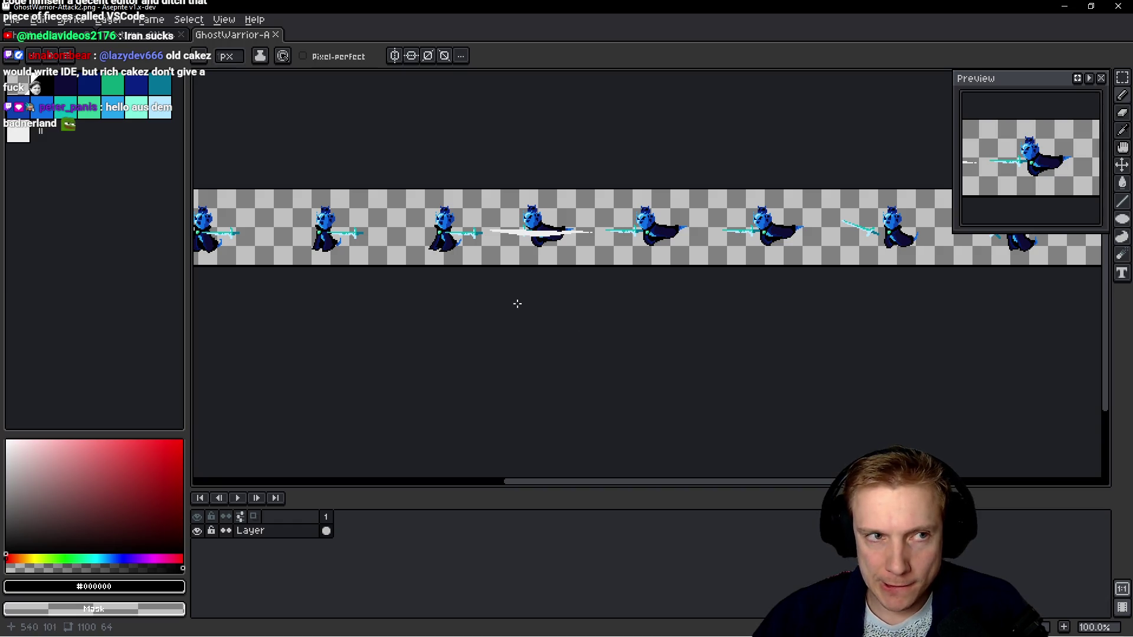
left_click(95, 35)
left_click_drag(442, 156, 572, 234)
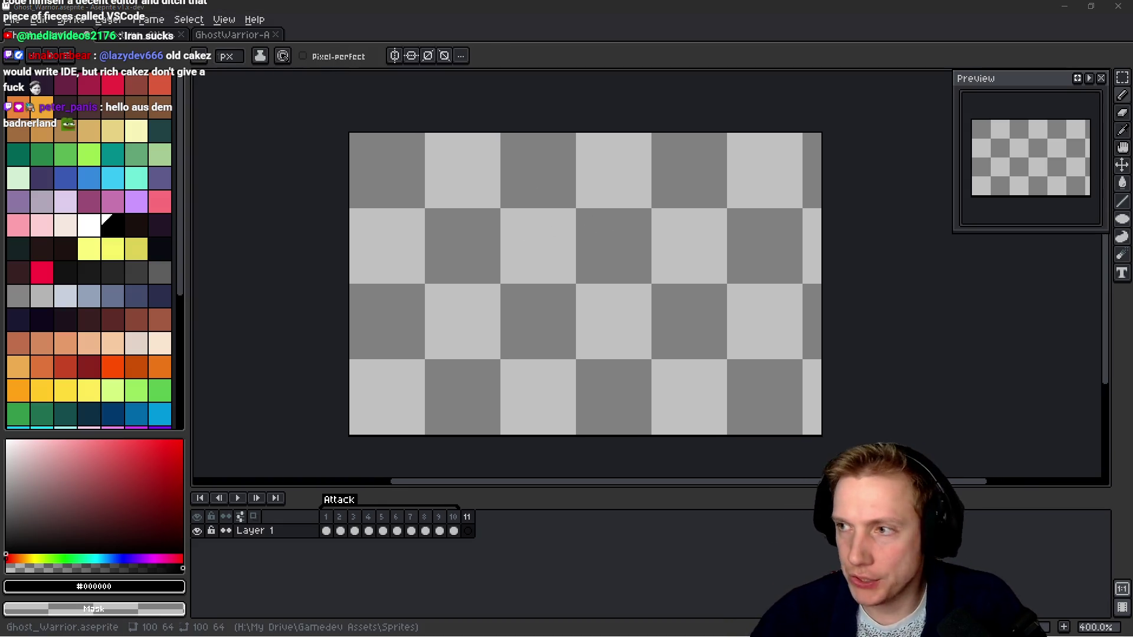
key("i")
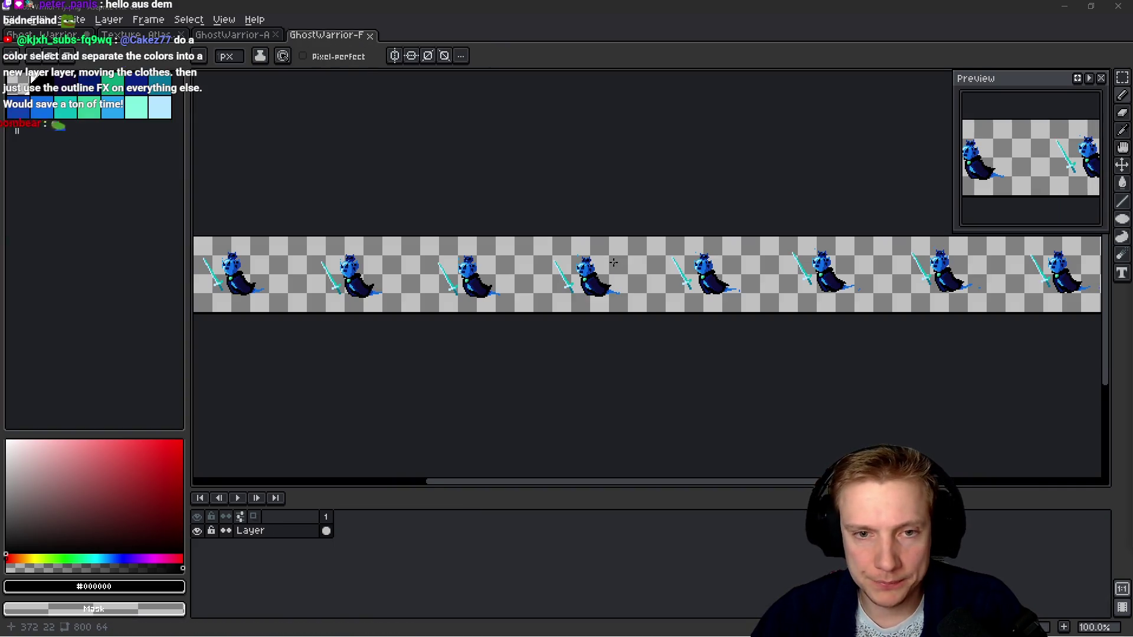
Show the grid on the GhostWarrior-Fly strip with 100 by 64 pixel cells.
scroll(678, 269, "down", 1)
scroll(608, 265, "up", 1)
scroll(637, 281, "left", 3)
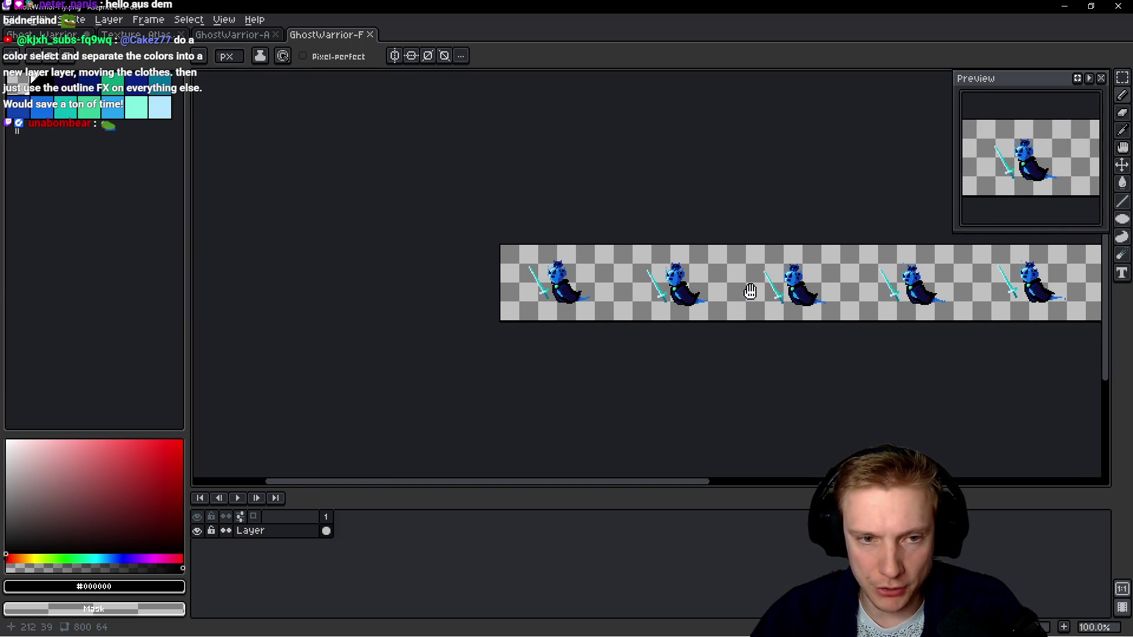
key("ctrl+apostrophe")
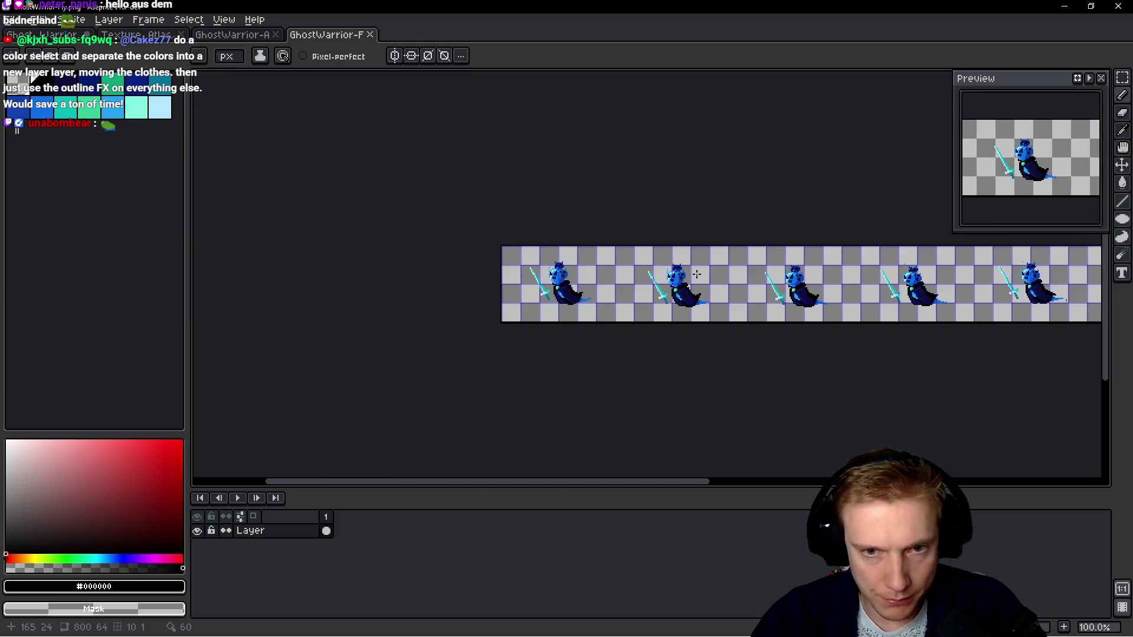
left_click(224, 20)
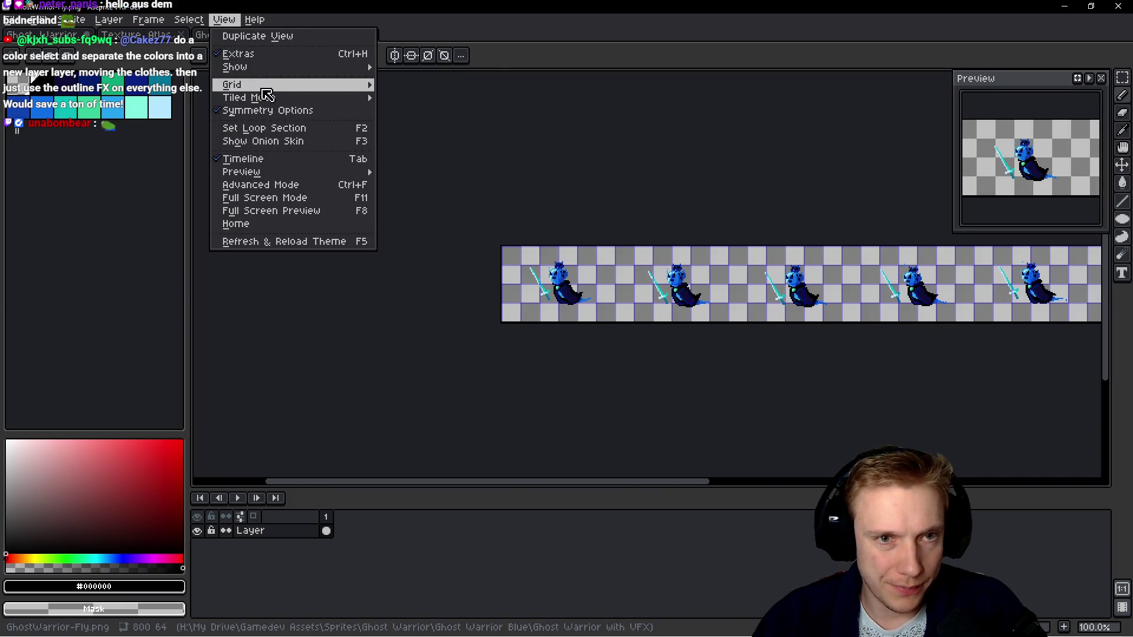
mouse_move(269, 92)
left_click(440, 87)
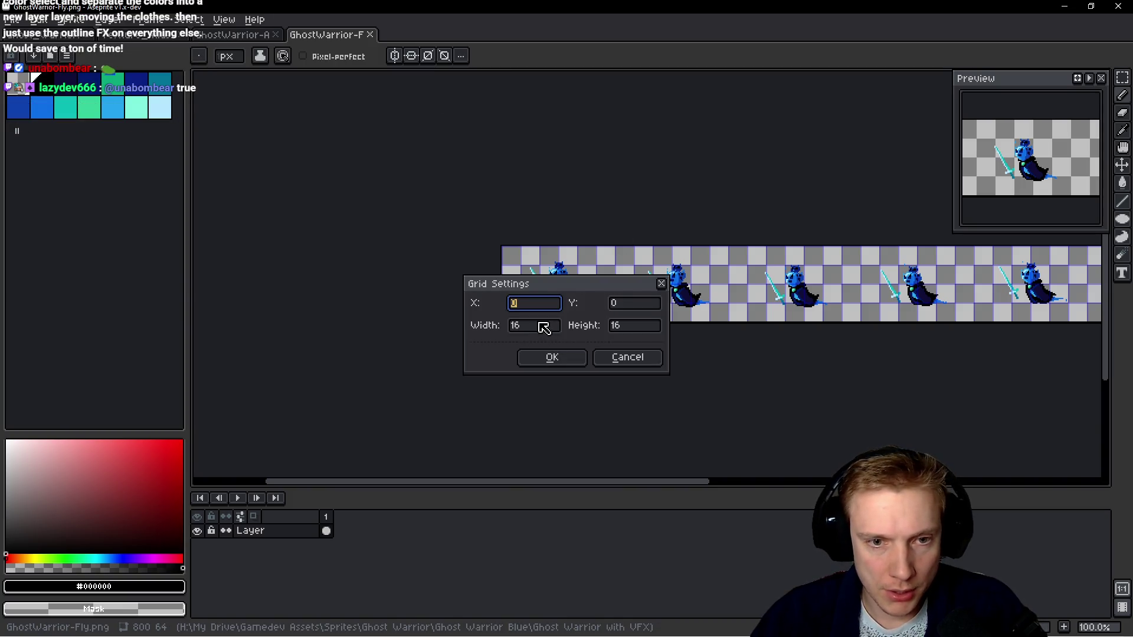
left_click_drag(543, 326, 465, 319)
type("100")
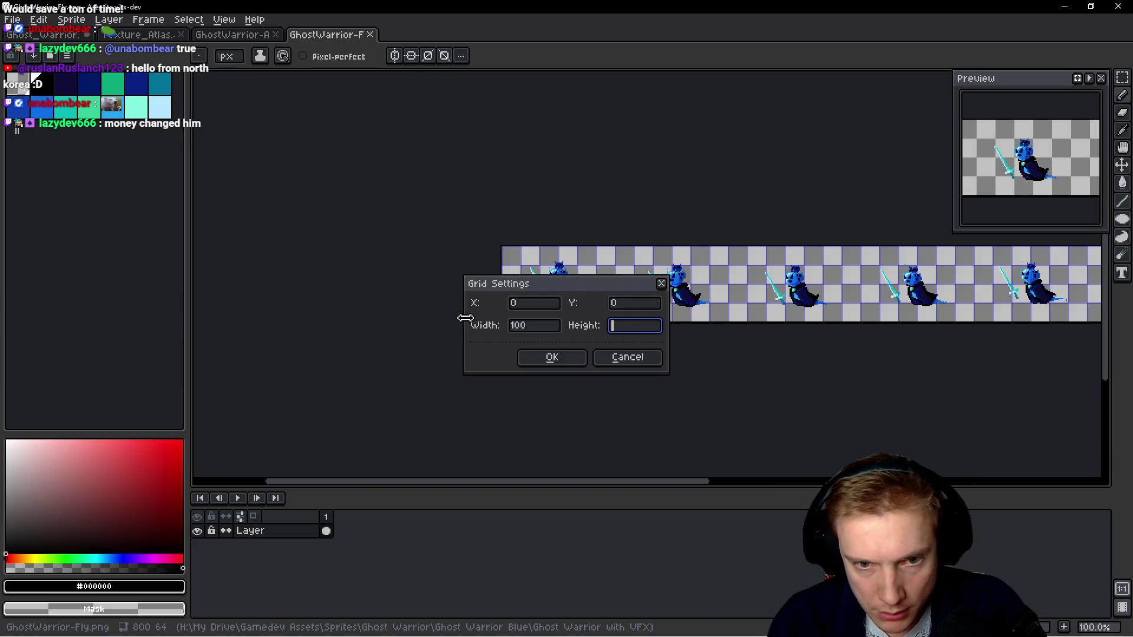
key("Return")
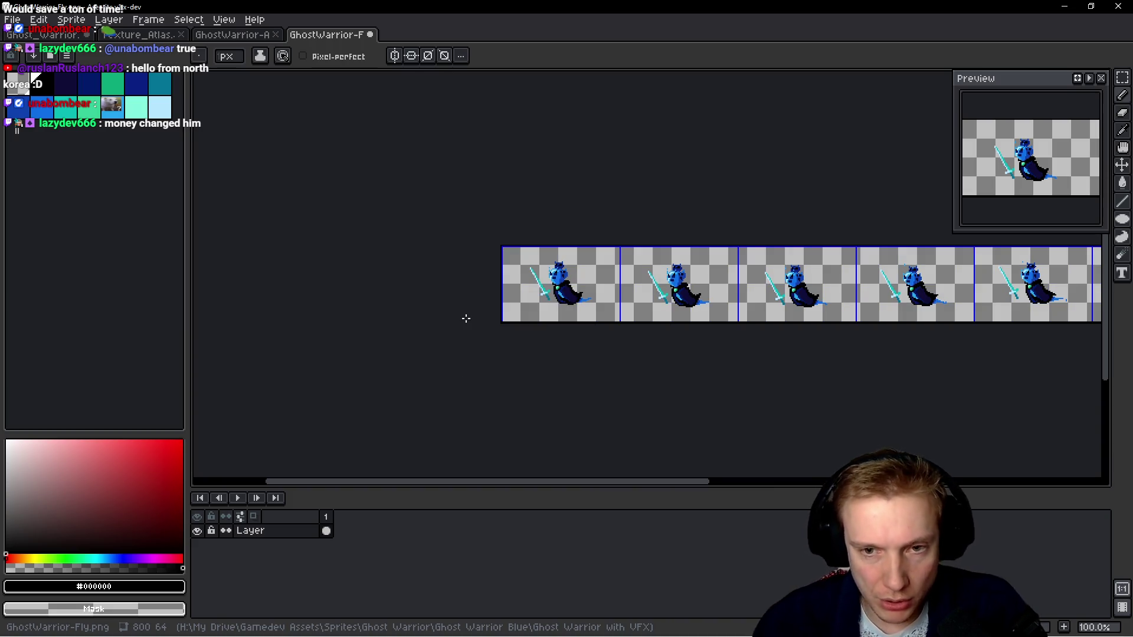
left_click_drag(471, 321, 417, 327)
Paste the first Fly sheet ghost pose into the Ghost_Warrior animation and add a frame.
left_click_drag(706, 315, 880, 286)
key("m")
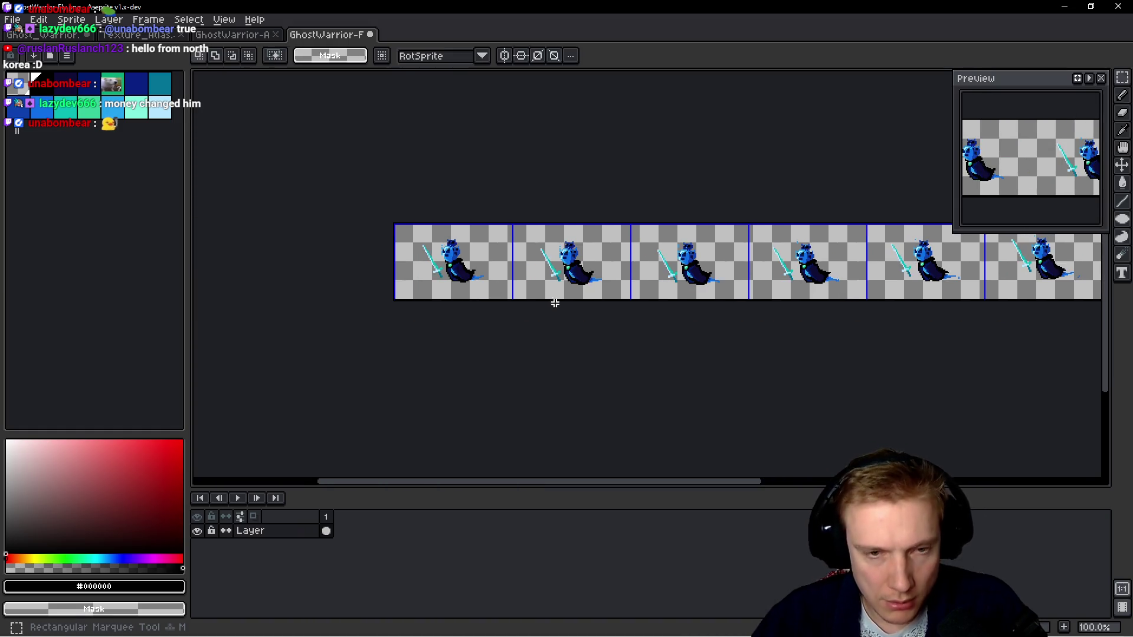
left_click_drag(464, 266, 468, 270)
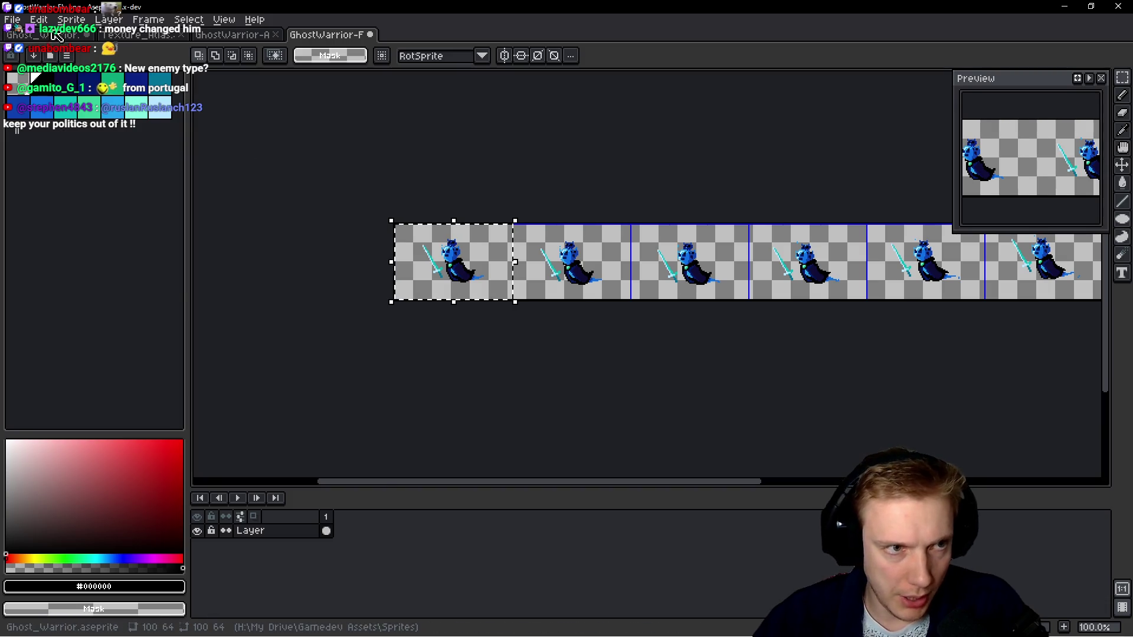
key("ctrl+Tab")
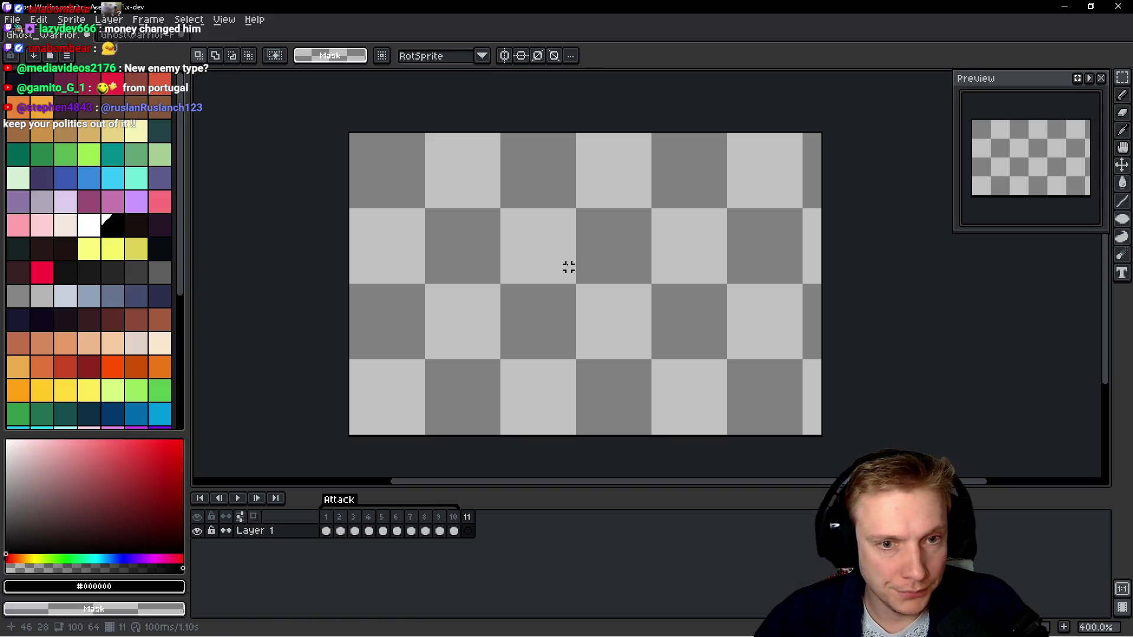
key("ctrl+v")
key("alt+n")
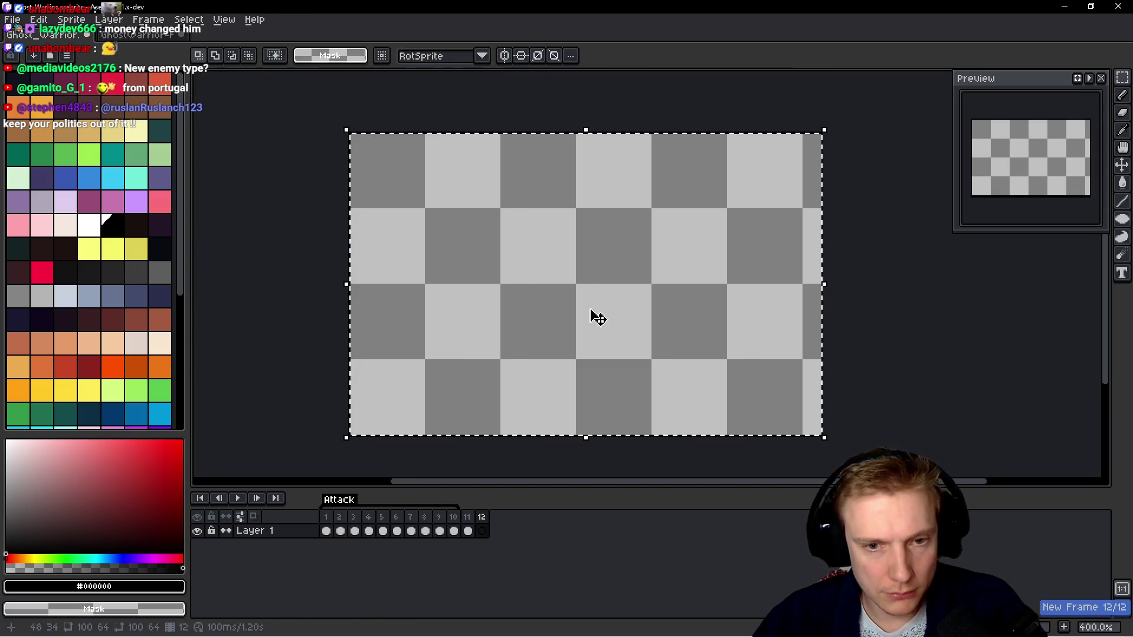
Paste the ghost pose into frame 13 after redoing the Fly sheet selection.
key("ctrl+Tab")
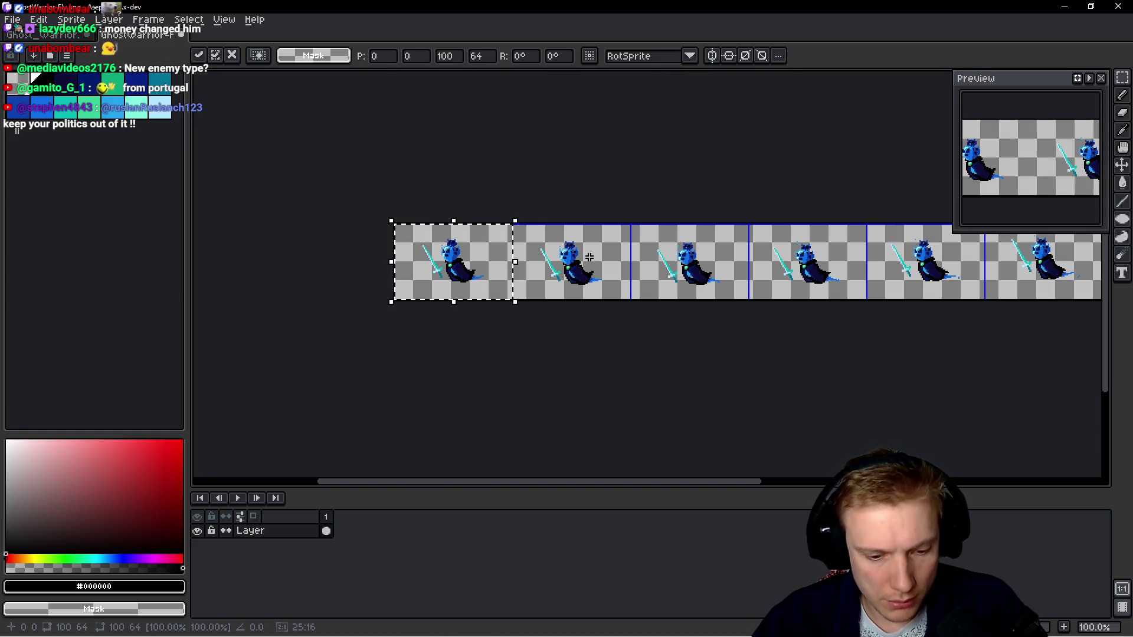
left_click_drag(590, 255, 596, 265)
key("ctrl+z")
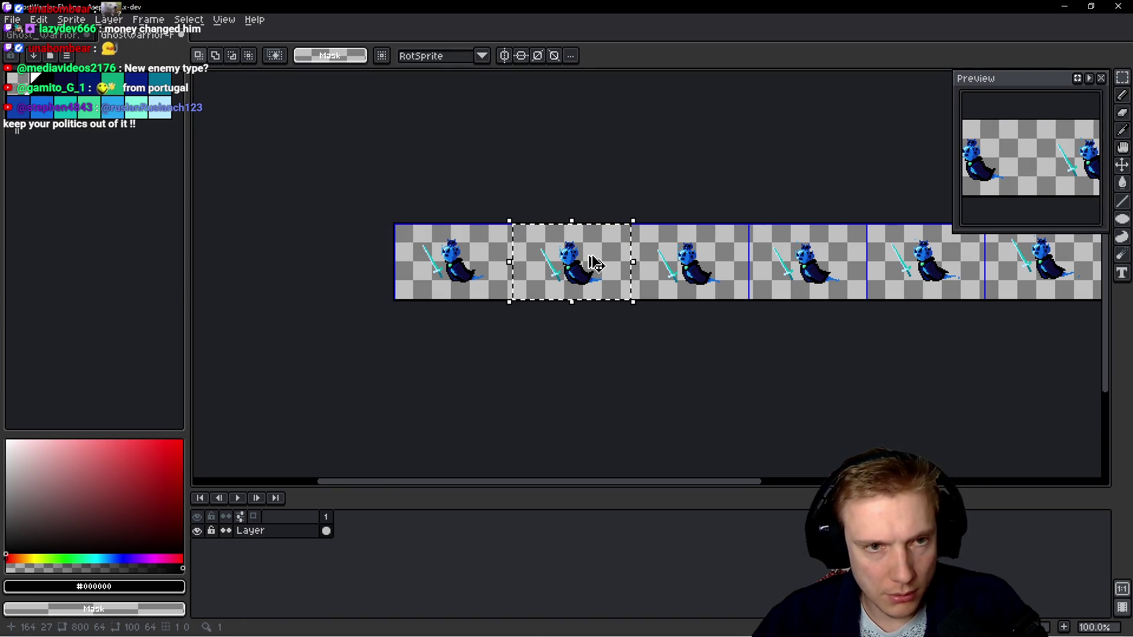
key("ctrl+Tab")
key("ctrl+Tab")
key("ctrl+Tab")
key("ctrl+Tab")
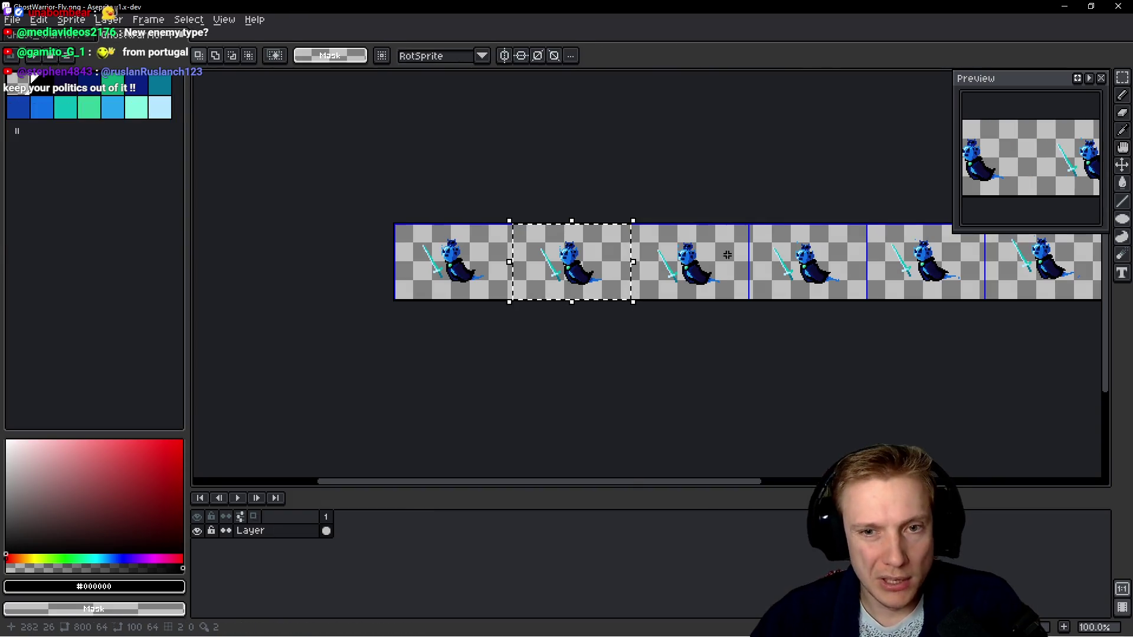
left_click(727, 251)
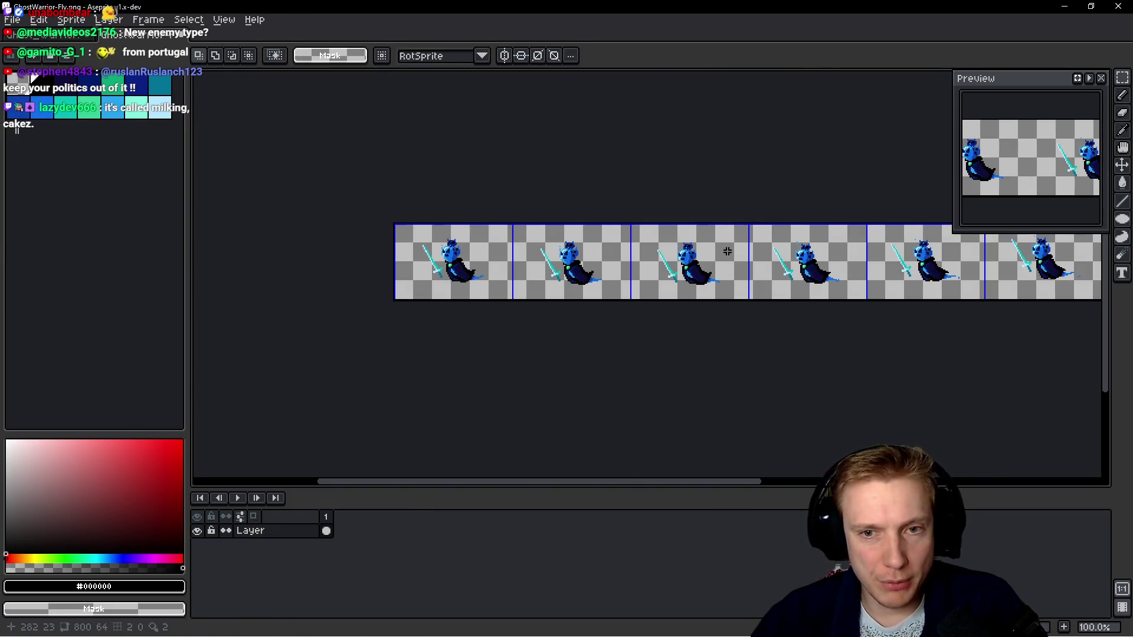
key("ctrl+Tab")
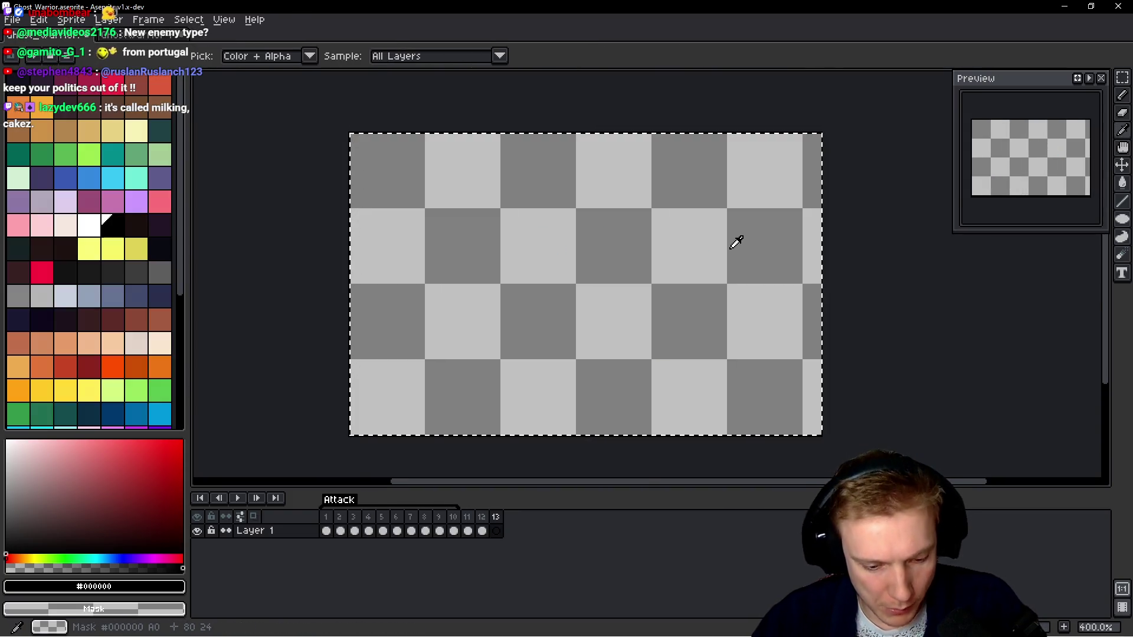
key("alt+n")
key("comma")
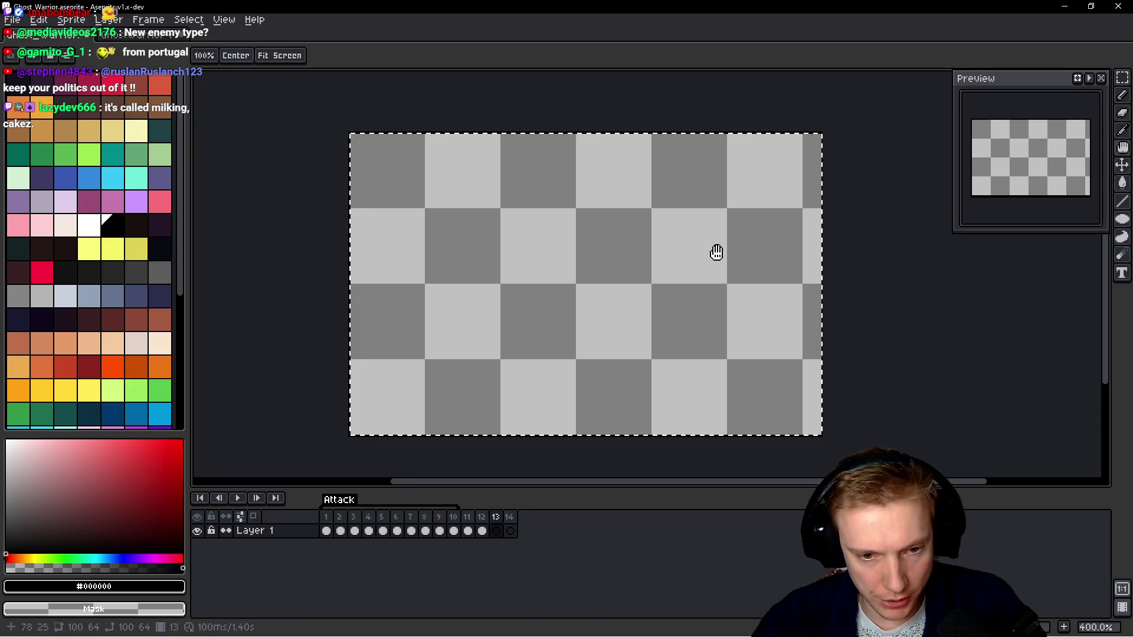
key("ctrl+v")
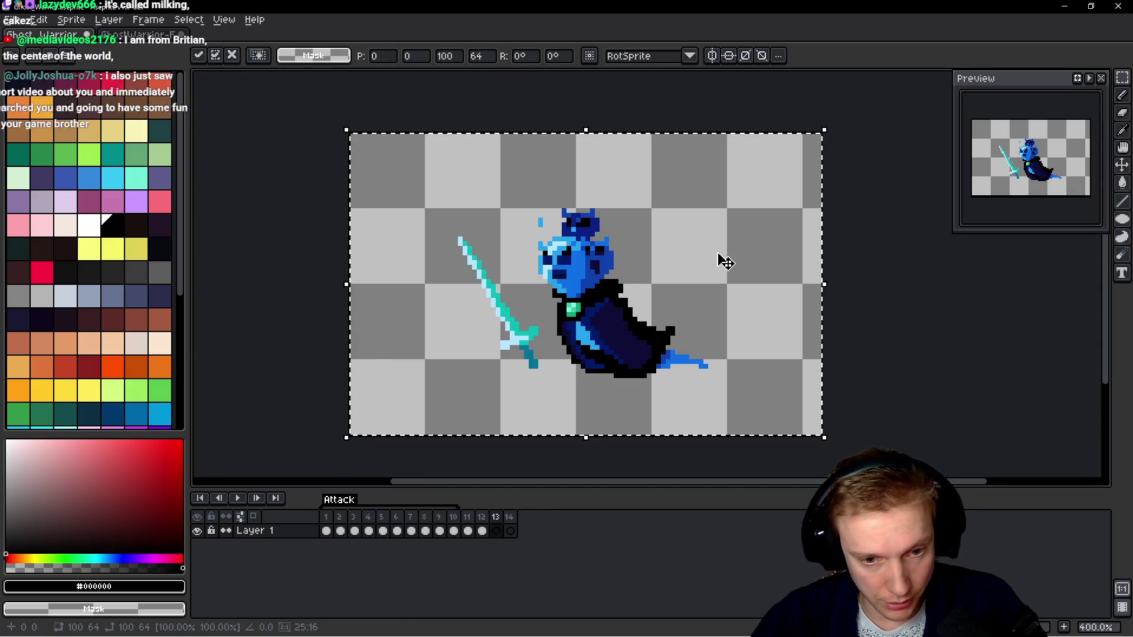
key("period")
Paste ghost poses into frames 14 and 15.
key("ctrl+Tab")
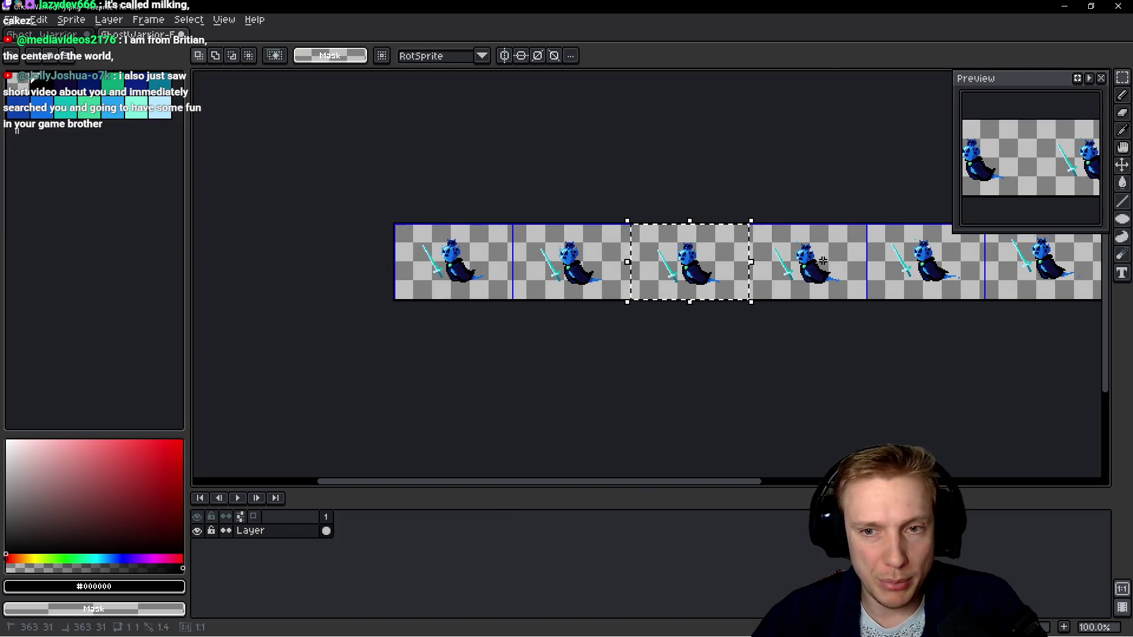
key("ctrl+Tab")
key("ctrl+v")
key("ctrl+Tab")
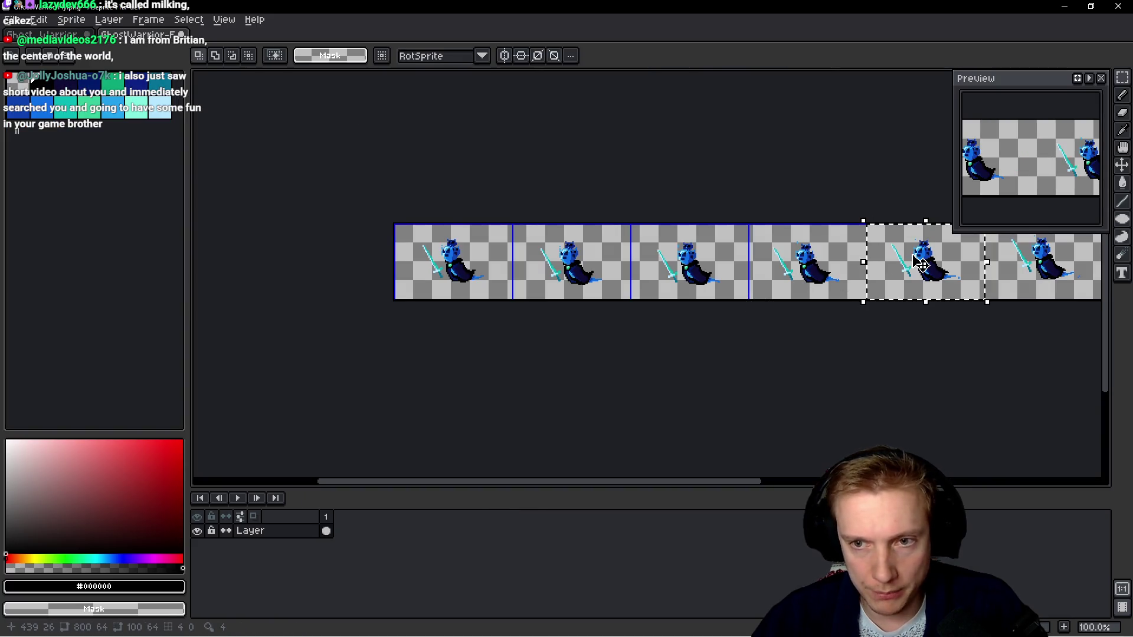
key("ctrl+Tab")
key("alt+b")
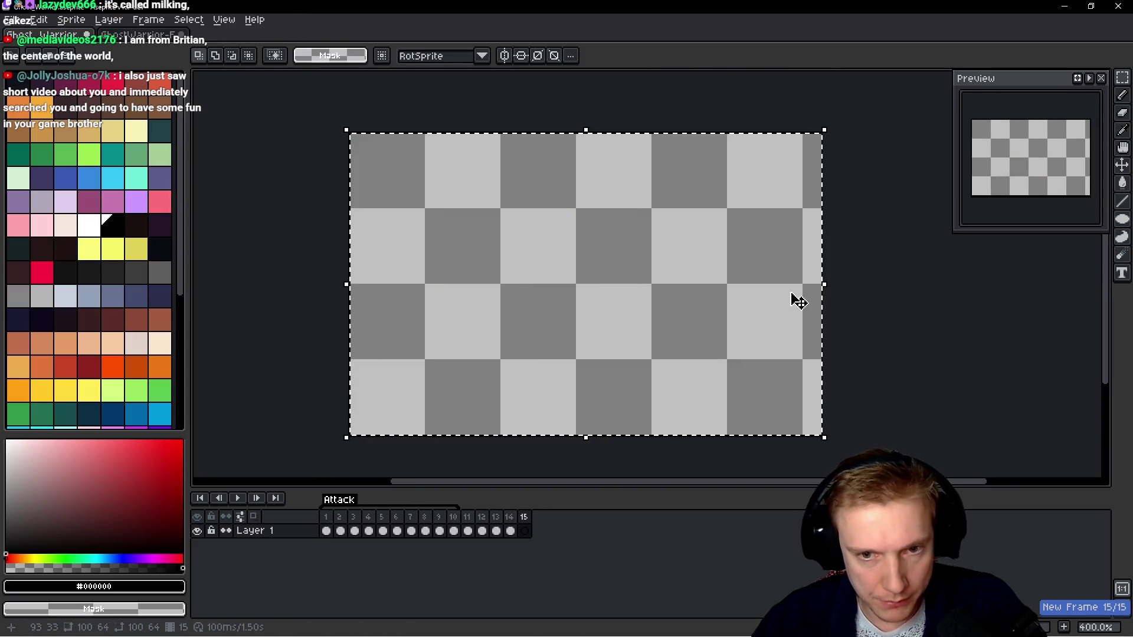
key("ctrl+v")
key("ctrl+Tab")
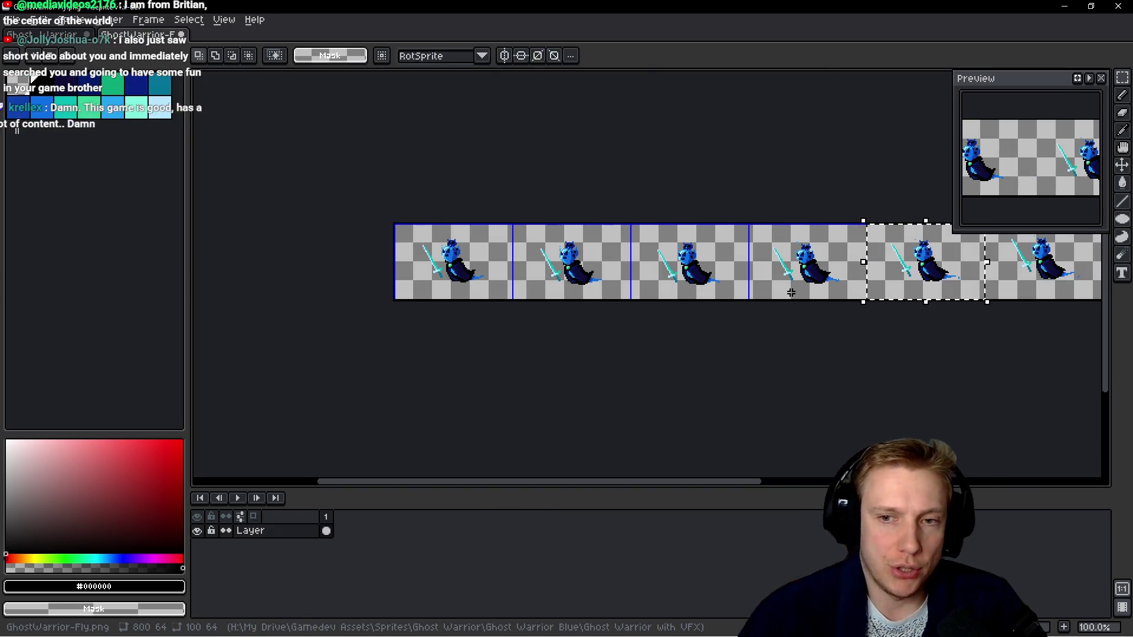
Paste the sixth Fly sheet ghost pose into new frame 16.
left_click_drag(793, 298, 584, 290)
left_click_drag(806, 266, 816, 271)
key("ctrl+Tab")
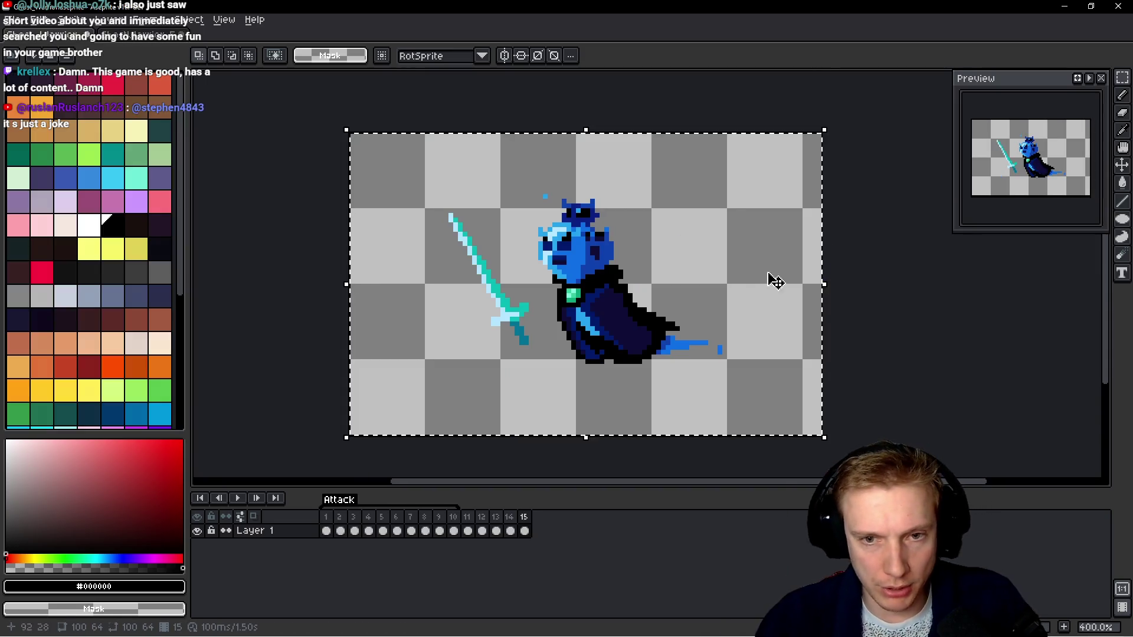
key("i")
key("m")
key("alt+shift+n")
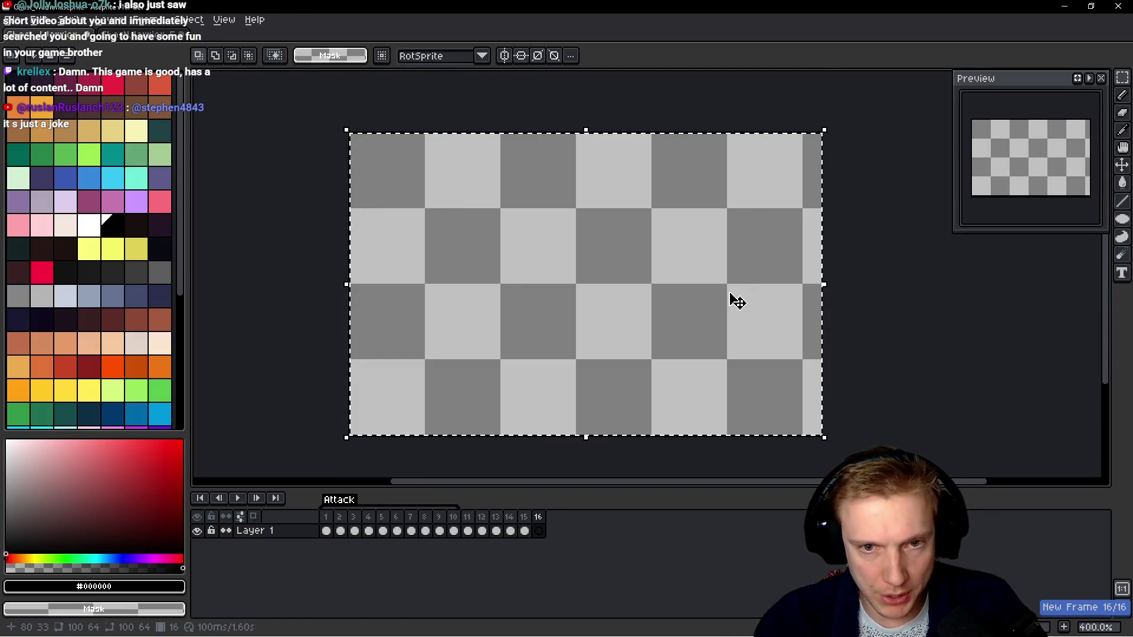
key("ctrl+v")
key("ctrl+Tab")
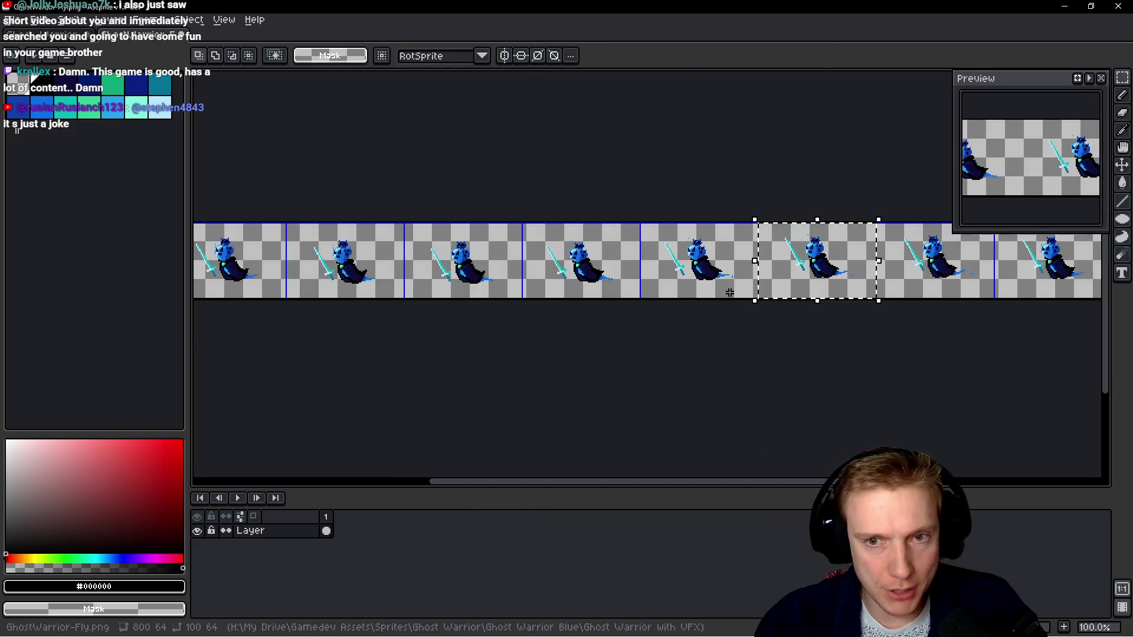
Paste the seventh Fly sheet ghost pose into new frame 17.
left_click_drag(877, 302, 778, 261)
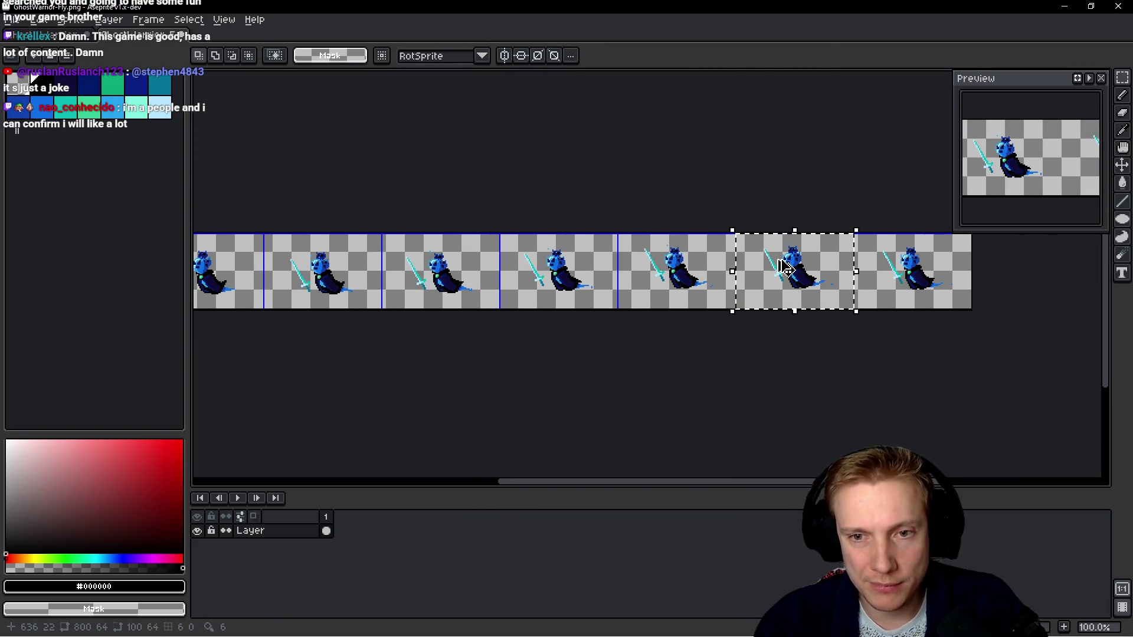
key("ctrl+Tab")
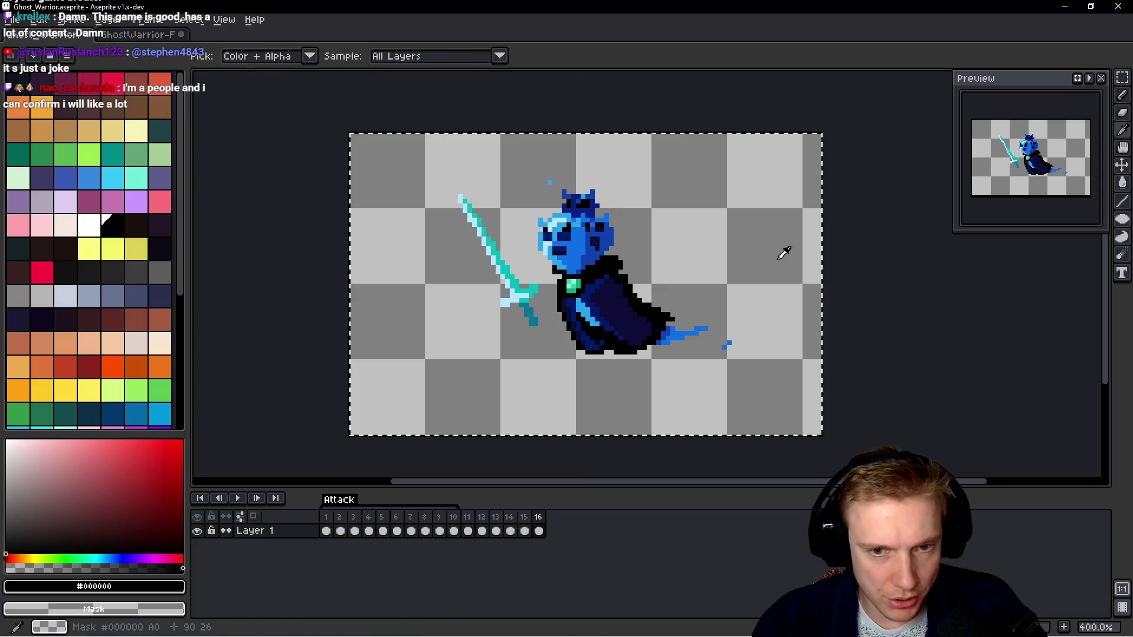
key("alt+n")
key("ctrl+v")
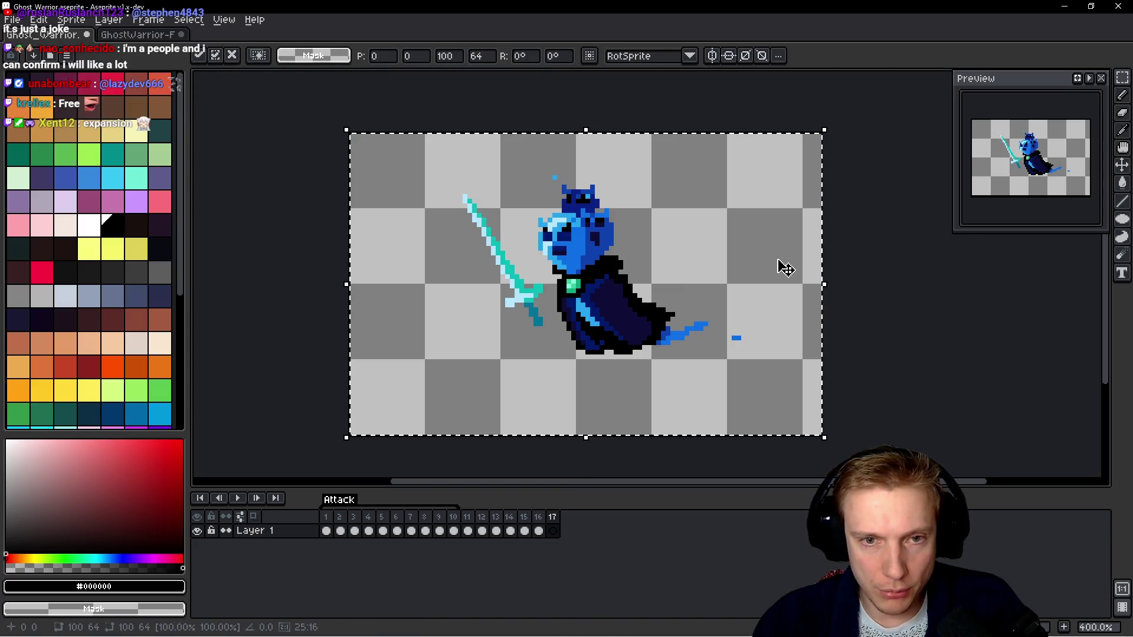
key("ctrl+Tab")
Copy the last Fly sheet ghost pose into new frame 18.
left_click(903, 260)
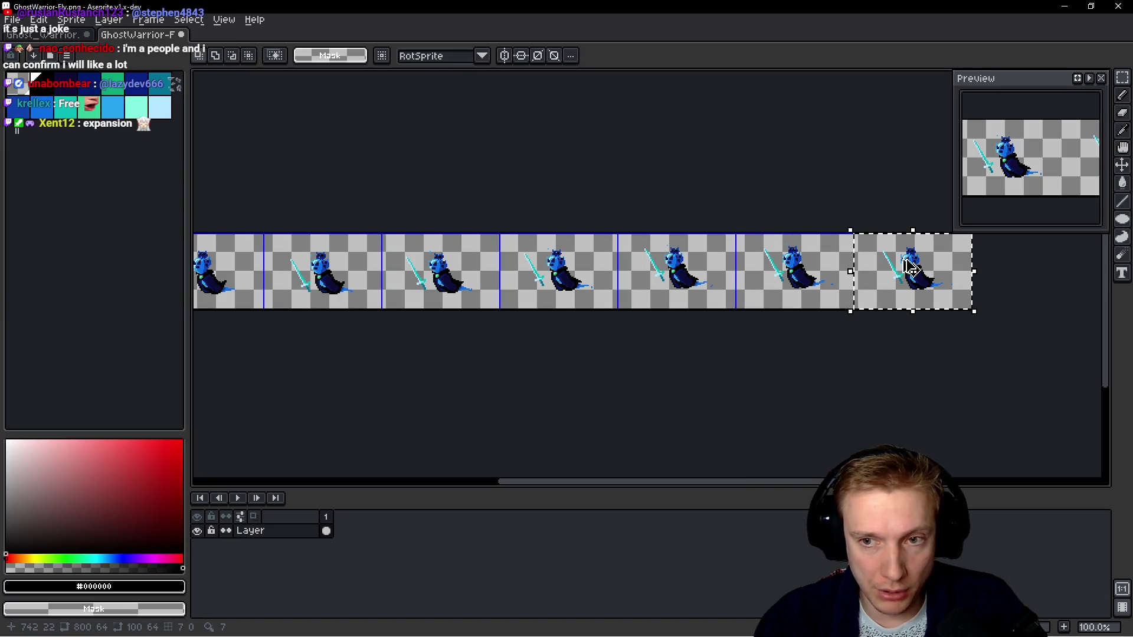
key("ctrl+c")
key("ctrl+Tab")
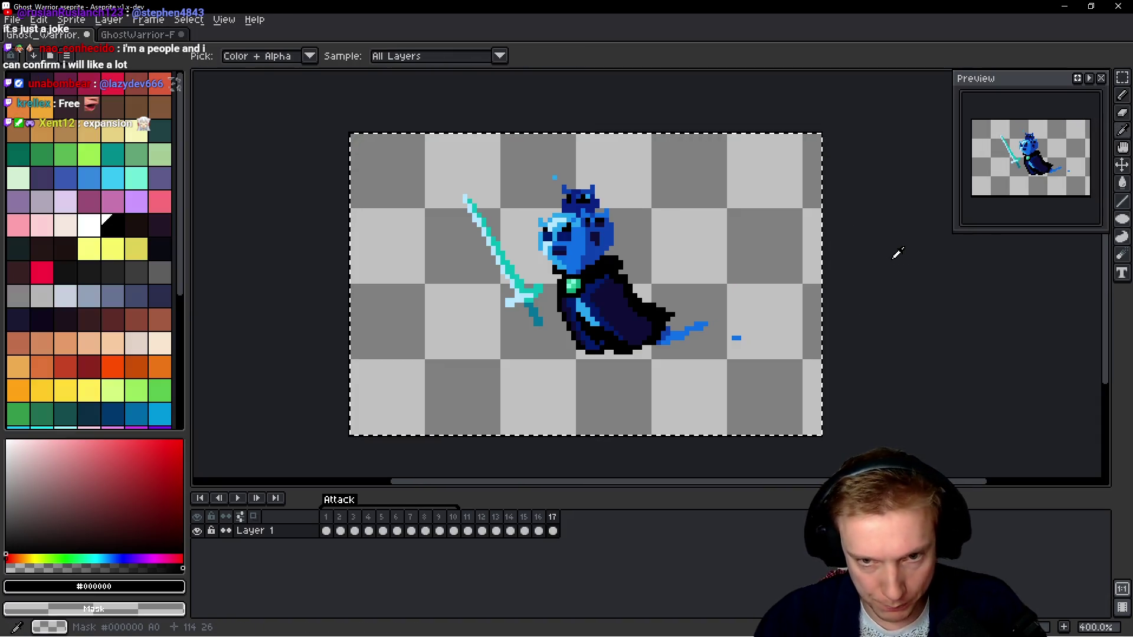
key("alt+n")
key("ctrl+v")
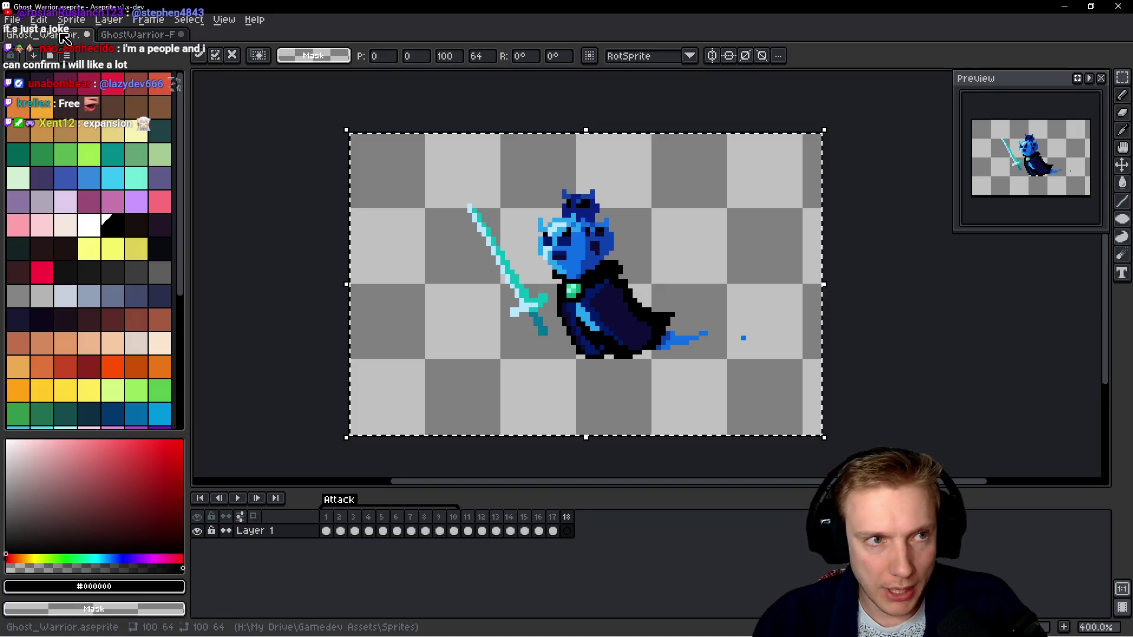
left_click(13, 21)
Open Texture_Atlas.aseprite from recent files and scroll around the atlas.
mouse_move(54, 63)
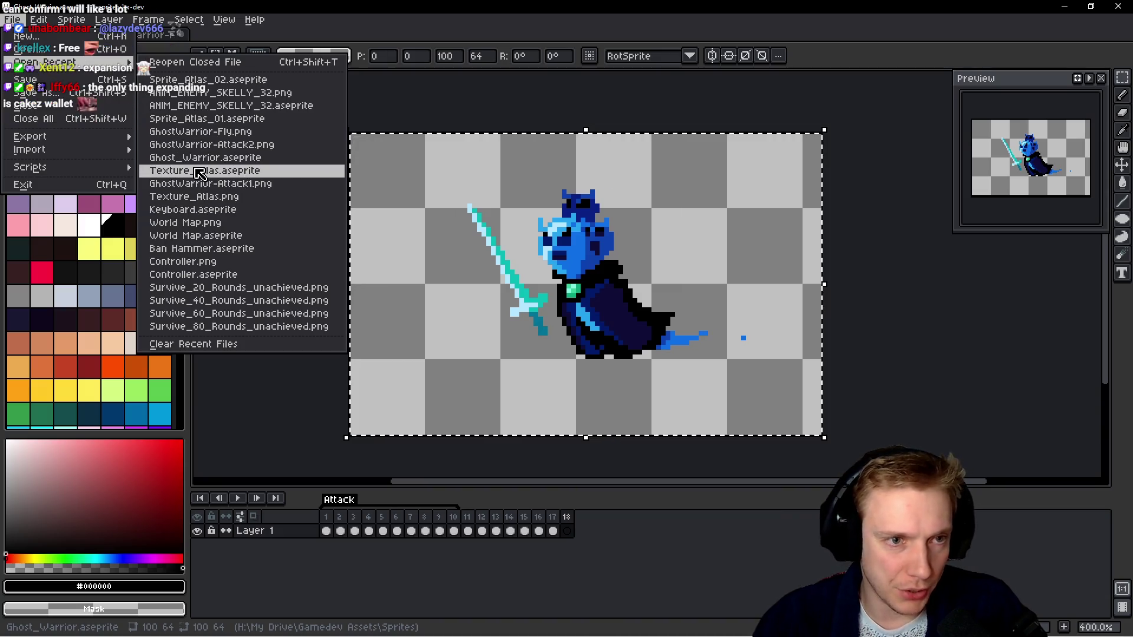
left_click(204, 170)
scroll(321, 171, "down", 3)
scroll(580, 279, "up", 2)
scroll(581, 279, "up", 10)
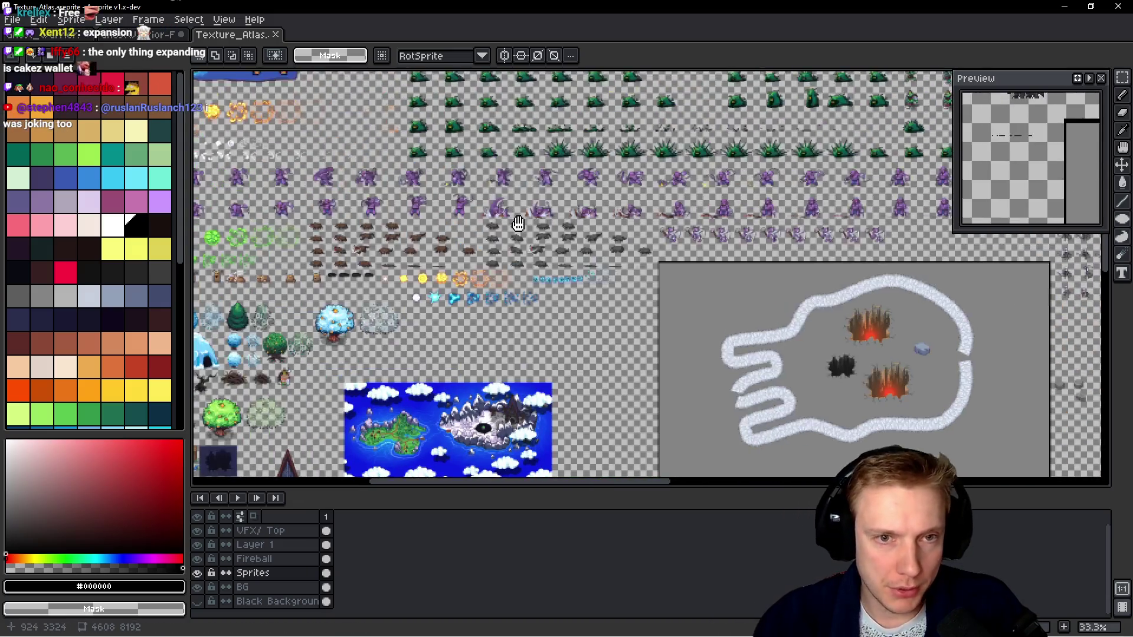
scroll(519, 222, "up", 10)
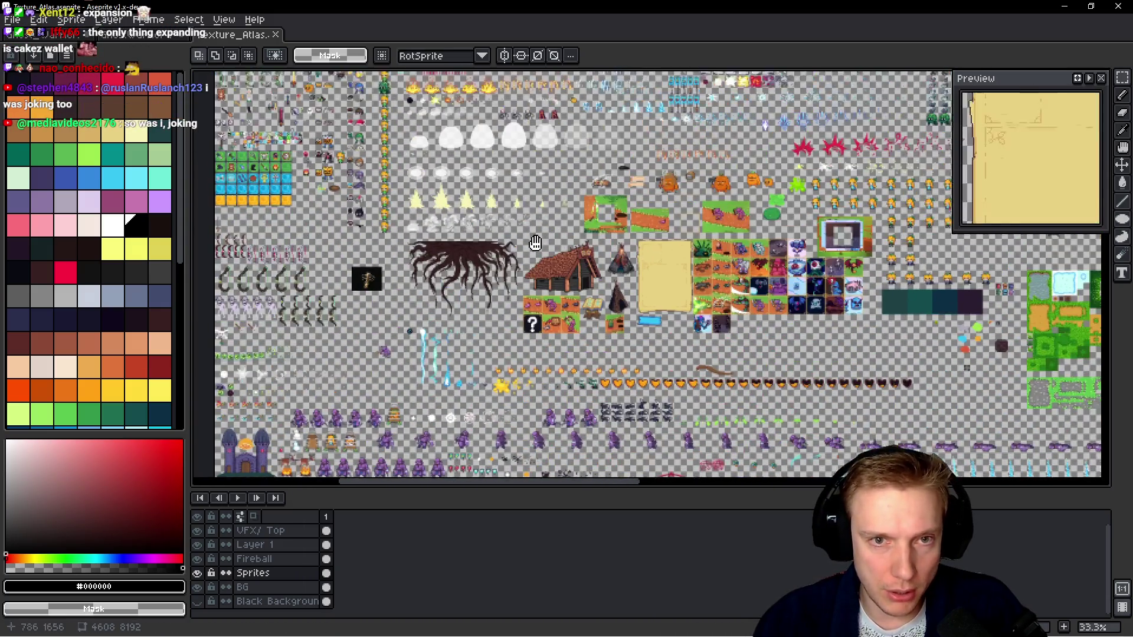
scroll(463, 226, "up", 2)
scroll(464, 226, "up", 1)
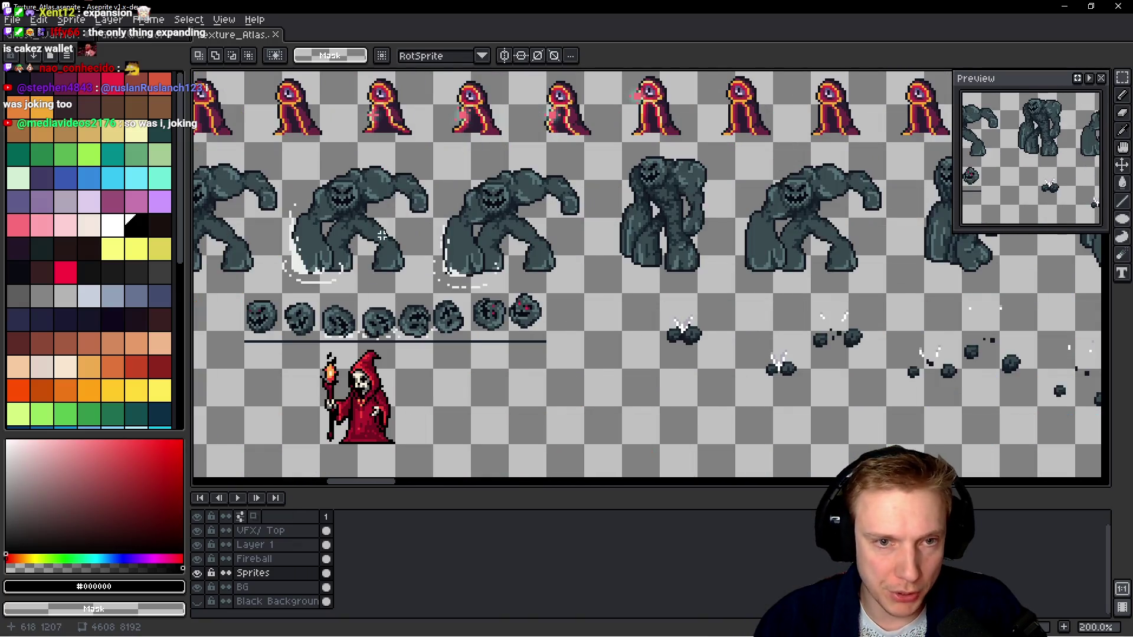
scroll(467, 226, "left", 3)
scroll(471, 227, "up", 1)
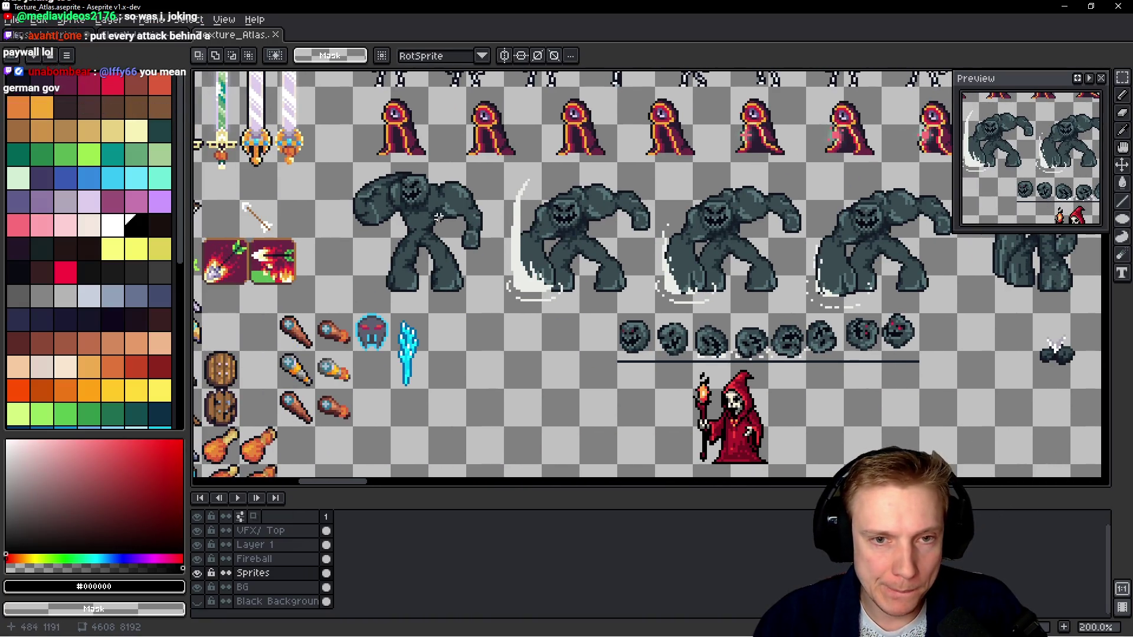
scroll(531, 233, "right", 4)
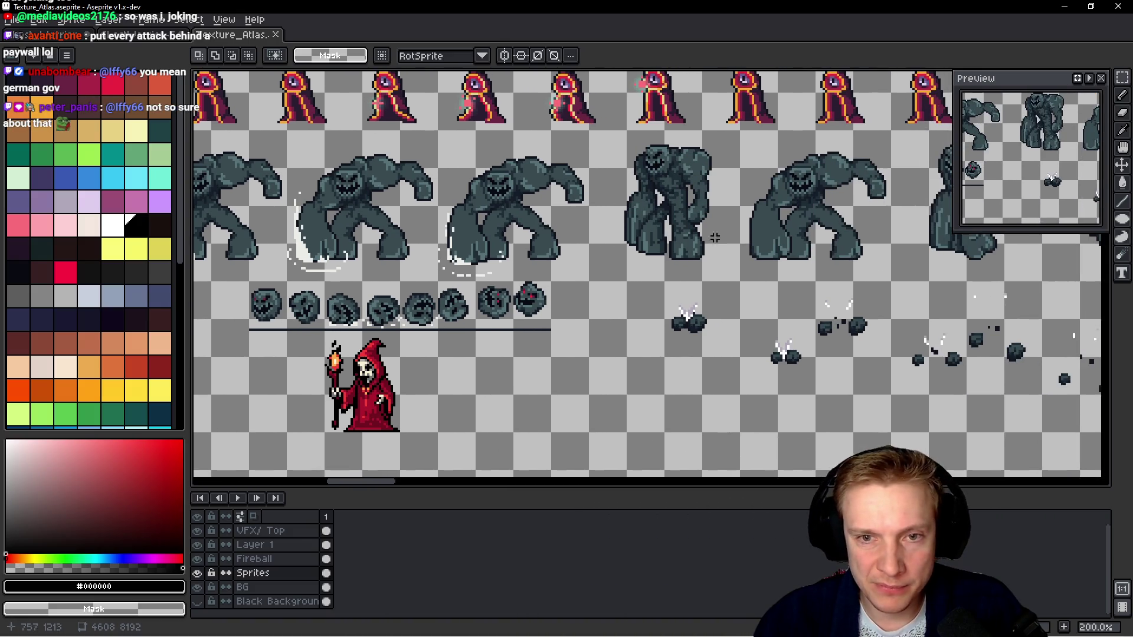
scroll(711, 261, "right", 12)
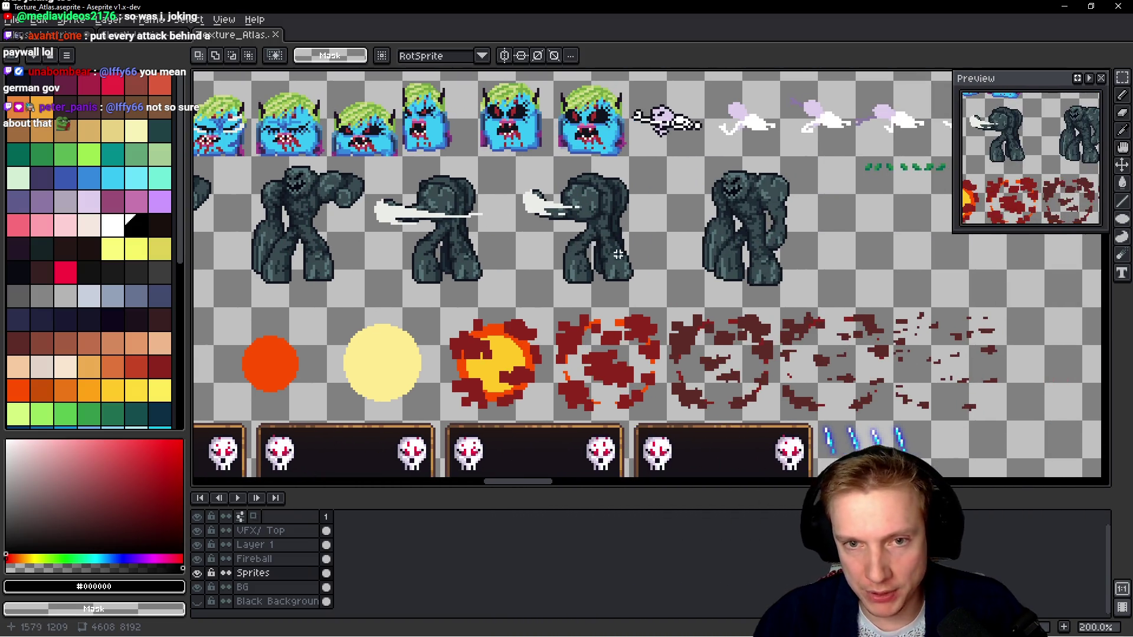
scroll(674, 263, "left", 2)
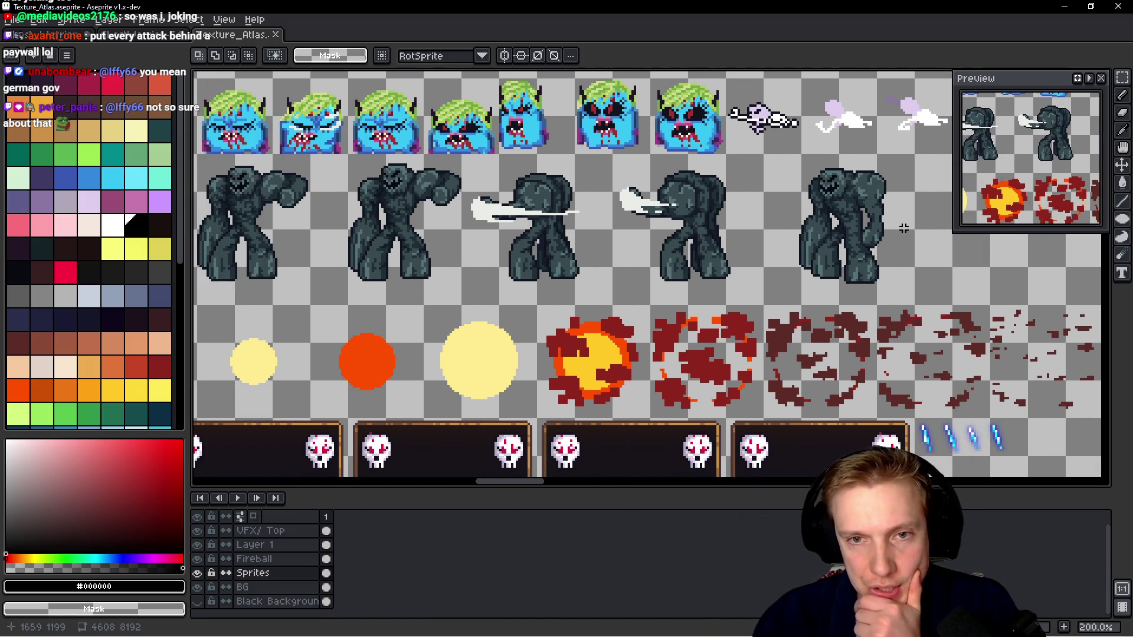
scroll(729, 234, "left", 9)
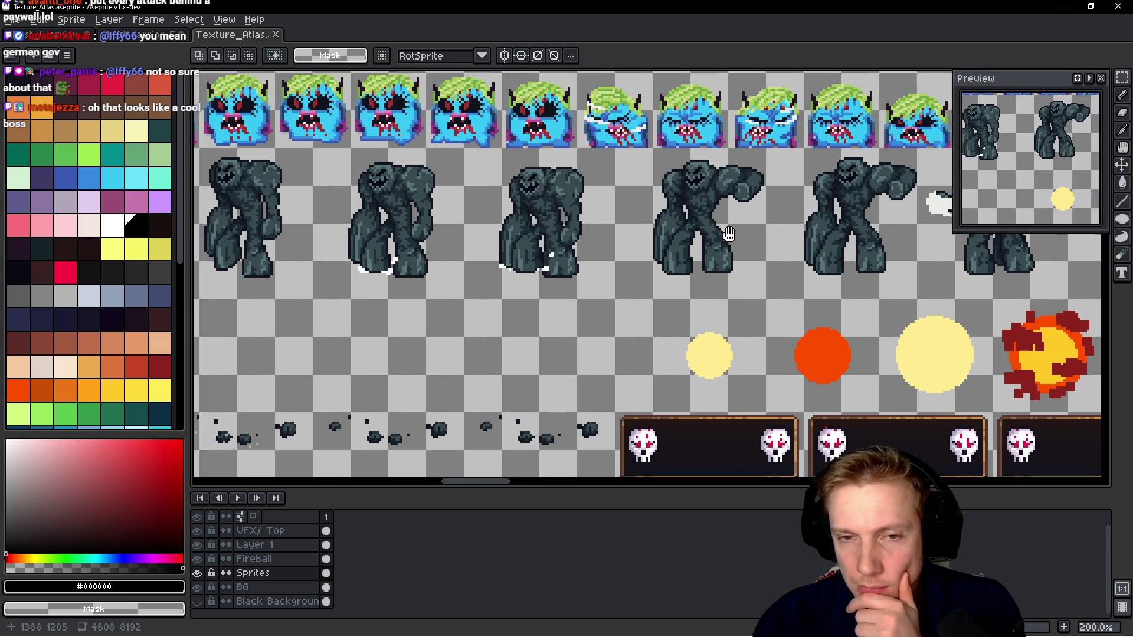
Look over the atlas's boss and wizard sprites, then return to the GhostWarrior-Fly sheet.
left_click_drag(730, 234, 744, 229)
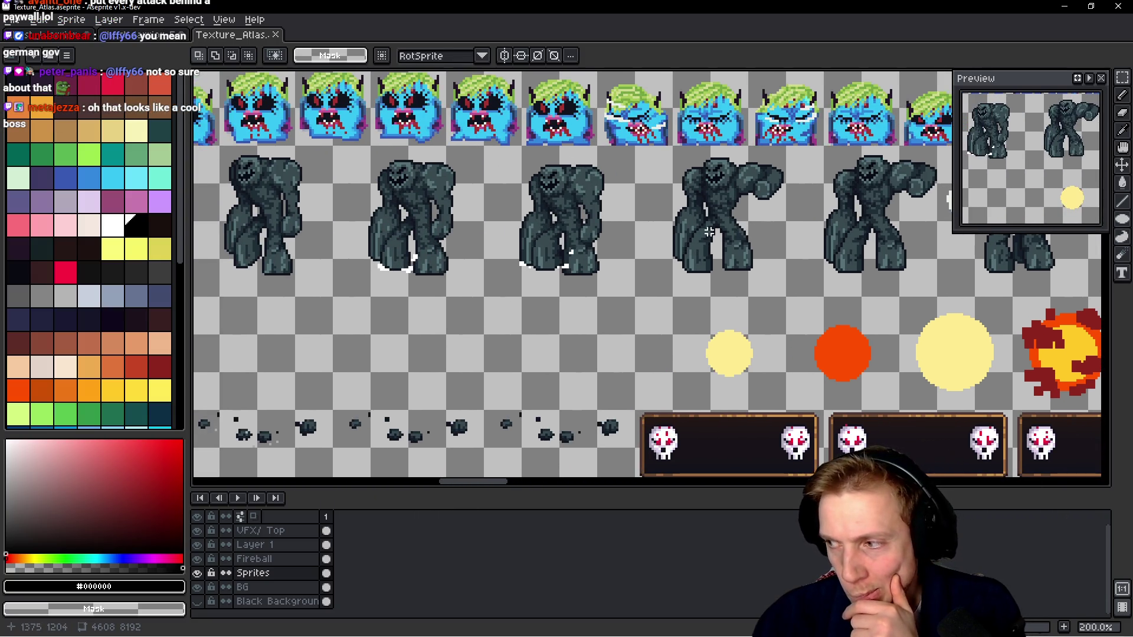
scroll(711, 230, "down", 2)
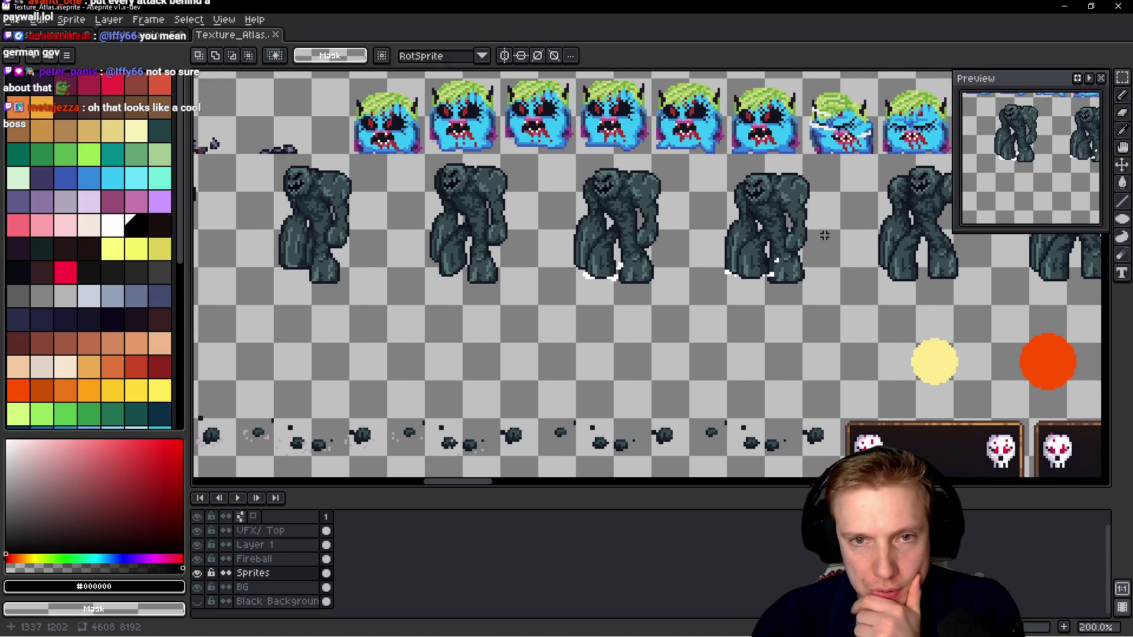
scroll(753, 237, "left", 6)
scroll(765, 313, "up", 1)
scroll(765, 313, "up", 3)
scroll(678, 312, "down", 5)
scroll(628, 309, "right", 2)
scroll(629, 310, "up", 3)
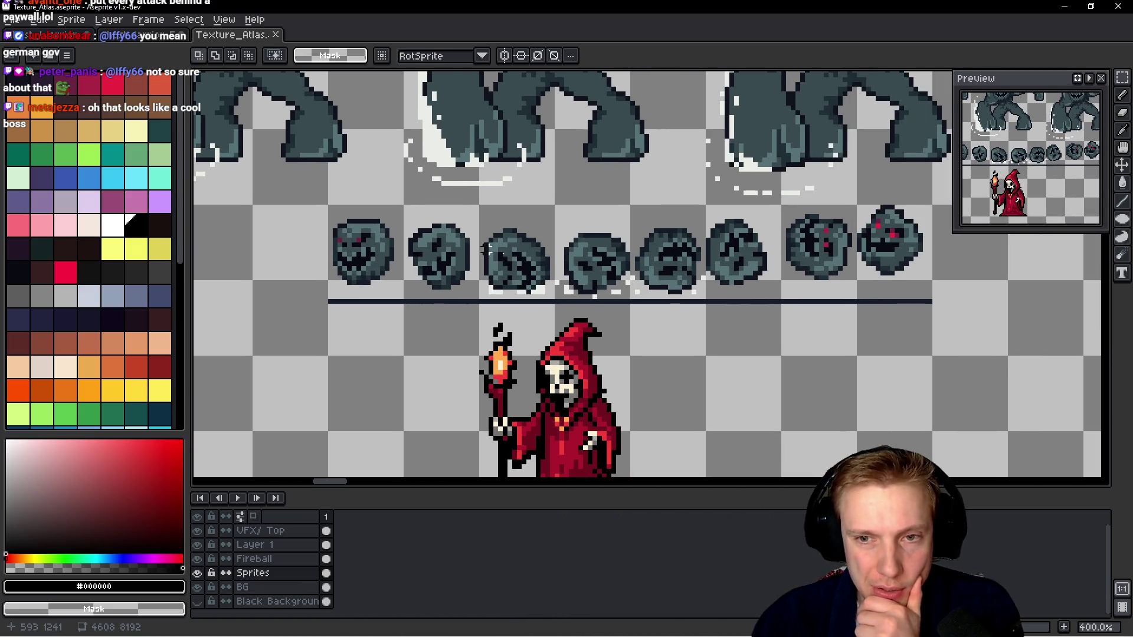
scroll(731, 245, "down", 1)
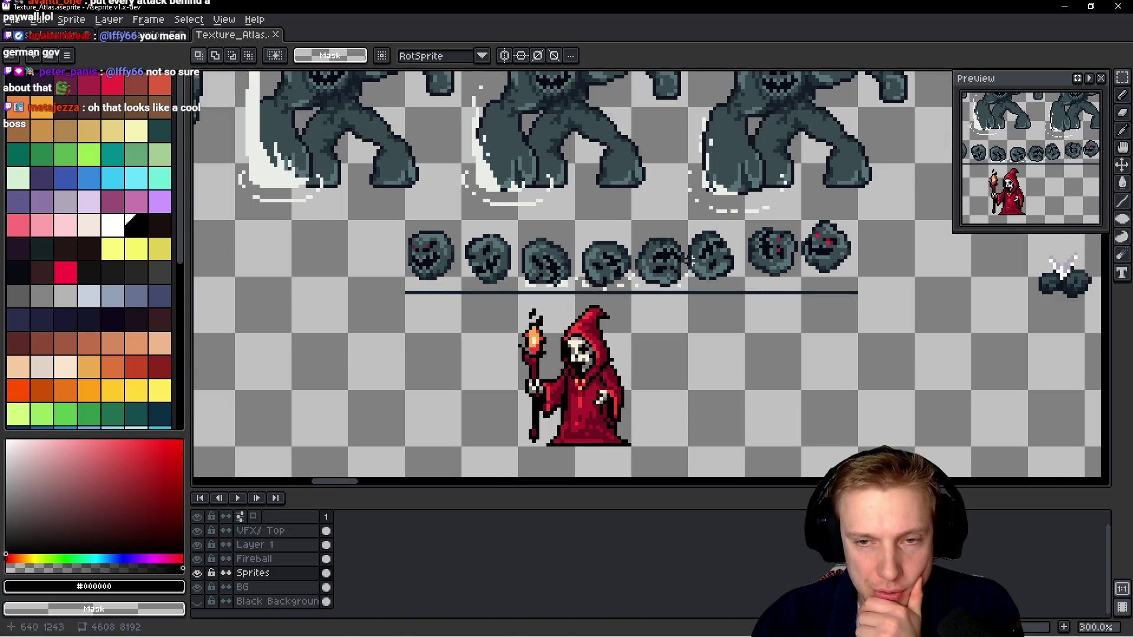
scroll(657, 255, "right", 1)
scroll(687, 260, "right", 3)
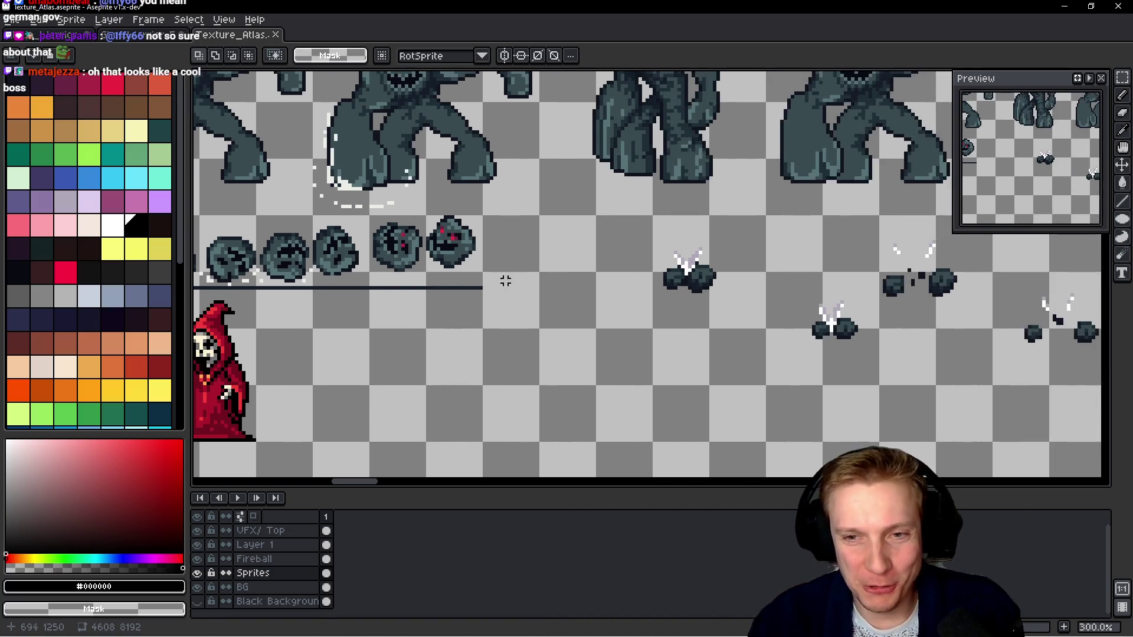
scroll(649, 271, "down", 1)
scroll(628, 280, "right", 3)
scroll(629, 282, "left", 6)
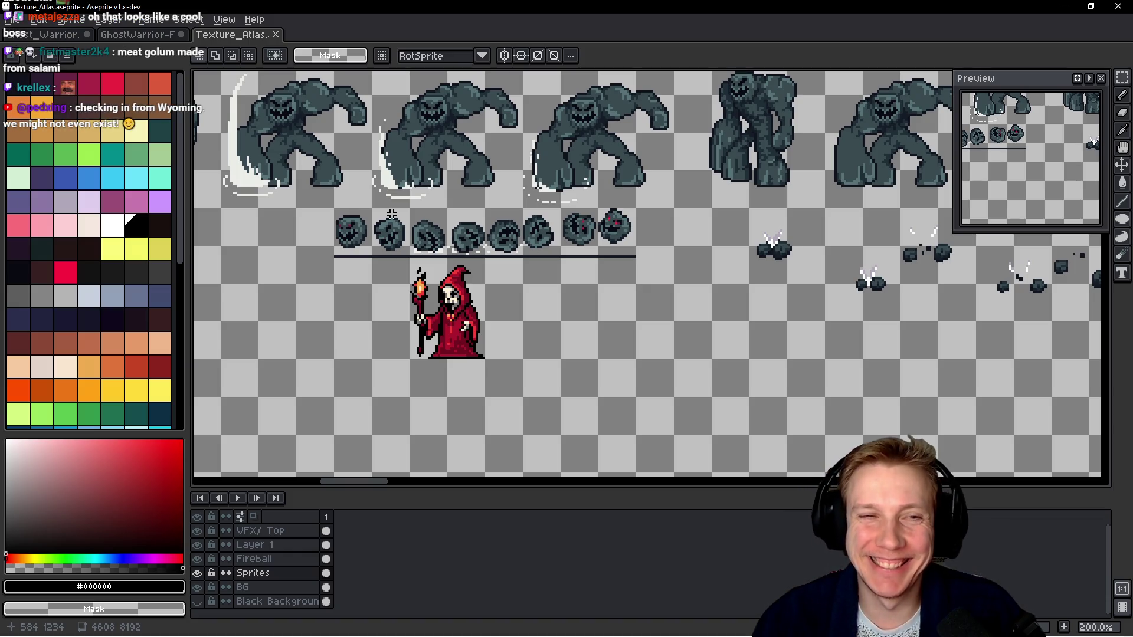
left_click(139, 35)
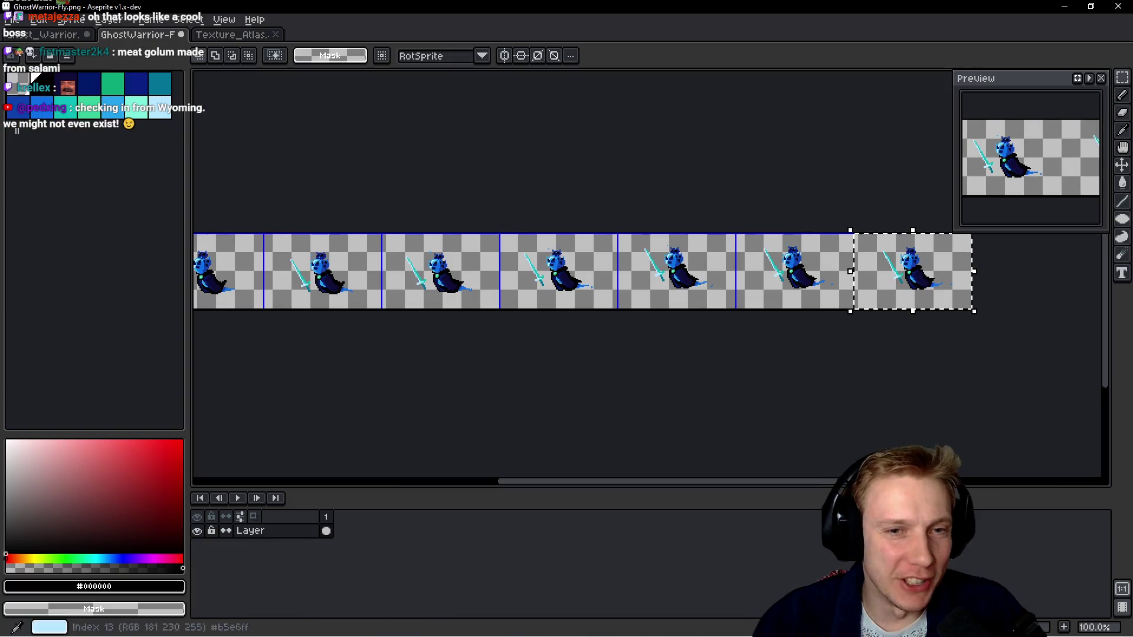
Rename the Ghost_Warrior layer to Run.
scroll(698, 253, "up", 1)
scroll(698, 253, "right", 2)
key("ctrl+shift+Tab")
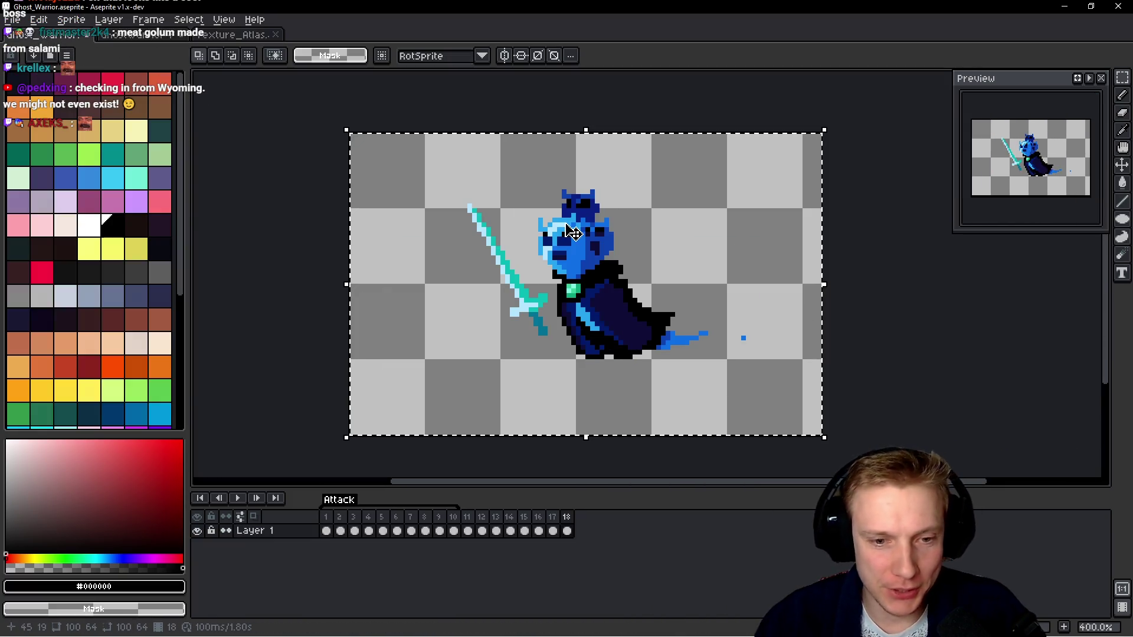
left_click_drag(468, 531, 568, 531)
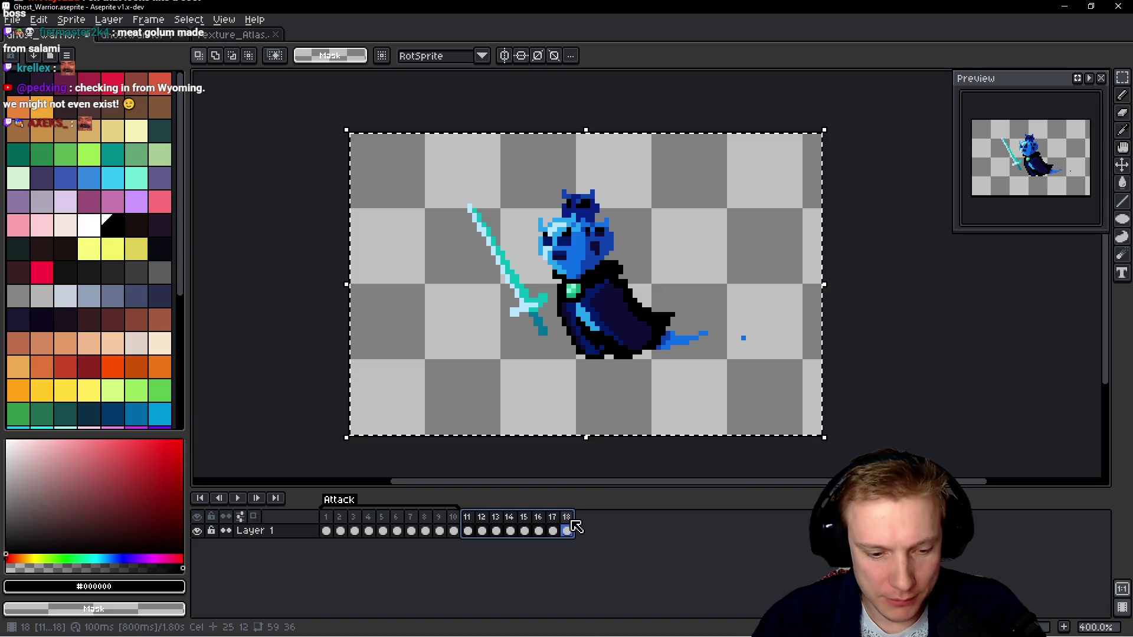
key("shift+p")
type("R")
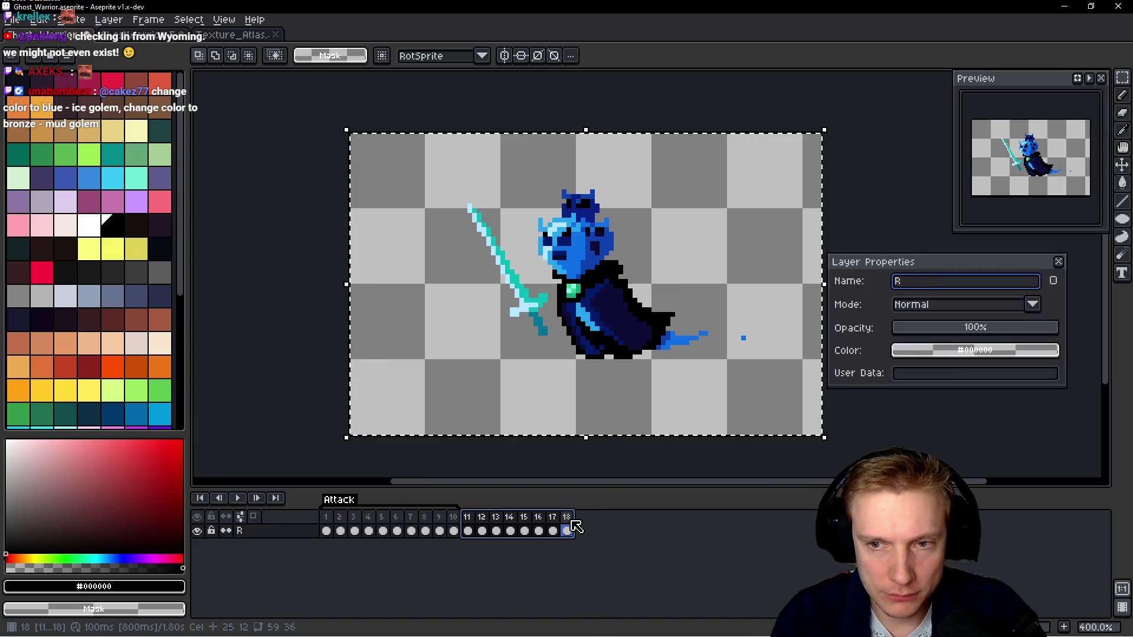
type("un")
key("Return")
left_click(673, 307)
Rename the frames 11–18 Loop tag to Run and preview the animation.
left_click_drag(467, 518, 576, 524)
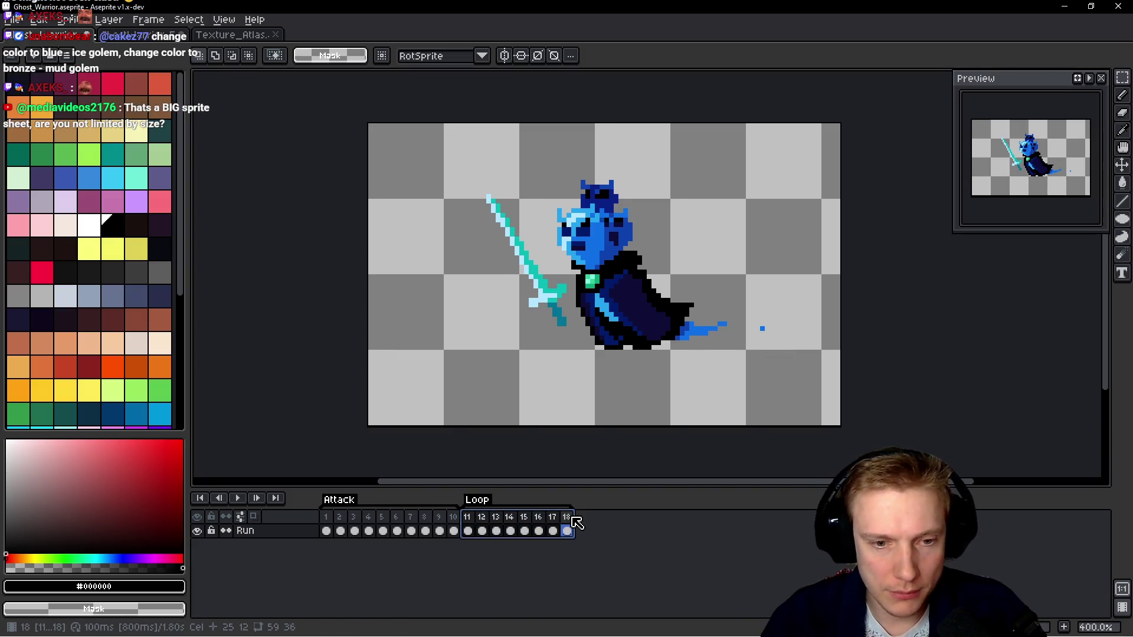
double_click(479, 506)
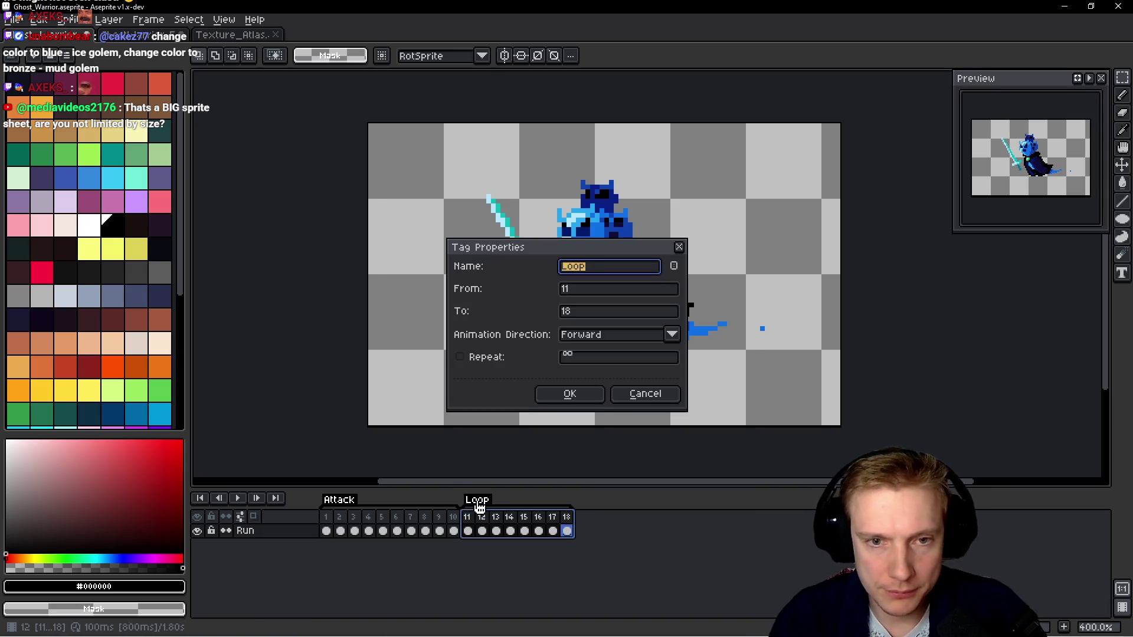
type("un")
key("Return")
key("Return")
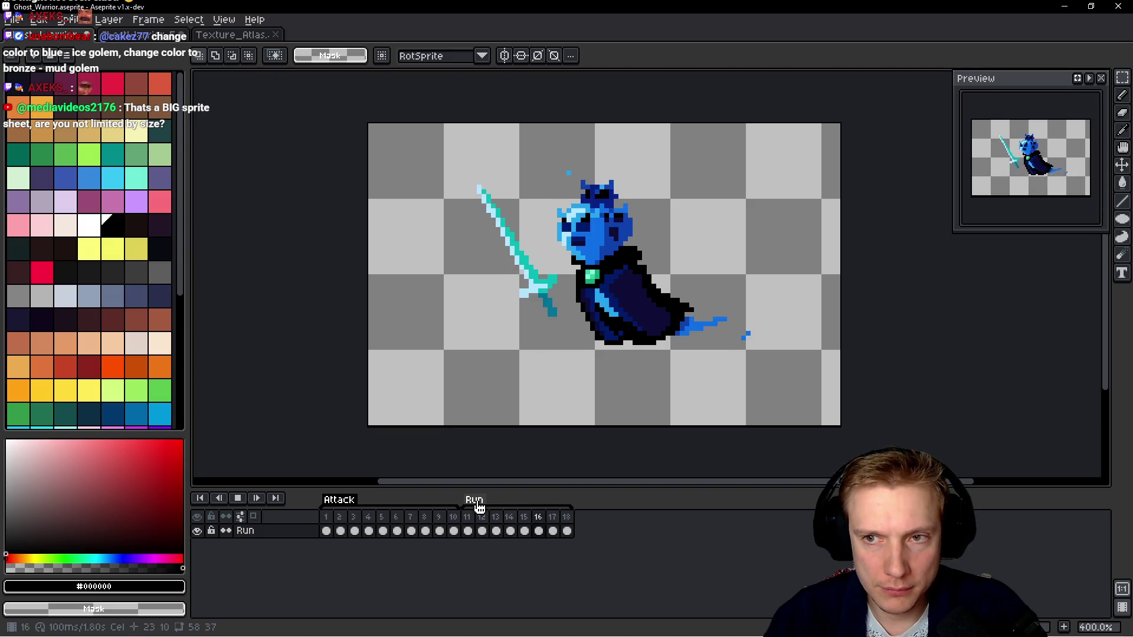
key("Return")
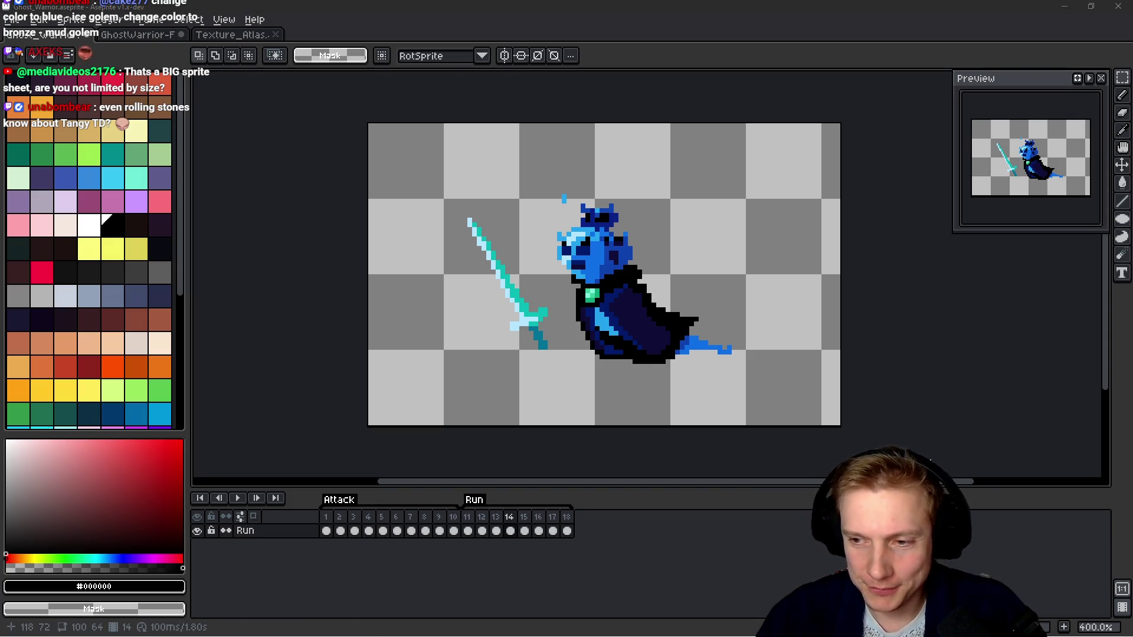
left_click_drag(832, 376, 794, 369)
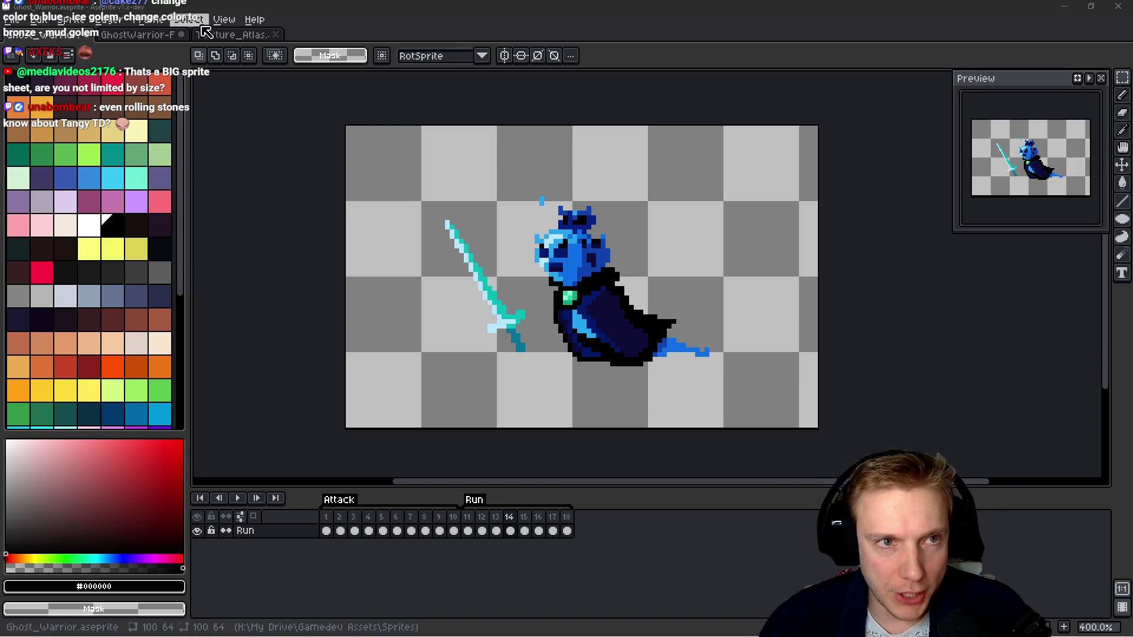
key("ctrl+Tab")
scroll(594, 268, "down", 5)
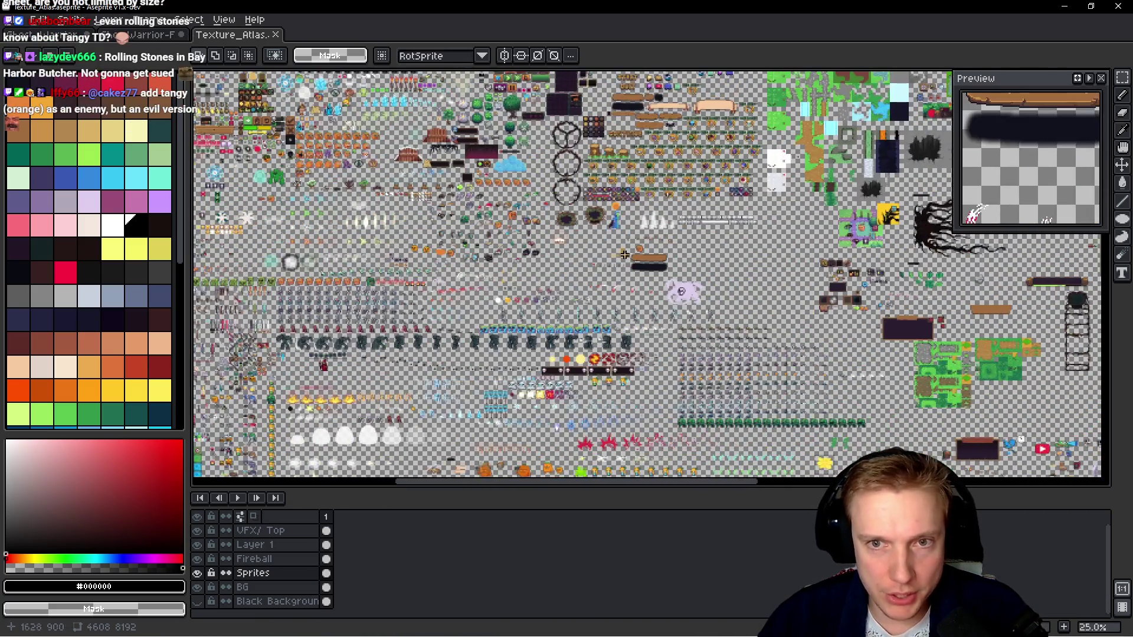
mouse_move(624, 254)
left_mouse_down()
mouse_move(748, 138)
mouse_move(756, 157)
mouse_move(678, 151)
mouse_move(736, 190)
mouse_move(804, 207)
mouse_move(736, 255)
mouse_move(638, 375)
mouse_move(551, 310)
mouse_move(592, 271)
mouse_move(596, 204)
mouse_move(562, 367)
left_mouse_up()
left_click_drag(413, 189, 370, 332)
left_click_drag(370, 143, 413, 325)
left_click_drag(597, 205, 600, 242)
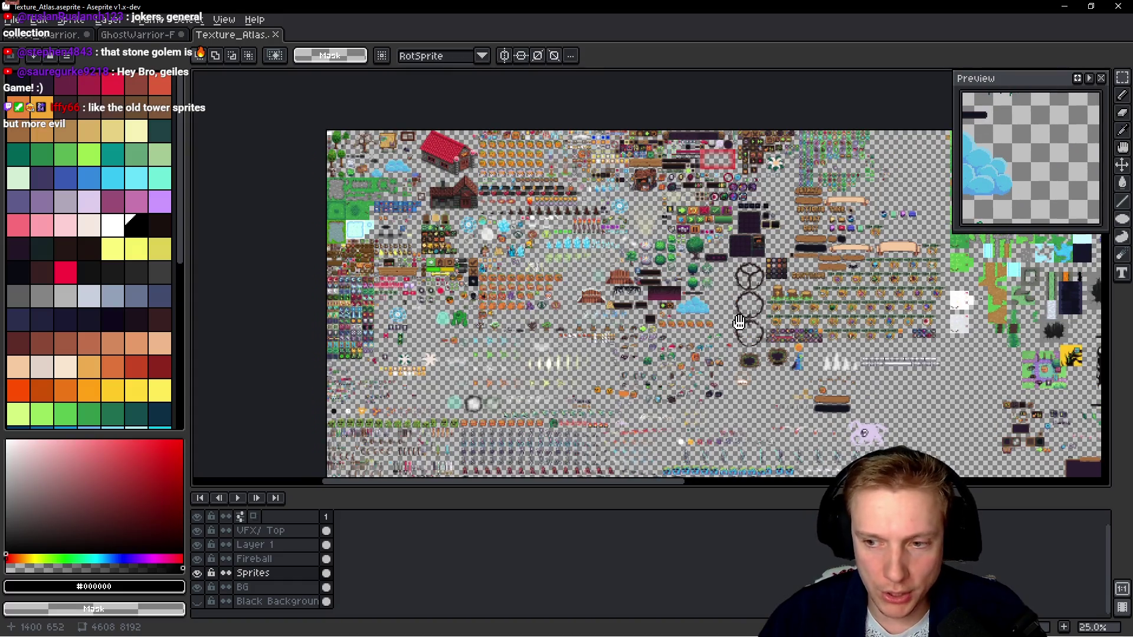
scroll(739, 321, "right", 10)
scroll(719, 366, "left", 10)
scroll(719, 366, "down", 8)
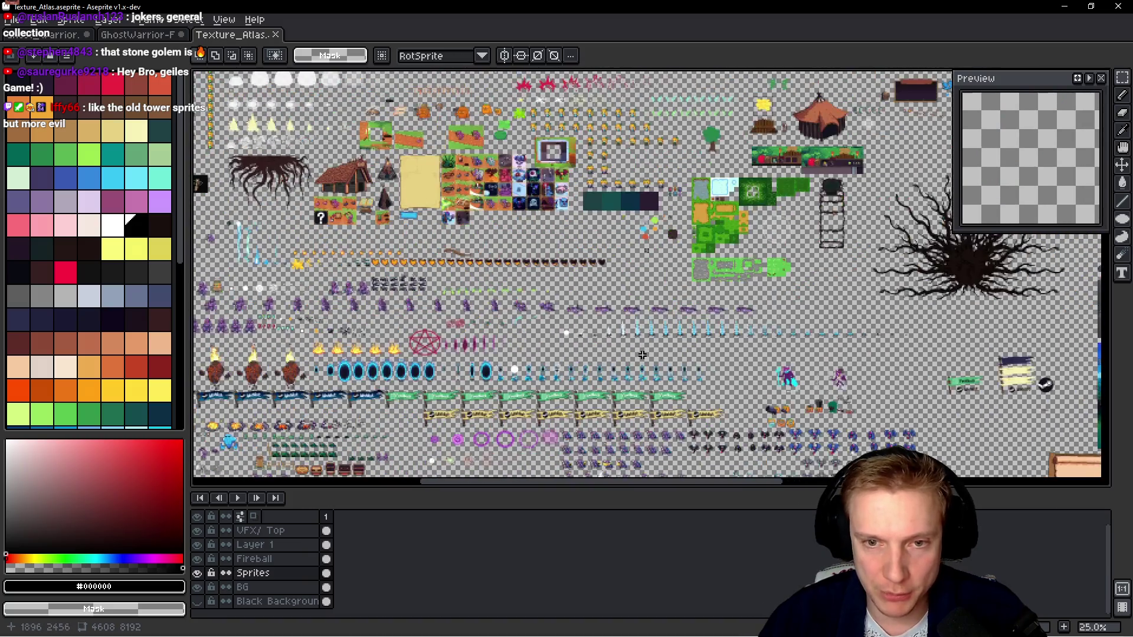
scroll(649, 339, "down", 10)
scroll(649, 340, "left", 4)
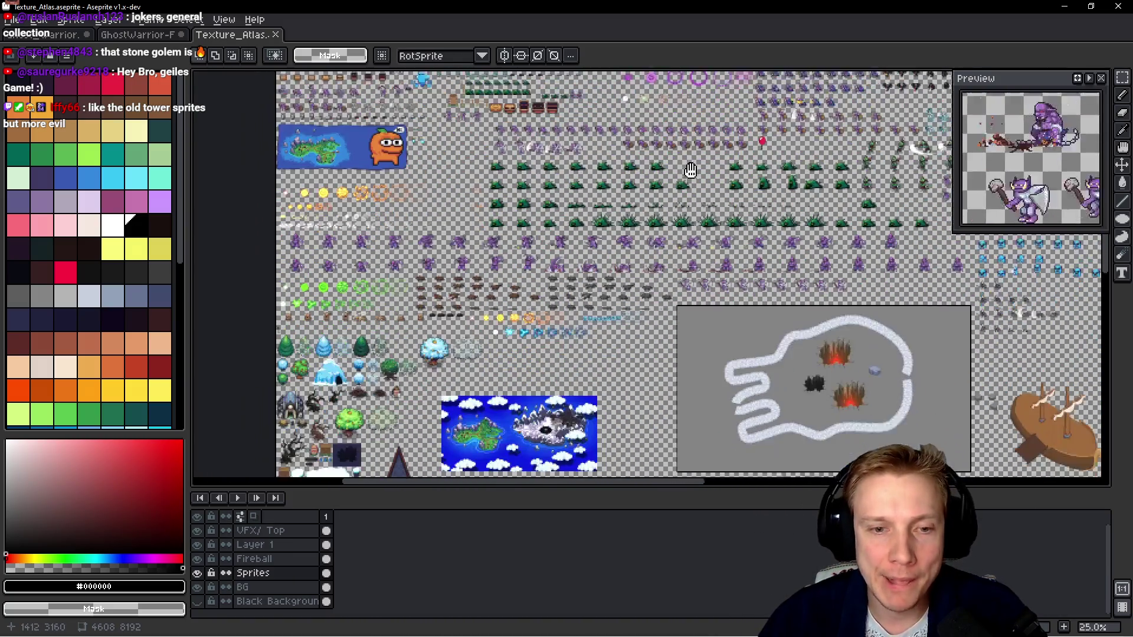
scroll(709, 350, "down", 10)
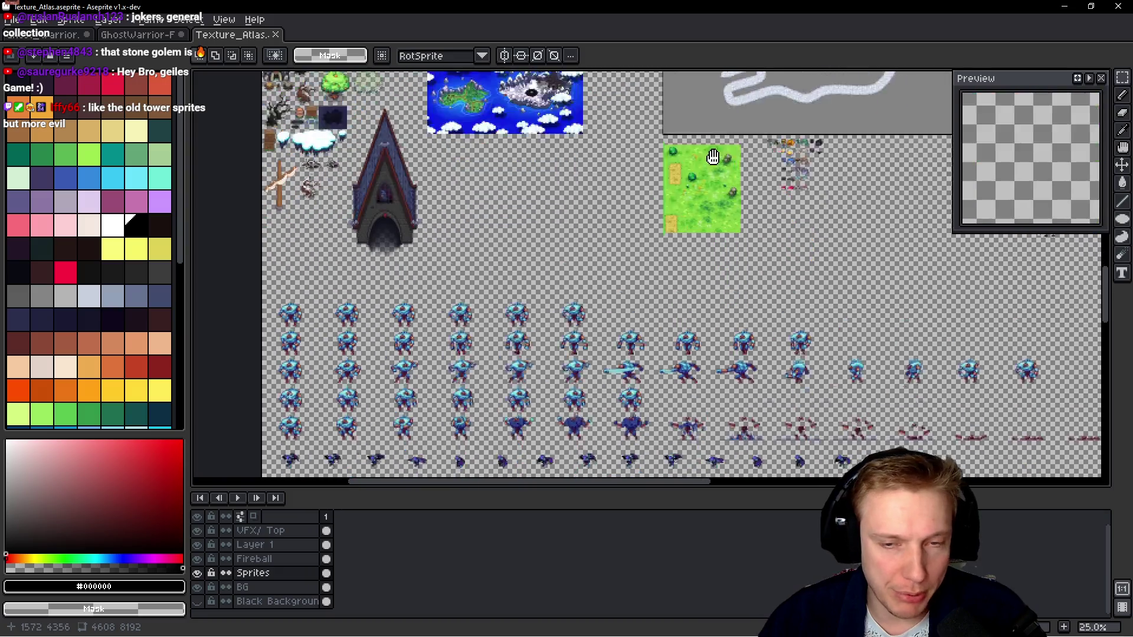
scroll(761, 290, "down", 5)
scroll(750, 324, "right", 1)
scroll(767, 339, "down", 10)
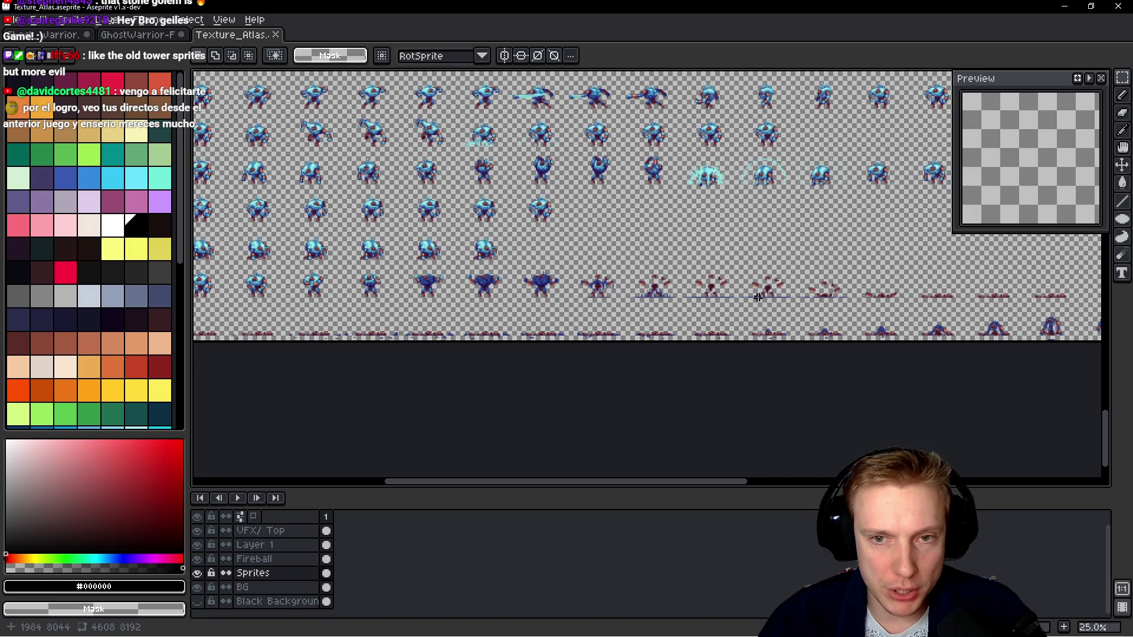
scroll(758, 297, "up", 3)
scroll(762, 313, "right", 8)
scroll(539, 305, "up", 10)
scroll(830, 298, "left", 5)
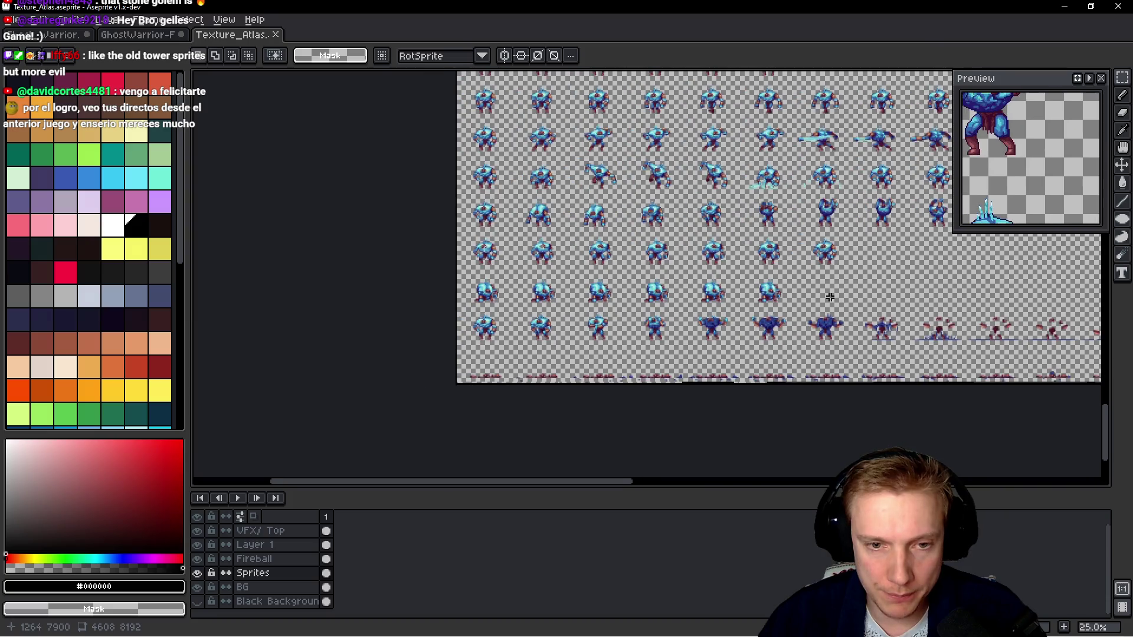
scroll(647, 331, "right", 6)
scroll(632, 342, "up", 10)
scroll(592, 317, "up", 10)
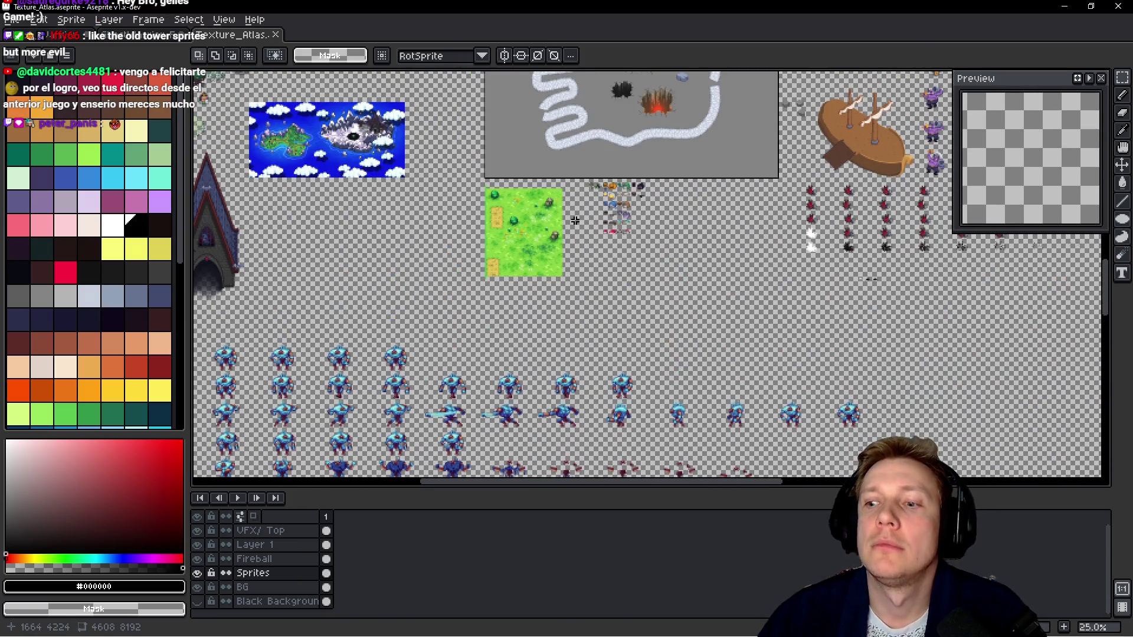
scroll(584, 220, "up", 15)
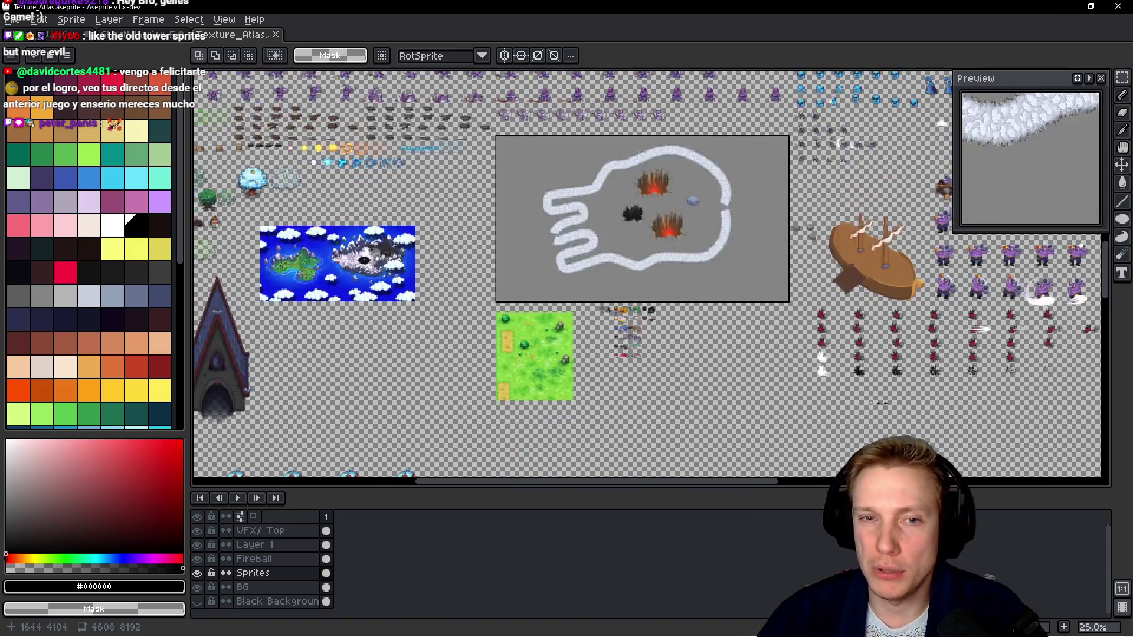
scroll(366, 133, "up", 10)
scroll(461, 227, "up", 4)
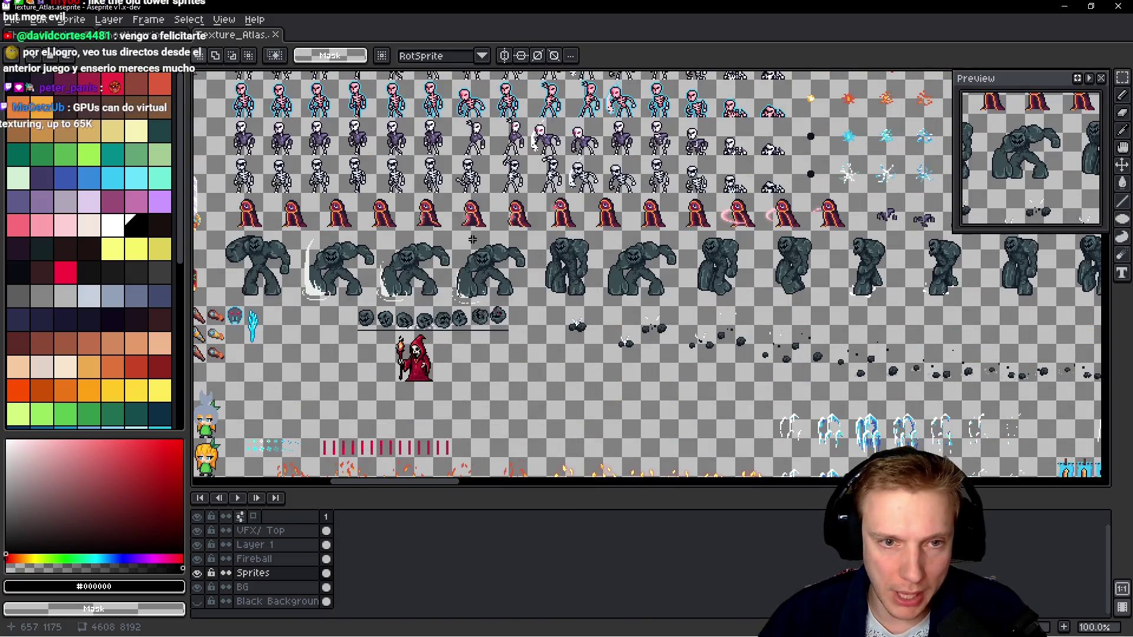
scroll(466, 233, "up", 1)
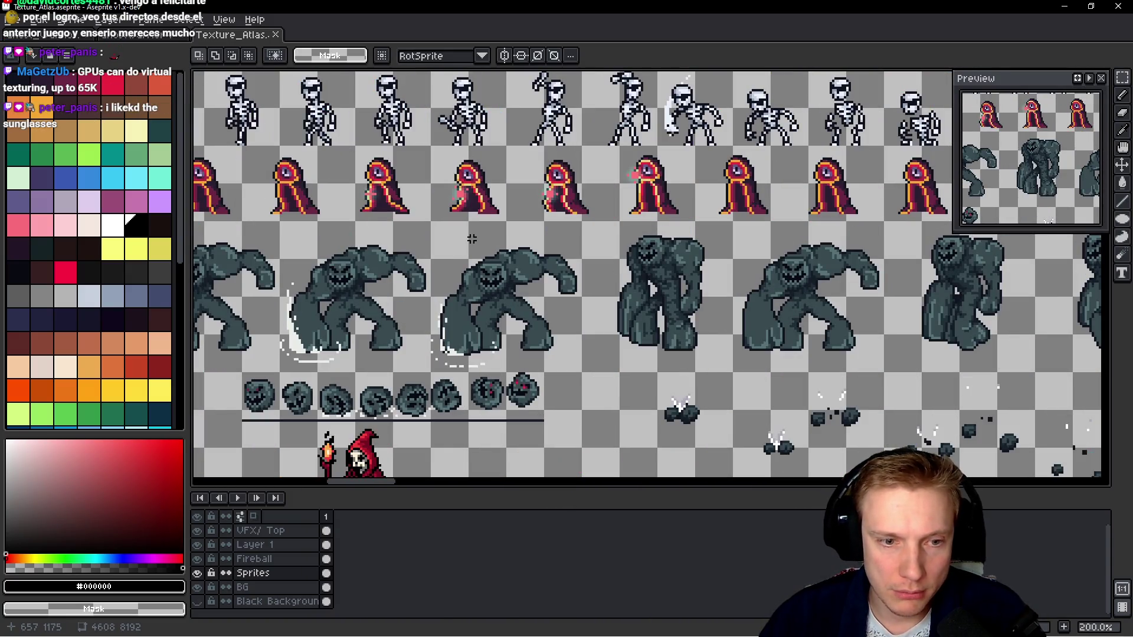
scroll(472, 238, "down", 3)
scroll(677, 329, "up", 1)
scroll(649, 318, "down", 10)
scroll(610, 306, "up", 2)
scroll(610, 306, "up", 1)
scroll(596, 171, "down", 1)
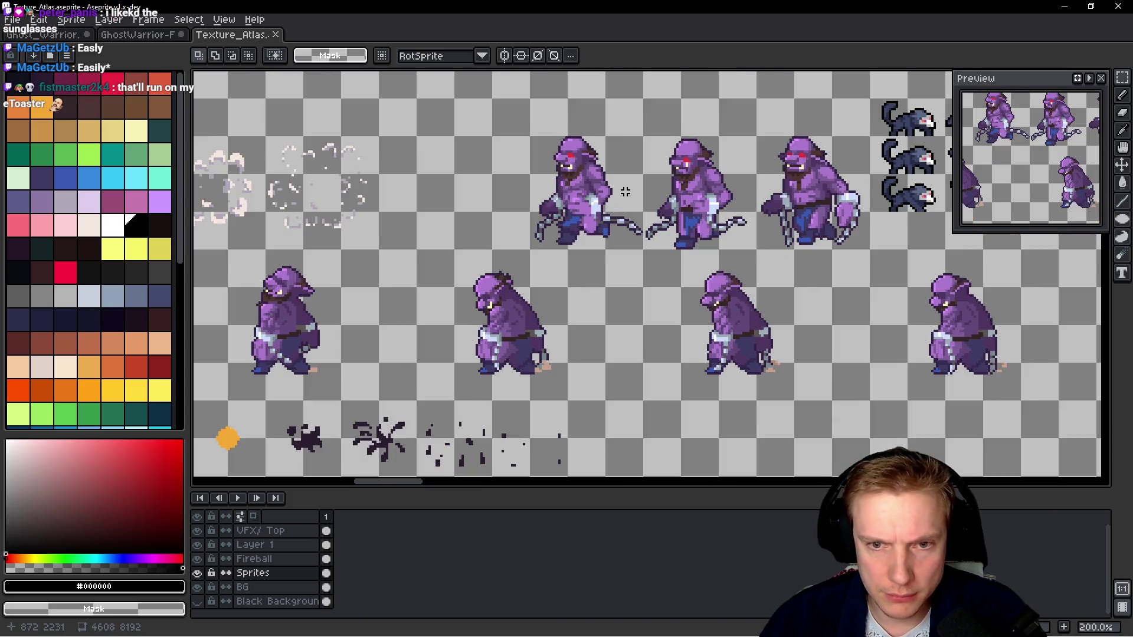
scroll(504, 282, "down", 1)
scroll(504, 282, "down", 2)
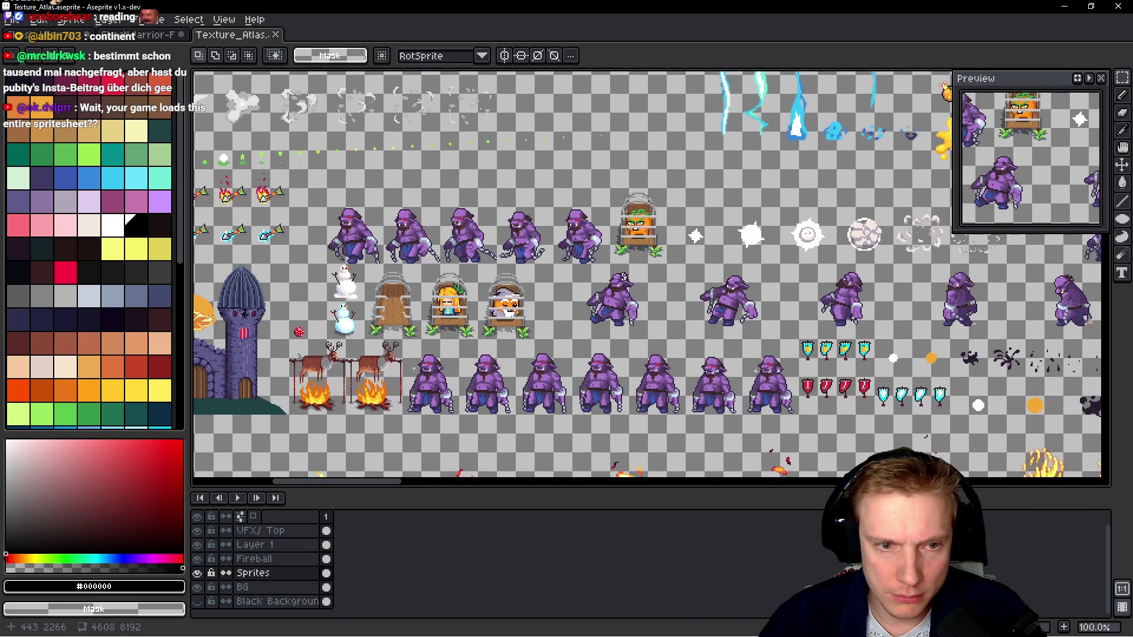
scroll(590, 265, "up", 5)
left_click_drag(636, 240, 606, 325)
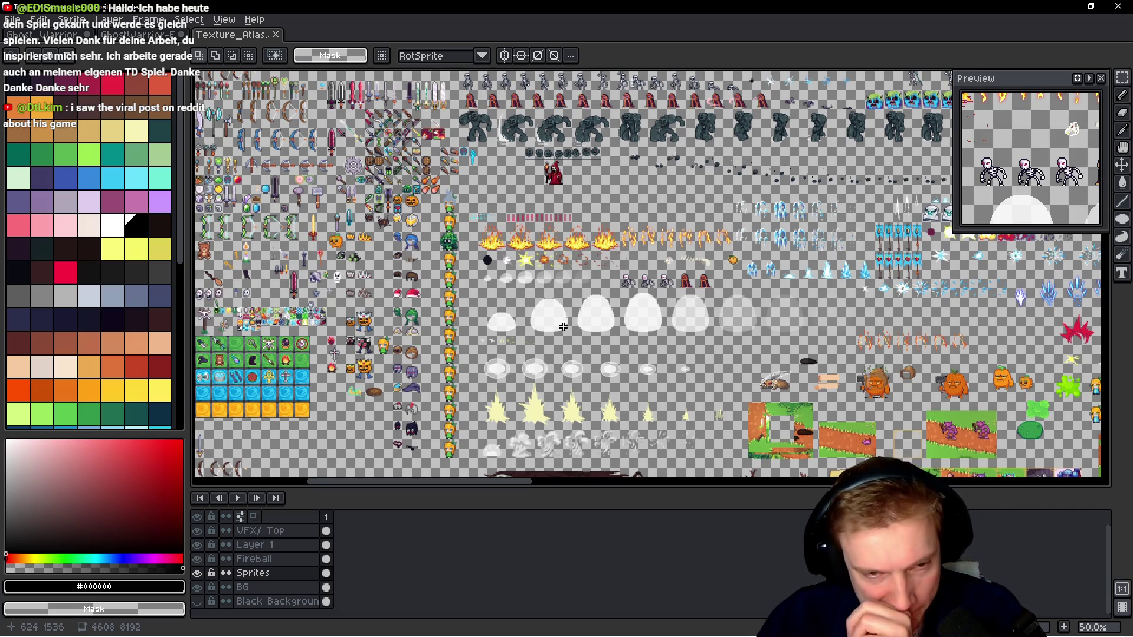
mouse_move(491, 296)
left_mouse_down()
mouse_move(630, 312)
mouse_move(701, 335)
left_mouse_up()
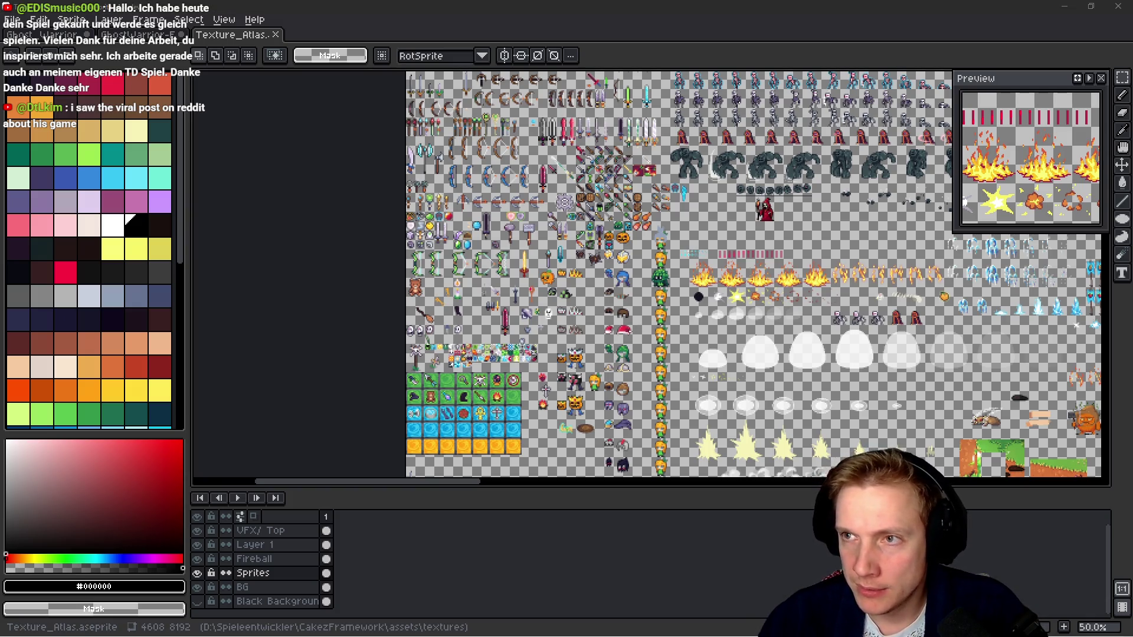
mouse_move(590, 244)
left_mouse_down()
mouse_move(584, 194)
mouse_move(543, 209)
left_mouse_up()
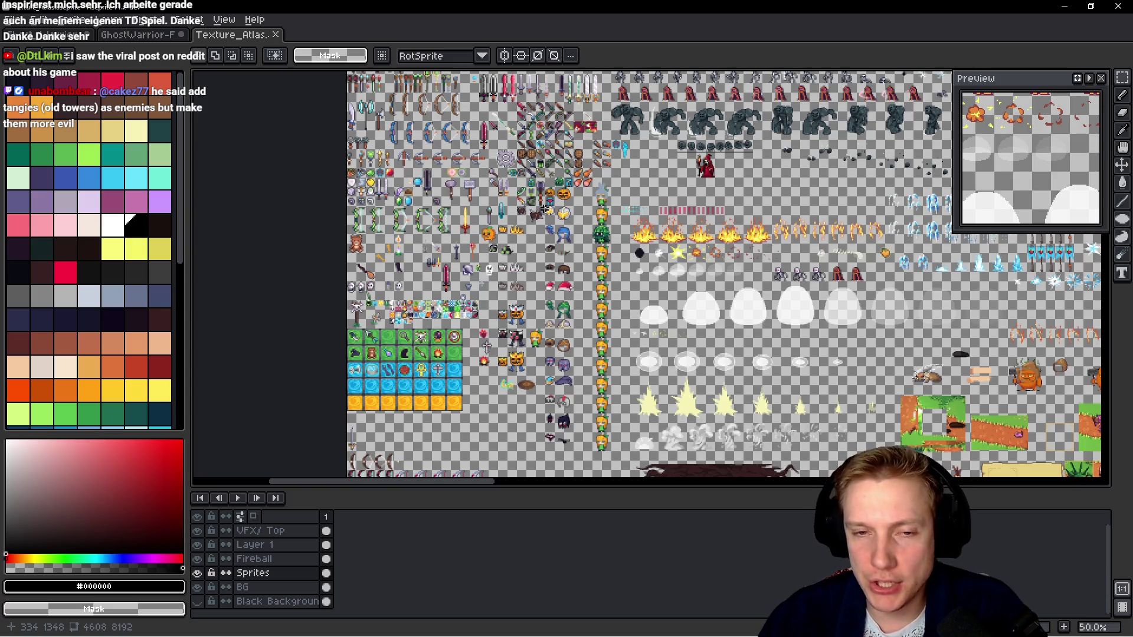
key("alt+Tab")
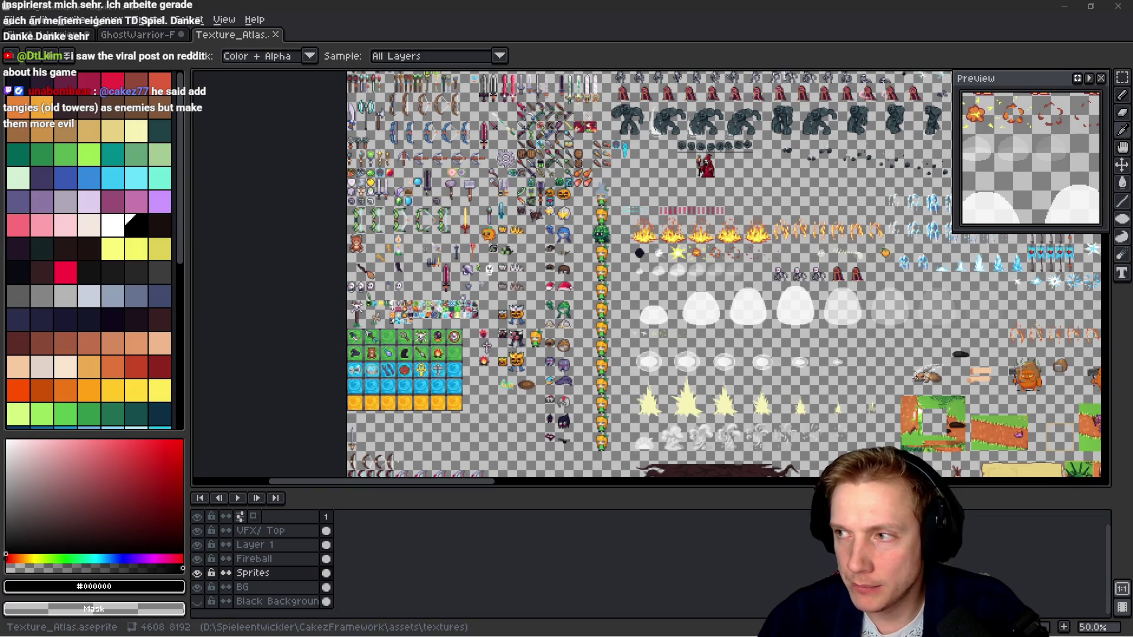
Bring up the GhostWarrior-IdleFly strip and show the grid over it.
left_click(139, 35)
left_click(39, 35)
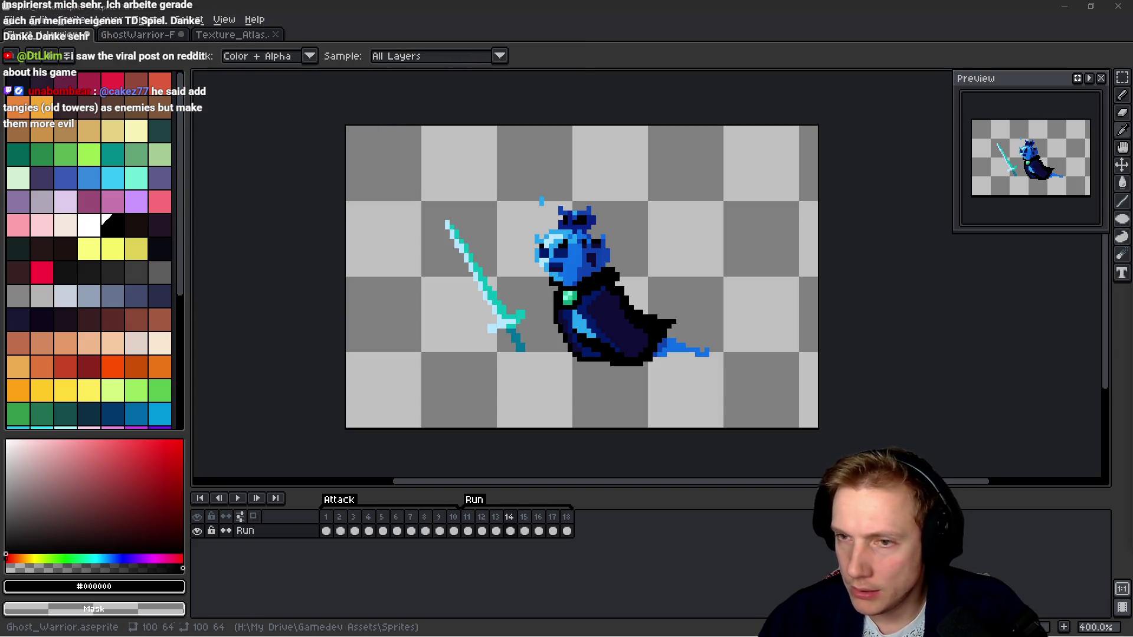
key("m")
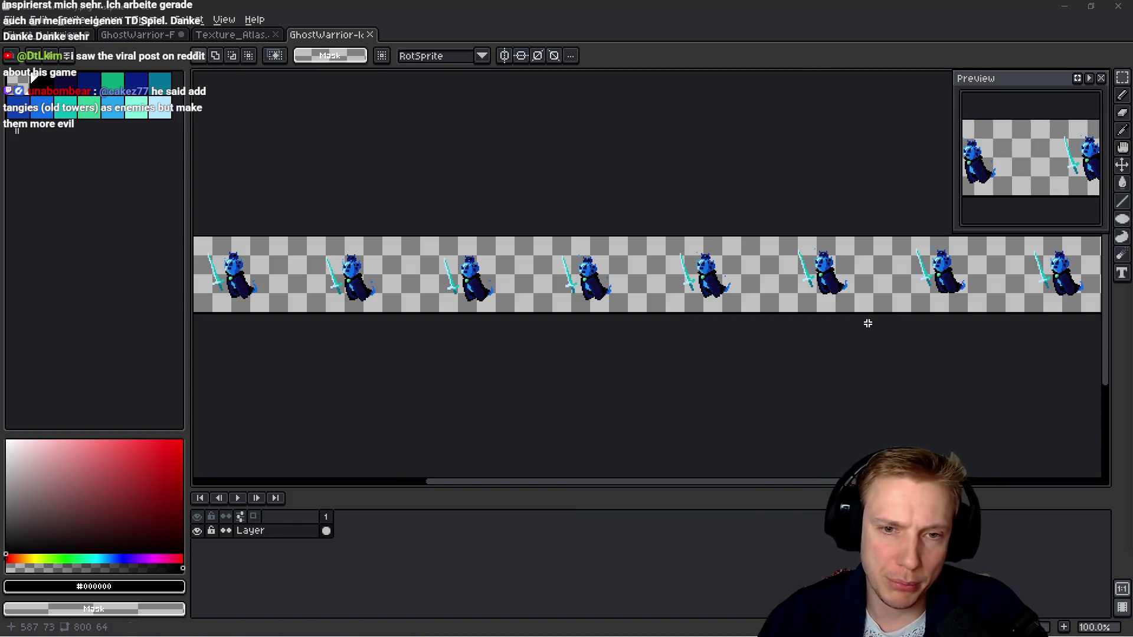
mouse_move(608, 291)
left_mouse_down()
mouse_move(481, 286)
mouse_move(844, 295)
mouse_move(438, 297)
mouse_move(693, 322)
mouse_move(560, 295)
left_mouse_up()
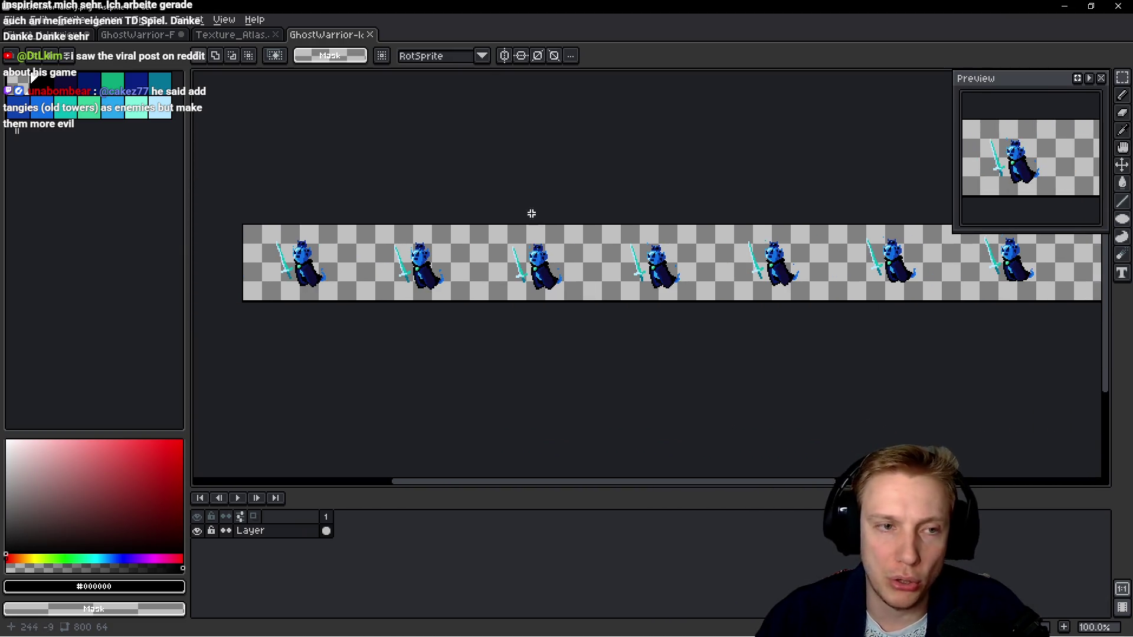
key("ctrl+apostrophe")
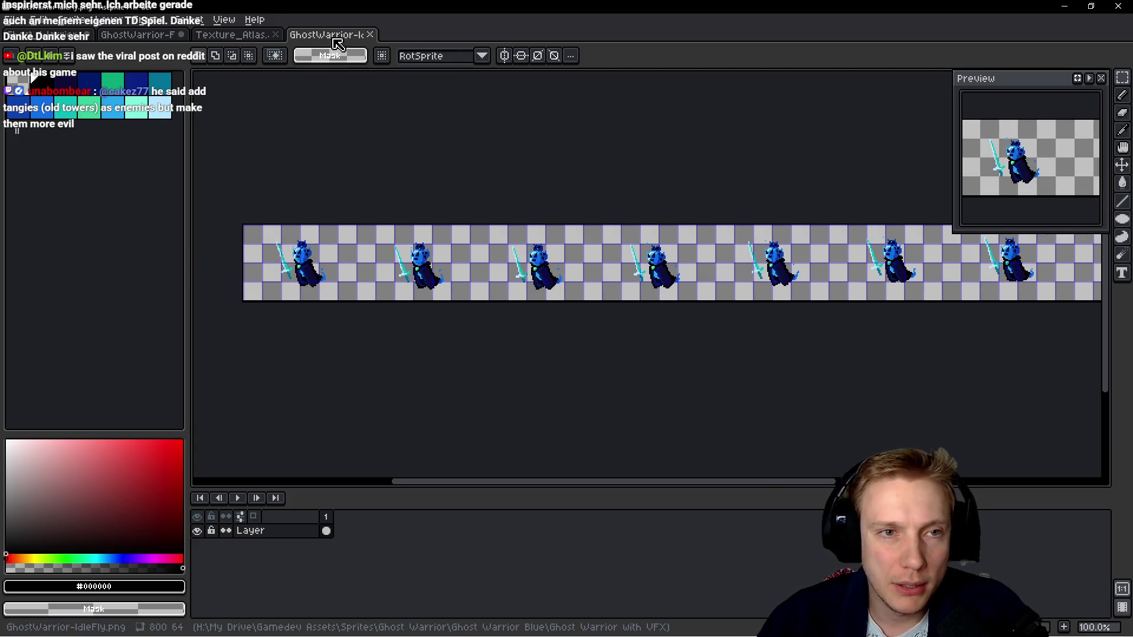
left_click(224, 19)
mouse_move(298, 88)
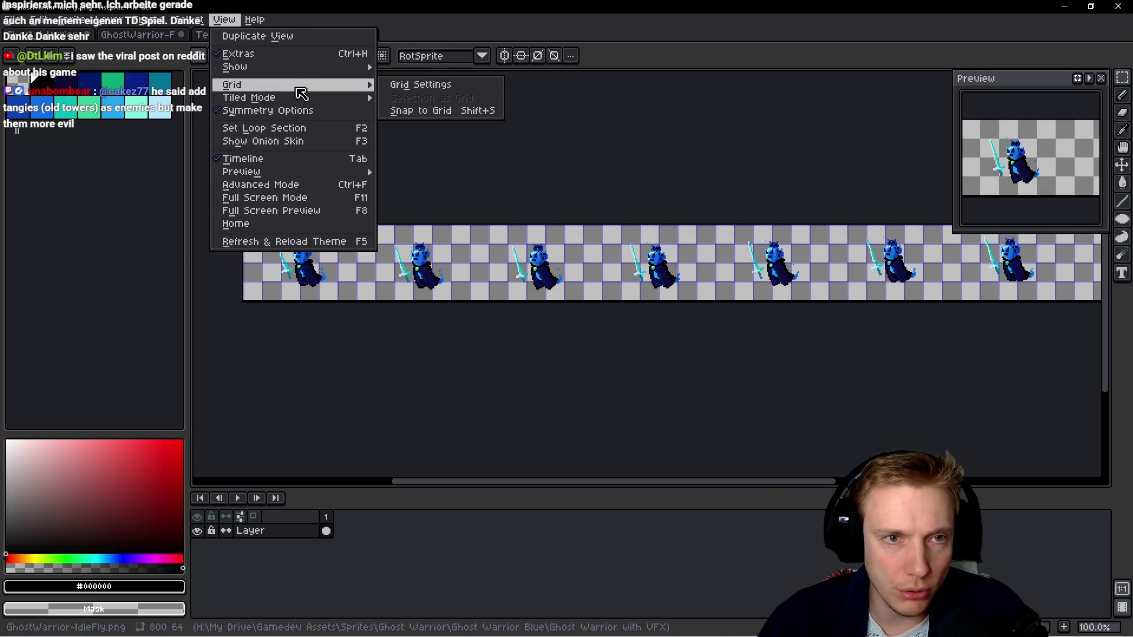
Set the IdleFly strip's grid to 100×64 cells.
left_click(437, 94)
double_click(519, 326)
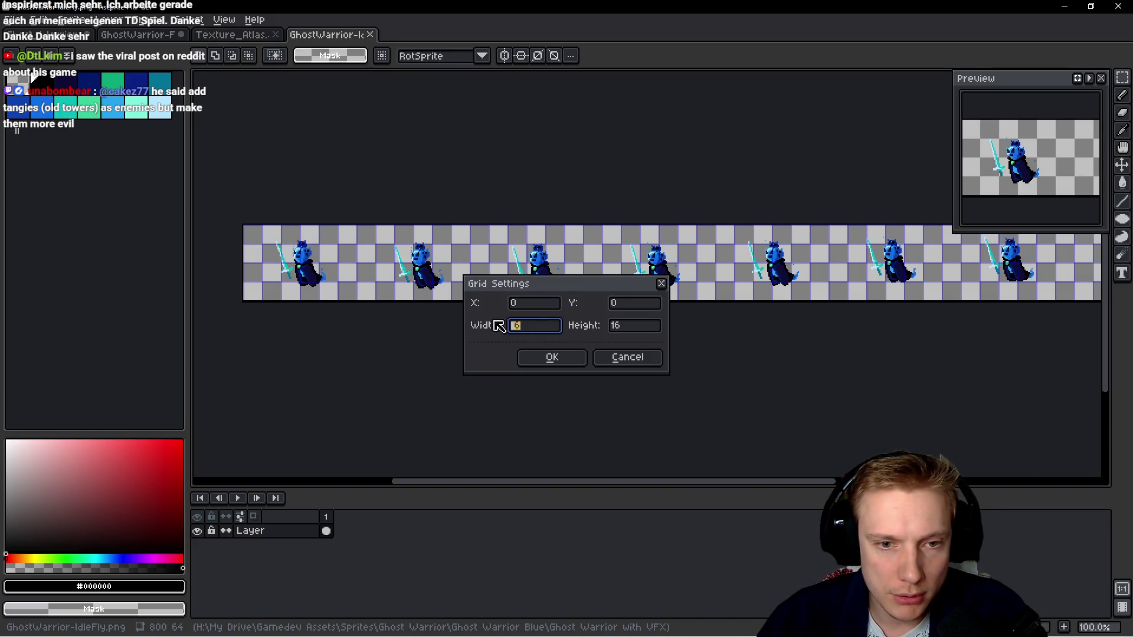
type("100")
key("Tab")
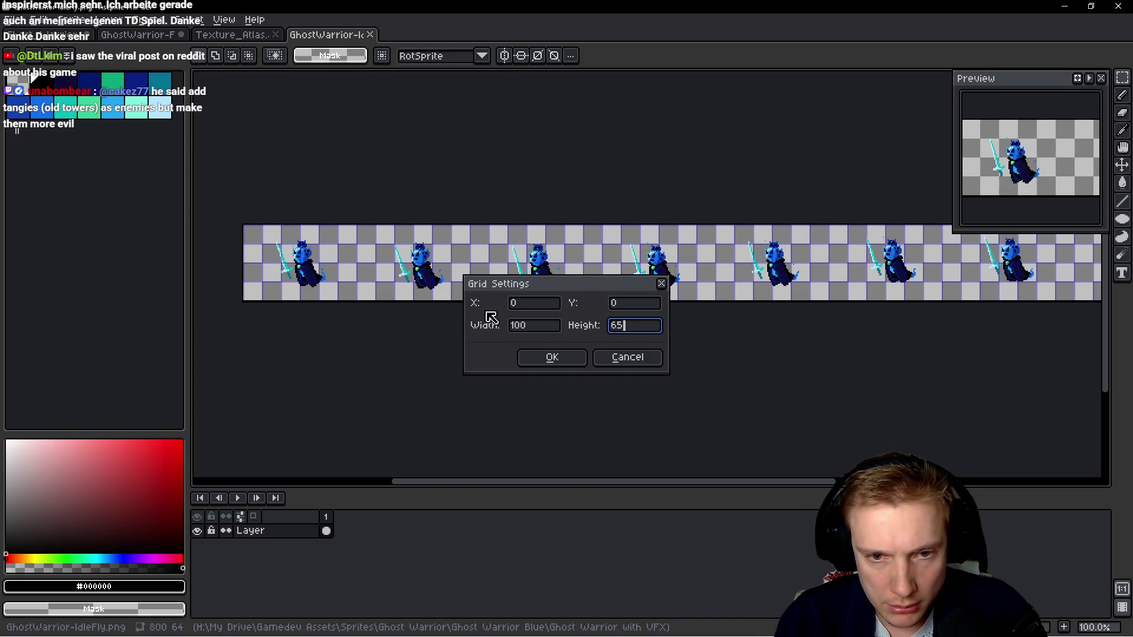
key("Return")
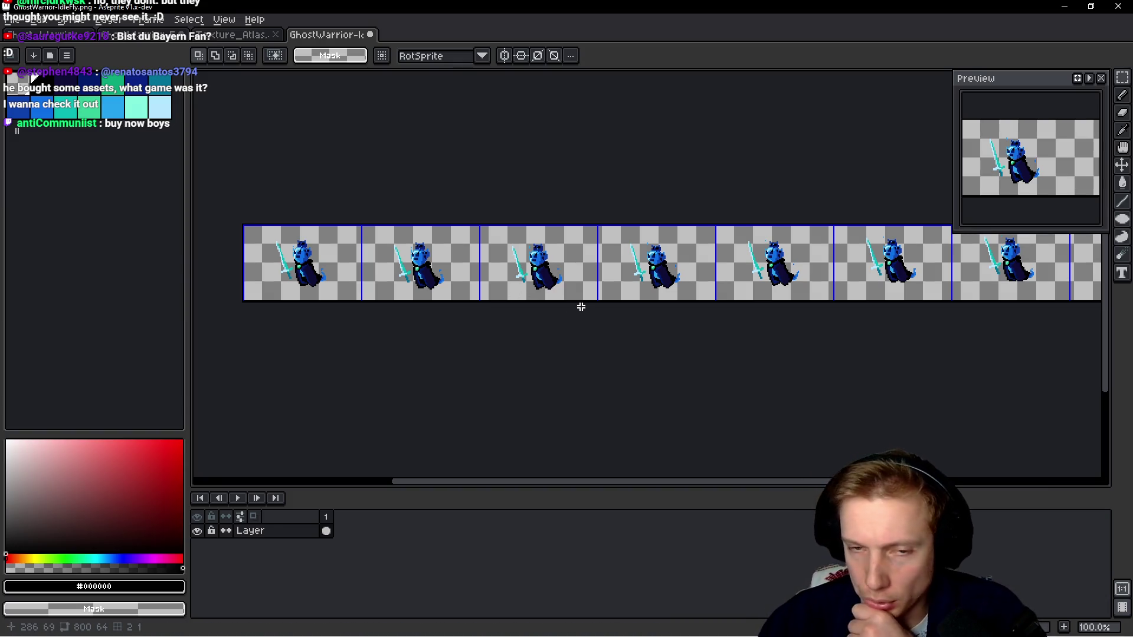
Copy the first frame, close GhostWarrior-Fly.png without saving, and return to Ghost_Warrior.aseprite.
mouse_move(602, 313)
left_mouse_down()
mouse_move(763, 271)
mouse_move(620, 313)
mouse_move(474, 321)
mouse_move(819, 286)
left_mouse_up()
left_click(427, 264)
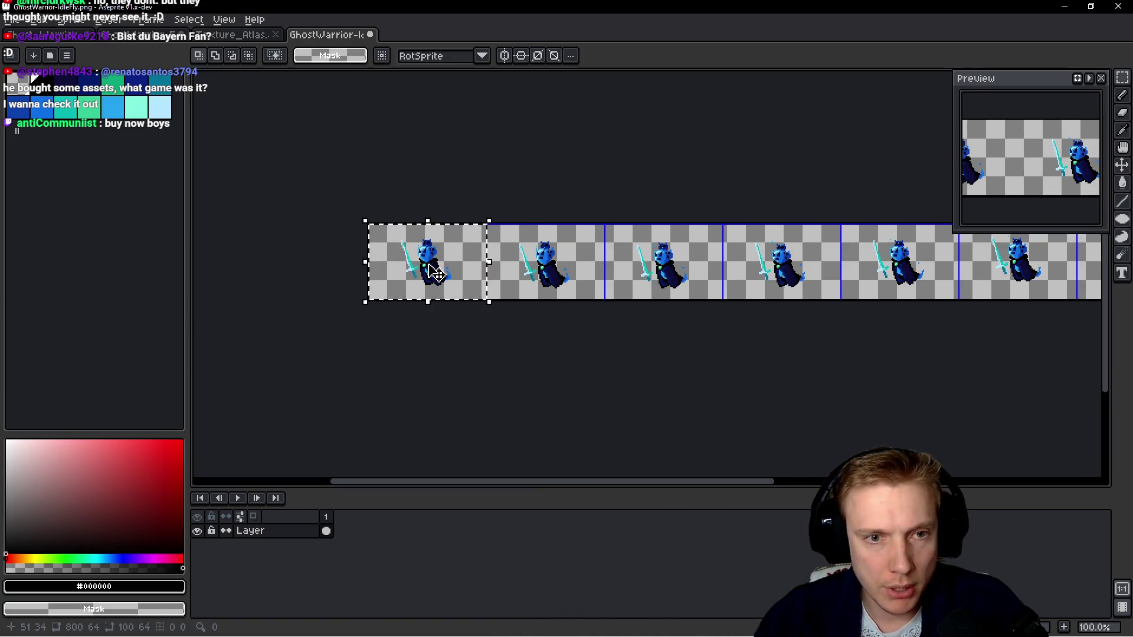
key("plus")
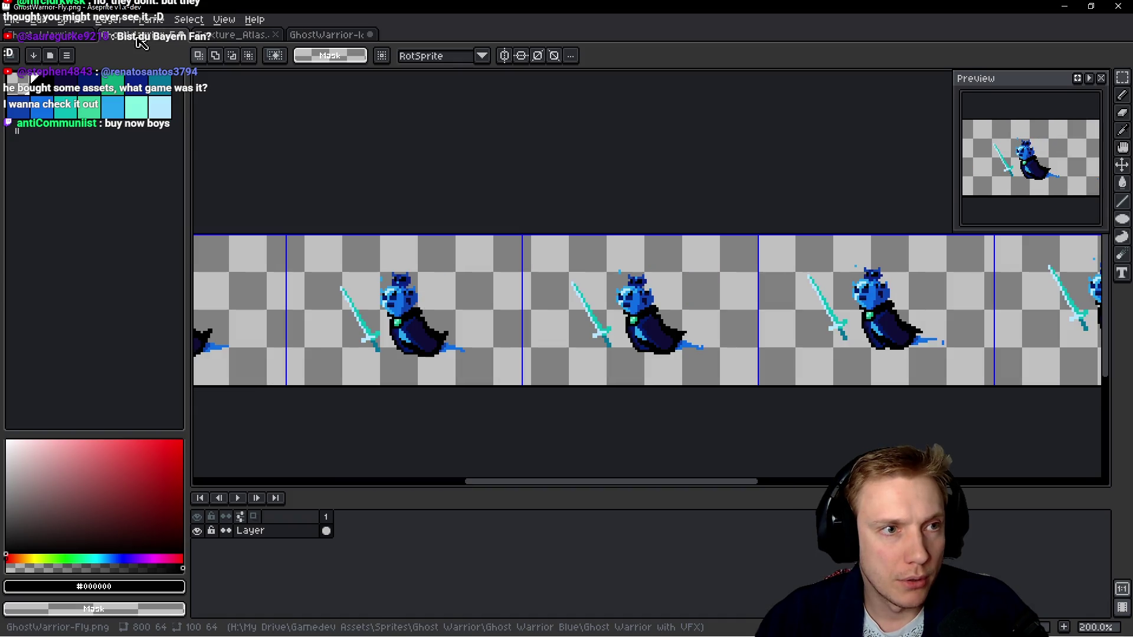
key("ctrl+w")
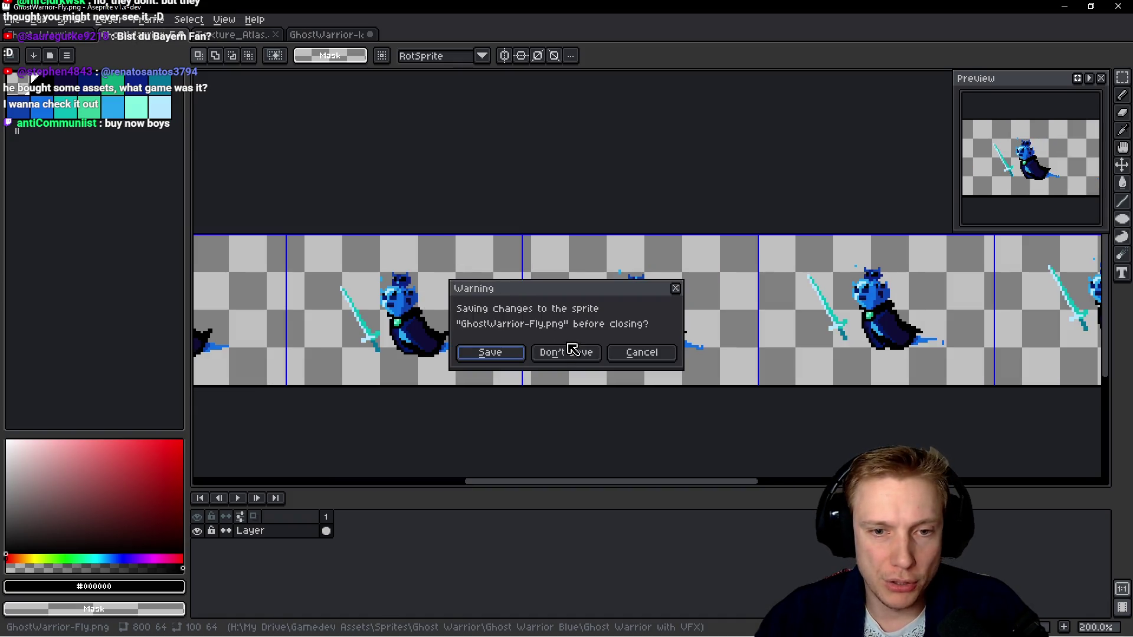
left_click(566, 352)
left_click(71, 37)
left_click_drag(520, 203, 537, 185)
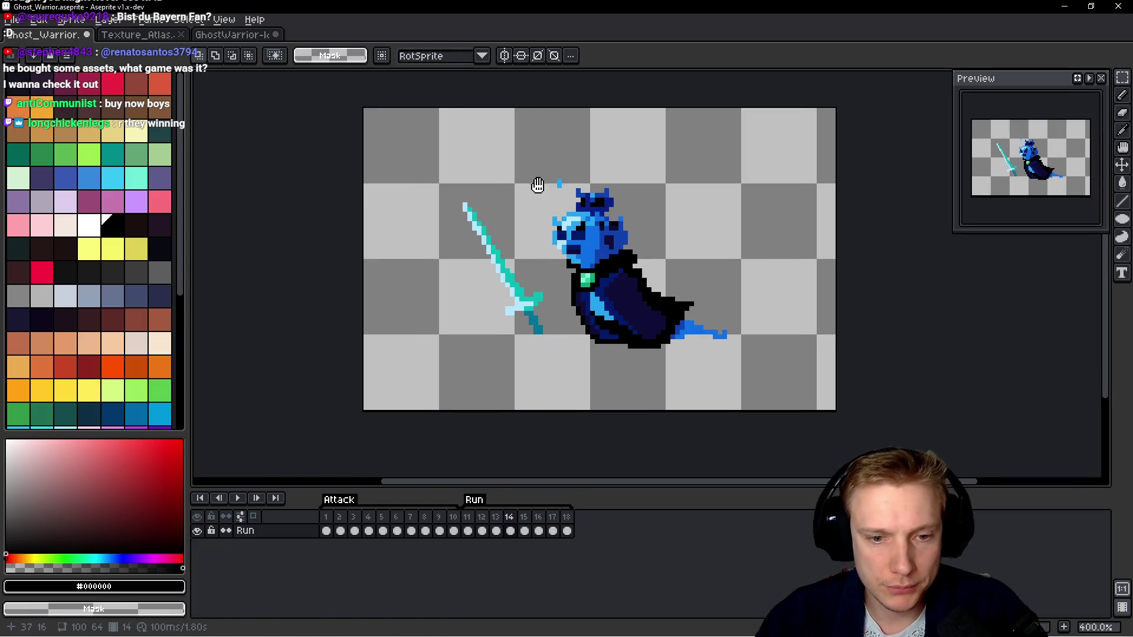
Add a new frame 19 after frame 18 and copy IdleFly's second strip pose into Ghost_Warrior.
left_click(568, 530)
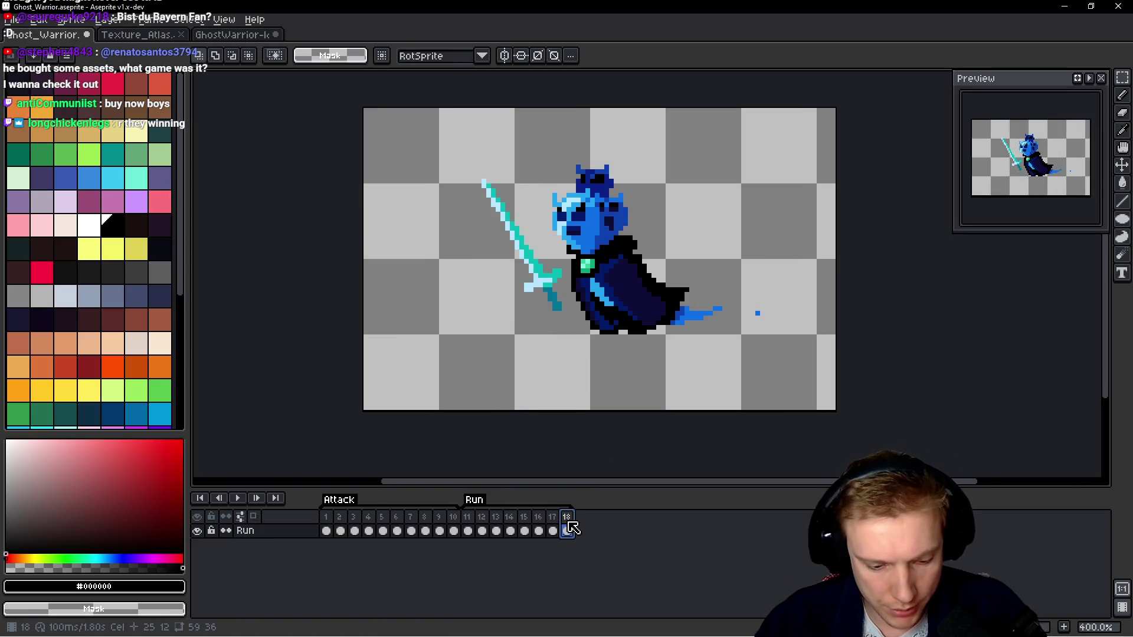
key("alt+shift+n")
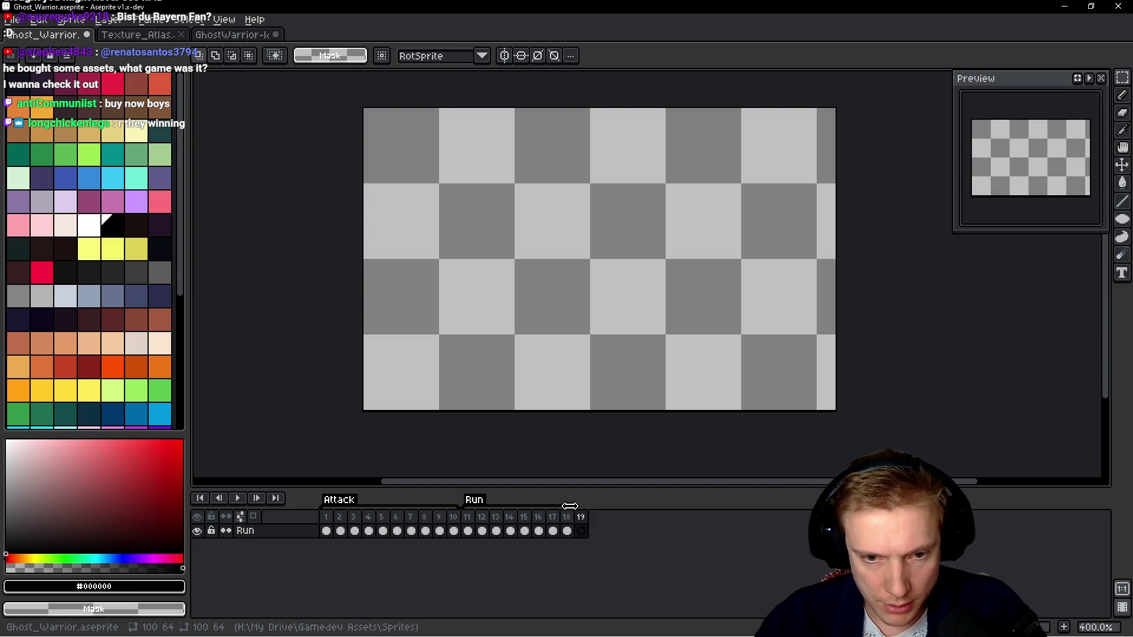
key("ctrl+v")
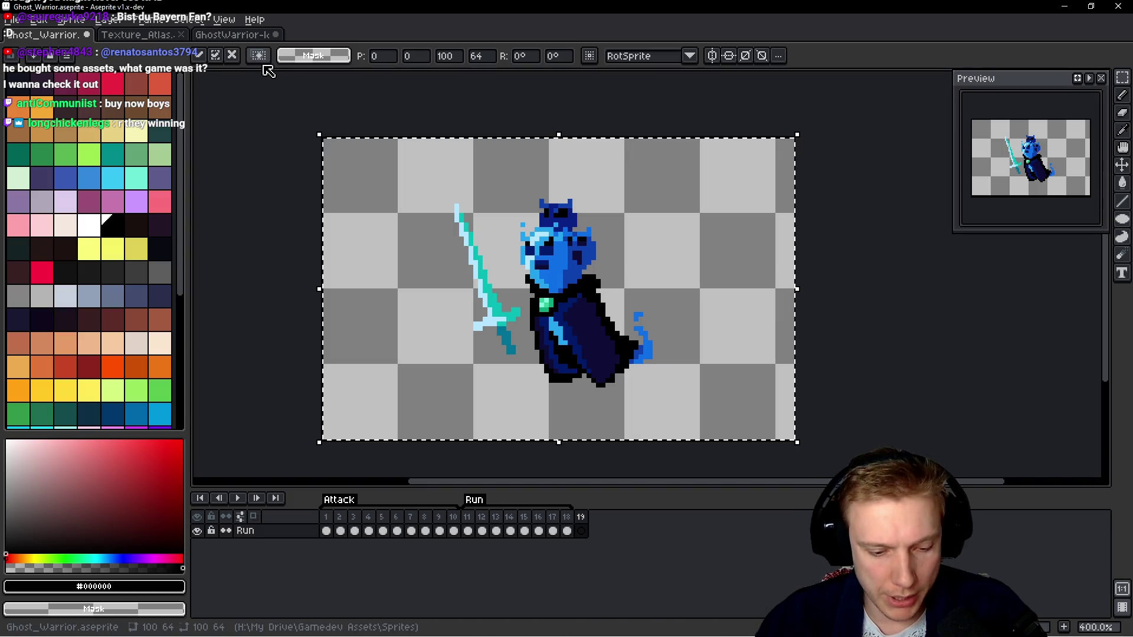
key("Escape")
left_click(242, 35)
left_click_drag(556, 258, 519, 295)
key("ctrl+c")
key("ctrl+Tab")
key("ctrl+v")
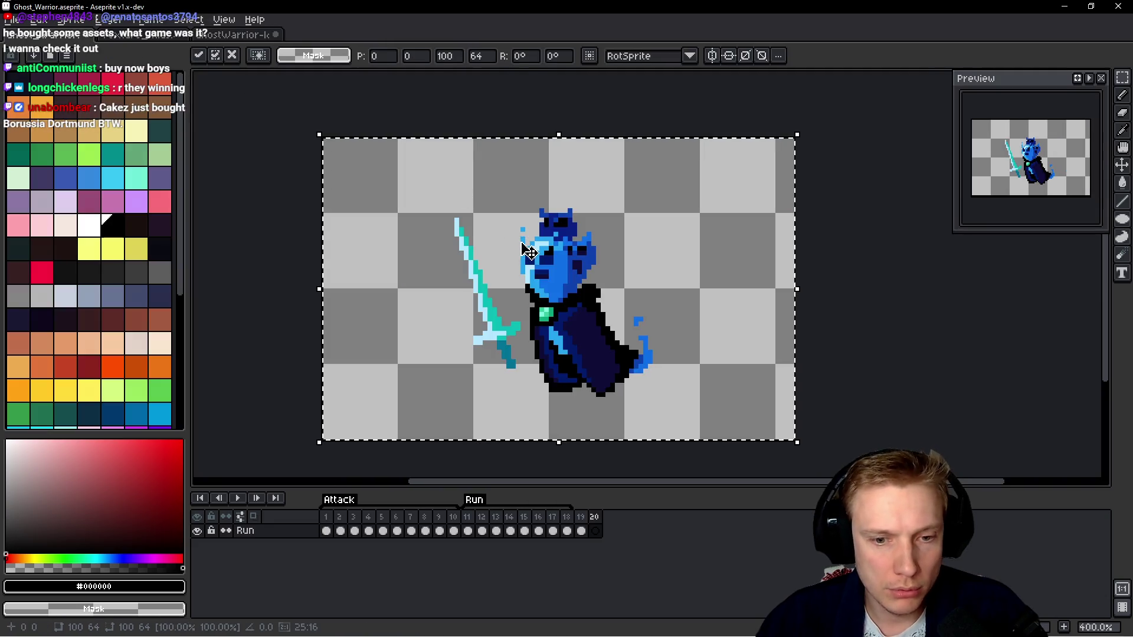
key("Escape")
key("ctrl+Tab")
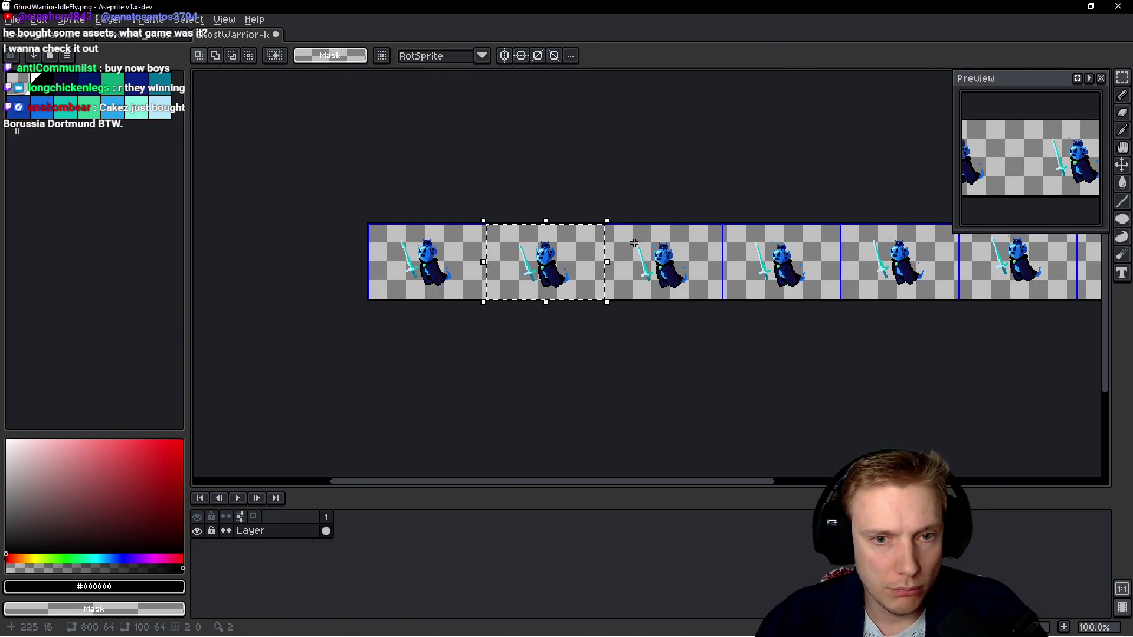
Paste IdleFly's third and fourth strip poses into Ghost_Warrior frames 21–22.
left_click_drag(634, 243, 682, 262)
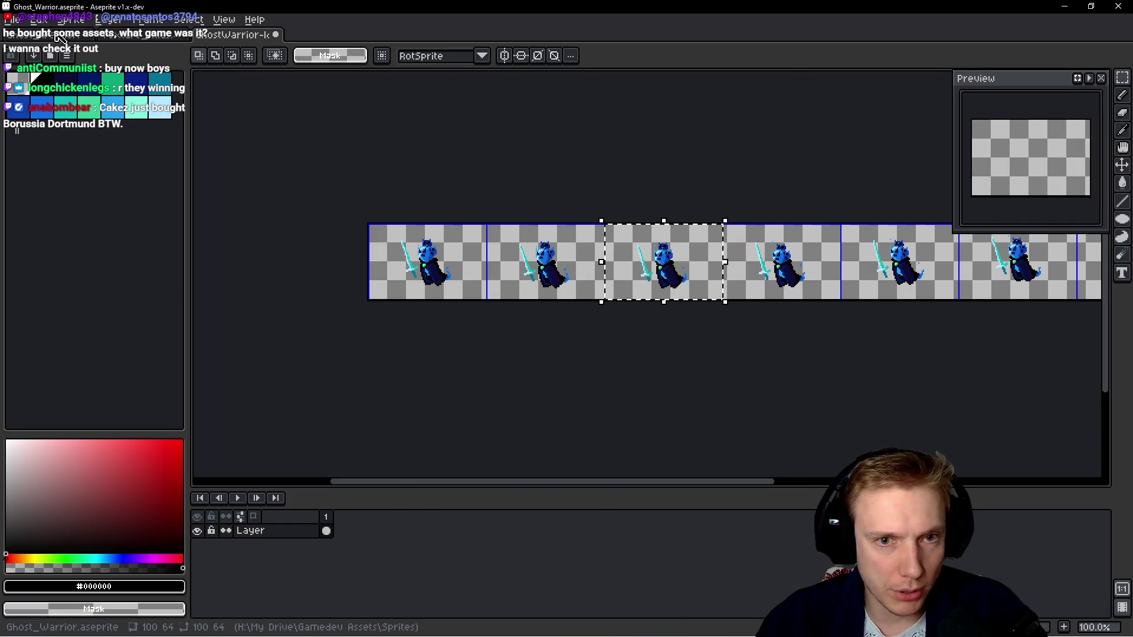
left_click(59, 39)
key("ctrl+v")
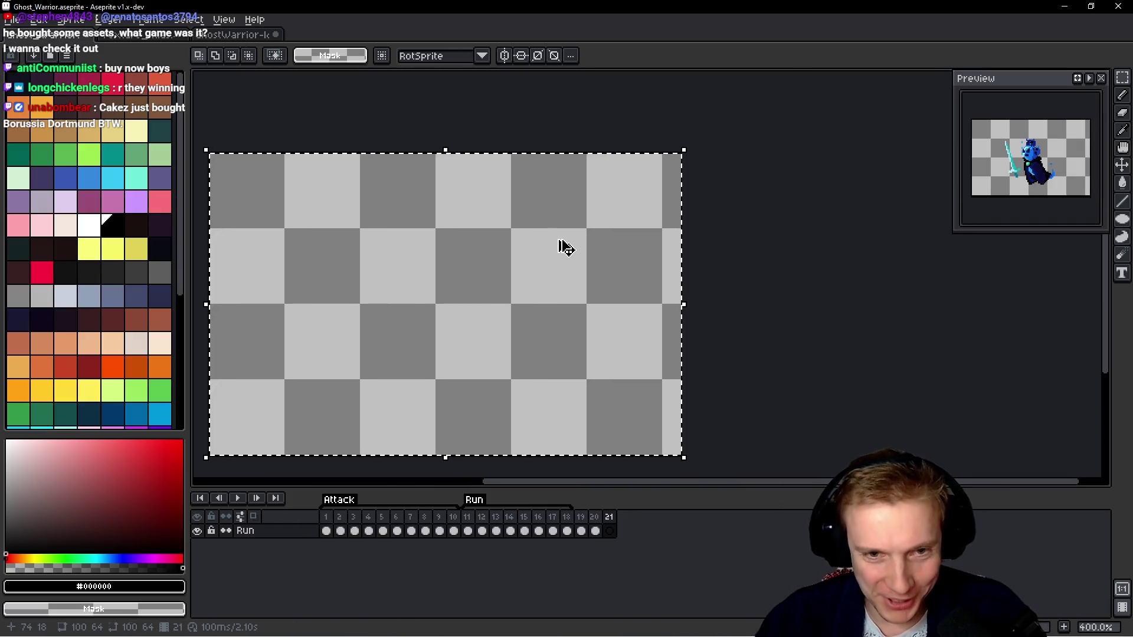
key("alt+n")
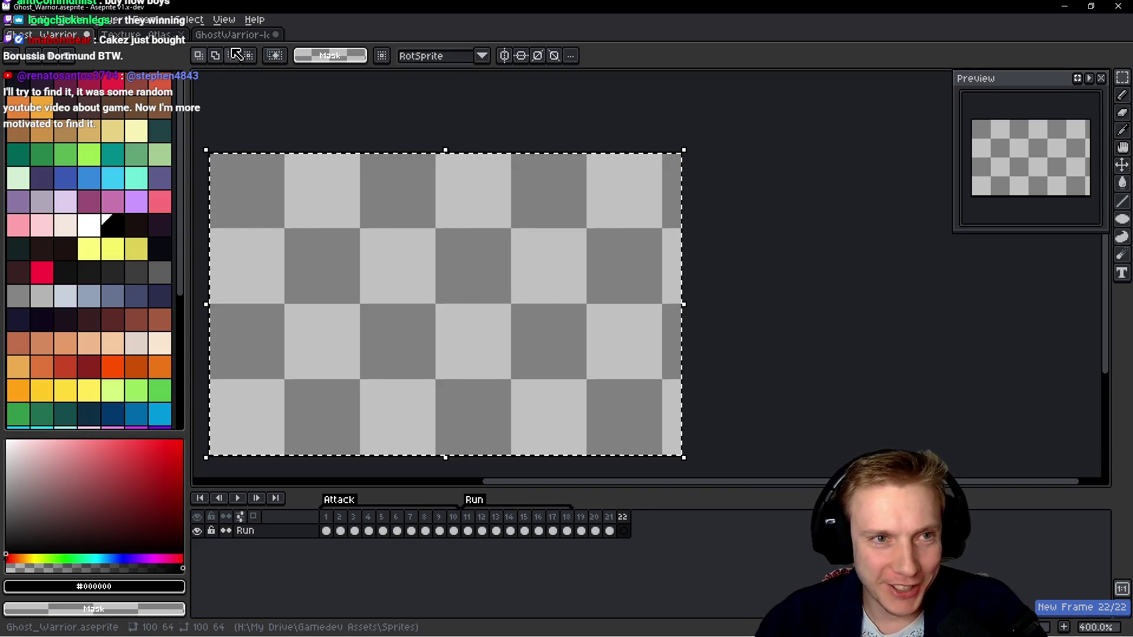
left_click(233, 34)
left_click_drag(711, 264, 797, 248)
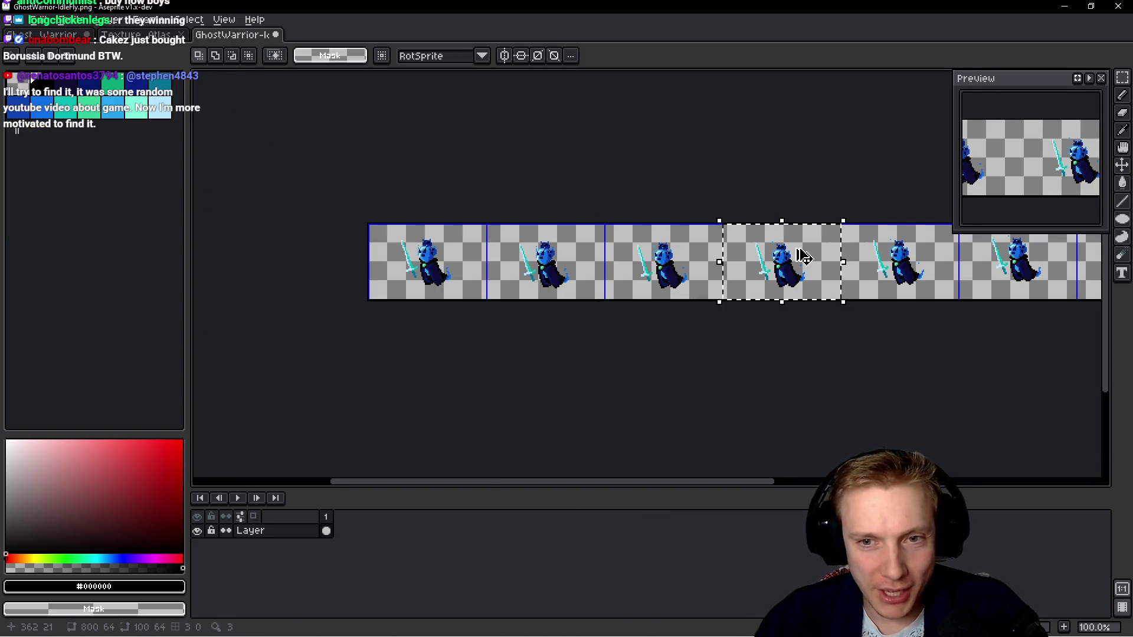
left_click(76, 38)
key("ctrl+v")
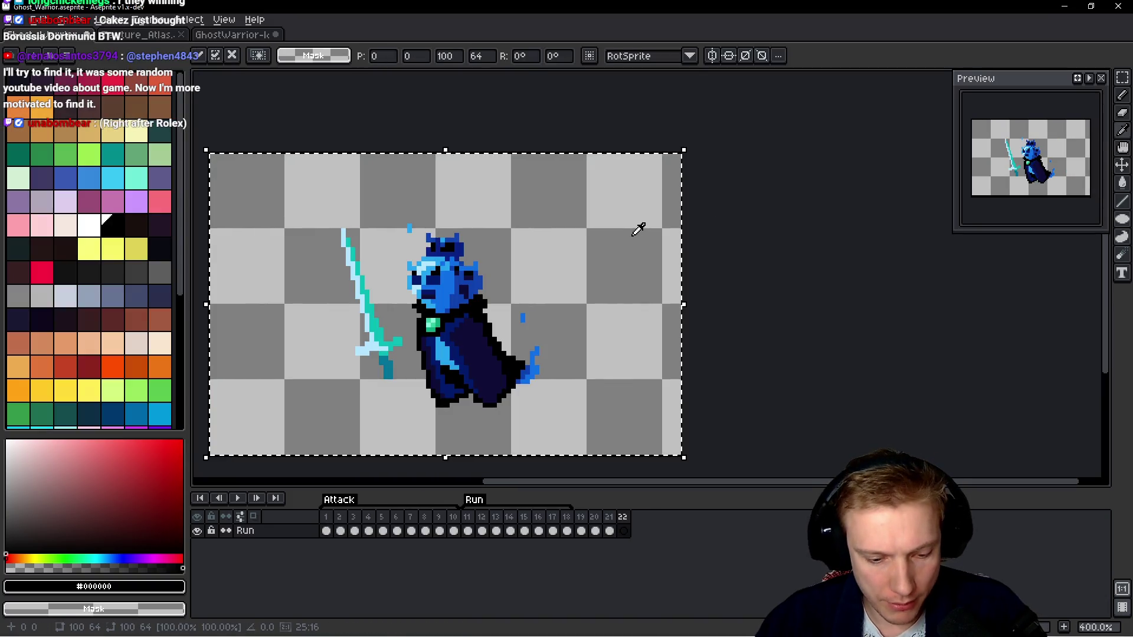
key("ctrl+z")
Paste IdleFly's fifth strip pose into frame 23 and the next pose into new frame 24.
left_click(221, 36)
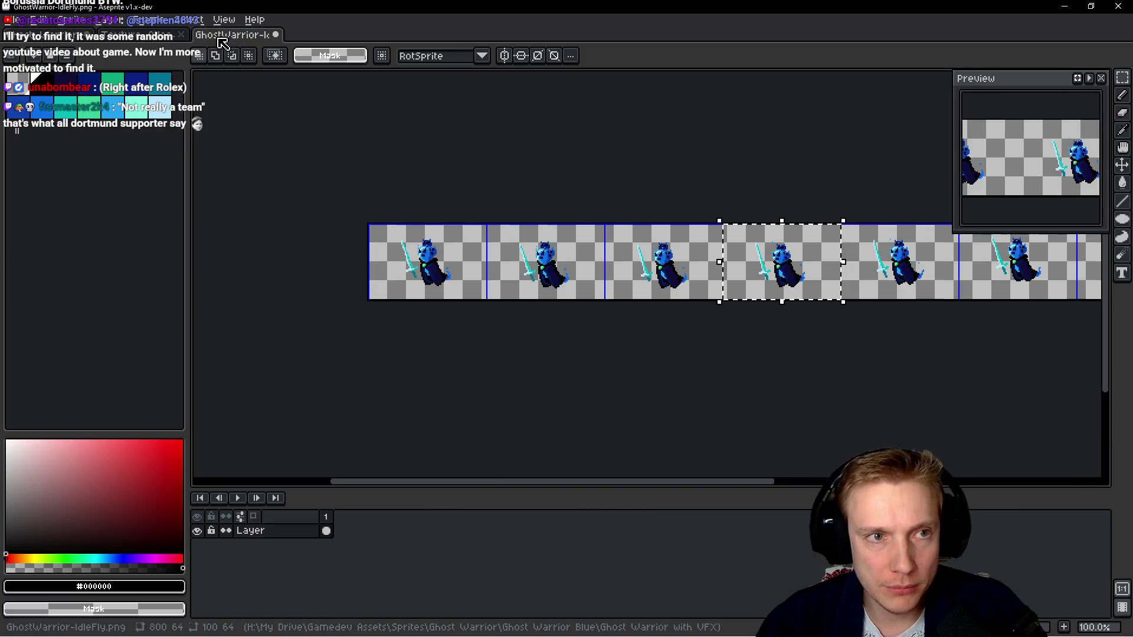
mouse_move(854, 269)
left_mouse_down()
mouse_move(900, 261)
mouse_move(924, 273)
left_mouse_up()
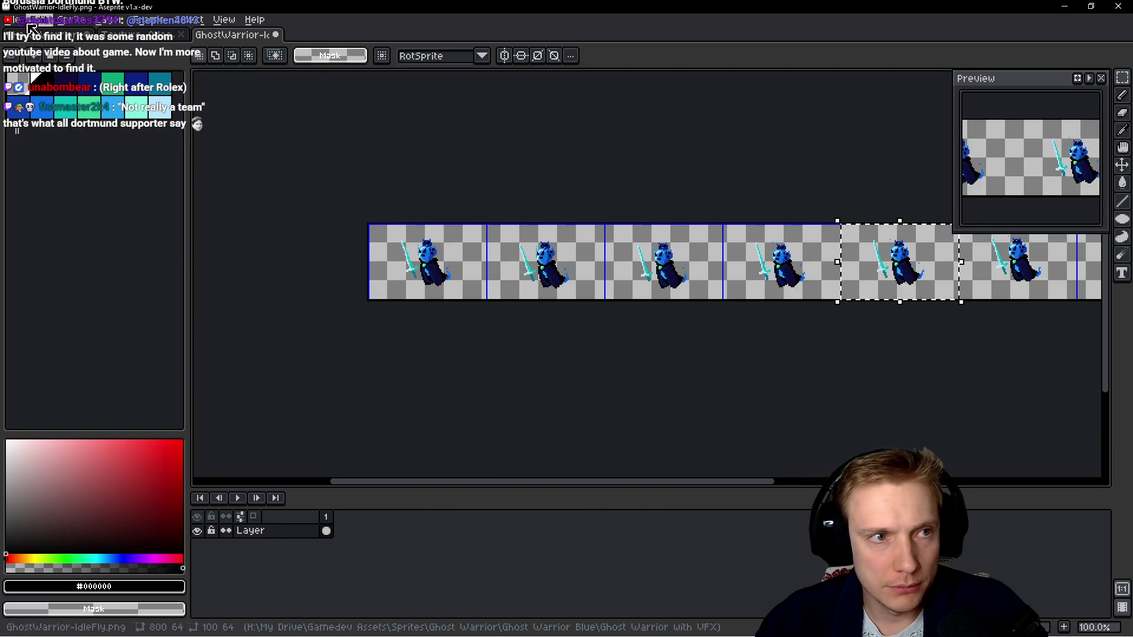
left_click(32, 35)
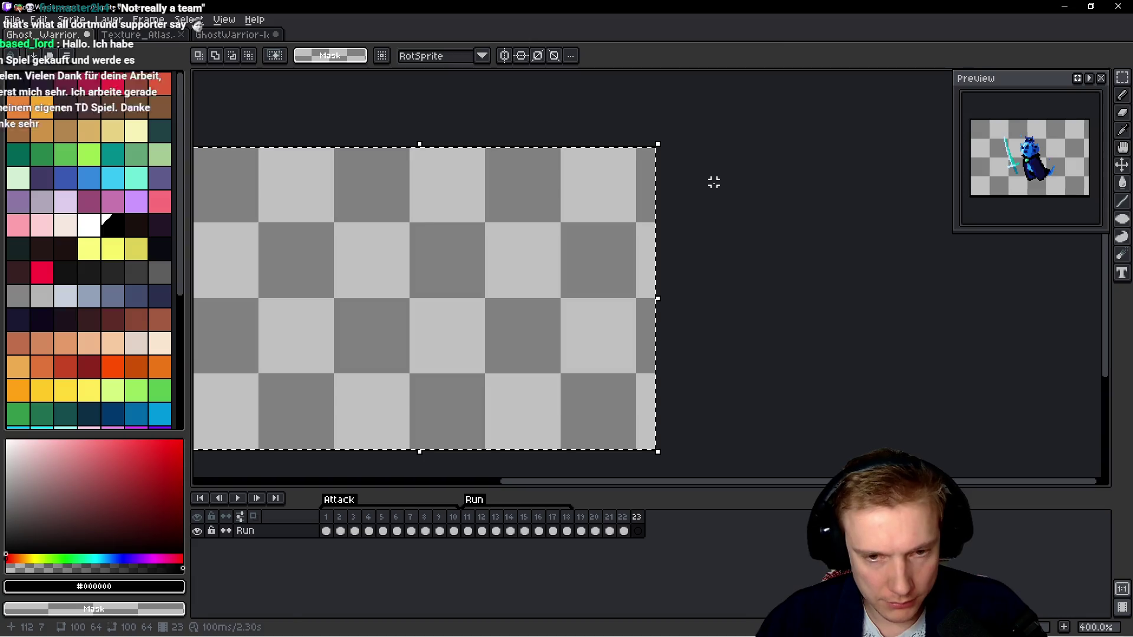
key("ctrl+v")
key("alt+shift+n")
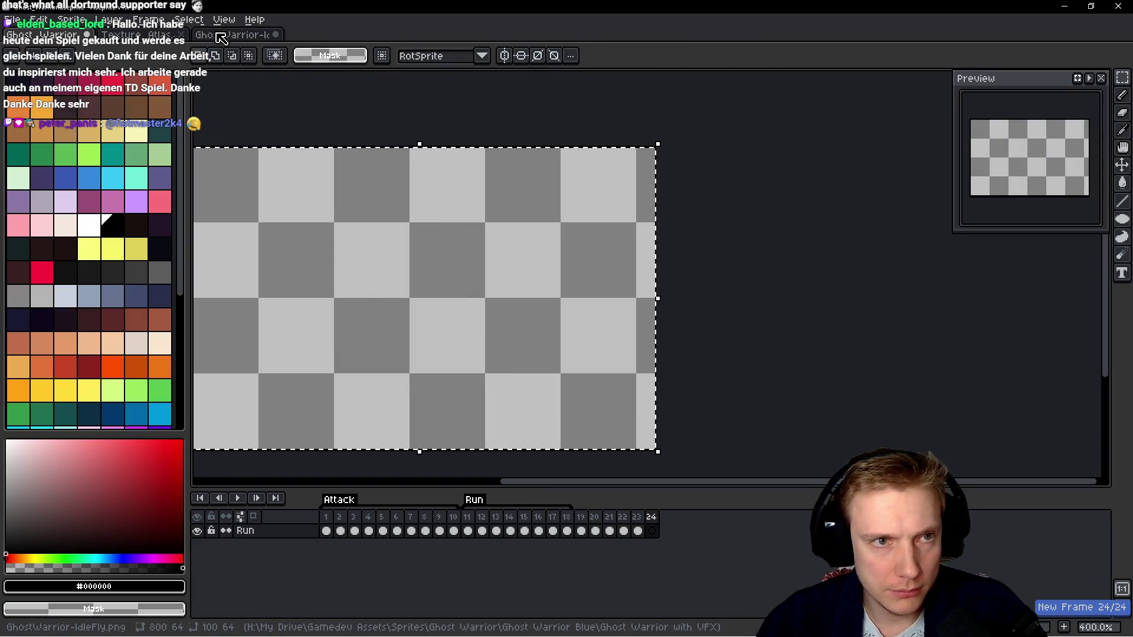
left_click(221, 35)
mouse_move(897, 260)
left_mouse_down()
mouse_move(585, 260)
mouse_move(705, 258)
left_mouse_up()
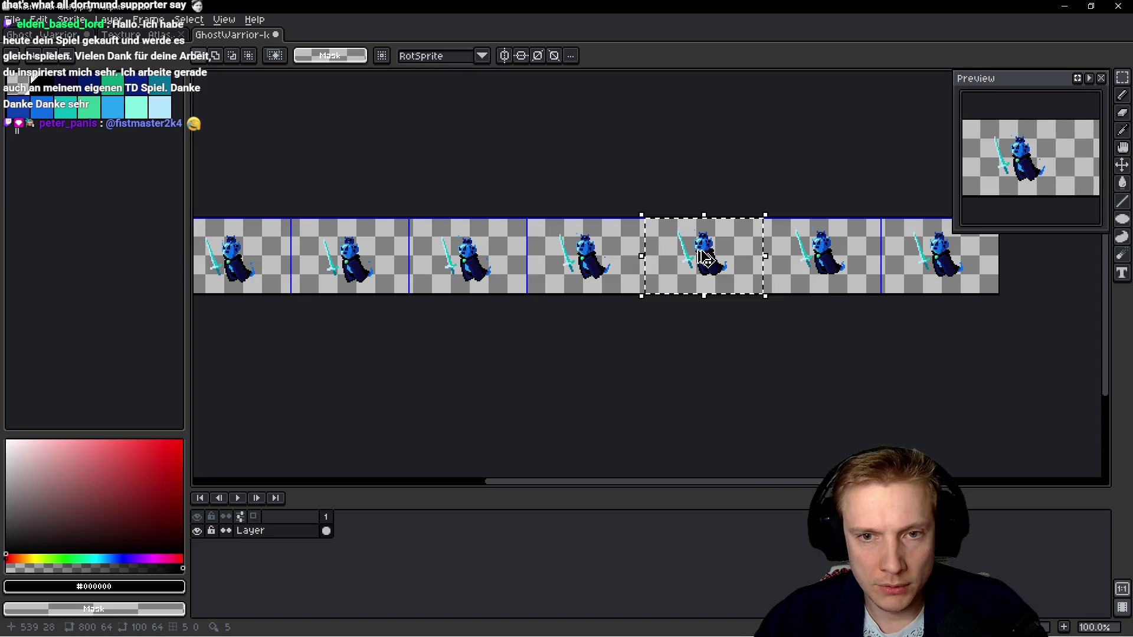
key("ctrl+Tab")
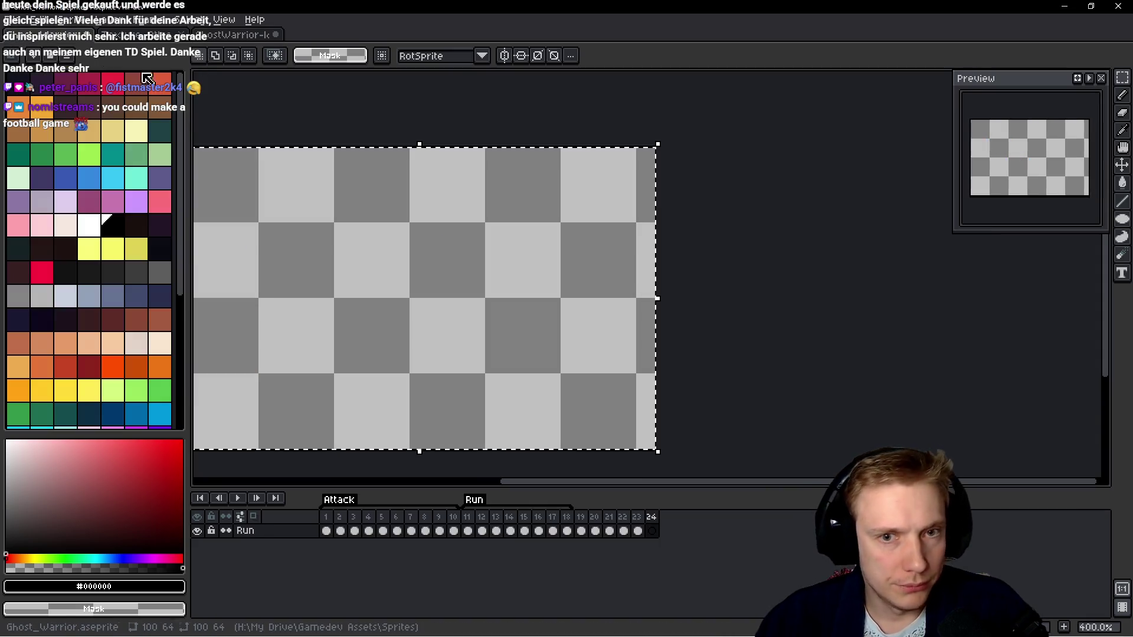
key("ctrl+v")
key("Escape")
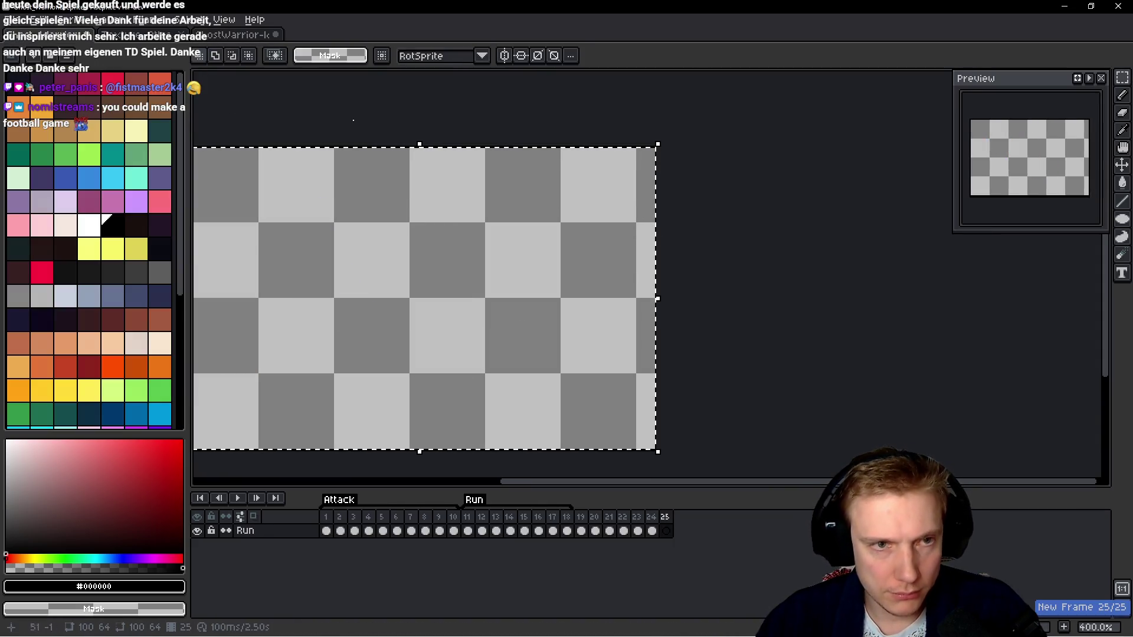
Paste the last two IdleFly strip poses into frames 25 and 26.
left_click(236, 36)
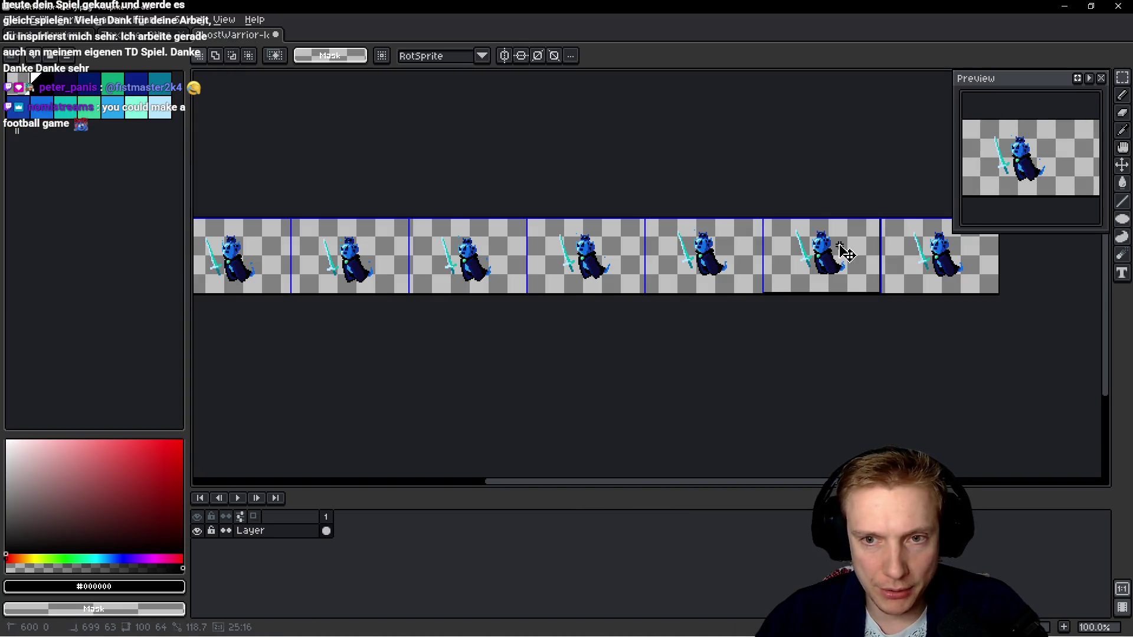
left_click_drag(767, 220, 879, 294)
key("ctrl+Tab")
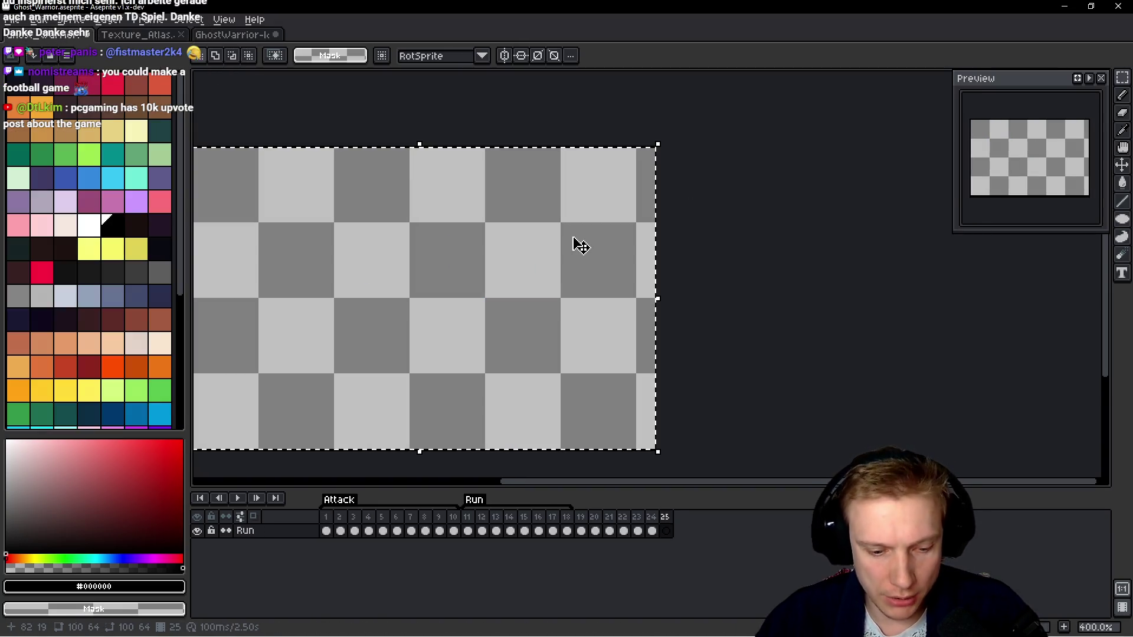
key("ctrl+v")
key("Return")
key("alt+b")
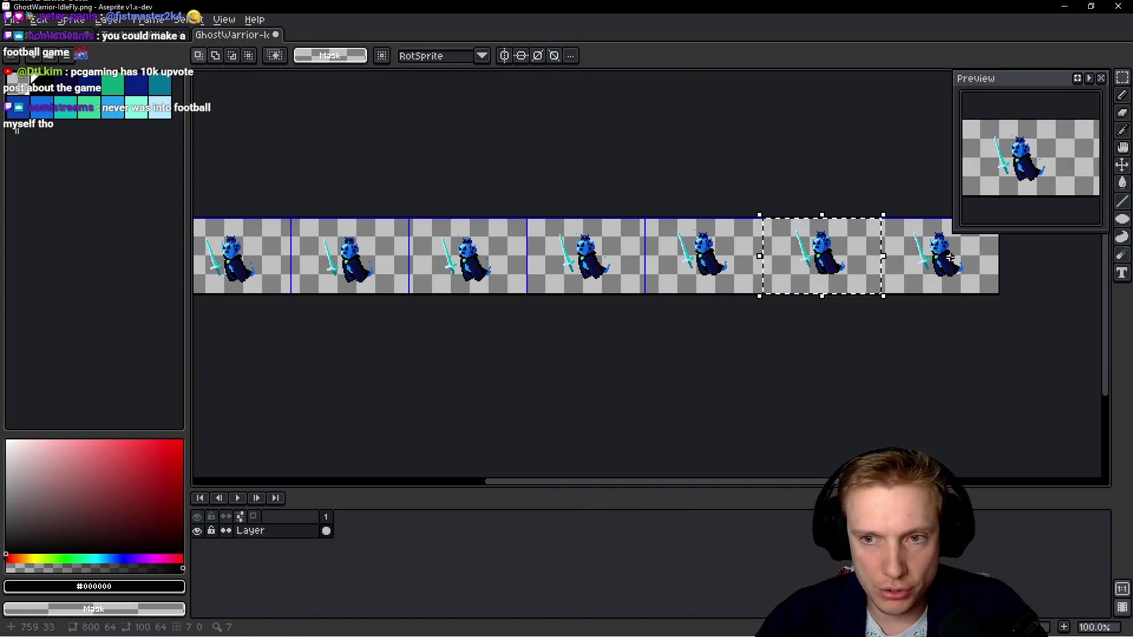
left_click(950, 258)
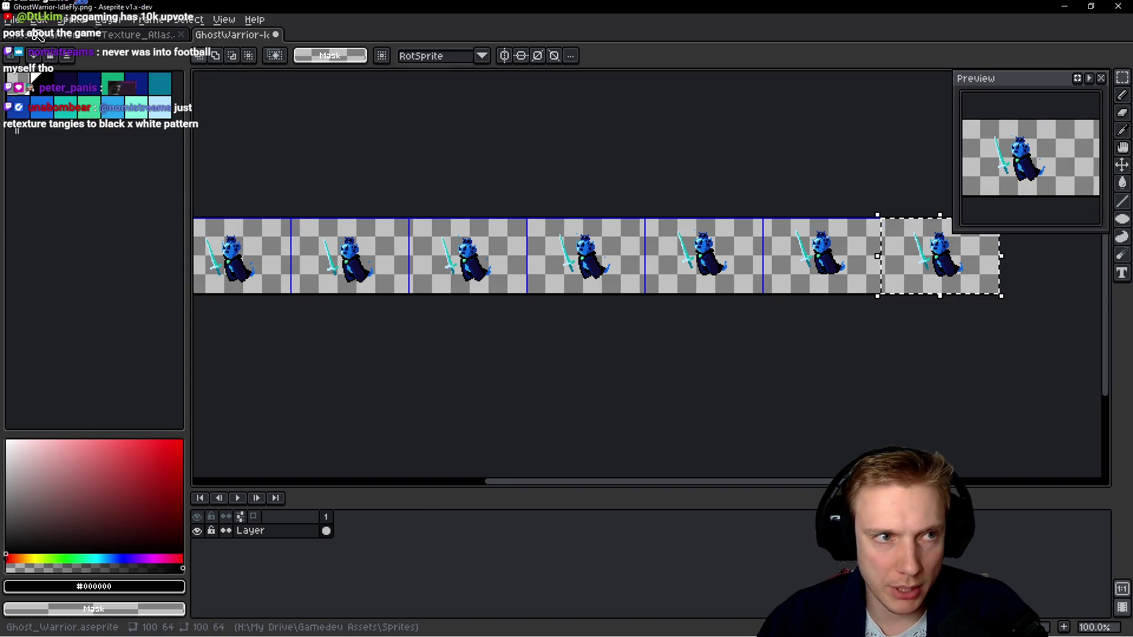
left_click(39, 36)
key("ctrl+v")
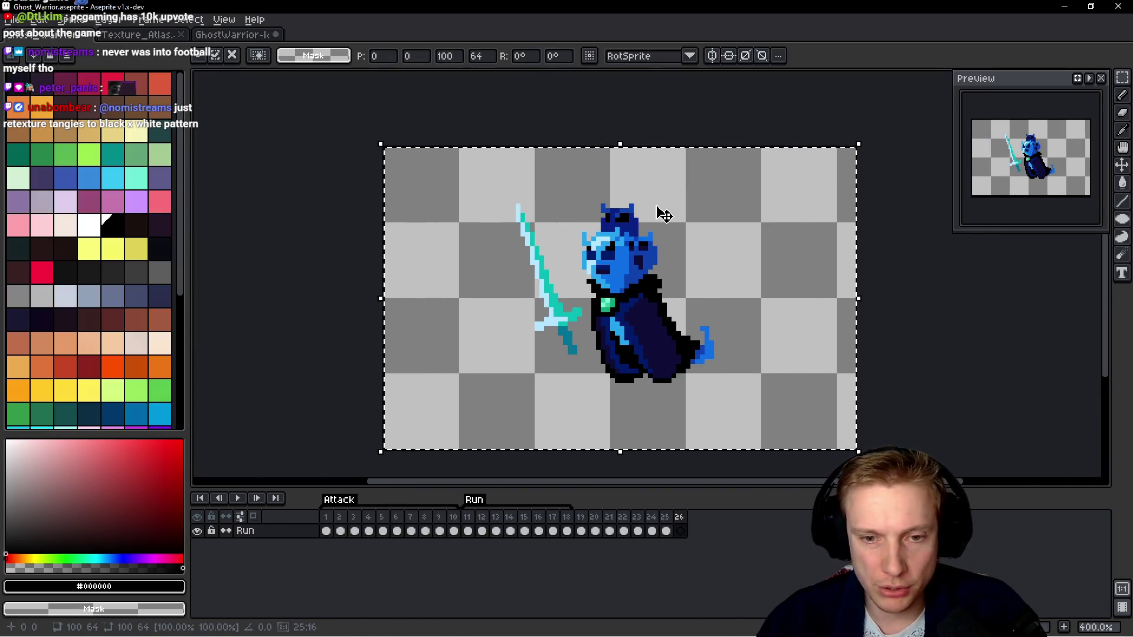
key("Return")
left_click_drag(585, 519, 680, 523)
Rename the Run layer to Idle.
key("shift+p")
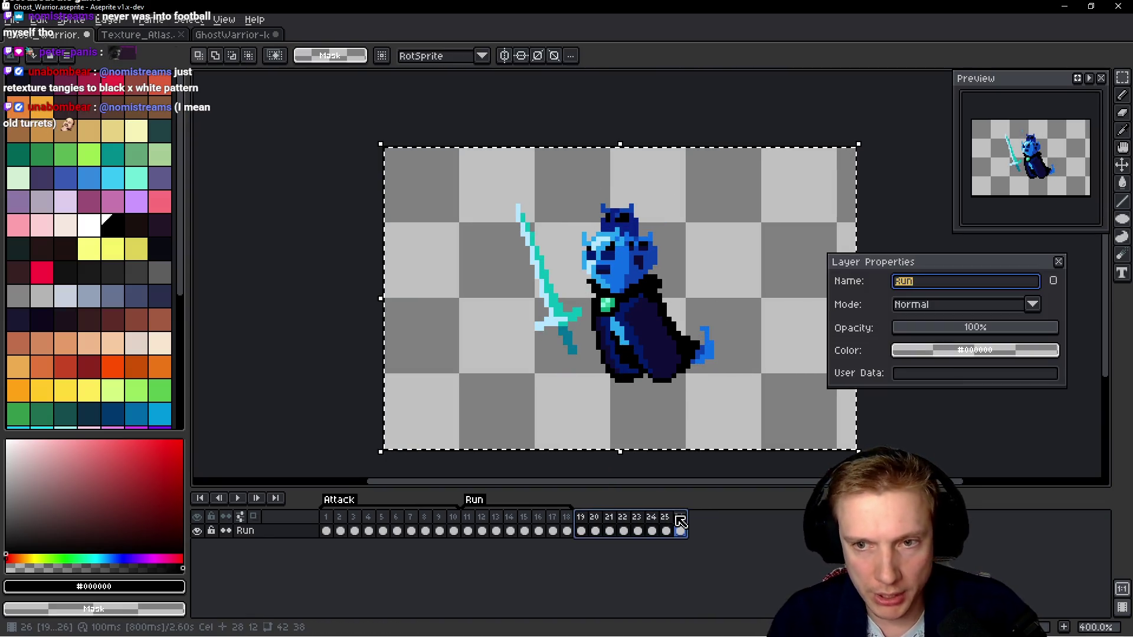
type("e")
key("Return")
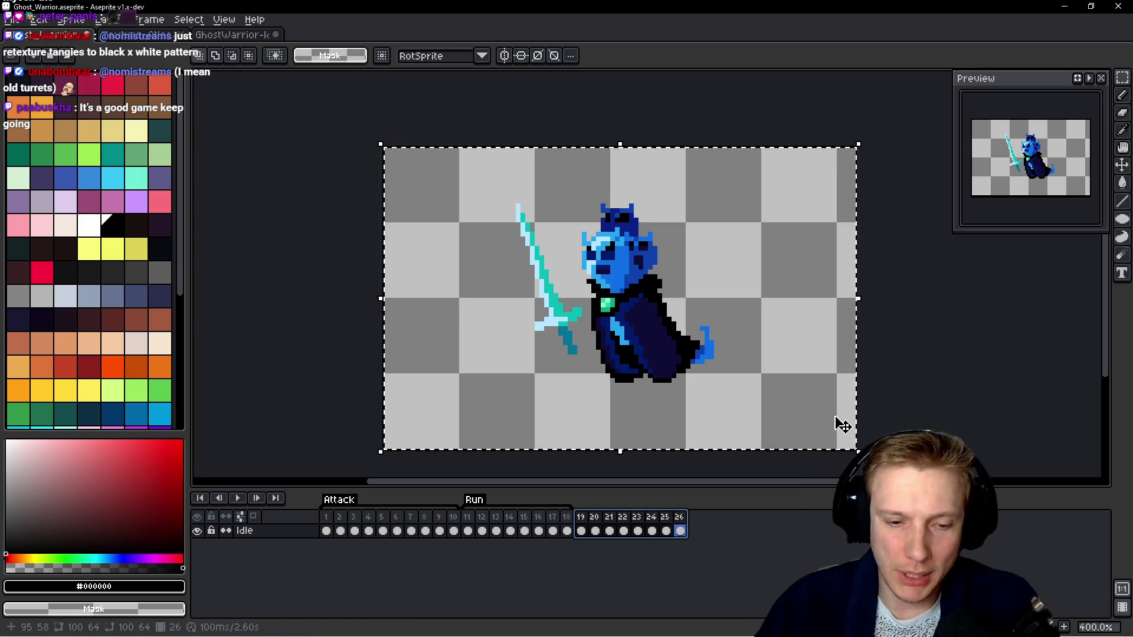
left_click_drag(842, 425, 799, 413)
key("shift+p")
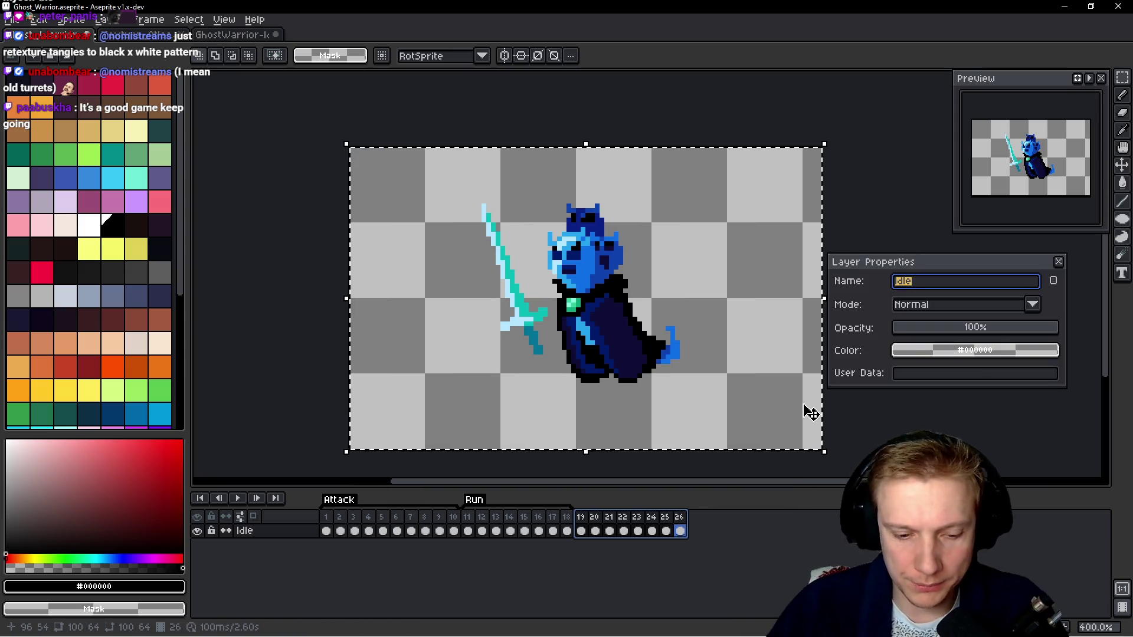
key("Escape")
Tag frames 19–26 and name the new tag Idle.
scroll(794, 329, "right", 2)
key("ctrl+d")
left_click(627, 516)
left_click_drag(633, 518, 679, 518)
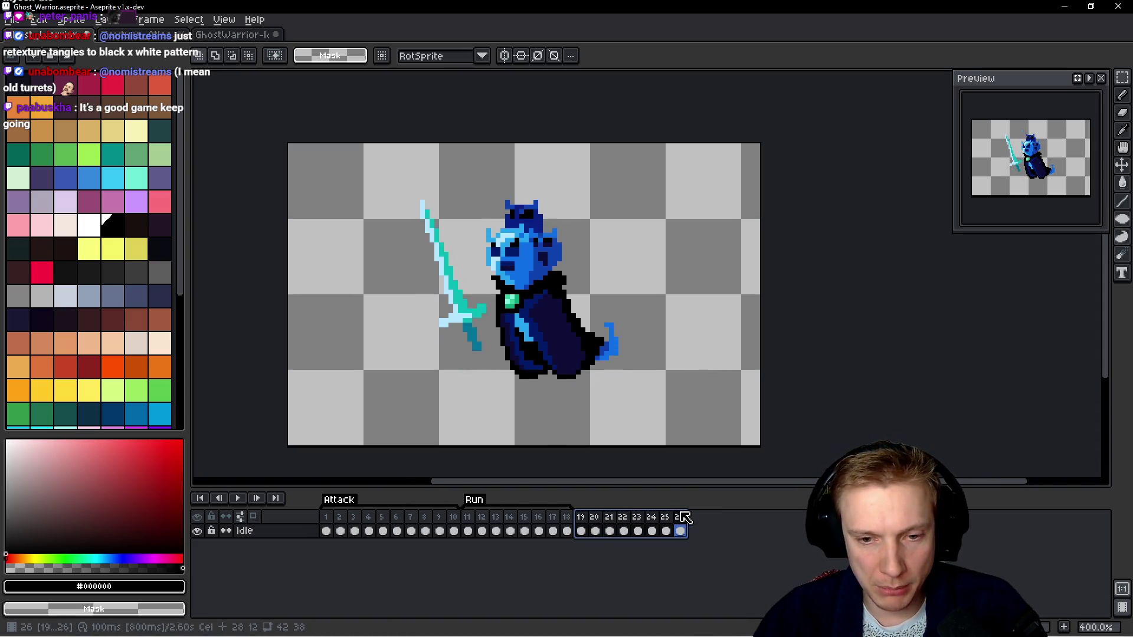
key("alt+f2")
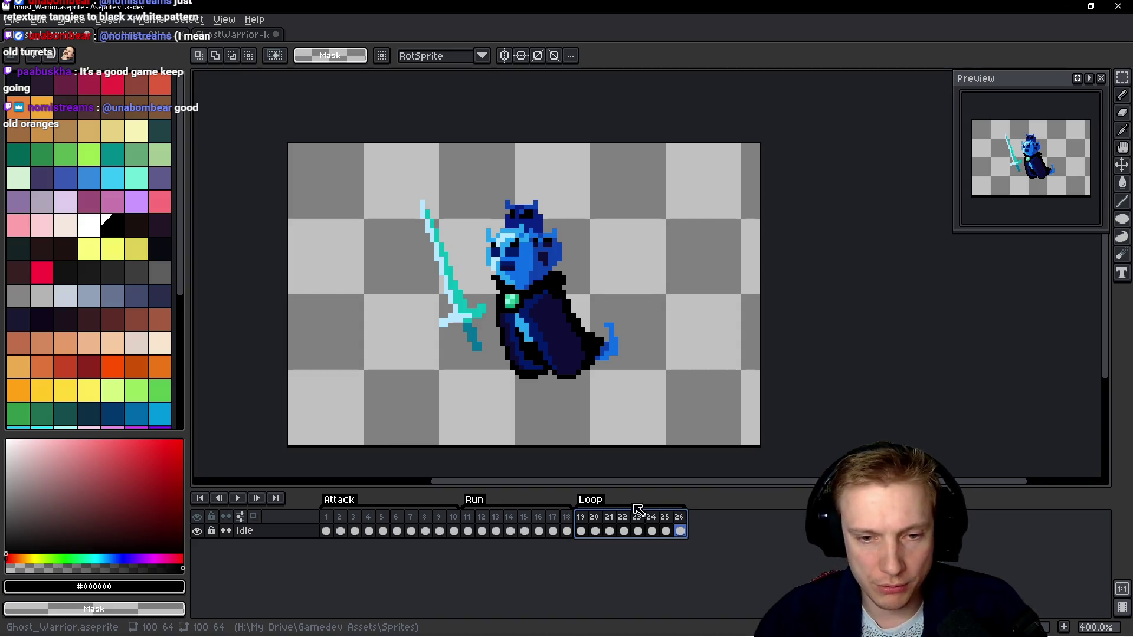
double_click(594, 501)
type("Idle")
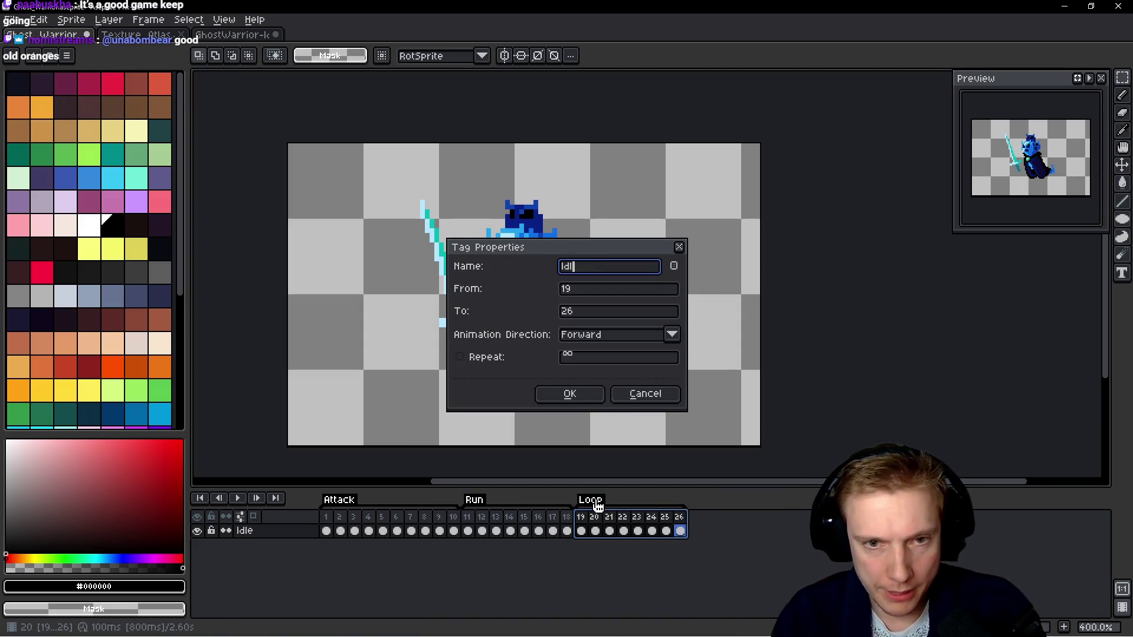
key("Return")
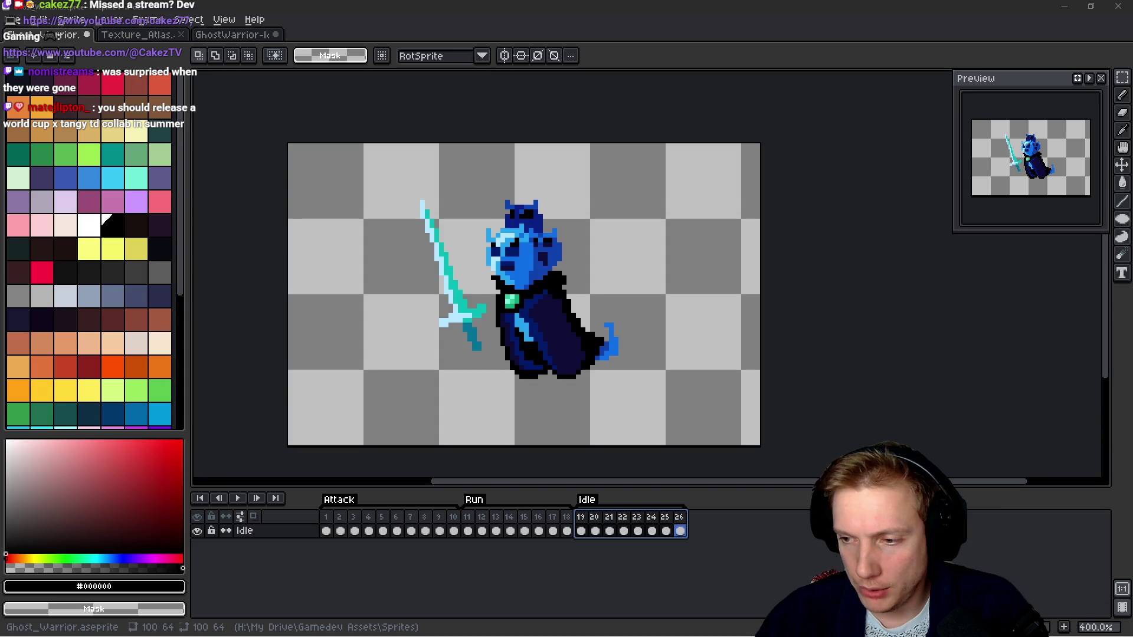
Select the YouTube BUY TangyTD link line in the TODO list.
key("alt+Tab")
scroll(526, 311, "up", 3)
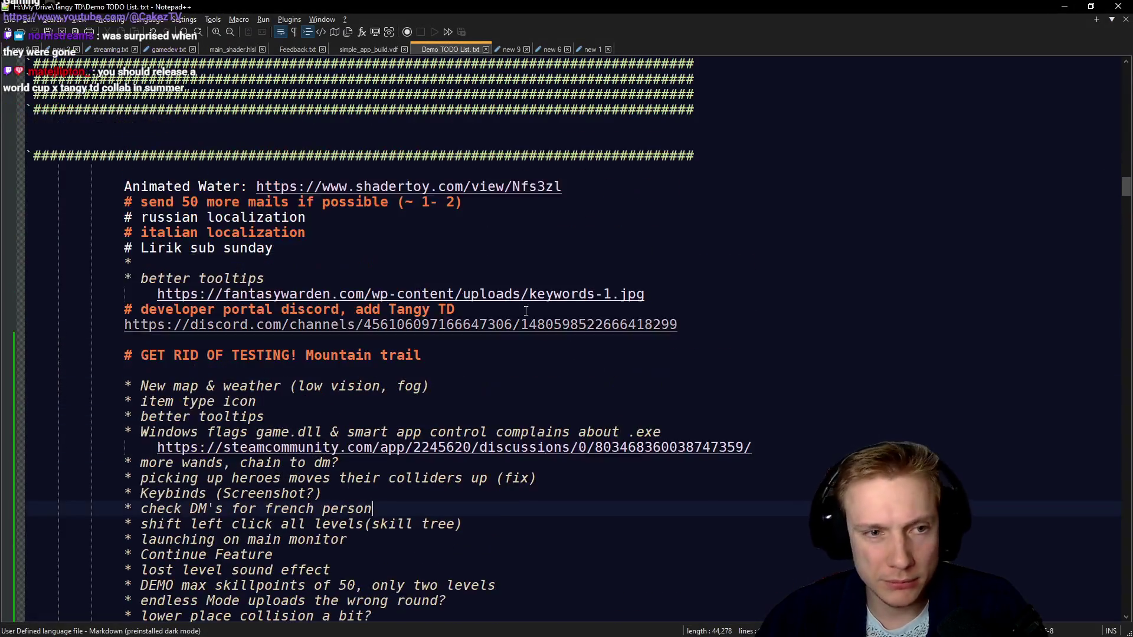
scroll(526, 311, "up", 20)
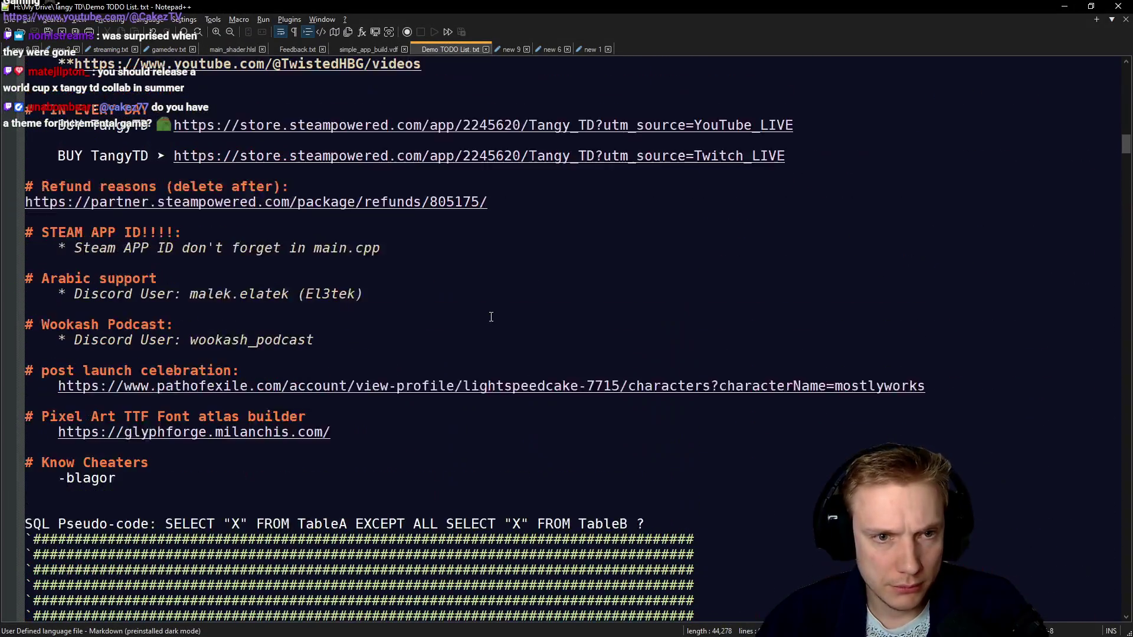
scroll(491, 317, "up", 5)
left_click_drag(796, 355, 61, 358)
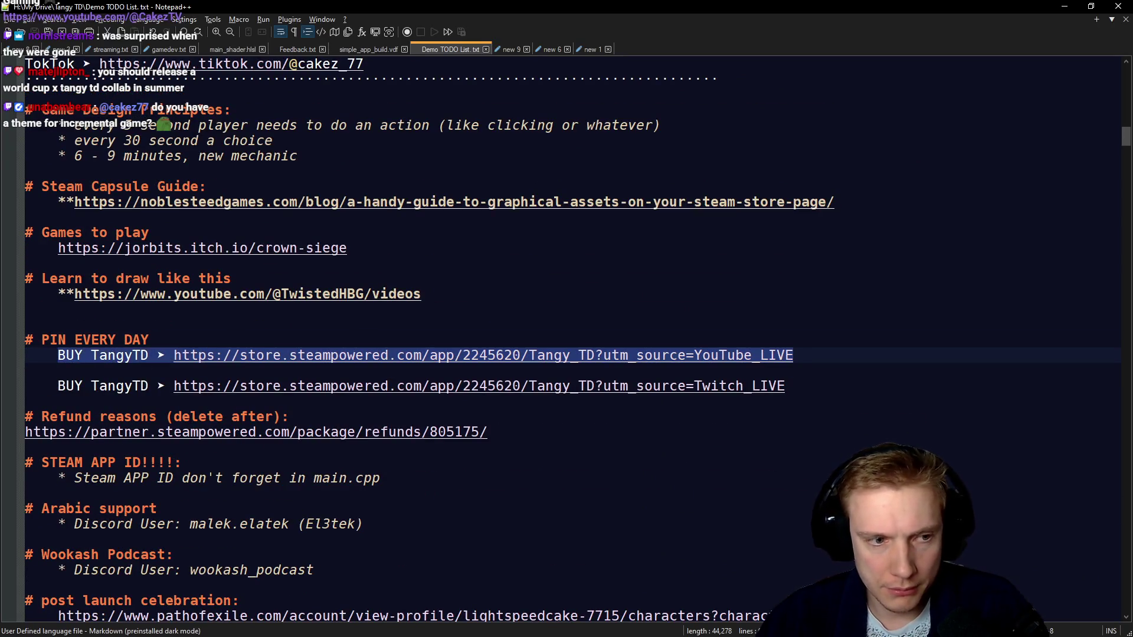
key("alt+Tab")
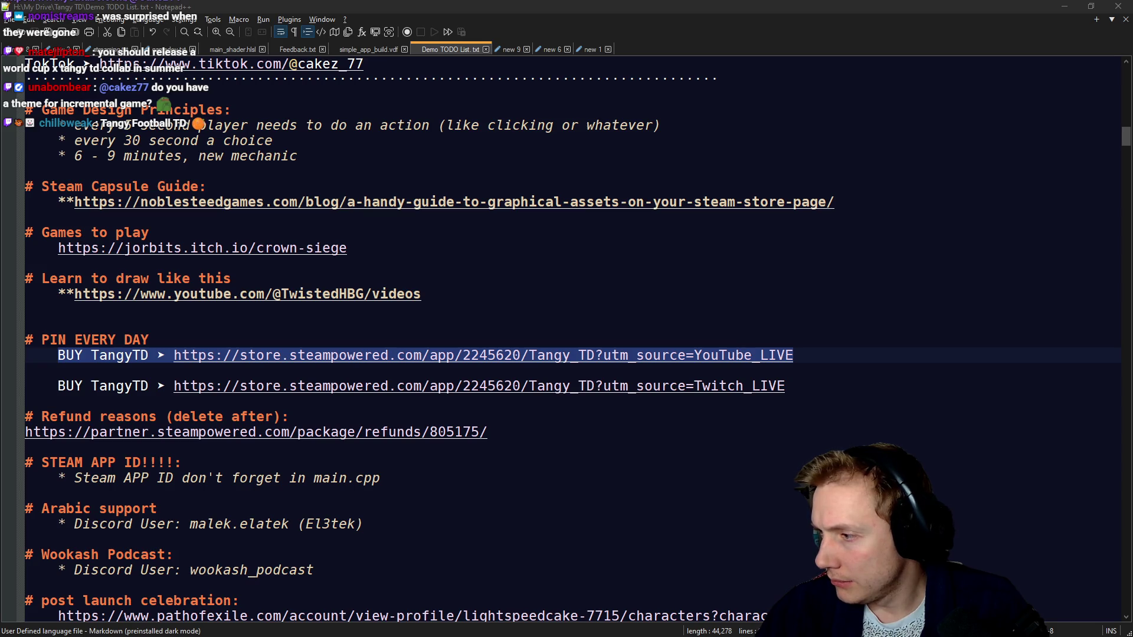
left_click(794, 355)
left_click_drag(794, 355, 64, 353)
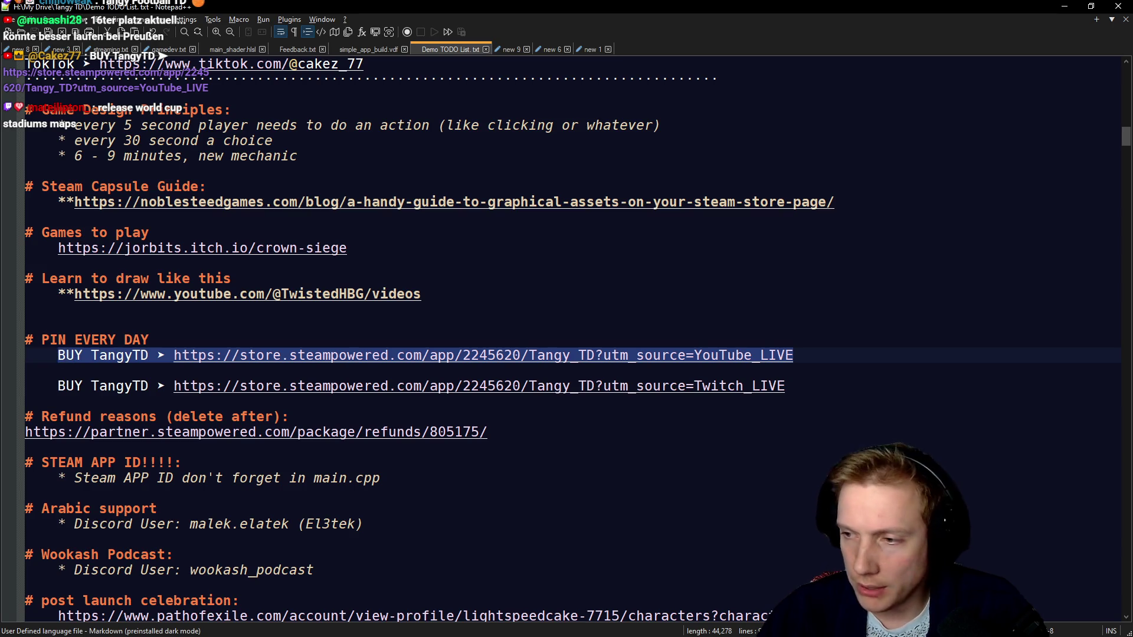
key("alt+Tab")
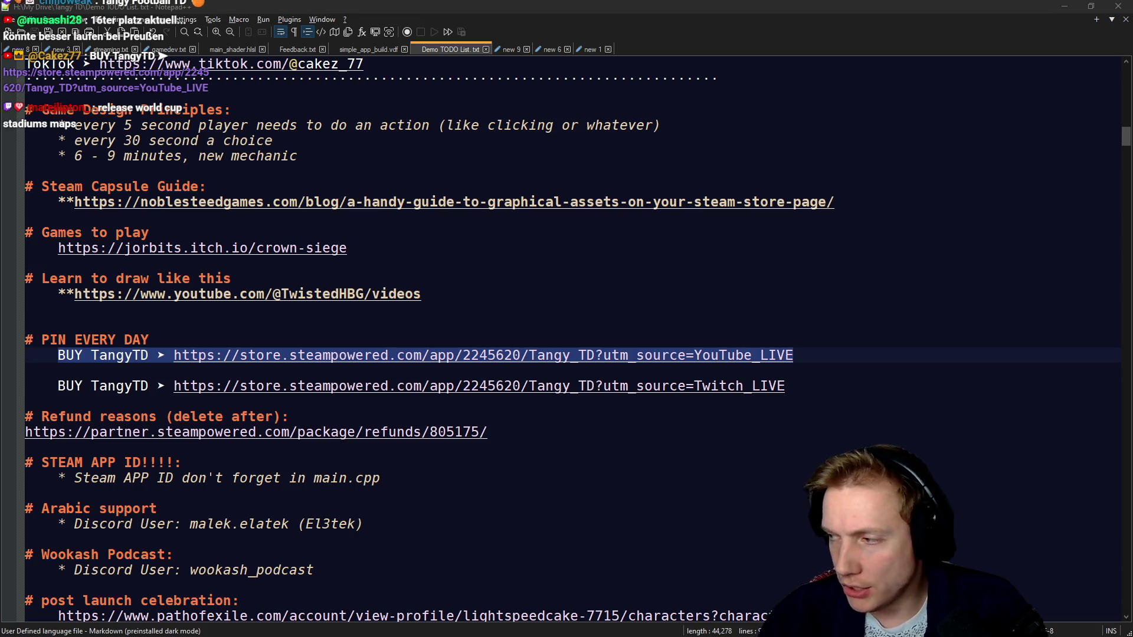
Copy the Twitch BUY TangyTD link line and send it to chat.
left_click_drag(790, 388, 59, 391)
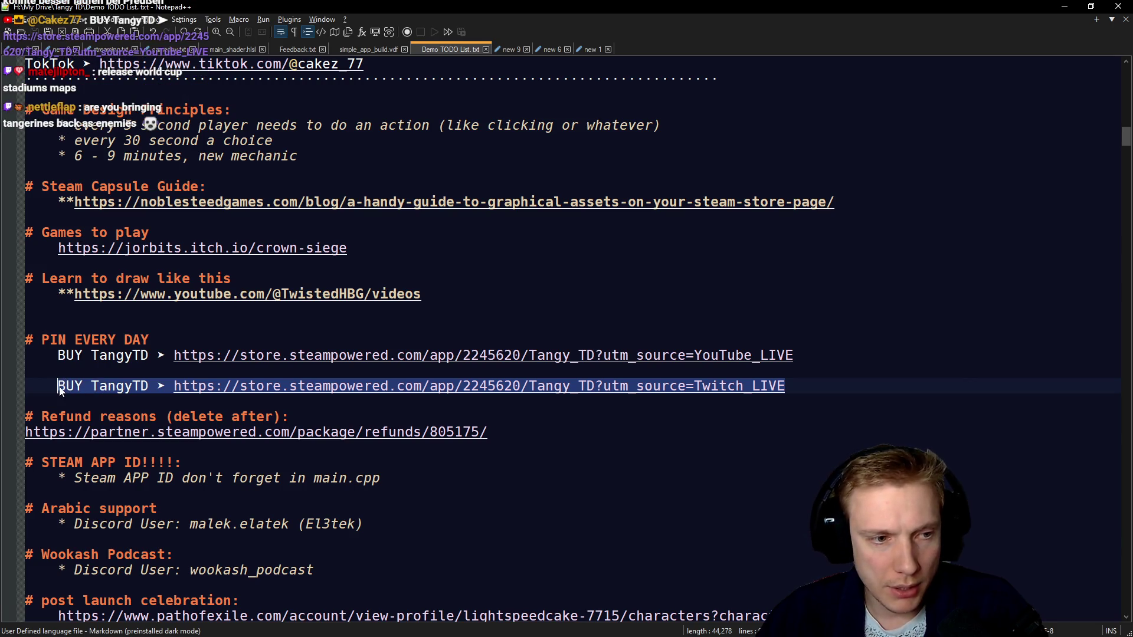
key("ctrl+c")
key("alt+Tab")
key("ctrl+v")
key("Return")
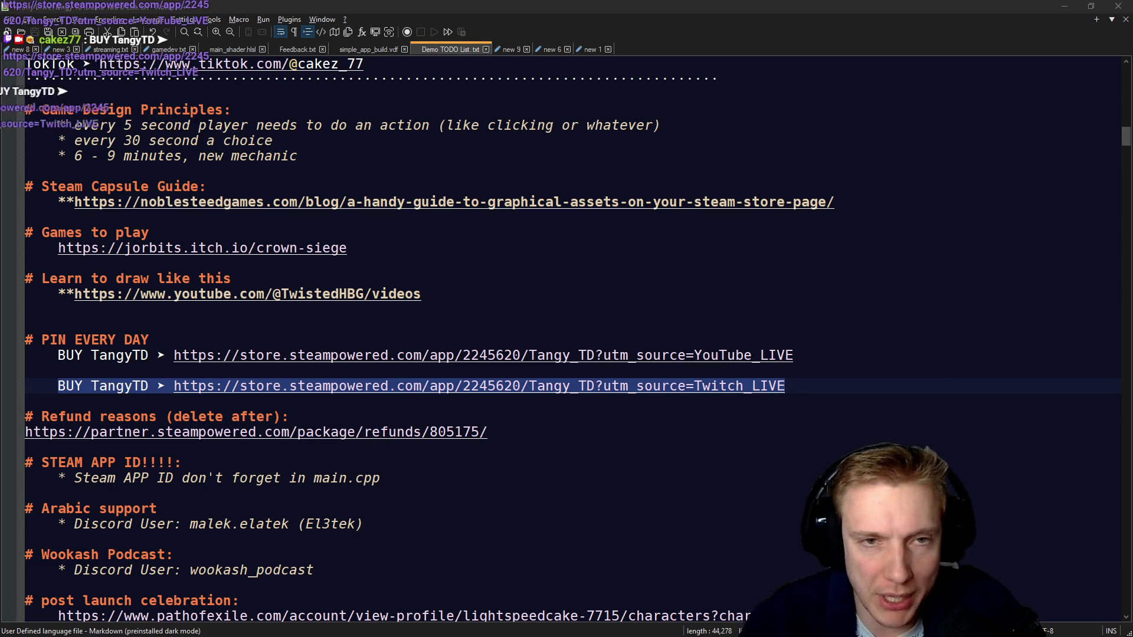
Return to Aseprite and play the Ghost_Warrior animation to review the frames.
left_click(1064, 6)
key("h")
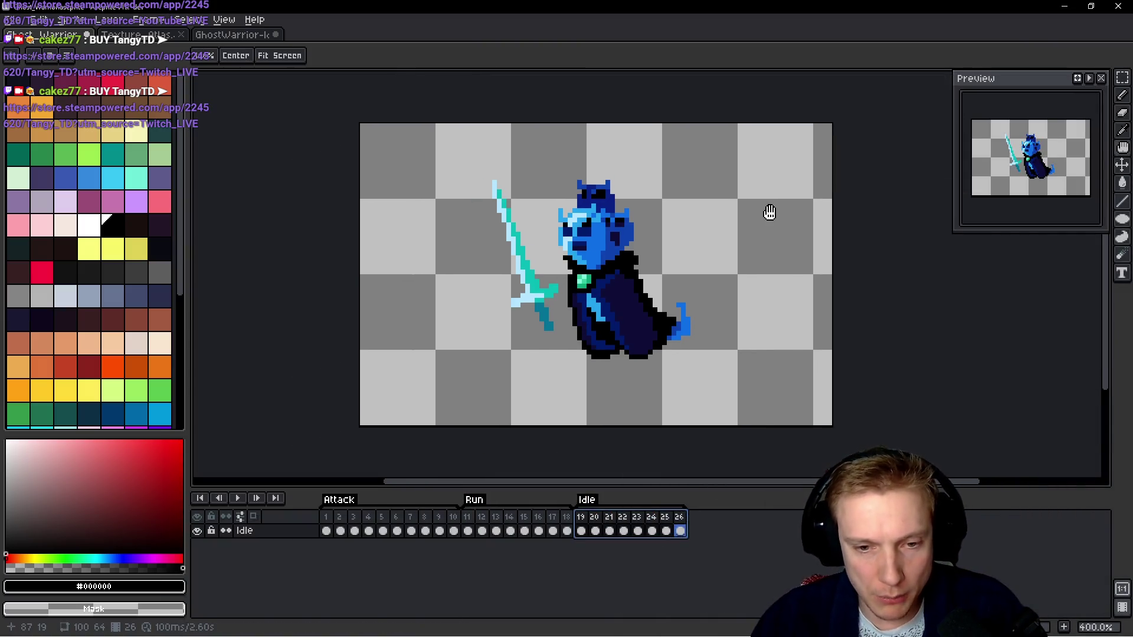
key("Return")
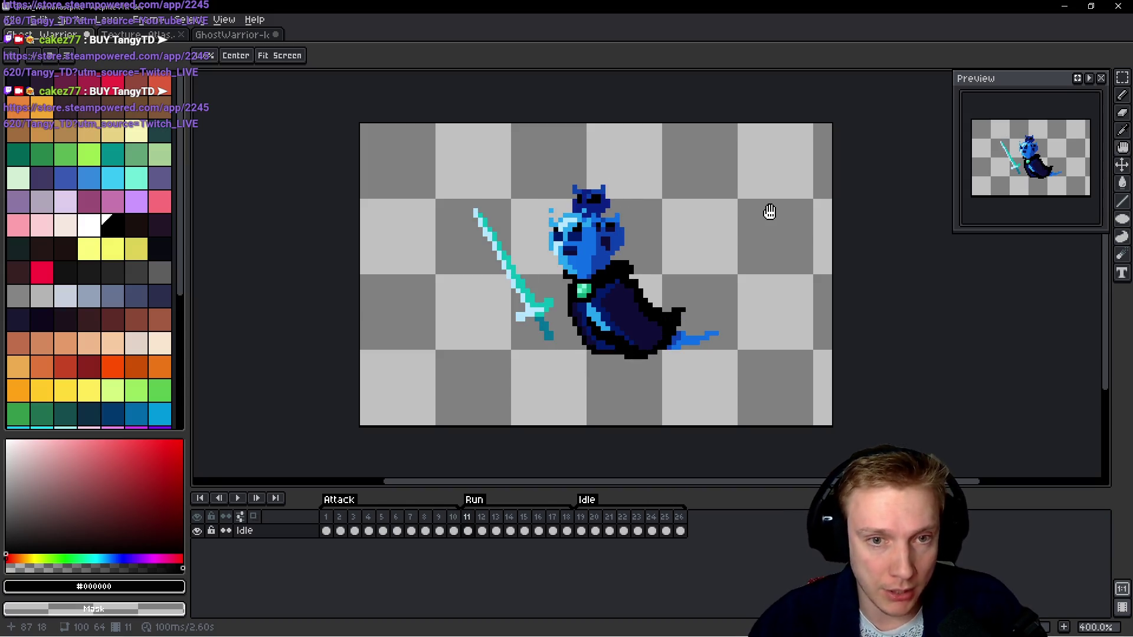
scroll(525, 291, "up", 6)
Outline frame 11's sword guard, grip and blade edge with black pencil pixels.
key("b")
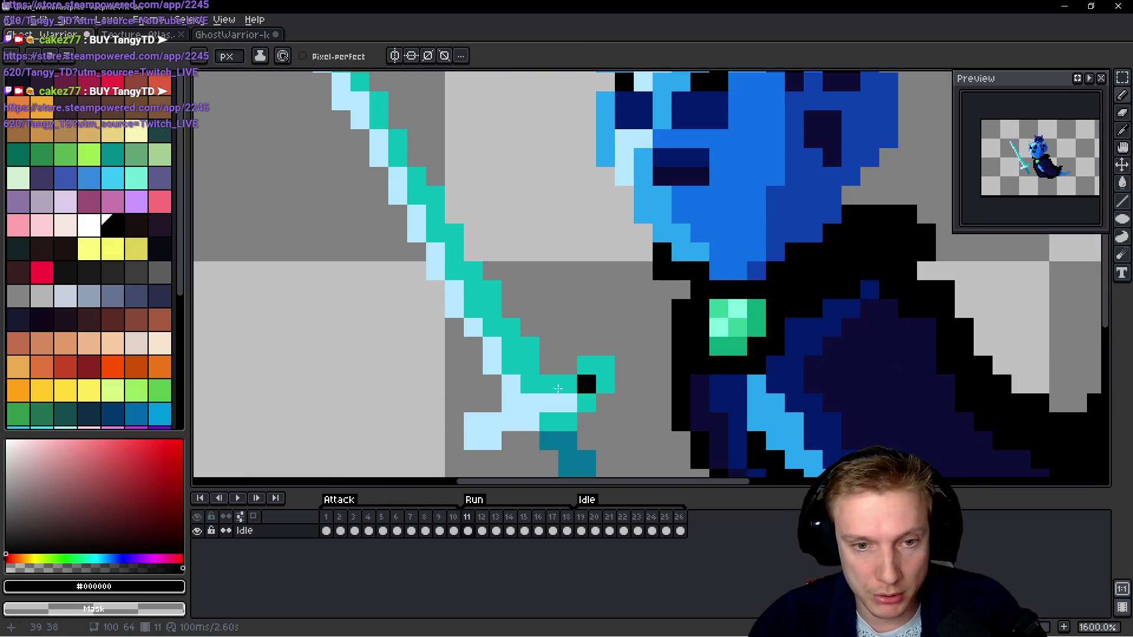
left_click_drag(546, 366, 605, 347)
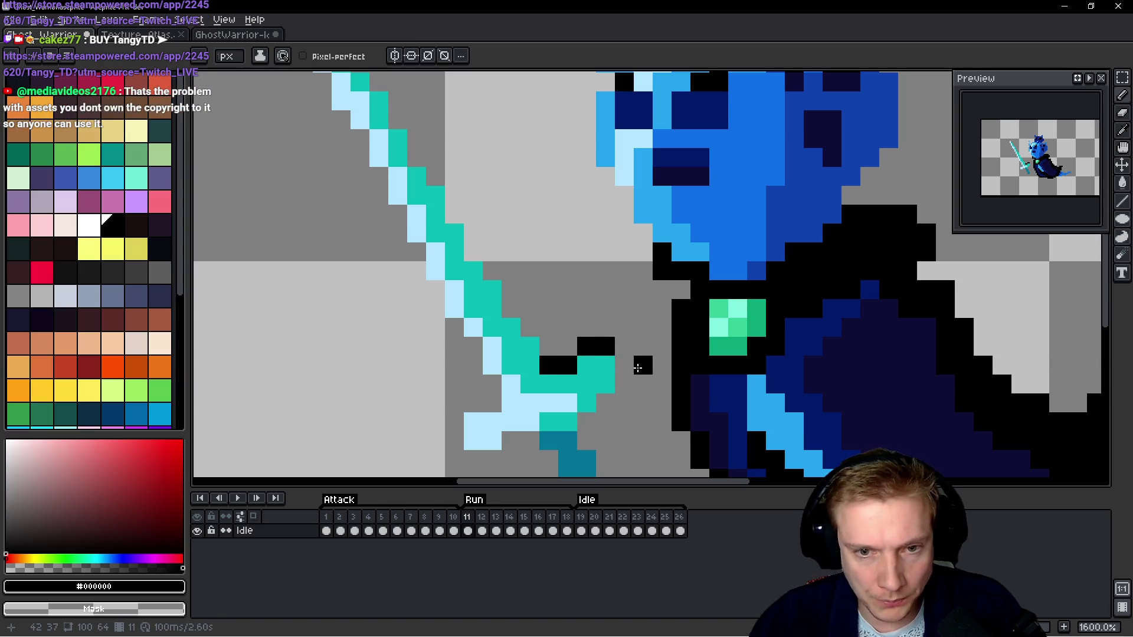
left_click(624, 366)
mouse_move(624, 385)
left_mouse_down()
mouse_move(586, 423)
mouse_move(599, 334)
left_mouse_up()
left_click(549, 366)
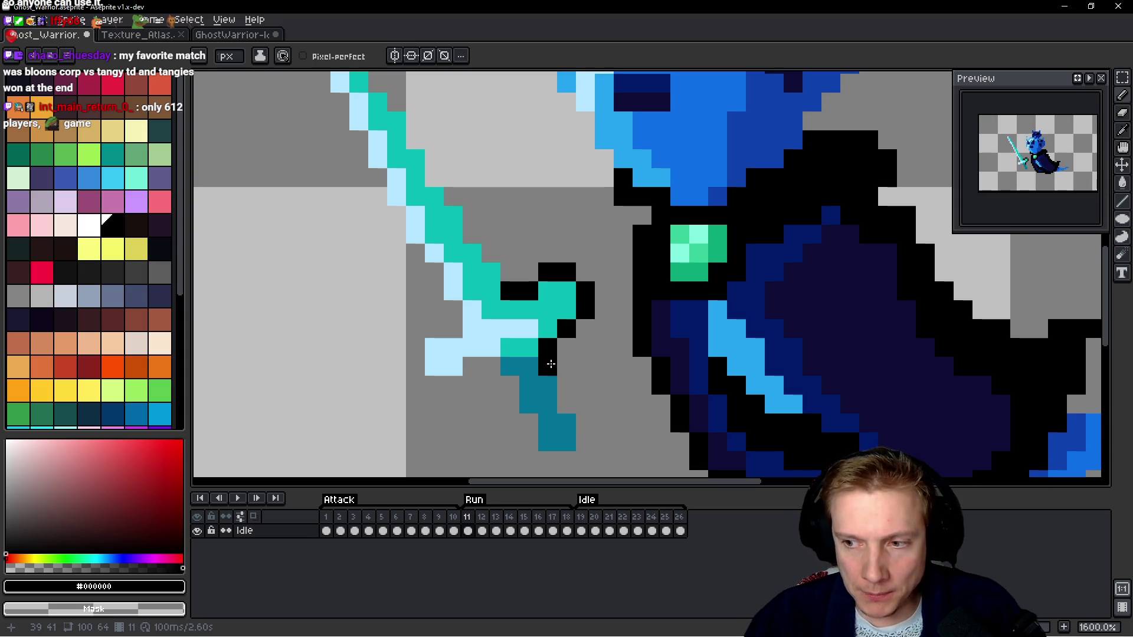
mouse_move(550, 364)
left_mouse_down()
mouse_move(588, 444)
mouse_move(561, 462)
mouse_move(525, 437)
mouse_move(491, 366)
mouse_move(450, 384)
mouse_move(408, 367)
mouse_move(420, 326)
mouse_move(434, 329)
mouse_move(452, 310)
mouse_move(415, 252)
left_mouse_up()
mouse_move(416, 196)
left_mouse_down()
mouse_move(557, 346)
mouse_move(519, 342)
mouse_move(480, 251)
left_mouse_up()
Apply a black Outline effect to a lasso selection around the sword and head.
left_click(534, 375)
scroll(480, 250, "down", 4)
key("q")
mouse_move(534, 171)
left_mouse_down()
mouse_move(468, 192)
mouse_move(528, 236)
mouse_move(535, 273)
left_mouse_up()
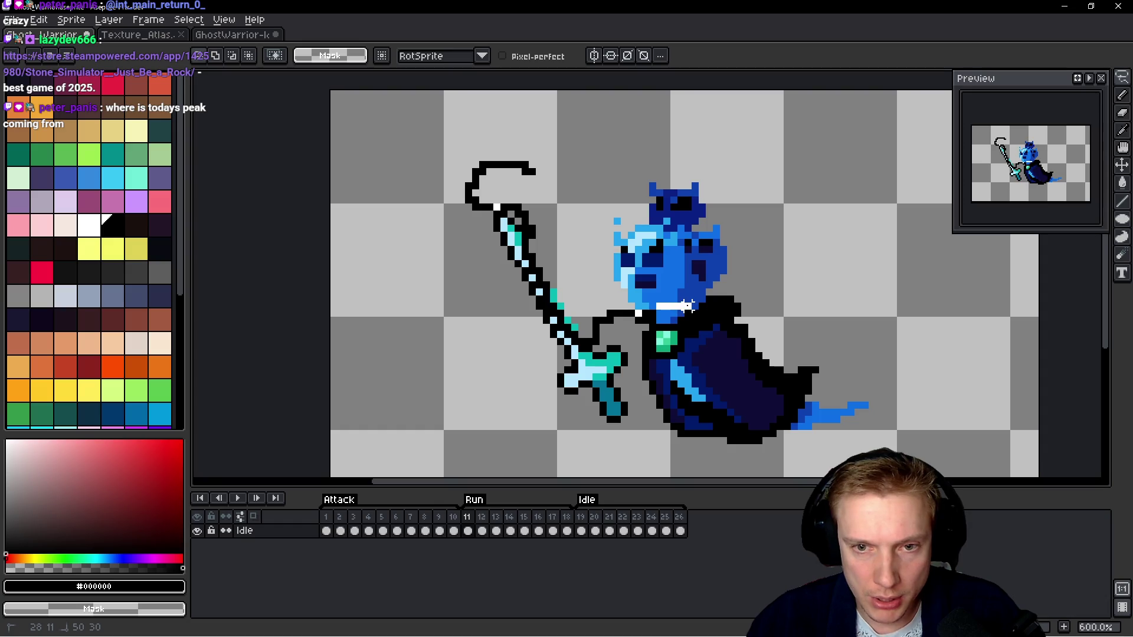
mouse_move(702, 289)
left_mouse_down()
mouse_move(780, 236)
mouse_move(525, 150)
mouse_move(544, 167)
left_mouse_up()
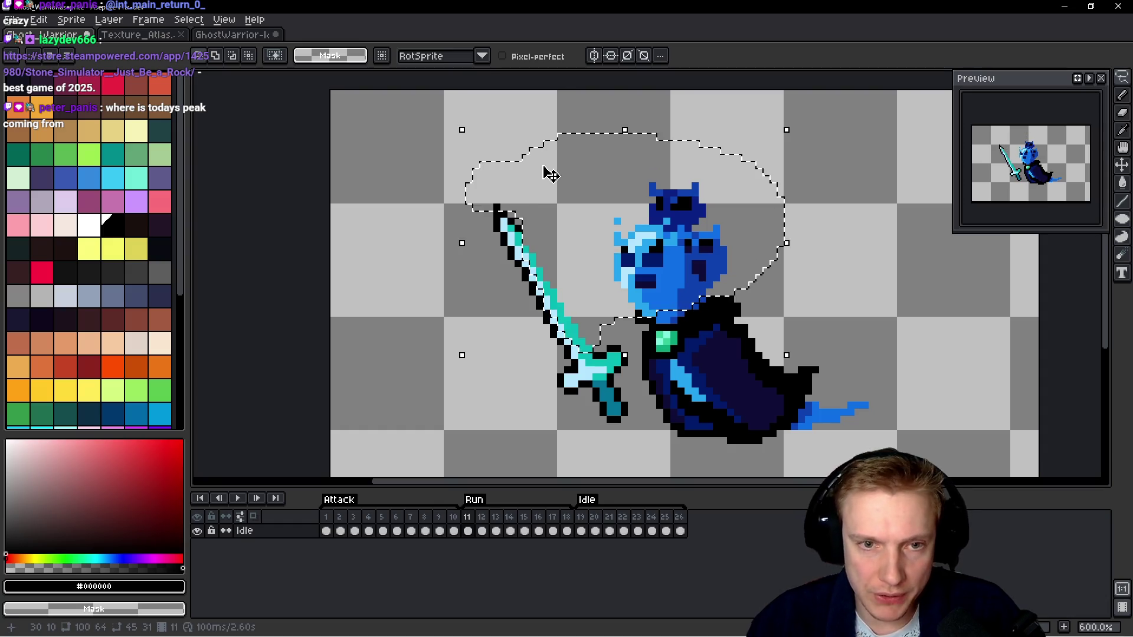
key("shift+o")
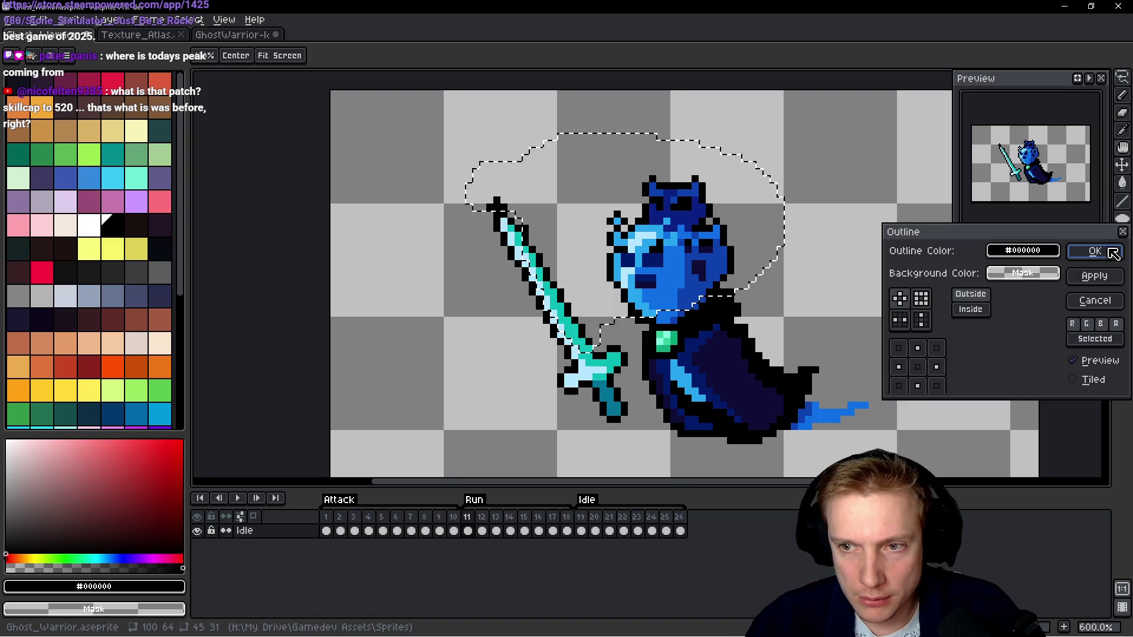
left_click(1092, 251)
scroll(539, 204, "up", 2)
key("ctrl+d")
Erase extra outline pixels at the sword tip and head, filling gaps left of the head.
key("b")
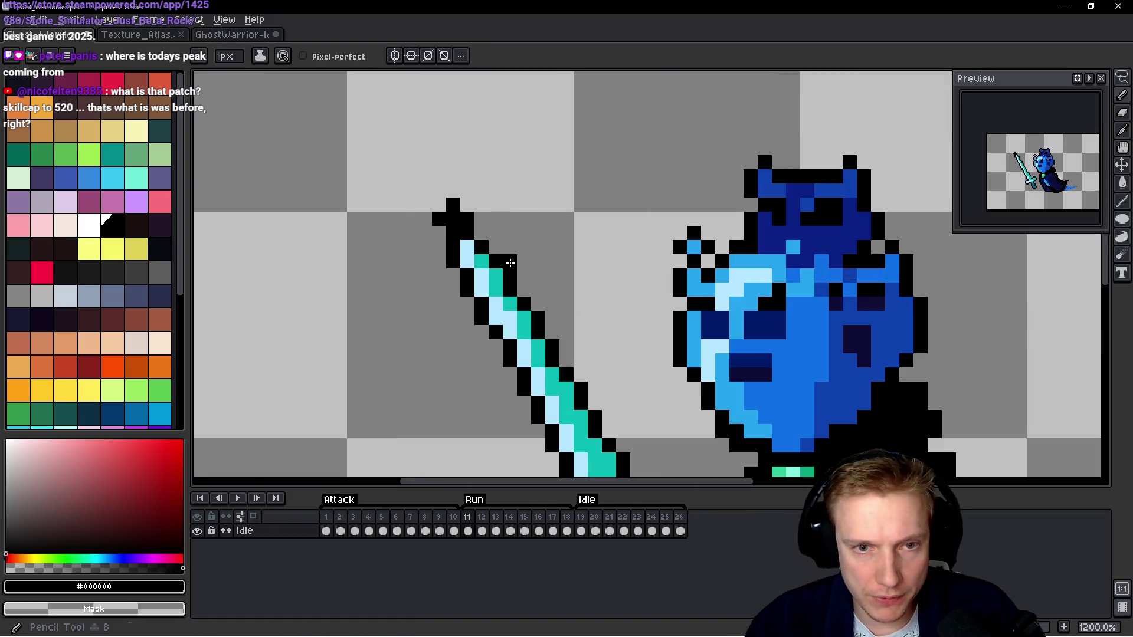
right_click(458, 203)
right_click(467, 220)
right_click(439, 220)
scroll(594, 275, "right", 3)
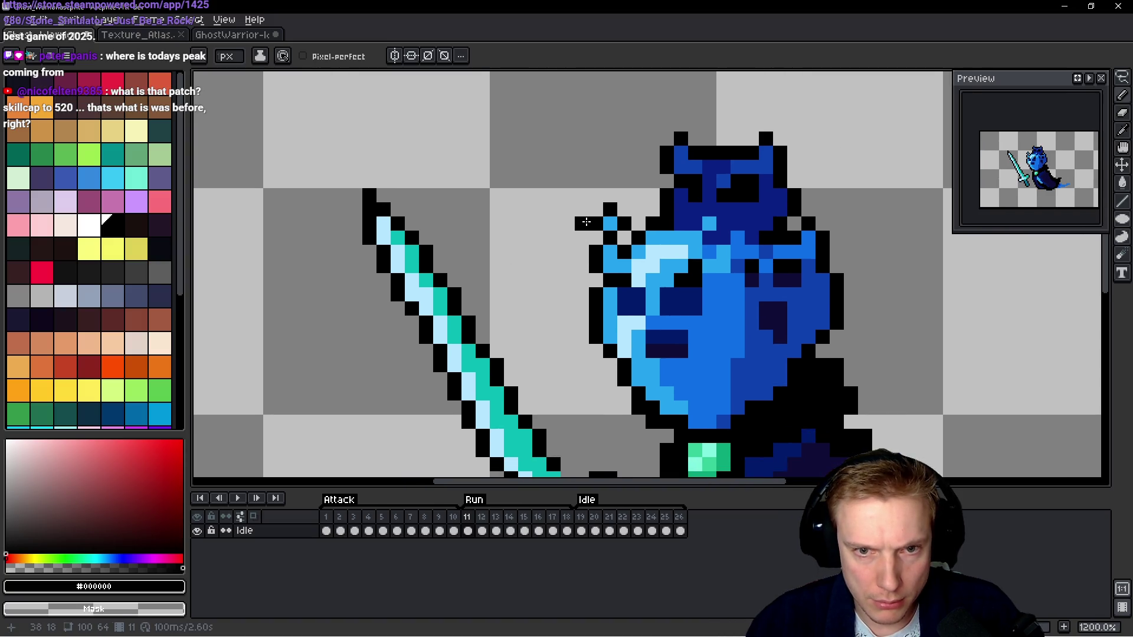
right_click(594, 225)
right_click(611, 232)
left_click(596, 237)
left_click(596, 223)
left_click(610, 237)
Fix outline pixels beside the head and raise both horns' outlines.
right_click(855, 227)
left_click(822, 224)
left_click(780, 125)
left_click(780, 139)
left_click(724, 139)
right_click(718, 135)
left_click(665, 139)
left_click(665, 125)
left_click(823, 210)
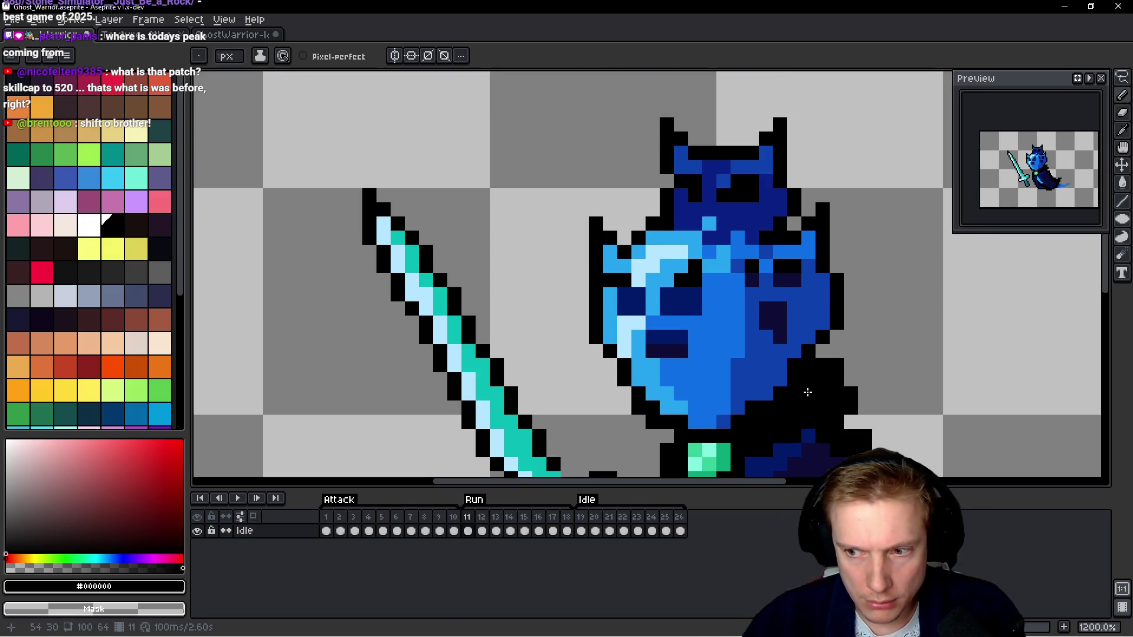
Outline the top of the blue tail in black.
scroll(767, 360, "up", 1)
scroll(726, 324, "down", 1)
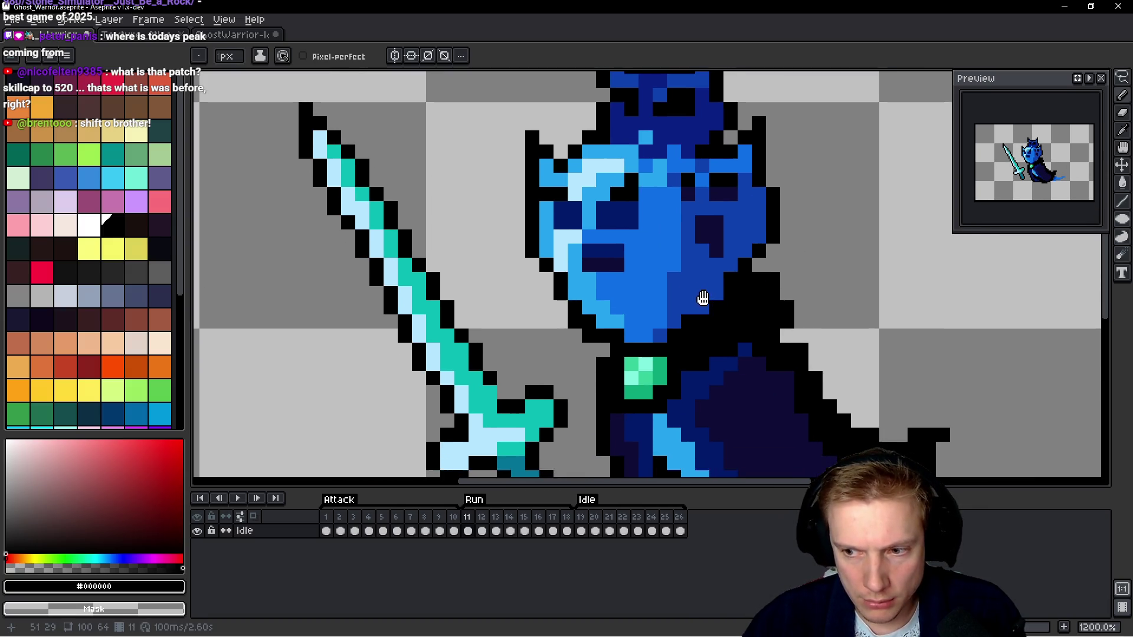
scroll(708, 307, "down", 3)
scroll(844, 377, "up", 3)
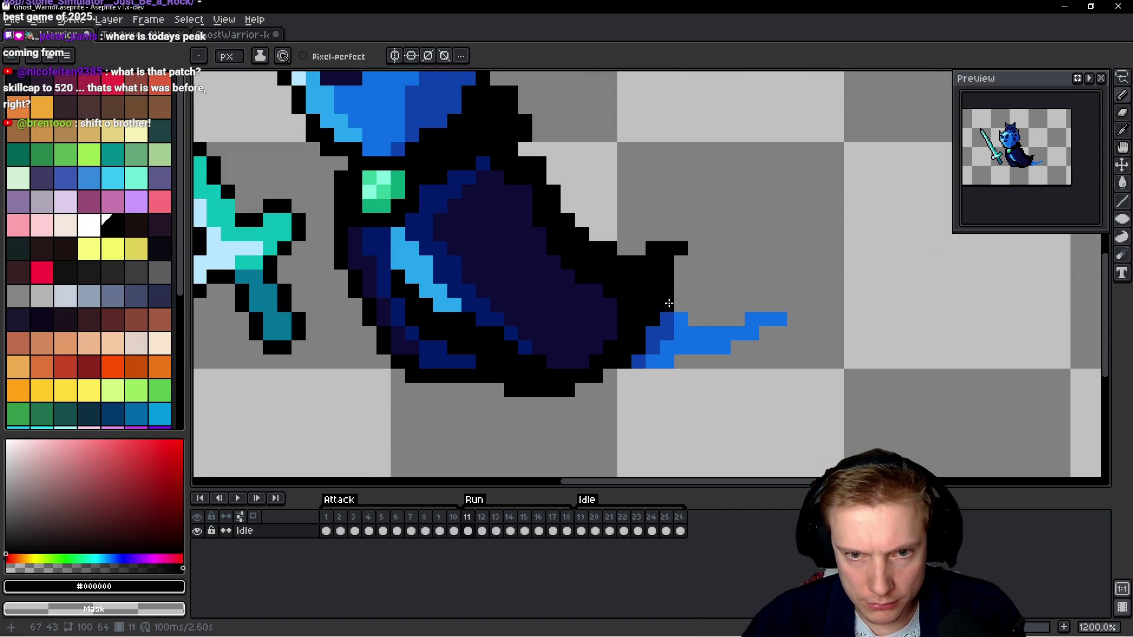
mouse_move(668, 303)
left_mouse_down()
mouse_move(708, 318)
mouse_move(817, 307)
mouse_move(766, 347)
mouse_move(773, 333)
mouse_move(611, 375)
left_mouse_up()
scroll(760, 328, "down", 4)
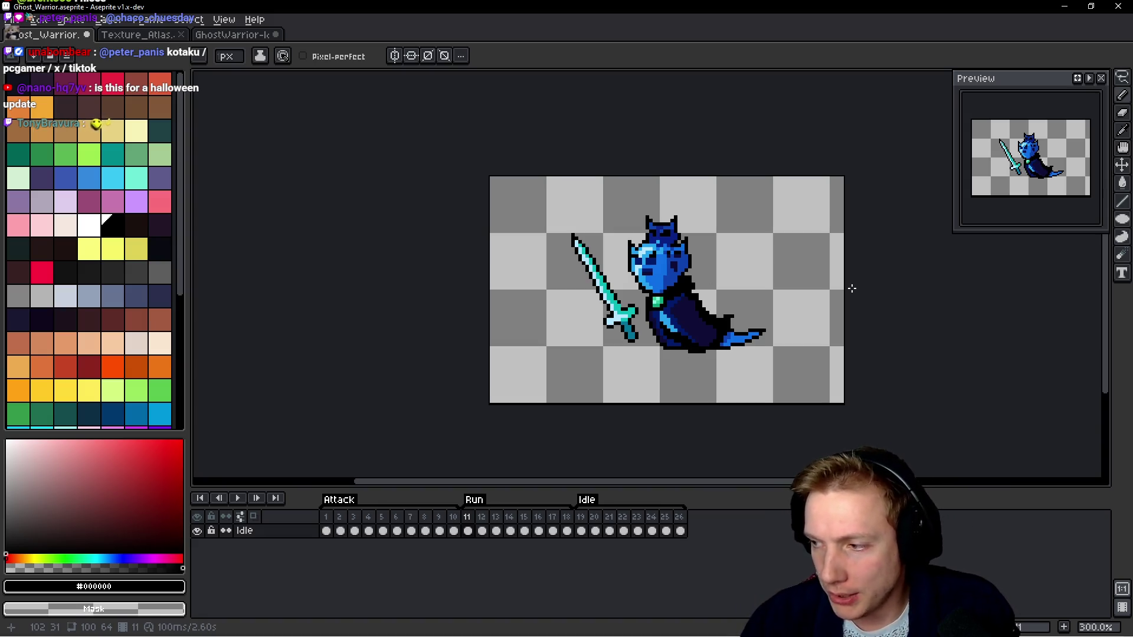
Advance the timeline to frame 12.
key("period")
key("plus")
key("plus")
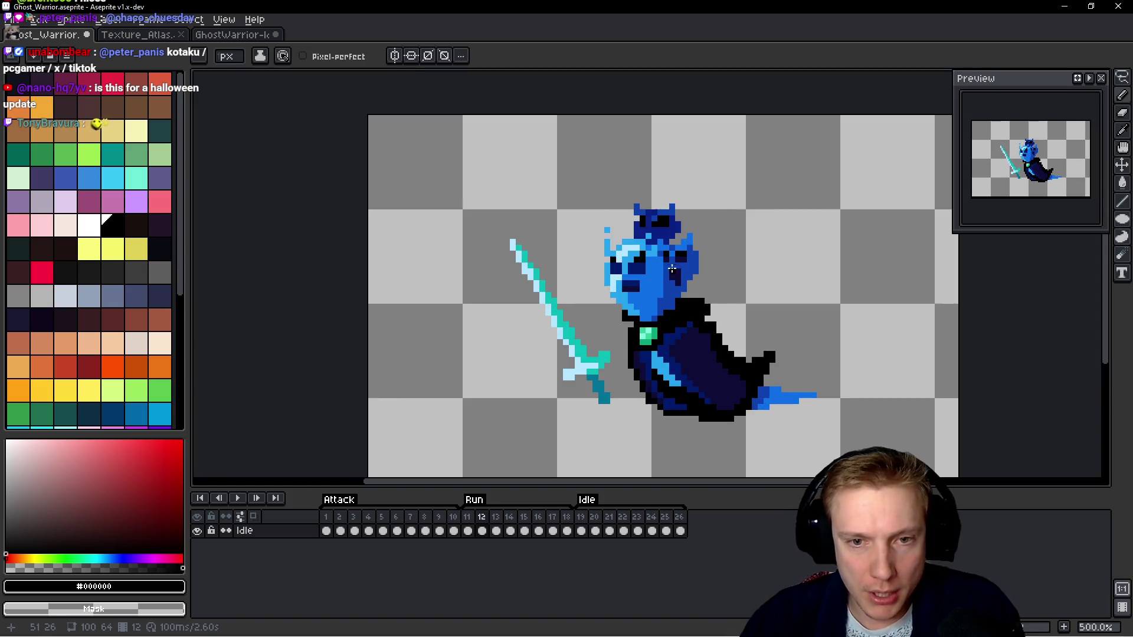
Apply a black Outline effect to a lasso selection around frame 12's sword and head.
scroll(572, 256, "down", 2)
key("q")
mouse_move(532, 190)
left_mouse_down()
mouse_move(520, 340)
mouse_move(618, 375)
left_mouse_up()
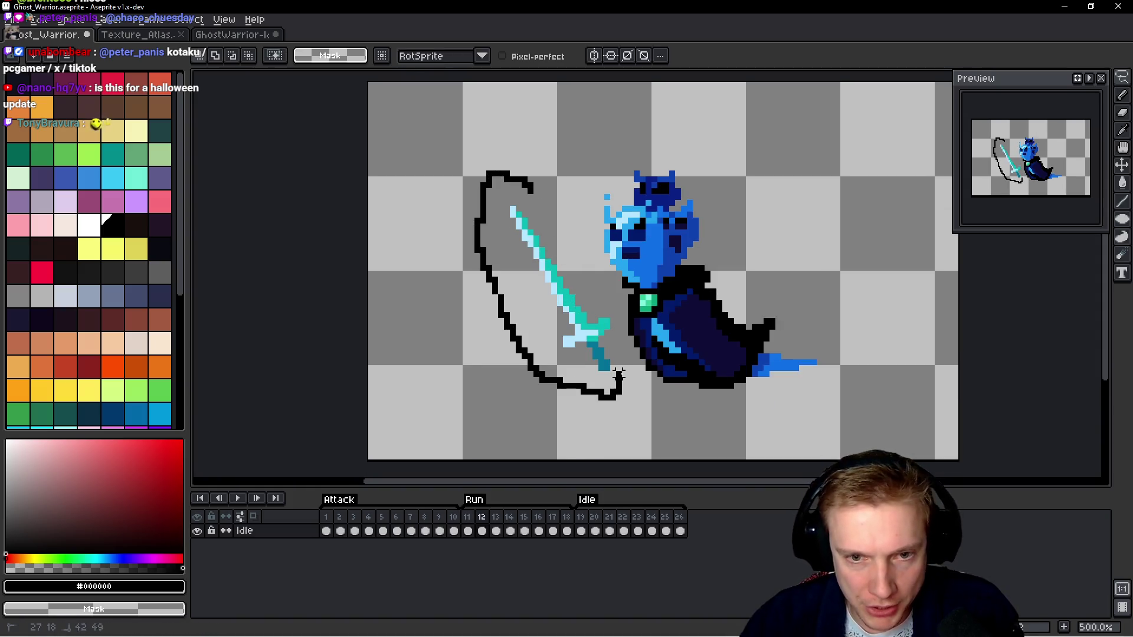
mouse_move(613, 322)
left_mouse_down()
mouse_move(606, 279)
mouse_move(659, 268)
mouse_move(658, 144)
mouse_move(537, 181)
left_mouse_up()
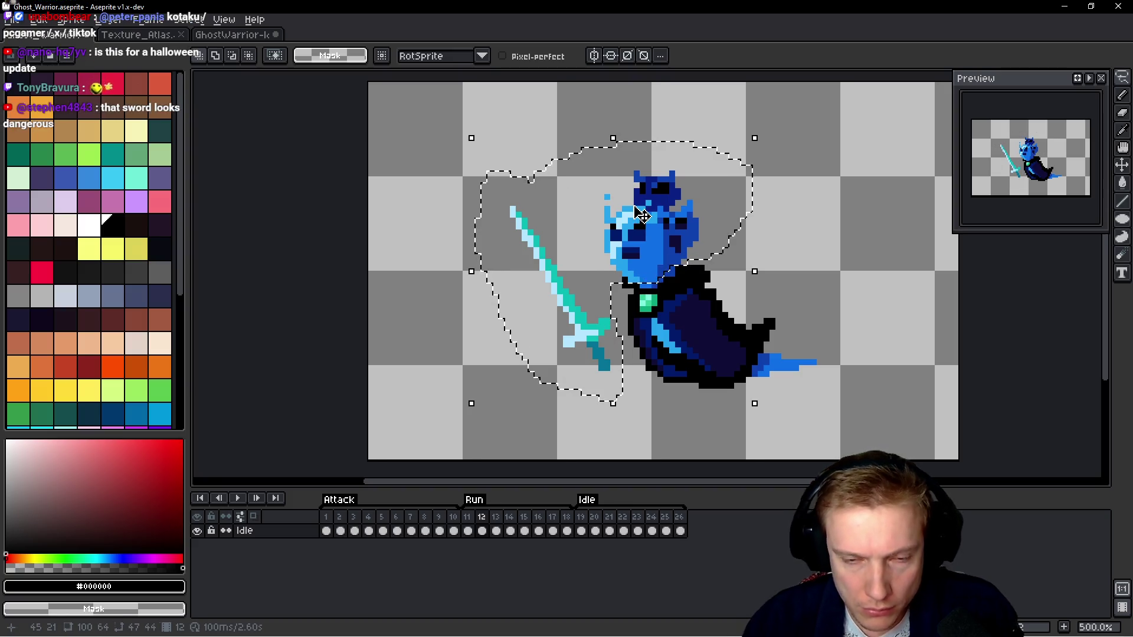
key("shift+o")
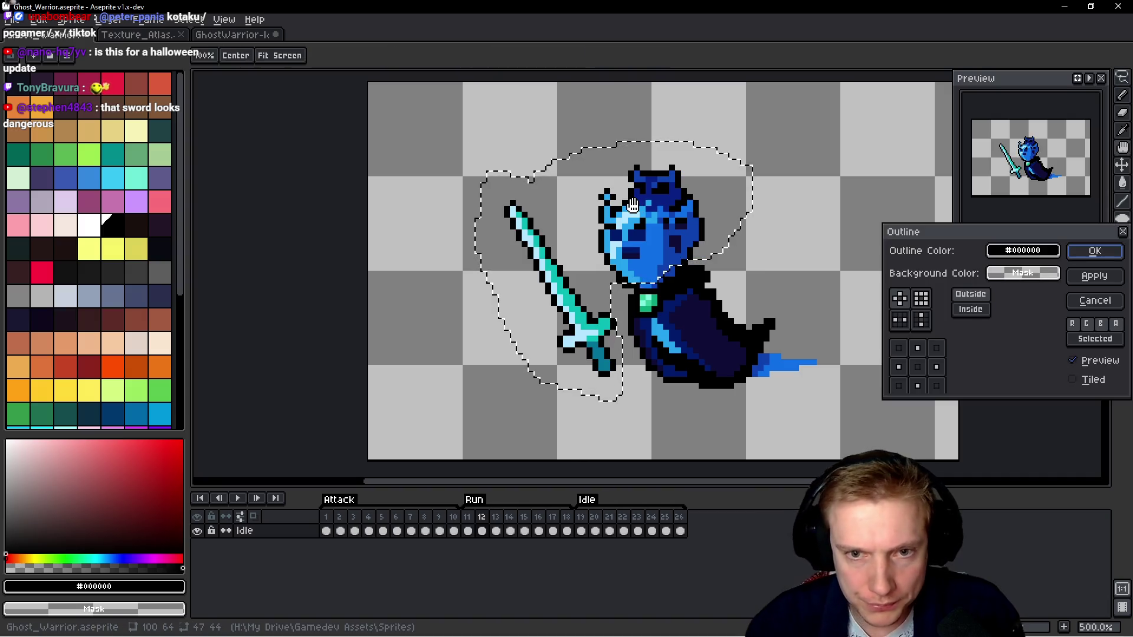
left_click(1093, 251)
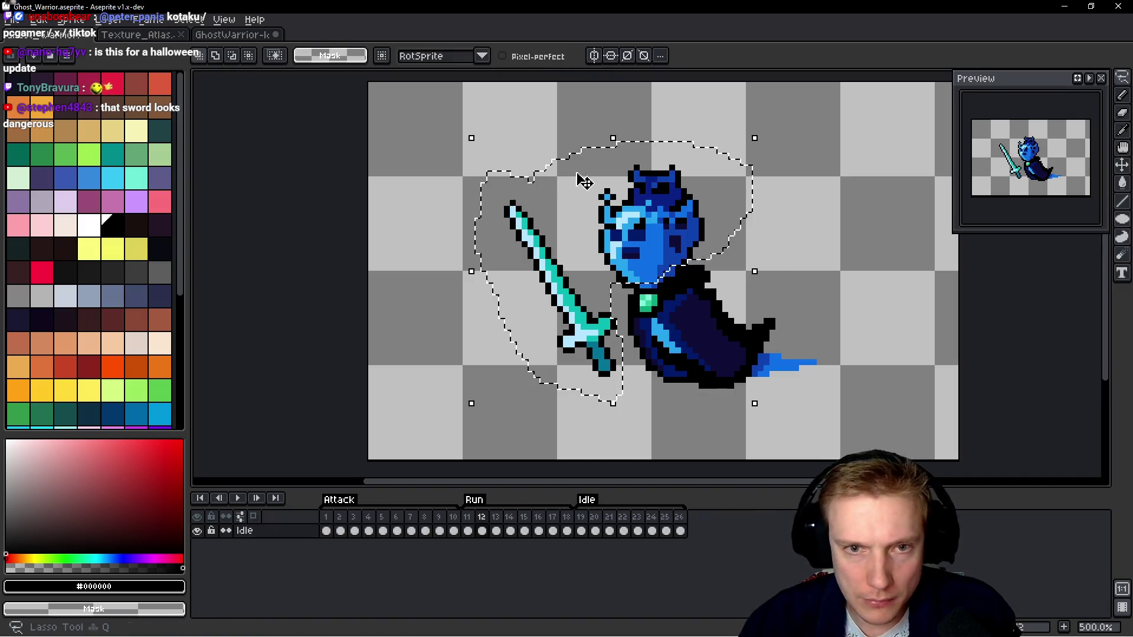
Erase the stray pixel cross and fill outline gaps around the face and left horn.
scroll(656, 226, "up", 3)
key("b")
mouse_move(656, 226)
left_mouse_down()
mouse_move(681, 215)
mouse_move(683, 197)
mouse_move(680, 229)
mouse_move(673, 220)
left_mouse_up()
left_click(681, 228)
left_click(667, 214)
left_click(737, 129)
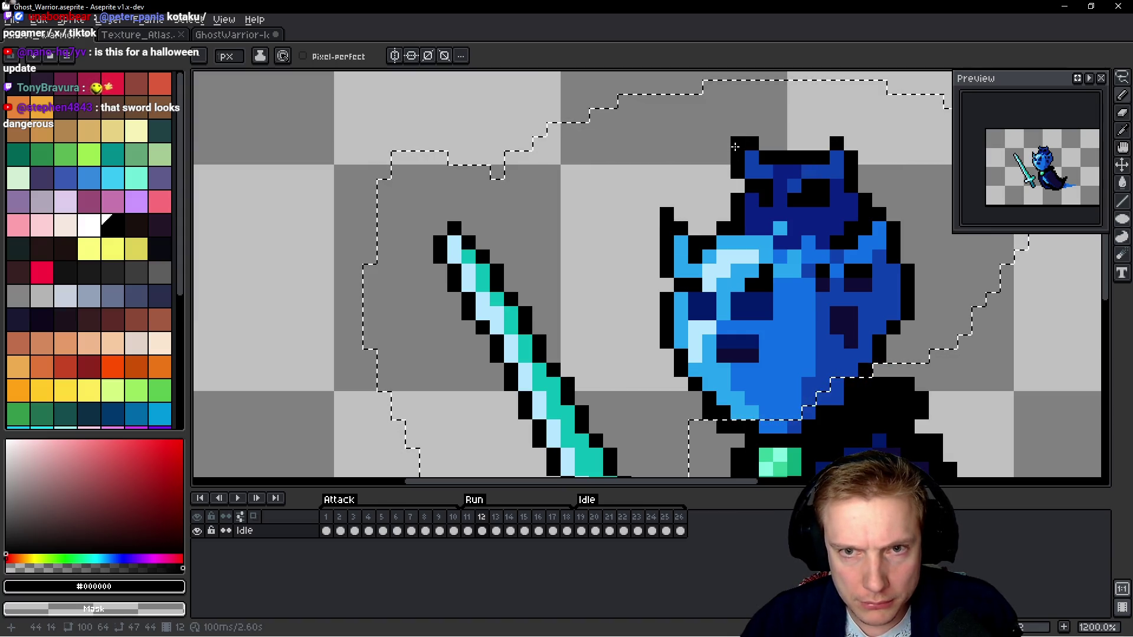
mouse_move(660, 353)
left_mouse_down()
mouse_move(686, 263)
mouse_move(627, 161)
left_mouse_up()
left_click(648, 278)
scroll(583, 358, "down", 5)
scroll(685, 330, "up", 5)
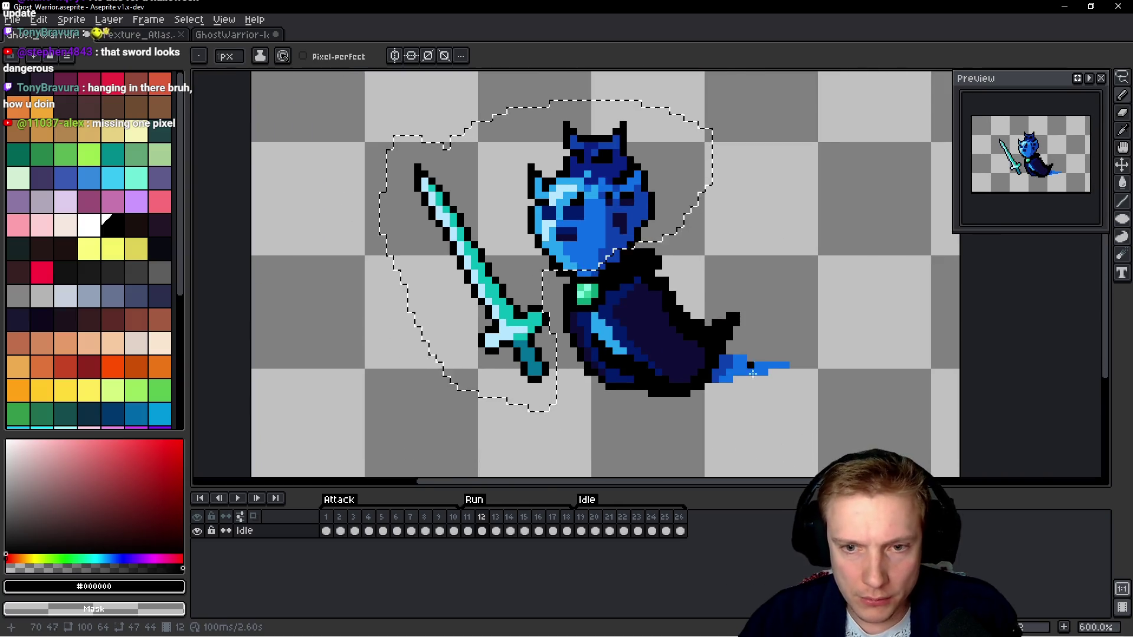
Outline the tail's top, tip and underside in black, then move to frame 13.
key("ctrl+d")
left_click_drag(696, 330, 831, 344)
left_click(824, 358)
left_click(796, 372)
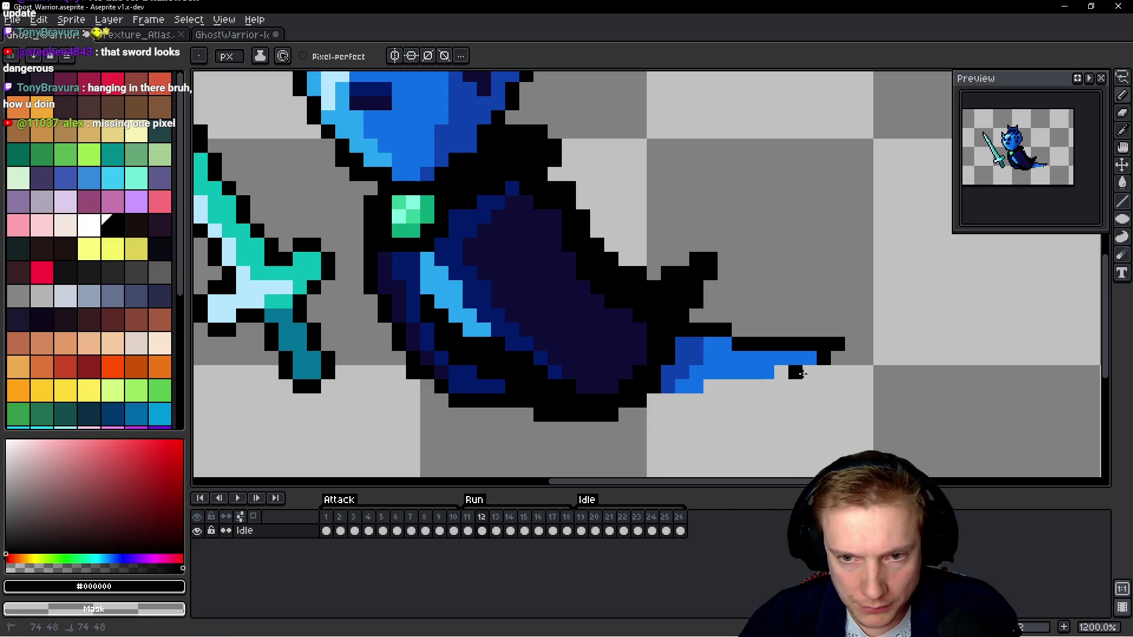
mouse_move(767, 386)
left_mouse_down()
mouse_move(708, 389)
mouse_move(696, 401)
left_mouse_up()
scroll(726, 310, "down", 3)
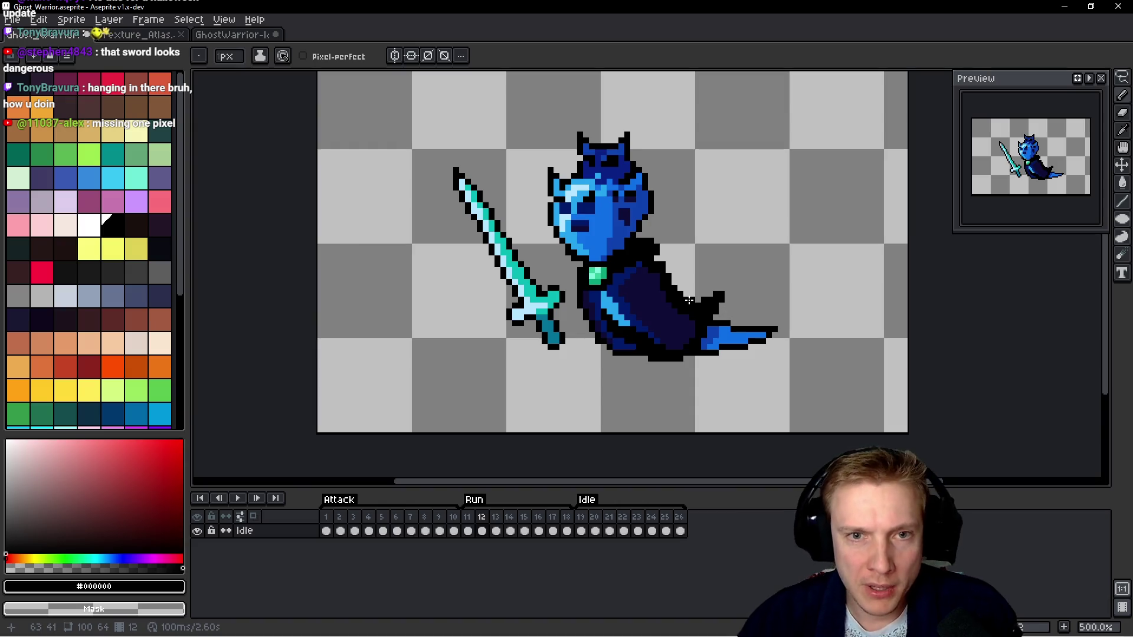
key("q")
key("period")
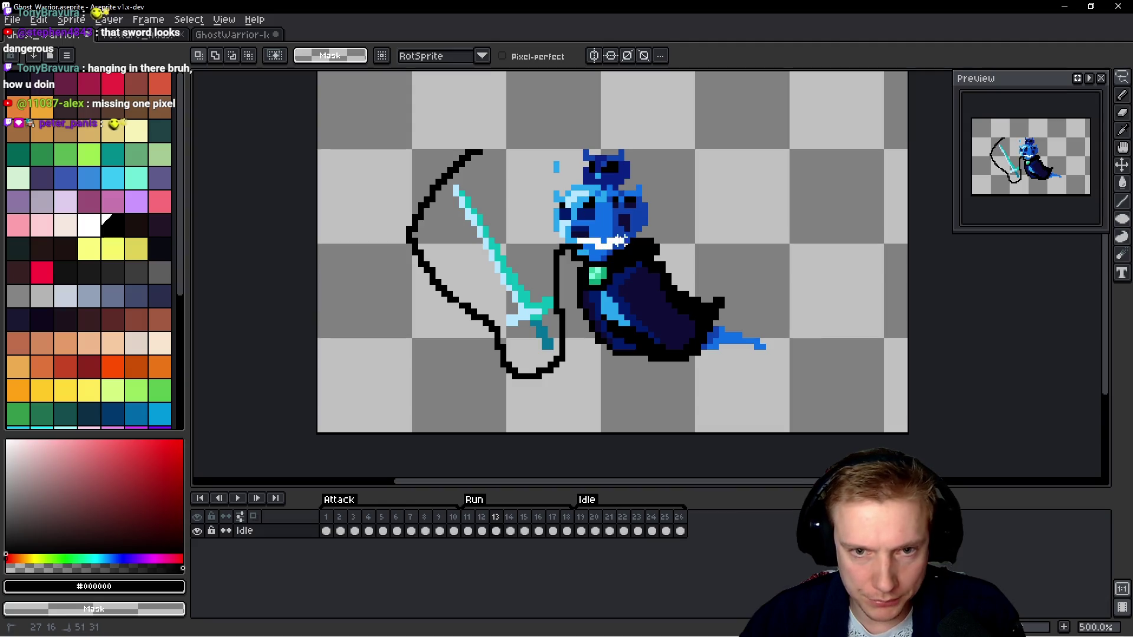
Select the sword and top of the head, apply a black outline, then deselect.
left_click_drag(605, 150, 469, 162)
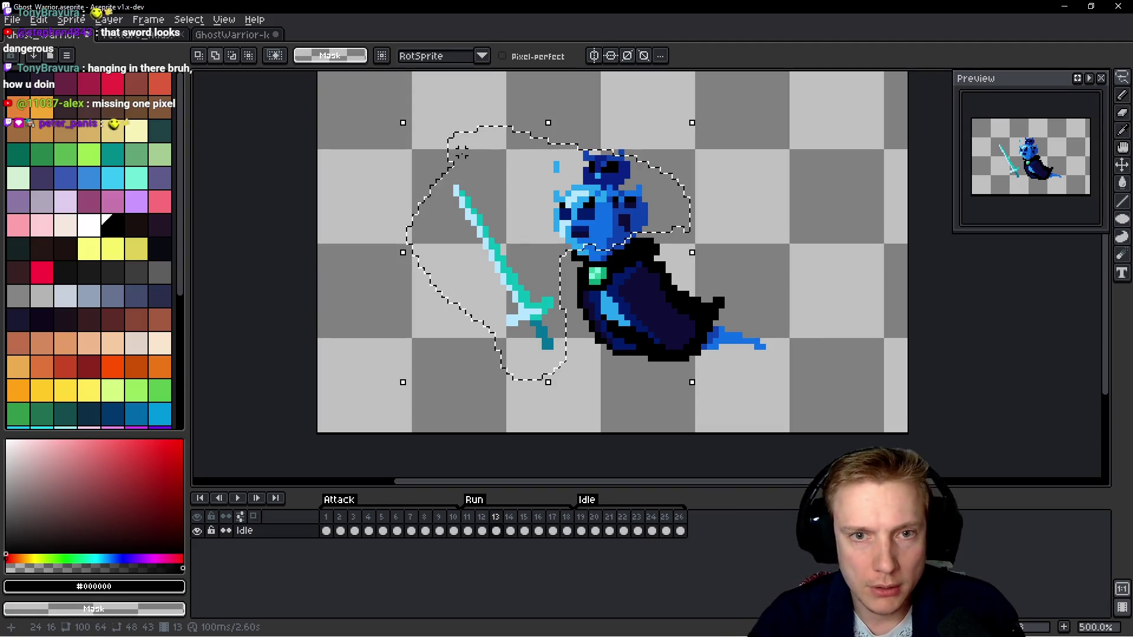
mouse_move(639, 117)
left_mouse_down()
mouse_move(590, 142)
mouse_move(649, 247)
left_mouse_up()
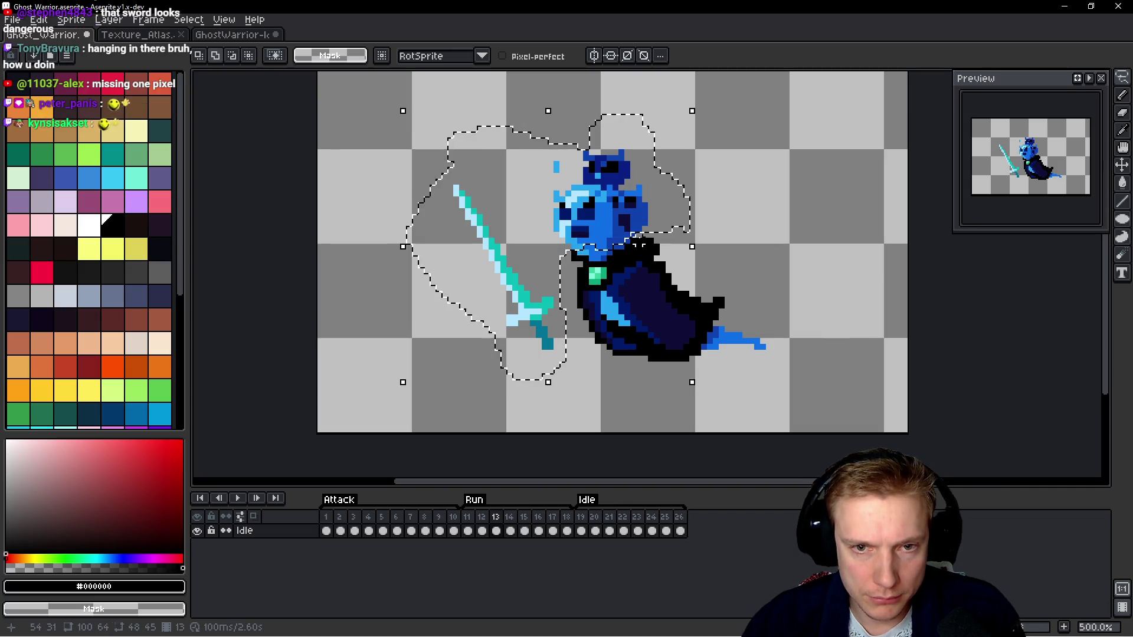
scroll(692, 248, "up", 5)
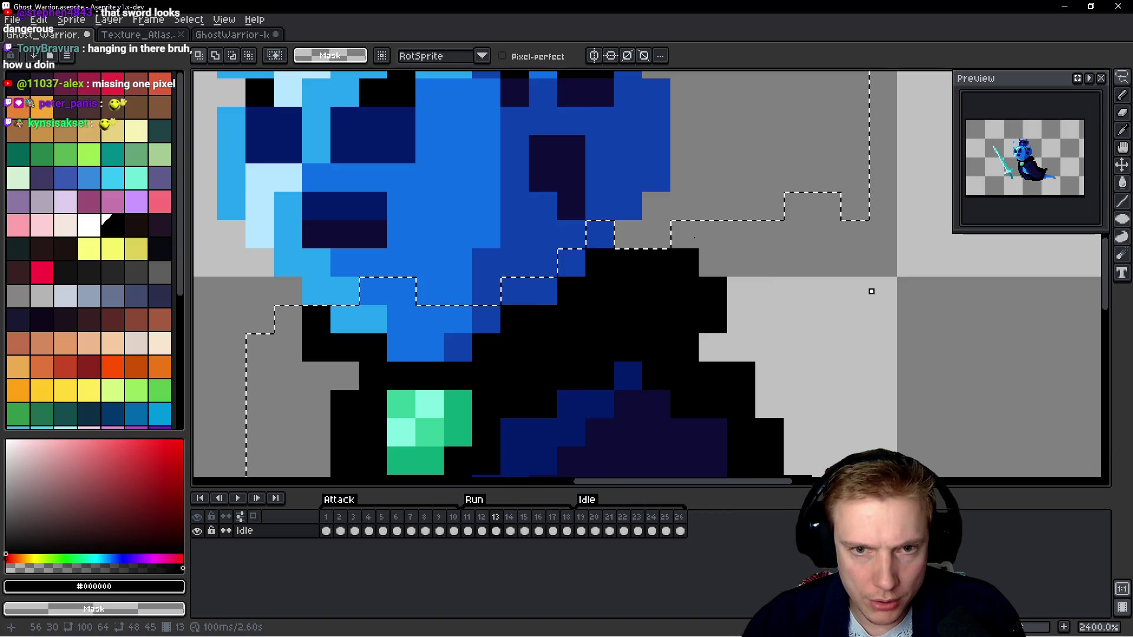
scroll(692, 248, "down", 3)
scroll(692, 254, "up", 3)
scroll(692, 254, "down", 4)
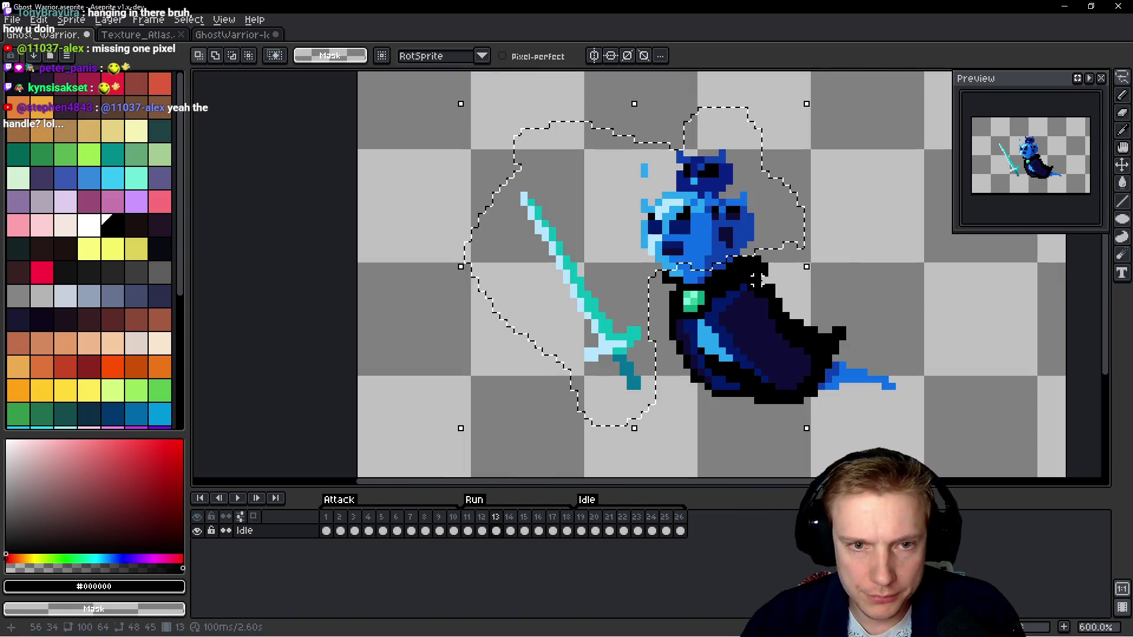
key("shift+o")
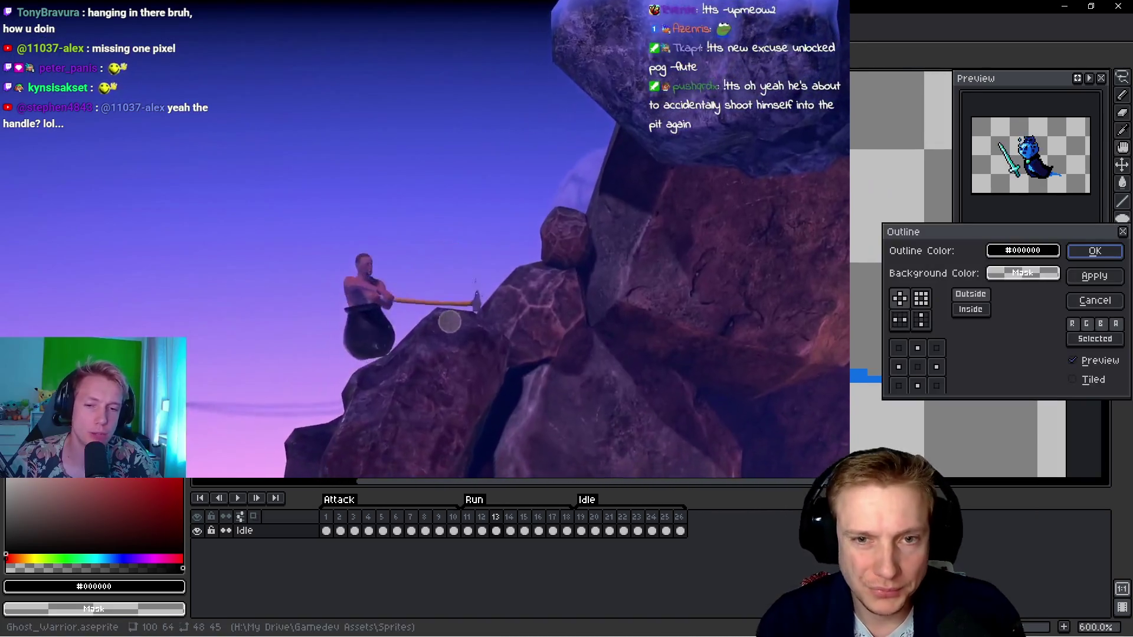
left_click(1094, 251)
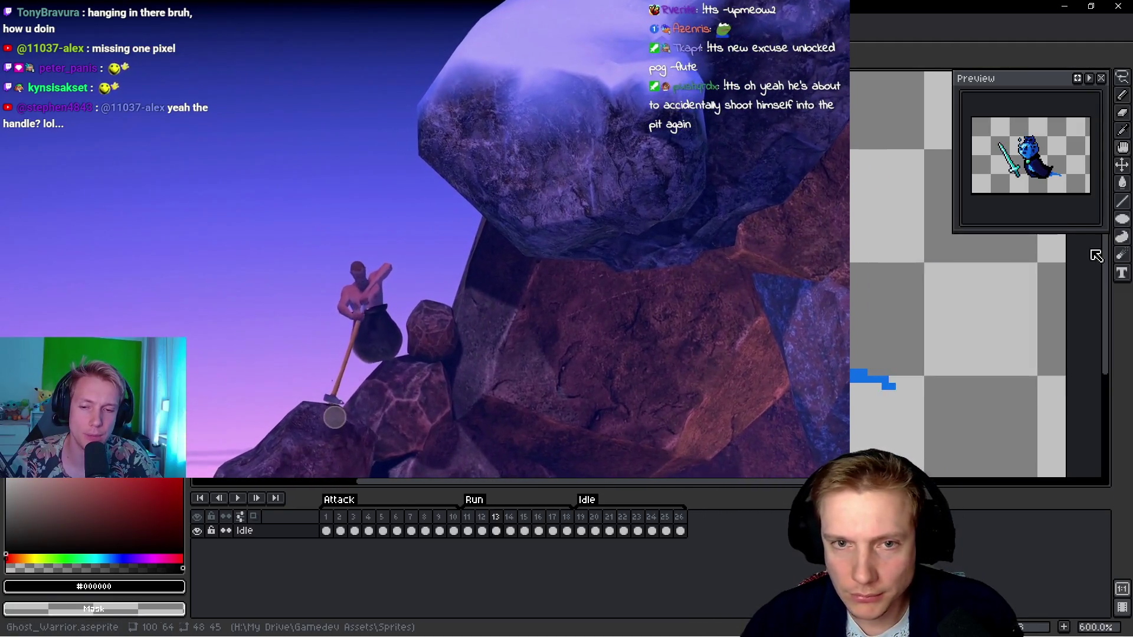
scroll(974, 271, "up", 4)
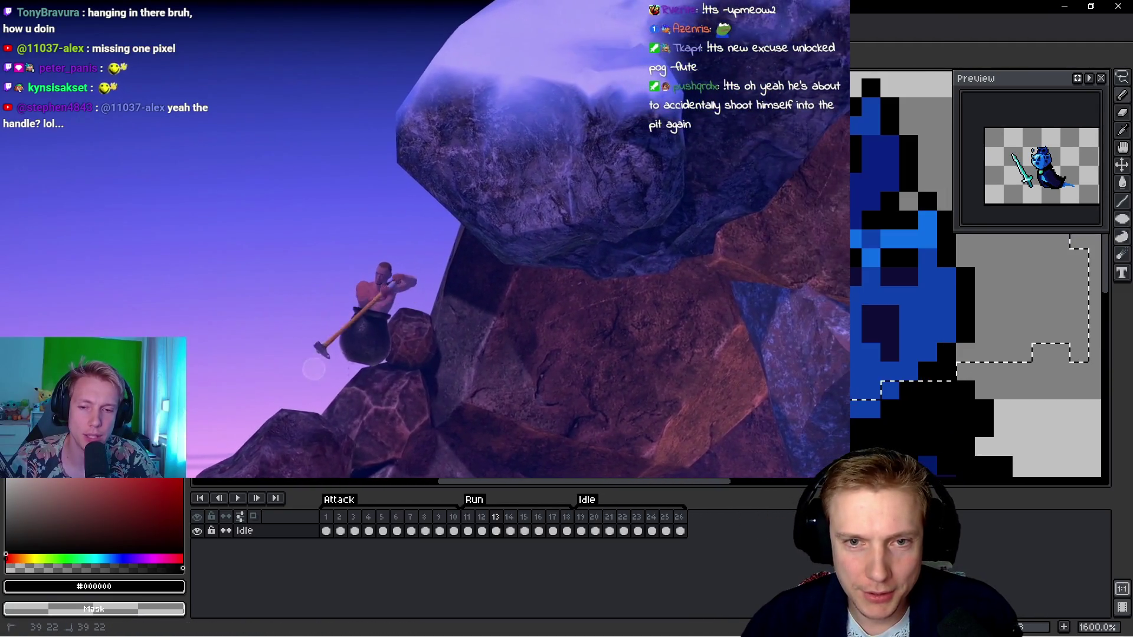
key("ctrl+d")
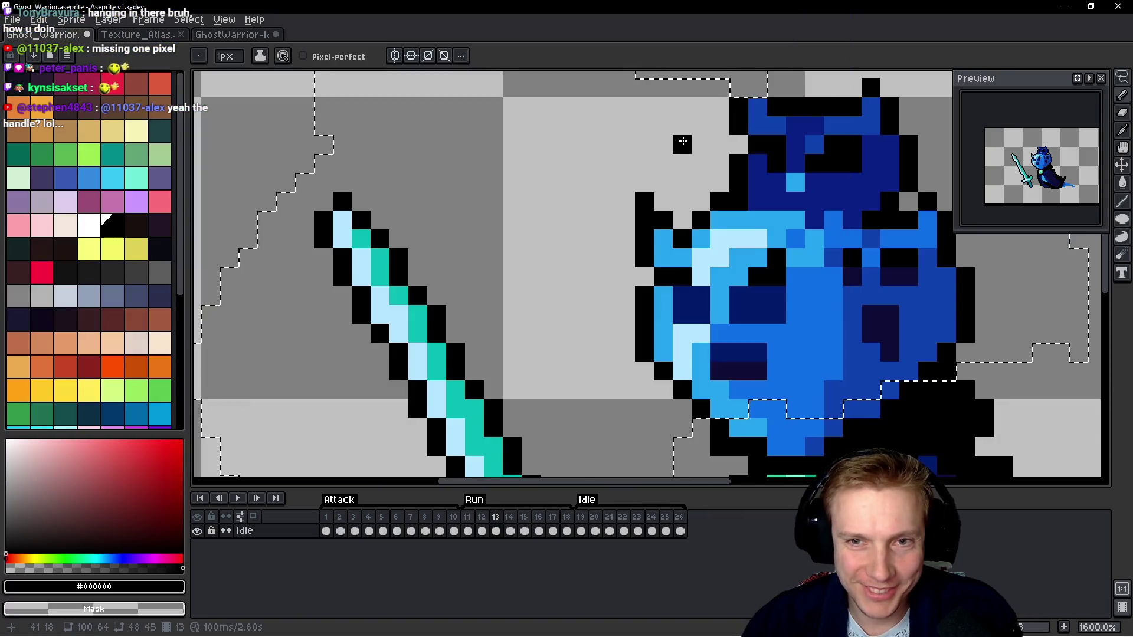
Compare frame 13's outlined sword against the neighbouring frames.
left_click_drag(737, 92, 708, 165)
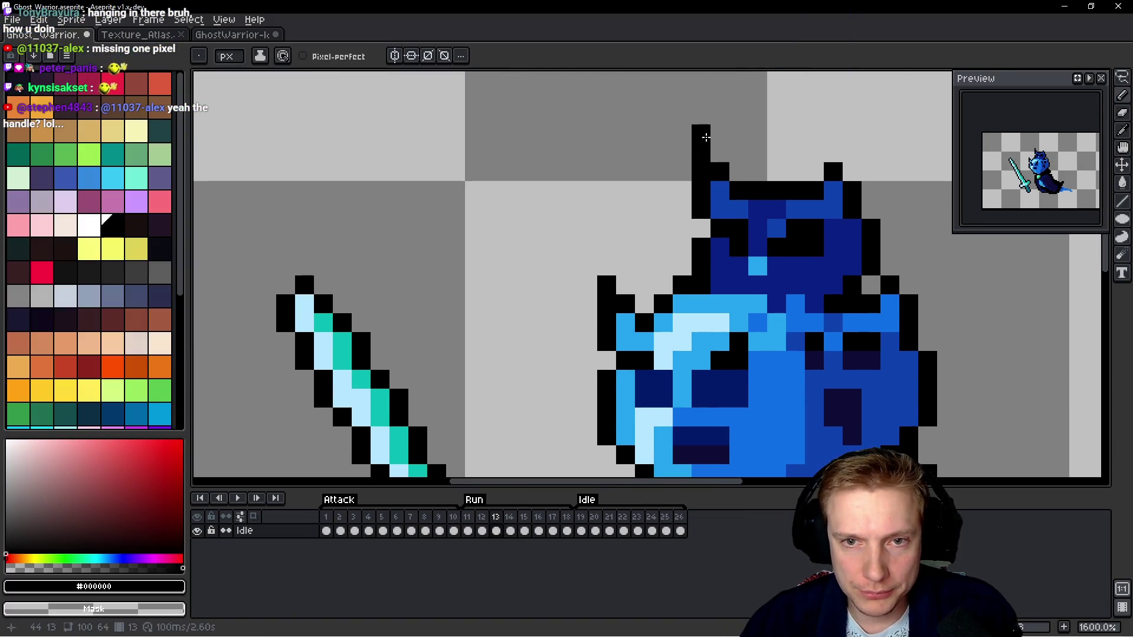
left_click_drag(870, 259, 856, 249)
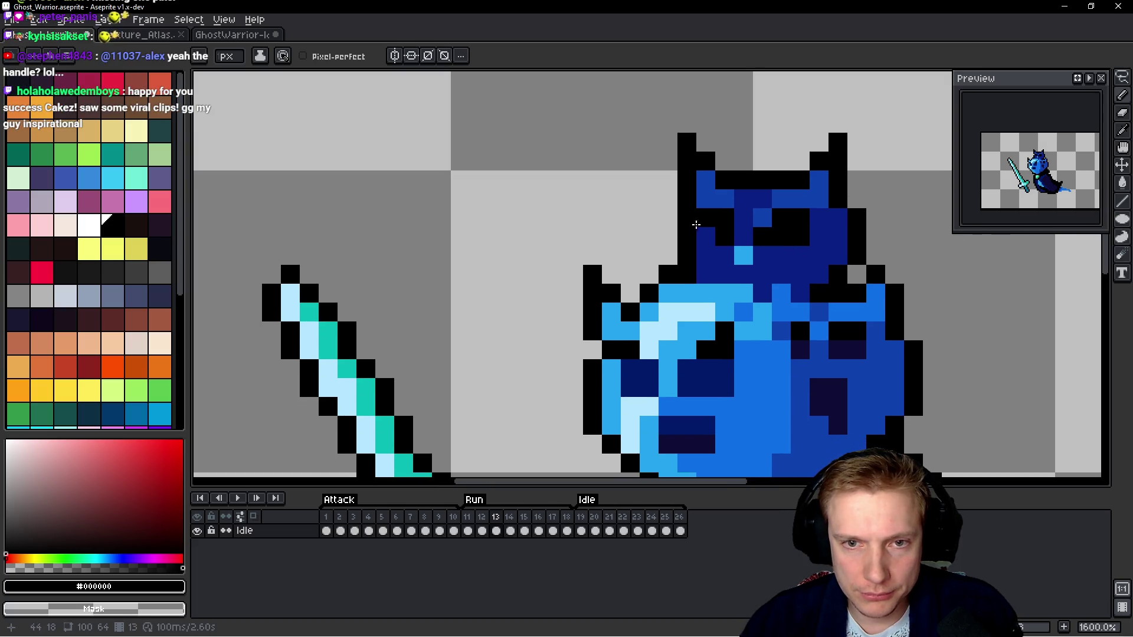
key("comma")
key("comma")
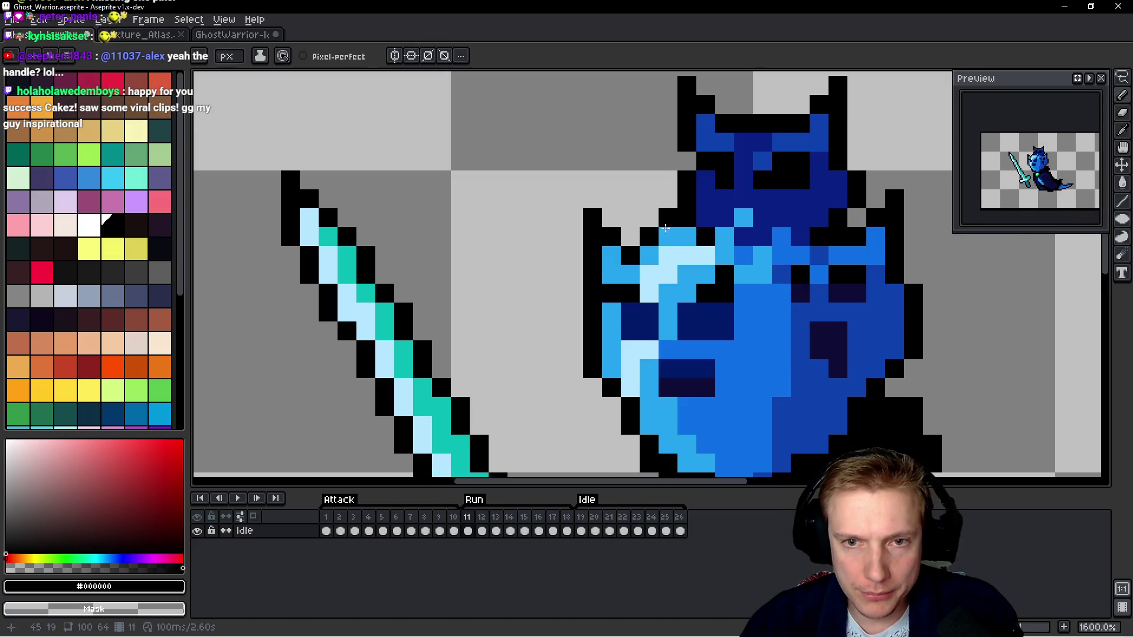
key("period")
key("period")
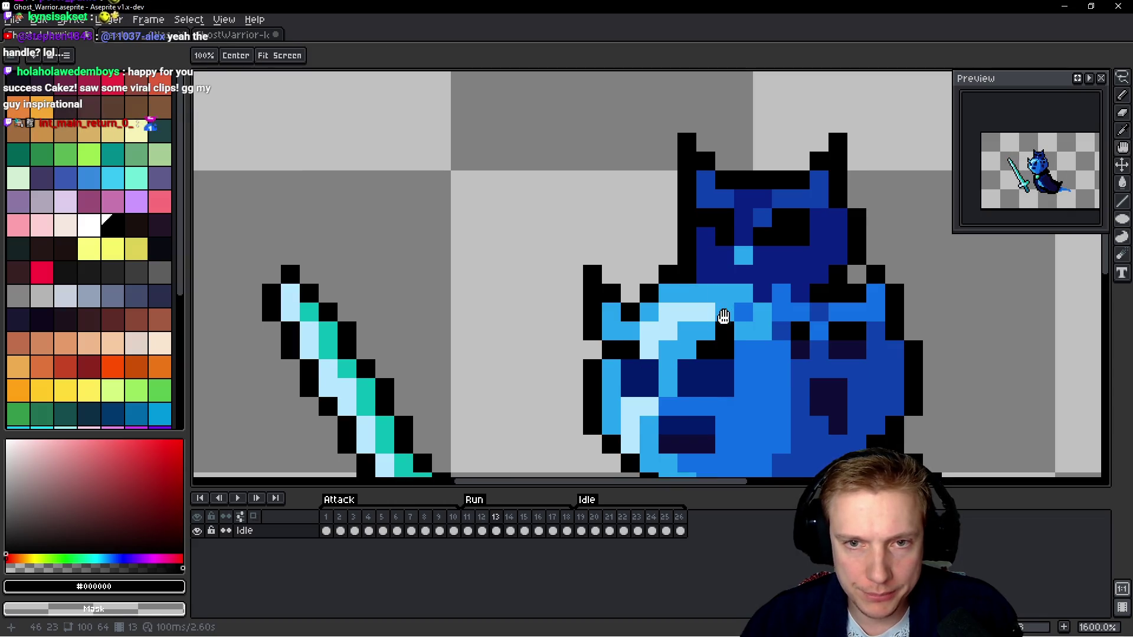
scroll(592, 349, "down", 1)
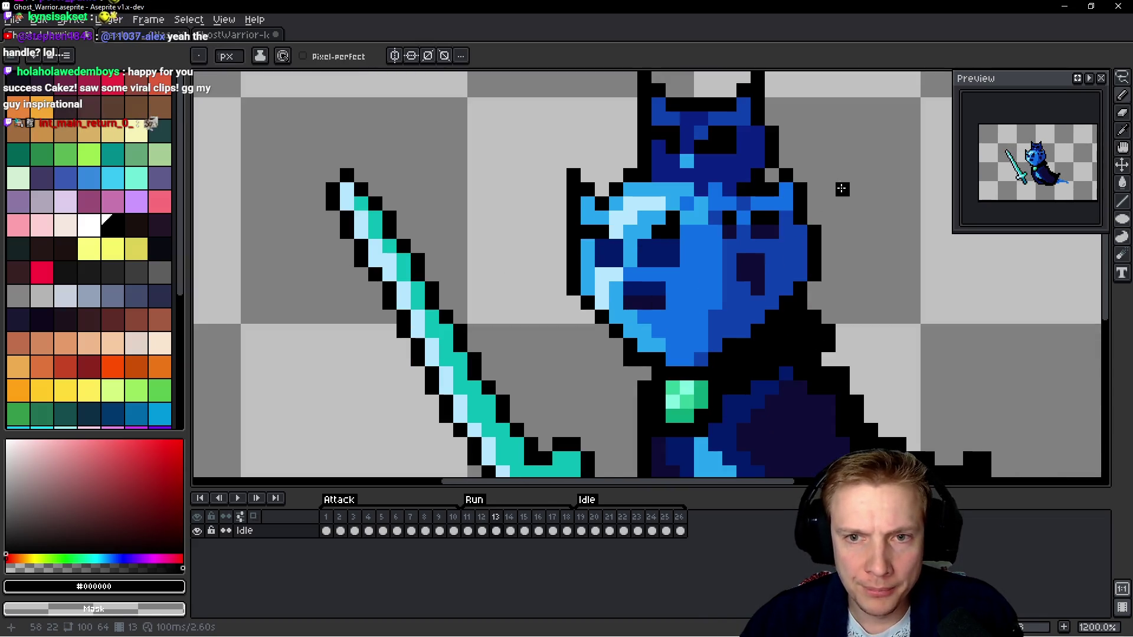
scroll(814, 180, "up", 1)
scroll(653, 329, "down", 2)
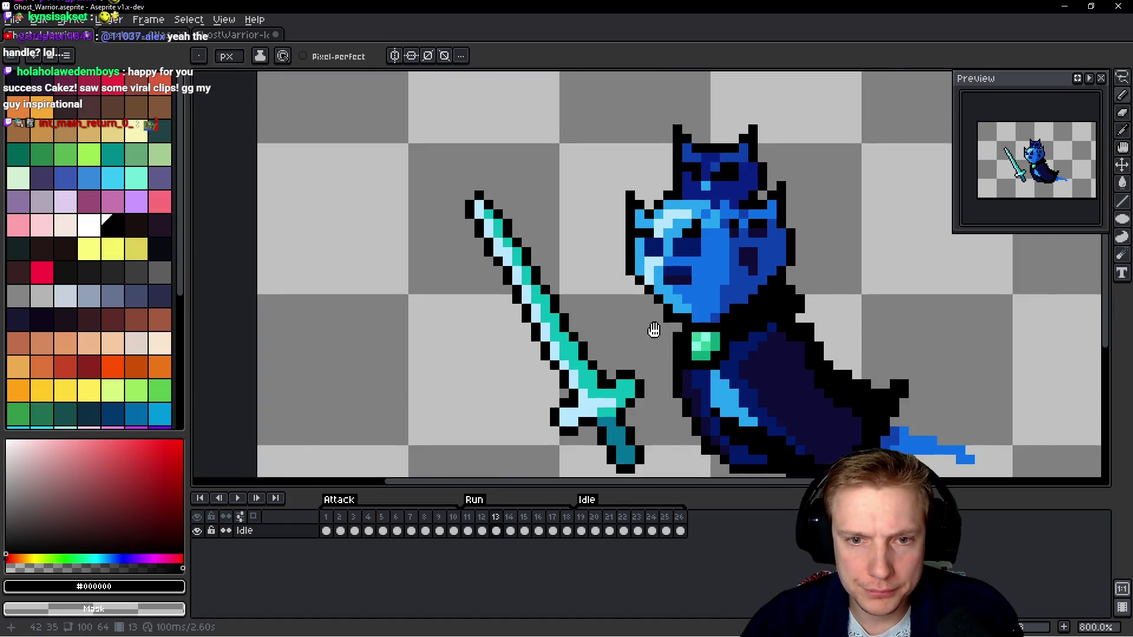
scroll(654, 330, "up", 2)
key("Left")
key("Right")
key("Left")
key("Right")
scroll(699, 273, "down", 4)
key("Left")
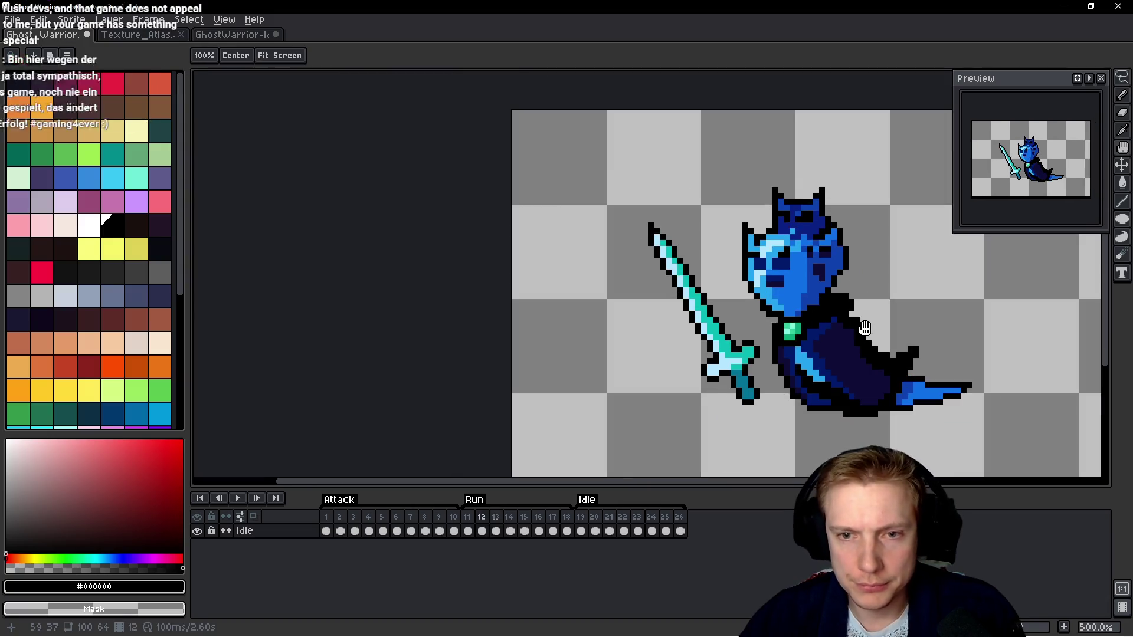
key("Right")
key("Left")
key("Right")
key("Left")
key("Right")
key("Left")
key("Right")
key("Left")
key("Right")
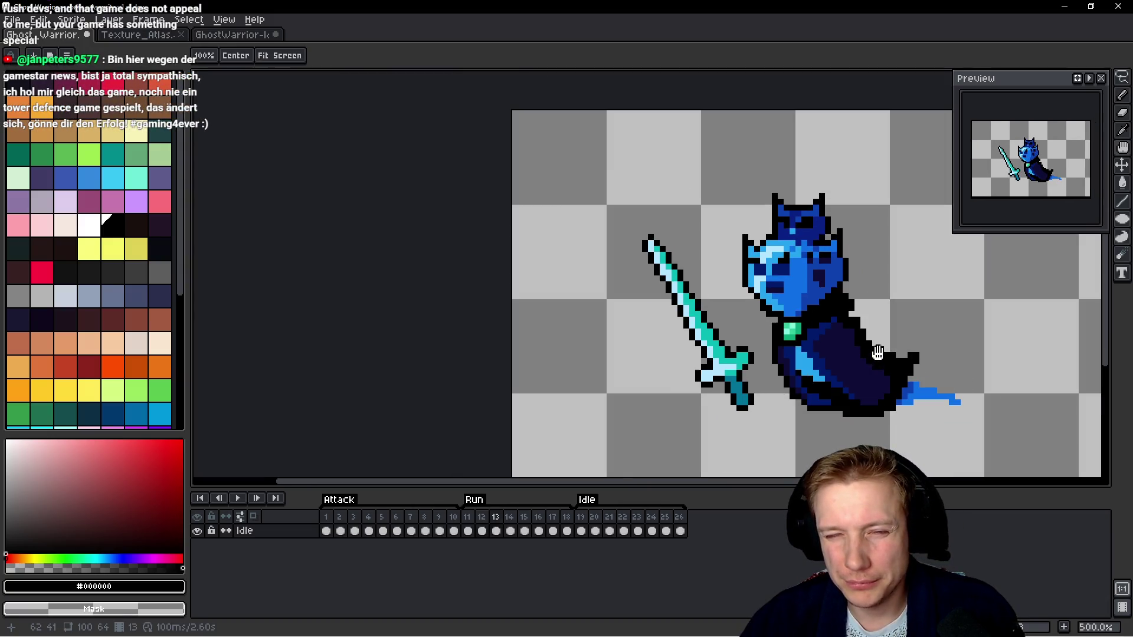
Pencil black pixels along the edge of the blue cape tail.
key("b")
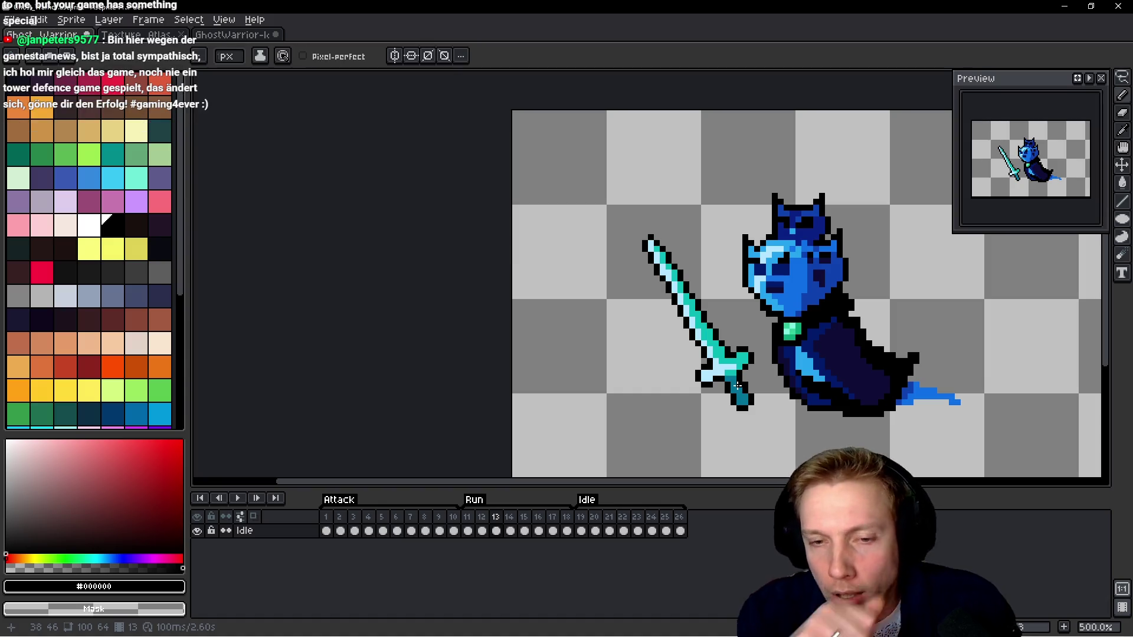
scroll(633, 254, "up", 2)
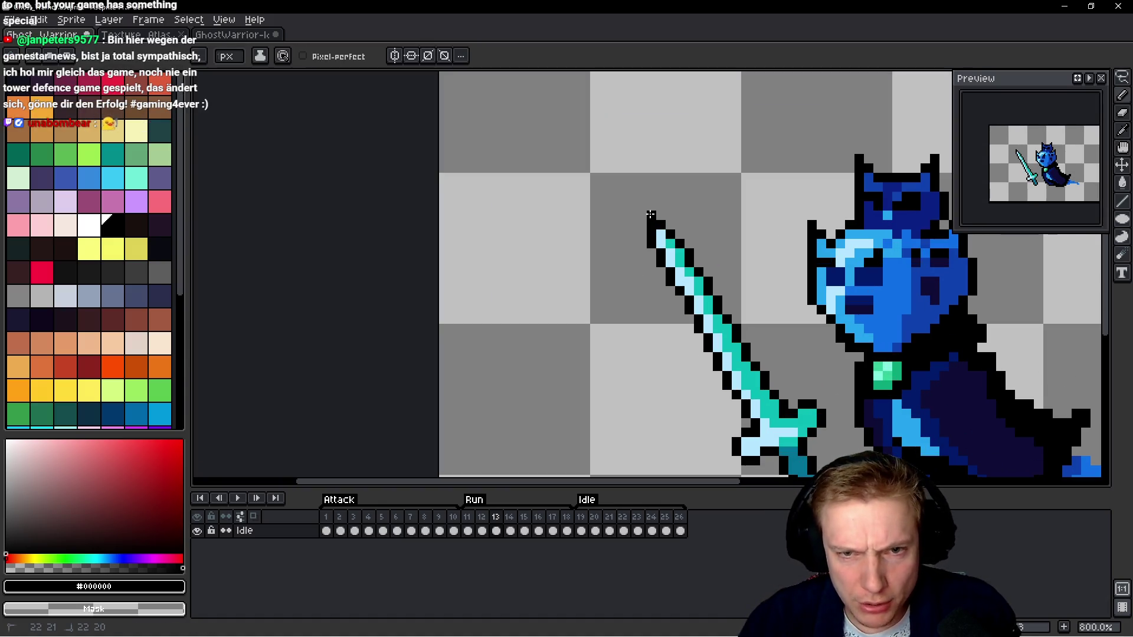
scroll(650, 214, "down", 2)
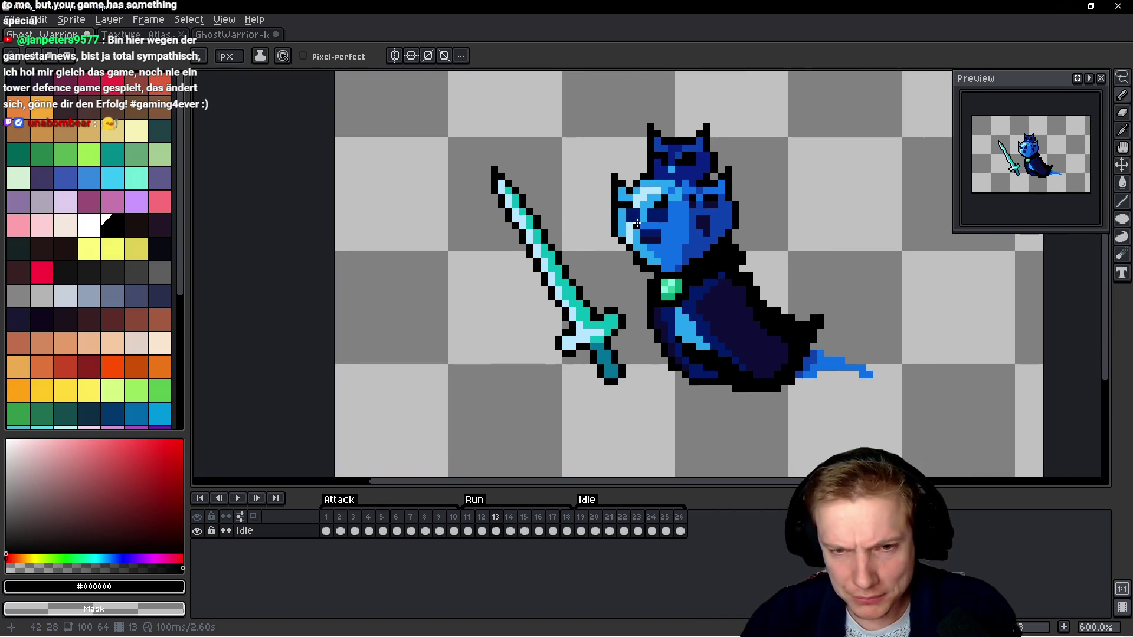
scroll(798, 309, "up", 6)
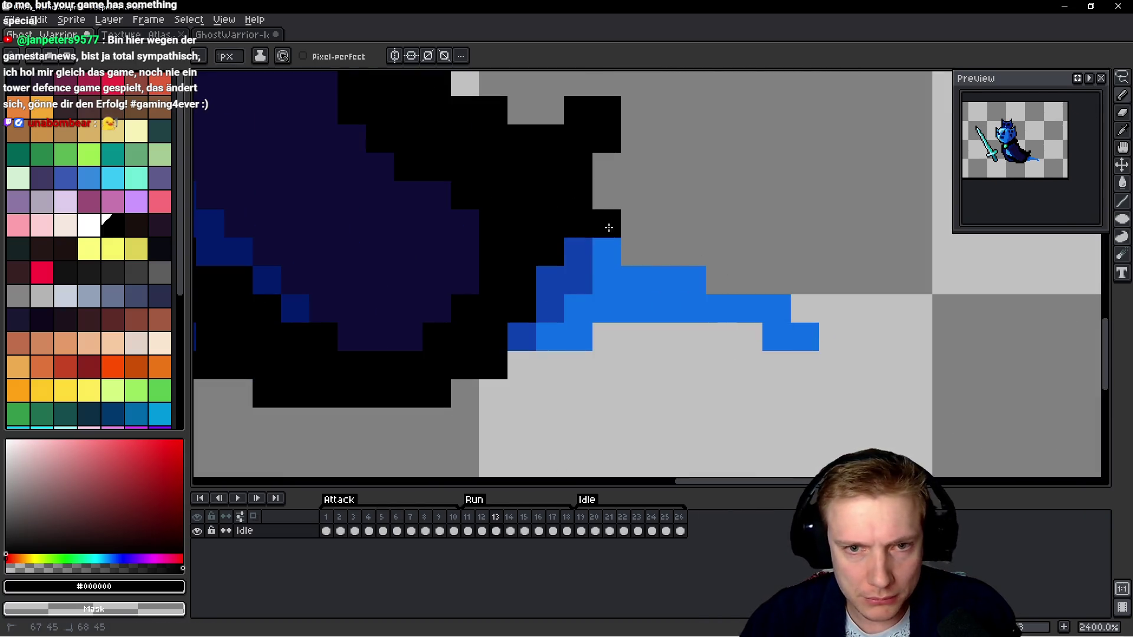
mouse_move(641, 253)
left_mouse_down()
mouse_move(768, 285)
mouse_move(835, 338)
mouse_move(767, 361)
mouse_move(657, 334)
mouse_move(519, 351)
left_mouse_up()
scroll(675, 275, "down", 6)
key("space")
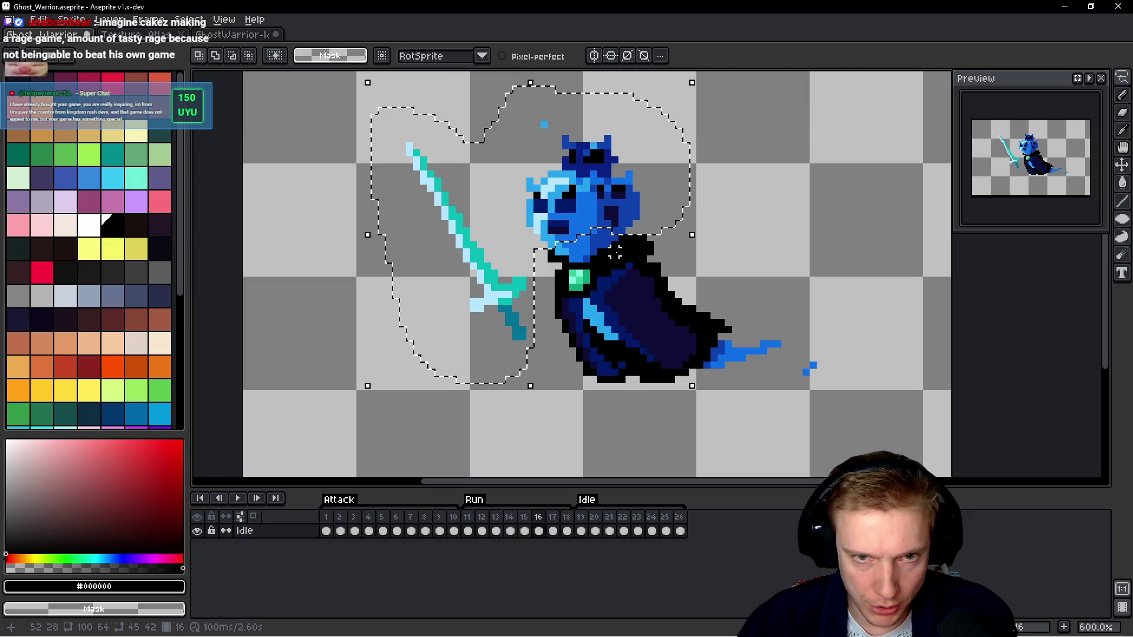
Give the selected sword a black outline and erase the stray hook above the head.
key("shift+o")
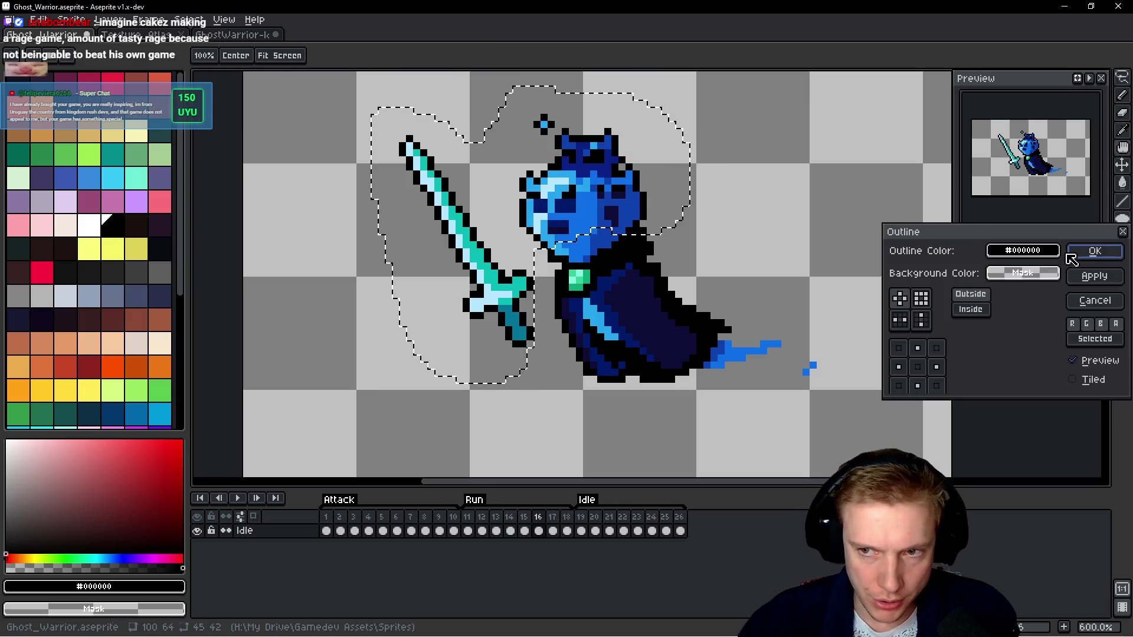
left_click(1075, 258)
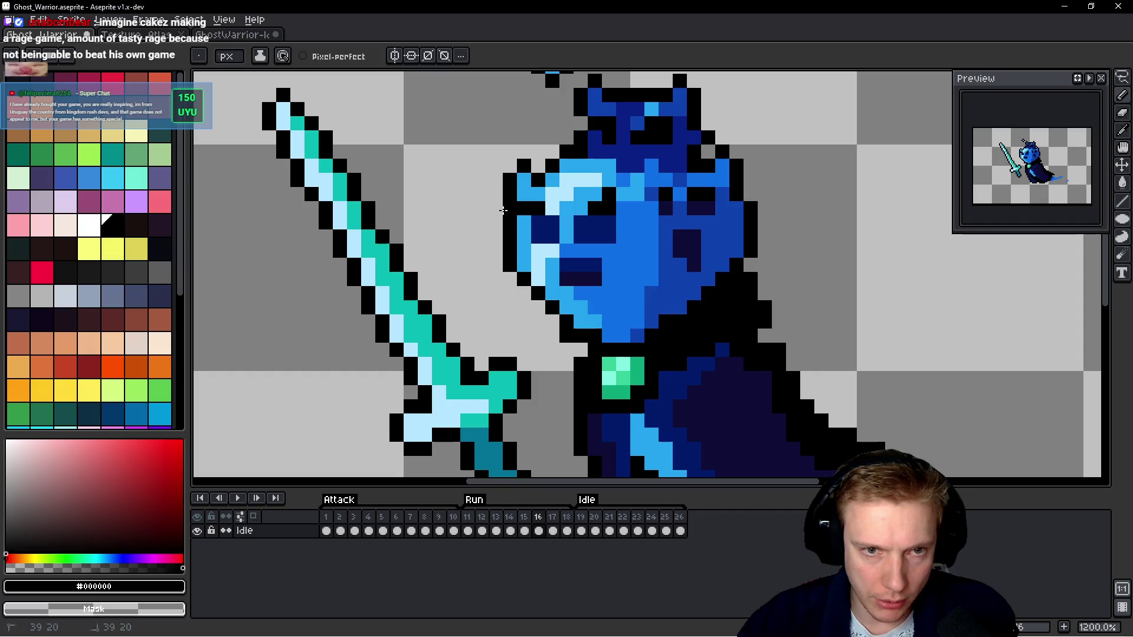
scroll(586, 219, "up", 3)
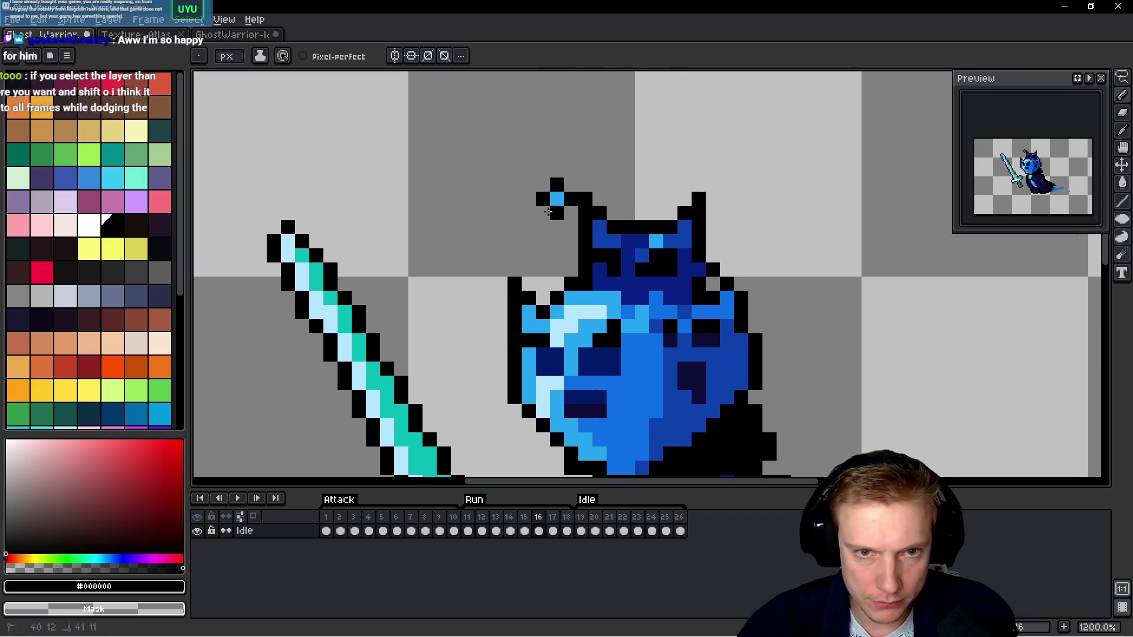
left_click_drag(557, 184, 567, 209)
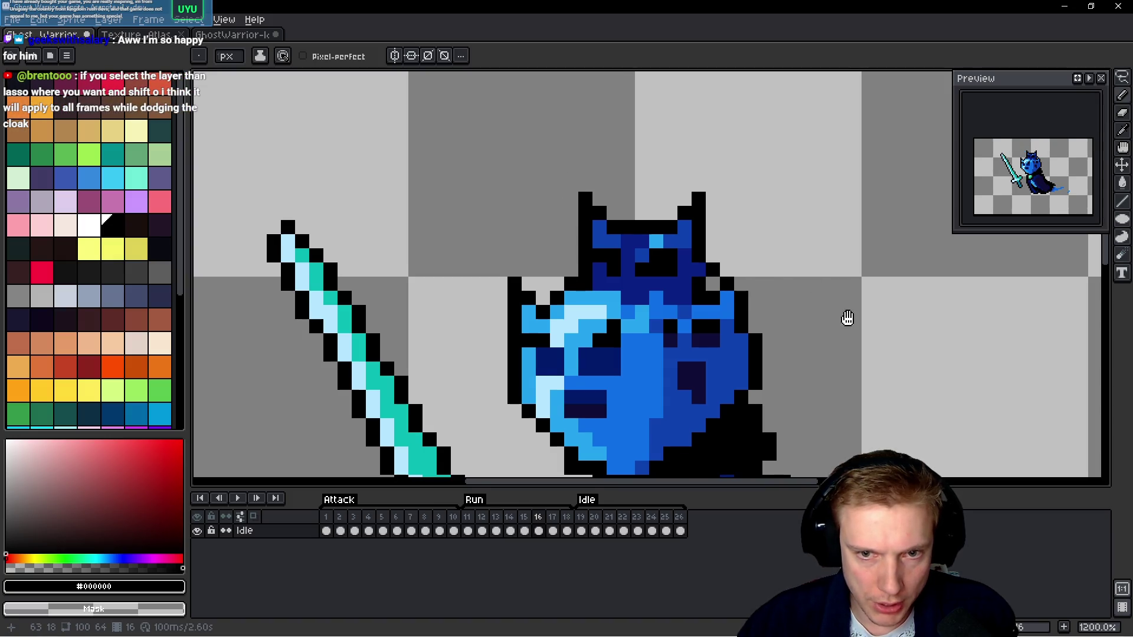
Patch the blade's outline with black pixels at the tip and along the top and lower edges.
left_click_drag(847, 318, 790, 277)
scroll(696, 256, "left", 4)
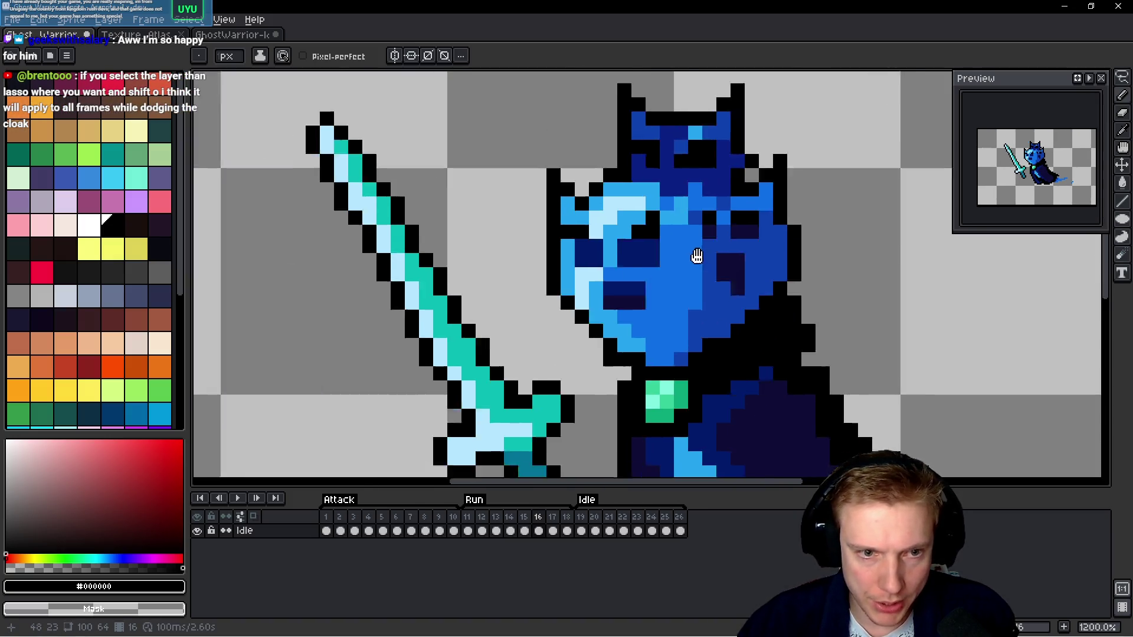
scroll(456, 316, "up", 1)
left_click(406, 233)
scroll(556, 330, "down", 3)
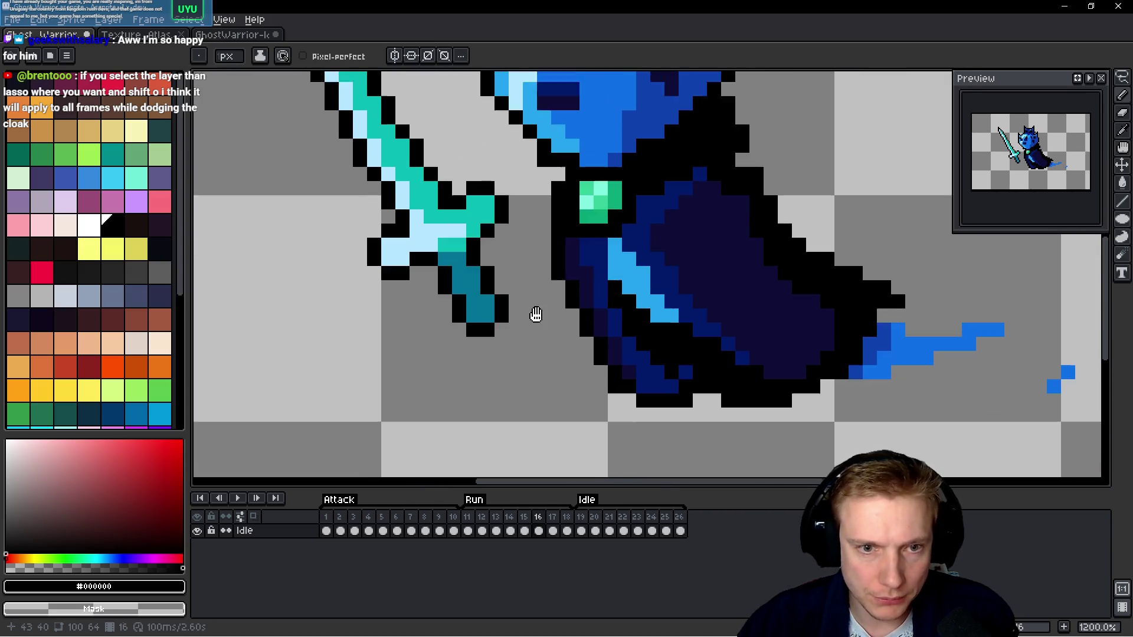
scroll(533, 316, "up", 1)
scroll(725, 353, "up", 2)
mouse_move(725, 352)
left_mouse_down()
mouse_move(779, 376)
mouse_move(855, 376)
mouse_move(891, 350)
left_mouse_up()
scroll(746, 352, "right", 3)
mouse_move(746, 352)
left_mouse_down()
mouse_move(726, 317)
mouse_move(632, 374)
mouse_move(665, 370)
mouse_move(724, 321)
left_mouse_up()
mouse_move(678, 341)
left_mouse_down()
mouse_move(622, 342)
mouse_move(596, 370)
mouse_move(519, 400)
mouse_move(618, 376)
mouse_move(495, 374)
left_mouse_up()
scroll(960, 356, "down", 6)
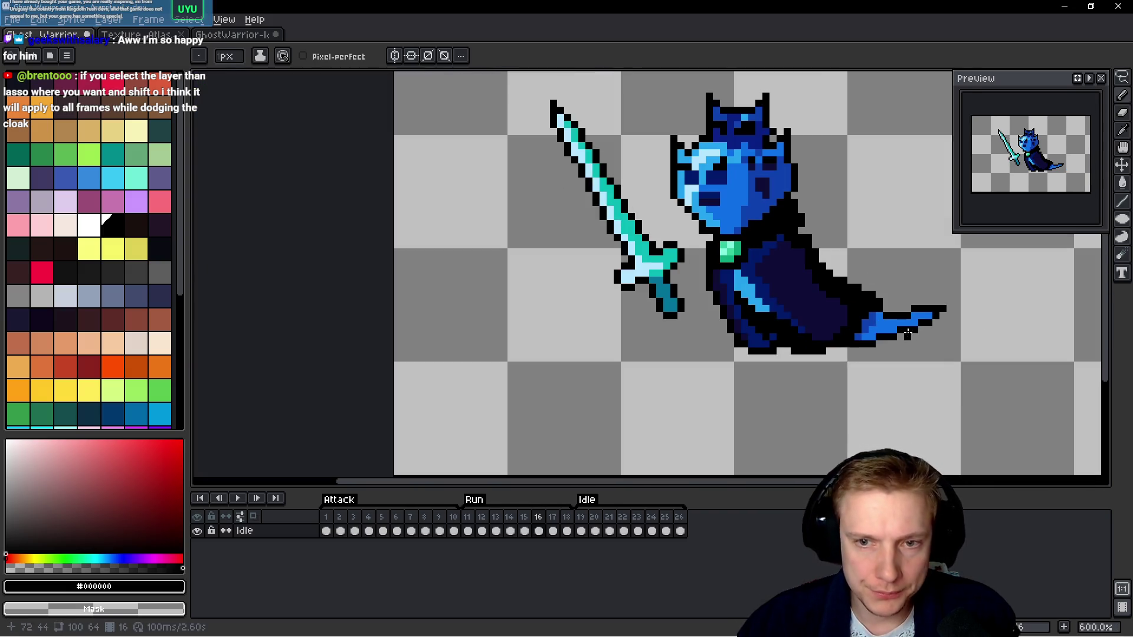
Move to frame 17 and lasso loosely around the sword.
key("q")
key("Right")
left_click_drag(581, 156, 581, 384)
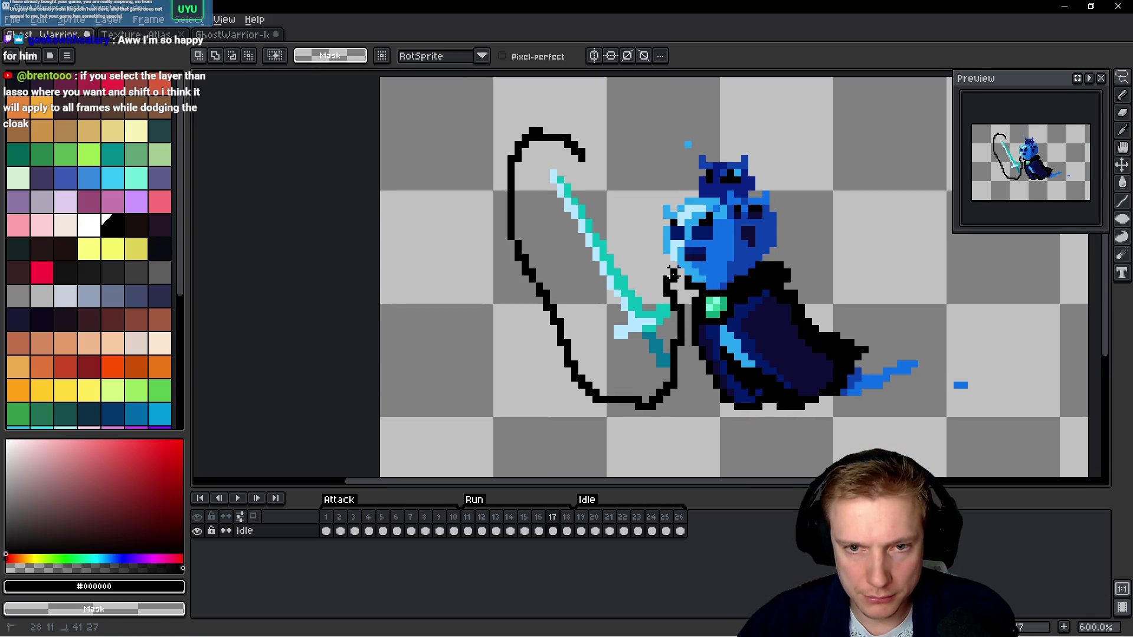
Outline the selected sword and head in black, then undo a stray pixel.
left_click_drag(837, 192, 586, 148)
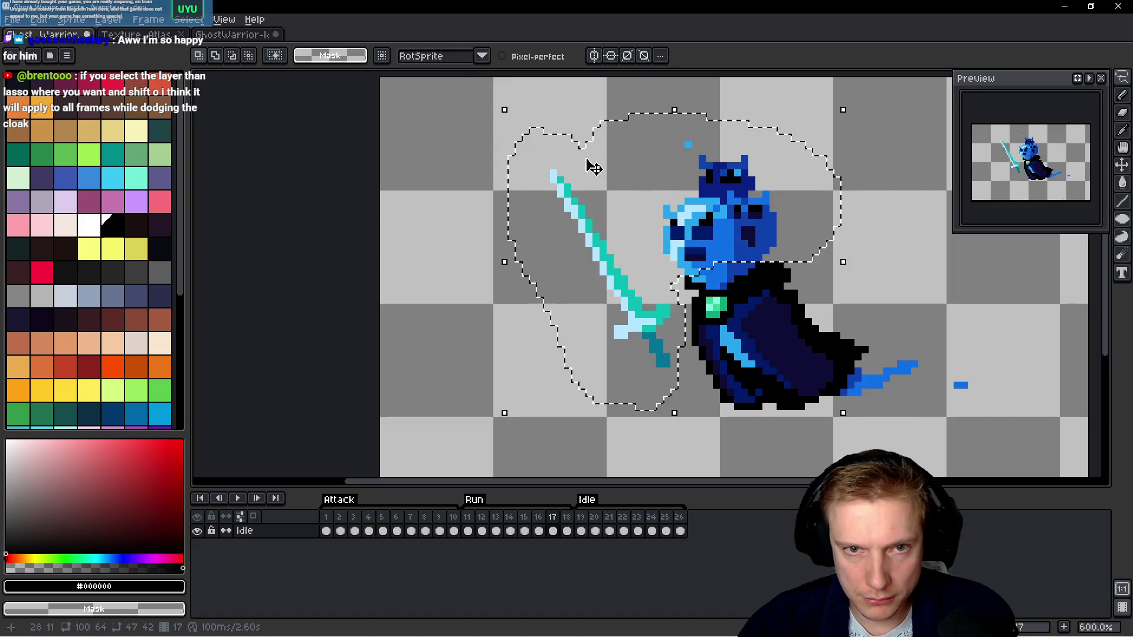
key("shift+o")
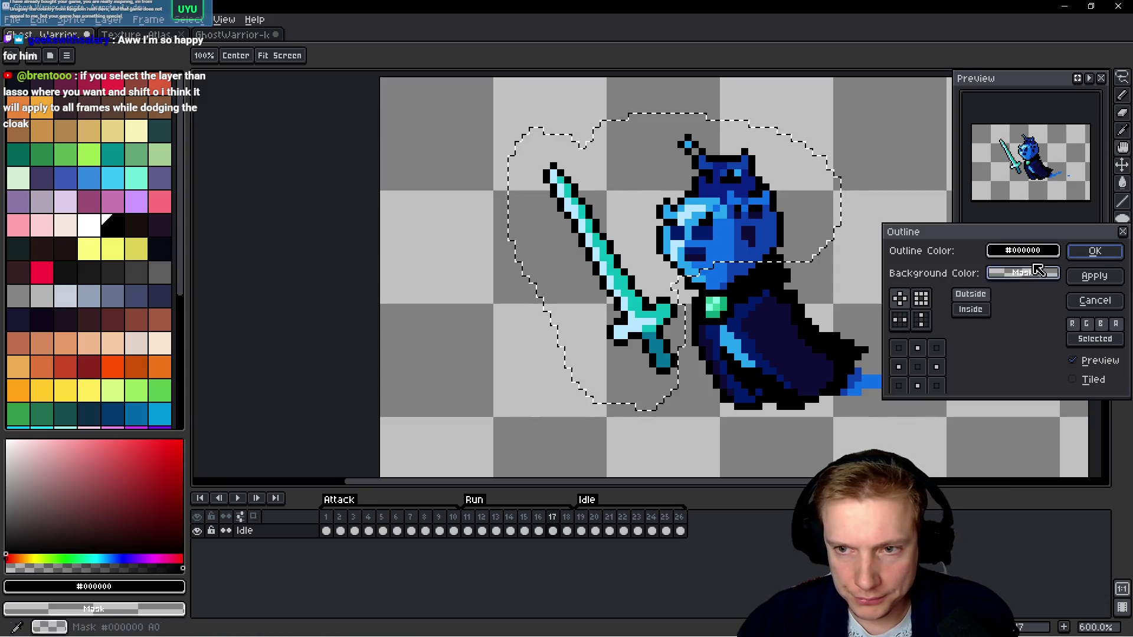
left_click(1094, 250)
key("b")
scroll(760, 232, "up", 4)
key("ctrl+z")
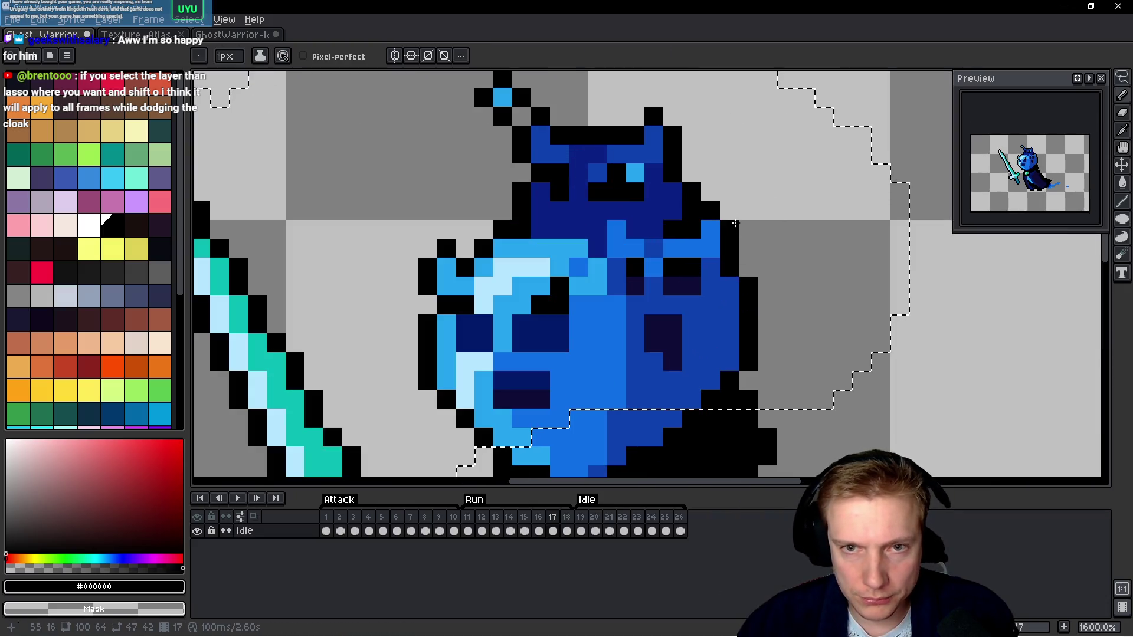
Patch the head, left ear and sword tip outlines with black pixels, erasing extra ones.
left_click_drag(729, 192, 729, 210)
left_click(672, 98)
left_click_drag(672, 101, 750, 219)
left_click_drag(581, 200, 581, 236)
left_click(562, 217)
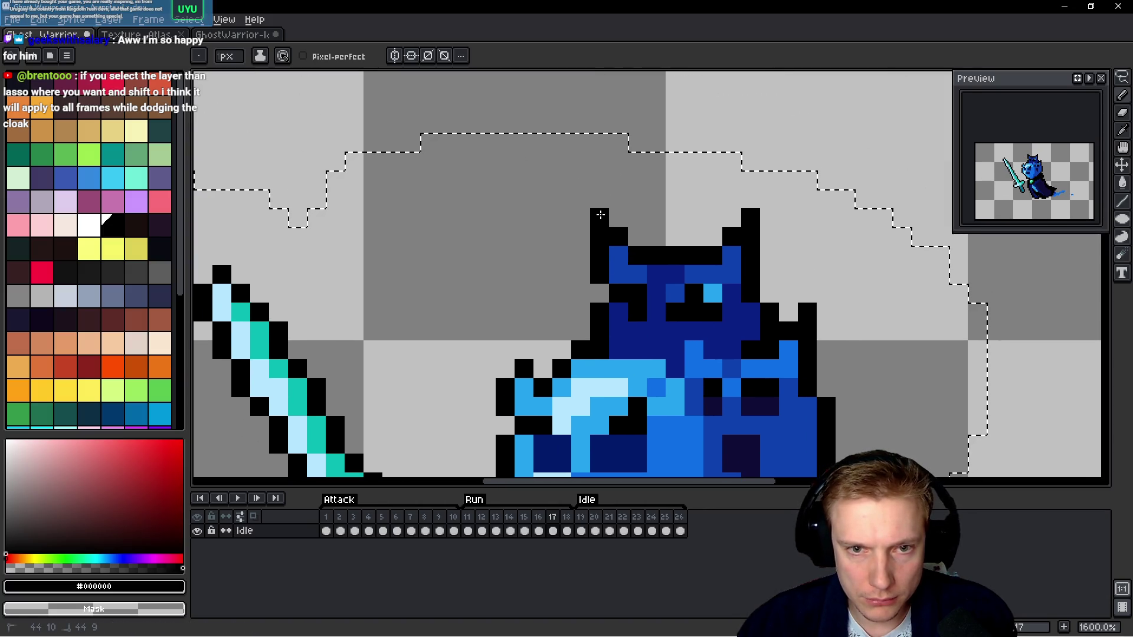
left_click(600, 294)
left_click_drag(599, 293, 653, 224)
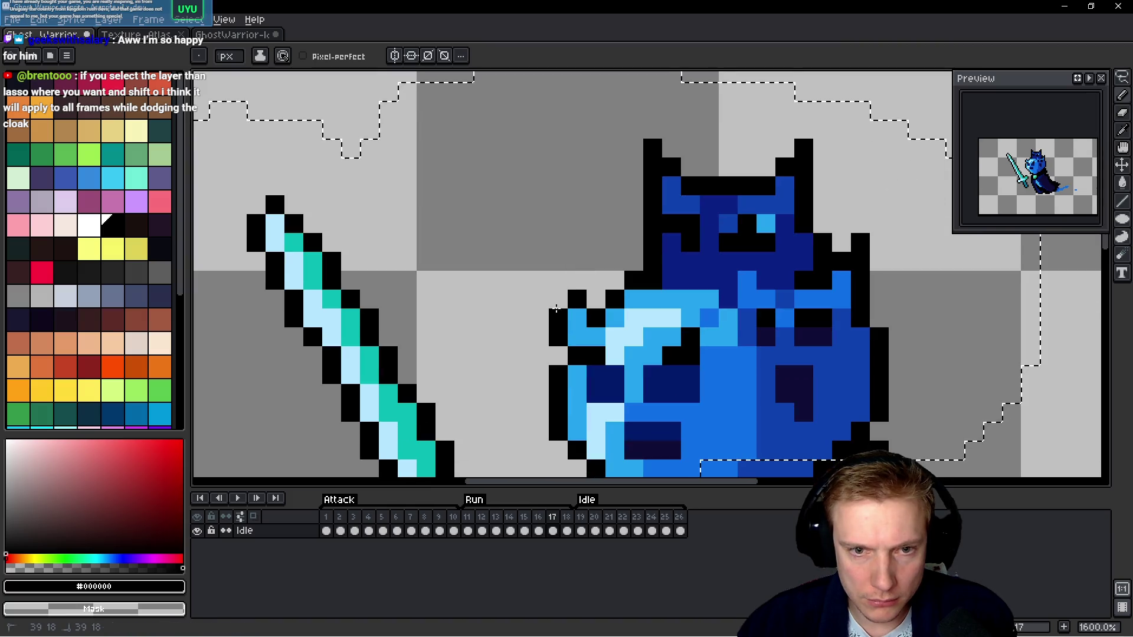
left_click_drag(556, 308, 556, 278)
left_click_drag(457, 354, 530, 390)
left_click_drag(328, 241, 334, 220)
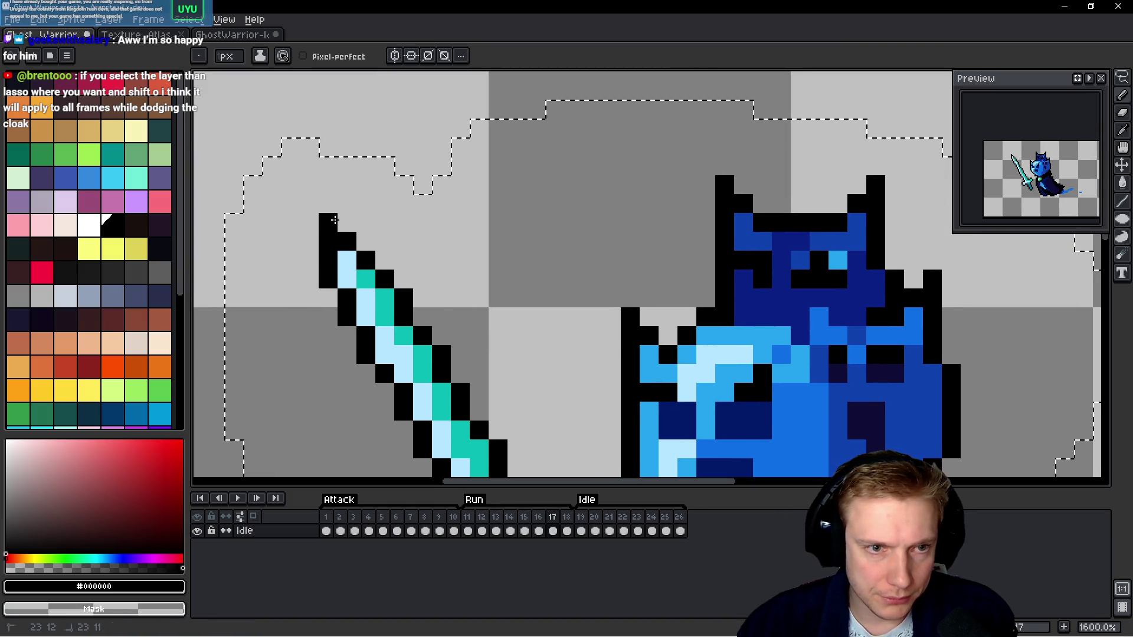
Flip between neighbouring frames to compare, returning to frame 17.
scroll(472, 233, "down", 3)
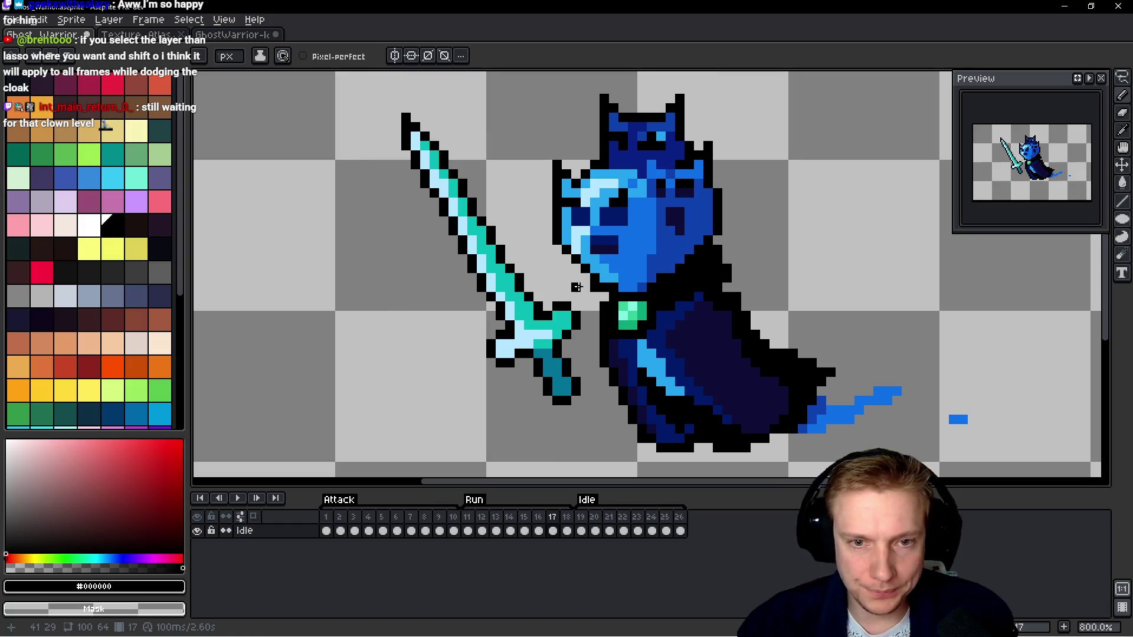
key("comma")
key("period")
key("comma")
key("comma")
key("period")
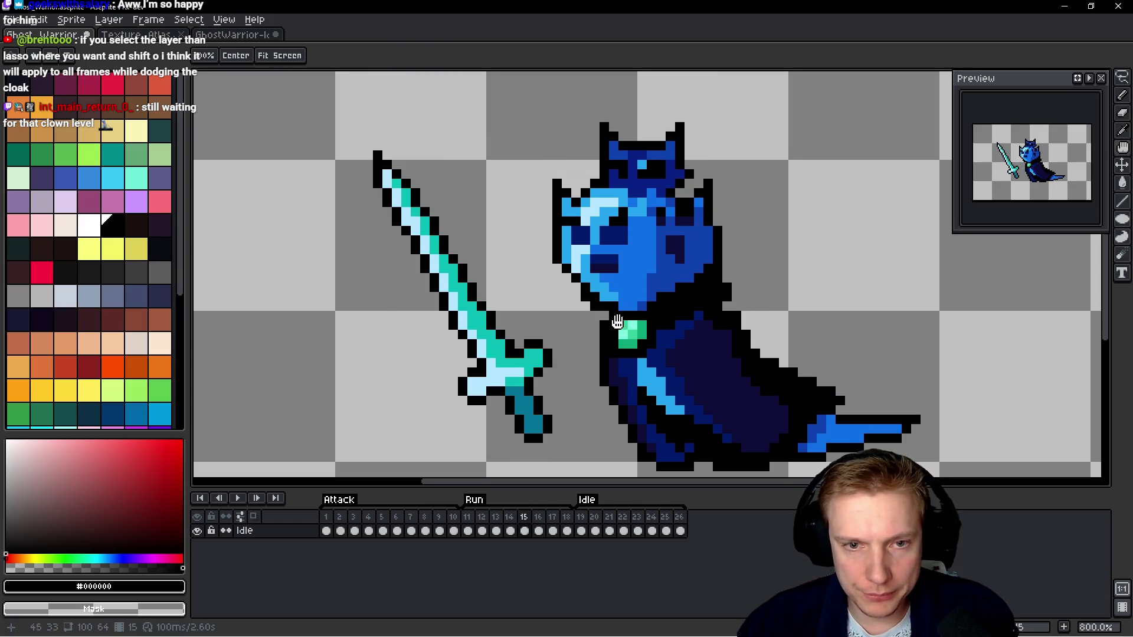
key("period")
key("comma")
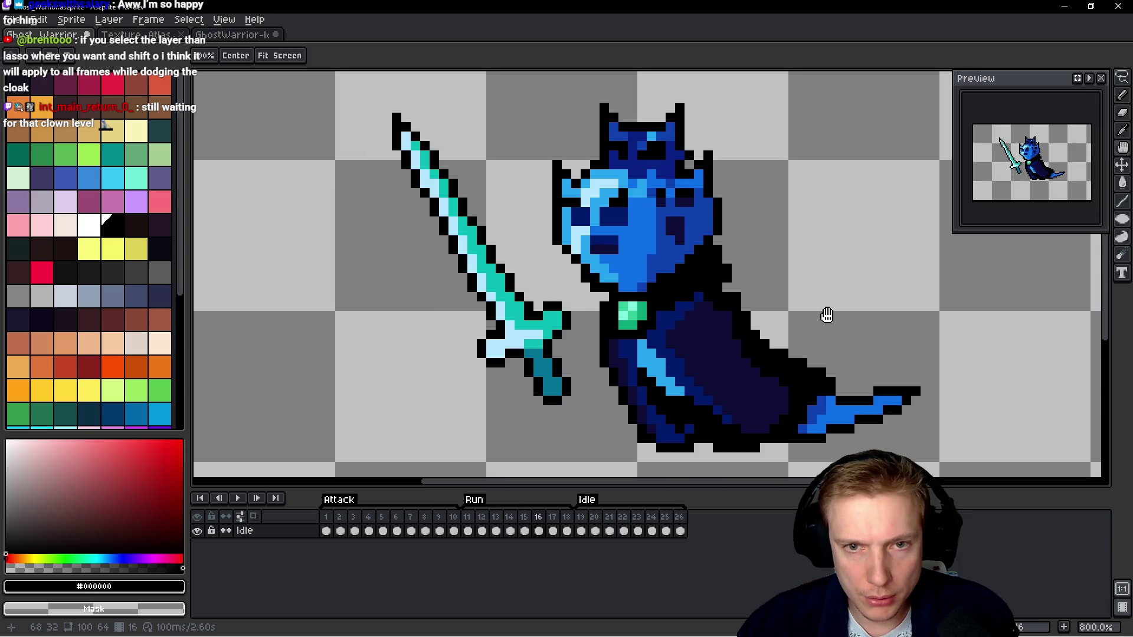
key("period")
key("comma")
key("period")
key("comma")
key("period")
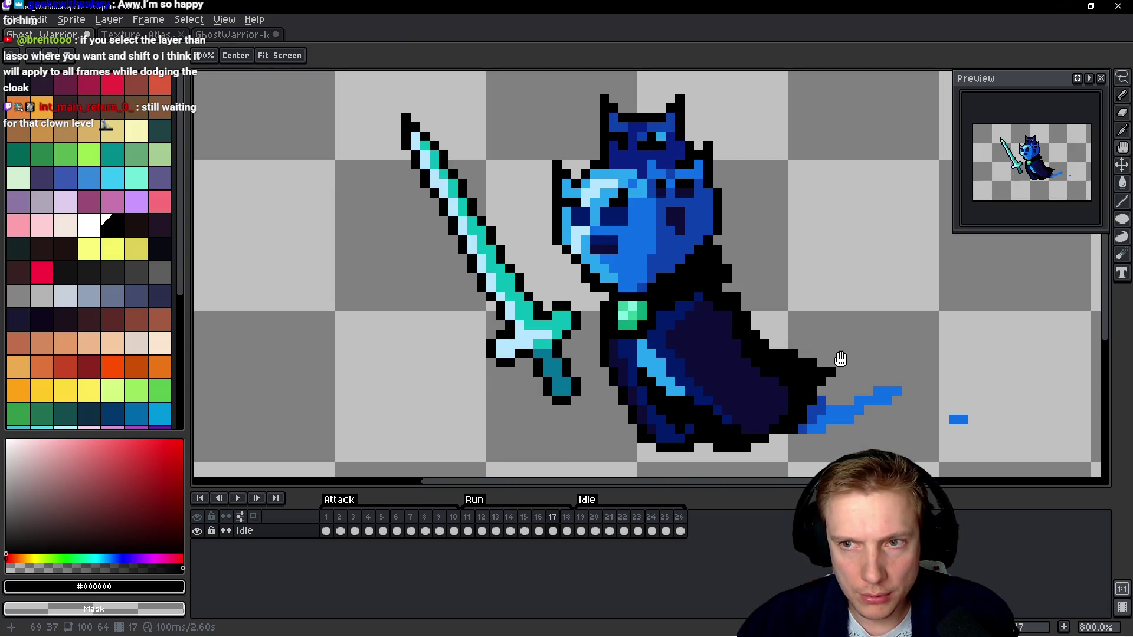
Outline the cloak tail in black, erasing the stray pixel below it and filling gaps.
left_click_drag(837, 362, 806, 337)
scroll(706, 335, "up", 3)
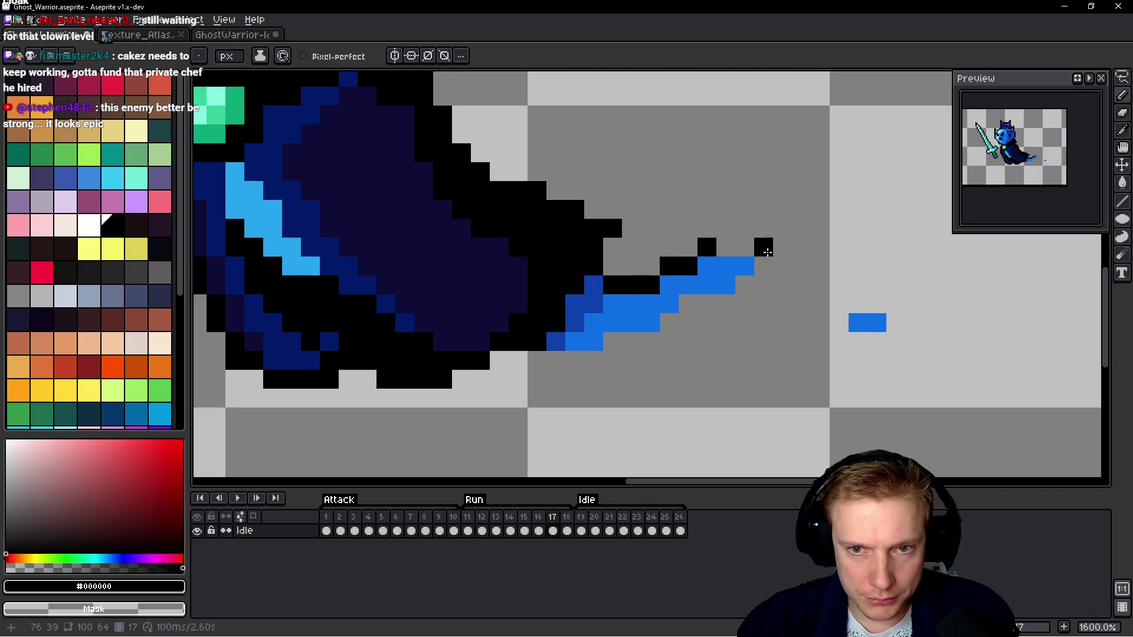
left_click_drag(688, 266, 782, 247)
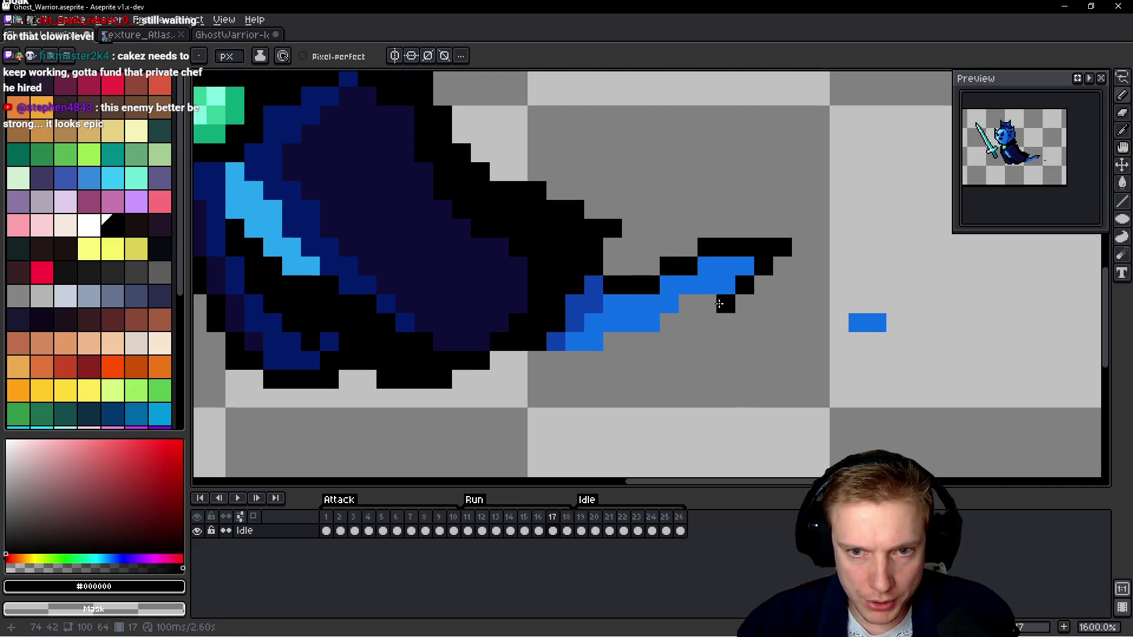
left_click(667, 323)
right_click(648, 359)
left_click_drag(523, 353, 575, 354)
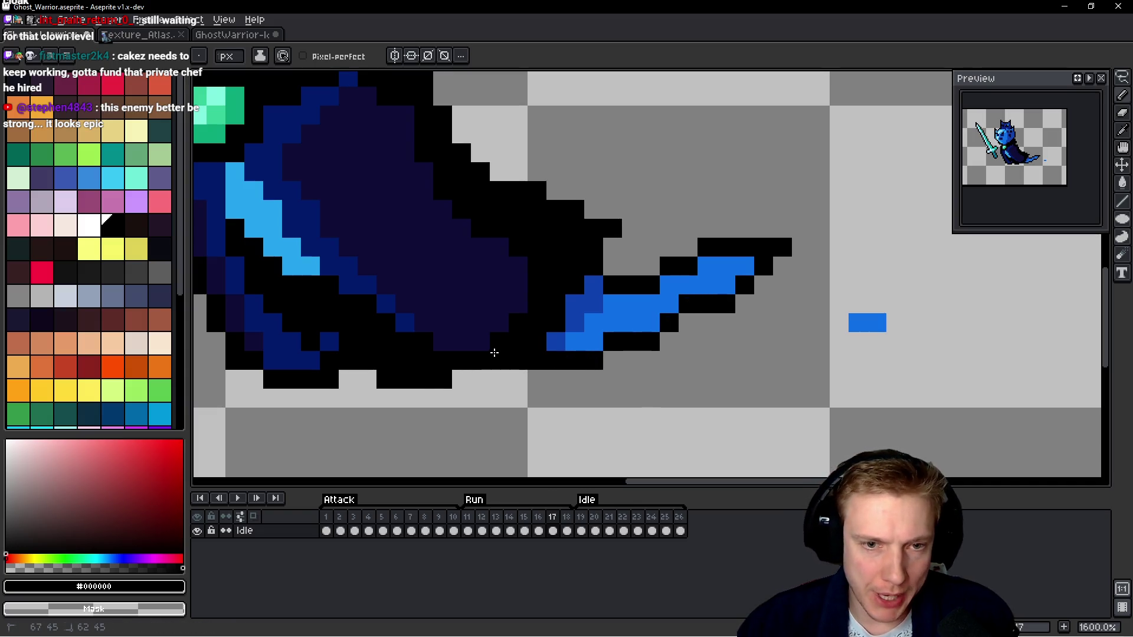
scroll(716, 318, "down", 3)
scroll(716, 318, "up", 1)
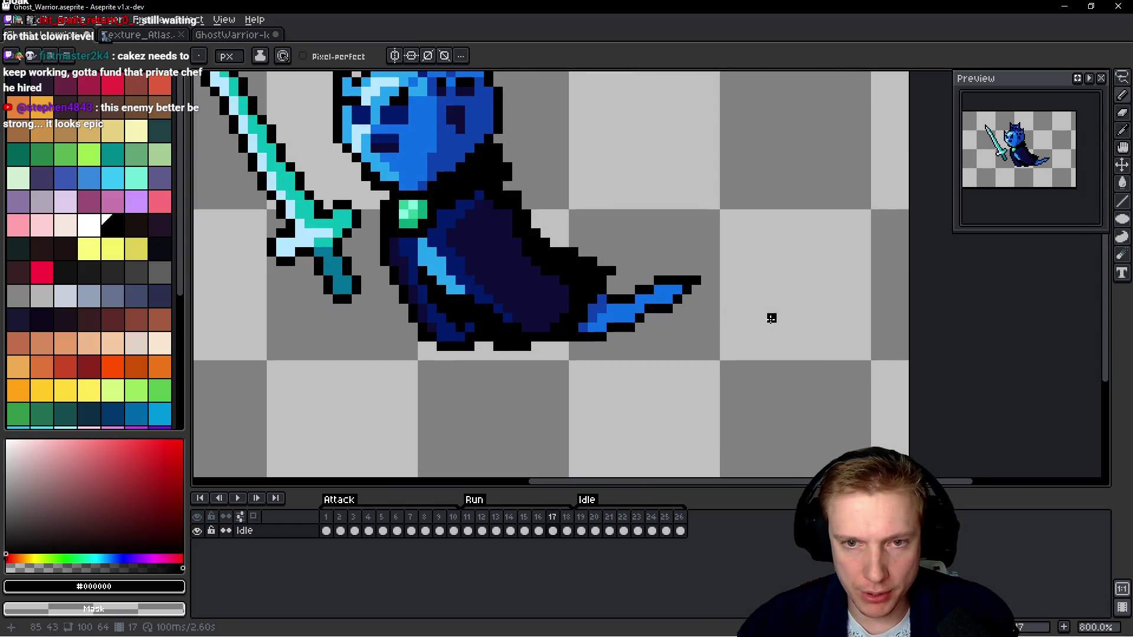
scroll(771, 318, "down", 2)
Go to frame 18 and trace a freehand selection around the sword.
key("period")
key("q")
scroll(461, 160, "up", 1)
left_click_drag(490, 167, 495, 349)
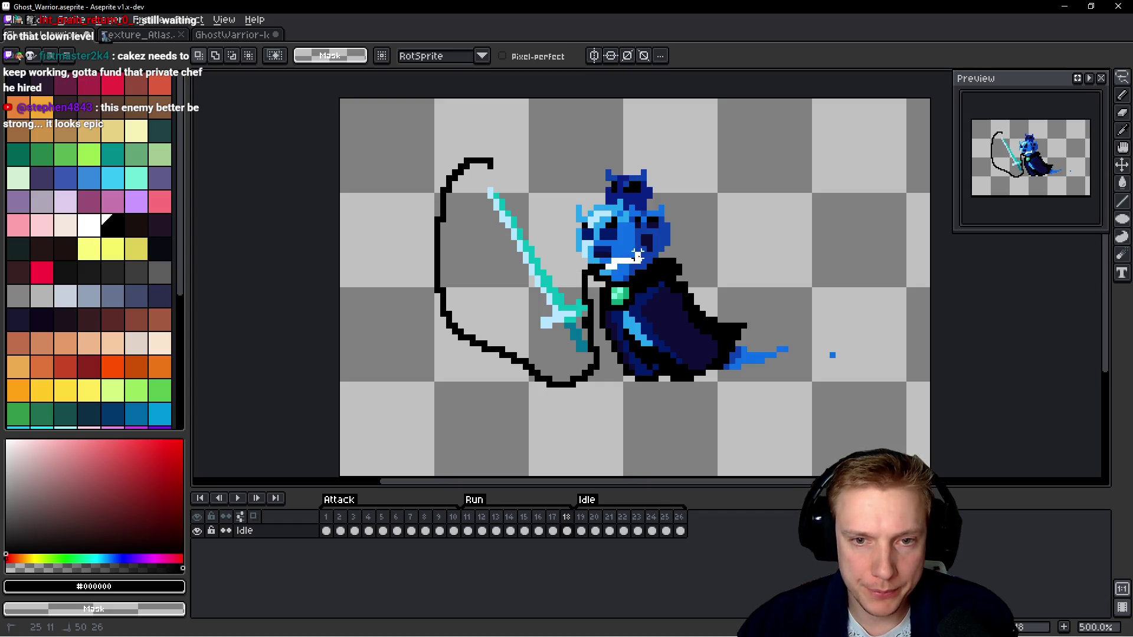
Close the selection around the sword and head and apply a black outline.
mouse_move(691, 232)
left_mouse_down()
mouse_move(519, 154)
mouse_move(494, 165)
left_mouse_up()
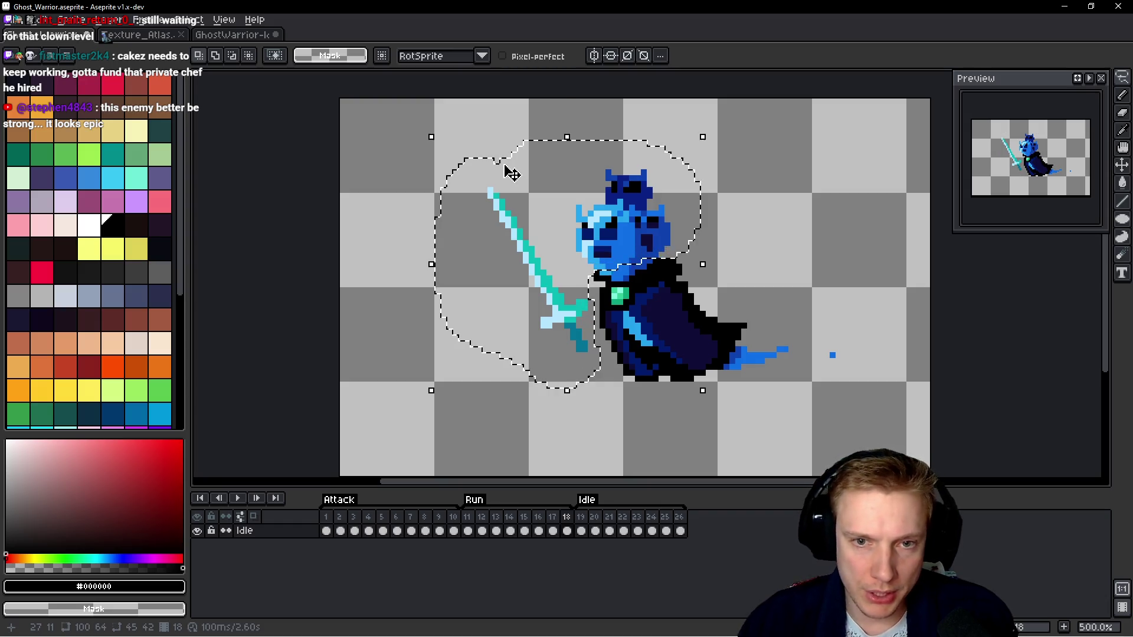
key("shift+o")
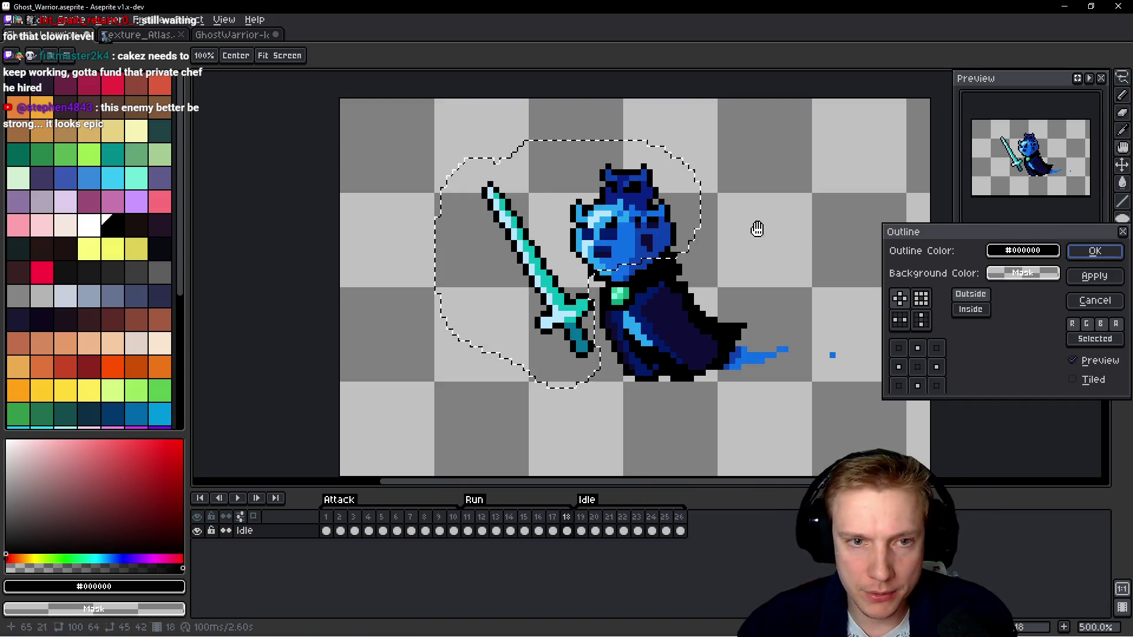
left_click(1091, 252)
scroll(549, 185, "up", 4)
Tidy the ear outlines, erasing stray pixels and extending the right ear upward.
key("b")
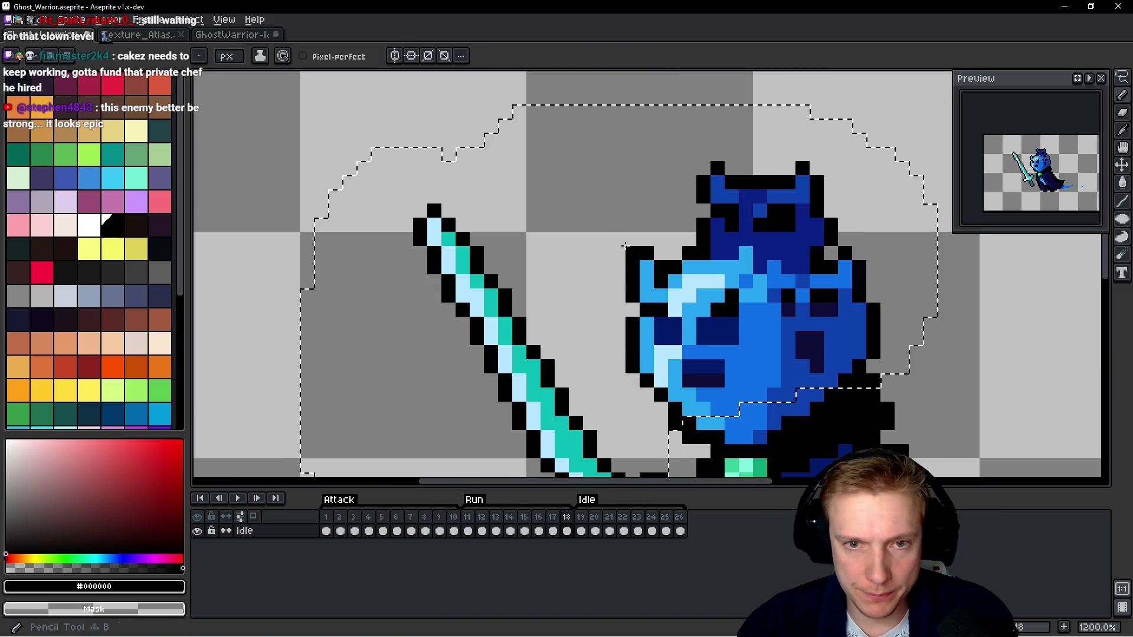
right_click(632, 225)
left_click_drag(703, 168, 704, 153)
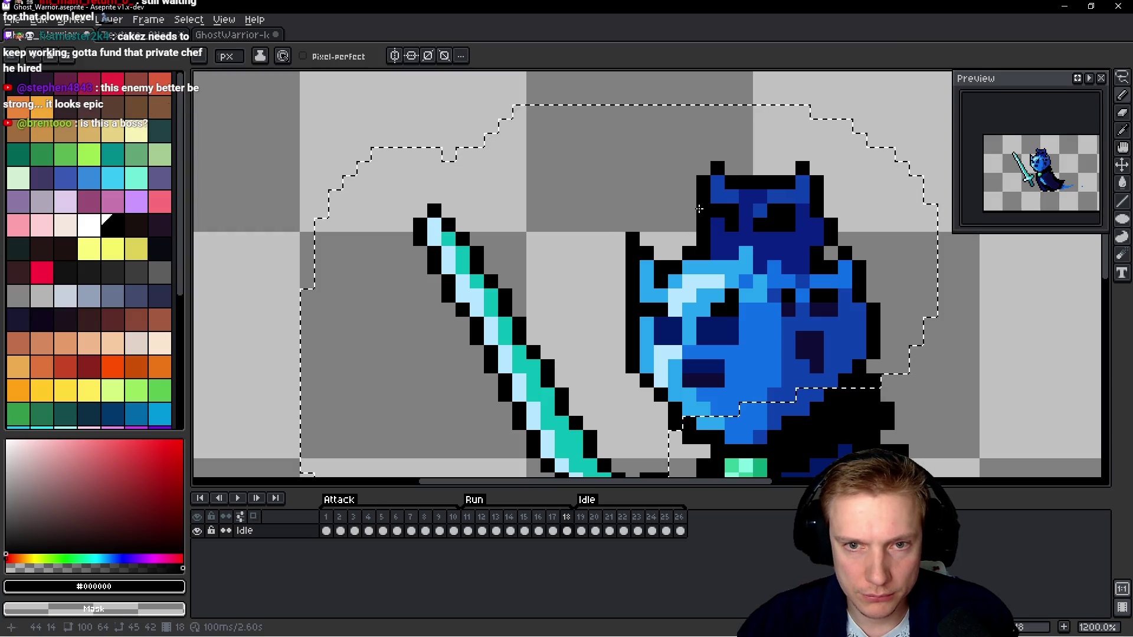
right_click(718, 168)
left_click(746, 168)
right_click(746, 168)
left_click_drag(817, 140, 817, 168)
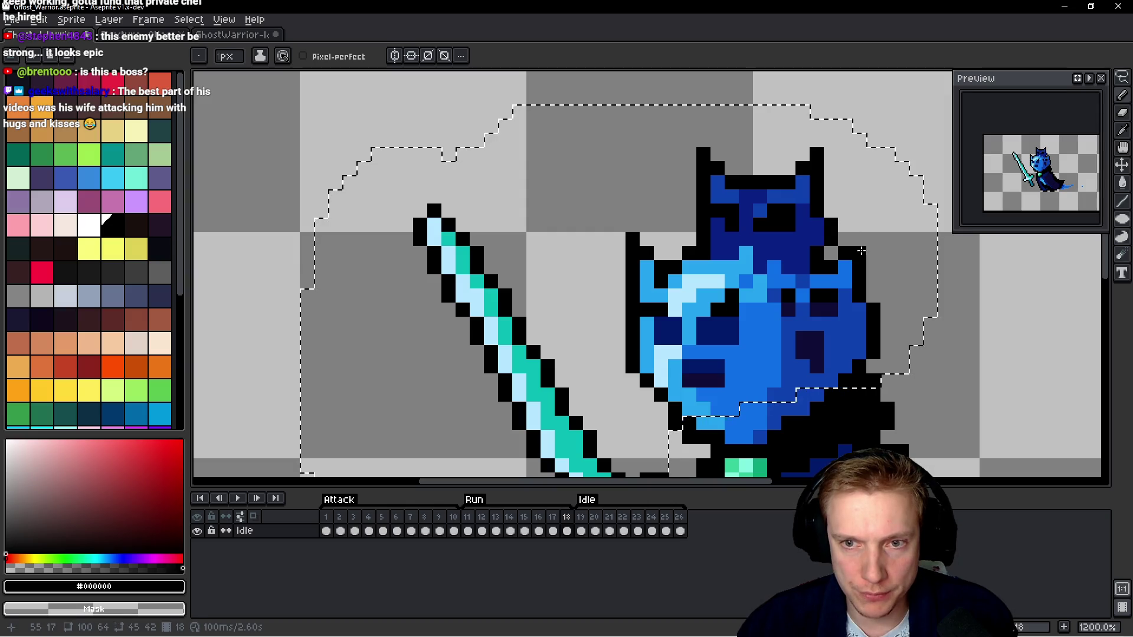
Draw black lines along the cloak tail's top and lower edges, then go to frame 19.
scroll(752, 336, "down", 2)
scroll(467, 169, "up", 2)
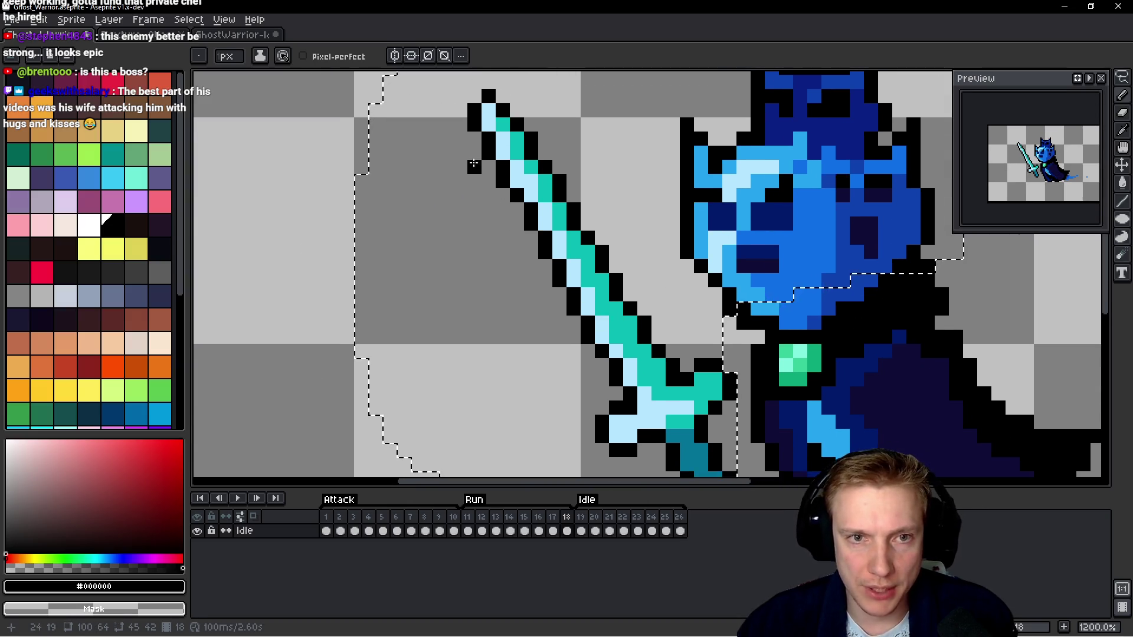
scroll(530, 202, "down", 4)
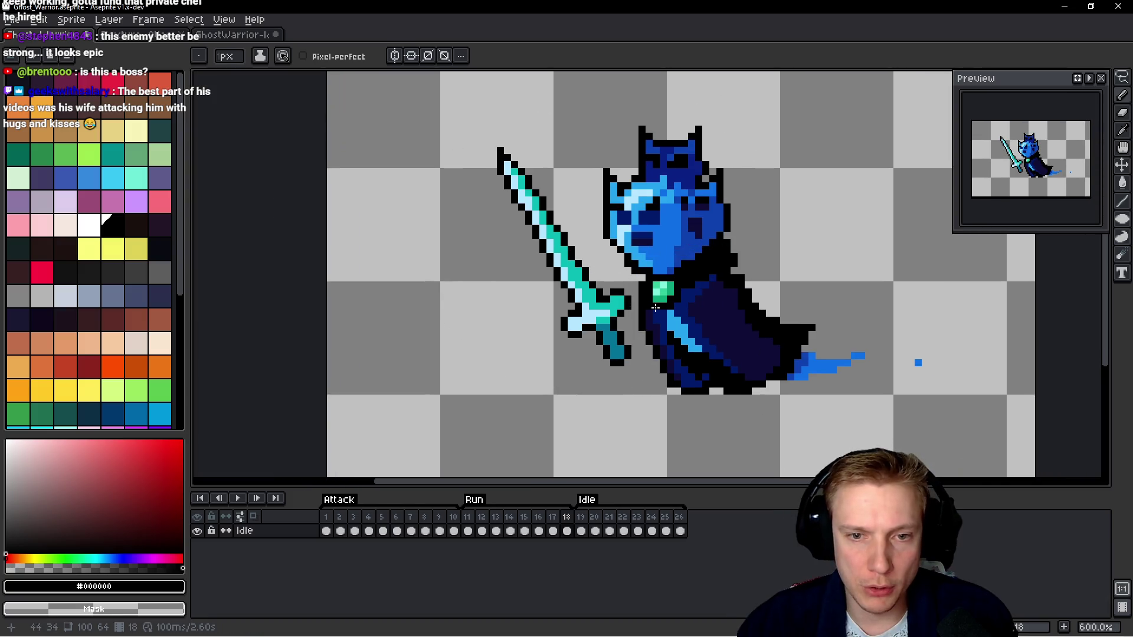
scroll(852, 347, "up", 5)
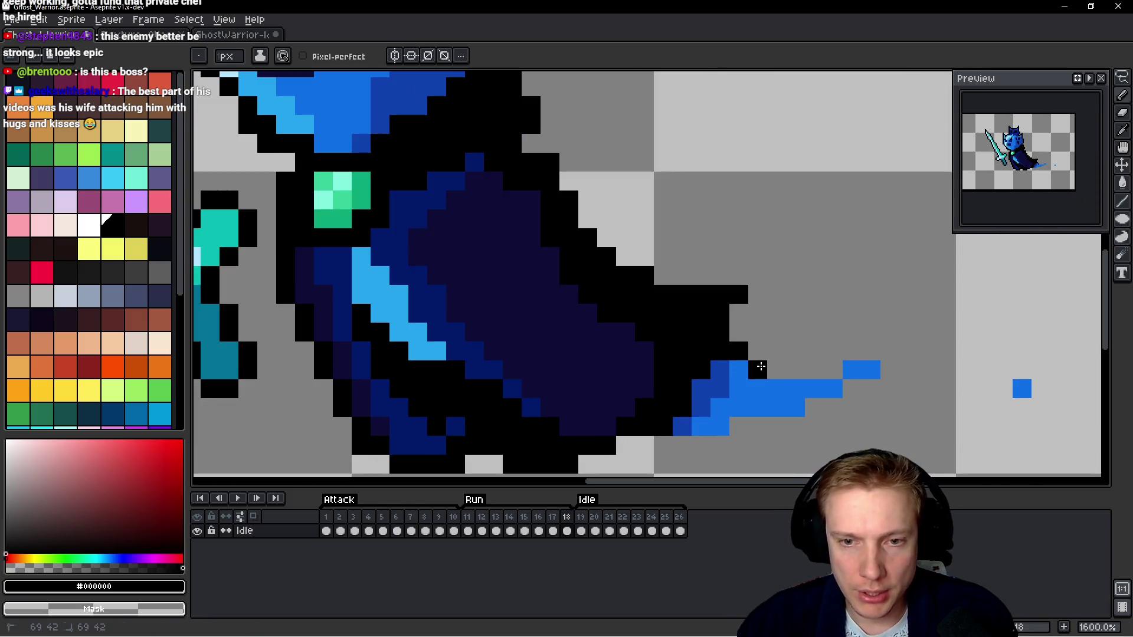
left_click_drag(761, 367, 837, 374)
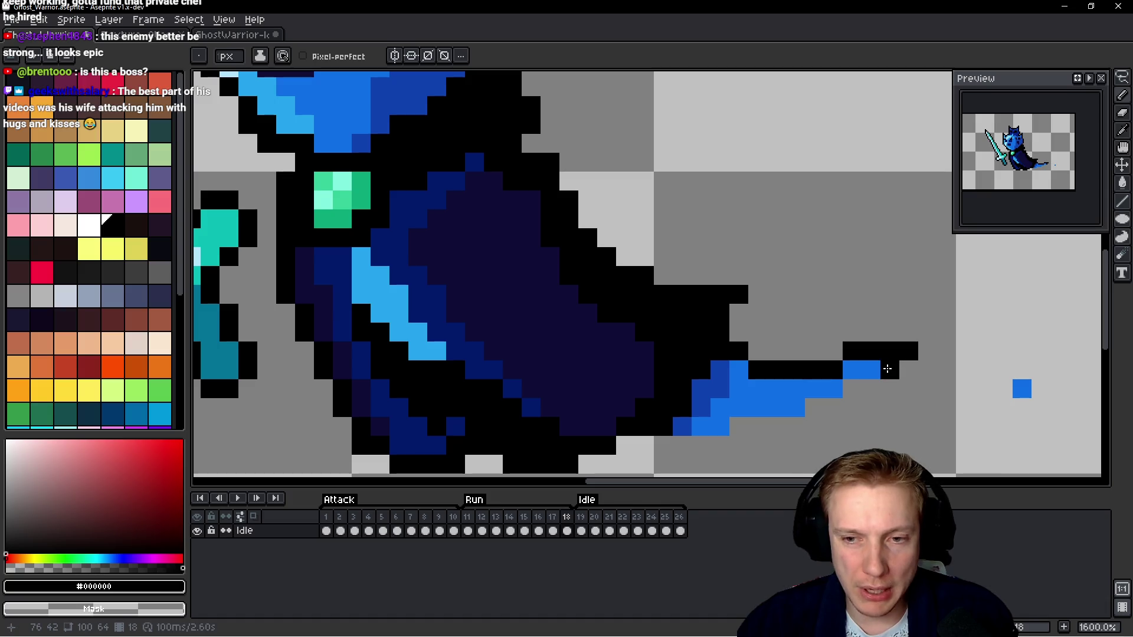
left_click_drag(791, 427, 651, 442)
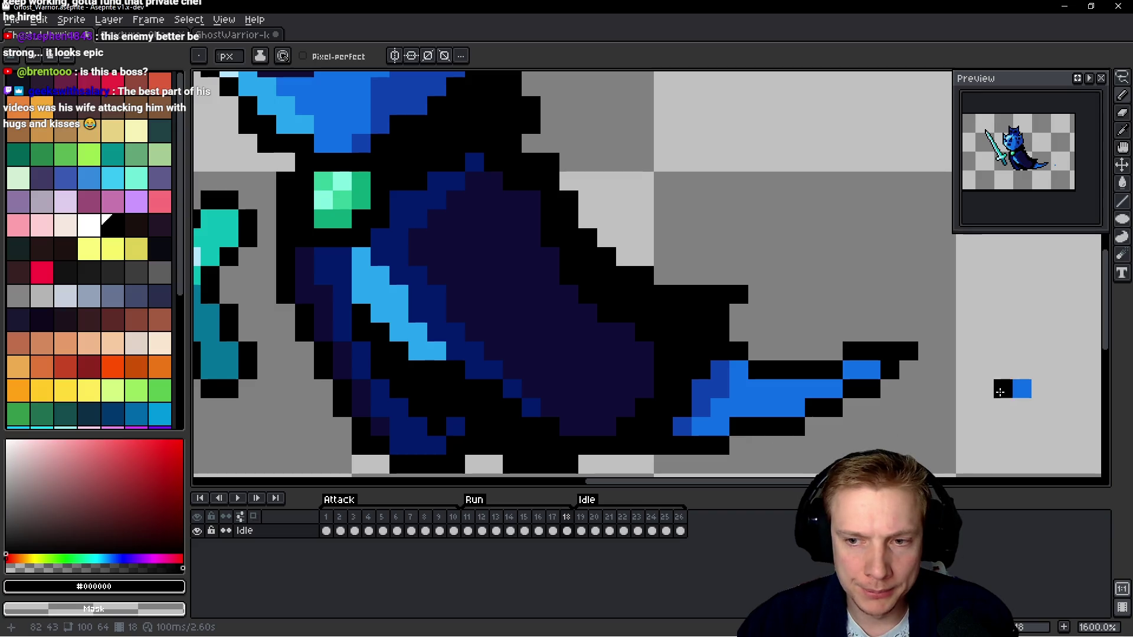
scroll(960, 348, "down", 4)
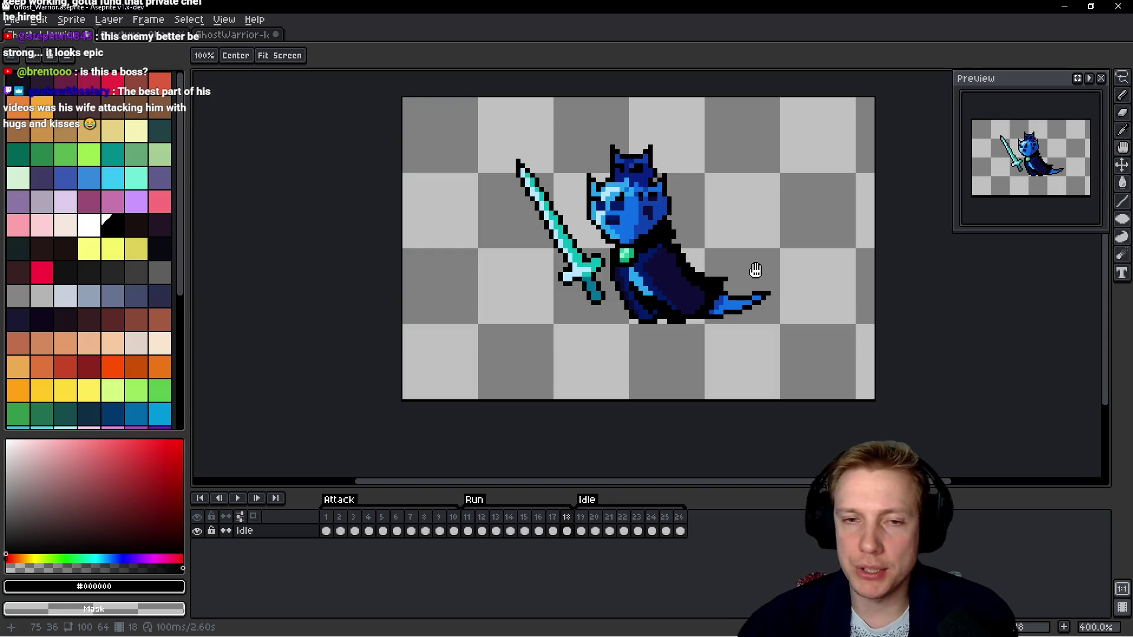
key("period")
Lasso the sword in frame 19 and apply a black outline with the Outline effect.
scroll(573, 202, "up", 1)
key("q")
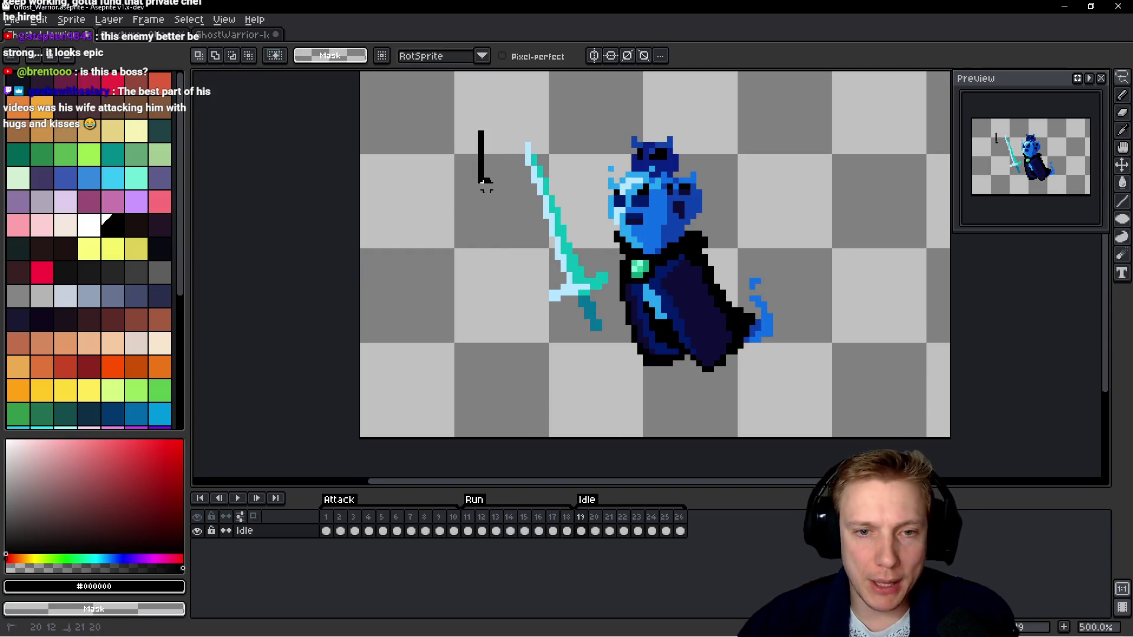
left_click_drag(486, 187, 555, 346)
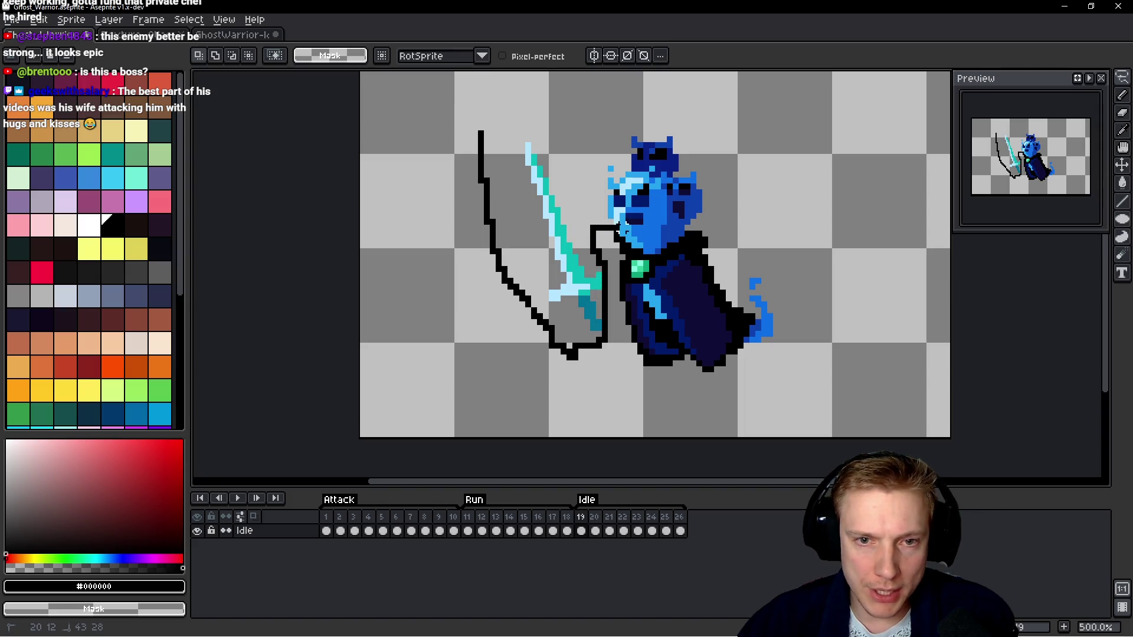
mouse_move(693, 229)
left_mouse_down()
mouse_move(652, 86)
mouse_move(479, 133)
left_mouse_up()
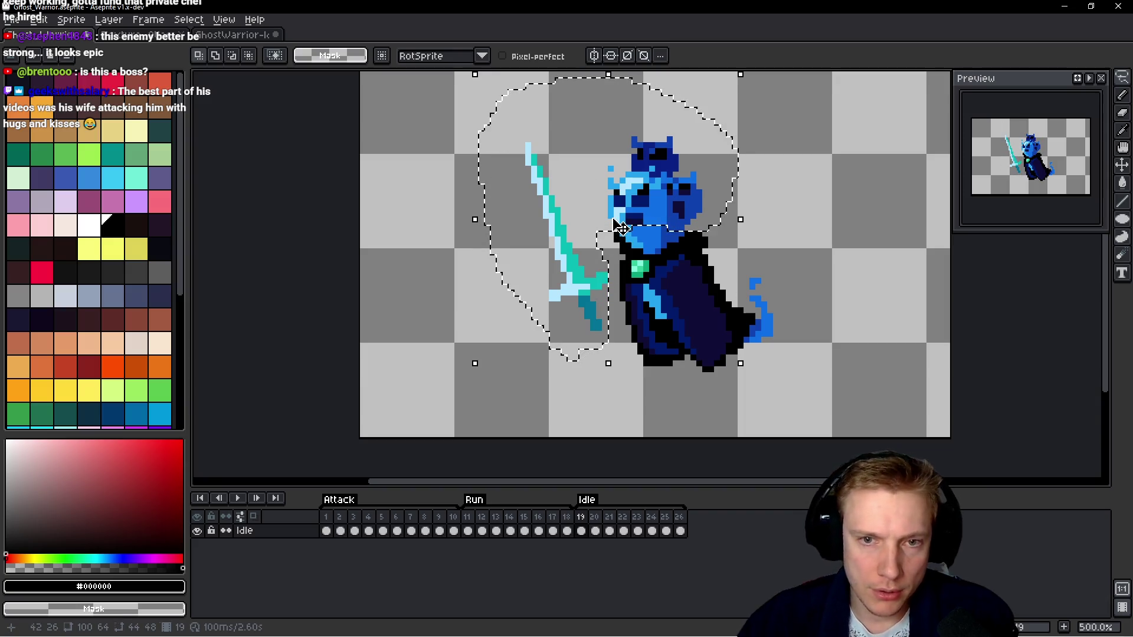
key("shift+o")
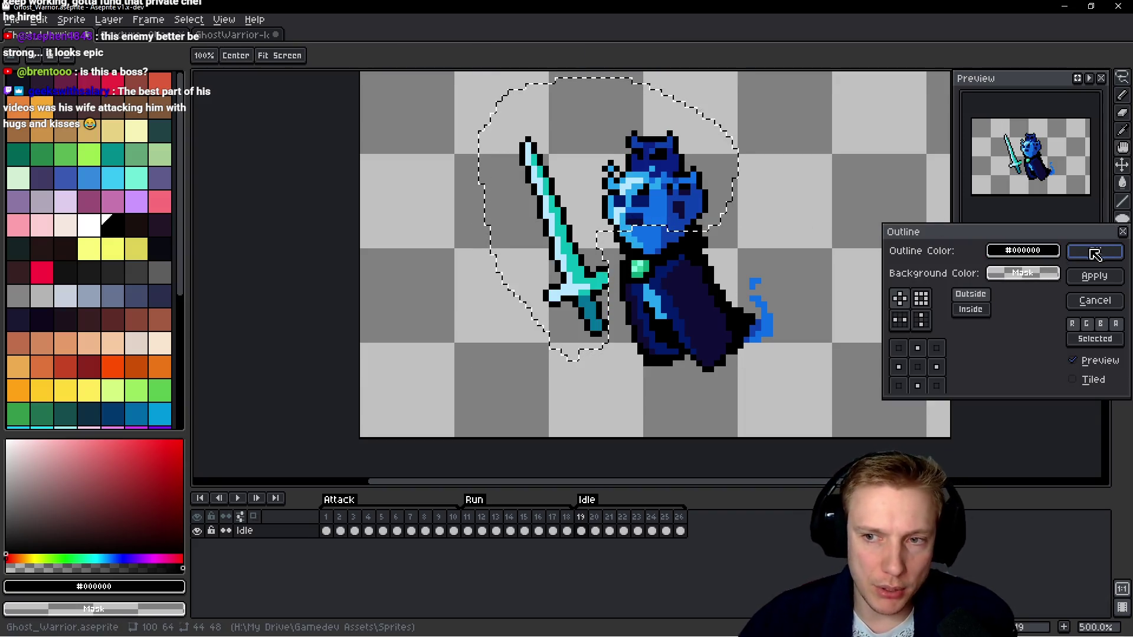
key("Return")
Add black outline pixels along the ghost's left side, ears and head, then deselect.
scroll(609, 190, "up", 4)
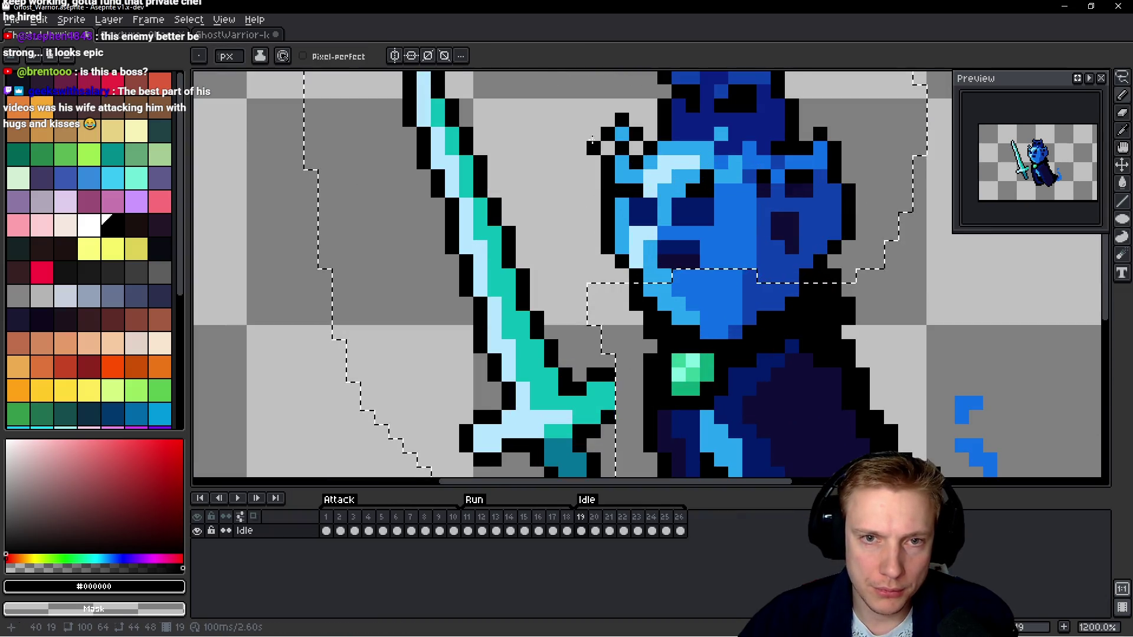
scroll(614, 200, "up", 3)
left_click(612, 226)
left_click_drag(597, 226, 597, 211)
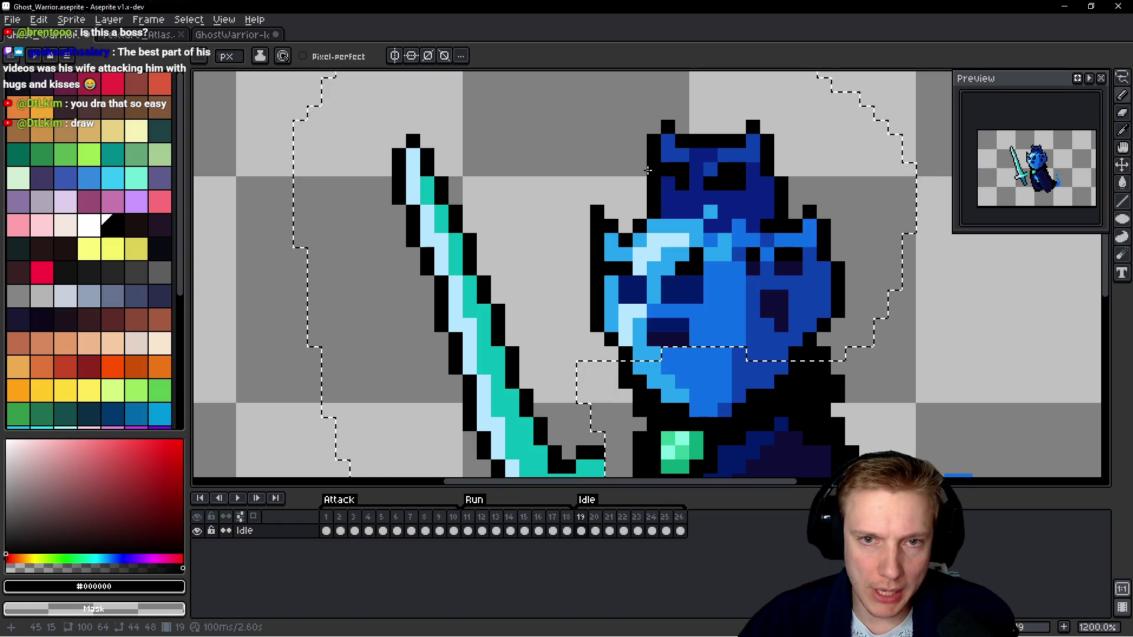
left_click(653, 113)
left_click(739, 125)
left_click_drag(767, 113, 767, 171)
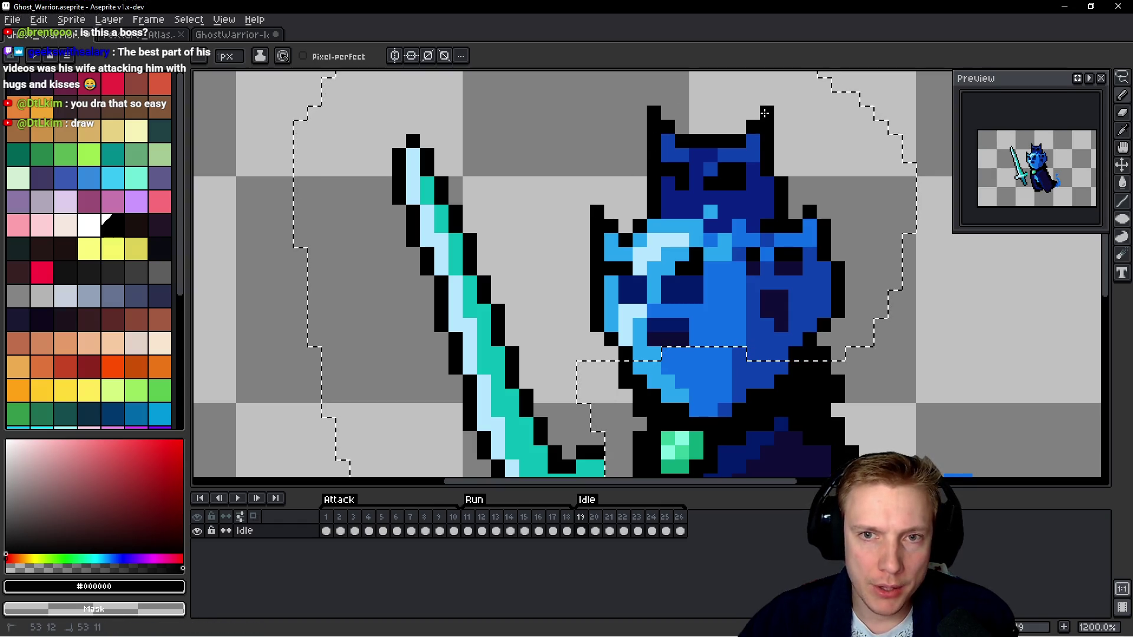
left_click(823, 198)
scroll(615, 271, "up", 3)
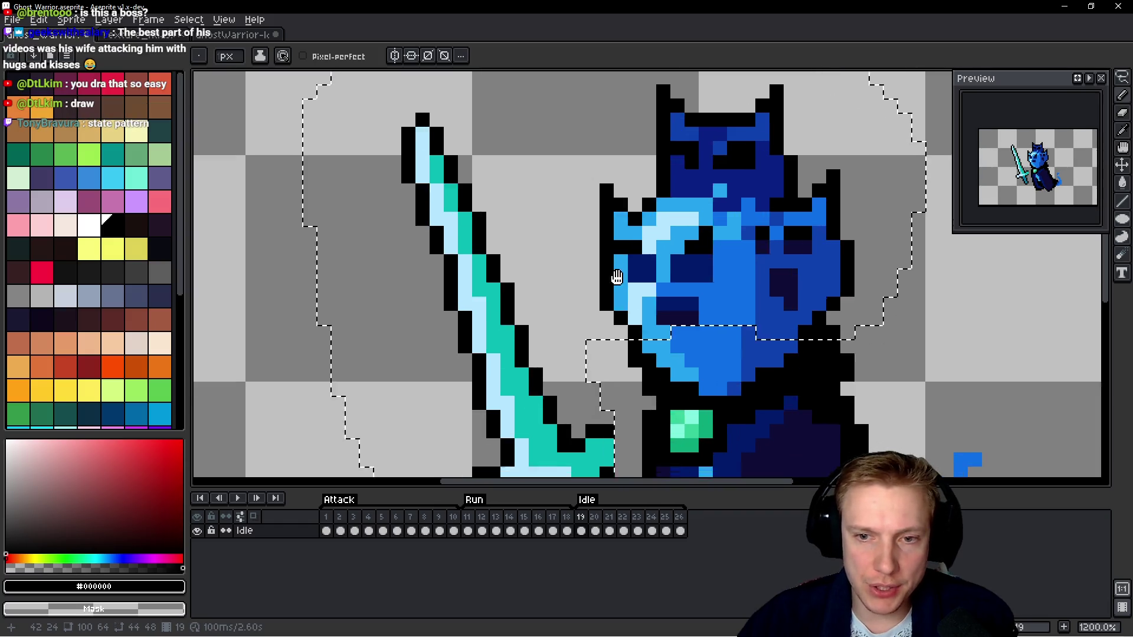
key("ctrl+d")
Draw black outline pixels above and along the blue tail flame.
scroll(495, 218, "down", 2)
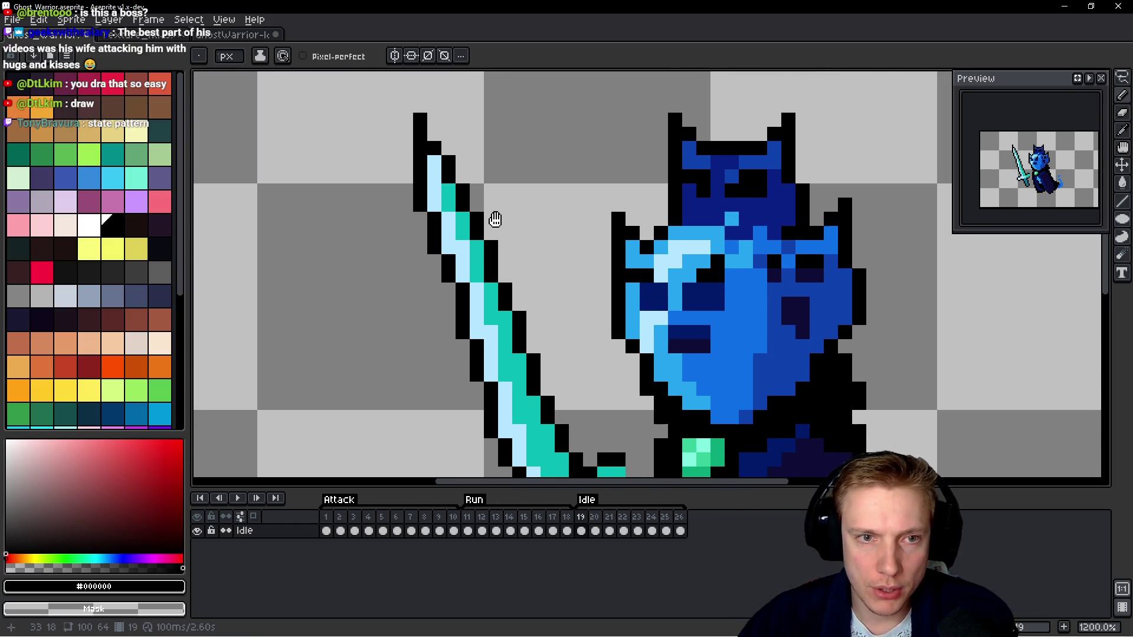
scroll(514, 170, "down", 1)
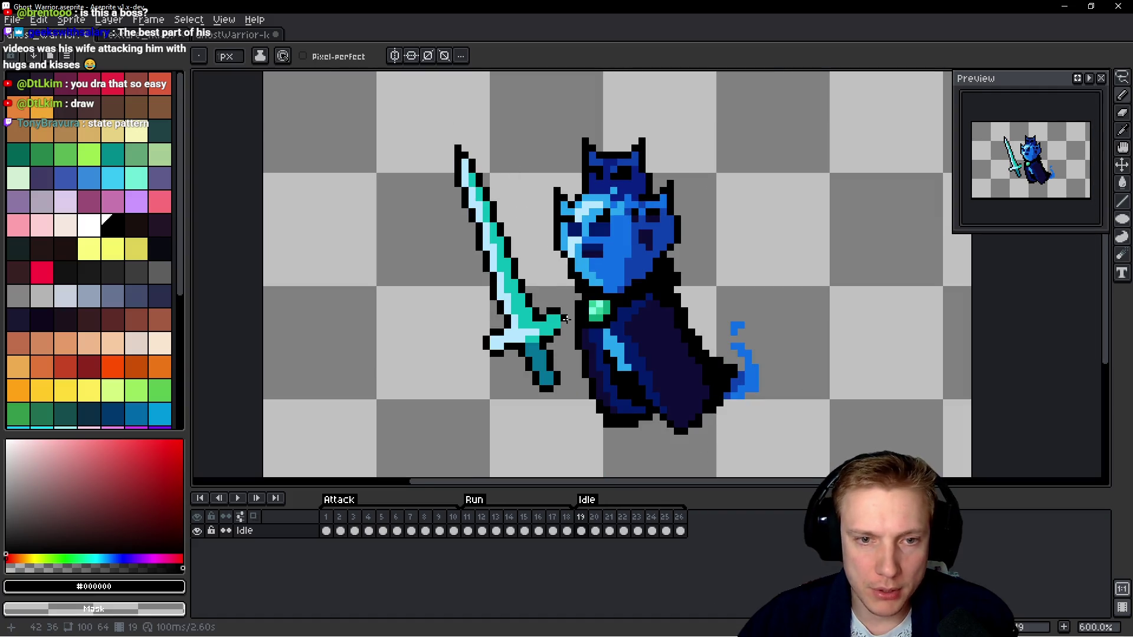
scroll(703, 334, "up", 4)
left_click(715, 351)
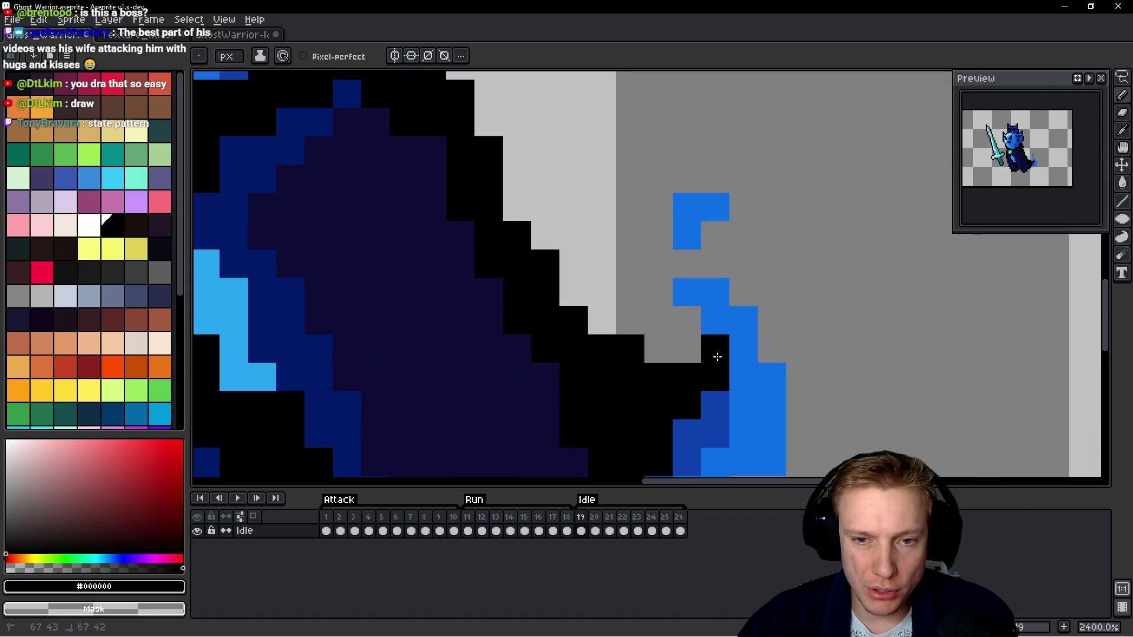
left_click(685, 321)
left_click_drag(630, 264, 725, 276)
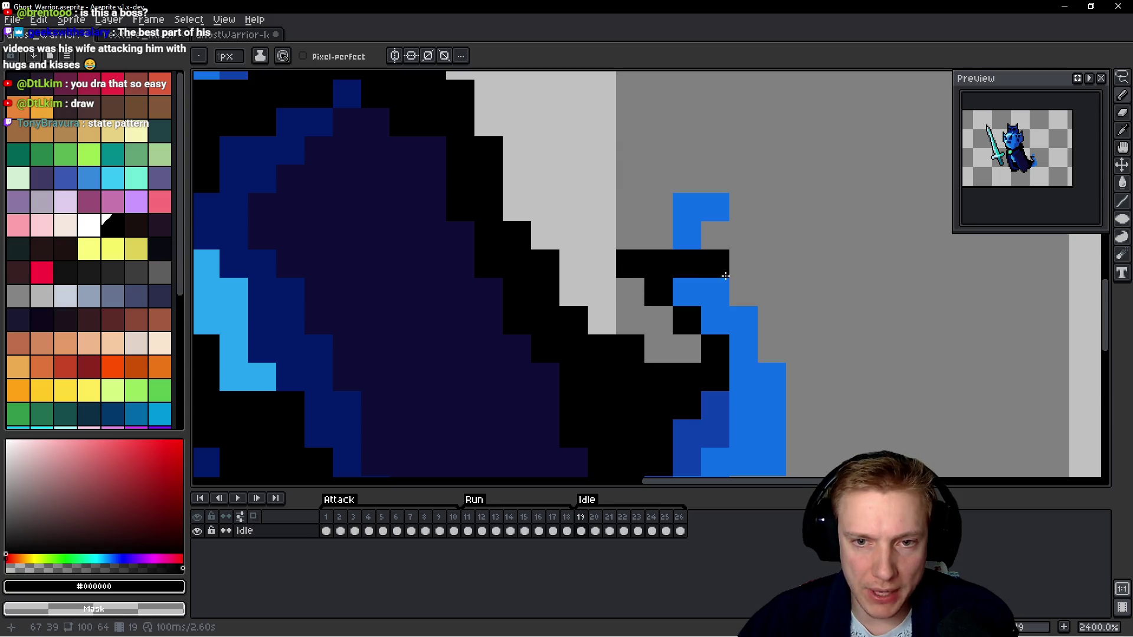
left_click(764, 342)
mouse_move(764, 342)
left_mouse_down()
mouse_move(753, 225)
mouse_move(794, 252)
mouse_move(795, 336)
mouse_move(649, 400)
left_mouse_up()
Compare with the previous frame, then advance to Idle frame 20.
scroll(732, 224, "down", 3)
scroll(732, 224, "up", 2)
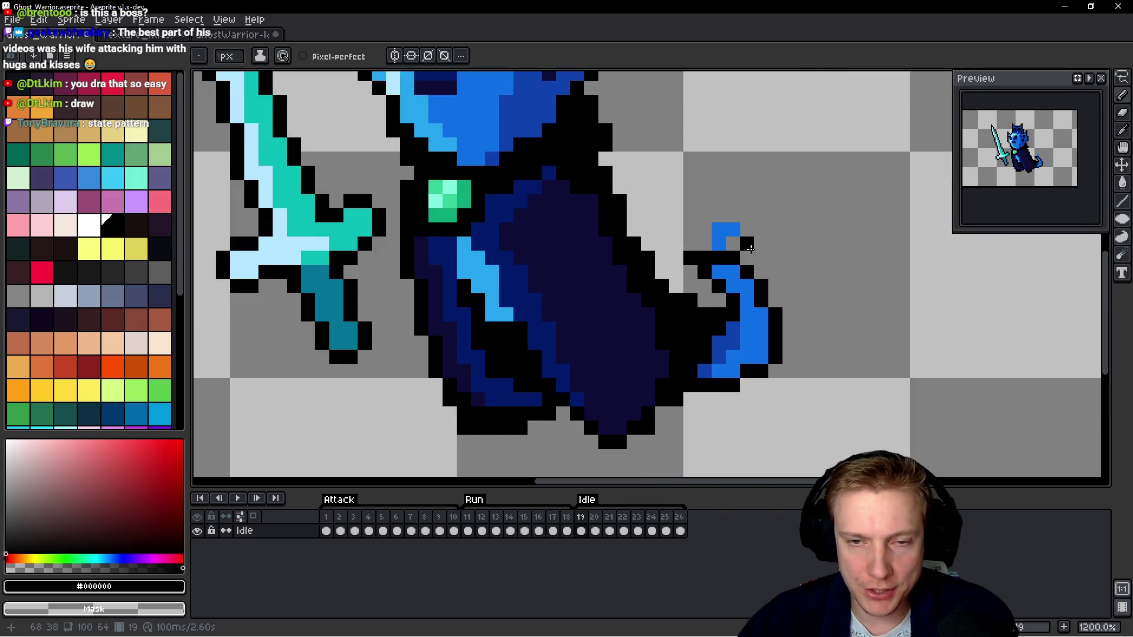
key("comma")
key("period")
key("b")
scroll(753, 246, "up", 1)
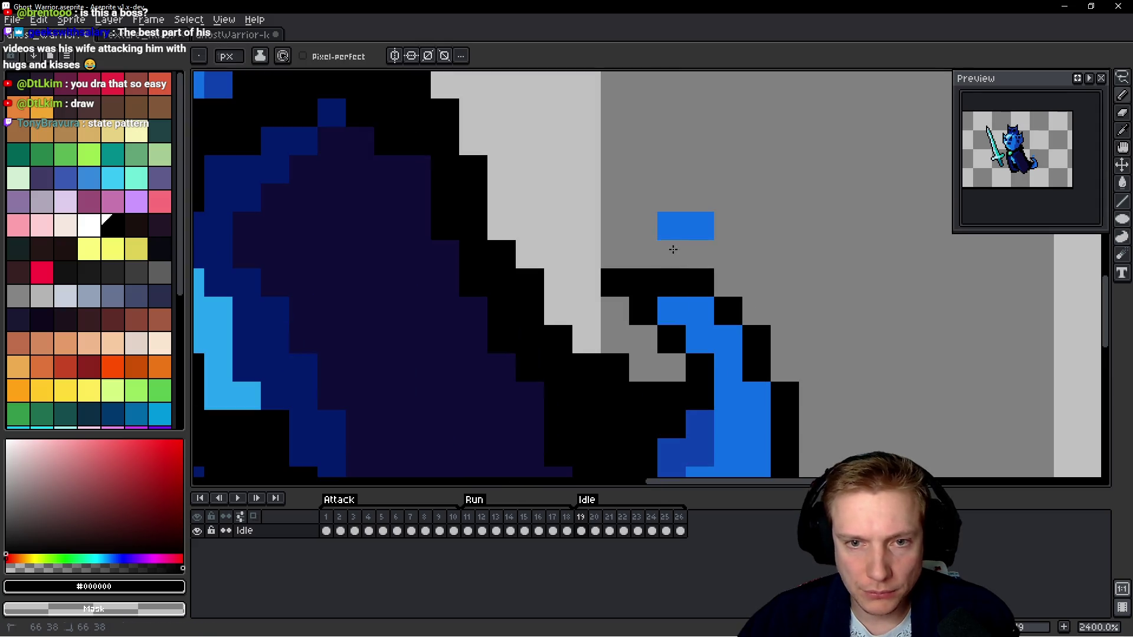
scroll(726, 229, "down", 6)
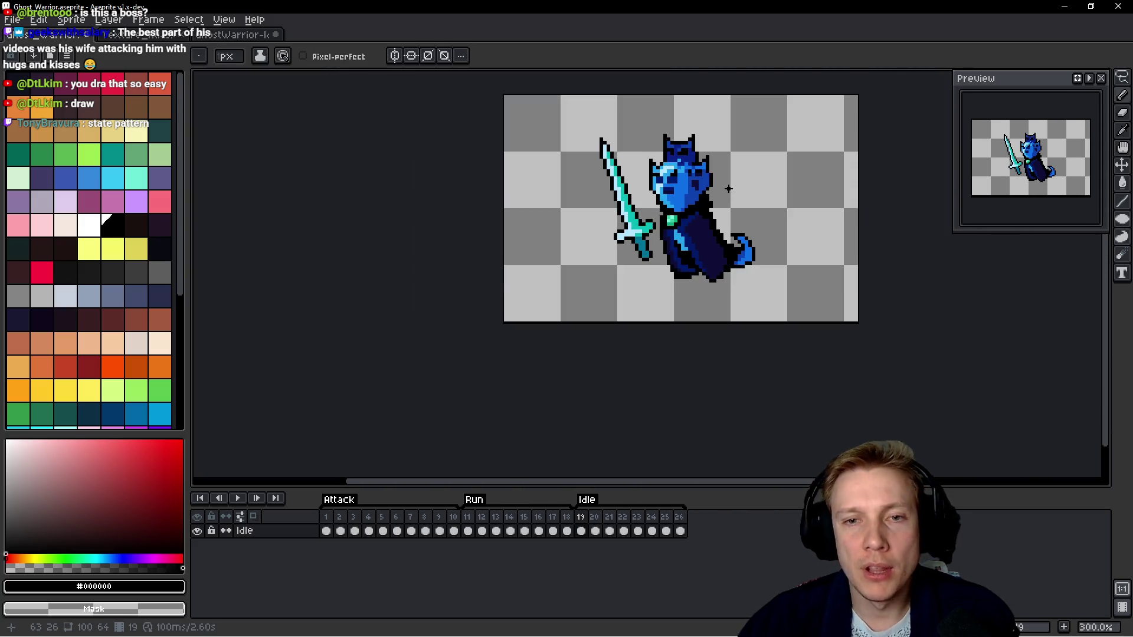
key("h")
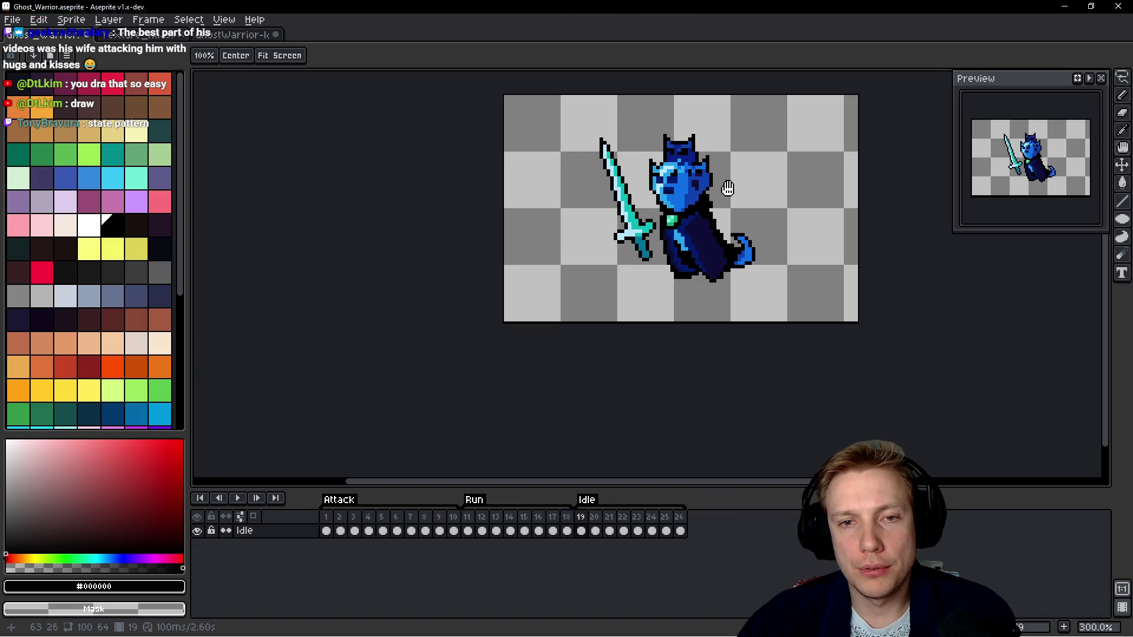
key("period")
key("b")
scroll(615, 184, "up", 1)
Lasso the sword and head in frame 20 and apply a black outline.
scroll(596, 159, "up", 1)
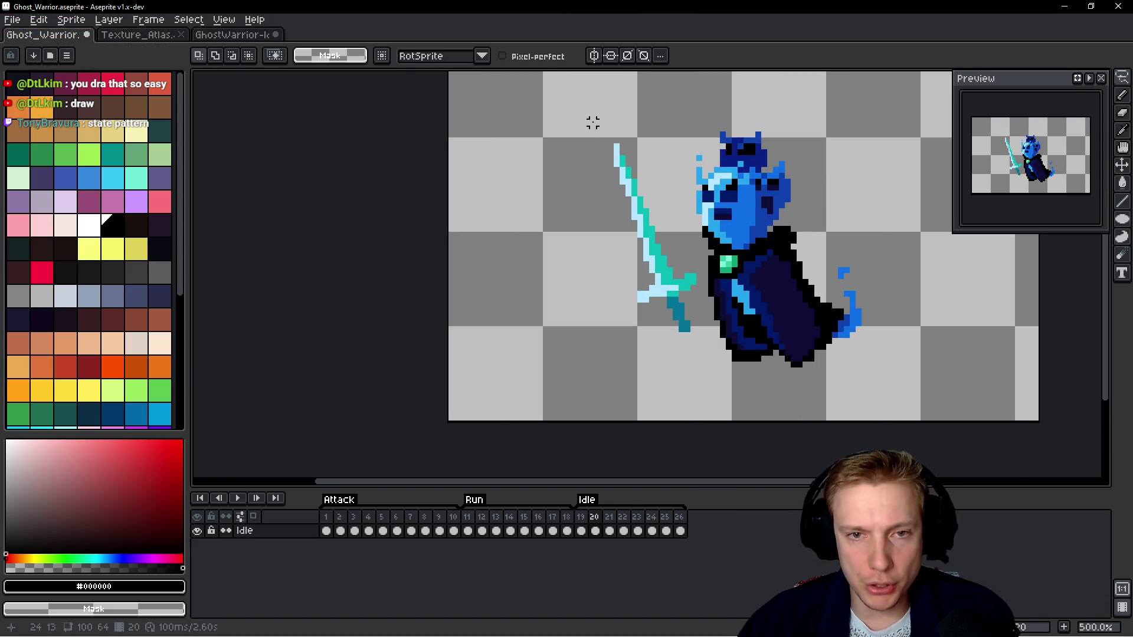
left_click_drag(593, 122, 649, 341)
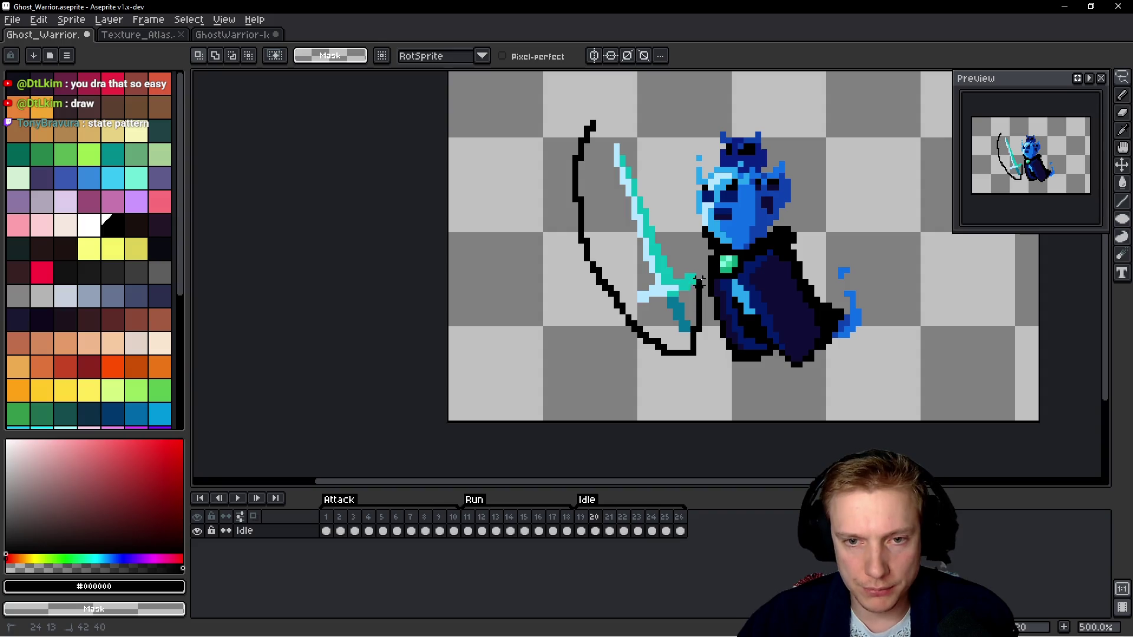
left_click(682, 207)
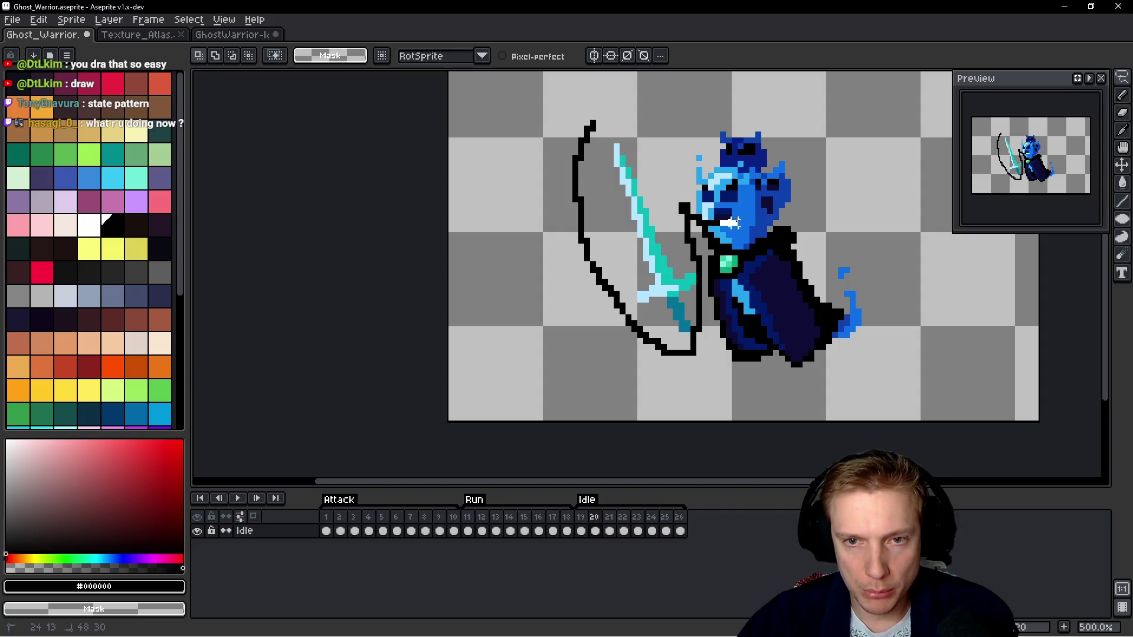
left_click_drag(797, 214, 728, 105)
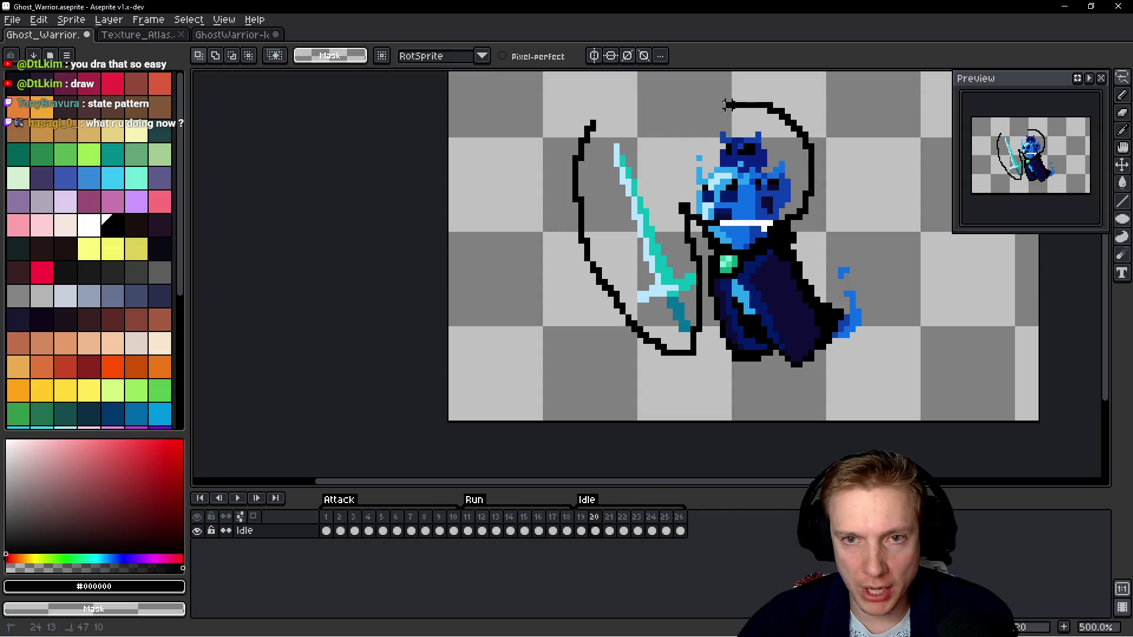
left_click_drag(652, 145, 598, 121)
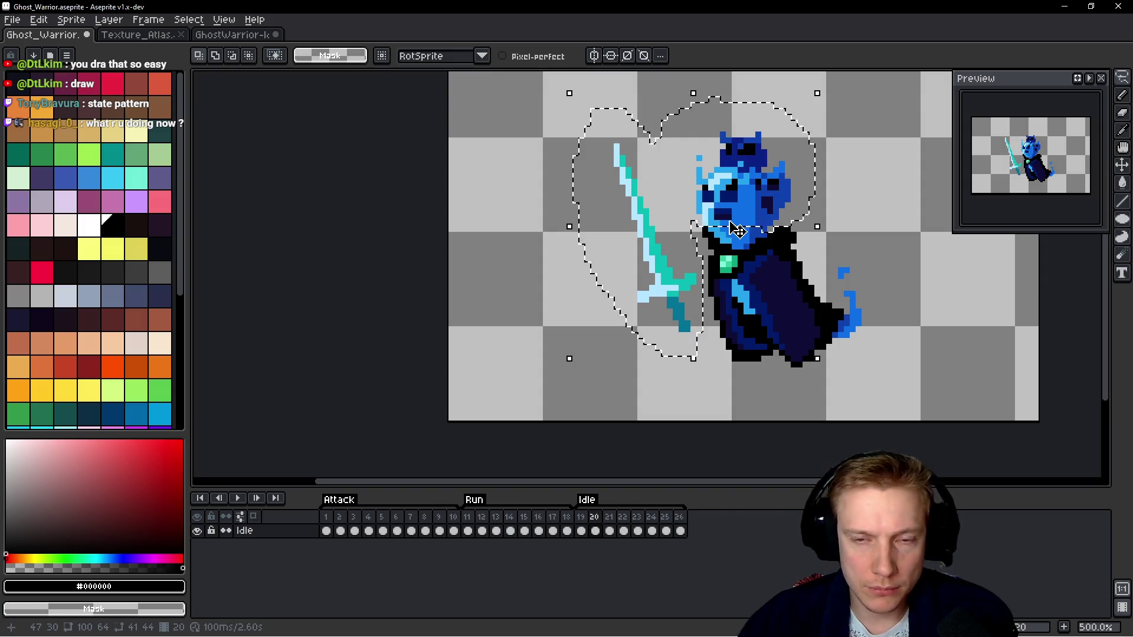
key("shift+o")
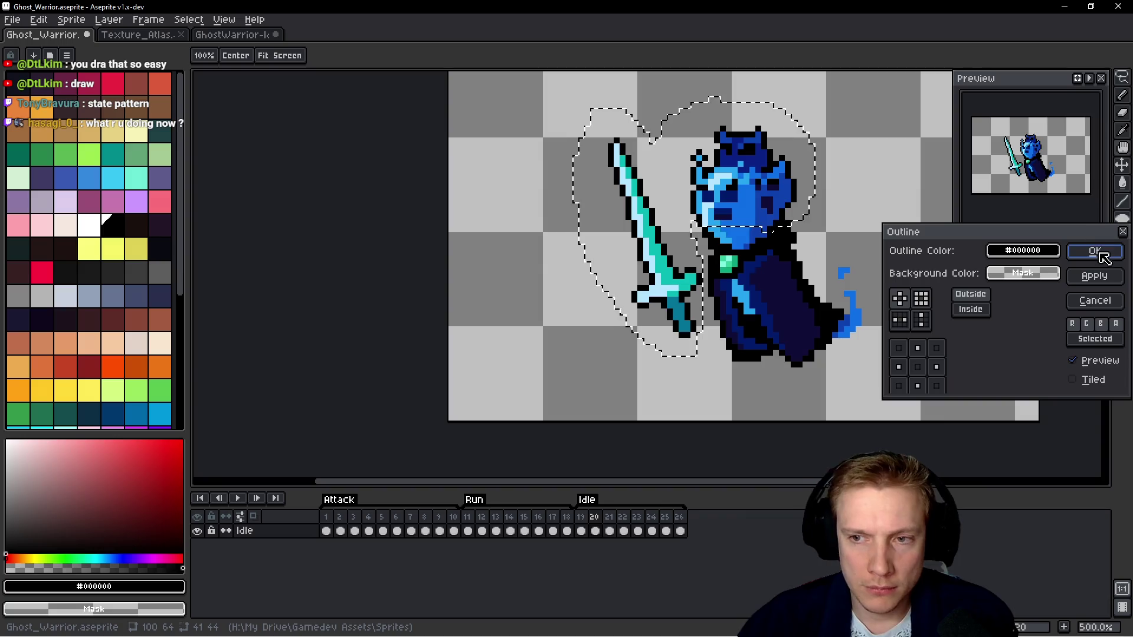
left_click(1094, 253)
Deselect, erase stray outline pixels by the left horn and add black pixels on both horns.
scroll(724, 163, "up", 1)
scroll(724, 163, "up", 3)
key("ctrl+d")
key("b")
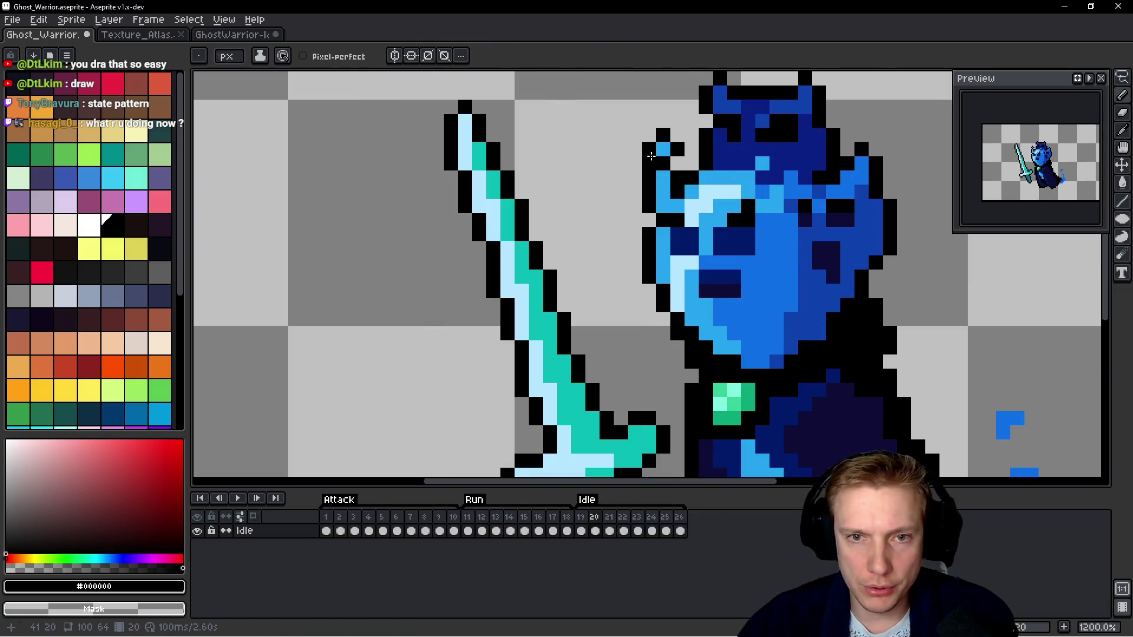
left_click_drag(651, 154, 657, 139)
left_click(649, 153)
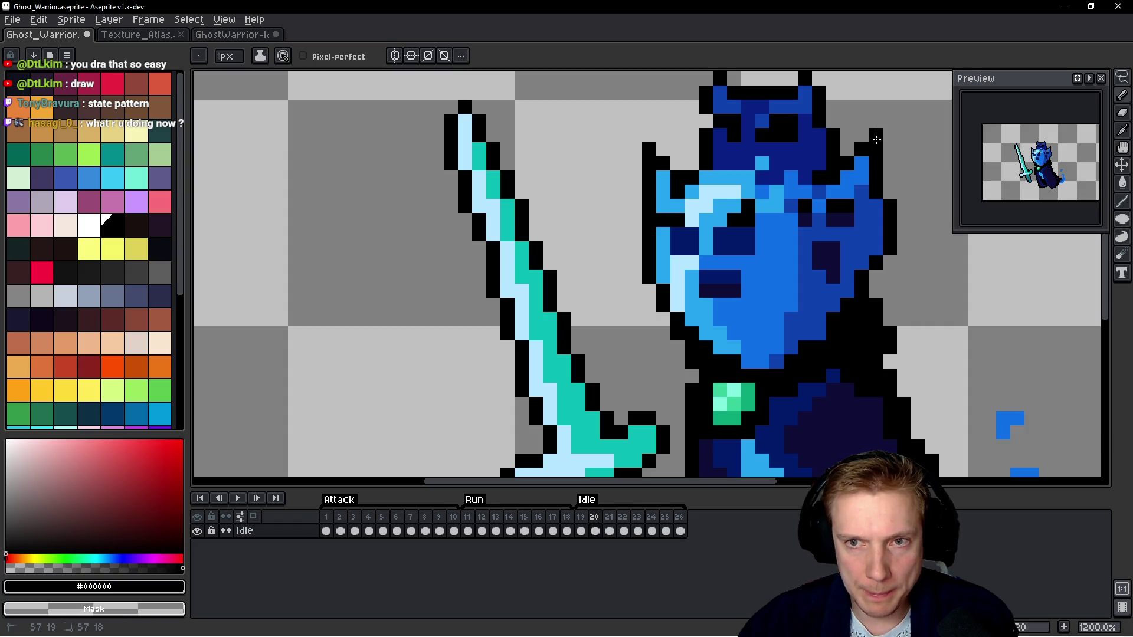
scroll(876, 139, "up", 3)
left_click(678, 145)
left_click(790, 146)
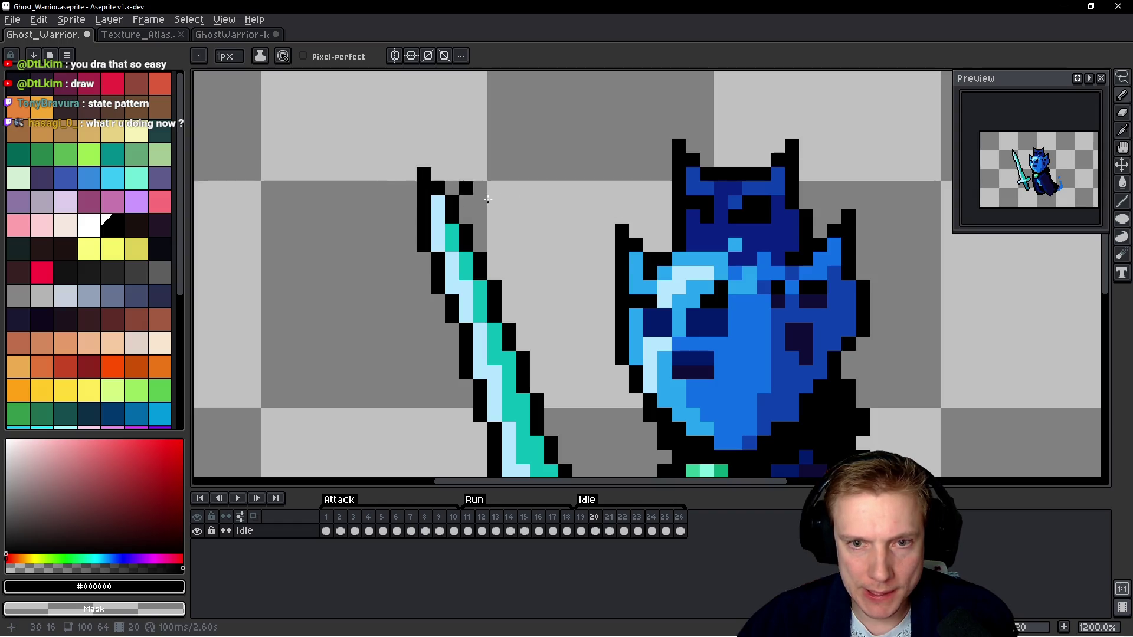
Outline the blue tail's left, right and bottom edges in black and remove stray blue pixels.
scroll(487, 199, "down", 3)
key("Left")
key("Right")
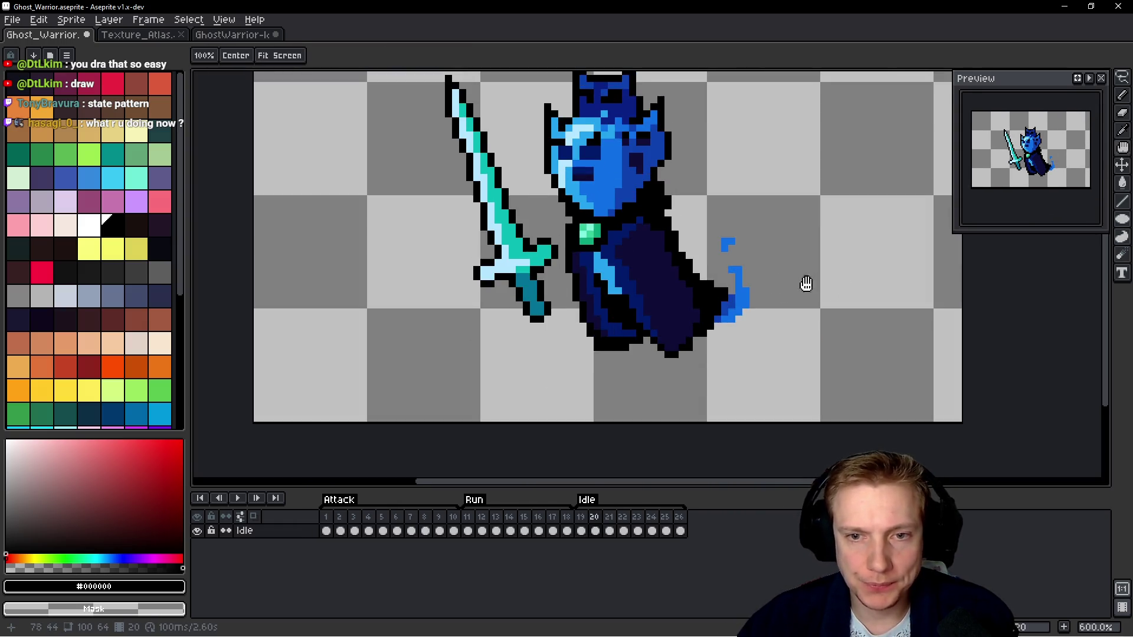
scroll(648, 313, "up", 4)
left_click_drag(677, 272, 663, 200)
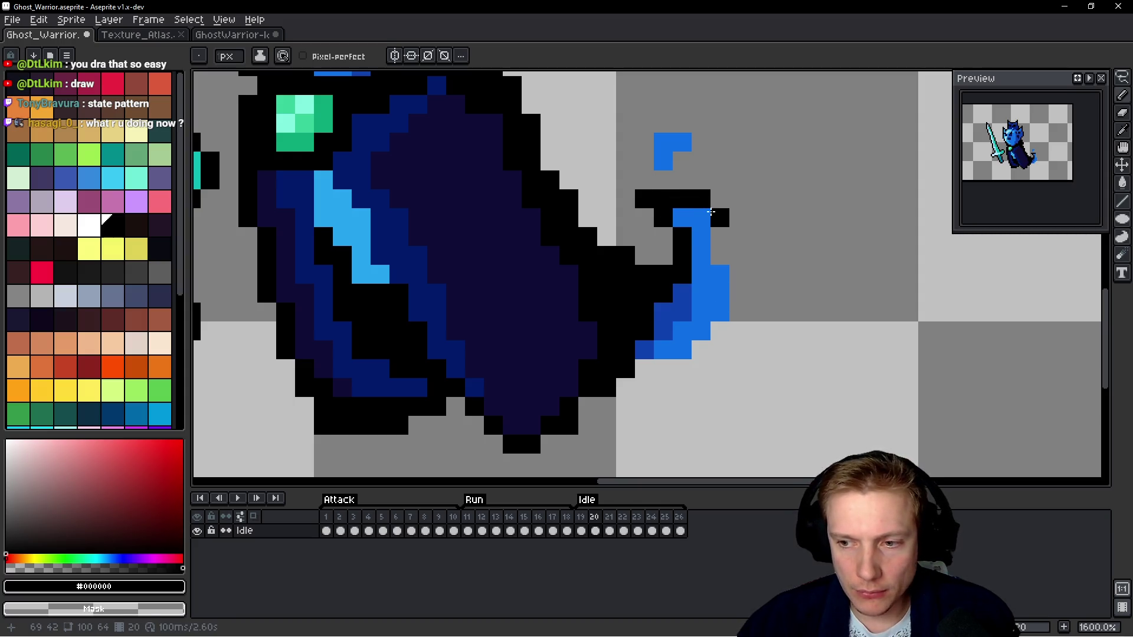
mouse_move(725, 228)
left_mouse_down()
mouse_move(722, 273)
mouse_move(739, 296)
mouse_move(726, 332)
left_mouse_up()
left_click_drag(676, 373, 641, 371)
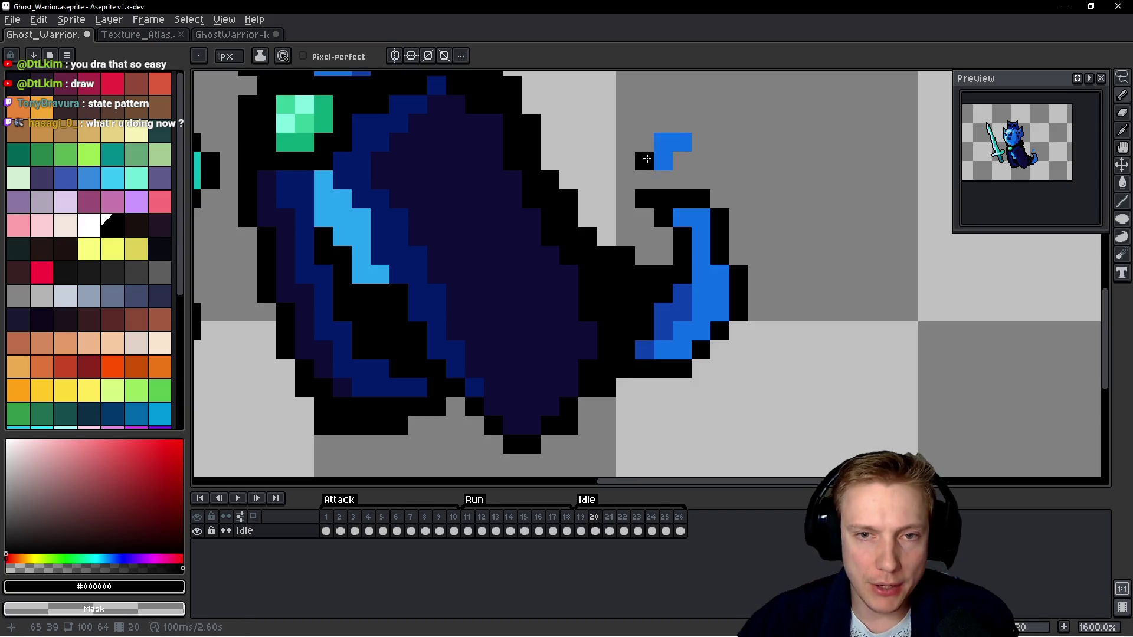
left_click_drag(696, 145, 685, 139)
scroll(742, 288, "down", 4)
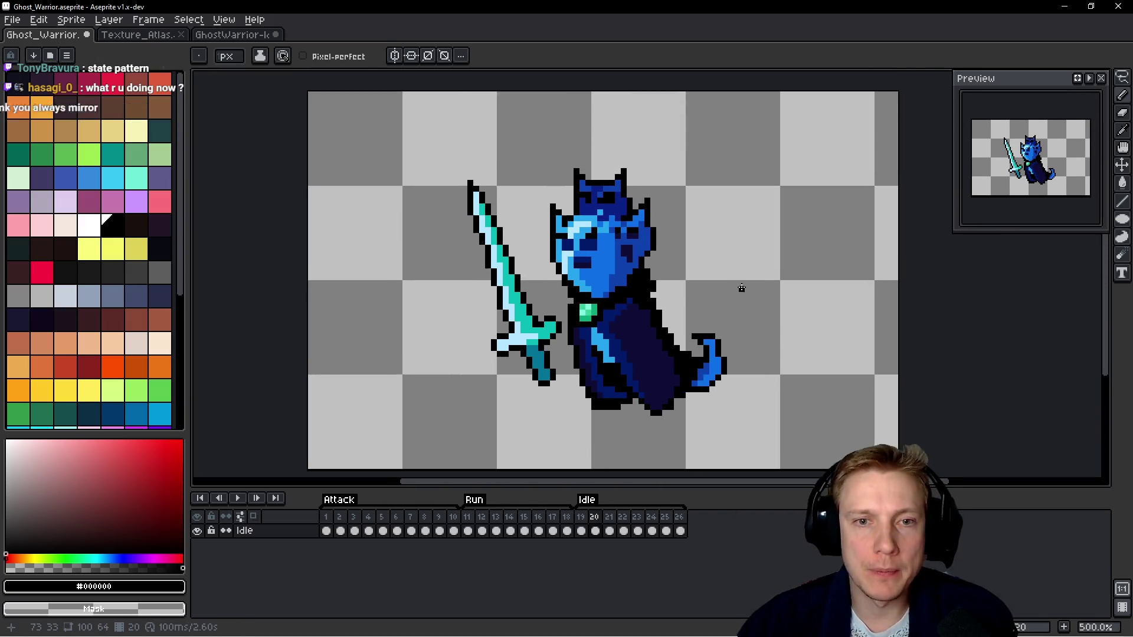
scroll(742, 287, "down", 1)
Go to Idle frame 21, lasso the sword and apply a black outline.
key("Right")
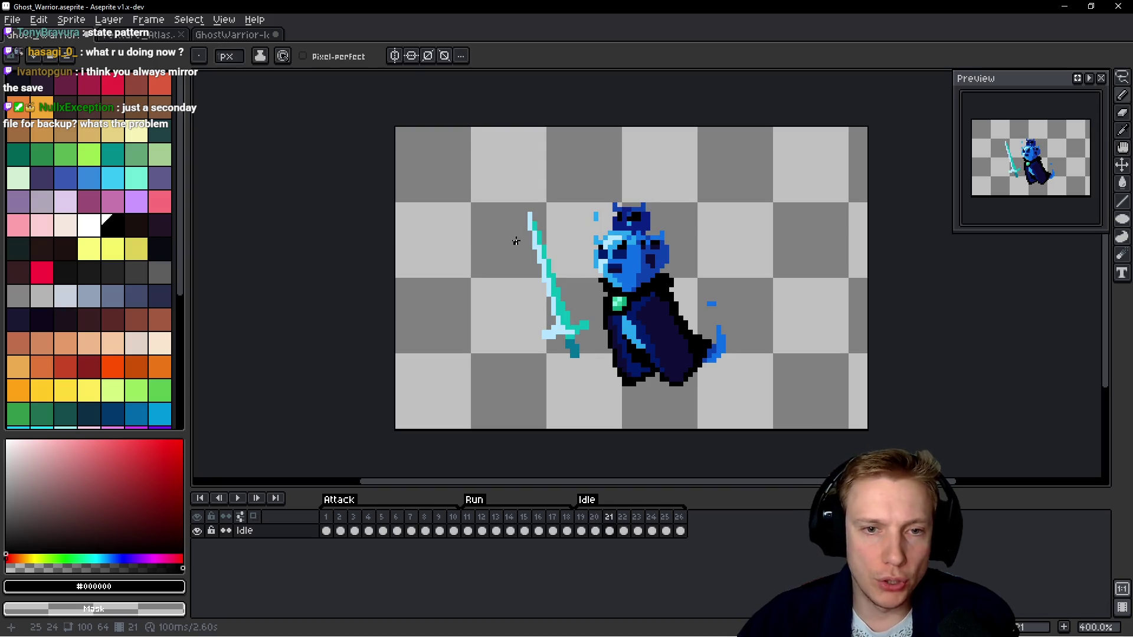
scroll(516, 242, "up", 1)
left_click_drag(511, 177, 504, 338)
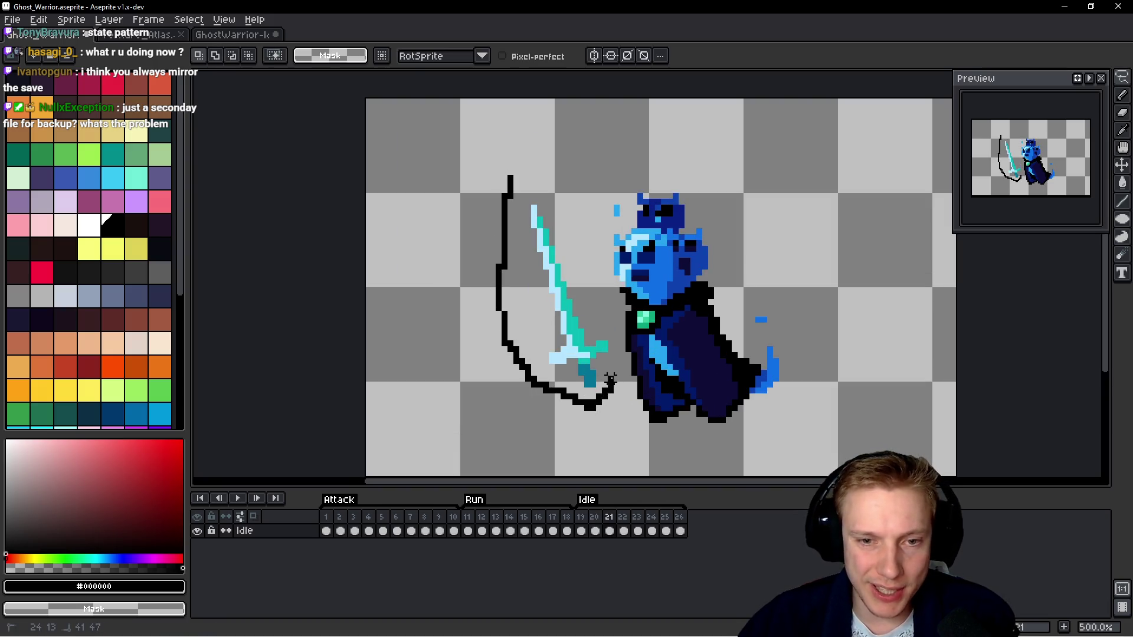
mouse_move(610, 325)
left_mouse_down()
mouse_move(603, 280)
mouse_move(705, 273)
mouse_move(734, 173)
mouse_move(522, 178)
left_mouse_up()
key("shift+o")
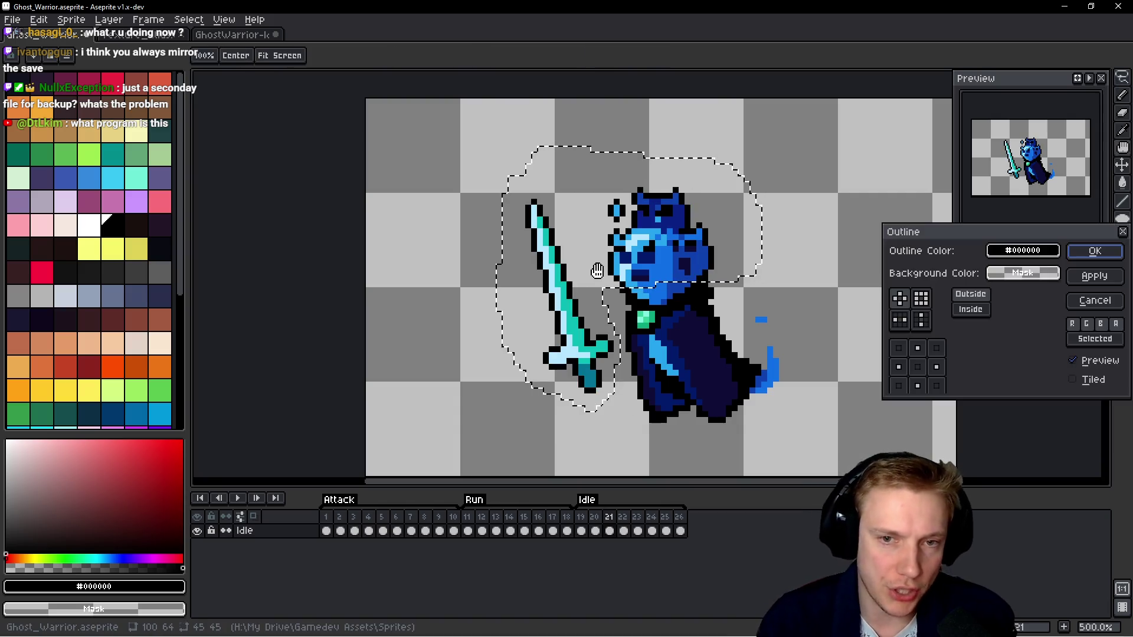
key("Return")
Erase stray light-blue ear pixels and redraw both ears' black outlines and tips.
key("b")
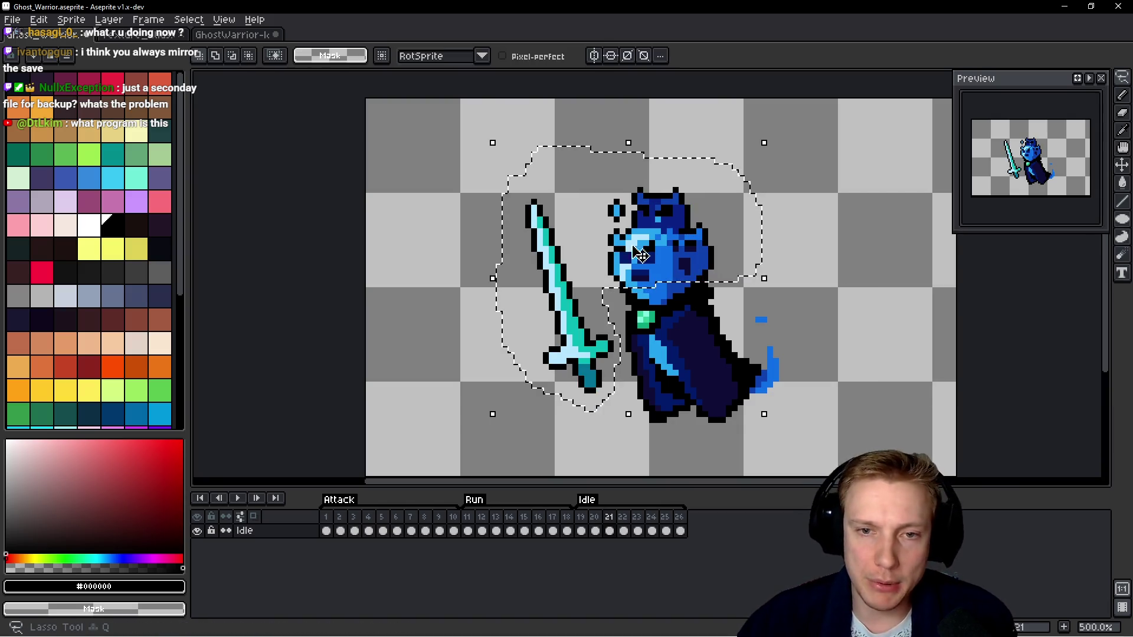
scroll(626, 218, "up", 2)
scroll(626, 218, "up", 2)
right_click(606, 202)
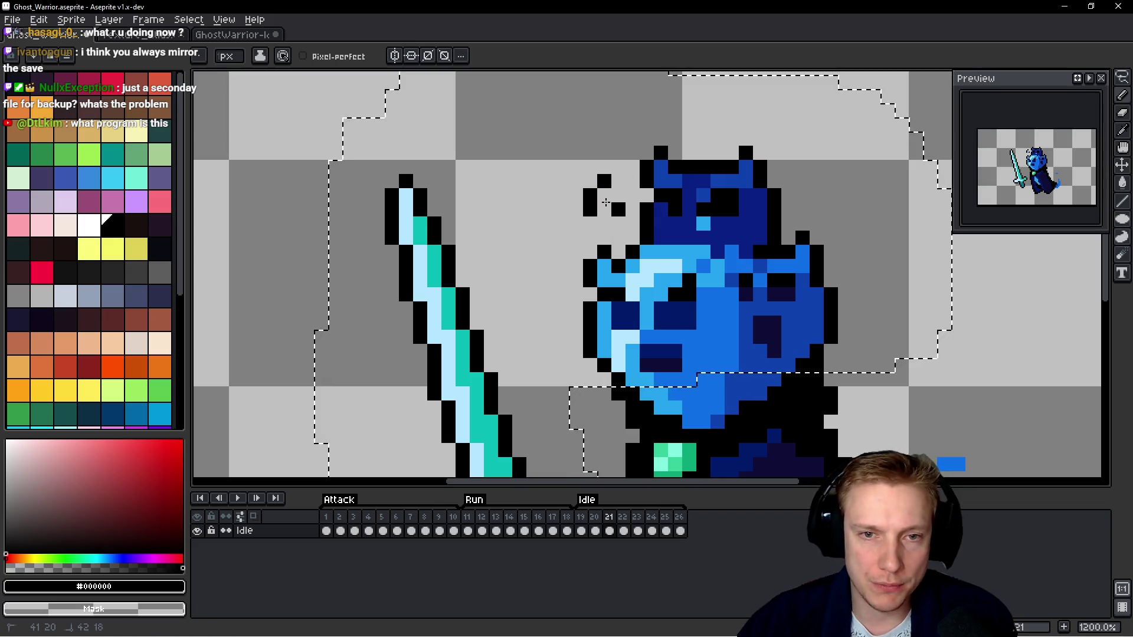
left_click_drag(604, 181, 590, 210)
left_click(590, 245)
left_click(590, 224)
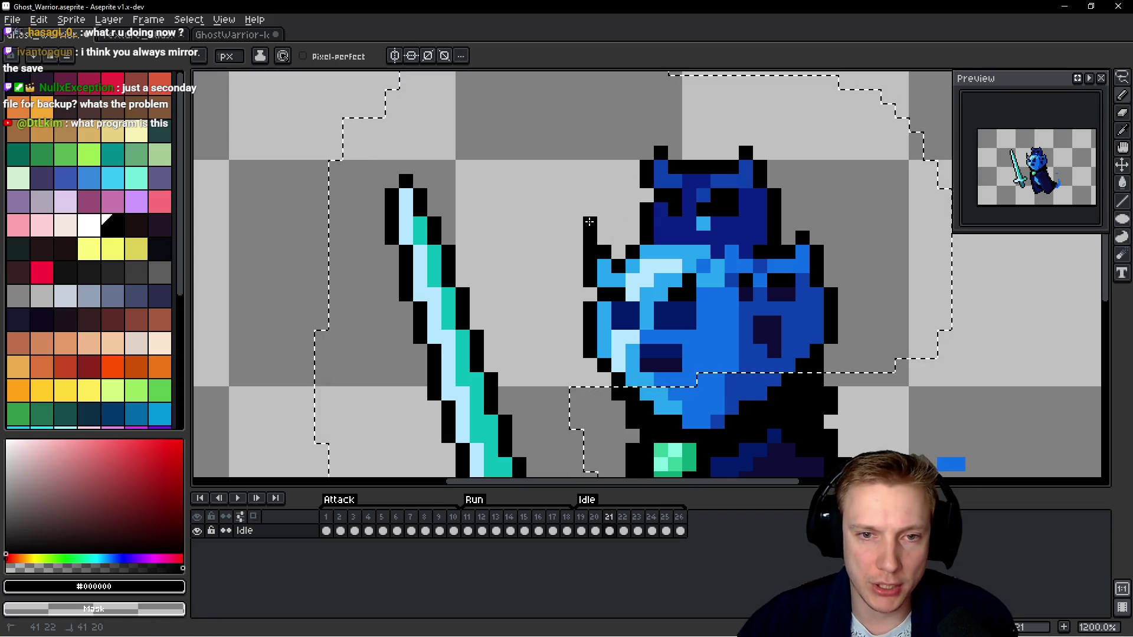
right_click(590, 224)
left_click(817, 224)
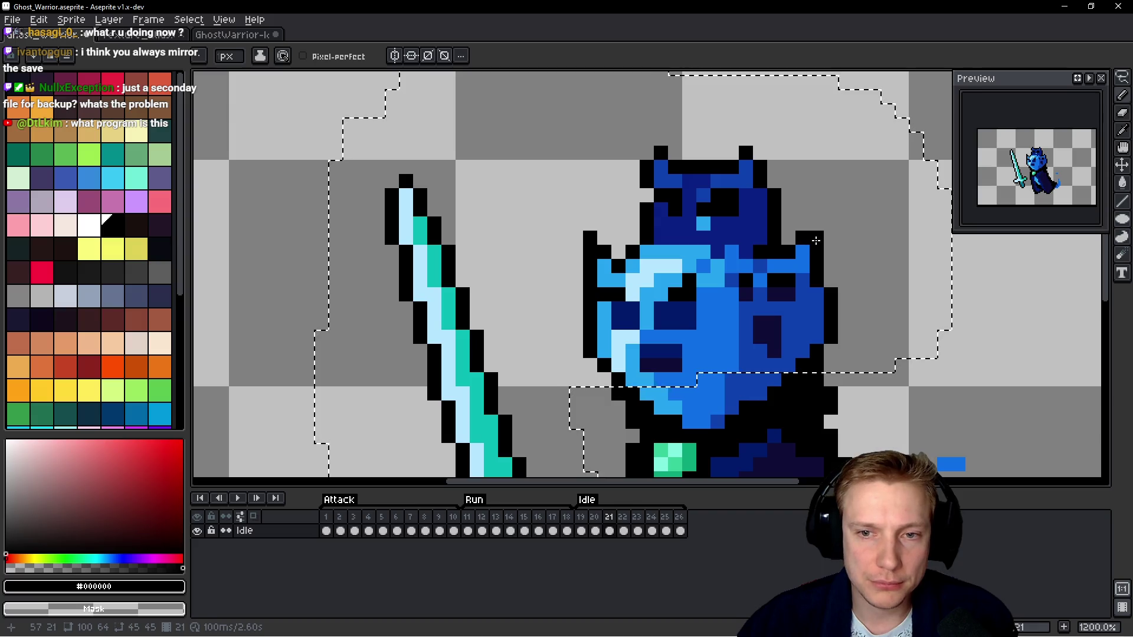
left_click(760, 152)
left_click(760, 138)
left_click_drag(646, 124, 646, 152)
left_click(647, 195)
right_click(647, 124)
Reshape the sword tip by erasing stray pixels and adding a black one.
scroll(506, 172, "left", 3)
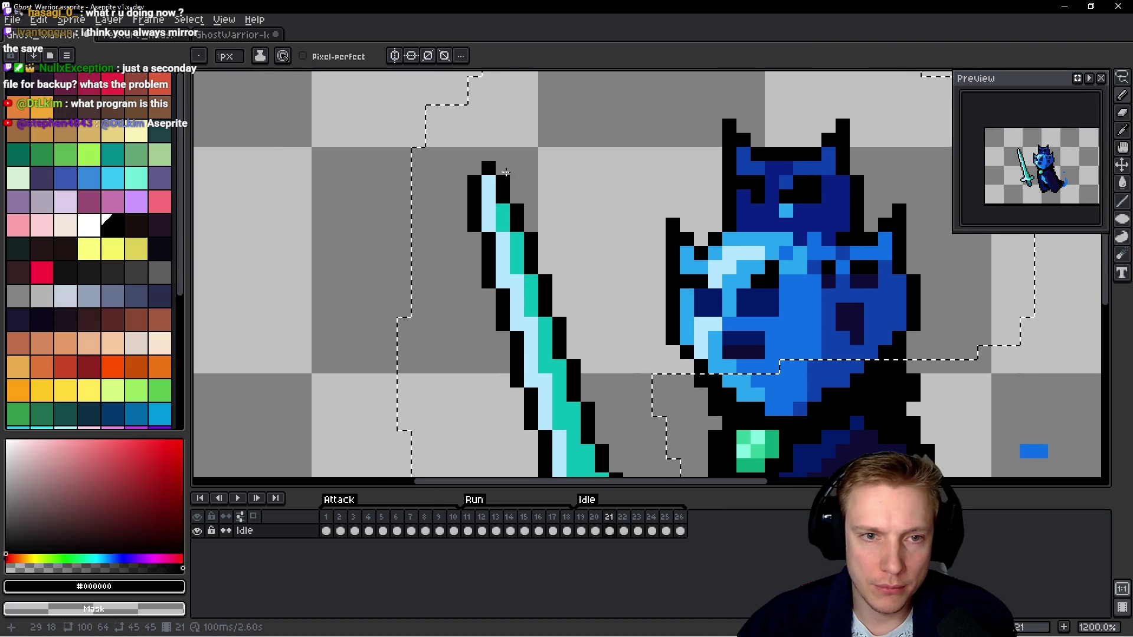
right_click(496, 167)
left_click(475, 154)
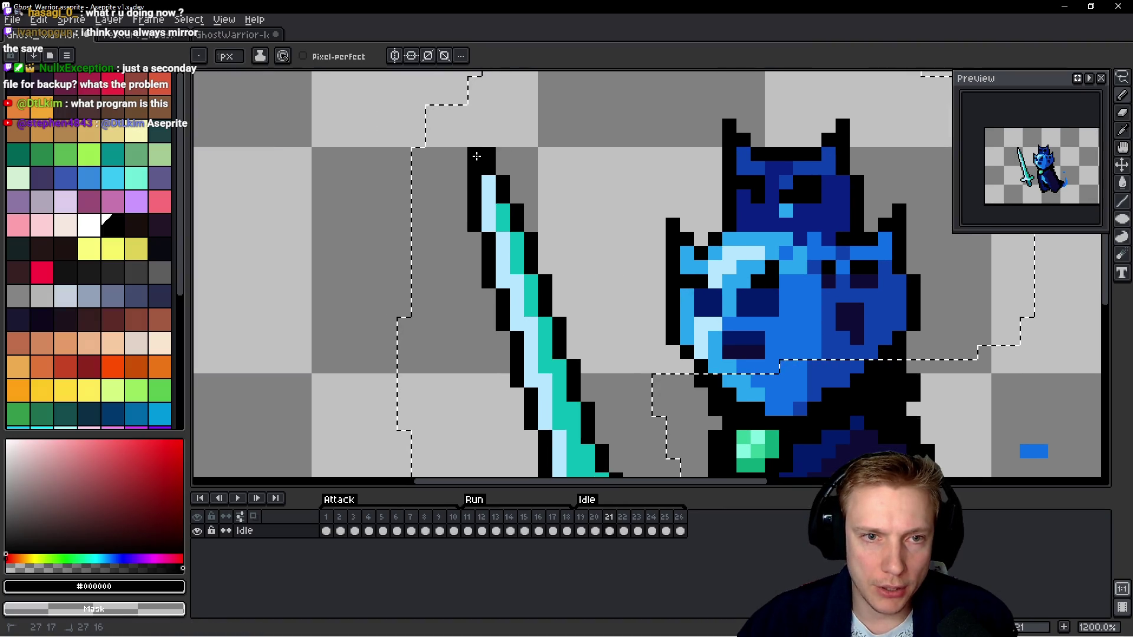
scroll(559, 170, "down", 3)
scroll(720, 247, "up", 2)
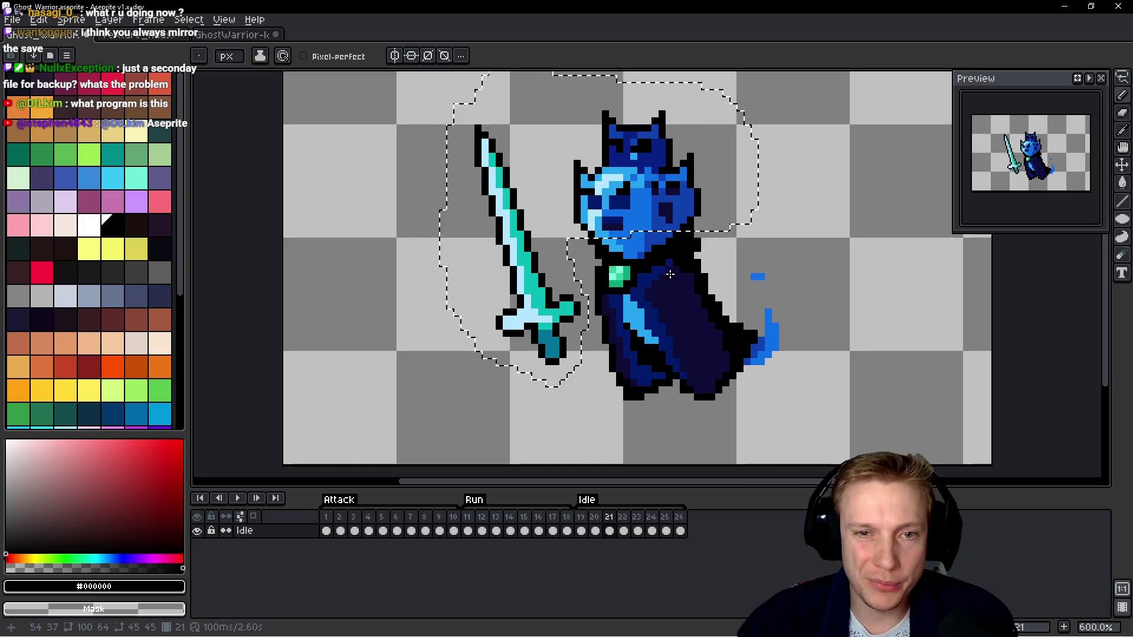
scroll(775, 249, "down", 1)
scroll(737, 246, "up", 1)
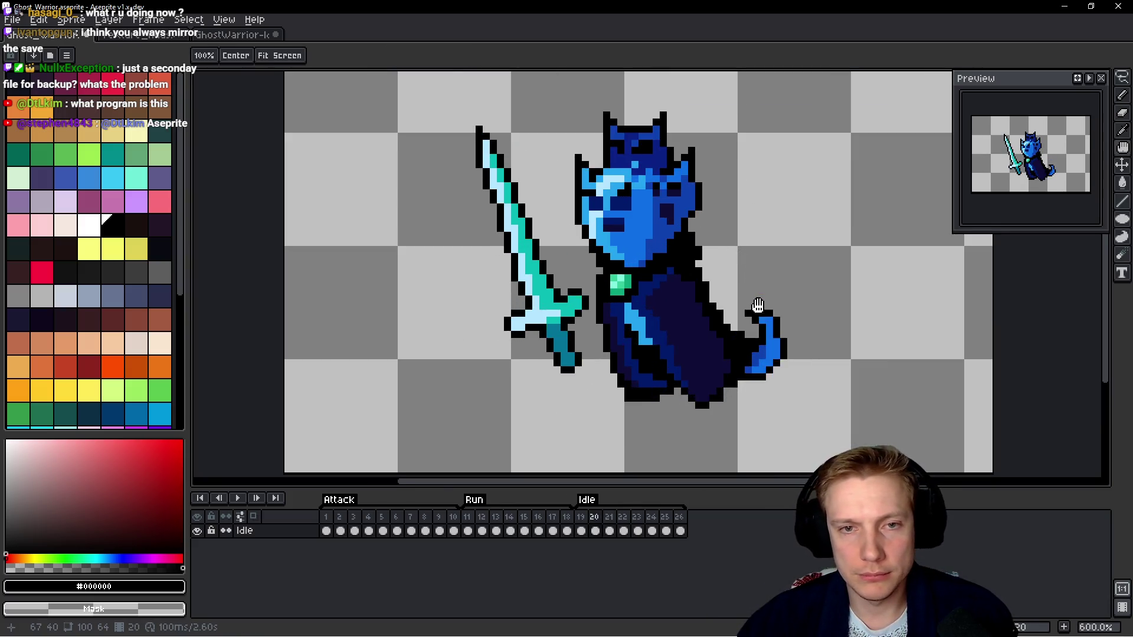
Draw black outline pixels along the cloak tail's edges, then advance to frame 22.
key("b")
scroll(761, 318, "up", 6)
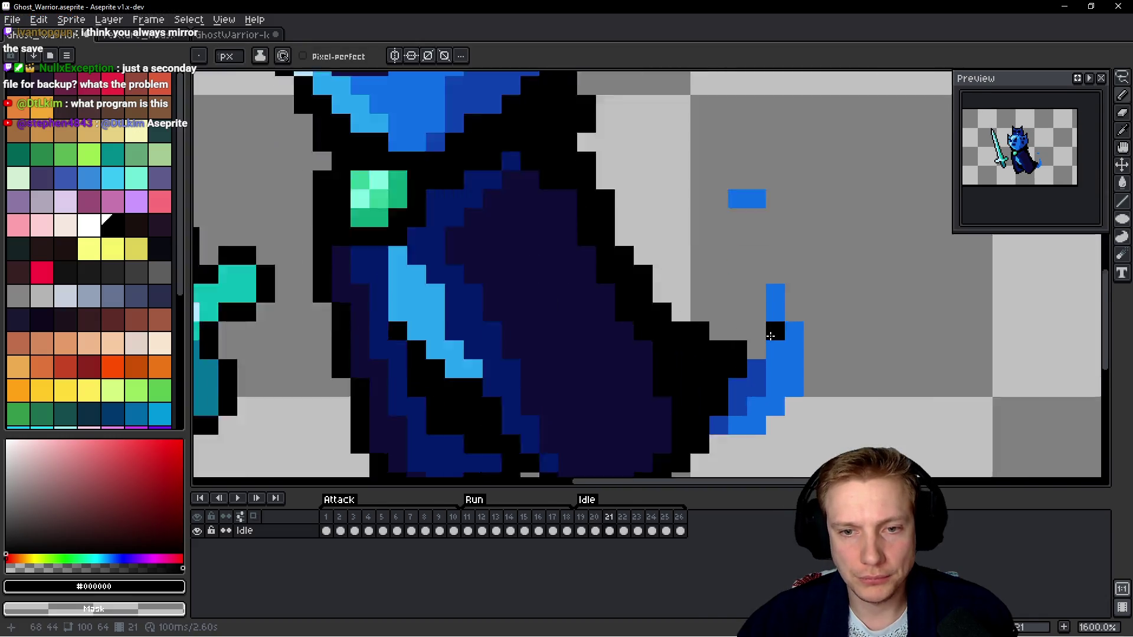
left_click_drag(749, 342, 745, 216)
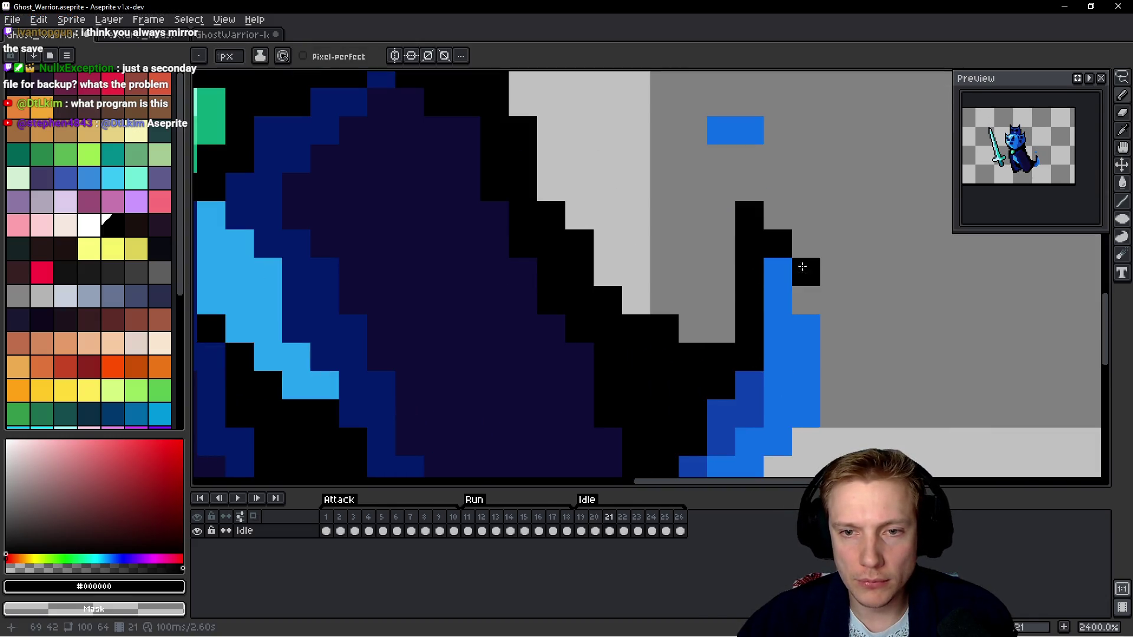
left_click(818, 303)
left_click_drag(870, 376, 830, 272)
mouse_move(794, 248)
left_mouse_down()
mouse_move(794, 313)
mouse_move(720, 381)
mouse_move(660, 384)
left_mouse_up()
scroll(599, 203, "down", 2)
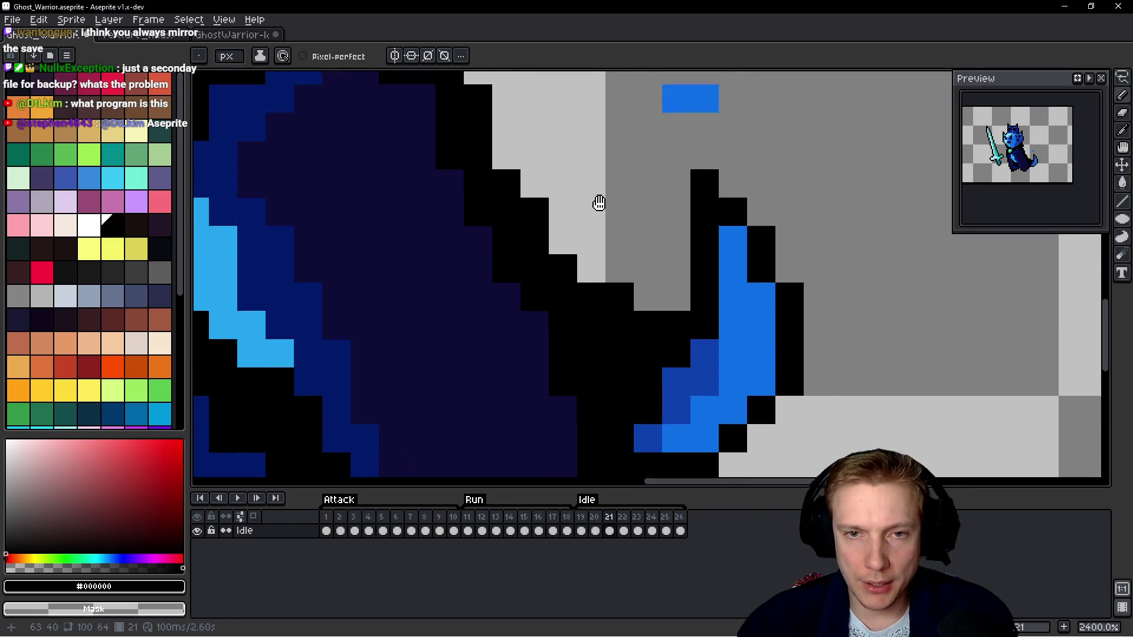
scroll(653, 240, "down", 4)
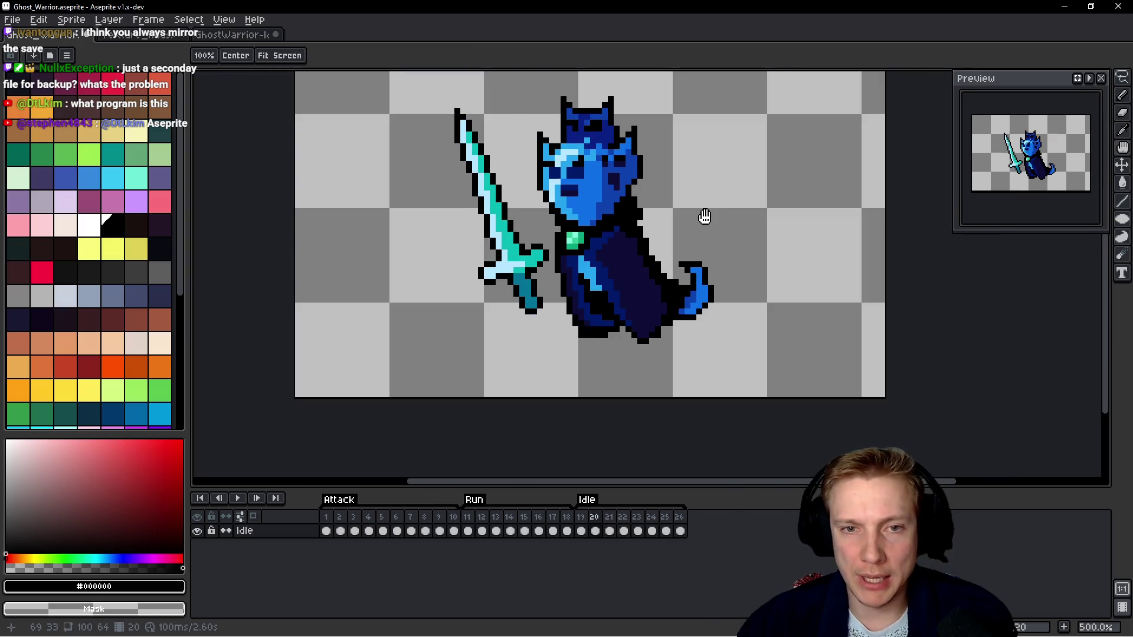
key("Right")
Lasso the sword in frame 22 and apply a black outline.
scroll(705, 216, "up", 1)
mouse_move(470, 141)
left_mouse_down()
mouse_move(442, 159)
mouse_move(529, 430)
left_mouse_up()
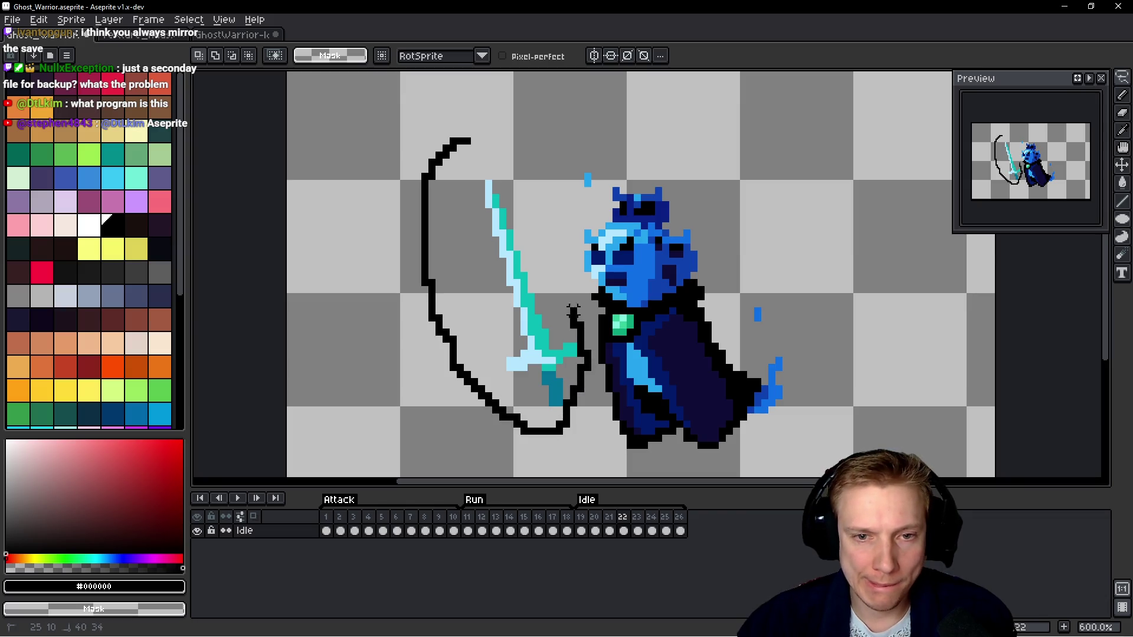
mouse_move(686, 274)
left_mouse_down()
mouse_move(708, 174)
mouse_move(469, 140)
left_mouse_up()
key("shift+o")
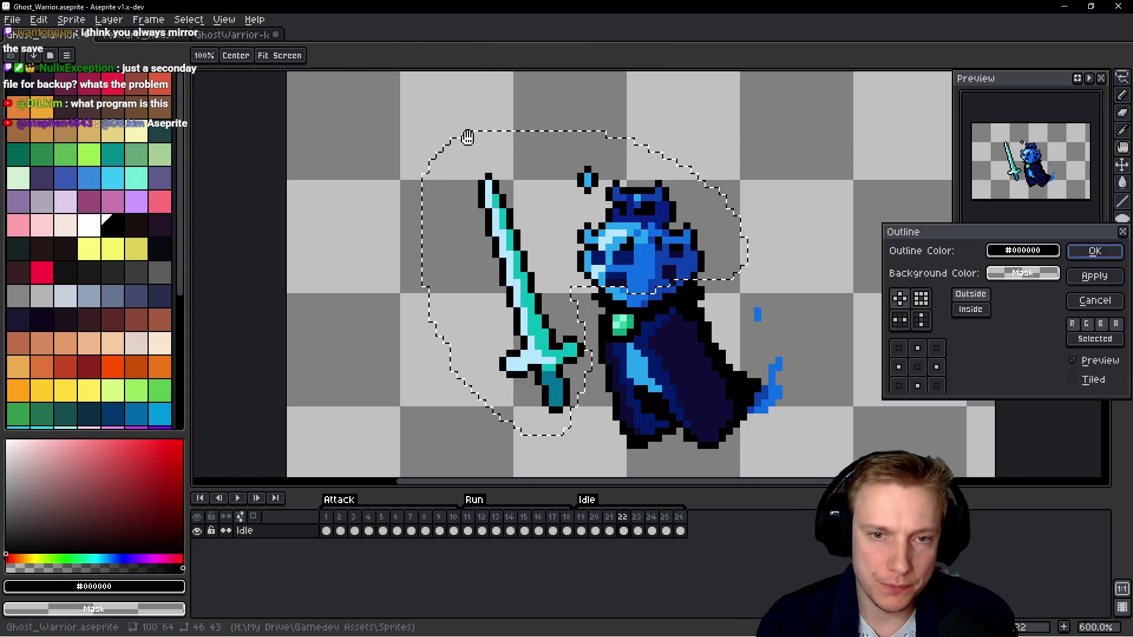
left_click(1086, 251)
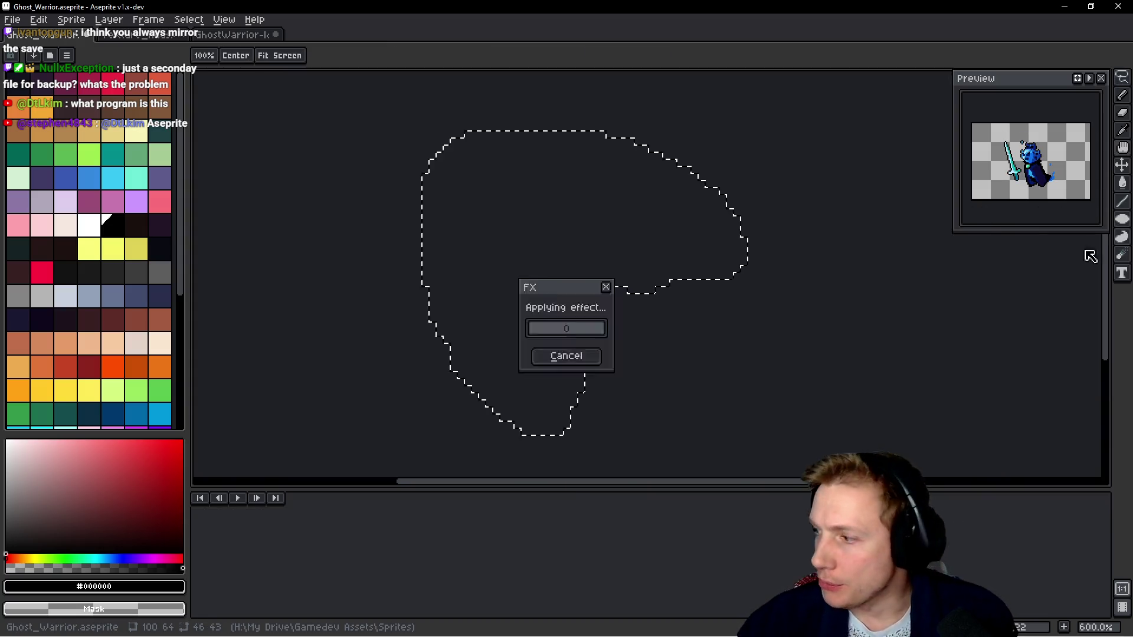
Erase the stray diamond of pixels above the knight.
scroll(583, 212, "up", 4)
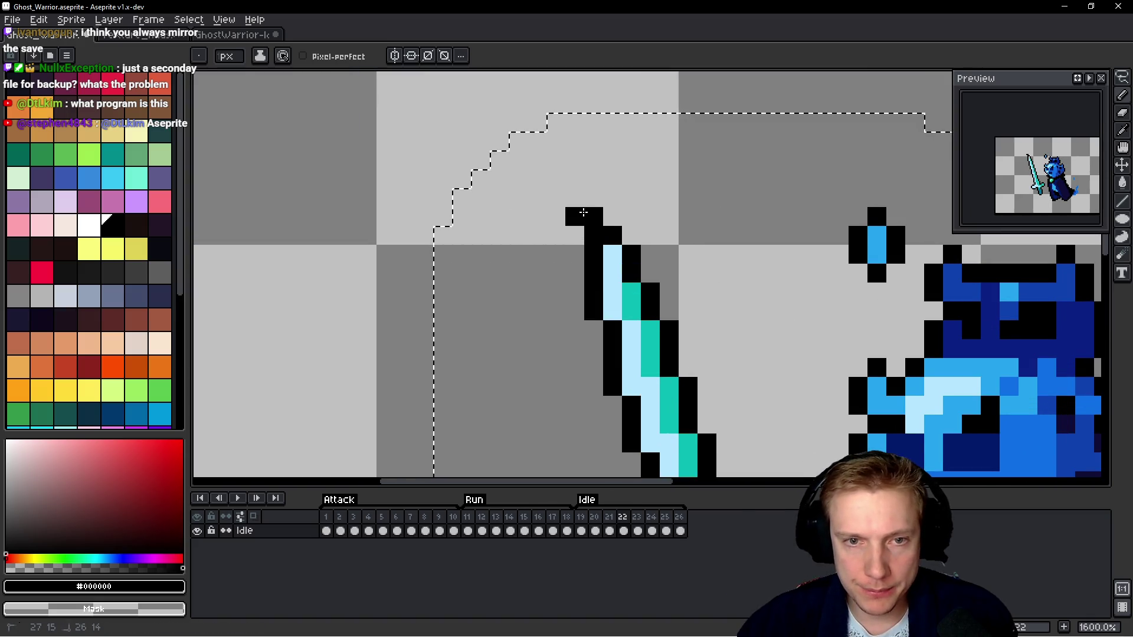
left_click_drag(849, 384, 649, 326)
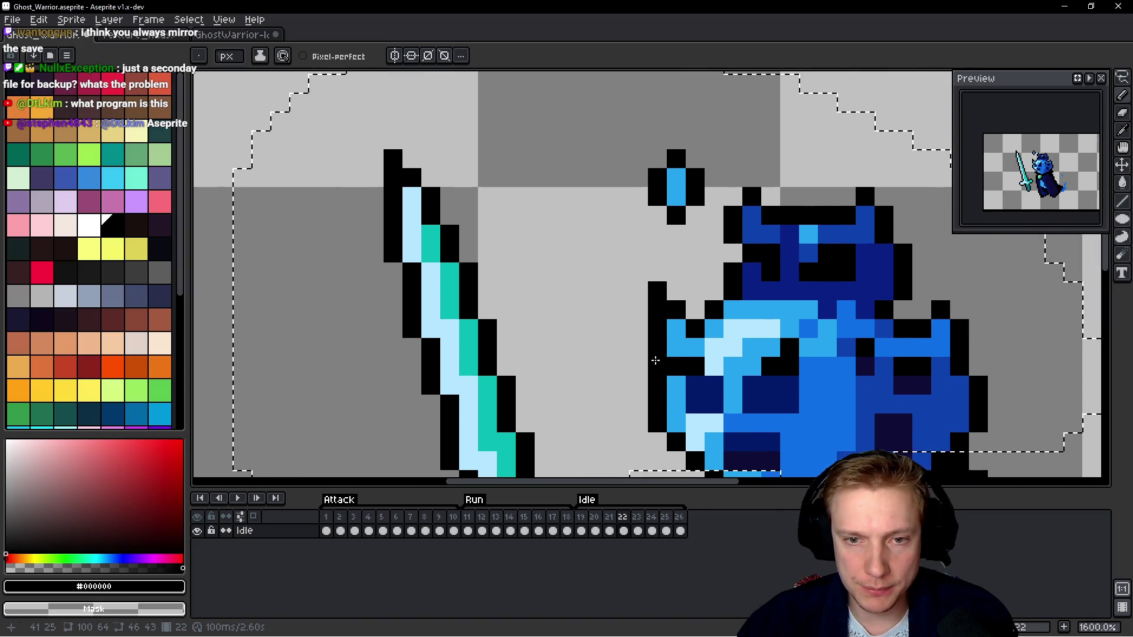
right_click(676, 195)
right_click(676, 158)
Add black outline pixels along the helmet's left edge, the right horn and beside the cloak.
left_click(730, 194)
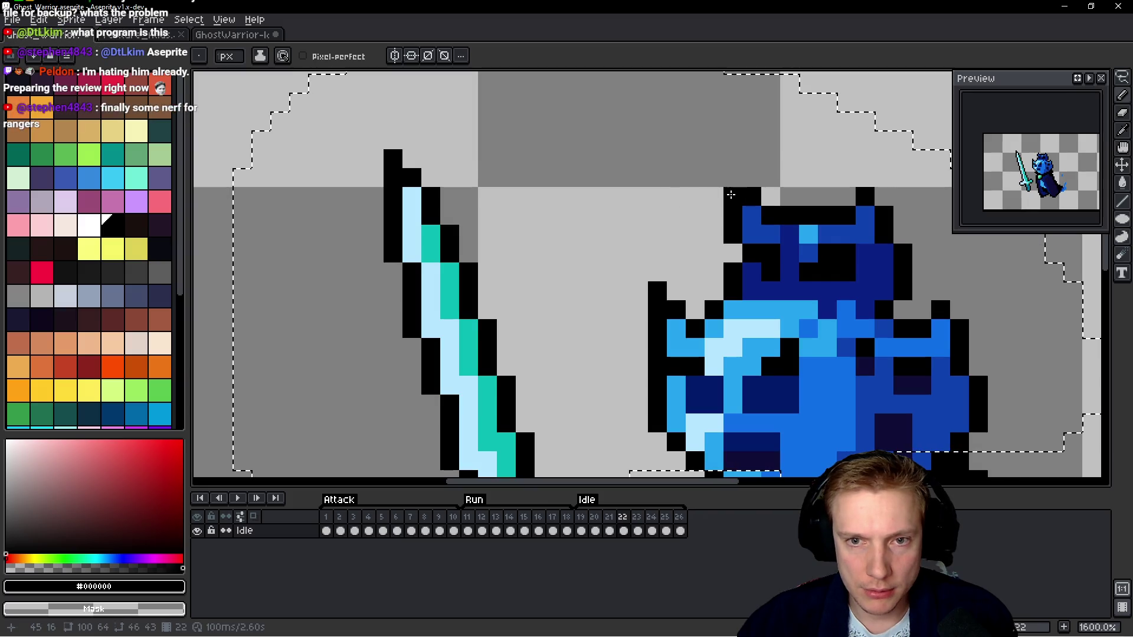
left_click(733, 253)
left_click(732, 177)
left_click_drag(915, 197, 702, 196)
left_click(701, 196)
left_click(670, 197)
left_click(670, 177)
left_click(746, 310)
left_click(746, 290)
left_click(746, 272)
left_click(727, 272)
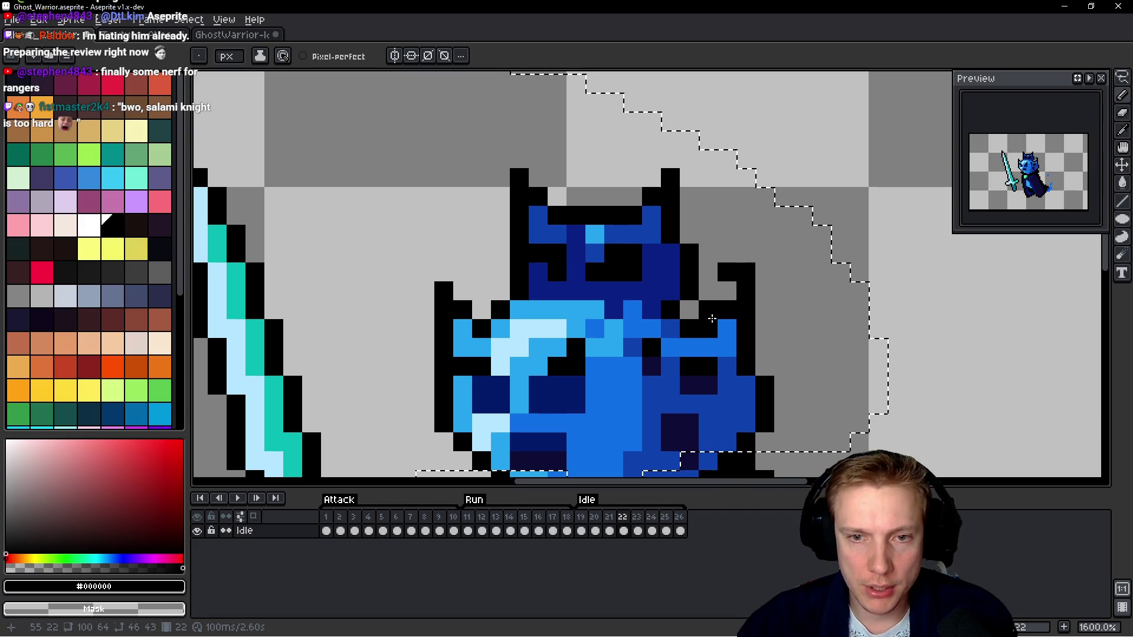
Draw a black outline along the right of the cloak tail, then move to Idle frame 23.
scroll(658, 353, "down", 4)
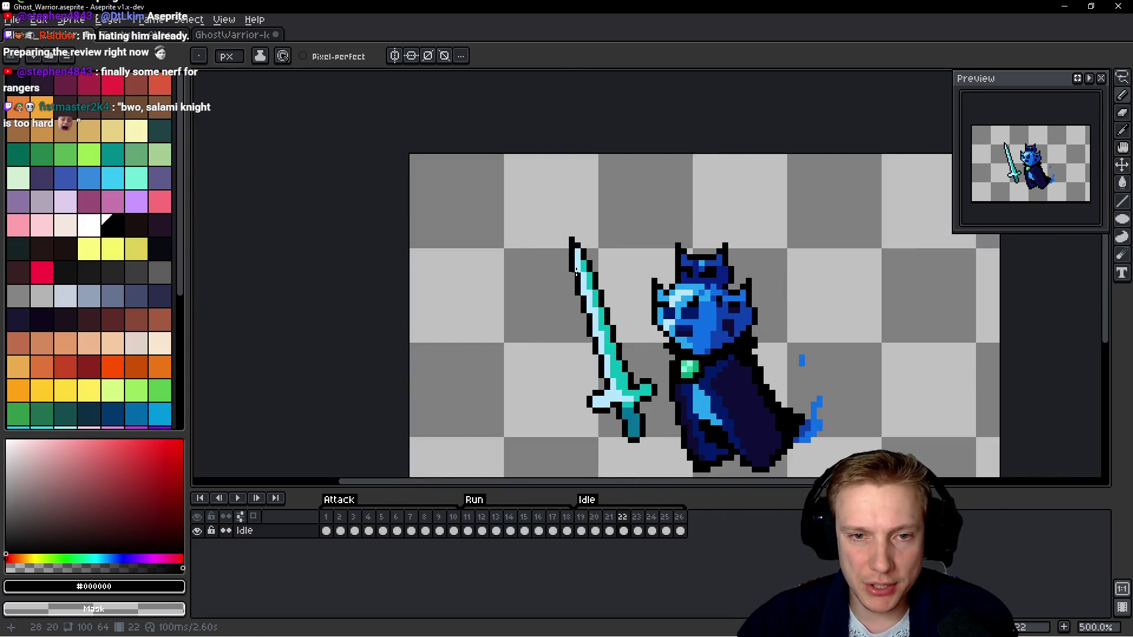
scroll(697, 327, "up", 5)
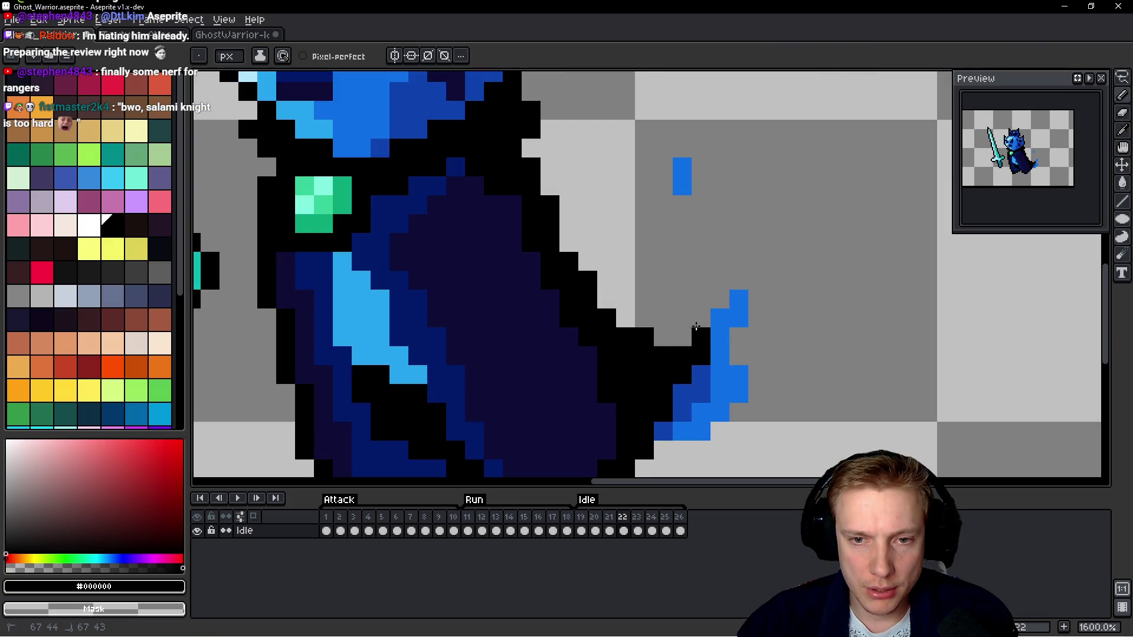
mouse_move(758, 262)
left_mouse_down()
mouse_move(739, 353)
mouse_move(741, 414)
left_mouse_up()
left_click(751, 318)
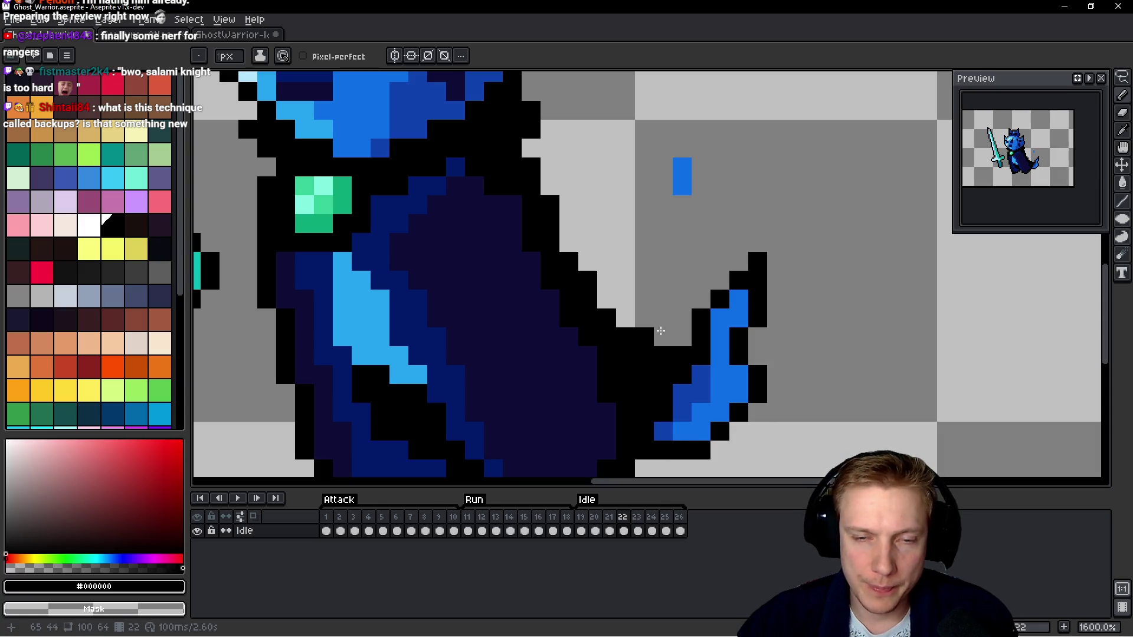
scroll(684, 135, "down", 5)
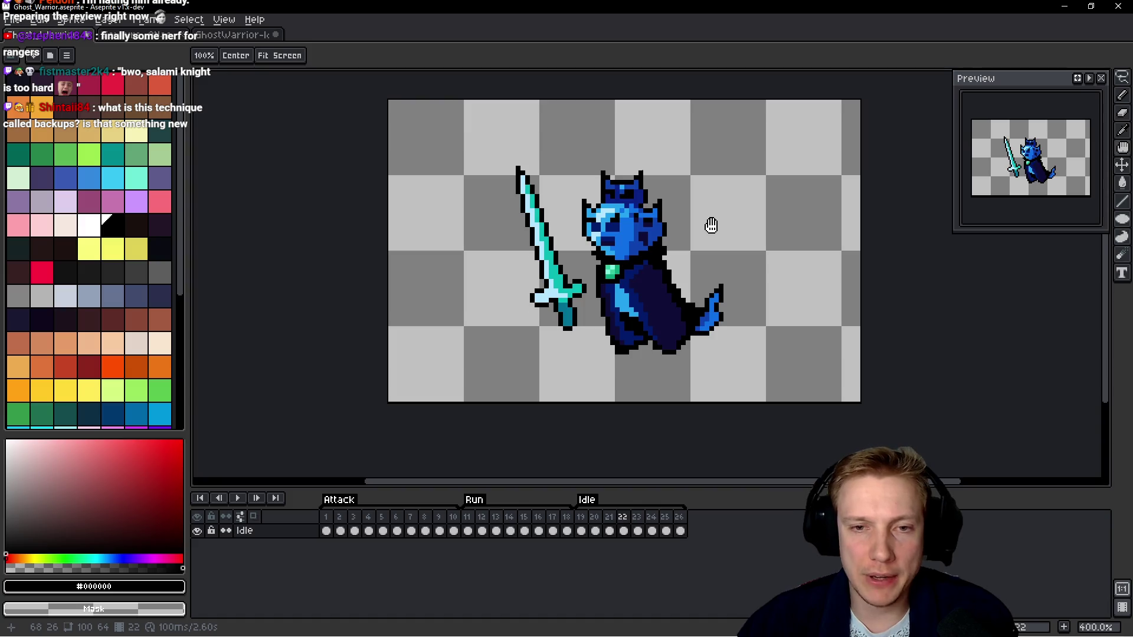
key("Right")
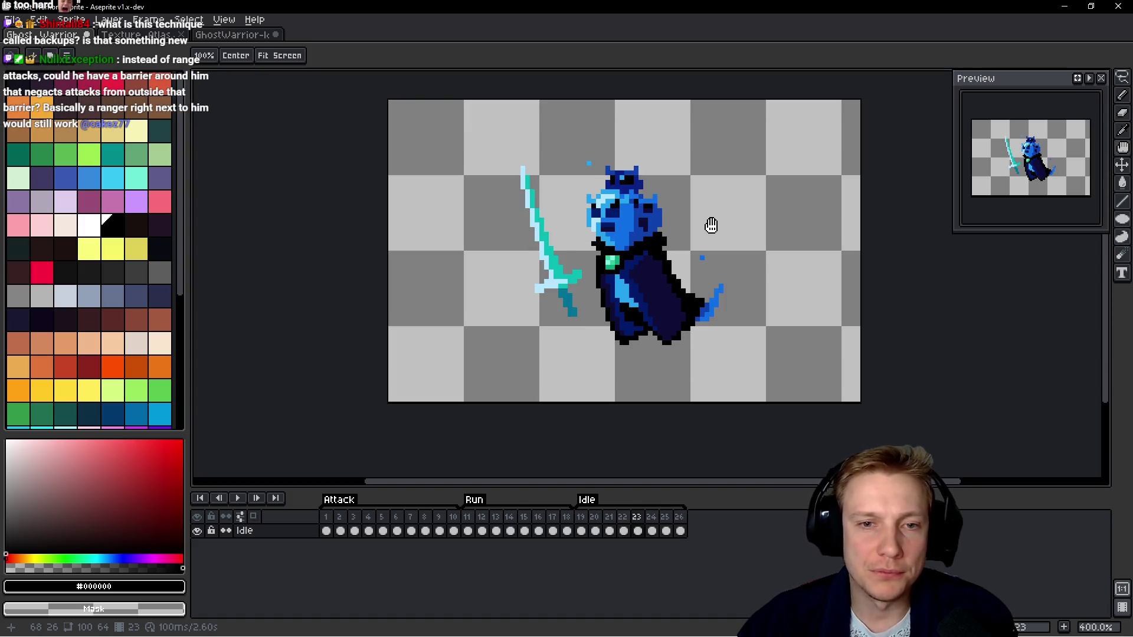
Lasso frame 23's sword and give it a black outline.
scroll(711, 226, "up", 1)
mouse_move(542, 111)
left_mouse_down()
mouse_move(481, 199)
mouse_move(581, 359)
left_mouse_up()
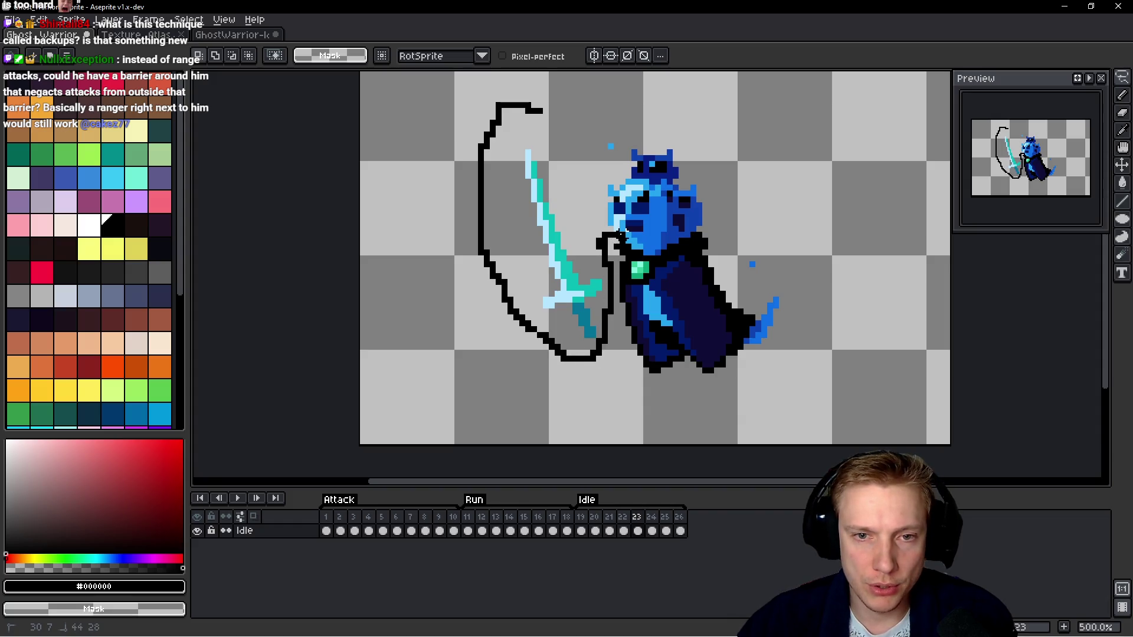
left_click_drag(696, 152, 540, 112)
key("shift+o")
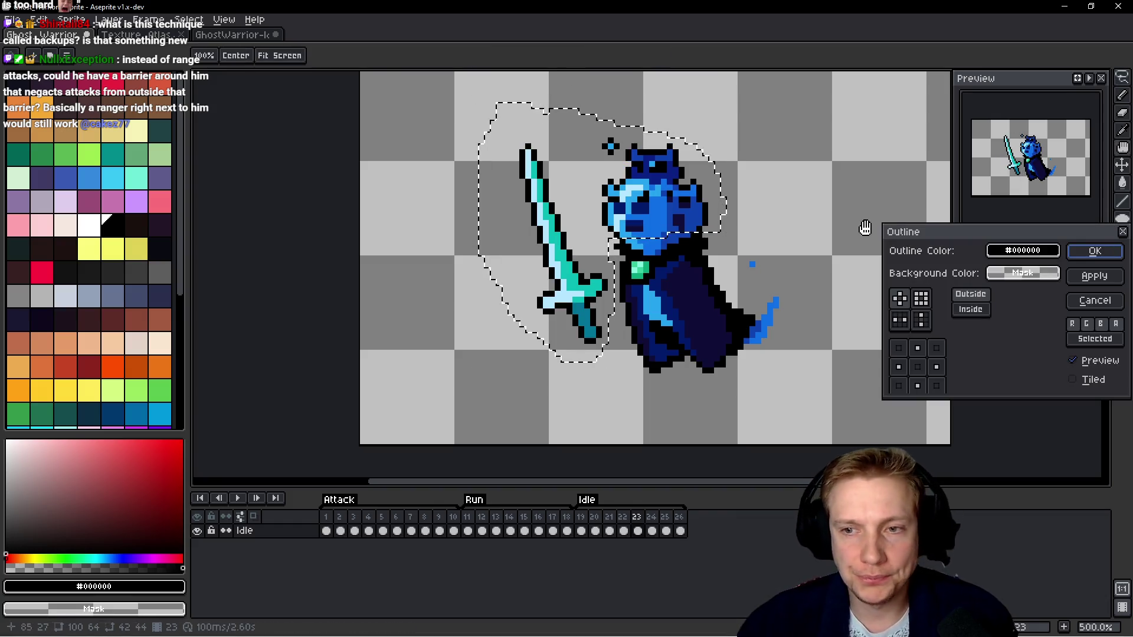
left_click(1094, 250)
Add a black sword-tip pixel, erase stray pixels above the helmet, and reshape the horns.
key("b")
scroll(550, 153, "up", 4)
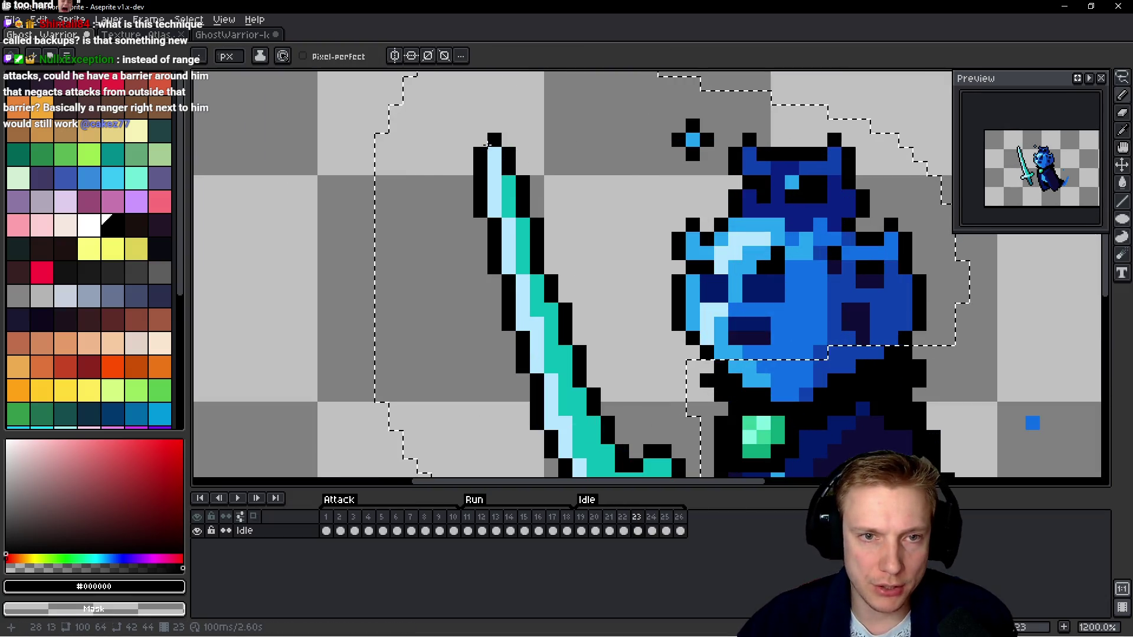
left_click(480, 133)
right_click(692, 139)
right_click(692, 126)
left_click(678, 221)
right_click(749, 140)
left_click(735, 126)
left_click(848, 140)
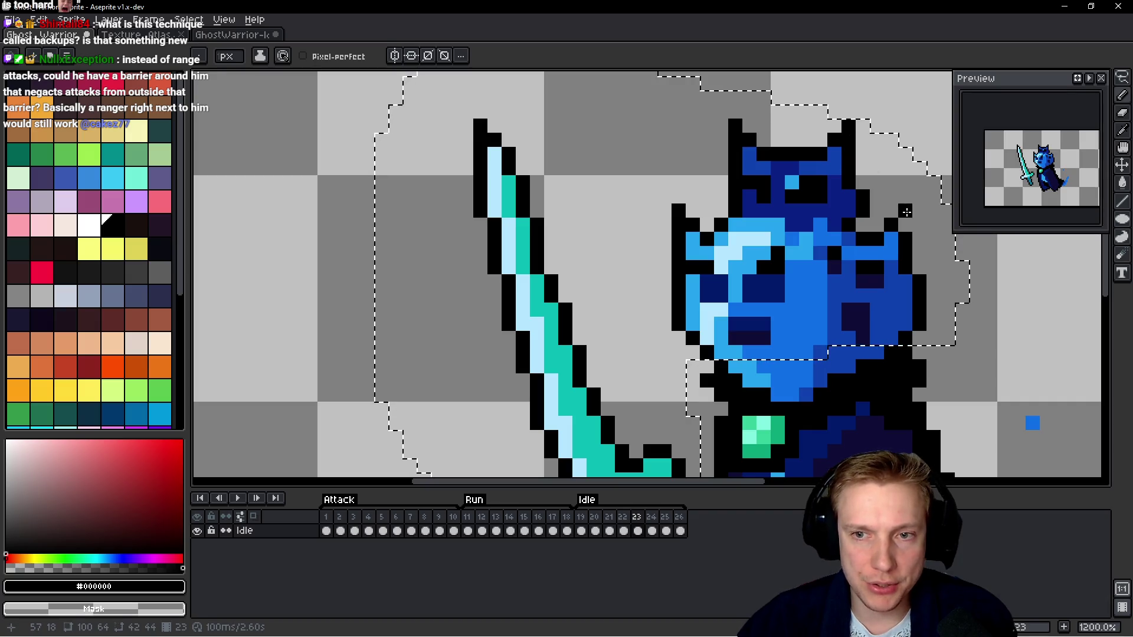
Outline the cape tail's inner and right edges in black, then advance to frame 24.
scroll(761, 266, "down", 4)
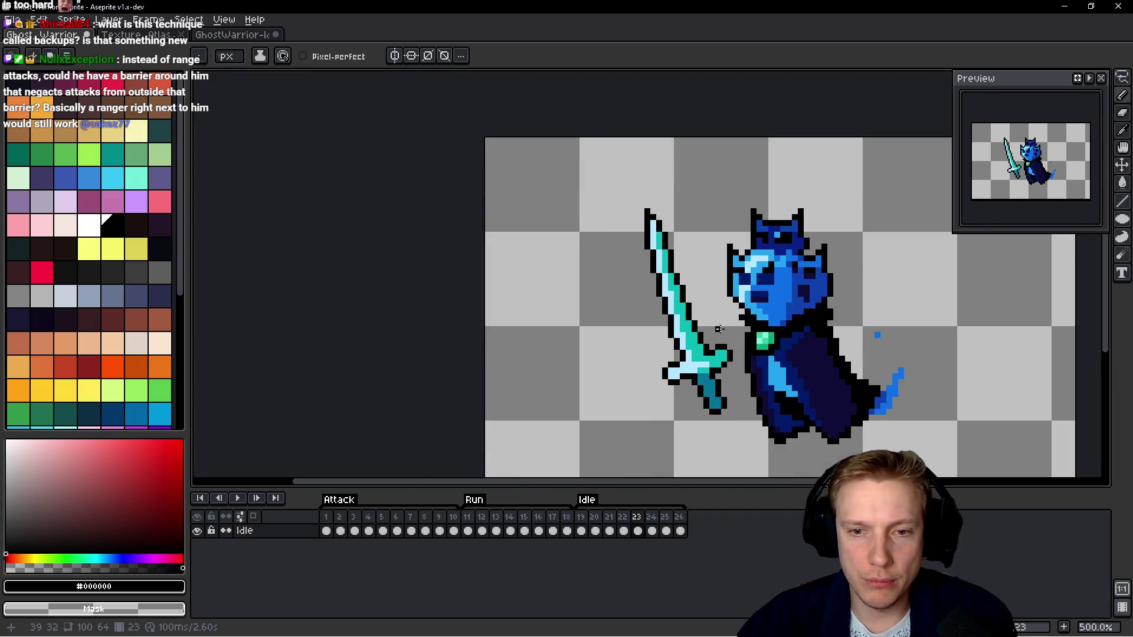
scroll(761, 321, "up", 5)
mouse_move(689, 375)
left_mouse_down()
mouse_move(684, 357)
mouse_move(708, 325)
left_mouse_up()
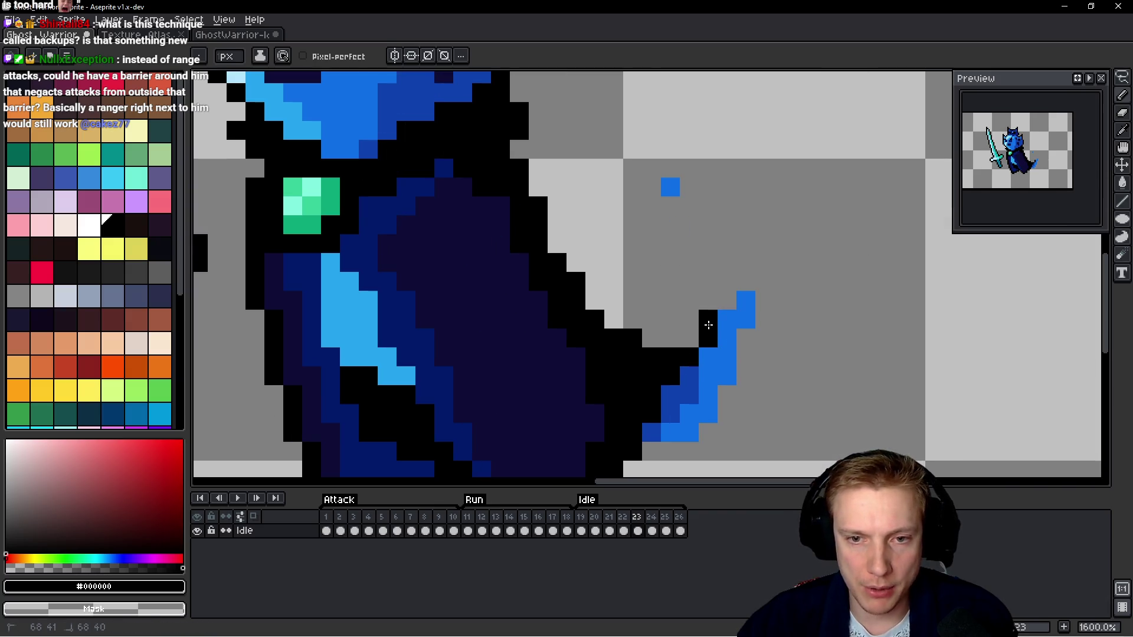
mouse_move(750, 281)
left_mouse_down()
mouse_move(764, 310)
mouse_move(731, 409)
mouse_move(748, 385)
mouse_move(787, 374)
left_mouse_up()
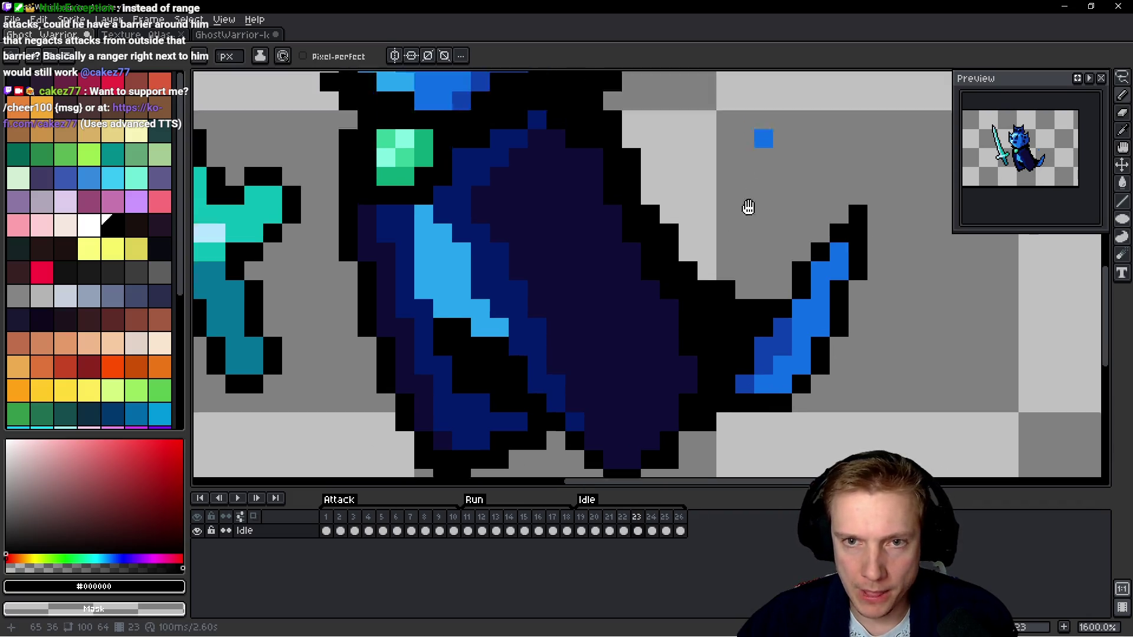
scroll(748, 207, "down", 5)
key("Right")
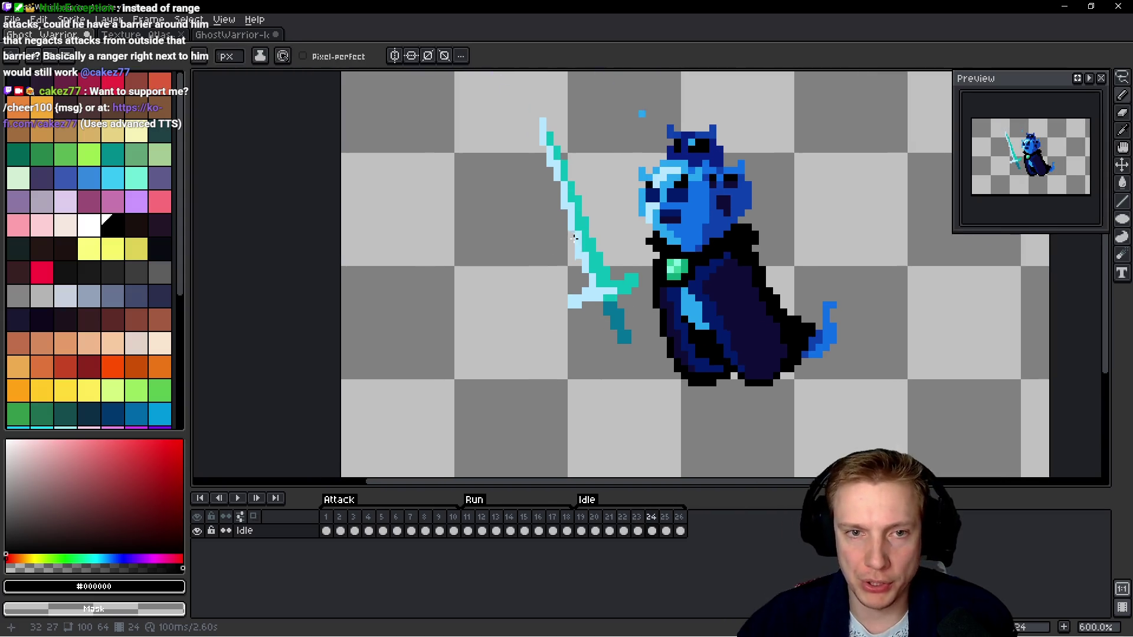
Lasso frame 24's sword and apply a black outline to it.
scroll(574, 237, "down", 1)
key("q")
mouse_move(582, 167)
left_mouse_down()
mouse_move(494, 207)
mouse_move(596, 399)
left_mouse_up()
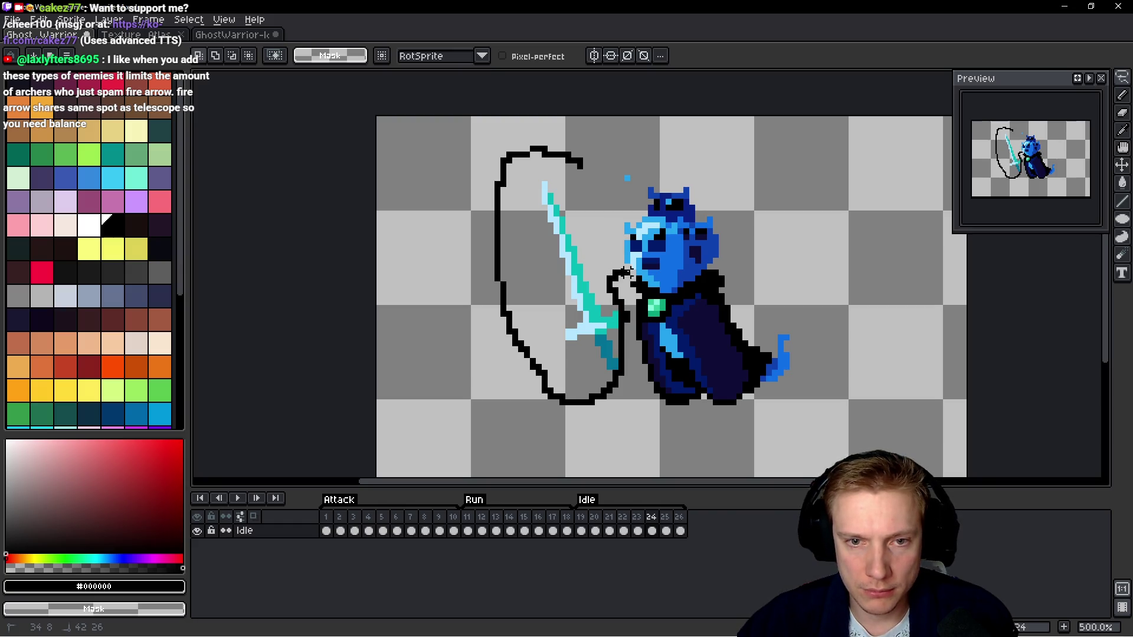
left_click_drag(750, 192, 569, 156)
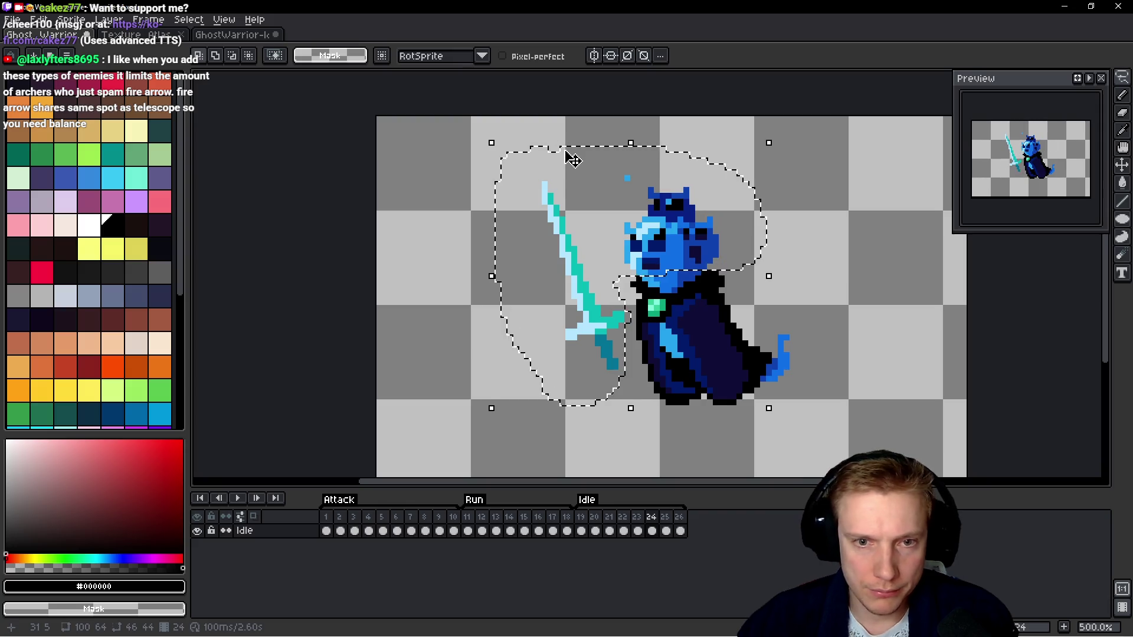
key("shift+o")
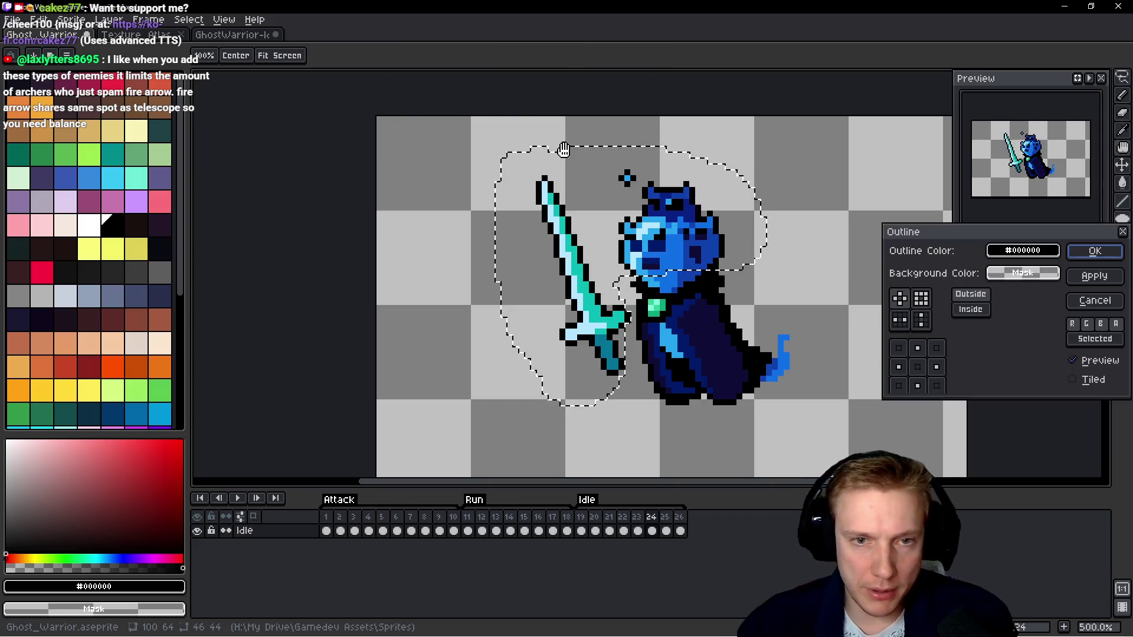
left_click(1095, 251)
Patch black outline pixels around both ears and the head, and erase the sparkle's black pixel.
scroll(765, 223, "up", 1)
scroll(766, 223, "up", 3)
key("b")
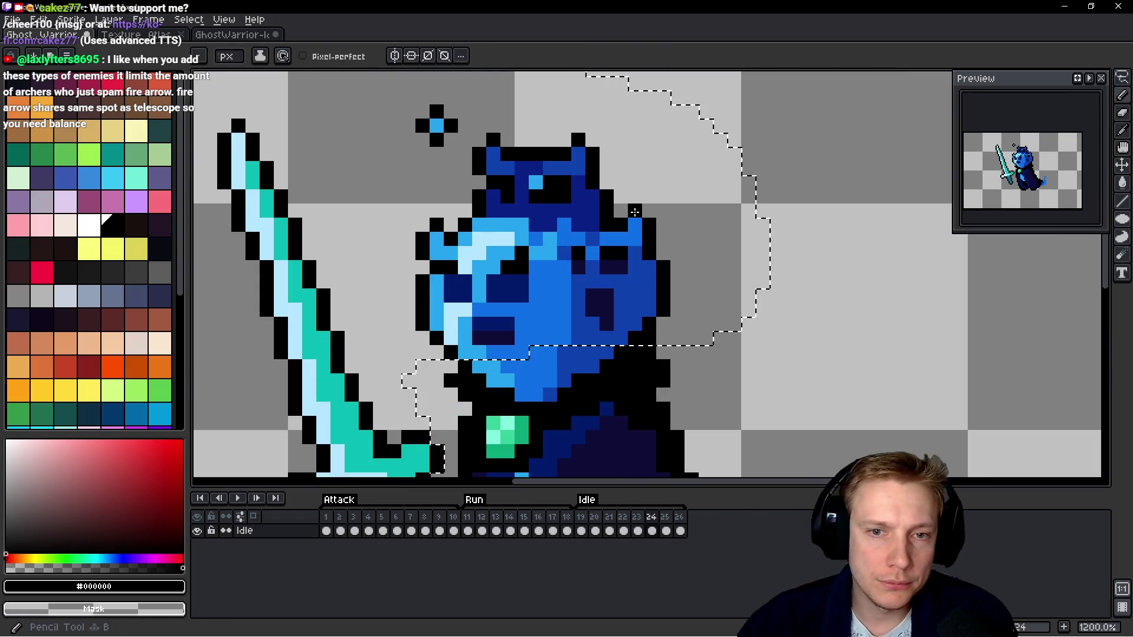
left_click(649, 196)
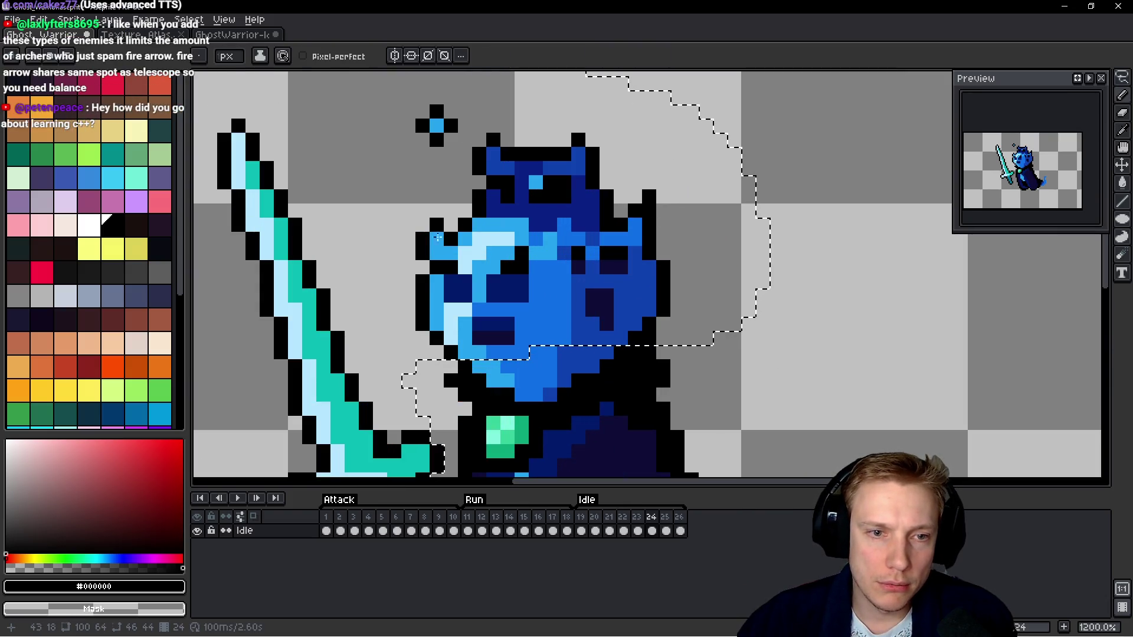
left_click(428, 211)
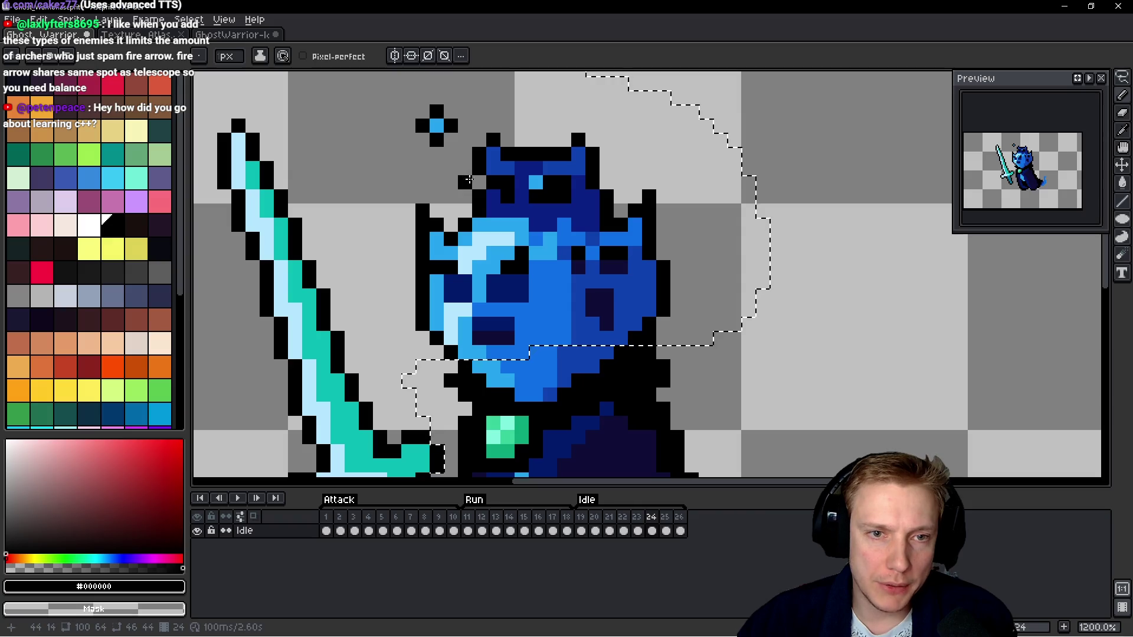
left_click(479, 125)
left_click(597, 137)
left_click(592, 126)
right_click(441, 109)
Outline the blue cape tail's top, right edge and side in black.
scroll(443, 117, "left", 5)
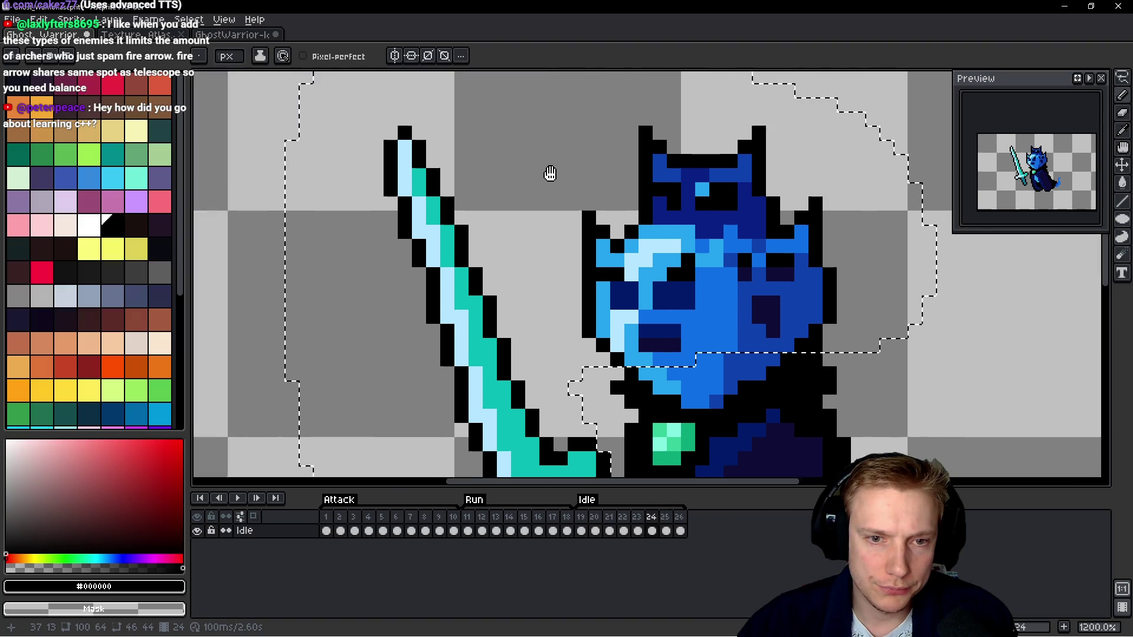
scroll(548, 171, "up", 1)
scroll(519, 201, "down", 3)
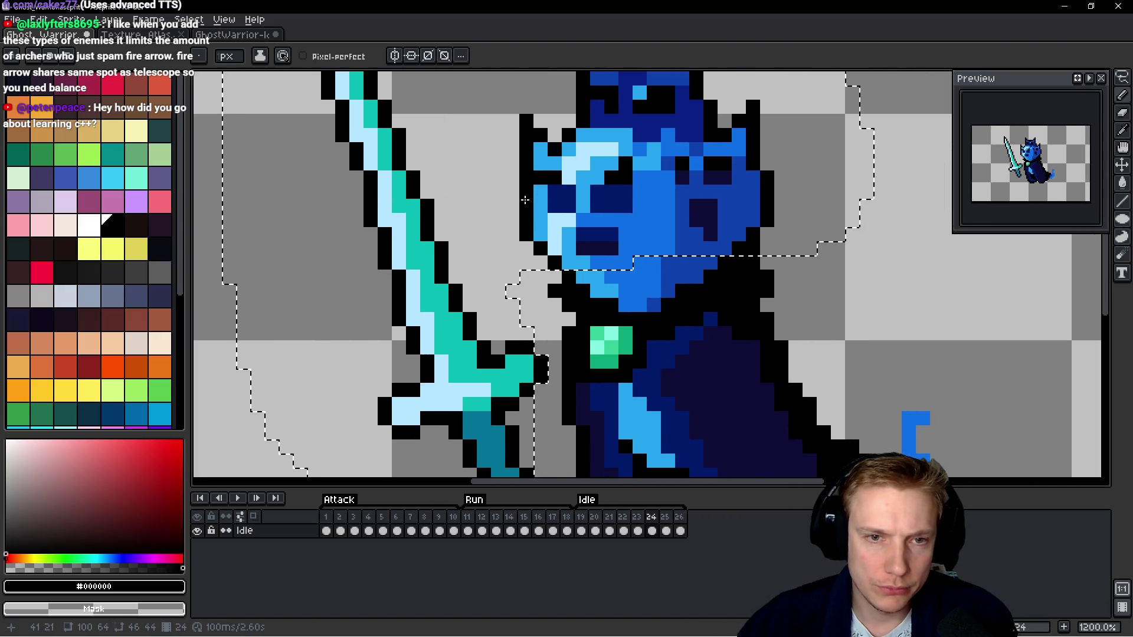
scroll(584, 207, "down", 1)
scroll(706, 251, "up", 1)
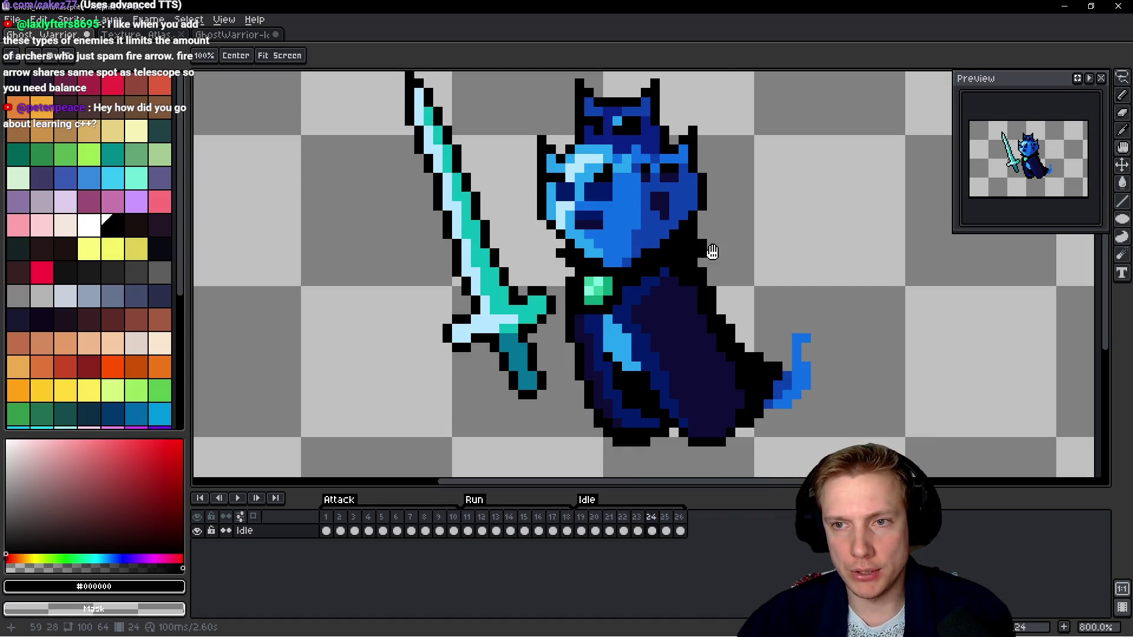
key("b")
scroll(713, 251, "up", 6)
left_click_drag(714, 348, 720, 236)
left_click(776, 179)
mouse_move(749, 186)
left_mouse_down()
mouse_move(849, 181)
mouse_move(783, 298)
left_mouse_up()
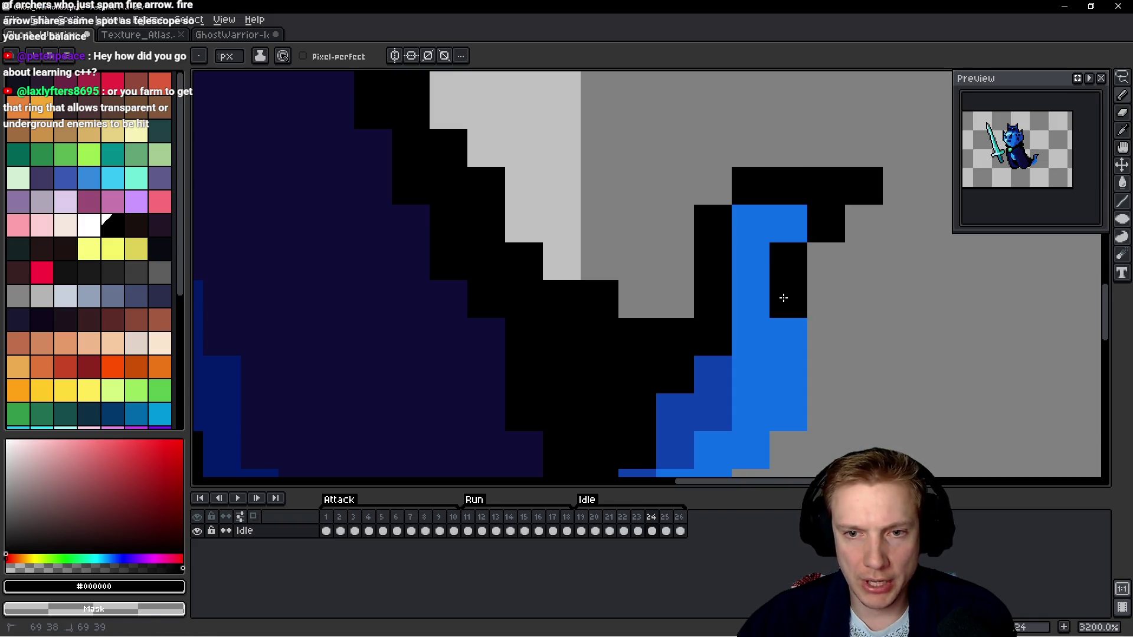
left_click_drag(901, 336, 816, 244)
mouse_move(741, 245)
left_mouse_down()
mouse_move(721, 346)
mouse_move(670, 398)
mouse_move(620, 430)
mouse_move(554, 430)
left_mouse_up()
Move to frame 25 and start a freehand selection around the sword and ghost.
key("h")
scroll(702, 298, "down", 5)
key("Left")
key("Right")
key("Right")
key("q")
scroll(725, 263, "down", 1)
mouse_move(475, 186)
left_mouse_down()
mouse_move(421, 238)
mouse_move(533, 399)
left_mouse_up()
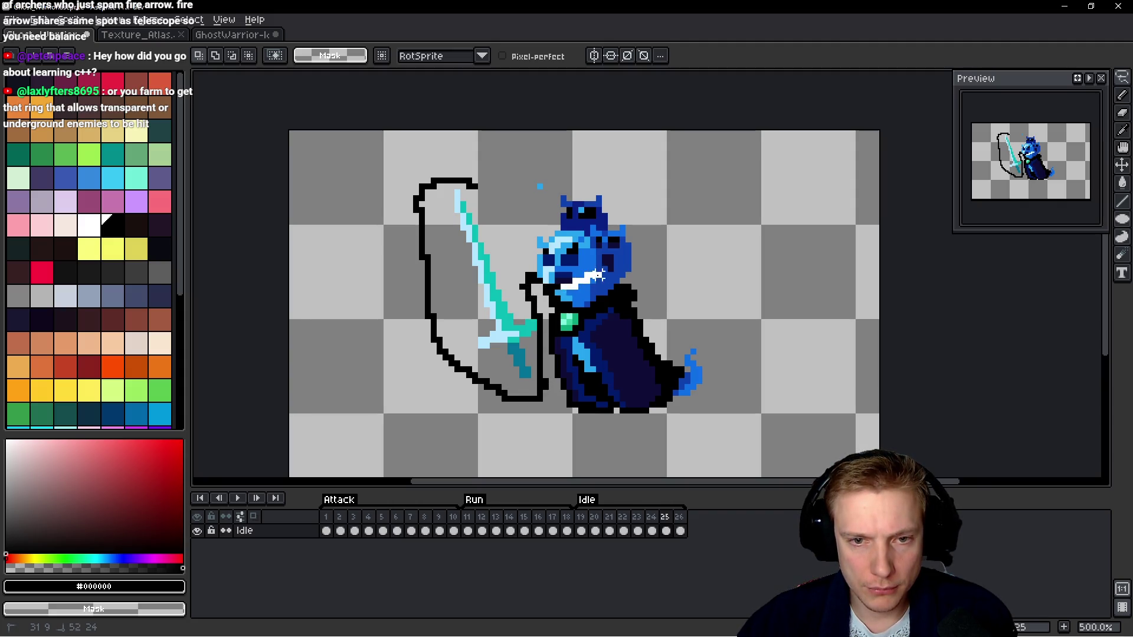
Close the selection, apply the black outline, and deselect.
mouse_move(659, 187)
left_mouse_down()
mouse_move(493, 172)
mouse_move(477, 180)
left_mouse_up()
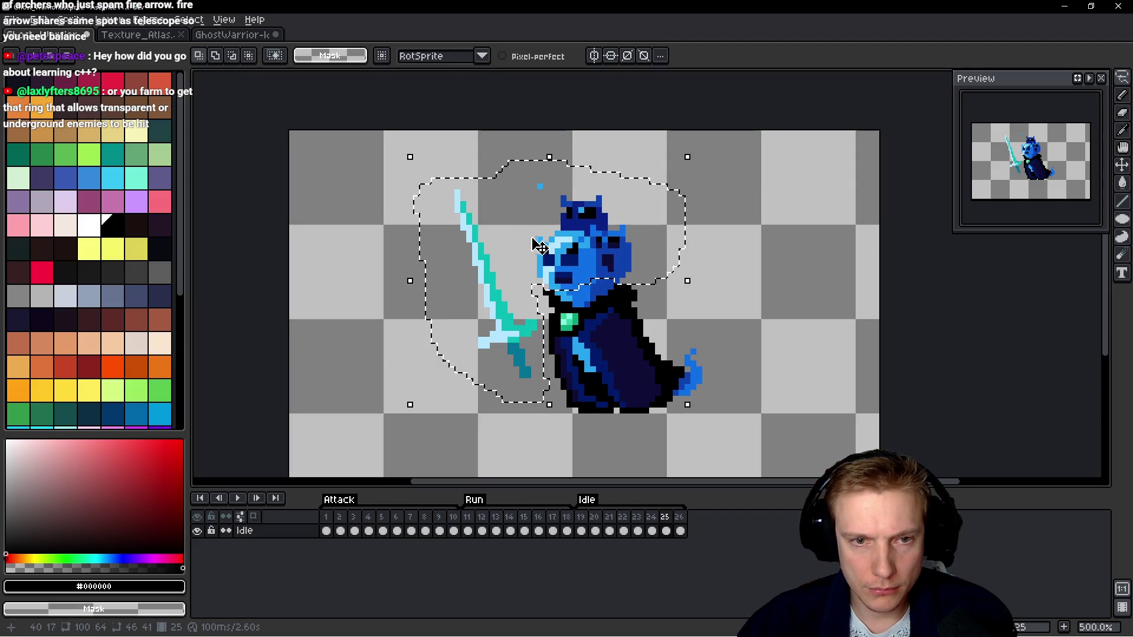
key("shift+o")
key("Return")
key("ctrl+d")
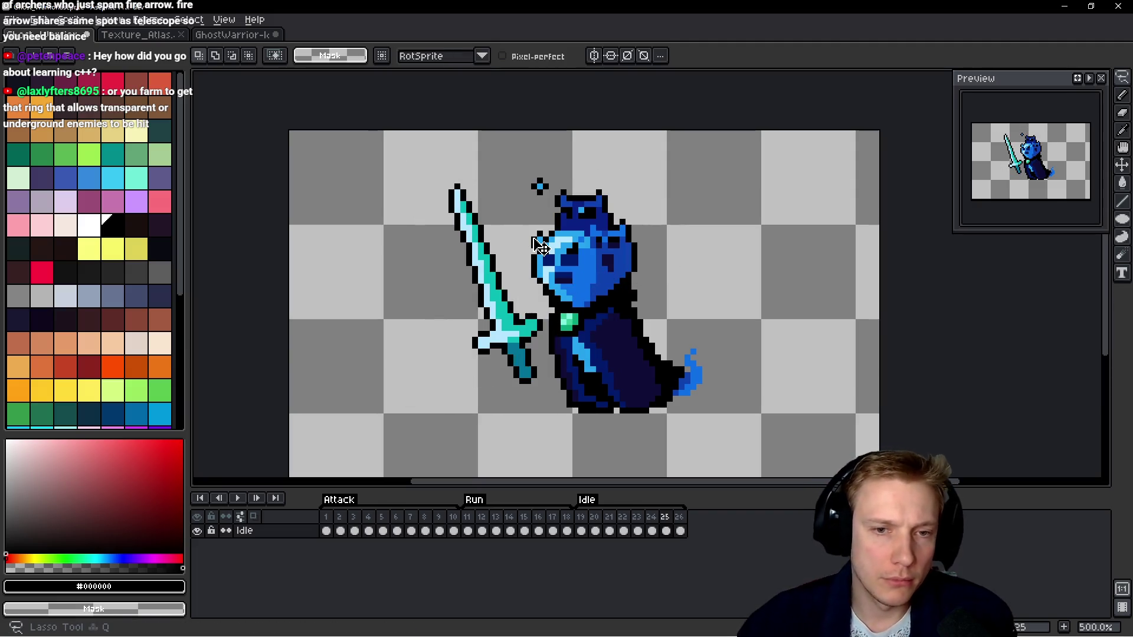
Fill outline gaps beside the head and ears, and erase the sparkle above the head.
key("b")
scroll(533, 238, "up", 4)
left_click(532, 271)
left_click_drag(532, 231, 533, 214)
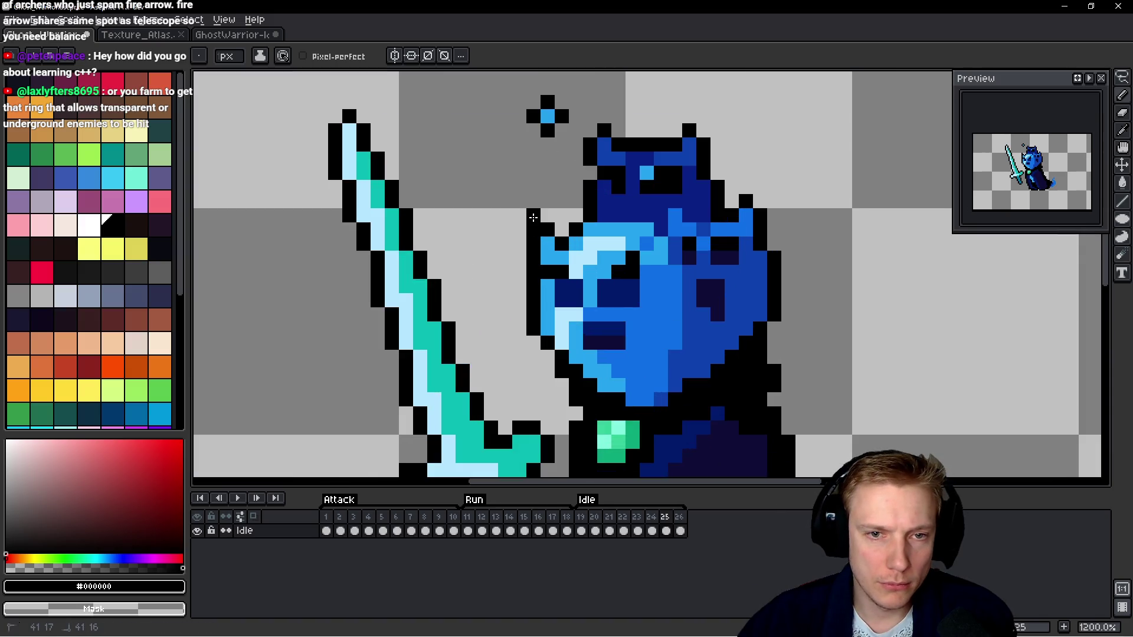
left_click_drag(590, 131, 590, 116)
right_click(547, 101)
right_click(562, 115)
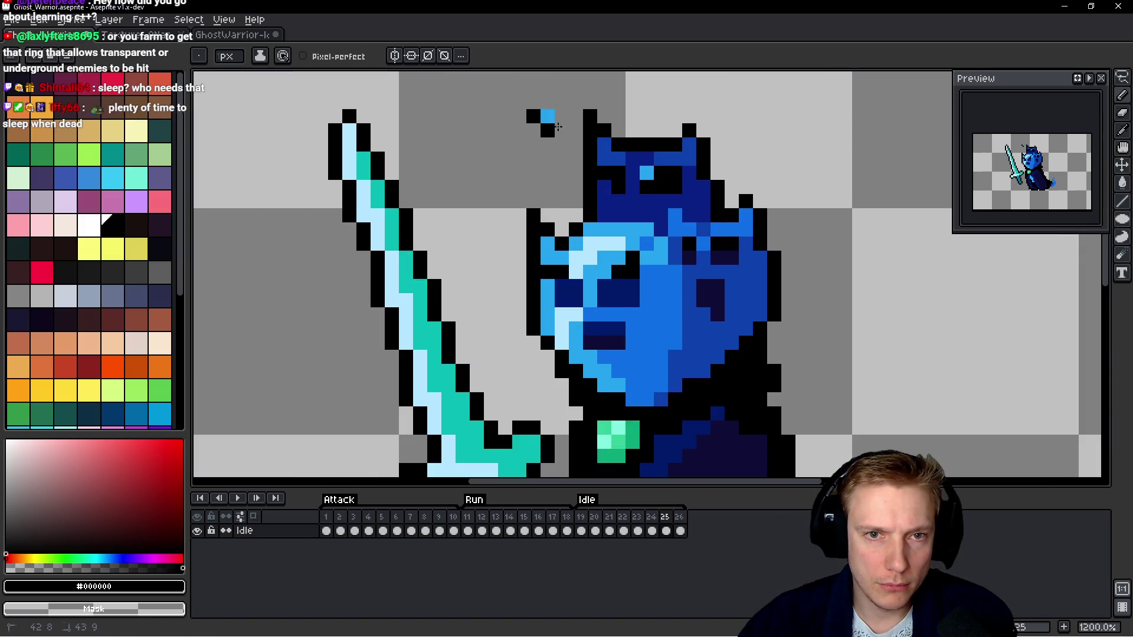
right_click(551, 122)
left_click(702, 117)
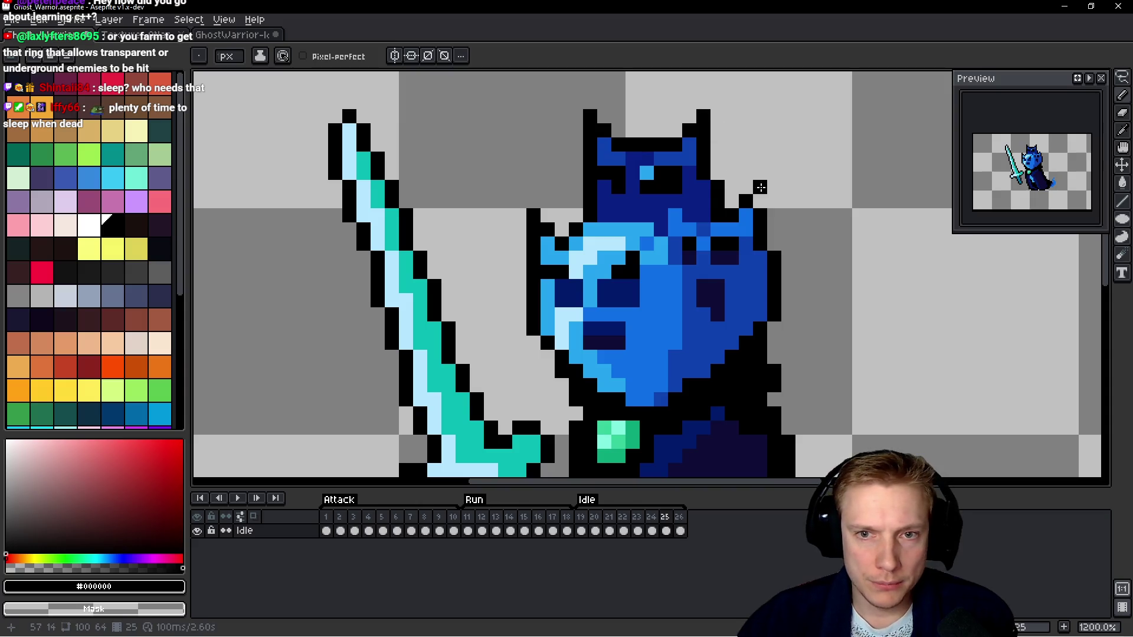
left_click(760, 187)
Add black pixels above the sword tip, outline the tail, and move to frame 26.
scroll(533, 248, "up", 1)
left_click_drag(393, 157, 407, 143)
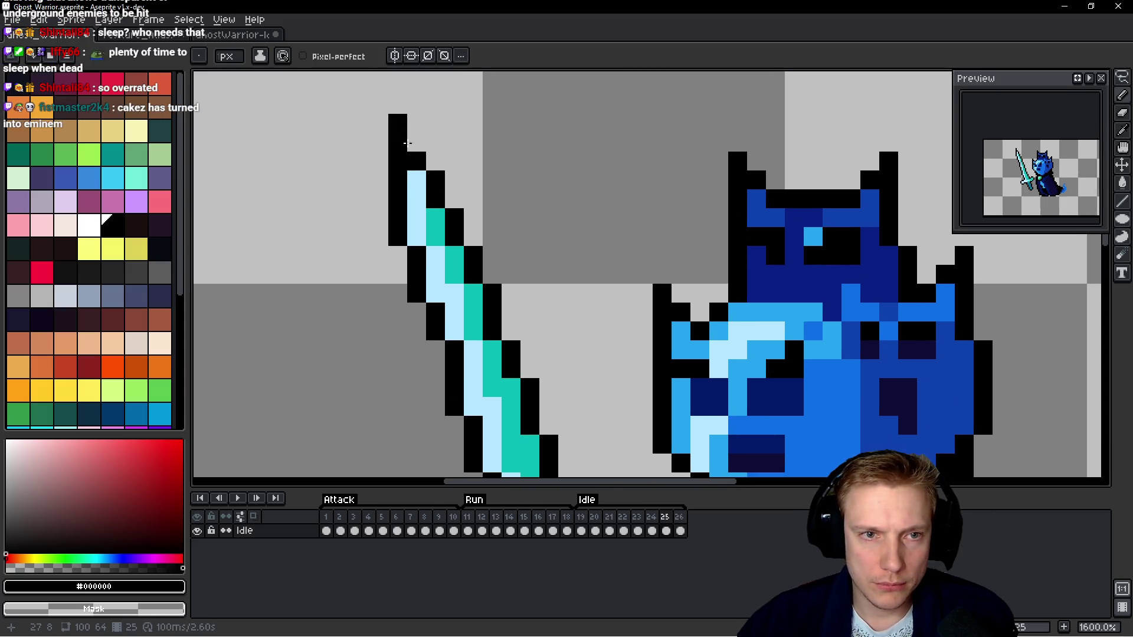
scroll(561, 190, "down", 6)
scroll(642, 287, "up", 8)
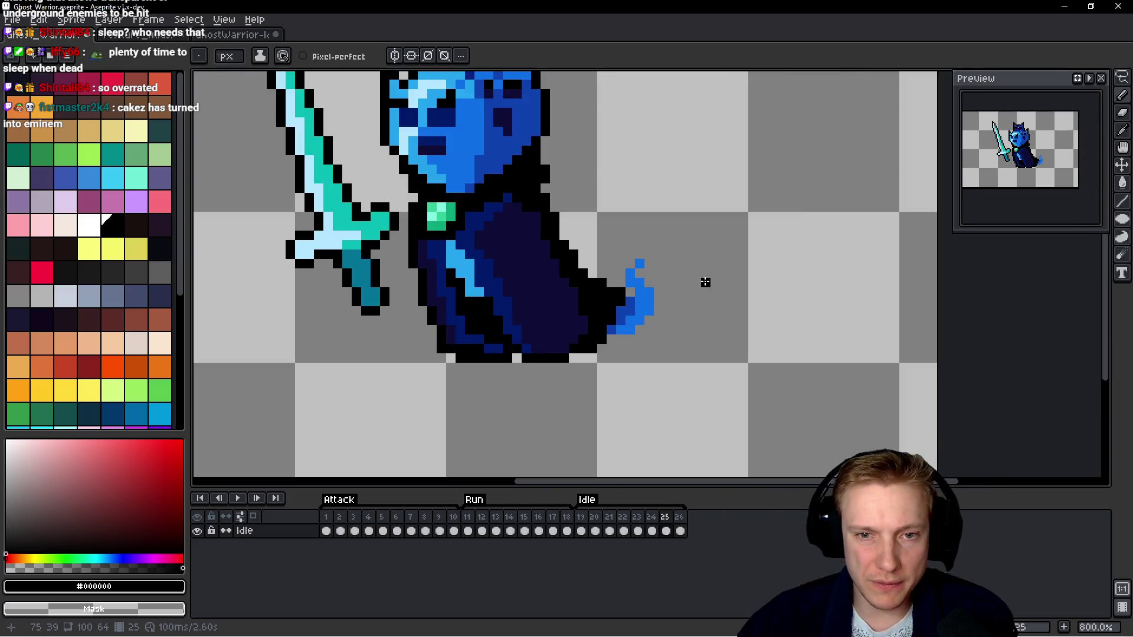
left_click(588, 268)
mouse_move(645, 214)
left_mouse_down()
mouse_move(706, 210)
mouse_move(672, 237)
mouse_move(666, 287)
mouse_move(702, 359)
mouse_move(687, 407)
left_mouse_up()
scroll(728, 308, "down", 2)
mouse_move(667, 363)
left_mouse_down()
mouse_move(663, 392)
mouse_move(596, 397)
left_mouse_up()
scroll(668, 244, "down", 4)
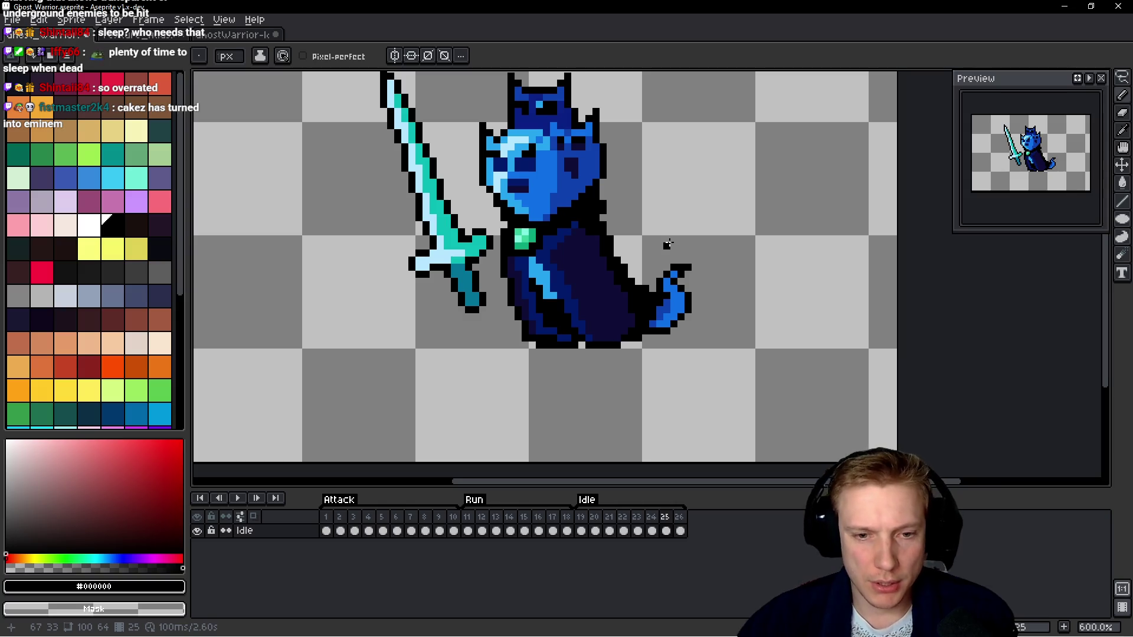
key("space")
key("Right")
Lasso frame 26's sword and apply a black outline.
left_click_drag(407, 245, 419, 261)
mouse_move(420, 128)
left_mouse_down()
mouse_move(437, 366)
mouse_move(514, 407)
left_mouse_up()
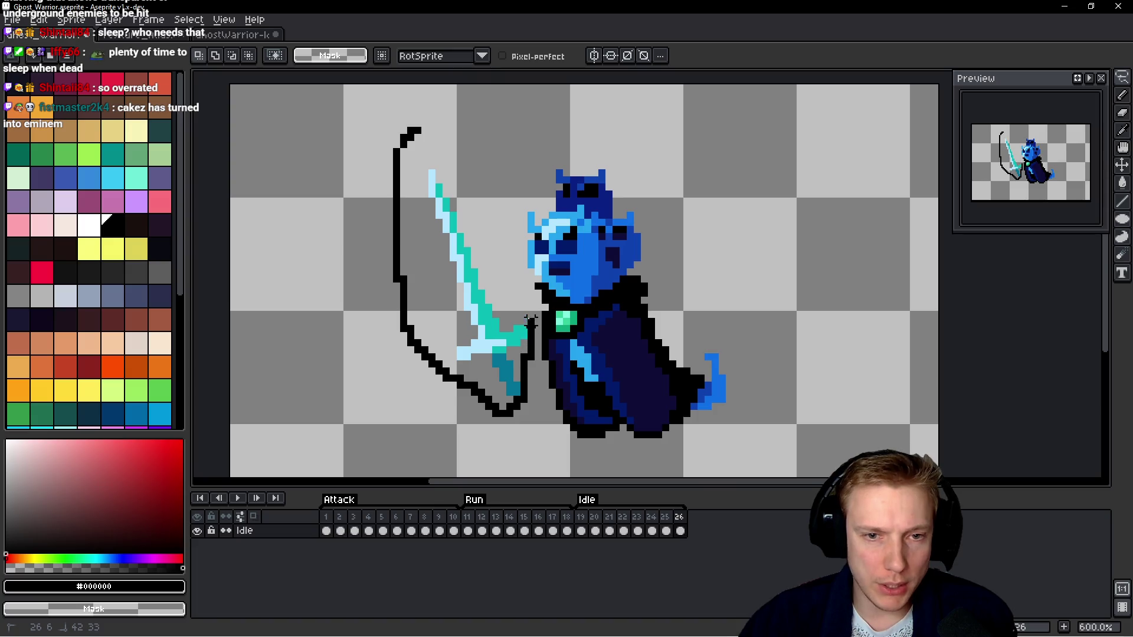
left_click_drag(531, 320, 514, 265)
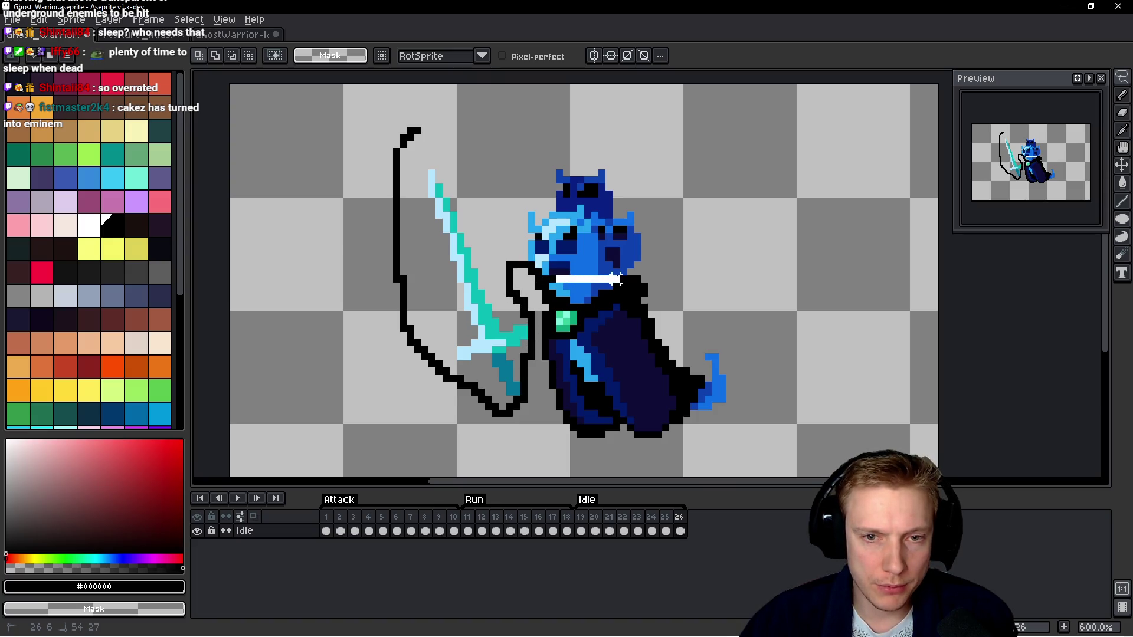
mouse_move(630, 273)
left_mouse_down()
mouse_move(664, 159)
mouse_move(401, 127)
mouse_move(413, 139)
left_mouse_up()
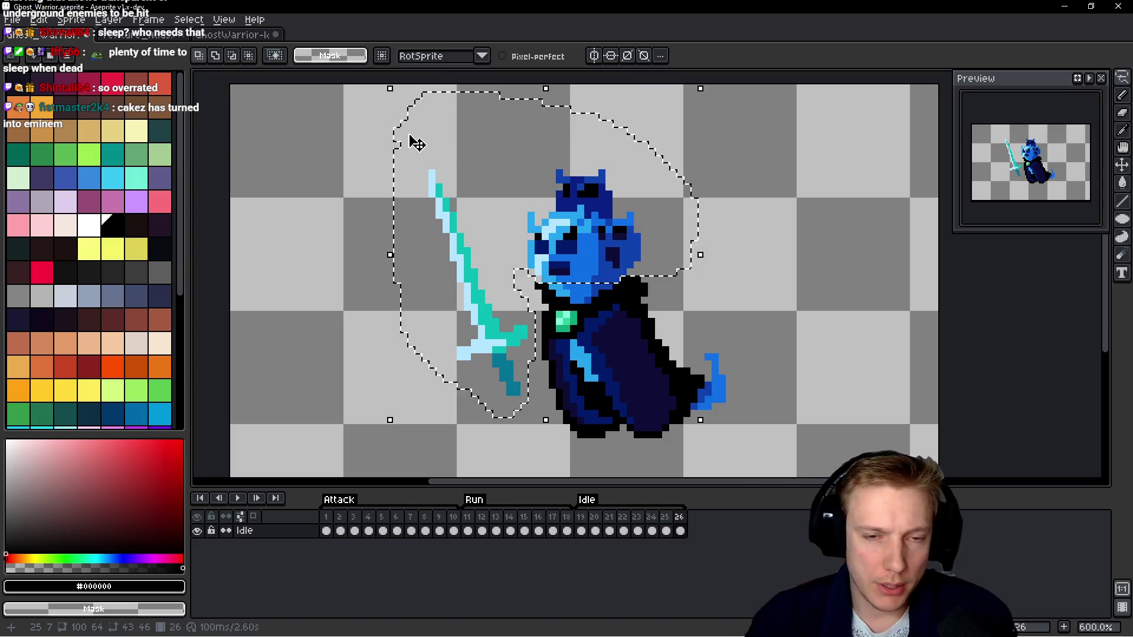
key("shift+o")
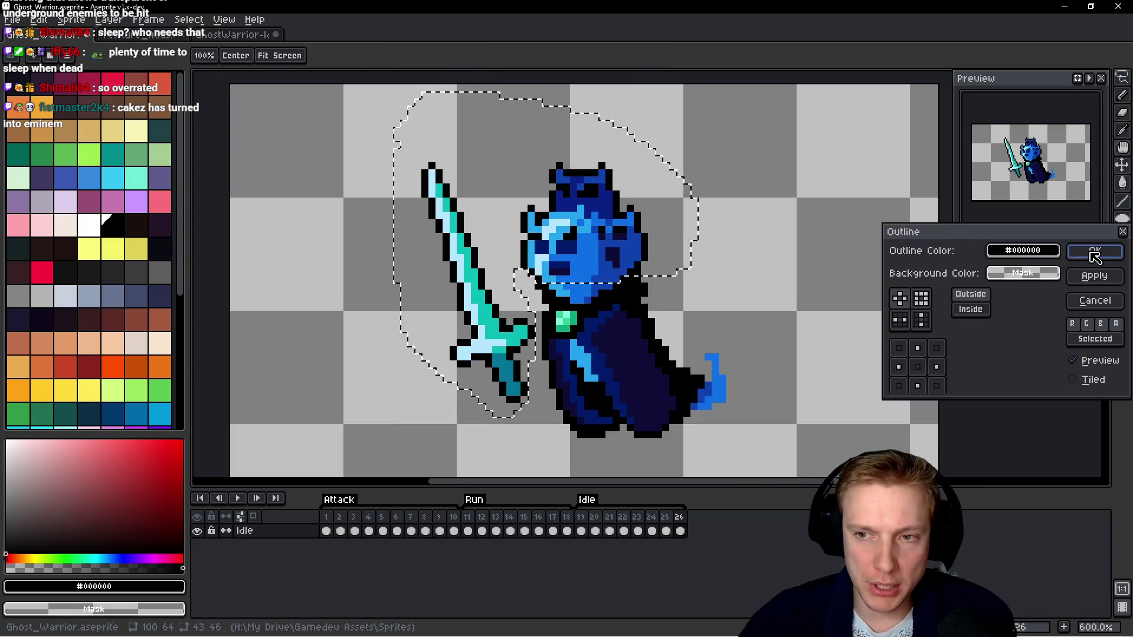
left_click(1092, 251)
Add black pixels above the sword tip, at both ear tips, and along the ghost's left outline.
key("b")
scroll(588, 177, "up", 3)
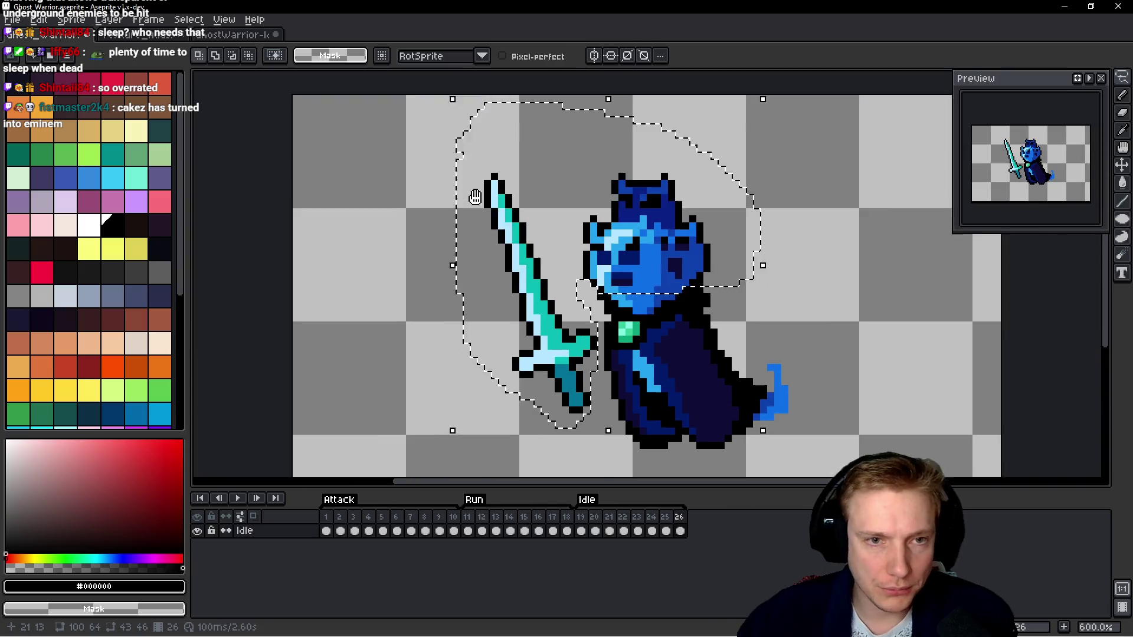
left_click(606, 206)
scroll(797, 273, "up", 1)
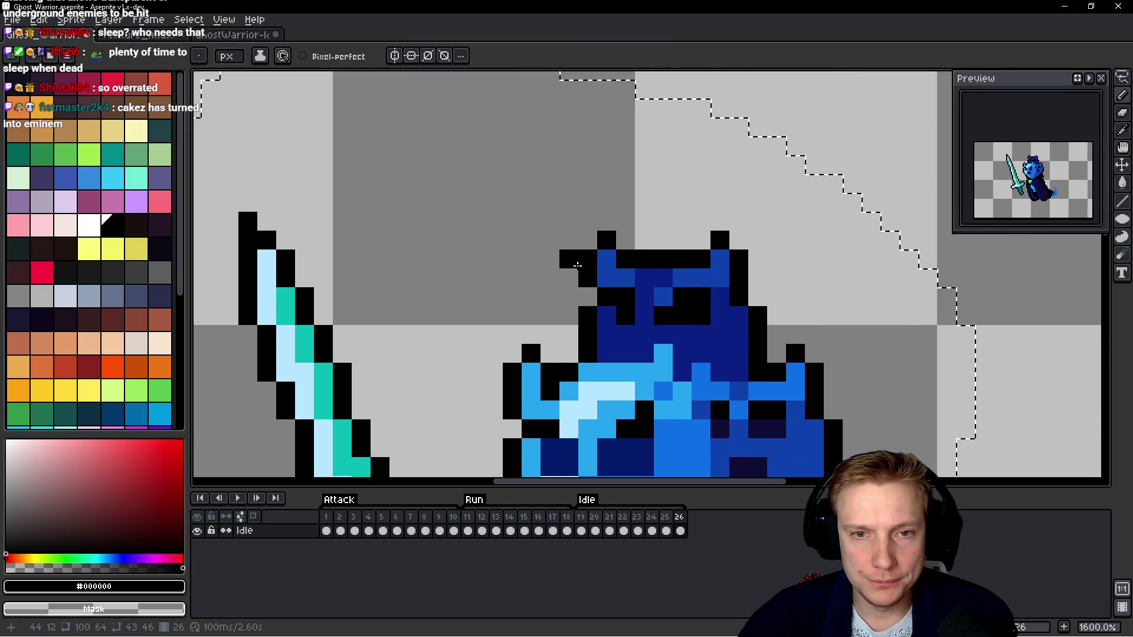
left_click(587, 221)
left_click(512, 334)
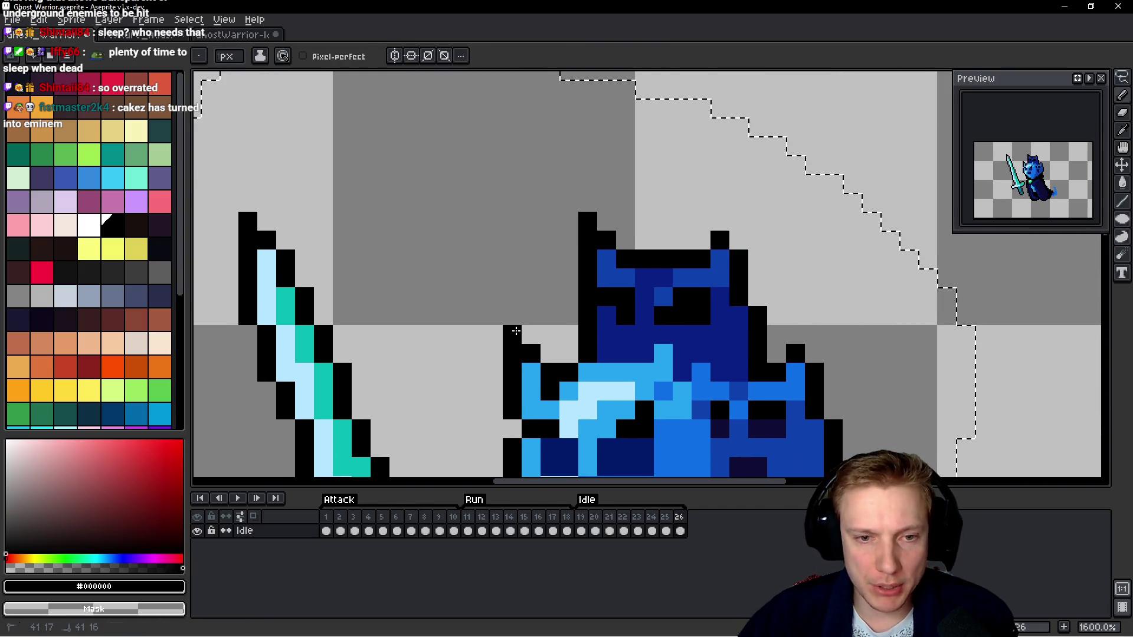
left_click(738, 241)
left_click(738, 222)
Patch and thicken the right arm's black outline.
left_click(814, 354)
left_click(815, 335)
left_click(815, 316)
left_click(833, 372)
scroll(708, 295, "down", 2)
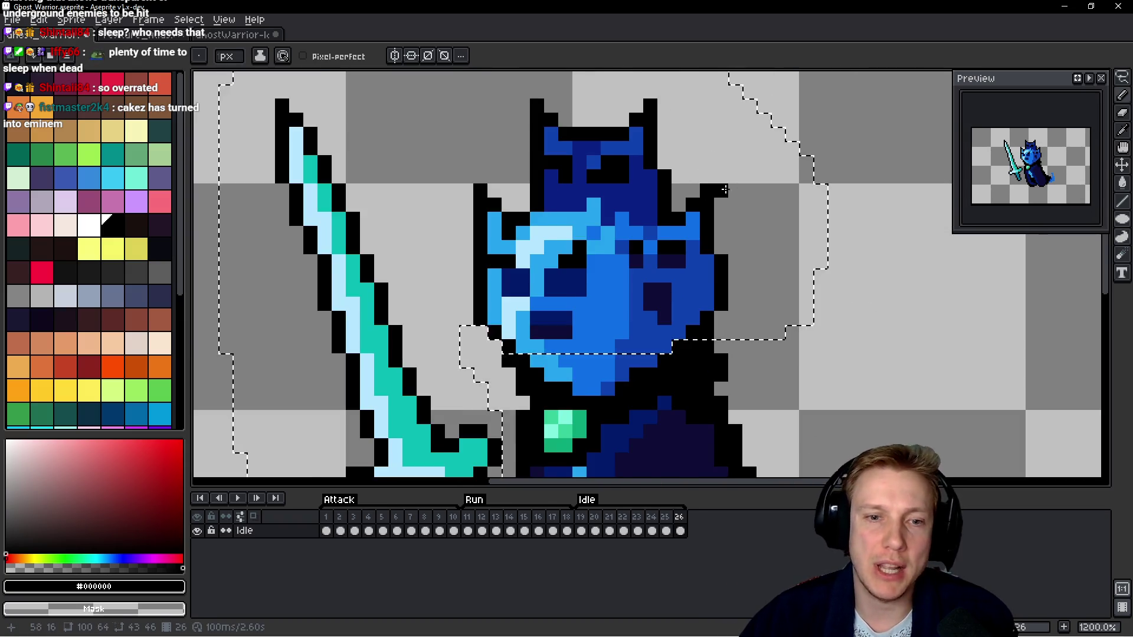
Deselect, then outline the blue tail's top, right side and bottom in black.
key("ctrl+d")
scroll(522, 295, "up", 1)
scroll(446, 127, "down", 2)
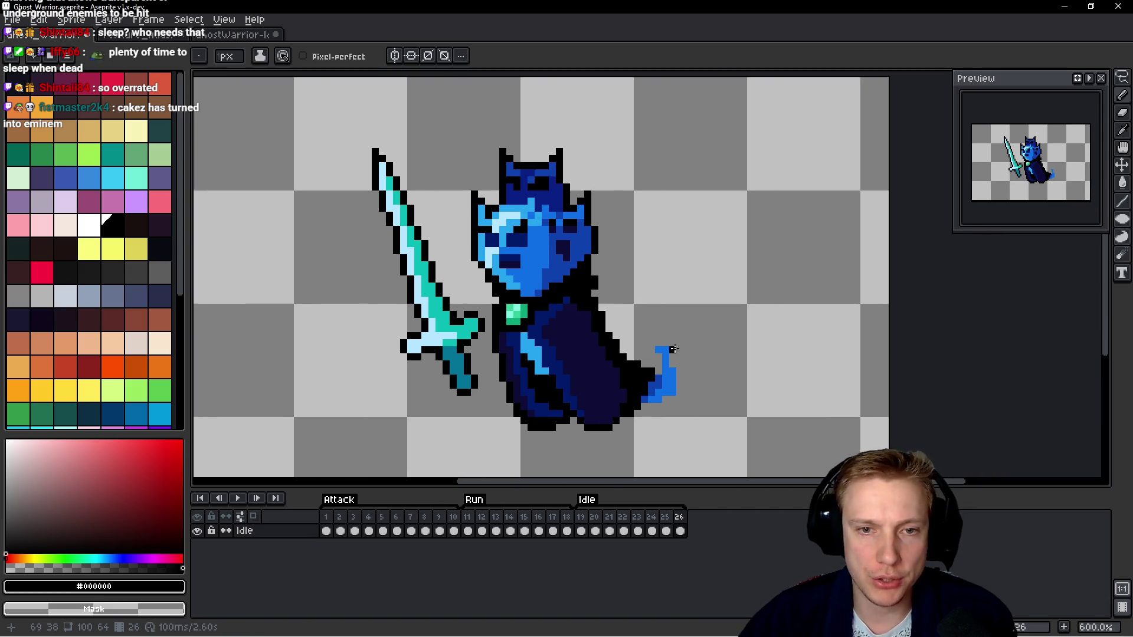
scroll(796, 381, "up", 5)
left_click(608, 386)
left_click(603, 348)
mouse_move(603, 340)
left_mouse_down()
mouse_move(557, 271)
mouse_move(655, 273)
mouse_move(693, 309)
mouse_move(686, 371)
mouse_move(741, 255)
left_mouse_up()
left_click(649, 343)
left_click_drag(649, 342, 711, 342)
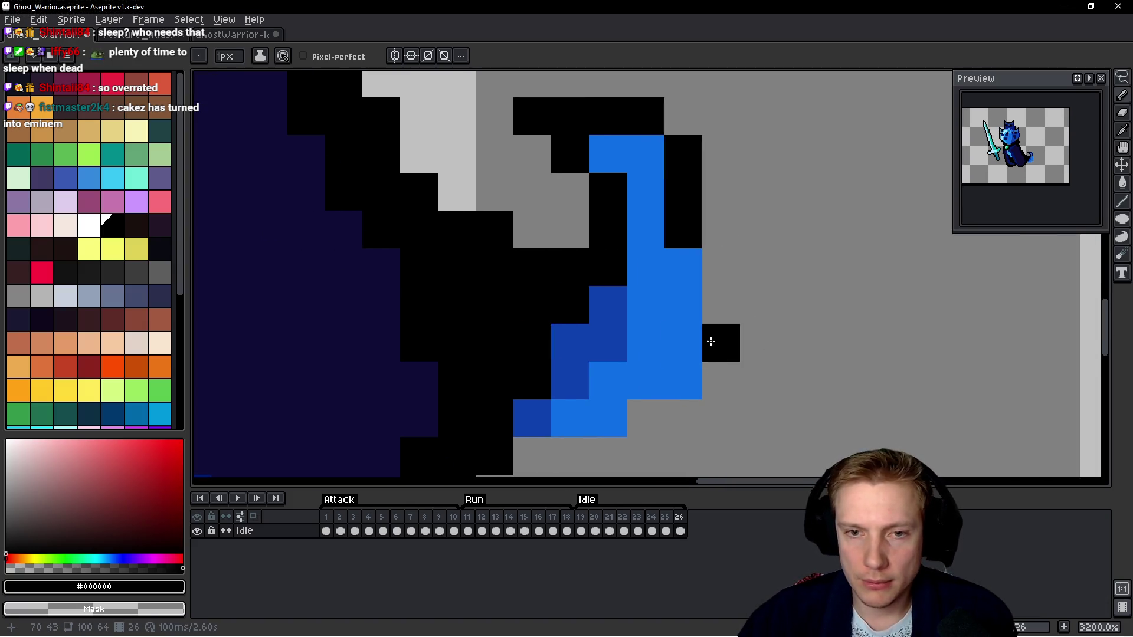
mouse_move(715, 266)
left_mouse_down()
mouse_move(720, 374)
mouse_move(652, 417)
left_mouse_up()
mouse_move(633, 374)
left_mouse_down()
mouse_move(669, 314)
mouse_move(657, 392)
mouse_move(576, 387)
left_mouse_up()
scroll(655, 322, "down", 7)
key("space")
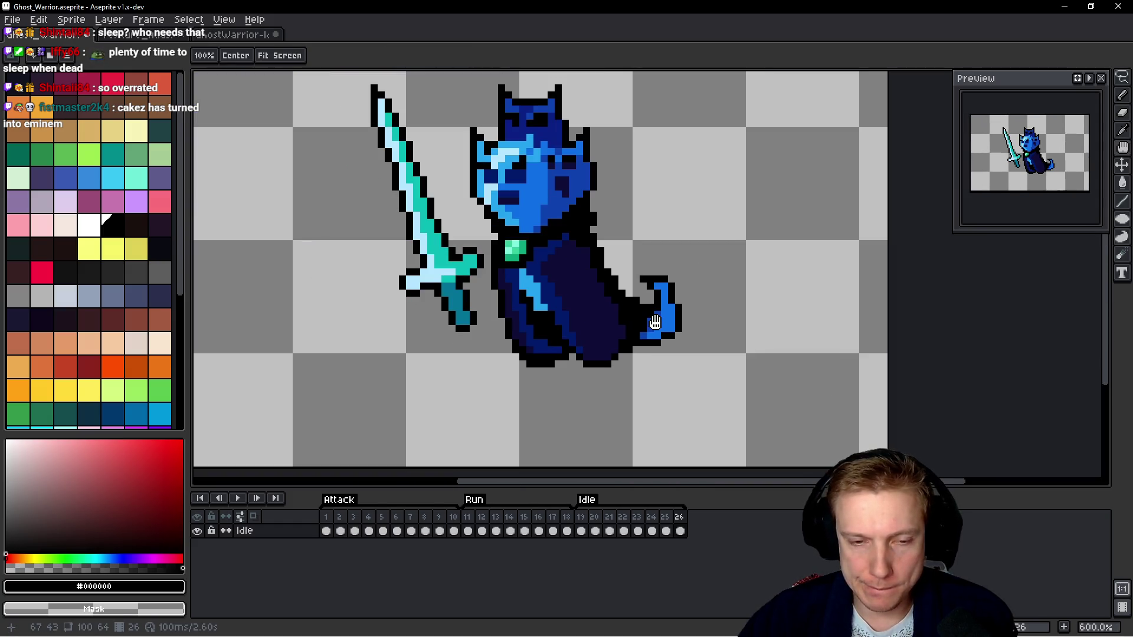
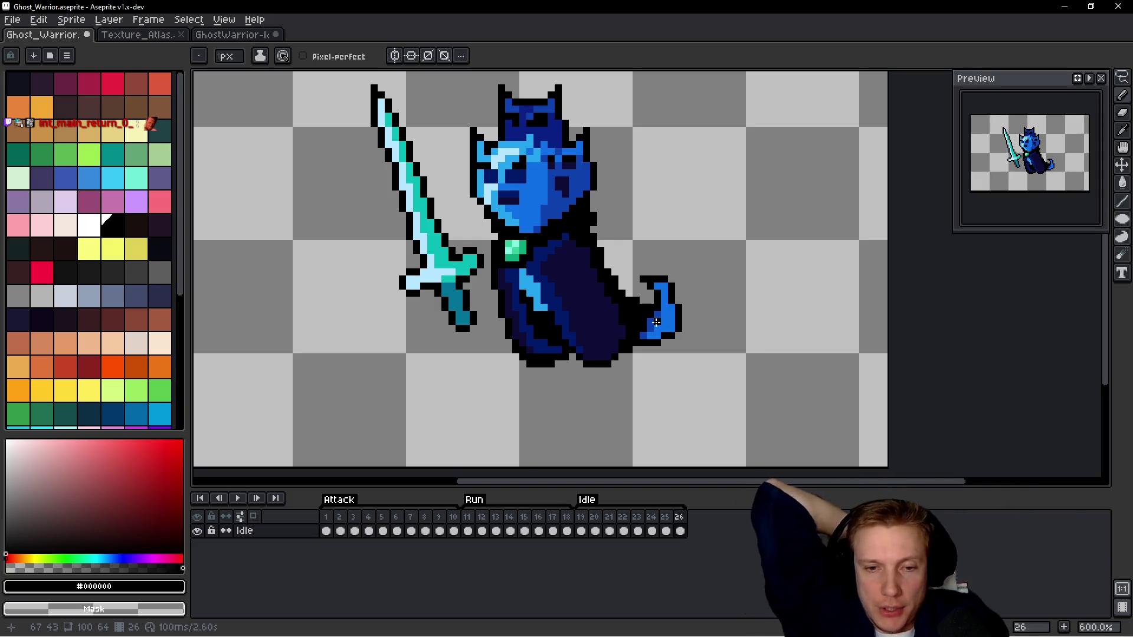
Play the ghost warrior animation and pan around to review its frames.
key("space")
key("Left")
key("Left")
key("Left")
key("Left")
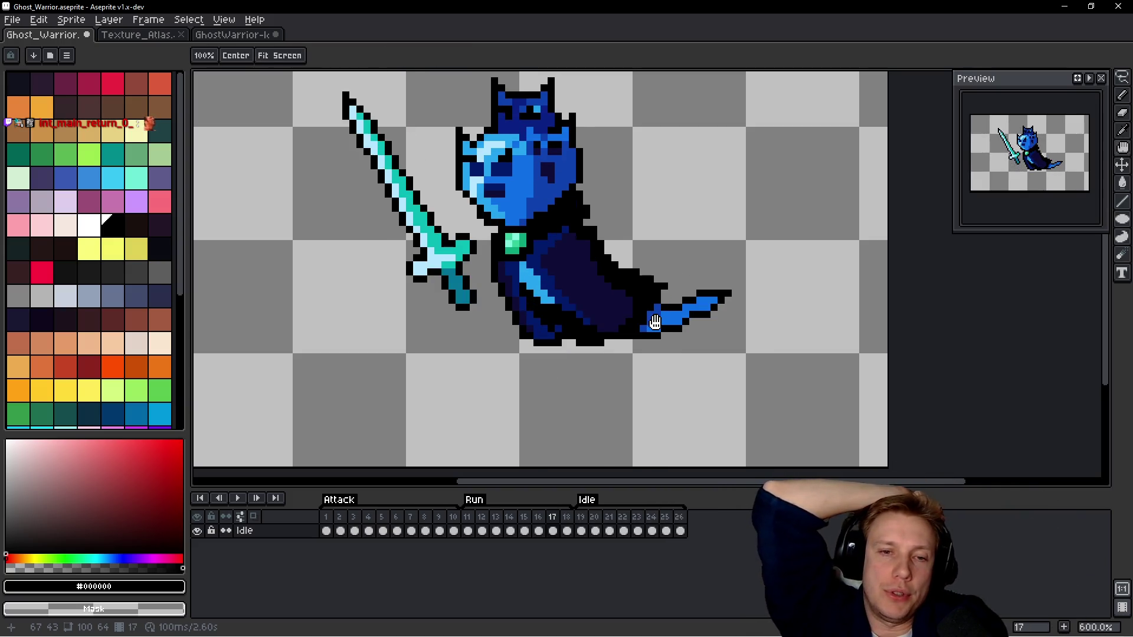
key("Left")
key("Left")
key("Left")
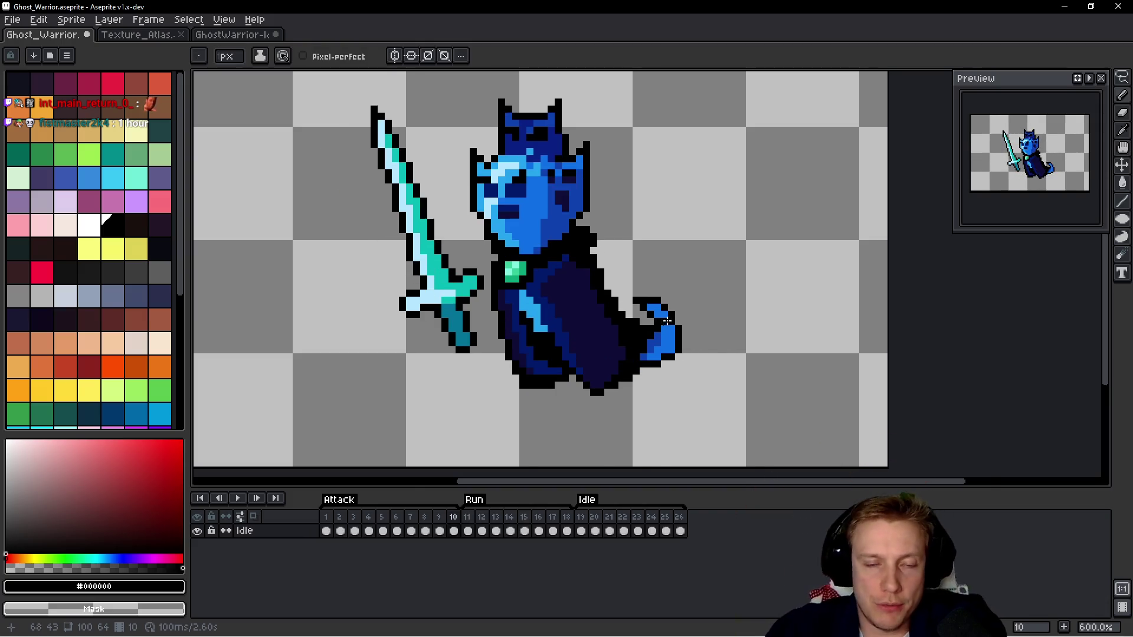
scroll(699, 315, "down", 3)
key("Left")
key("Left")
key("Left")
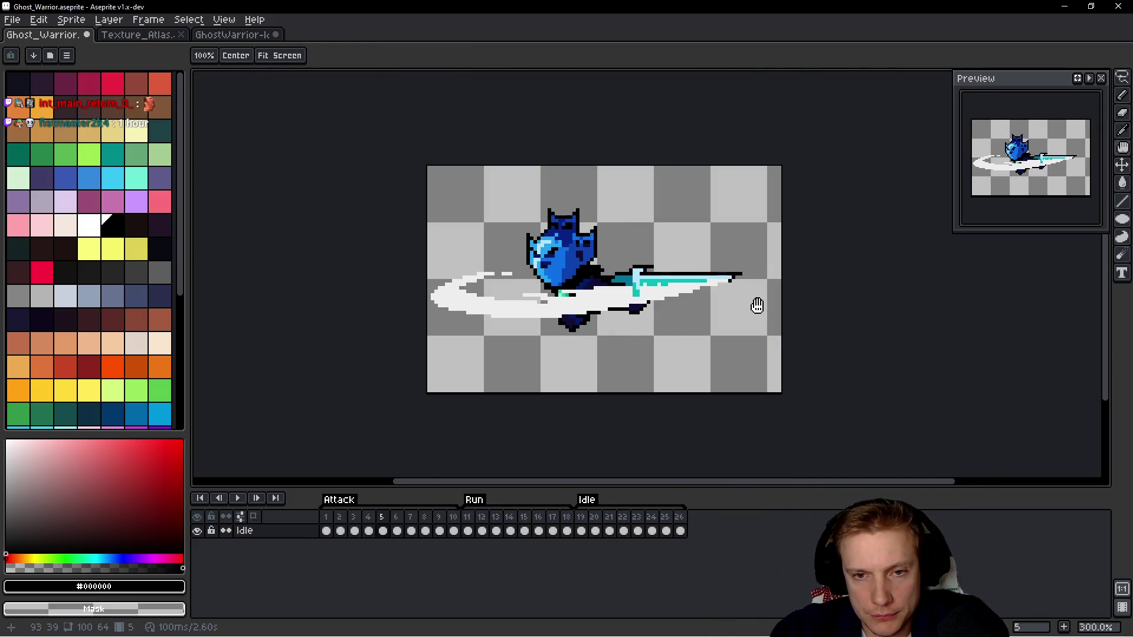
key("Left")
key("Left")
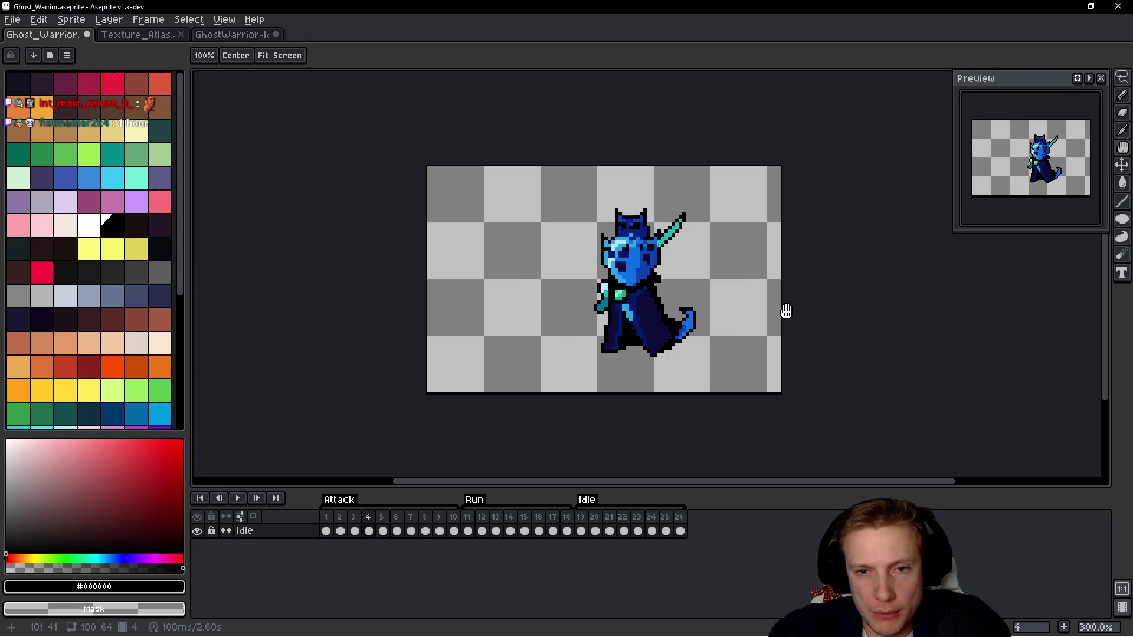
key("Left")
key("Left")
key("Left")
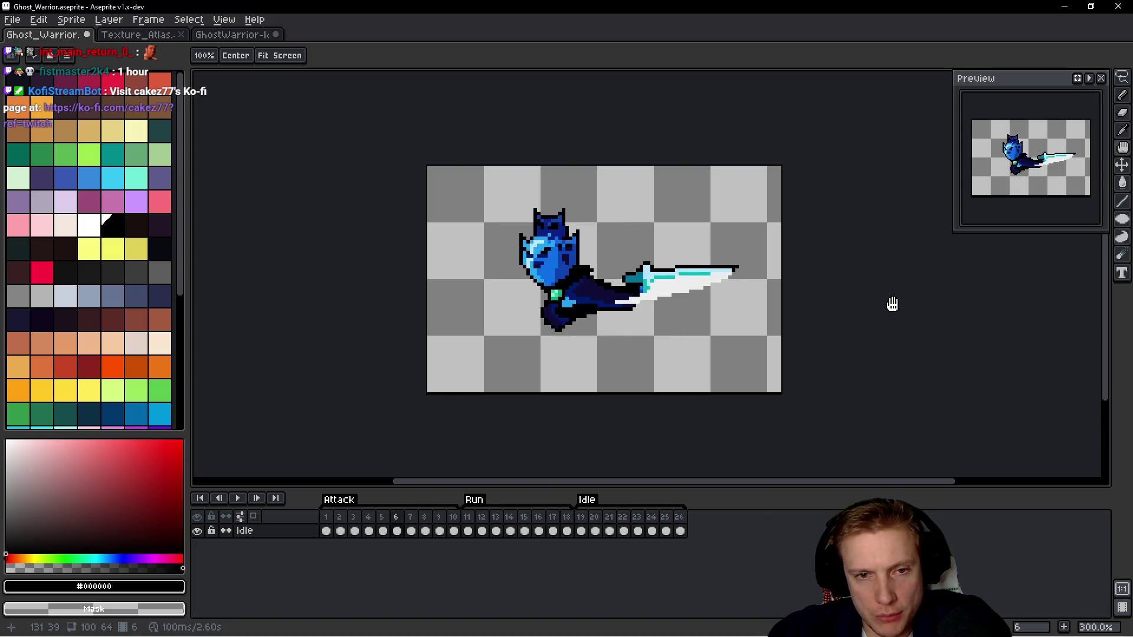
key("b")
scroll(798, 301, "up", 1)
Pull the right canvas edge in by 4 px, making the canvas 96 px wide.
key("ctrl+alt+c")
left_click_drag(778, 298, 759, 298)
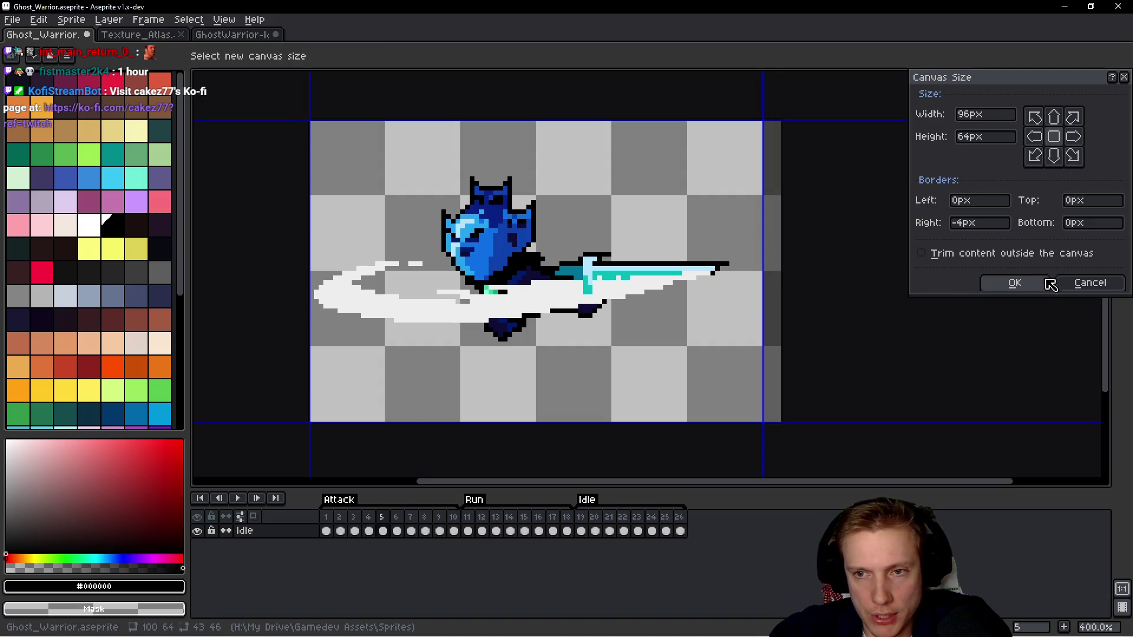
left_click(1028, 283)
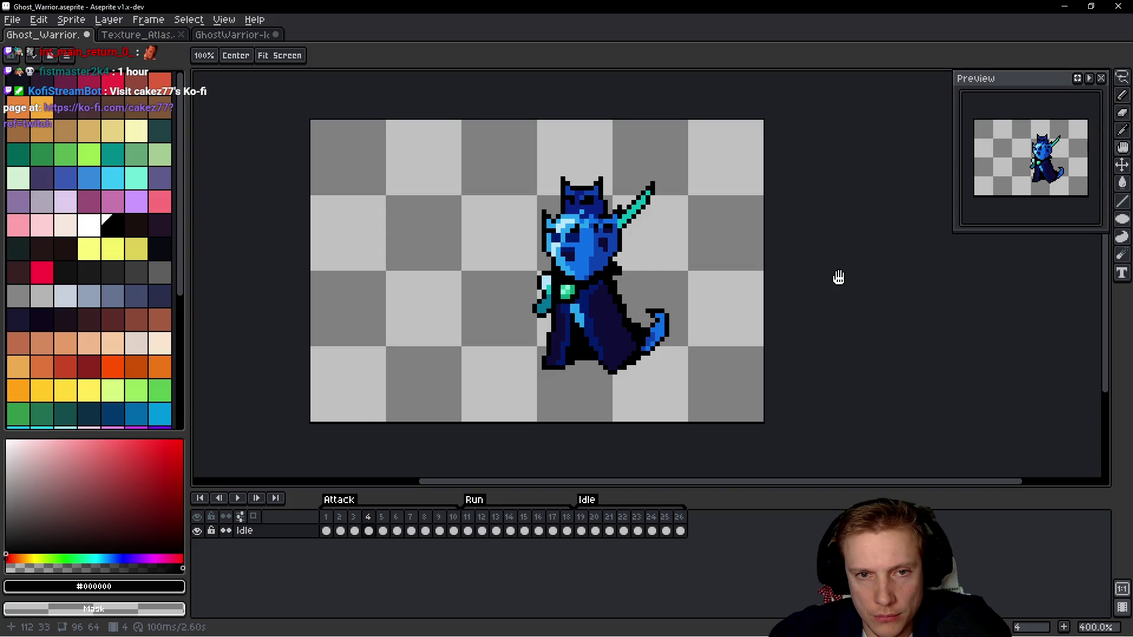
key("space")
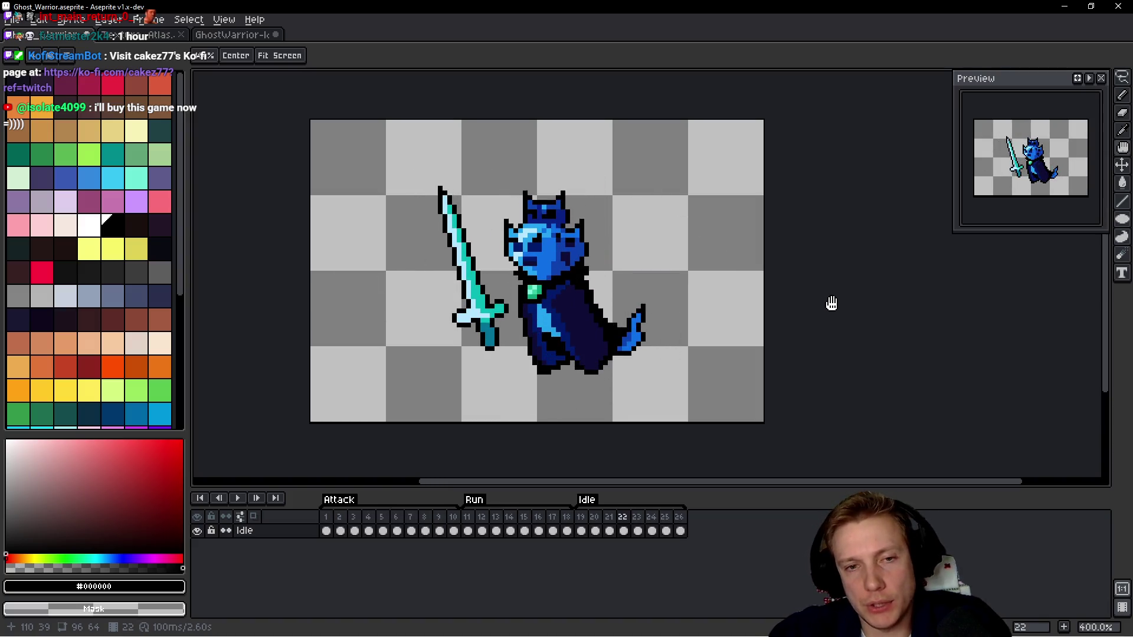
Pull the top canvas edge down 8 px for a 56 px tall canvas.
key("ctrl+alt+c")
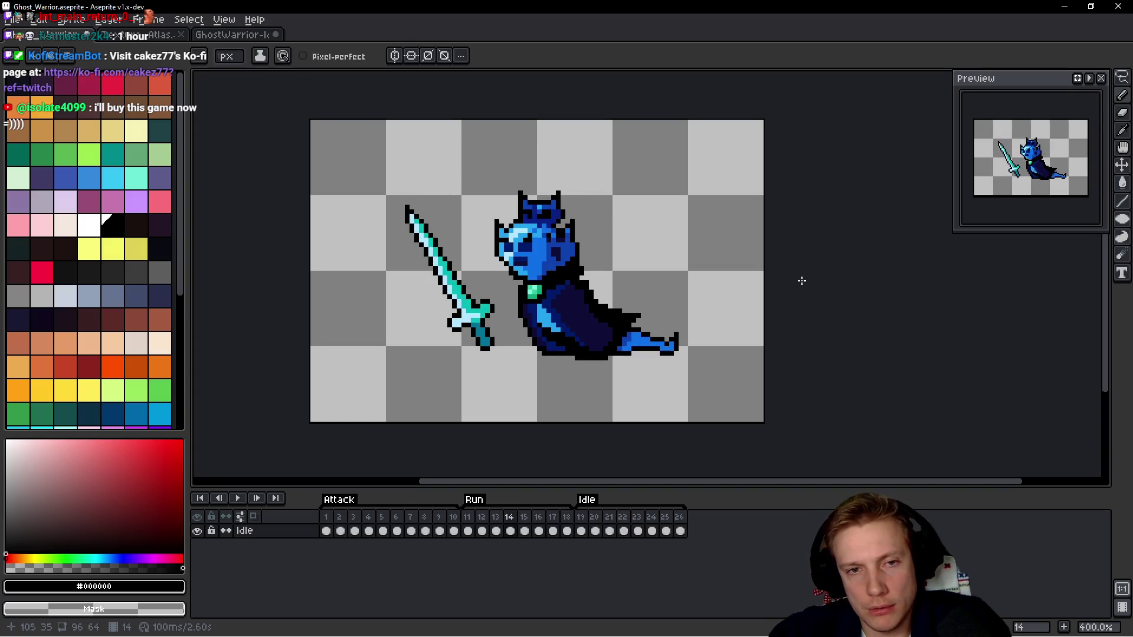
left_click_drag(528, 120, 531, 158)
left_click(1010, 283)
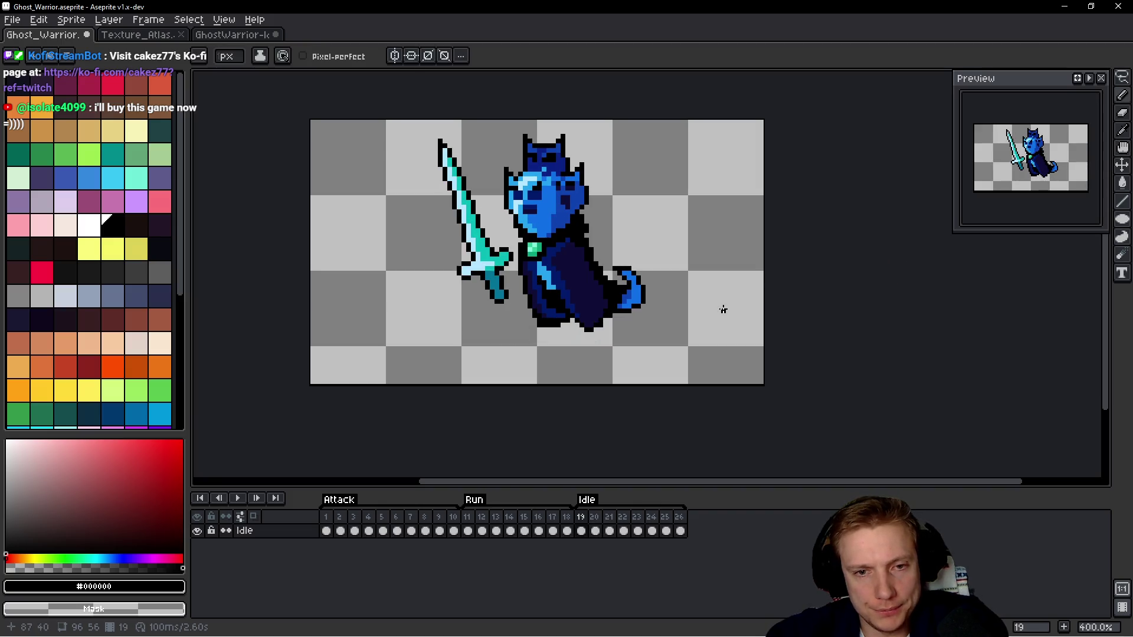
Raise the bottom canvas edge by 8 px for a 96×48 canvas.
key("ctrl+alt+c")
left_click_drag(572, 384, 567, 348)
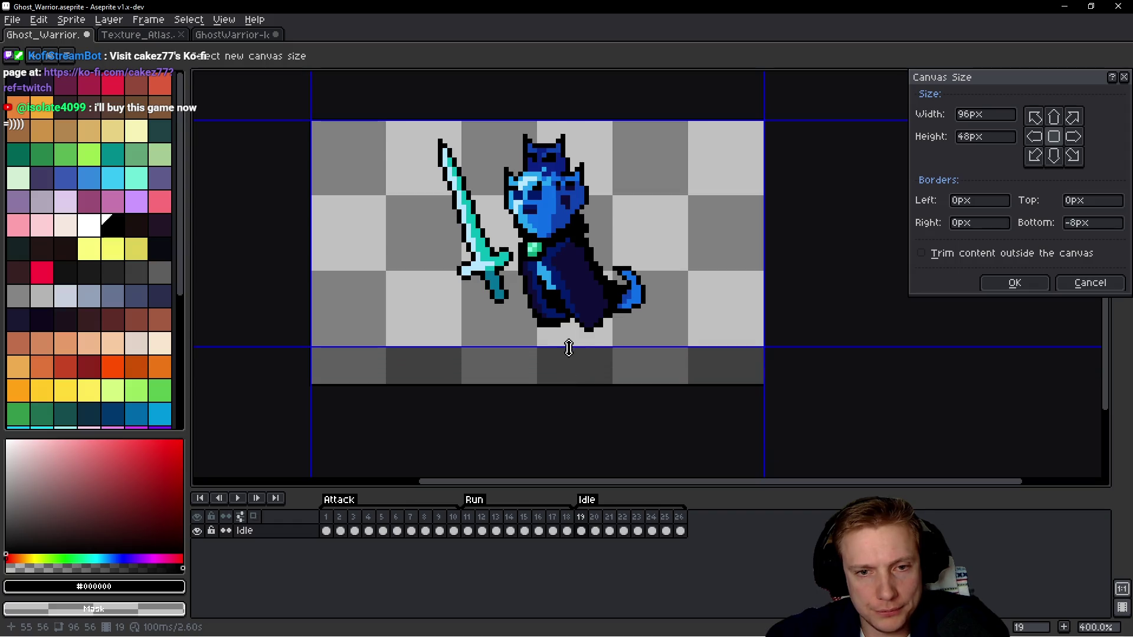
left_click(1009, 282)
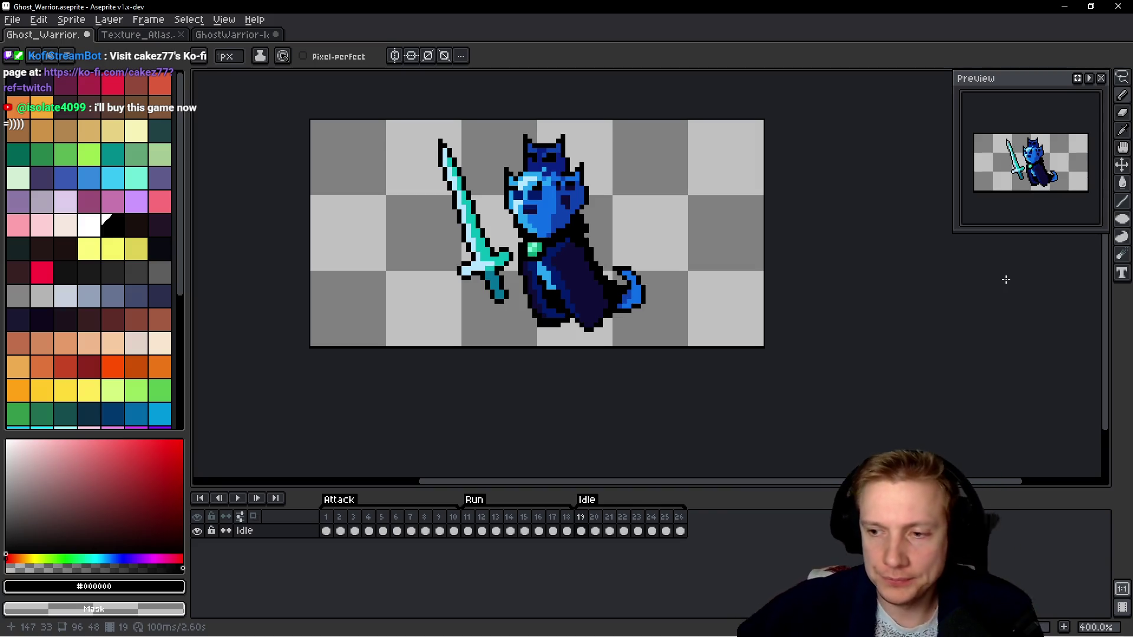
Save Ghost_Warrior.aseprite, replay the animation to check the trimmed frames, and save again.
key("ctrl+s")
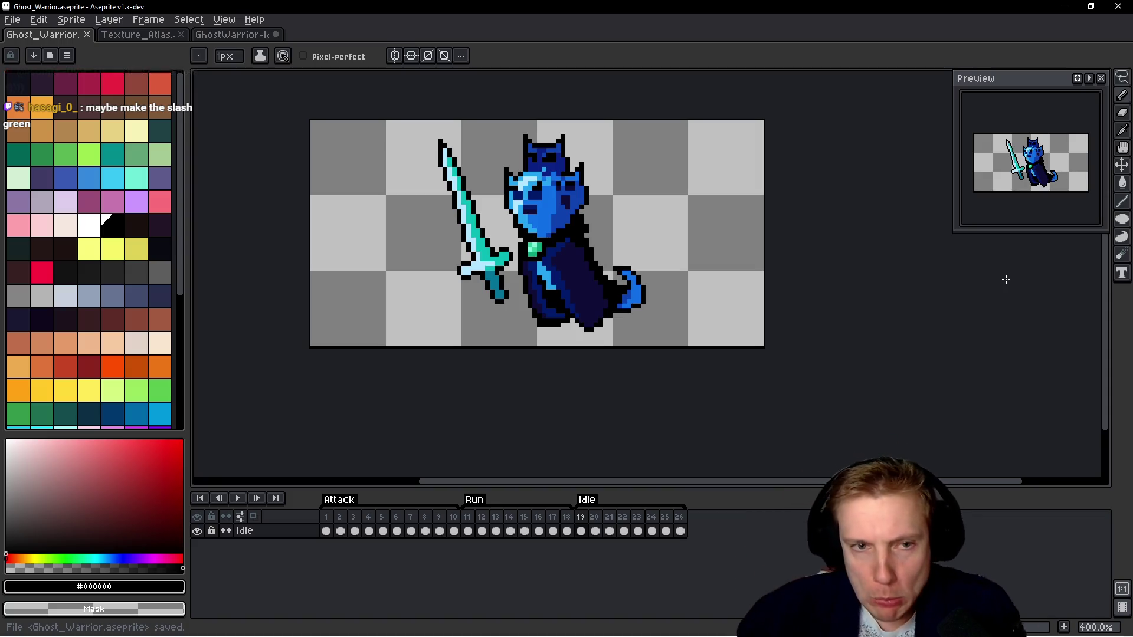
key("Return")
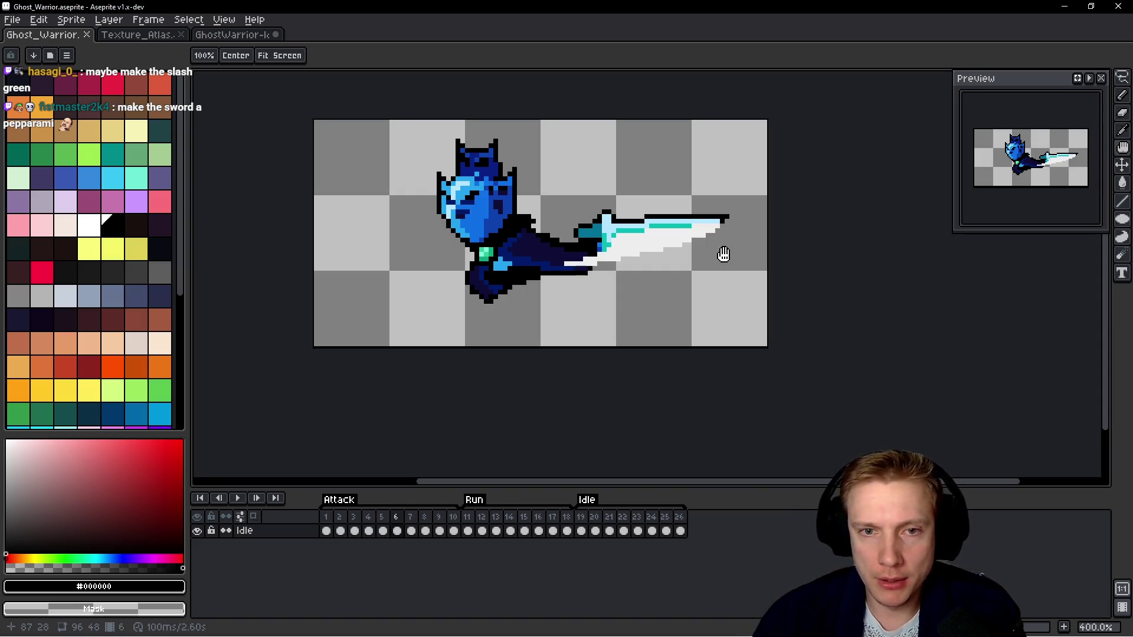
key("ctrl+s")
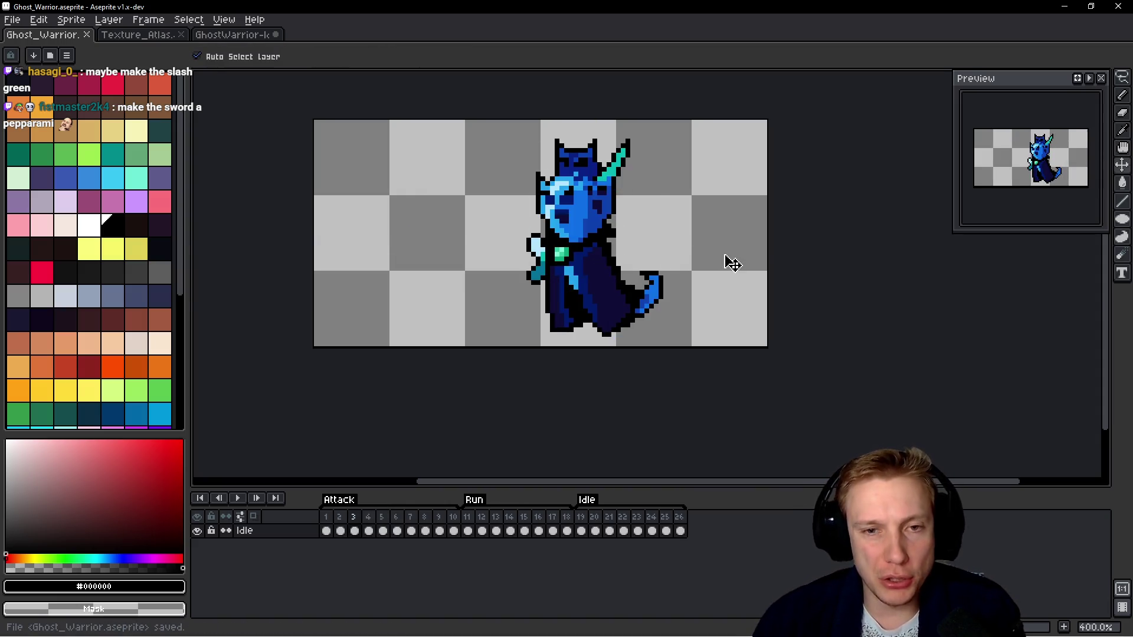
Export the ghost warrior sprite sheet with Split Tags enabled, one row per tag.
key("ctrl+e")
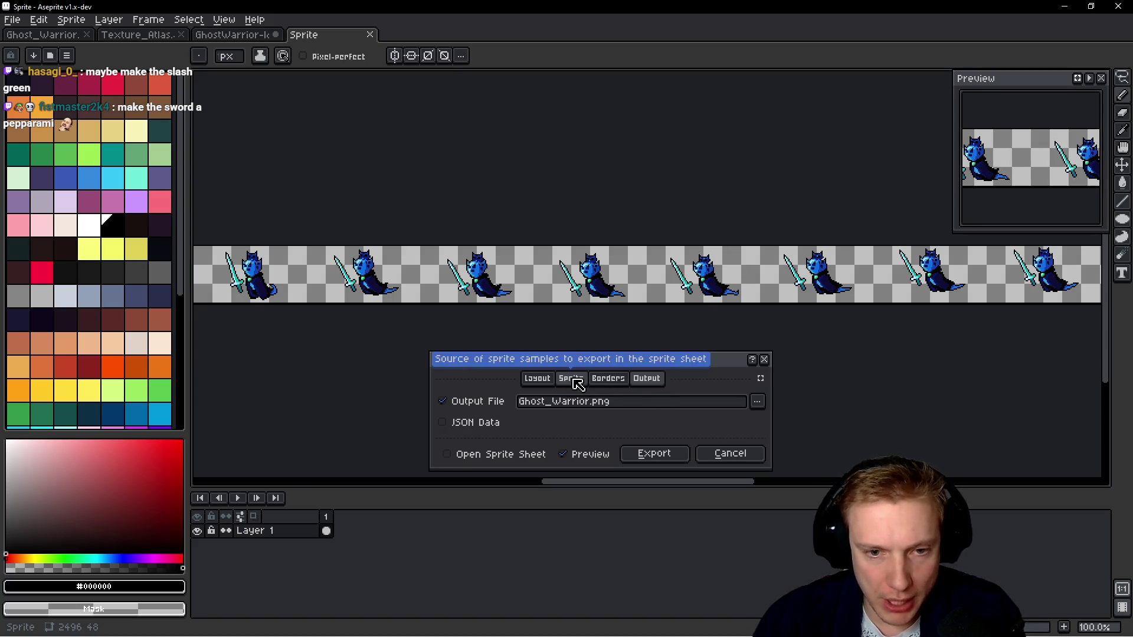
left_click(577, 382)
left_click(708, 449)
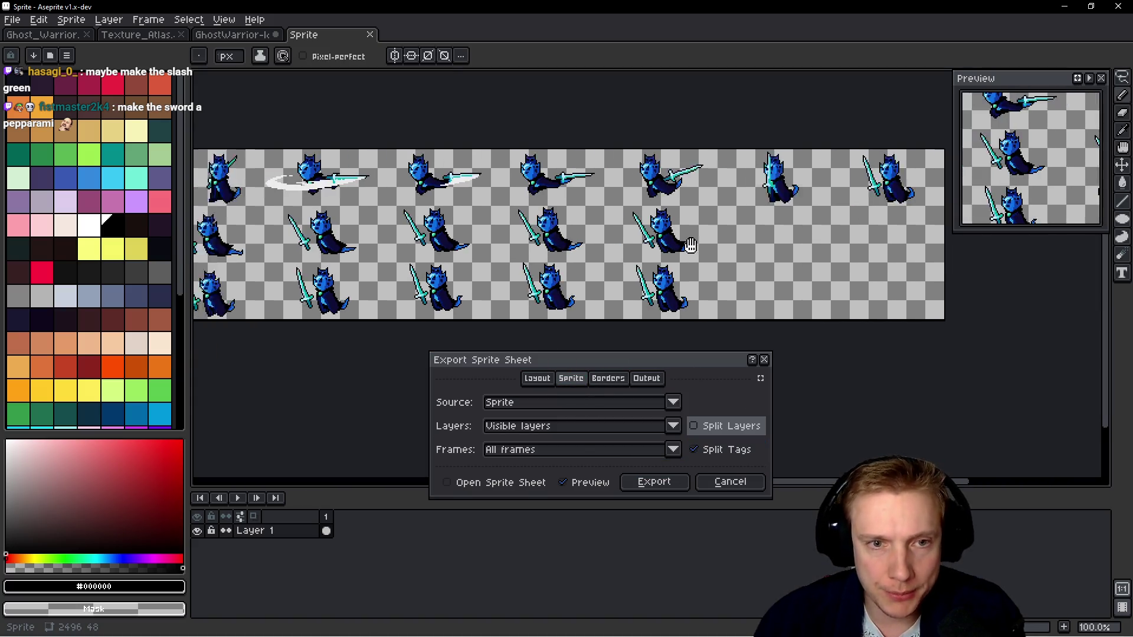
left_click(662, 486)
Open the exported Ghost_Warrior.png from recent files and select the whole sheet.
left_click(39, 19)
left_click(419, 128)
left_click(136, 35)
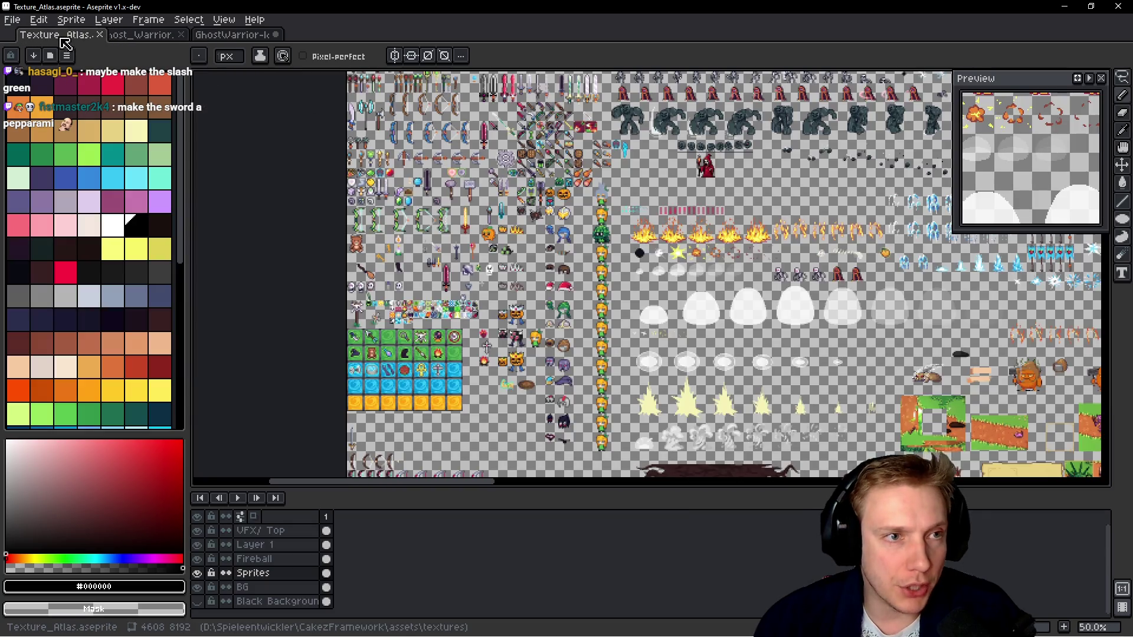
left_click(12, 20)
mouse_move(59, 62)
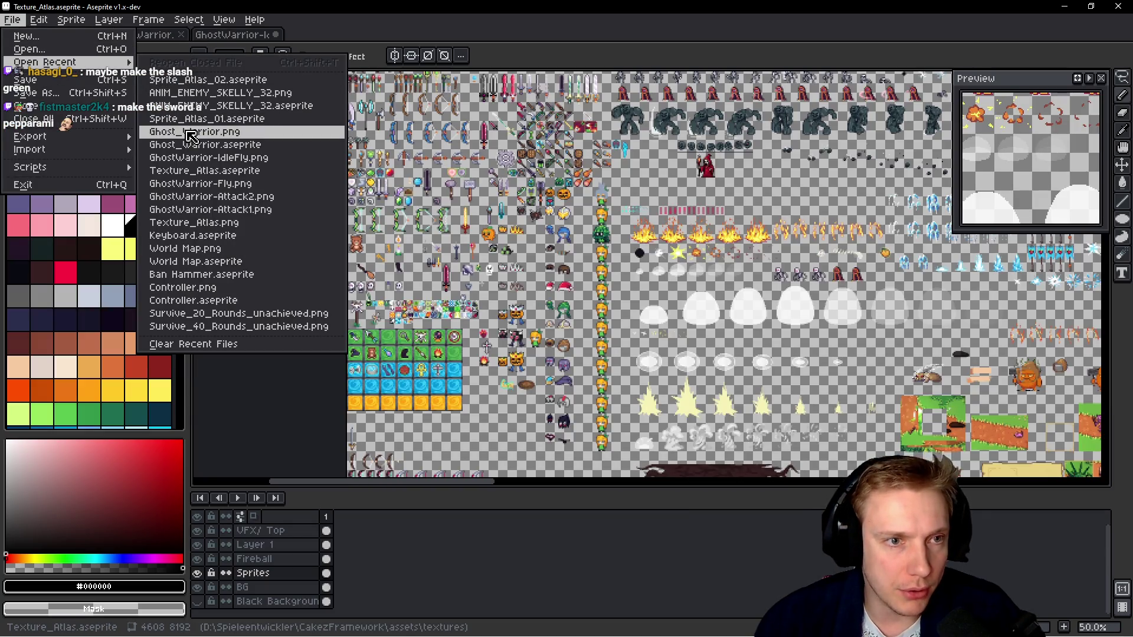
left_click(195, 131)
key("ctrl+a")
scroll(531, 200, "left", 3)
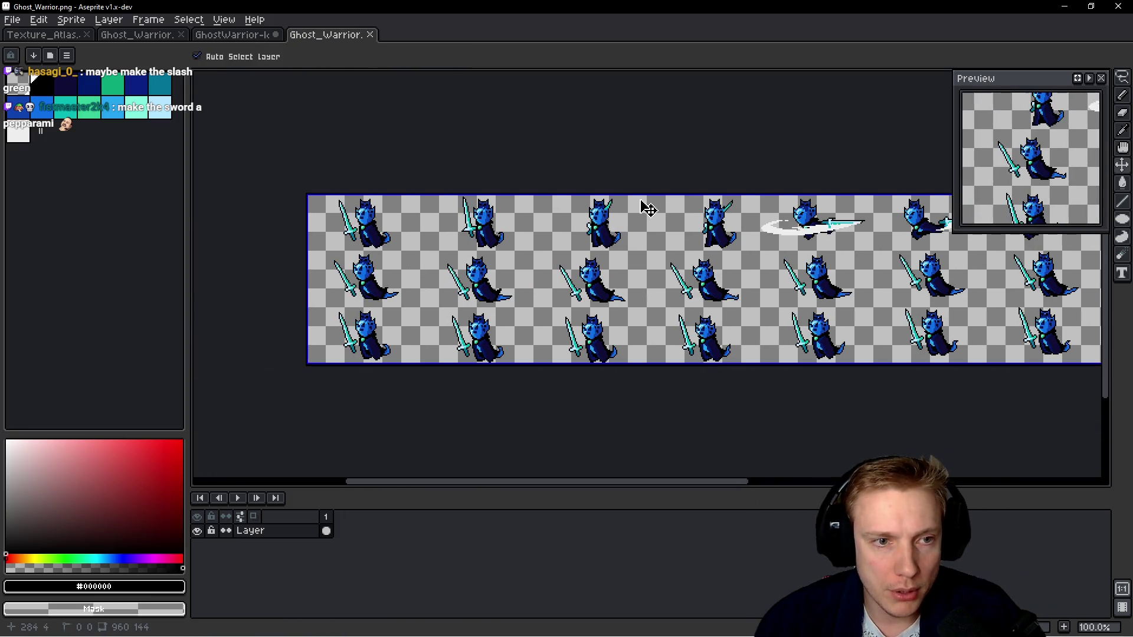
Switch to Texture_Atlas and scroll around the atlas looking for free space.
left_click(51, 39)
scroll(679, 284, "down", 1)
mouse_move(717, 282)
left_mouse_down()
mouse_move(640, 329)
mouse_move(640, 204)
left_mouse_up()
scroll(640, 204, "down", 10)
scroll(708, 277, "right", 3)
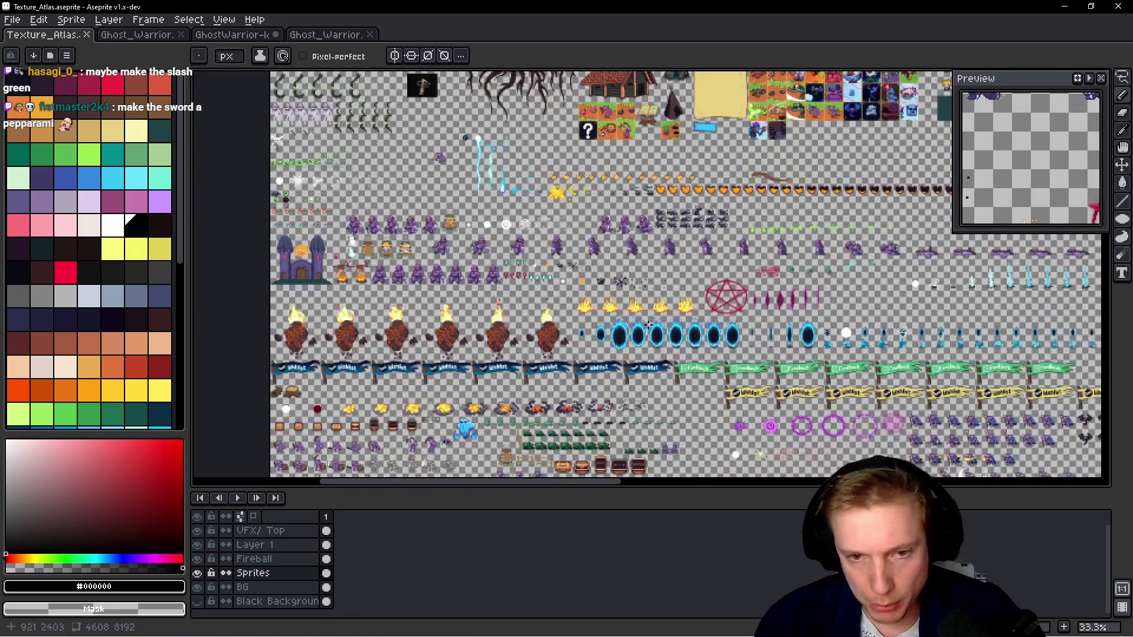
scroll(768, 352, "down", 10)
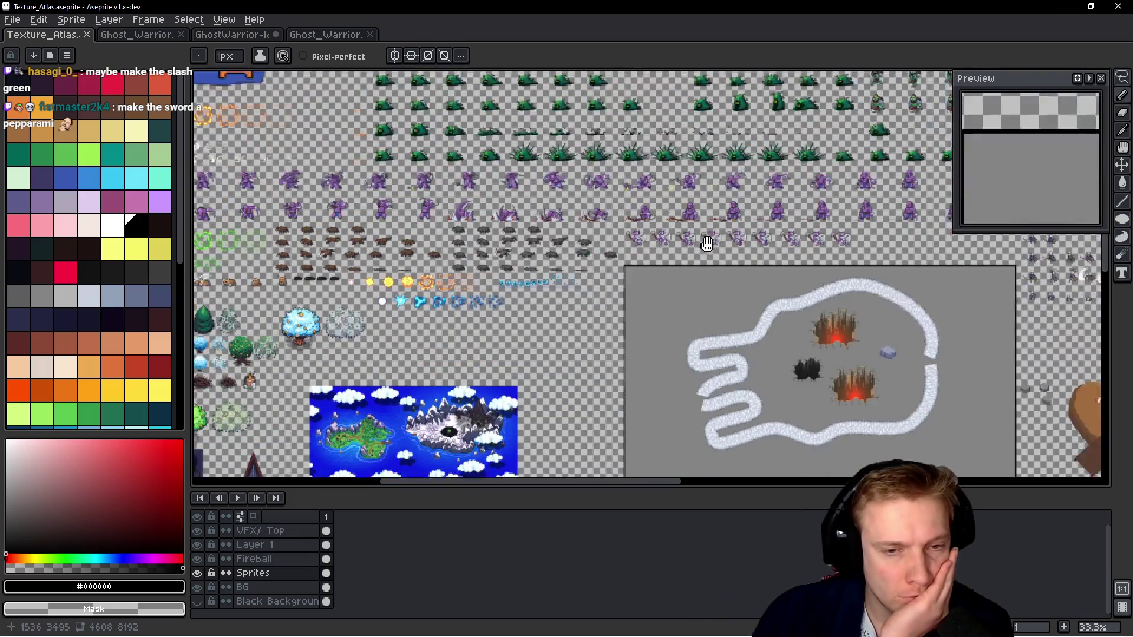
scroll(678, 283, "right", 4)
scroll(637, 232, "right", 5)
scroll(646, 254, "up", 3)
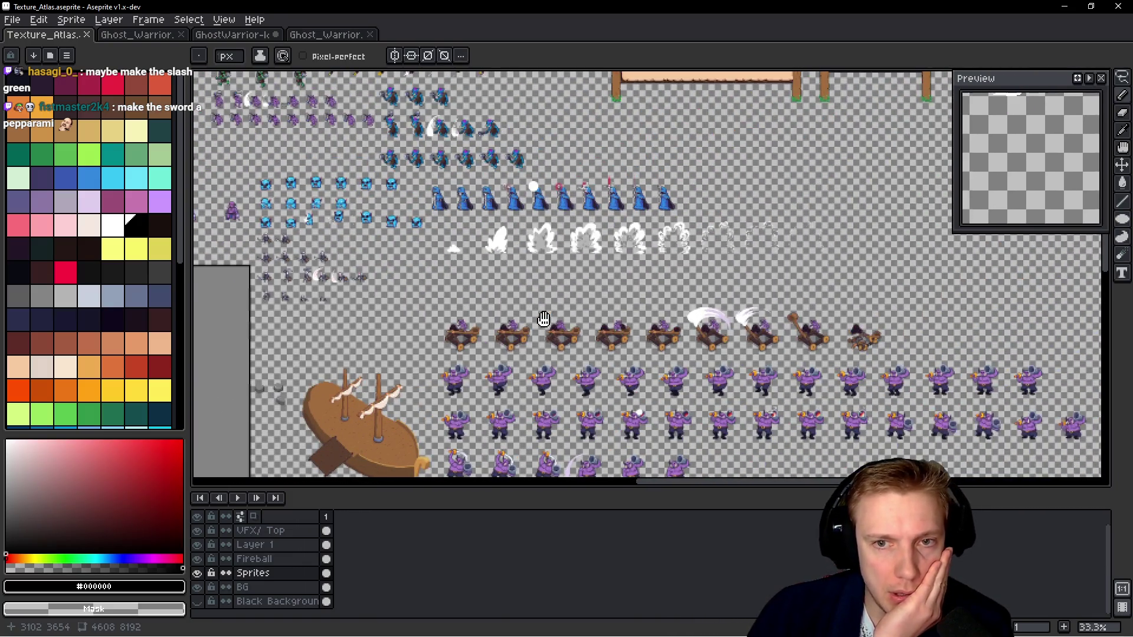
scroll(650, 268, "up", 2)
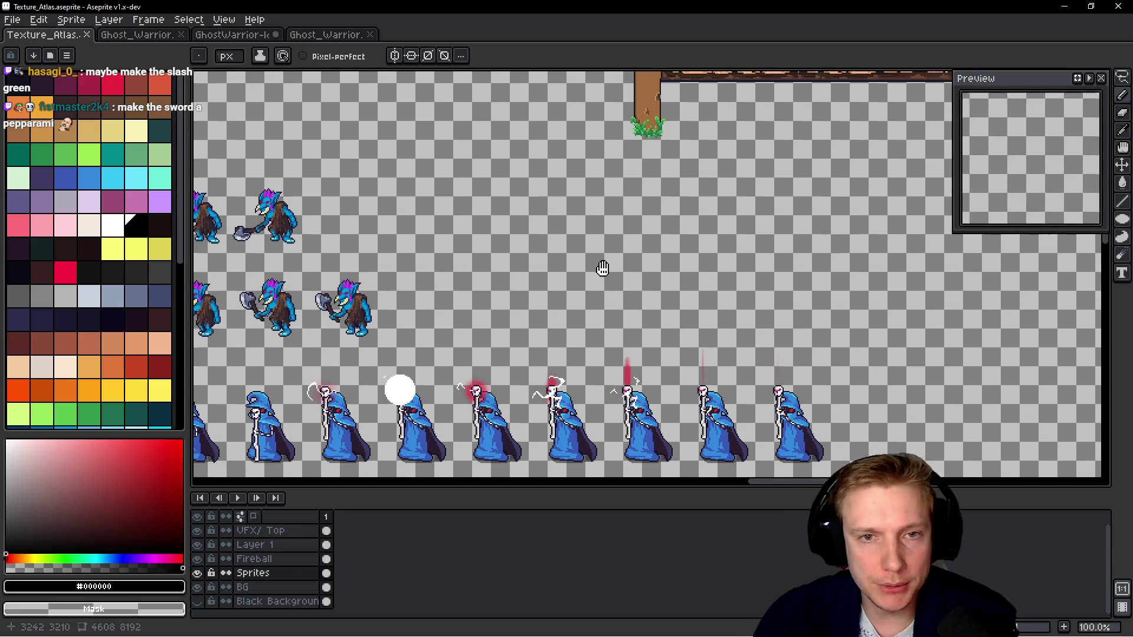
Paste the 960×144 ghost warrior sheet and place it in empty space at 3072, 3104.
key("m")
left_click_drag(553, 273, 715, 267)
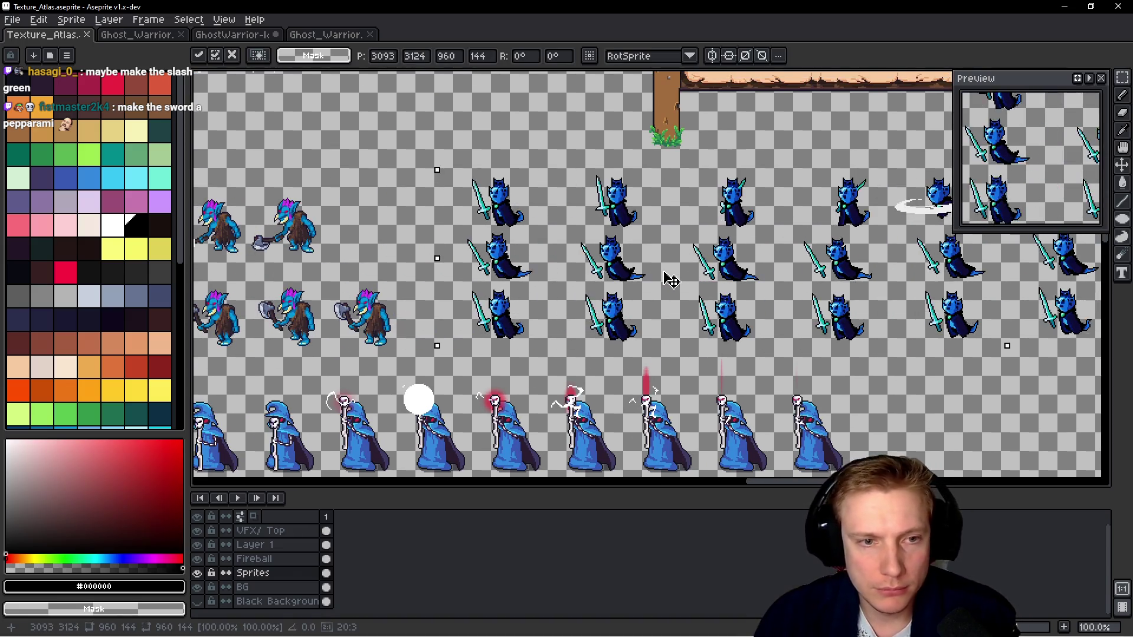
left_click_drag(643, 282, 640, 278)
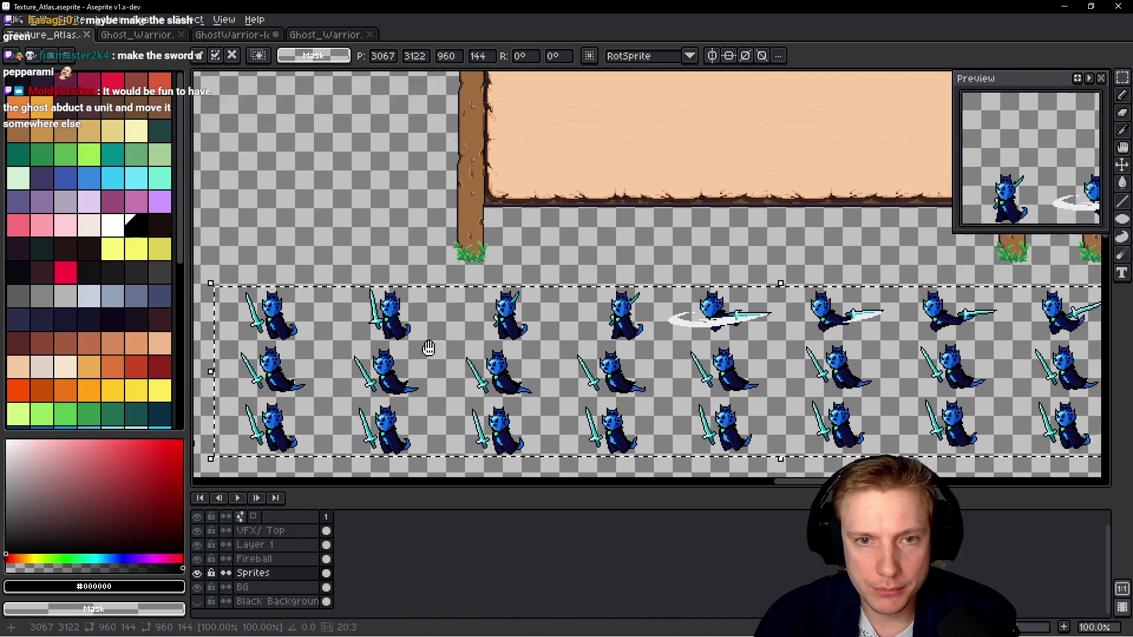
Pan and zoom across the pasted ghost sprites to inspect them in the atlas.
left_click_drag(429, 348, 519, 288)
left_click_drag(449, 294, 637, 292)
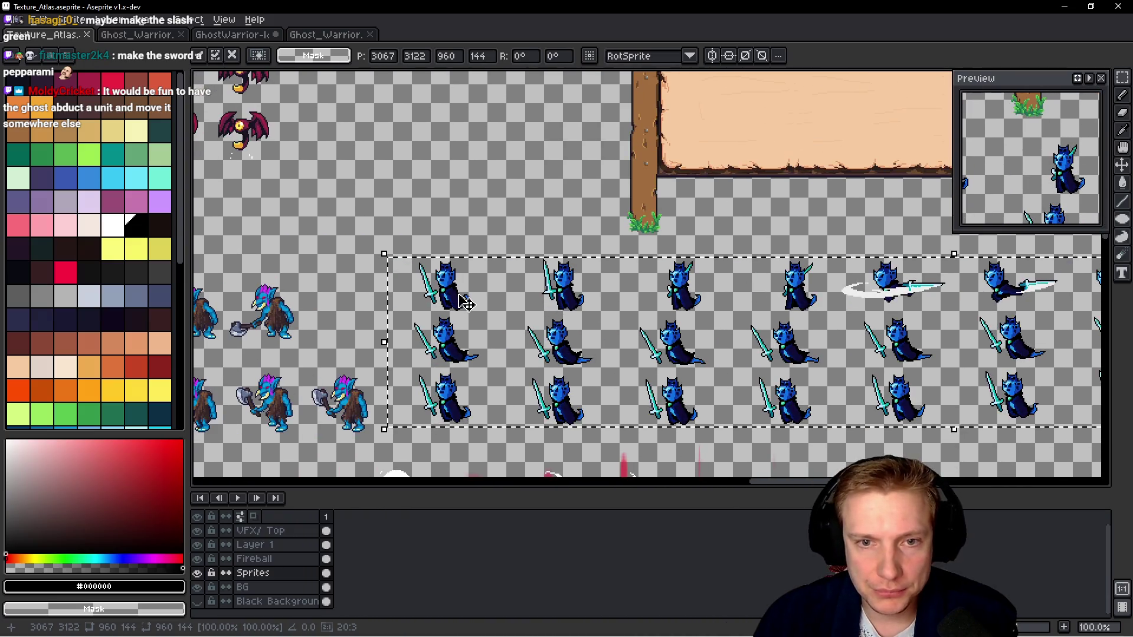
scroll(465, 302, "up", 1)
mouse_move(466, 302)
left_mouse_down()
mouse_move(631, 228)
mouse_move(688, 235)
mouse_move(652, 105)
mouse_move(626, 59)
mouse_move(591, 103)
mouse_move(688, 246)
mouse_move(620, 337)
left_mouse_up()
scroll(625, 77, "down", 1)
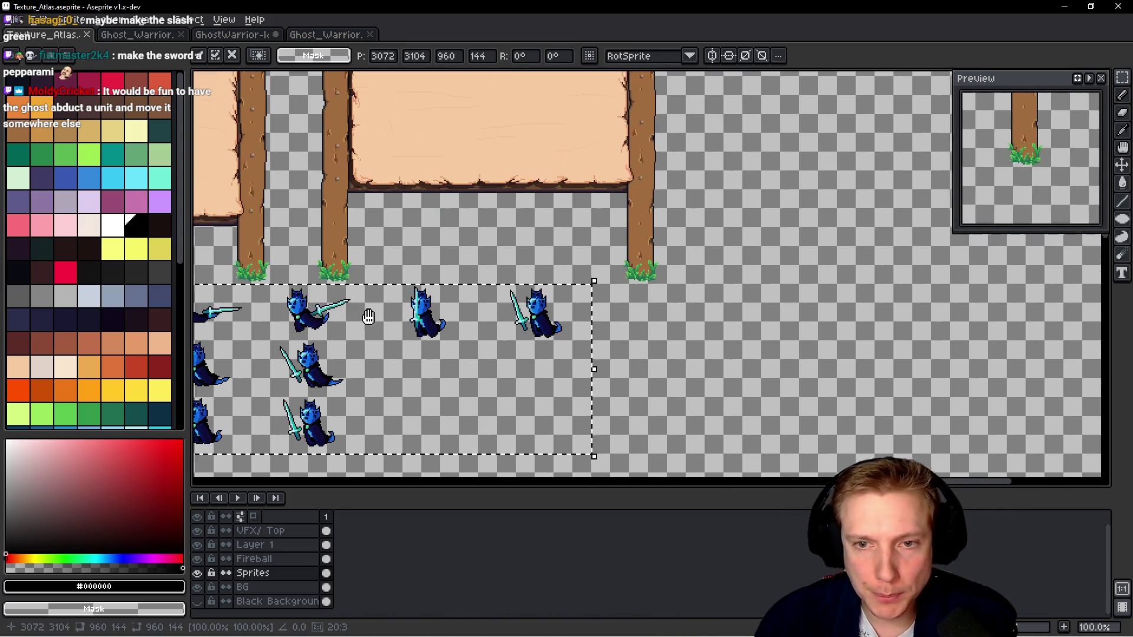
left_click_drag(369, 317, 686, 319)
scroll(547, 313, "up", 2)
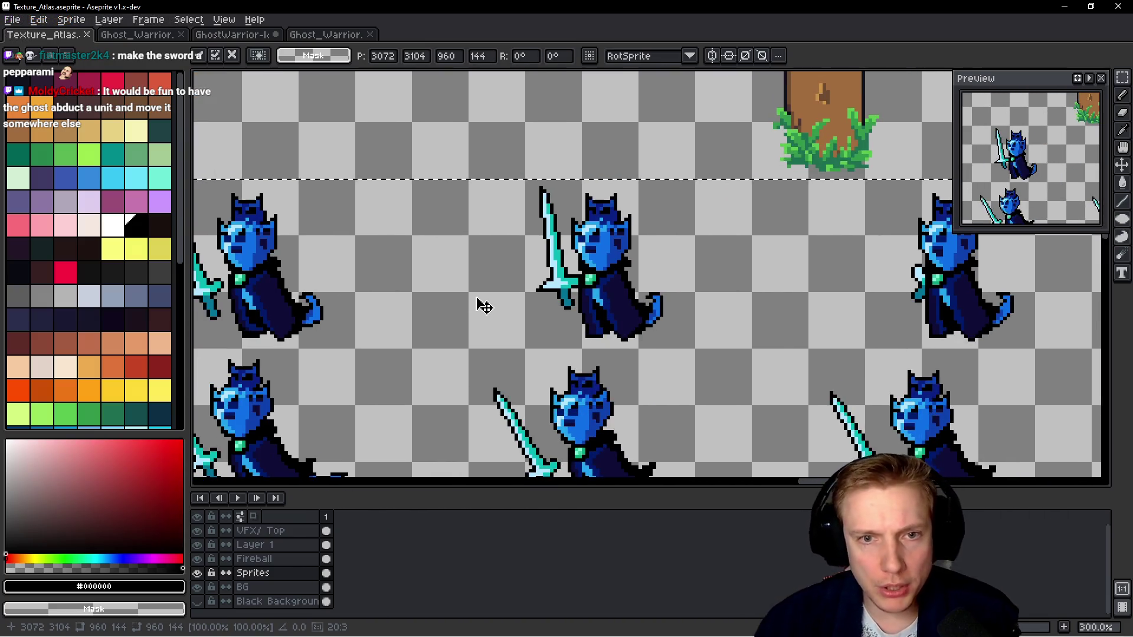
left_click_drag(480, 303, 731, 316)
scroll(731, 317, "down", 2)
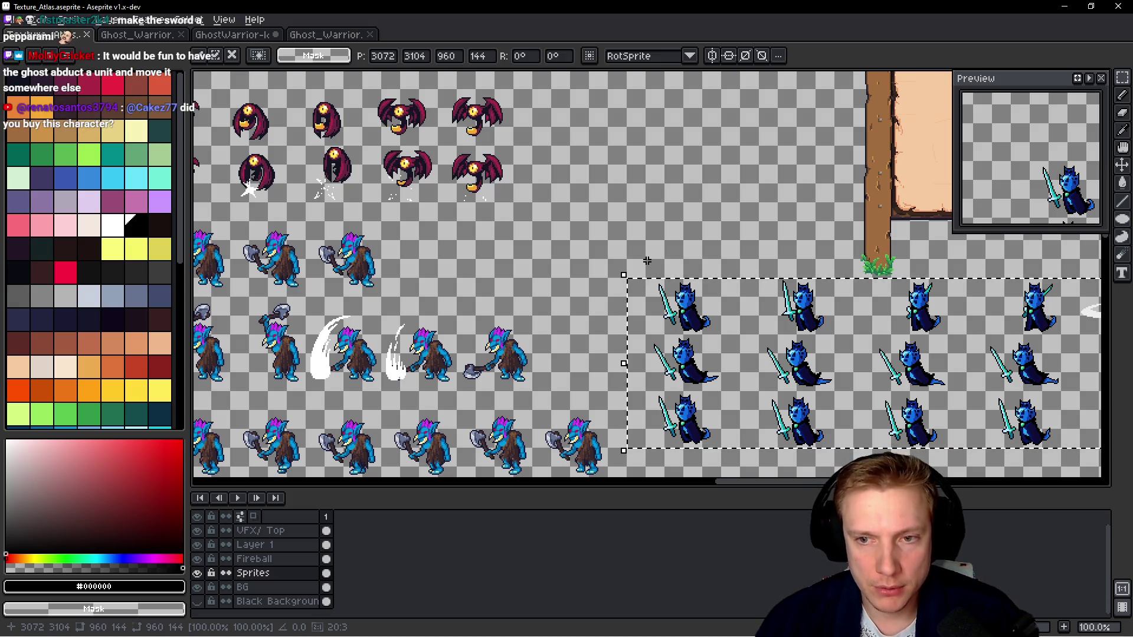
left_click_drag(647, 261, 691, 335)
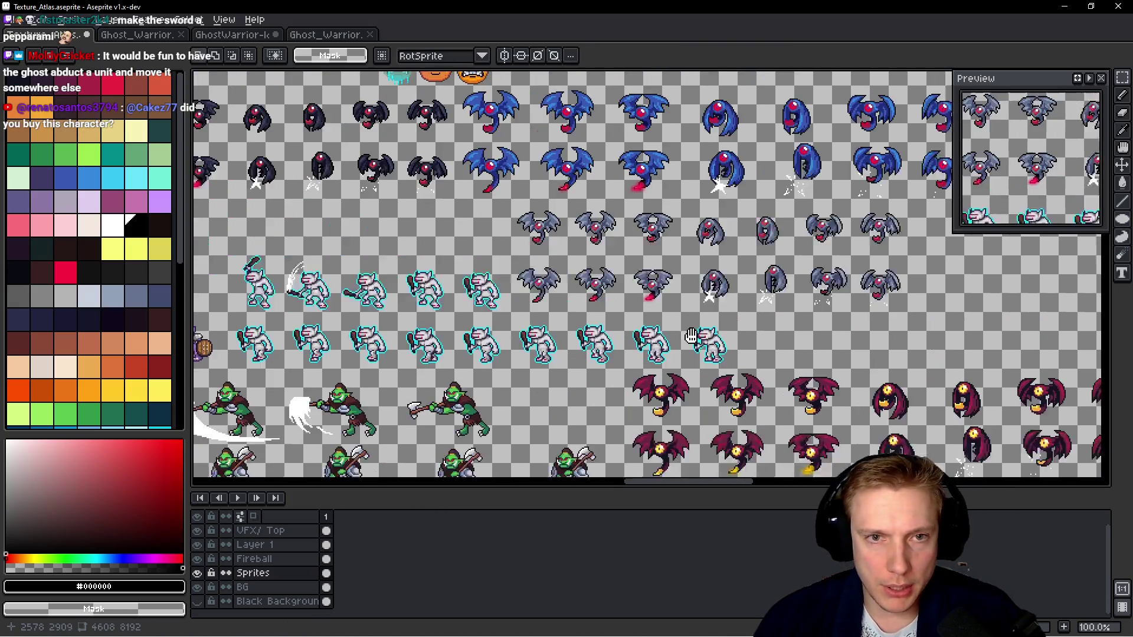
scroll(554, 236, "up", 3)
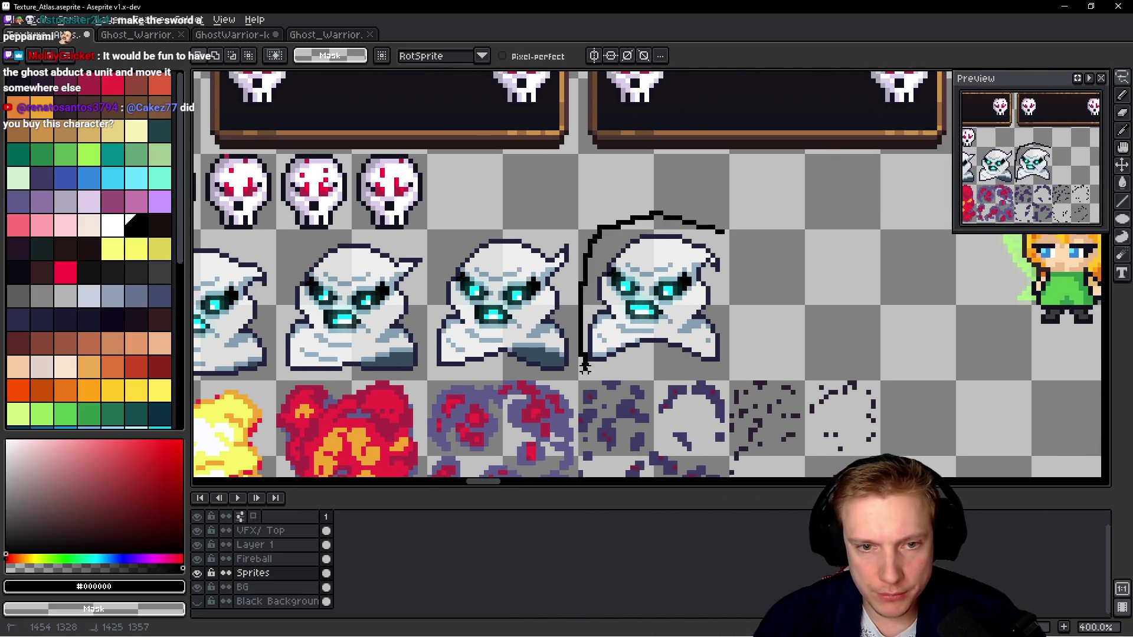
Finish lassoing the white ghost sprite and bring the ghost-warrior rows into view.
left_click_drag(679, 364, 689, 240)
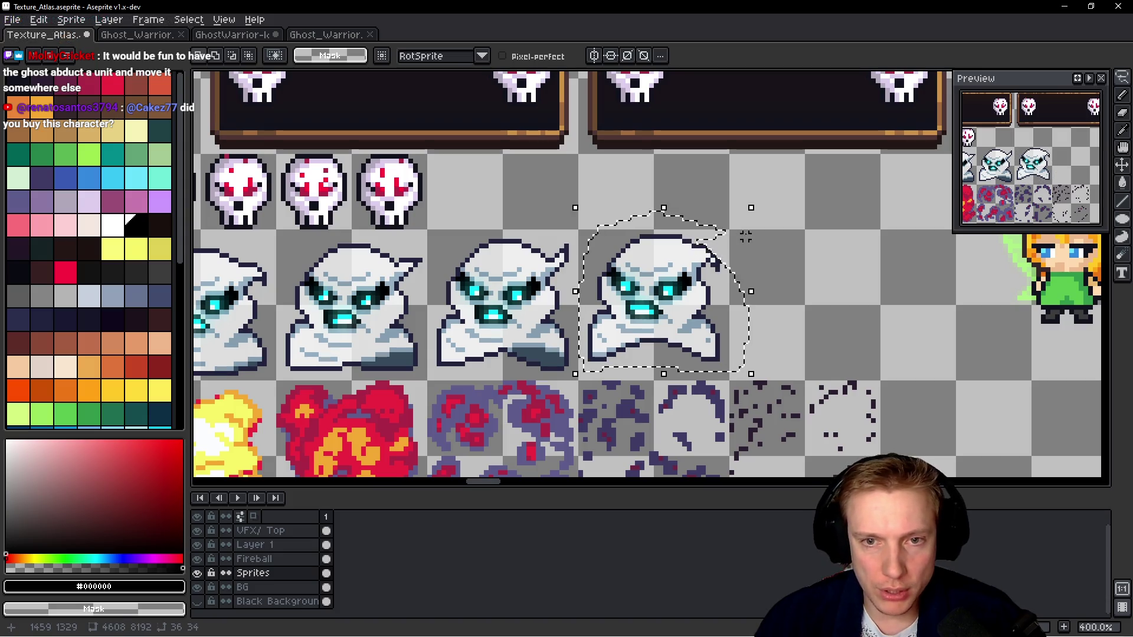
scroll(745, 236, "down", 3)
left_click_drag(753, 324, 755, 148)
scroll(756, 236, "down", 1)
mouse_move(767, 484)
left_mouse_down()
mouse_move(772, 318)
mouse_move(573, 209)
mouse_move(449, 195)
mouse_move(366, 295)
mouse_move(283, 253)
left_mouse_up()
scroll(674, 264, "up", 2)
scroll(675, 263, "down", 1)
mouse_move(674, 263)
left_mouse_down()
mouse_move(679, 177)
mouse_move(696, 311)
left_mouse_up()
Paste the ghost above the warrior rows, commit it, and lasso around all the warrior rows.
key("ctrl+v")
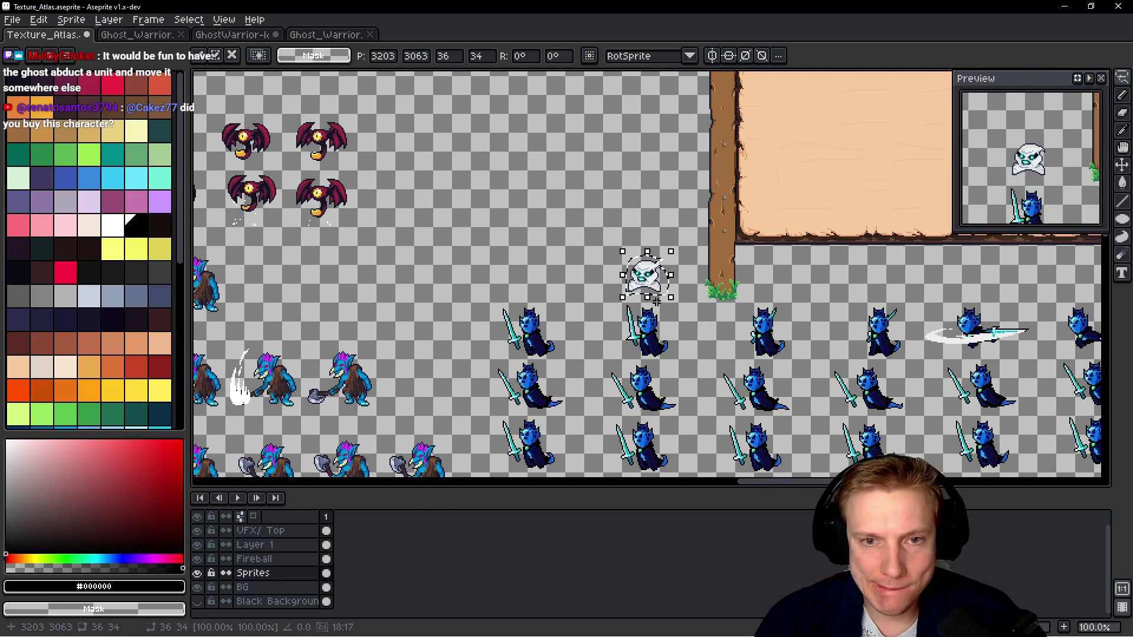
key("Return")
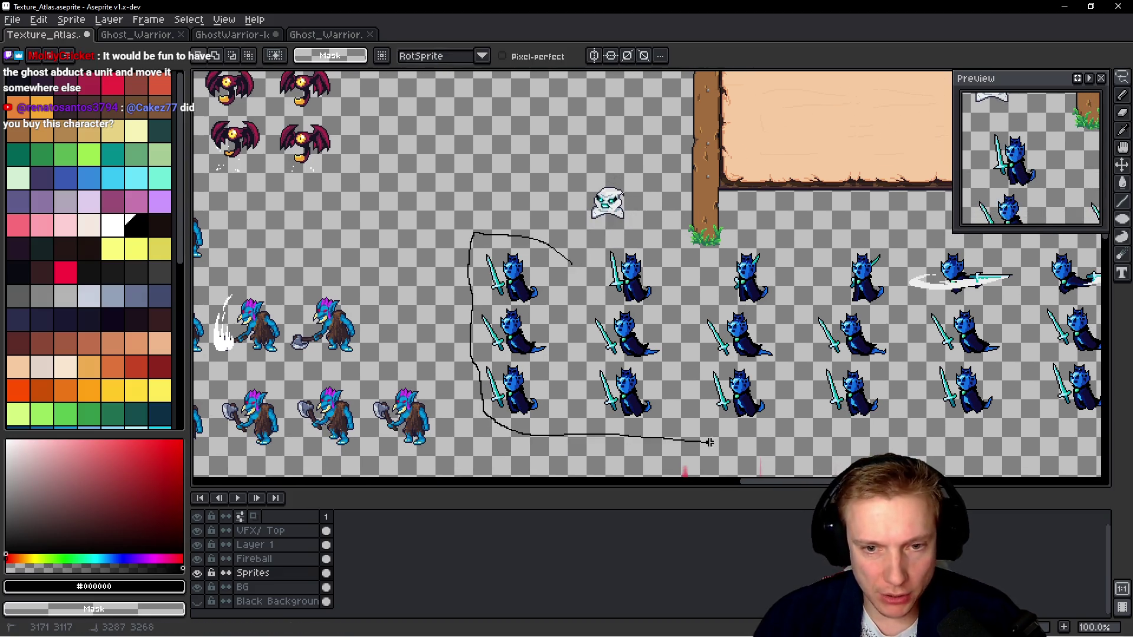
mouse_move(1070, 449)
left_mouse_down()
mouse_move(1098, 443)
mouse_move(1076, 383)
left_mouse_up()
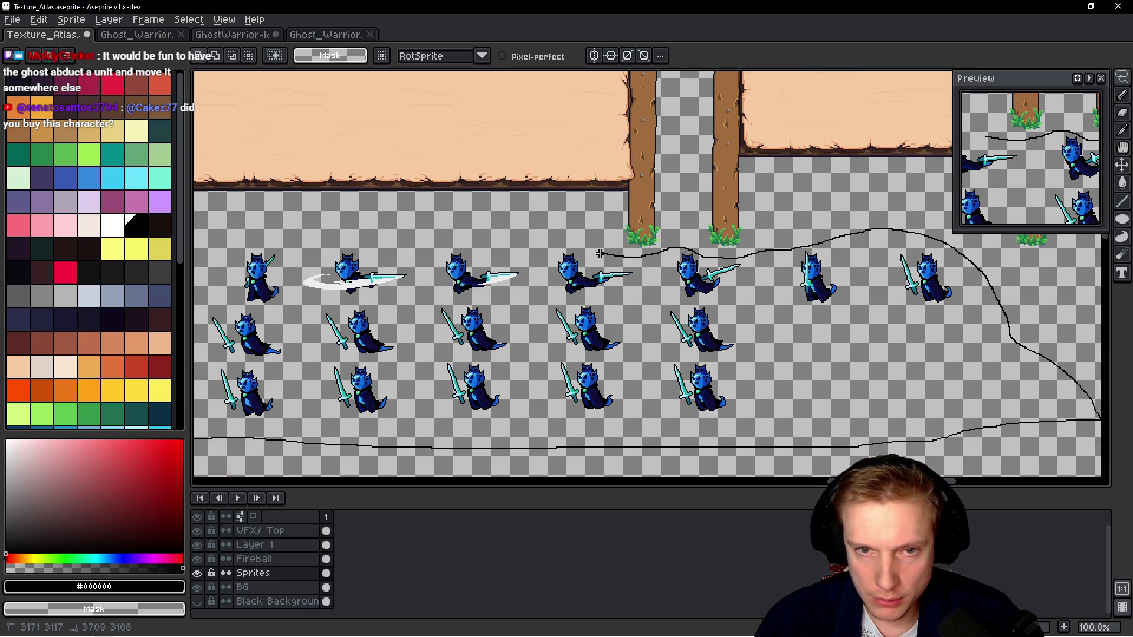
mouse_move(201, 240)
left_mouse_down()
mouse_move(187, 242)
mouse_move(196, 204)
mouse_move(187, 242)
mouse_move(203, 251)
left_mouse_up()
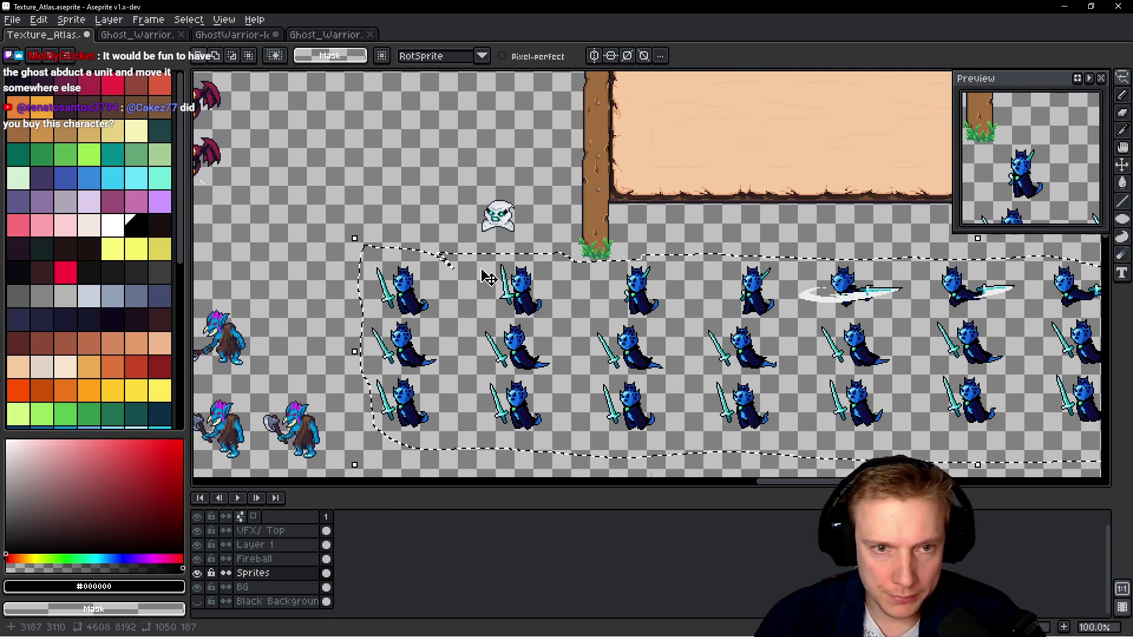
scroll(472, 266, "up", 2)
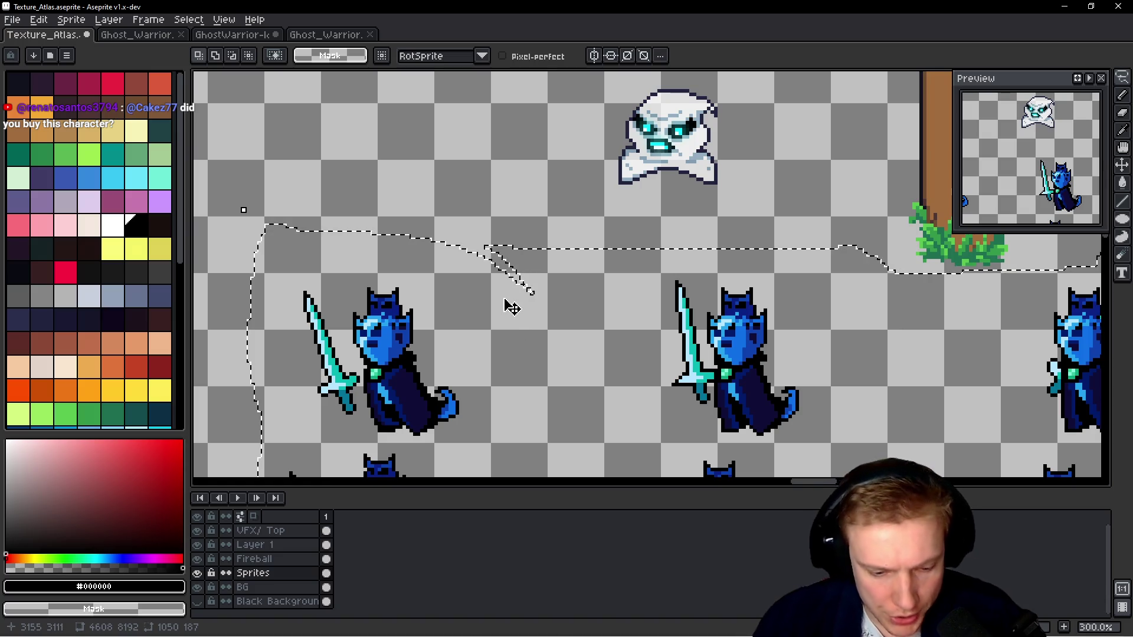
Replace the swords' teal with the ghost's white using Replace Color.
key("g")
scroll(472, 295, "up", 1)
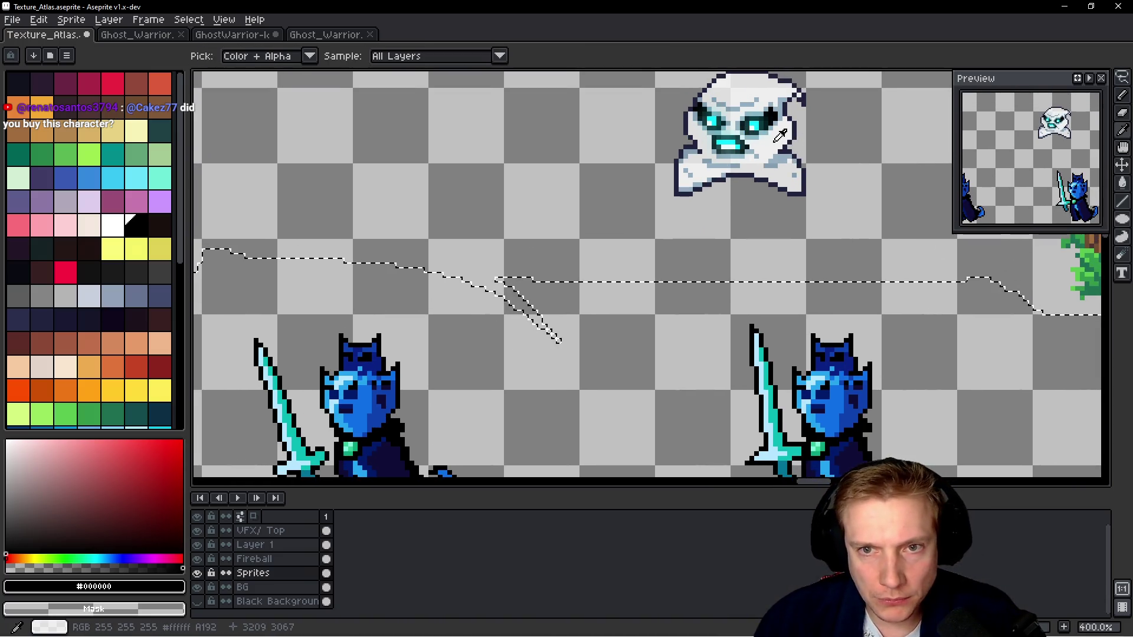
left_click(554, 379, "alt")
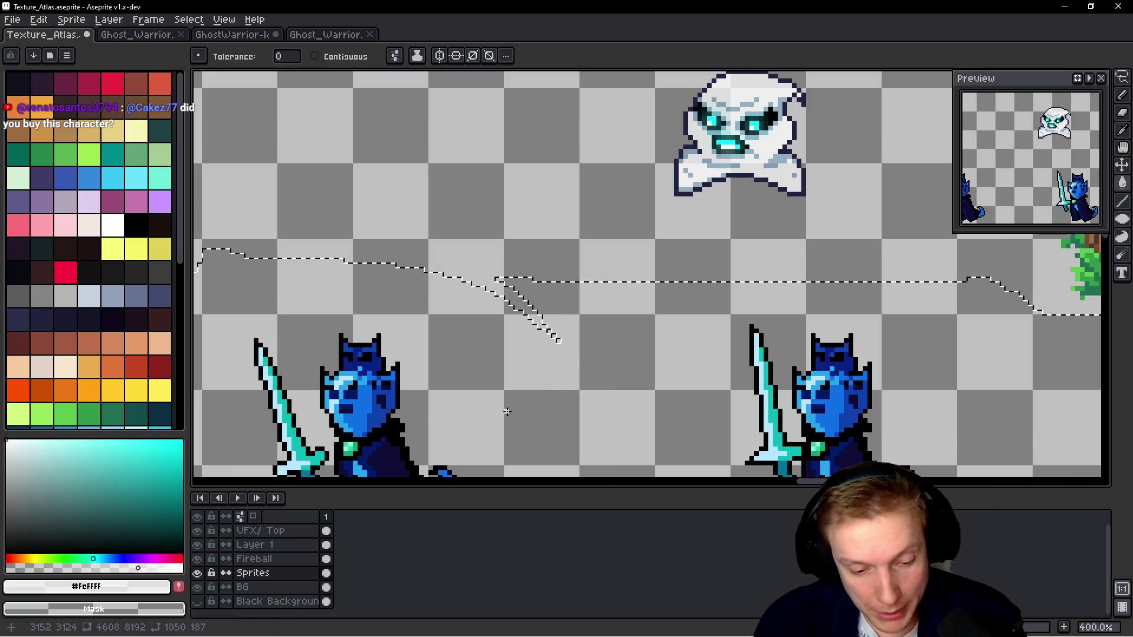
mouse_move(506, 412)
left_mouse_down()
mouse_move(586, 316)
mouse_move(525, 430)
mouse_move(564, 391)
left_mouse_up()
key("shift+r")
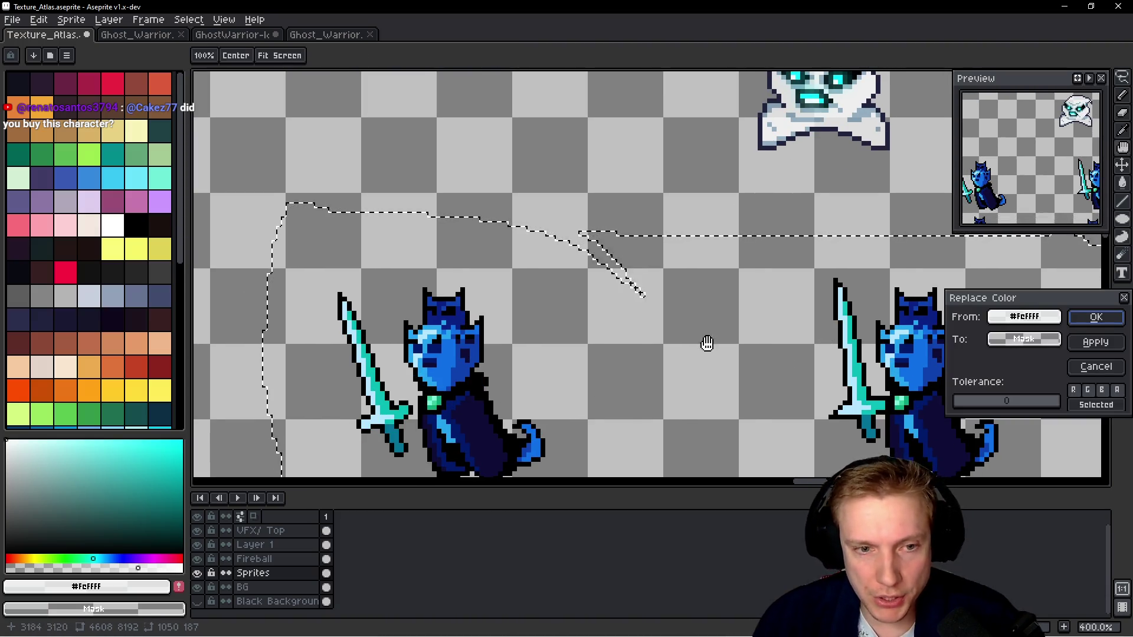
left_click(387, 377)
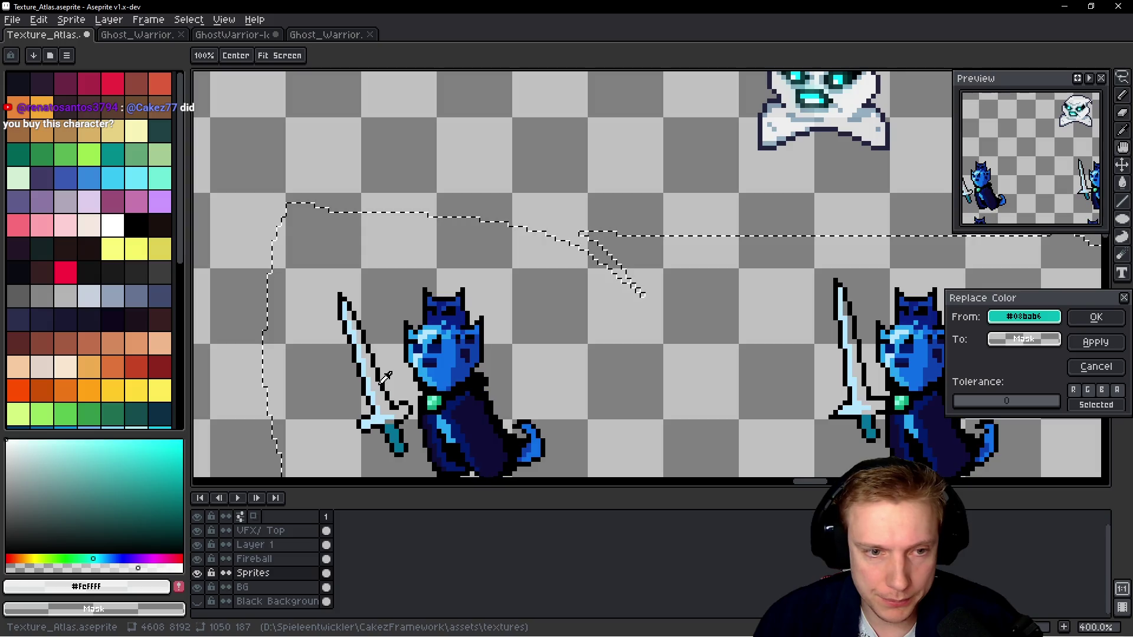
right_click(869, 122)
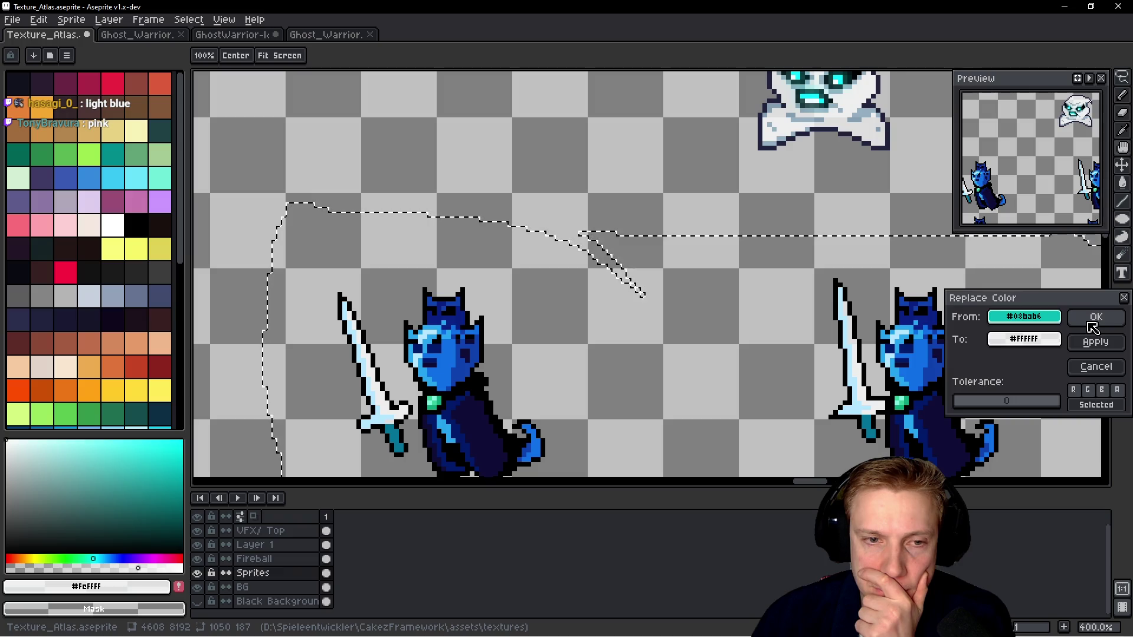
left_click(1090, 323)
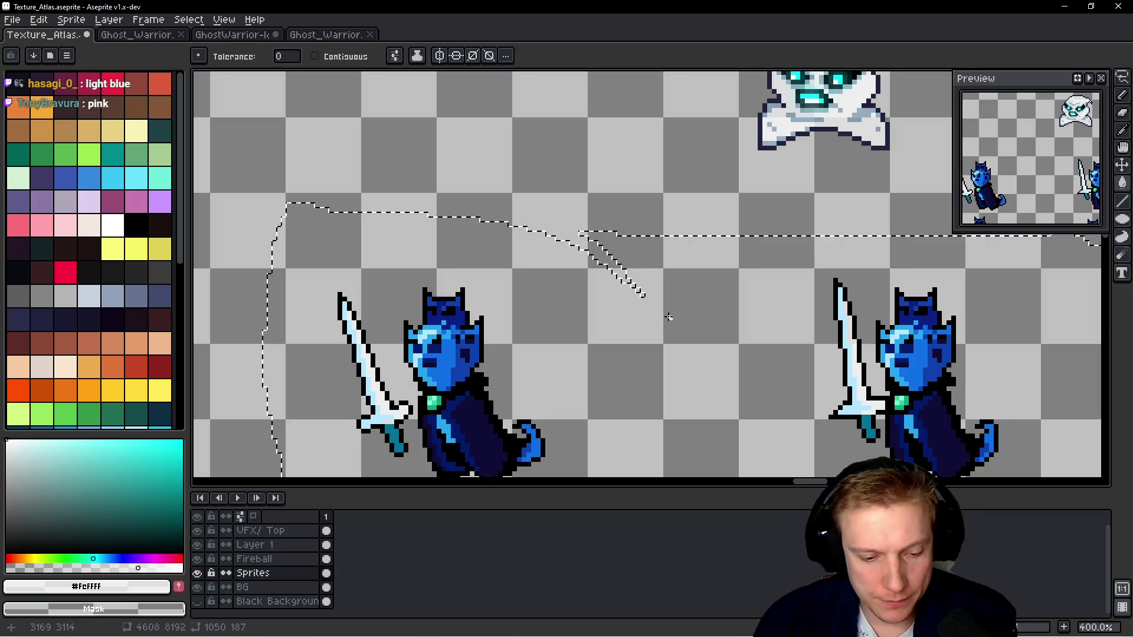
Replace the blades' light blue with a new colour and zoom to review the swords.
key("shift+r")
left_click_drag(1023, 317, 857, 345)
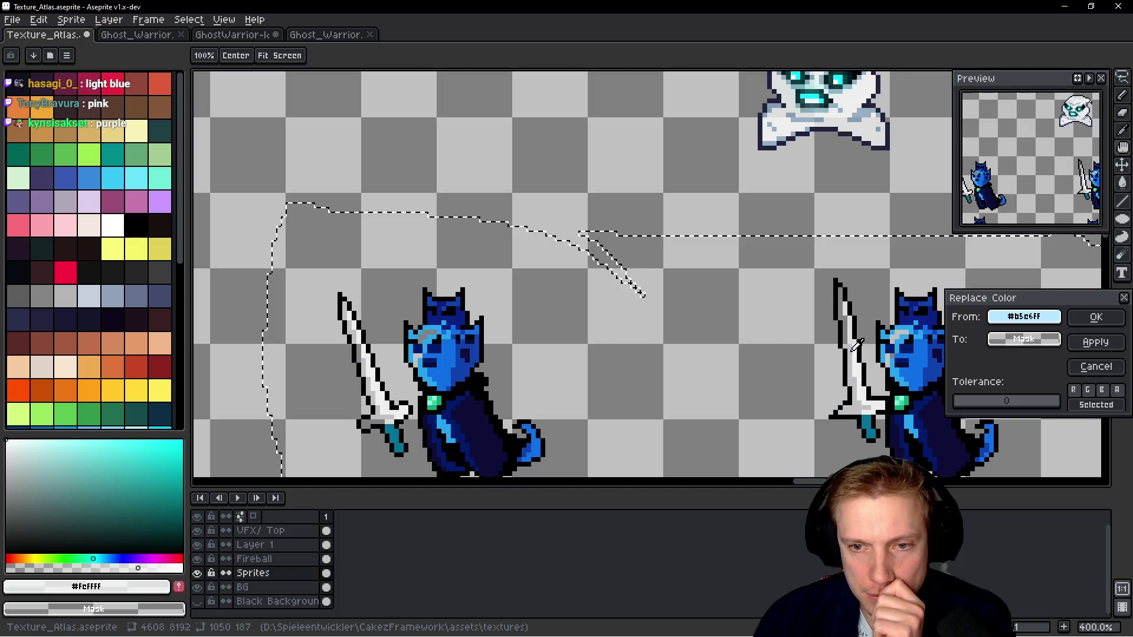
left_click_drag(1024, 338, 859, 119)
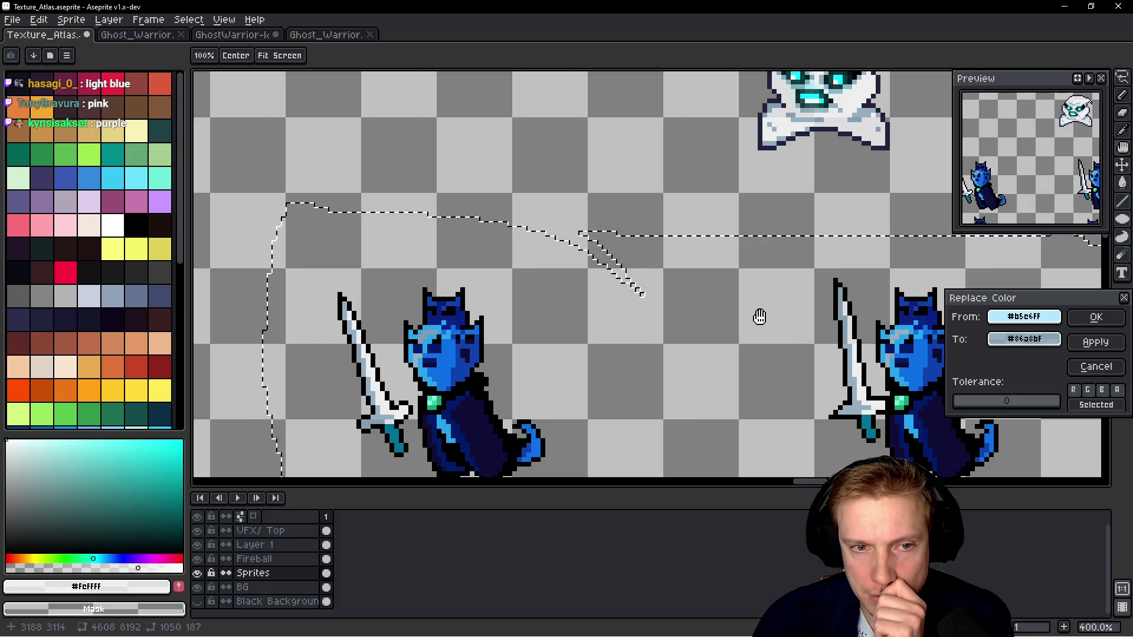
left_click(1095, 317)
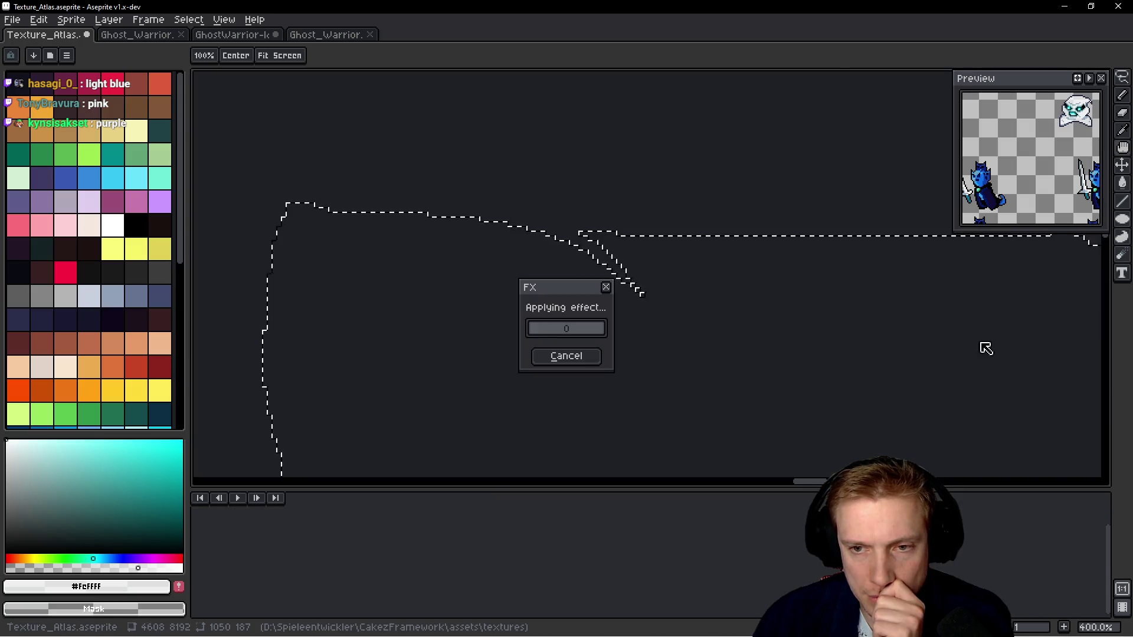
scroll(927, 339, "up", 6)
scroll(927, 339, "down", 6)
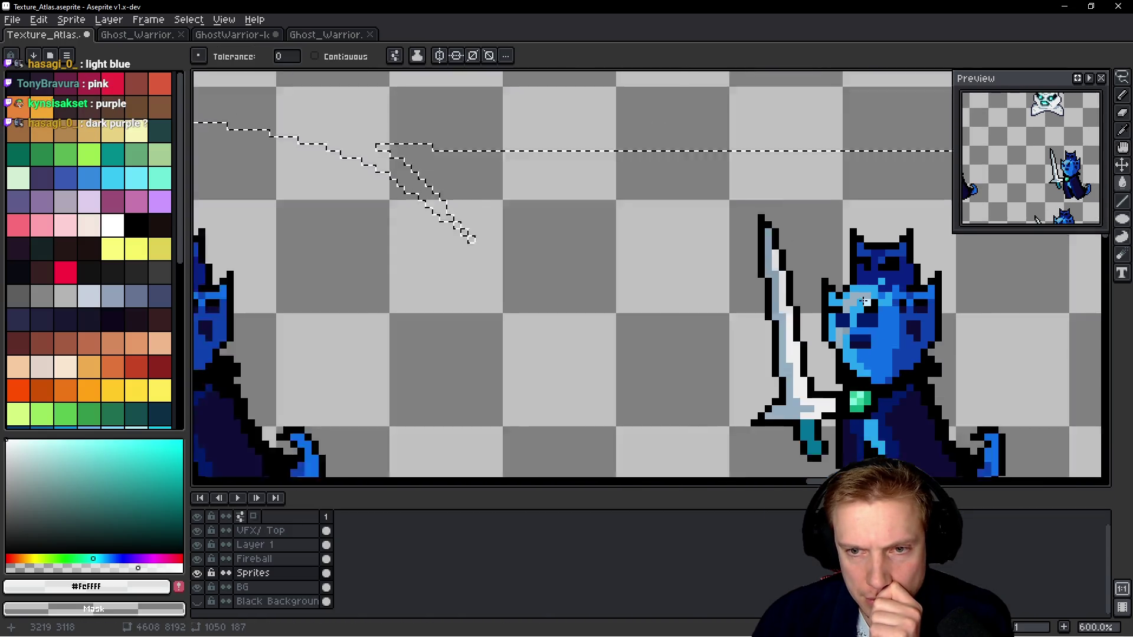
scroll(779, 289, "up", 4)
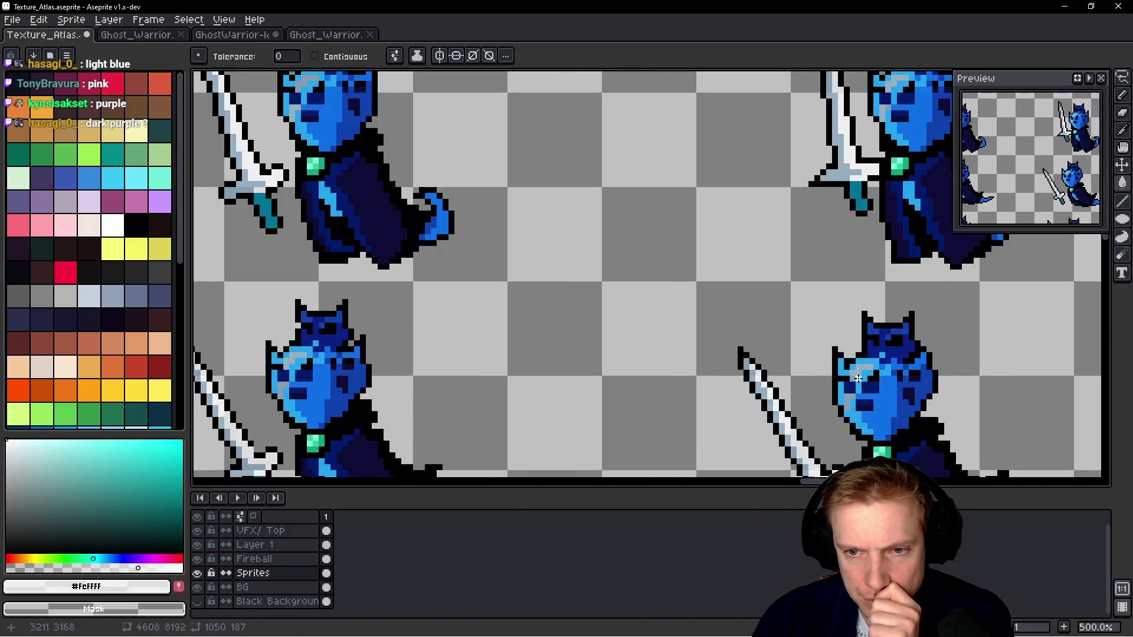
scroll(779, 300, "down", 1)
scroll(751, 329, "up", 2)
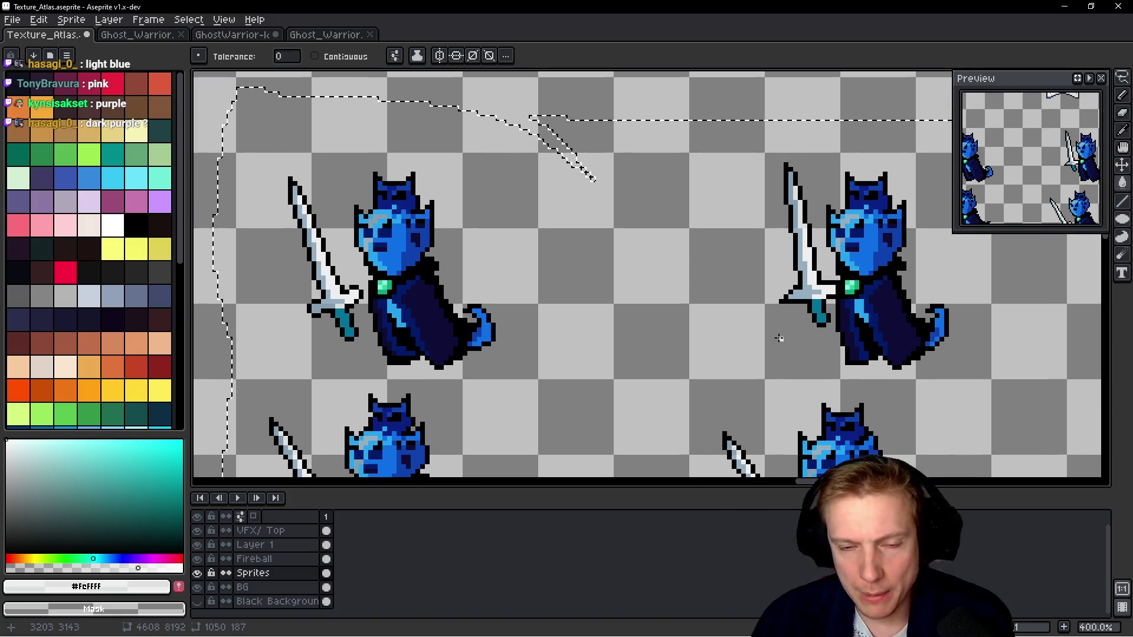
key("v")
Undo both colour replacements, clear the selection, and switch to Ghost_Warrior.aseprite.
key("ctrl+z")
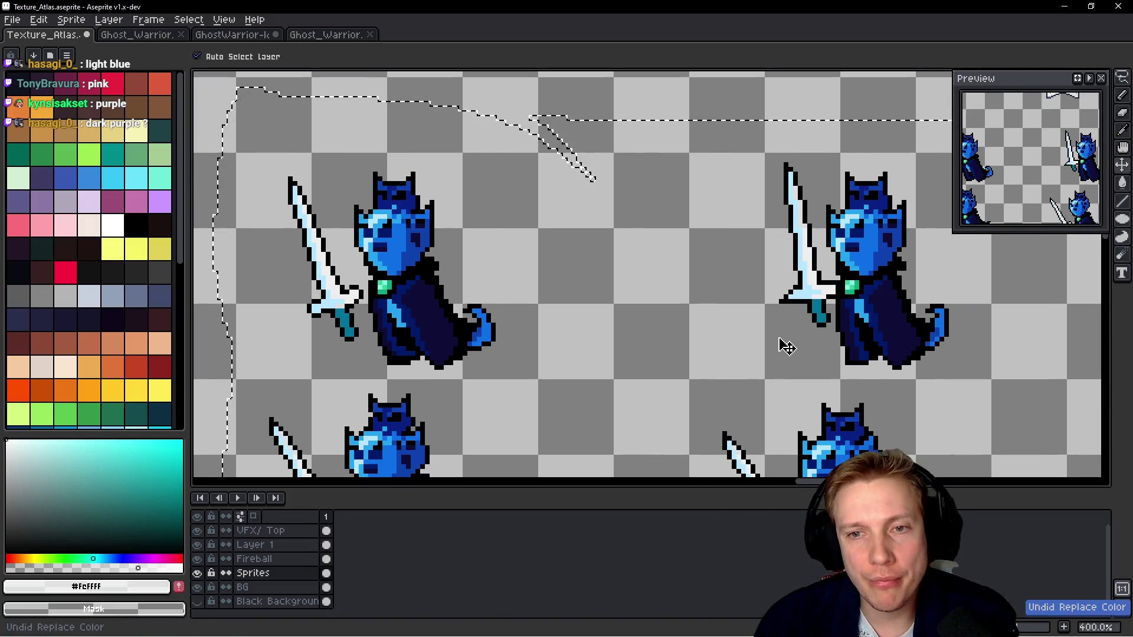
key("ctrl+z")
key("w")
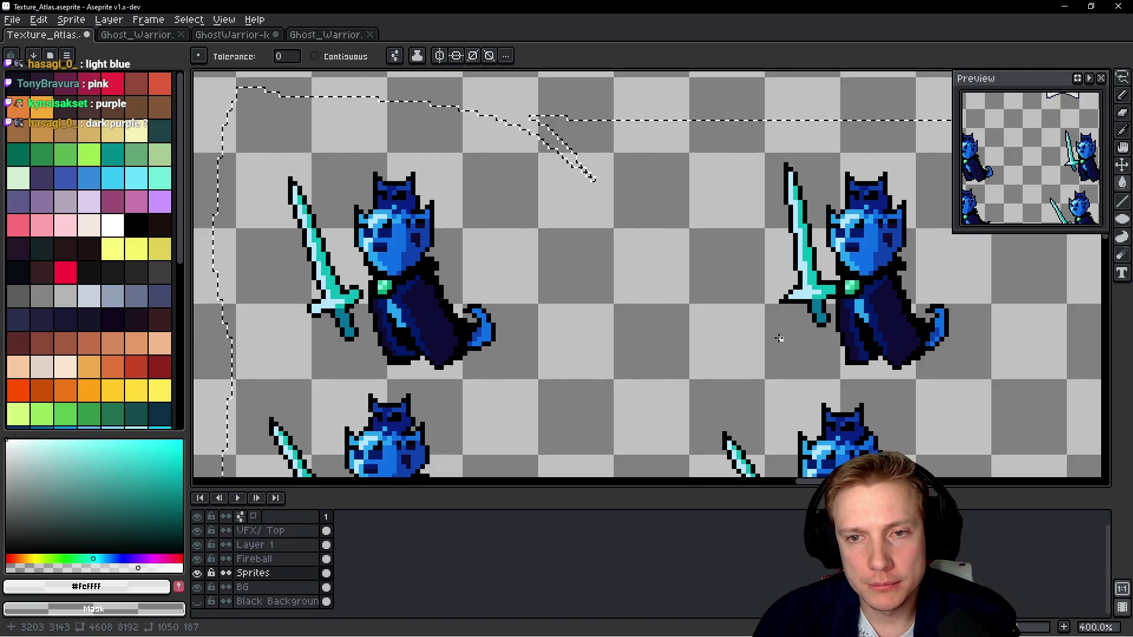
scroll(853, 236, "up", 2)
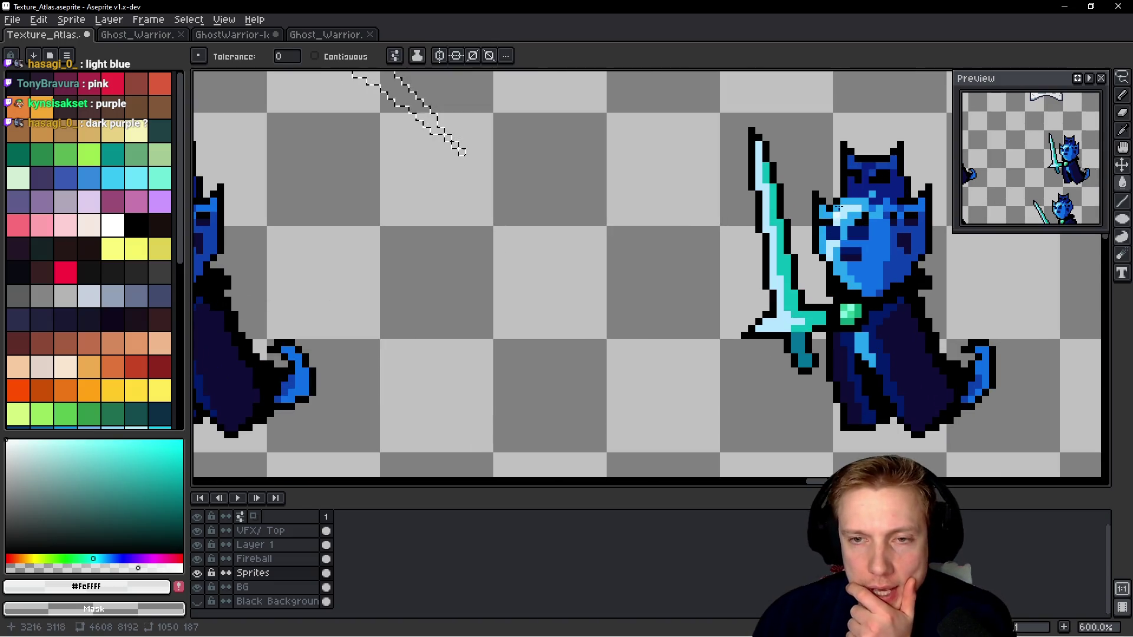
scroll(849, 218, "down", 3)
scroll(694, 239, "up", 2)
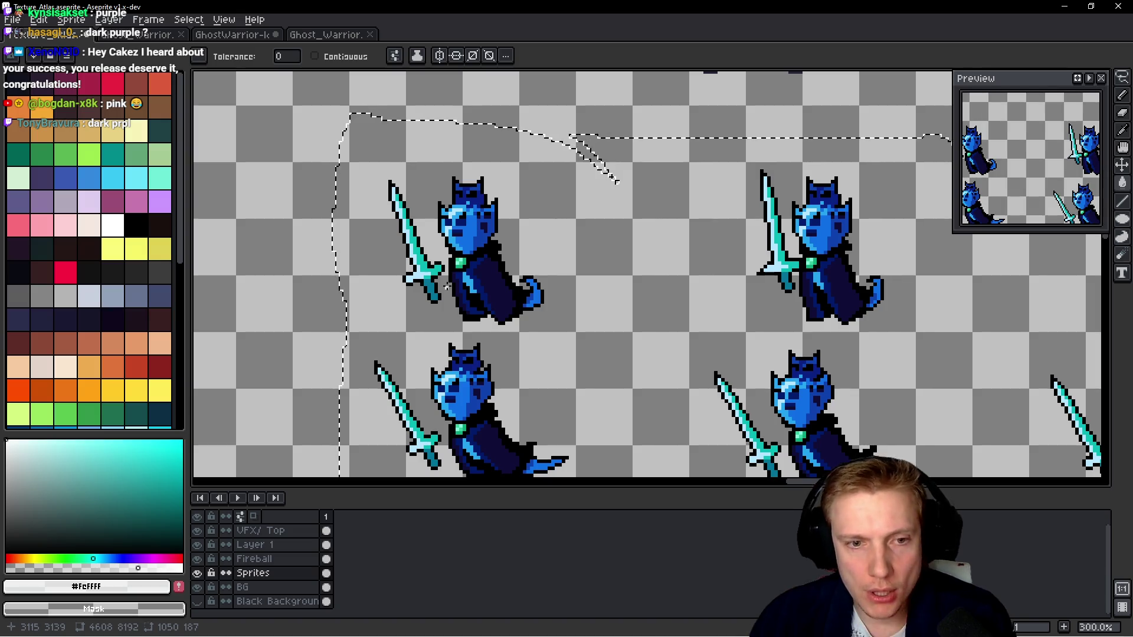
key("ctrl+d")
left_click(154, 37)
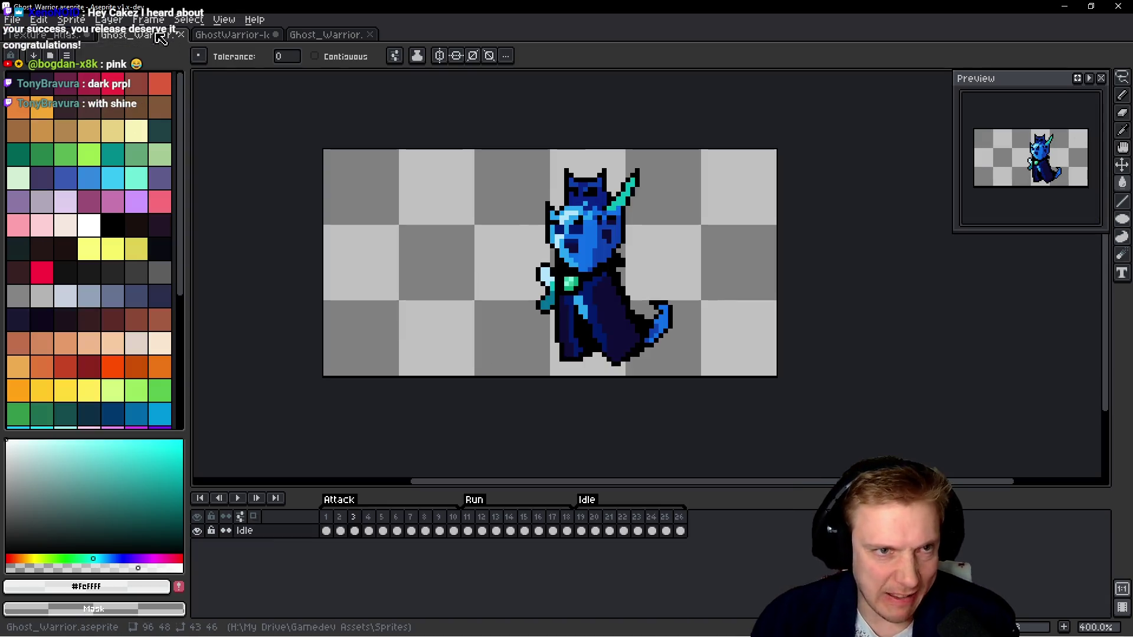
Fill the palest helmet pixels with a lighter blue and pick an even paler highlight blue.
key("space")
scroll(559, 189, "up", 8)
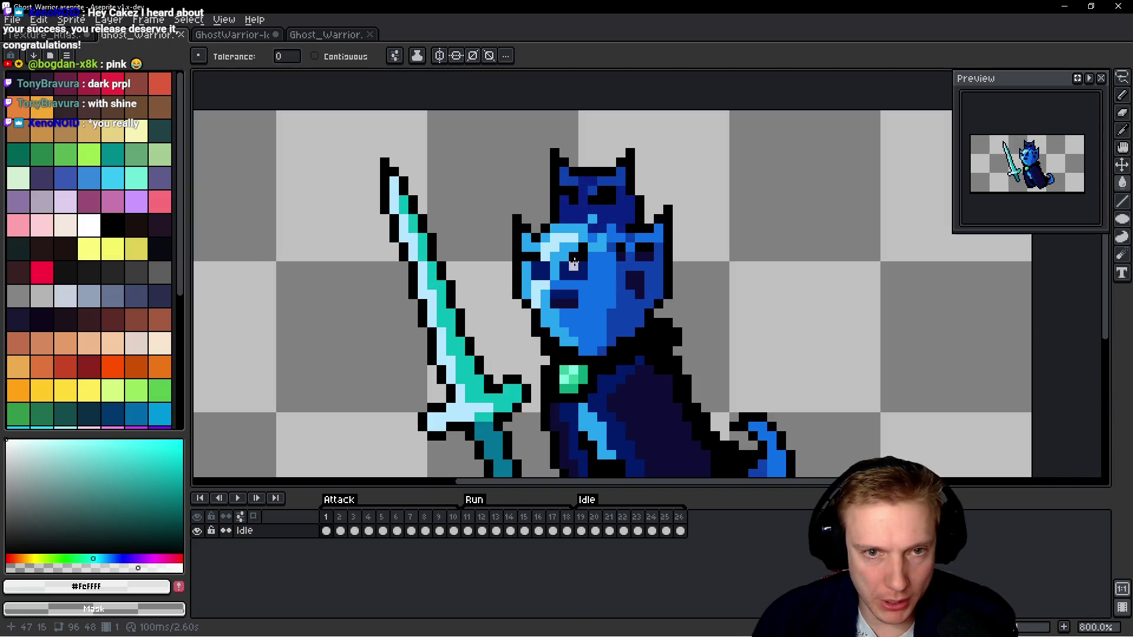
left_click(586, 245, "alt")
mouse_move(121, 530)
left_mouse_down()
mouse_move(129, 435)
mouse_move(109, 438)
left_mouse_up()
left_click(545, 228)
scroll(647, 253, "down", 6)
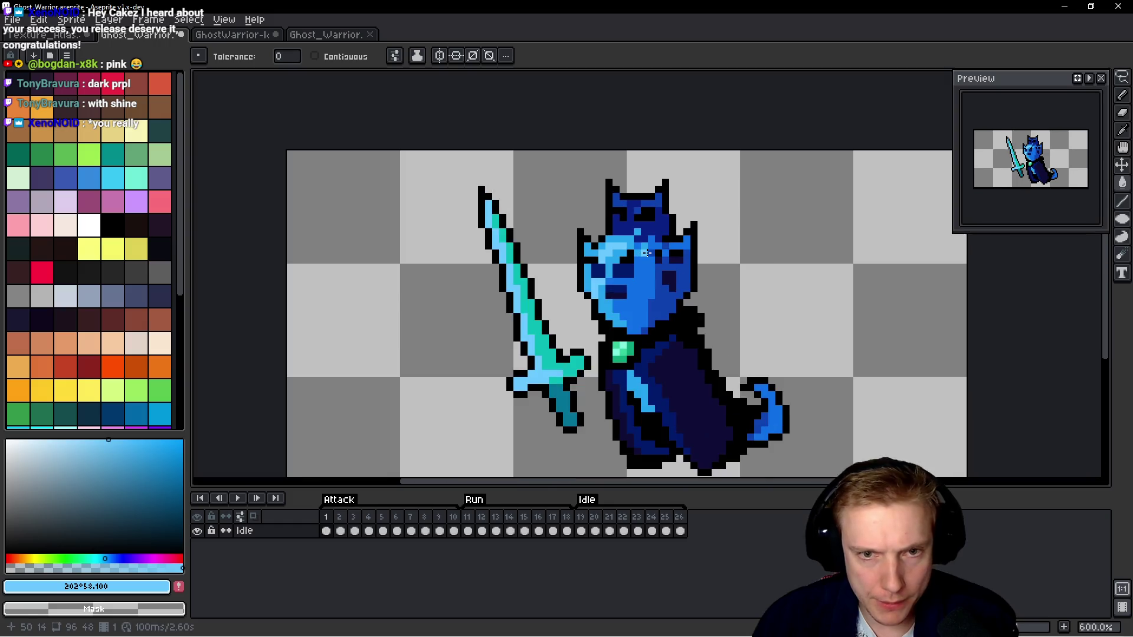
scroll(659, 250, "up", 1)
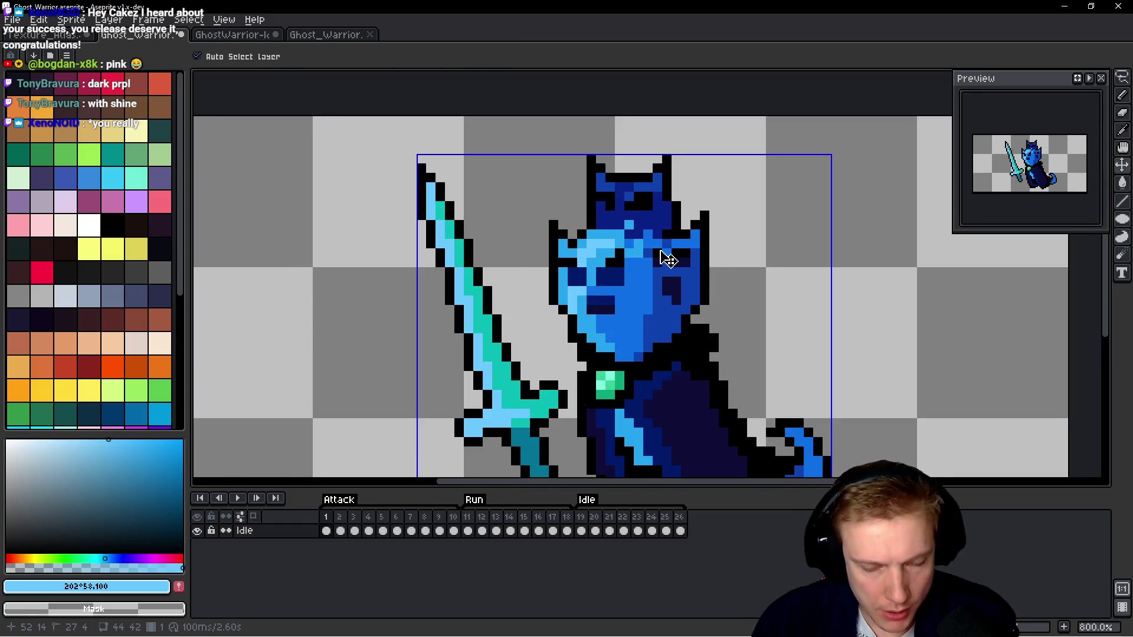
scroll(664, 248, "up", 3)
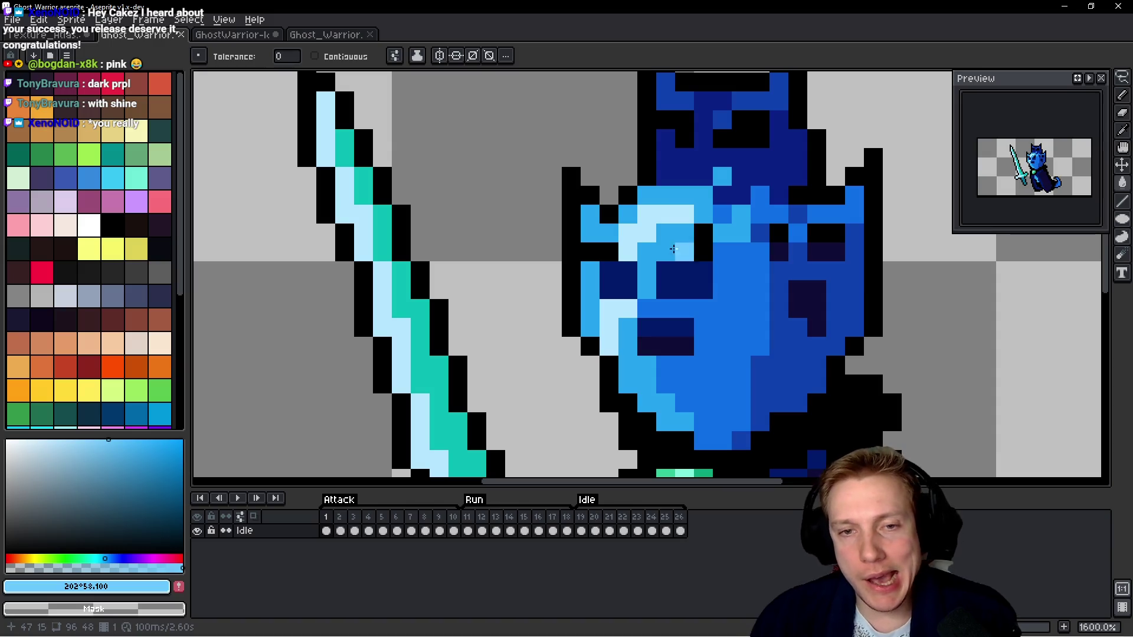
left_click(77, 440)
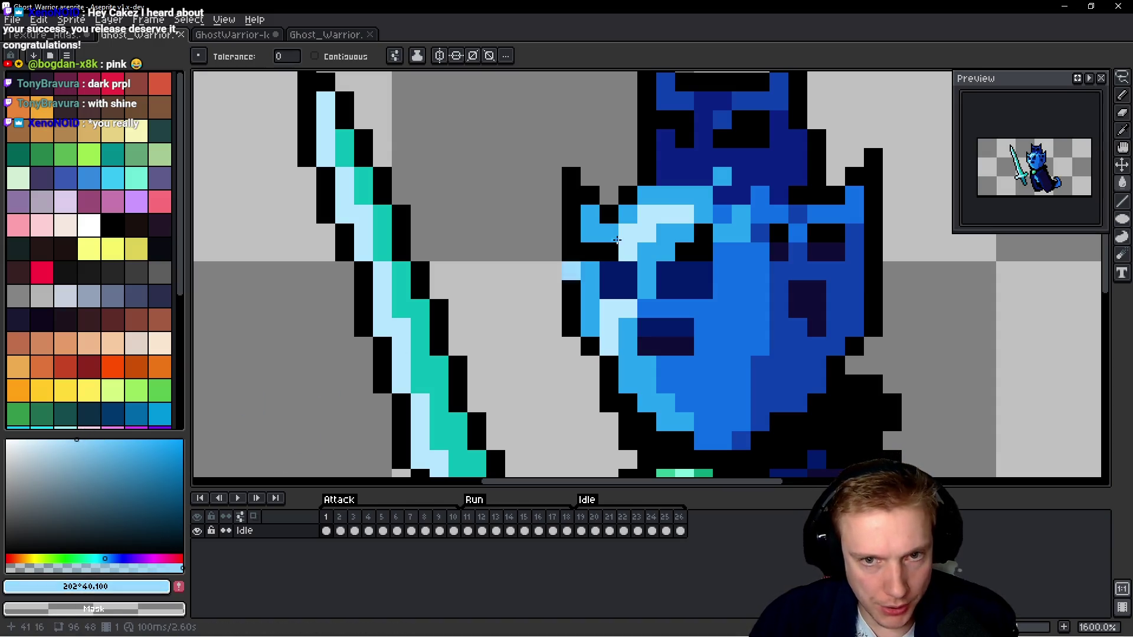
Pencil pale-blue highlights onto the helmet, then along the face edge on the next frame.
key("b")
left_click_drag(680, 207, 646, 209)
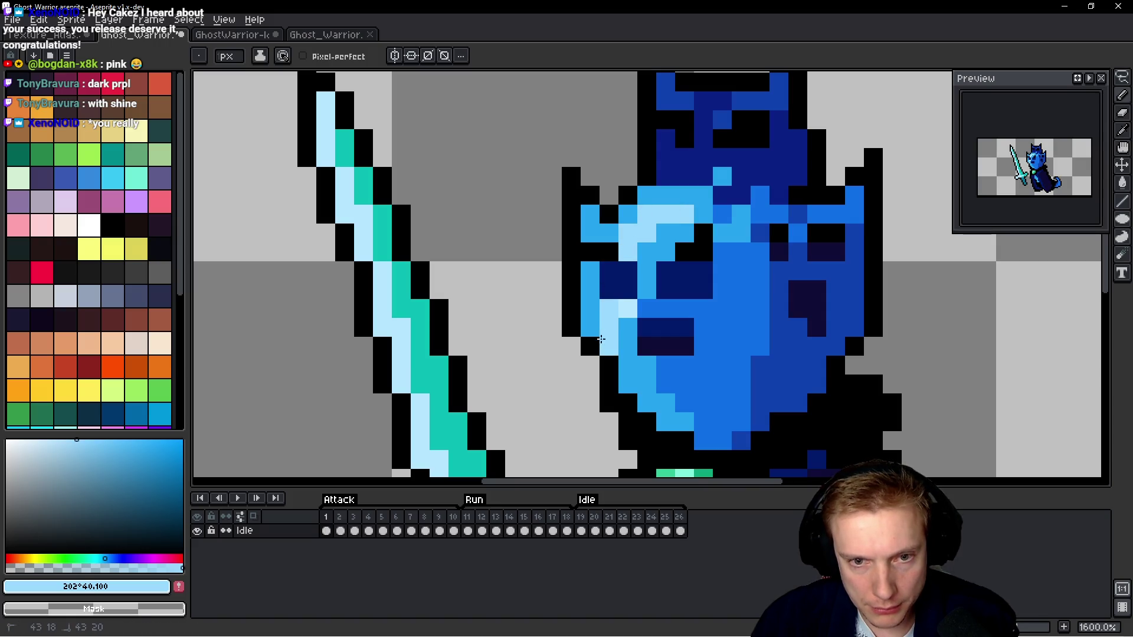
scroll(649, 295, "down", 5)
key("Right")
scroll(690, 285, "up", 5)
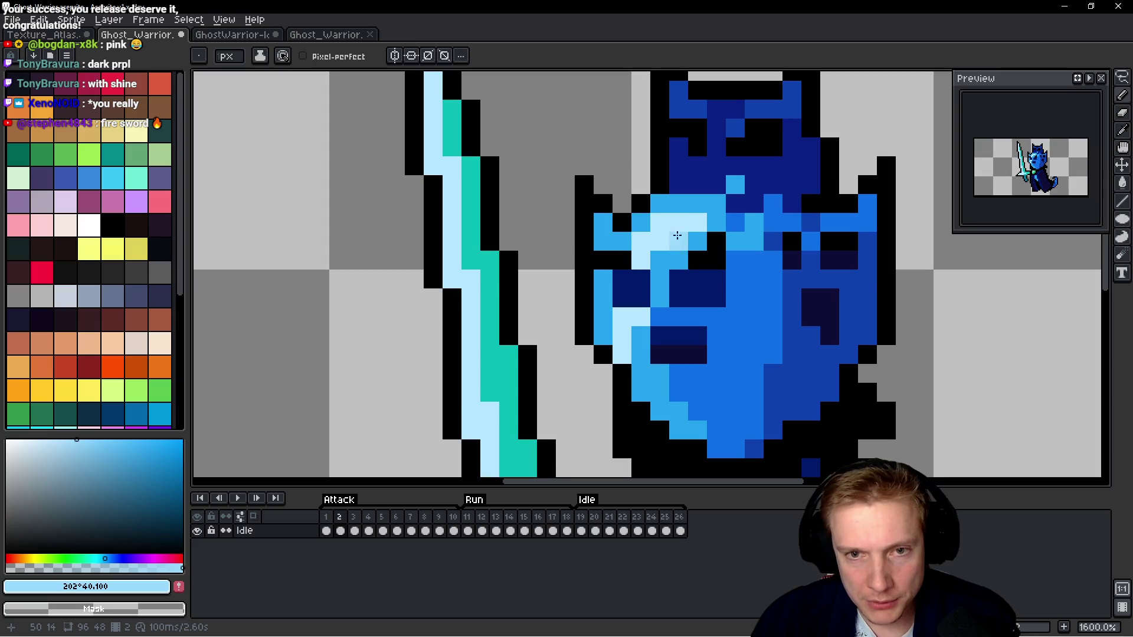
left_click(656, 244)
left_click_drag(622, 316, 624, 335)
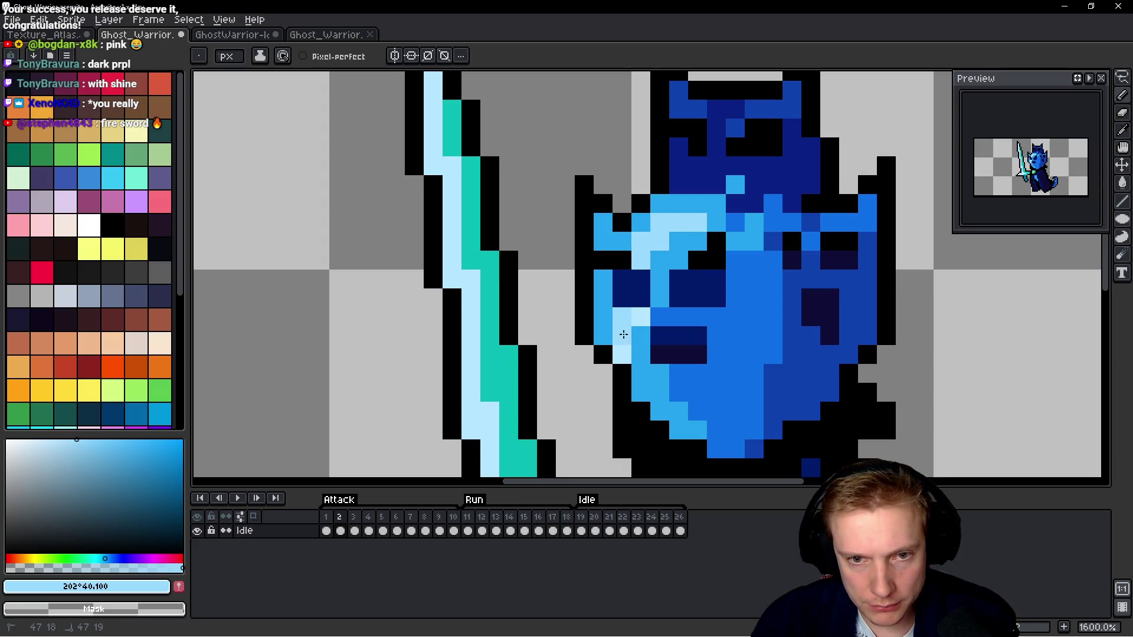
left_click(660, 336)
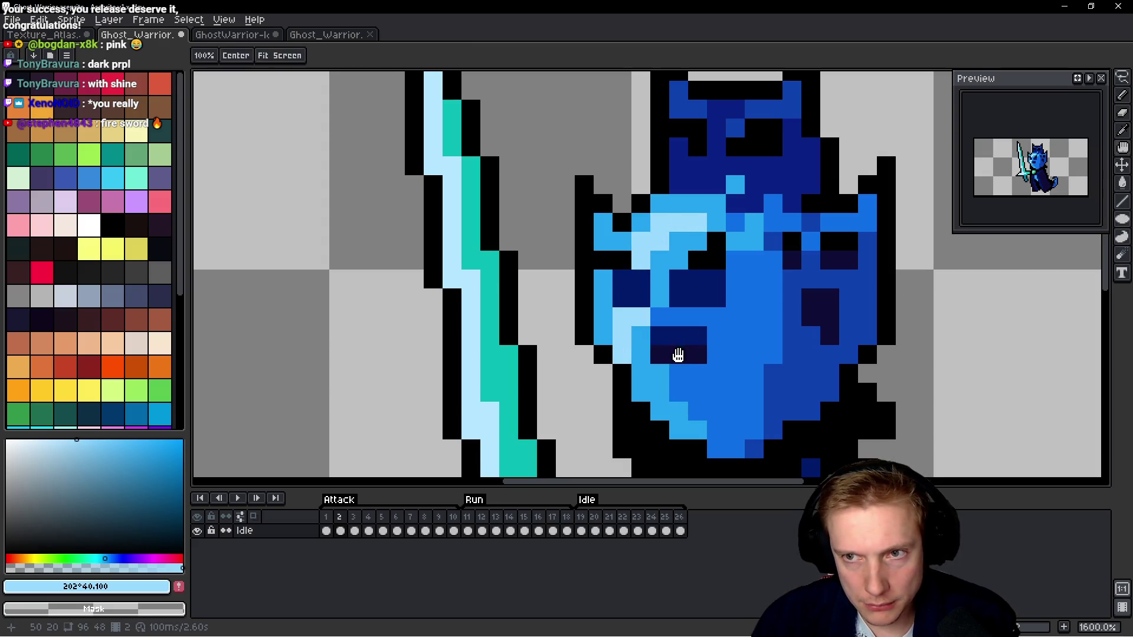
Paint pale-blue face highlights on the following three frames, adjusting the lower-left shade.
key("Right")
left_click_drag(728, 219, 699, 226)
left_click(649, 324)
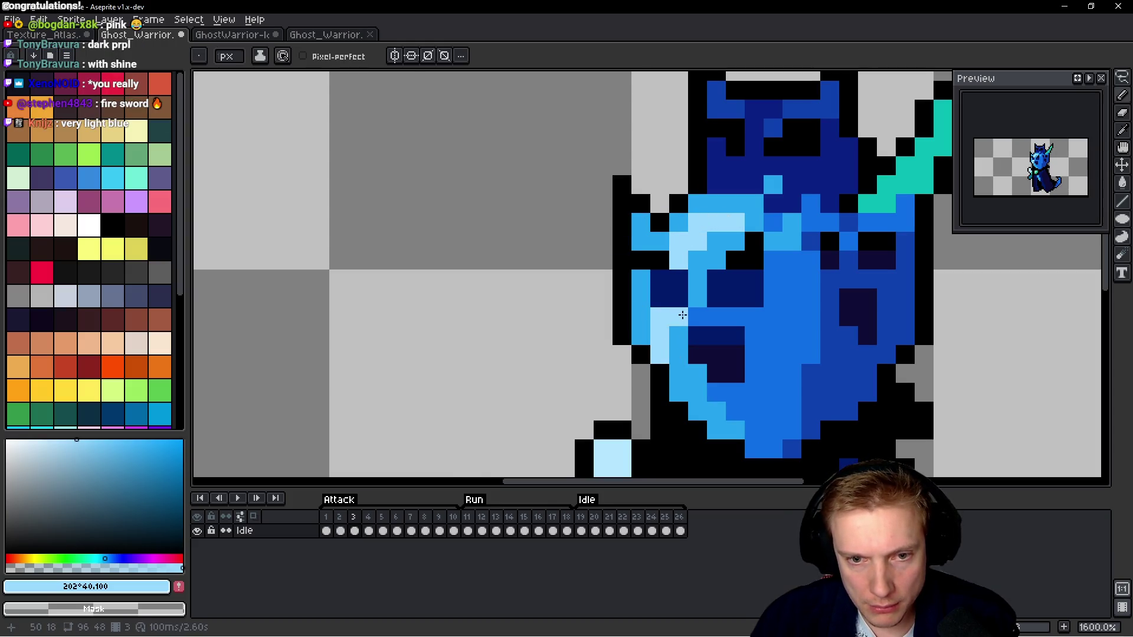
scroll(664, 342, "down", 1)
key("Right")
scroll(637, 251, "up", 1)
mouse_move(647, 255)
left_mouse_down()
mouse_move(618, 256)
mouse_move(573, 378)
left_mouse_up()
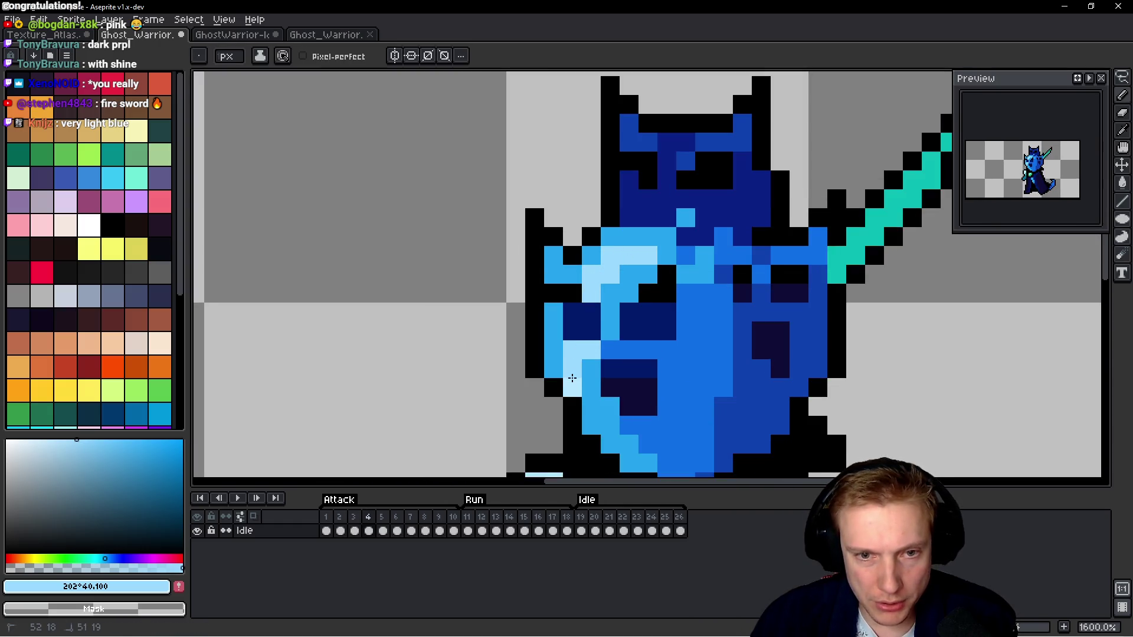
key("Right")
left_click_drag(614, 270, 746, 251)
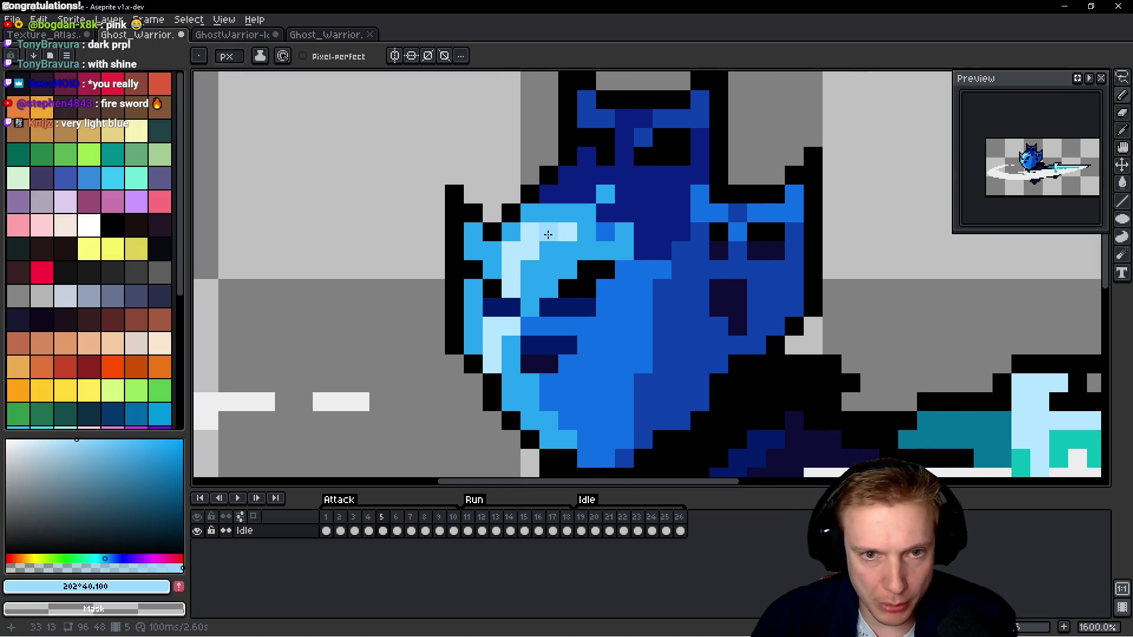
left_click(504, 332)
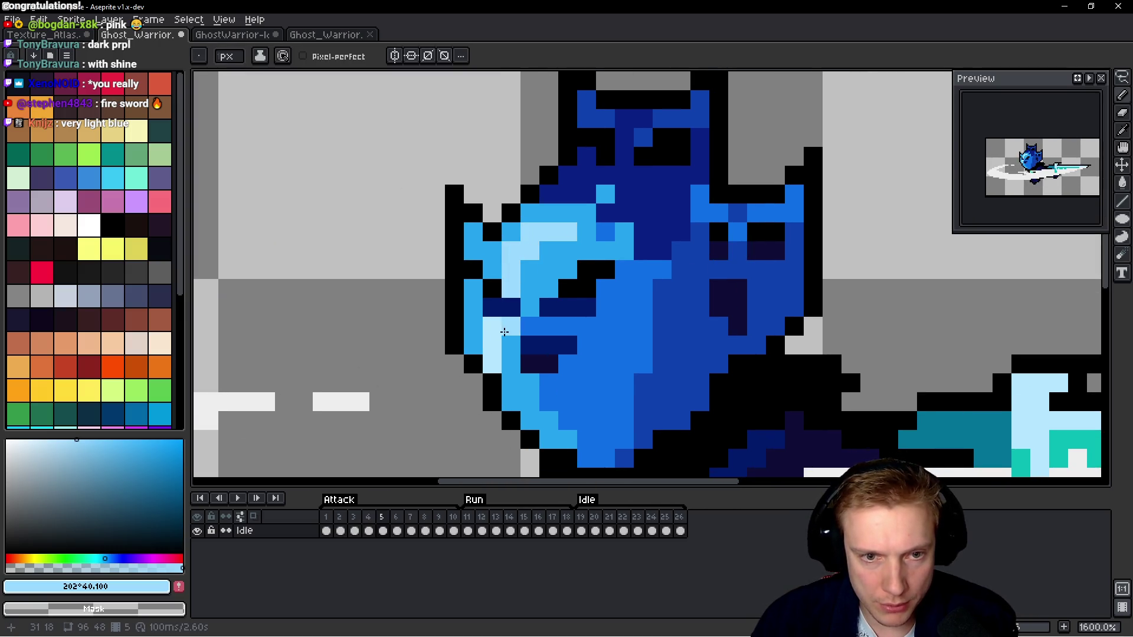
Continue the light-blue face highlights through the remaining frames, including pixels beside the sword.
key("Right")
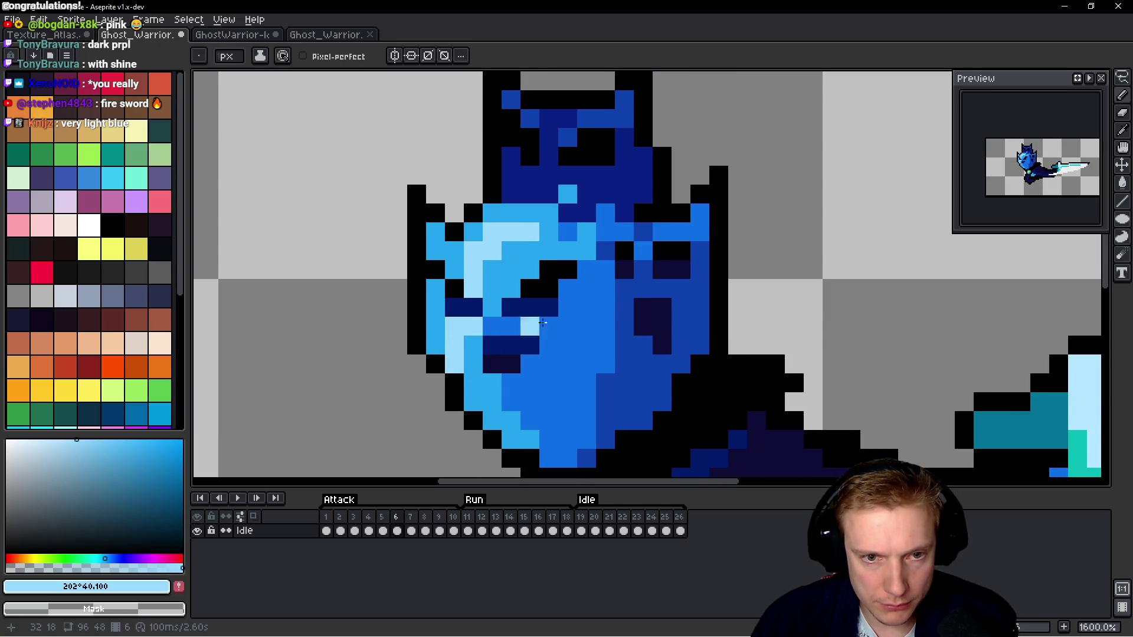
key("Right")
left_click_drag(504, 231, 471, 248)
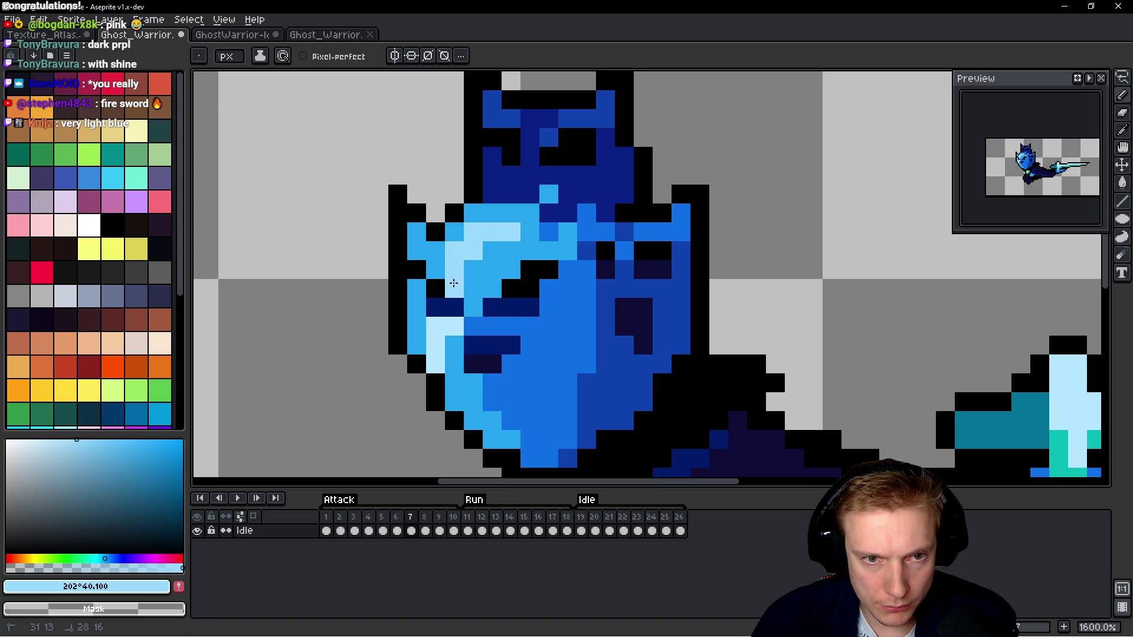
key("Right")
left_click_drag(592, 235, 577, 233)
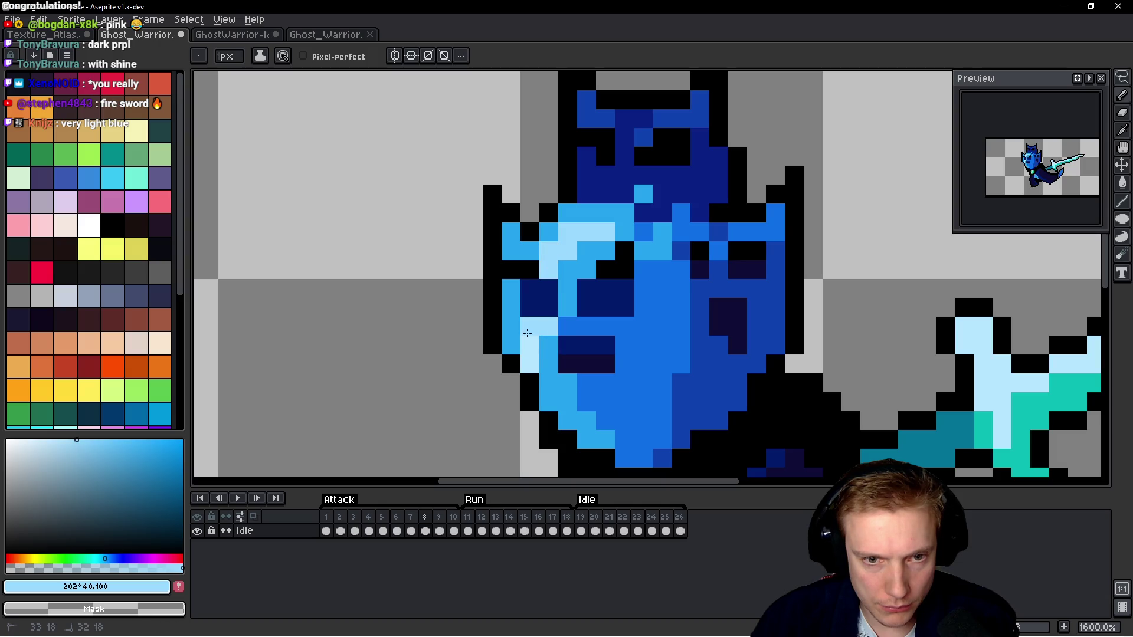
key("Right")
left_click_drag(818, 263, 670, 280)
left_click(642, 271)
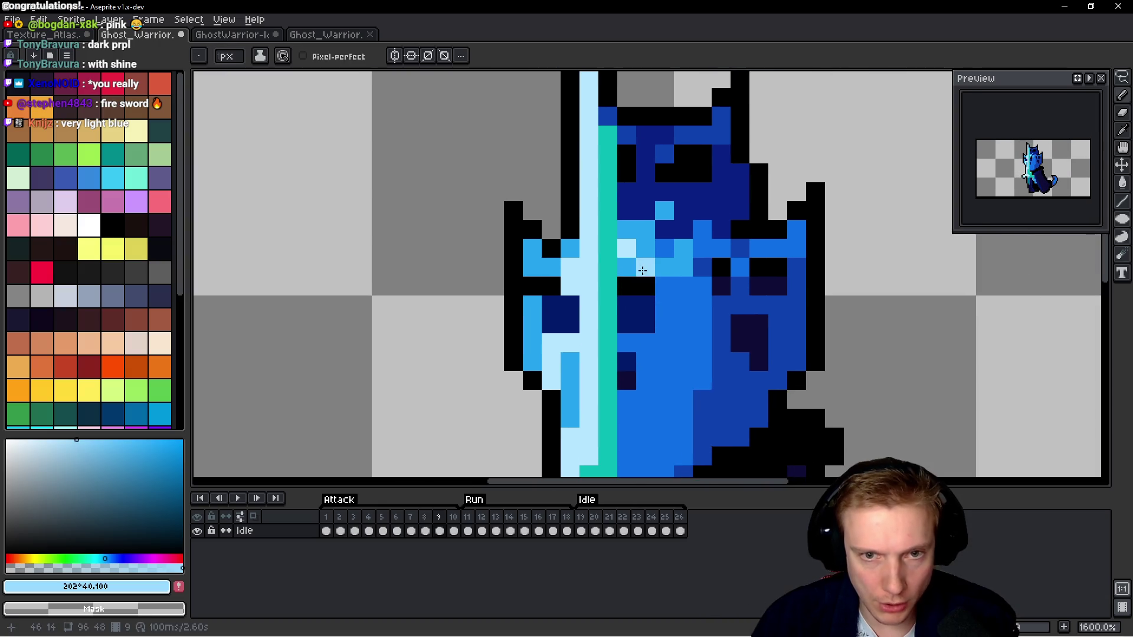
left_click_drag(570, 286, 570, 269)
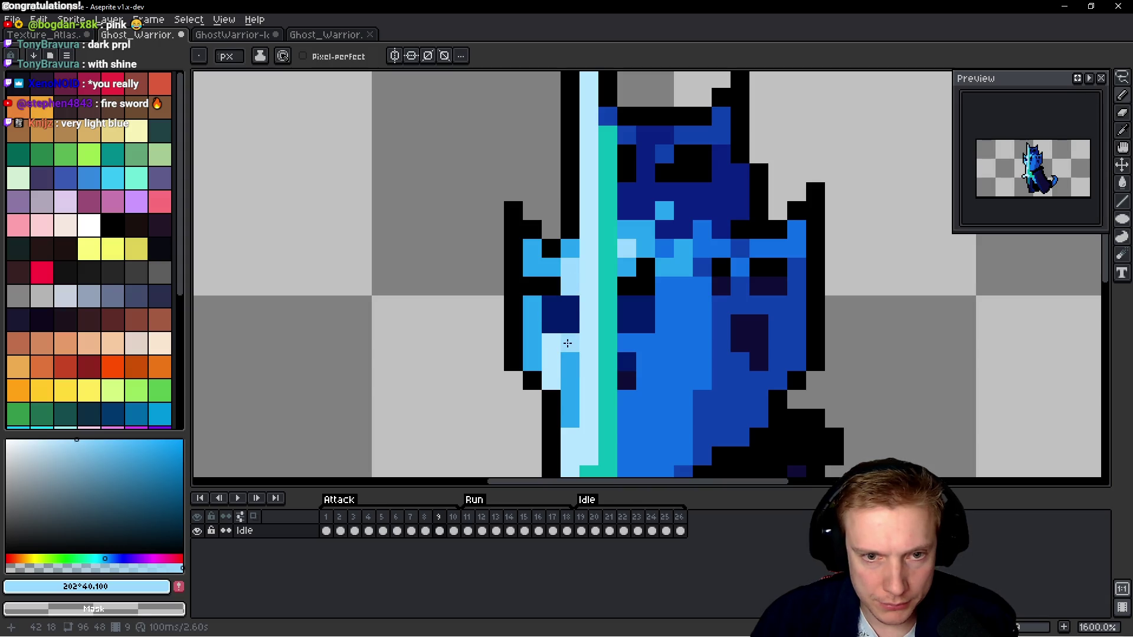
left_click_drag(551, 344, 547, 375)
key("Right")
left_click_drag(665, 248, 625, 263)
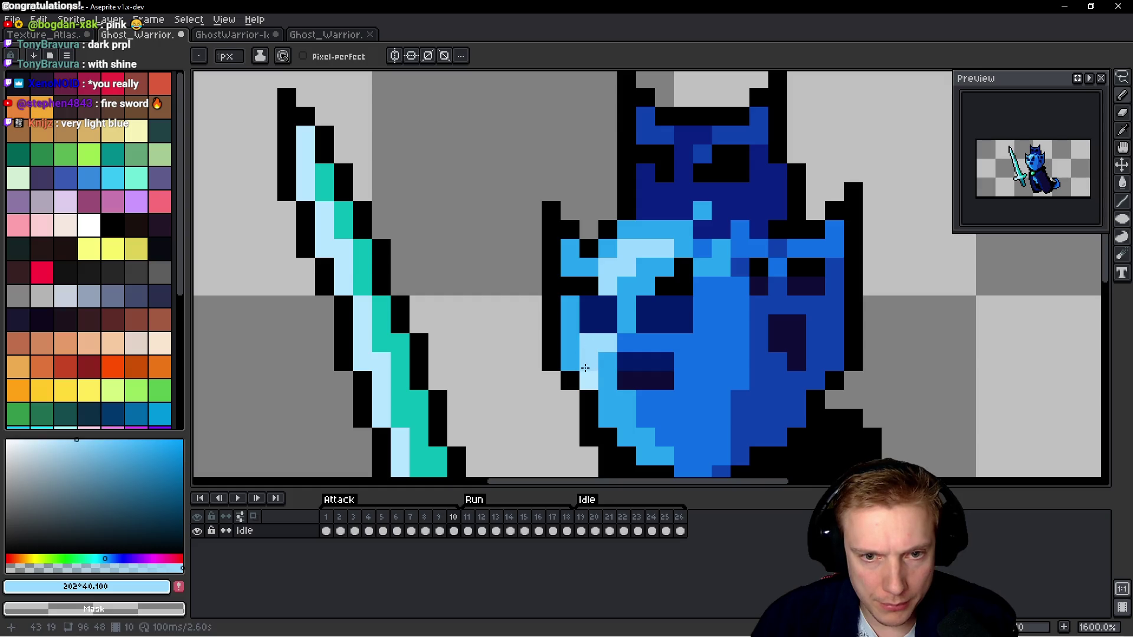
key("Right")
Undo the last stroke and repaint the face highlights in a lighter blue on the next frames.
key("ctrl+z")
key("ctrl+z")
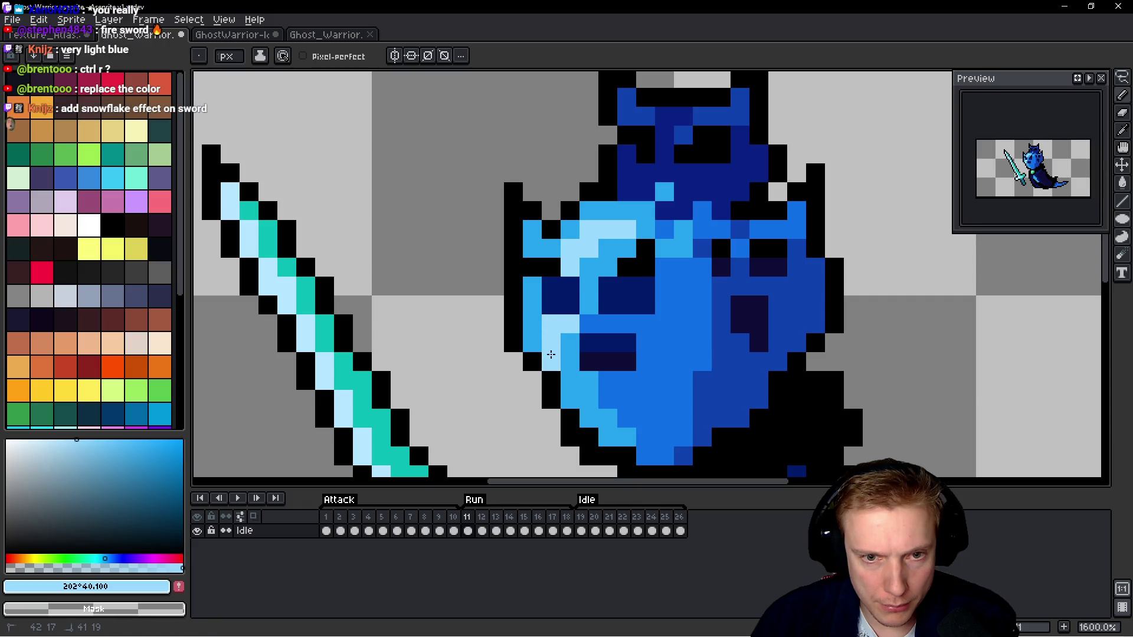
key("Right")
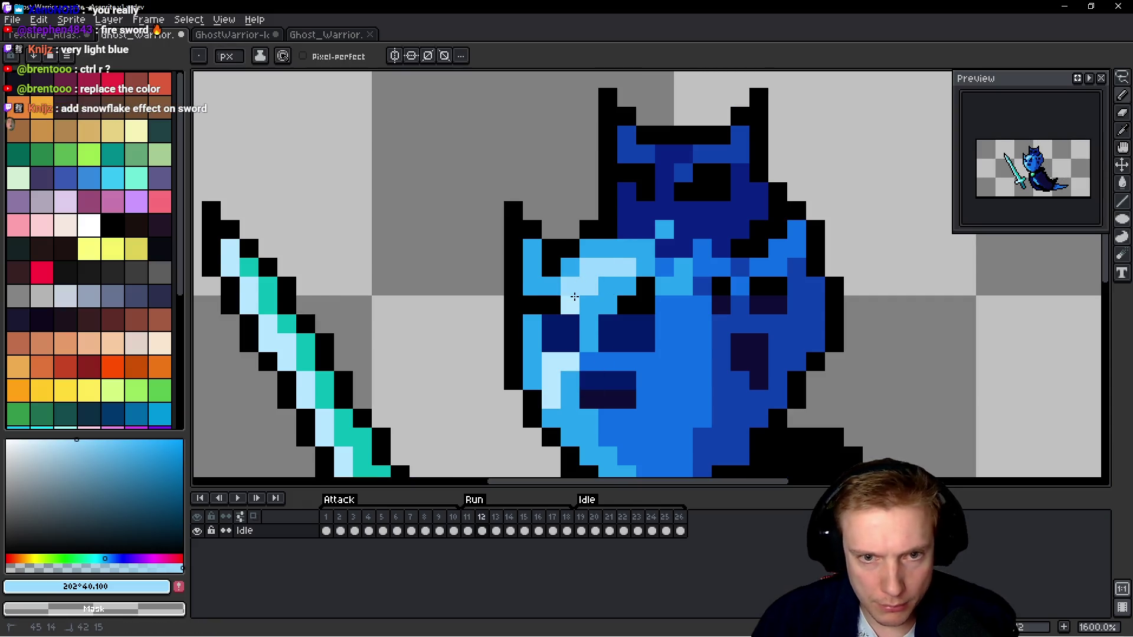
key("Right")
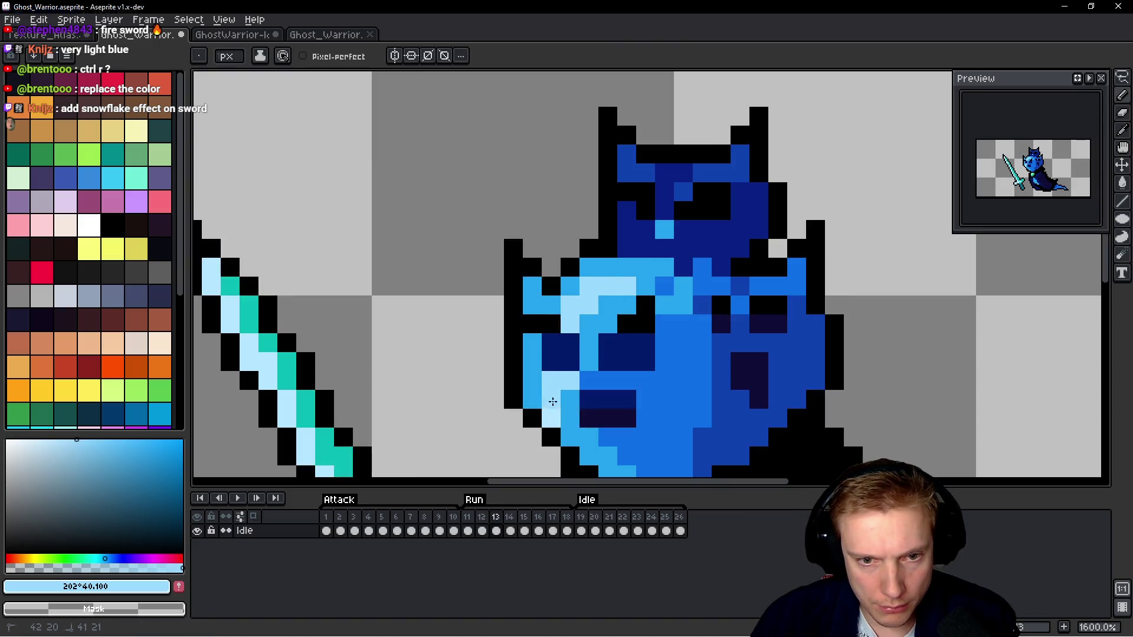
key("Right")
left_click_drag(625, 287, 588, 304)
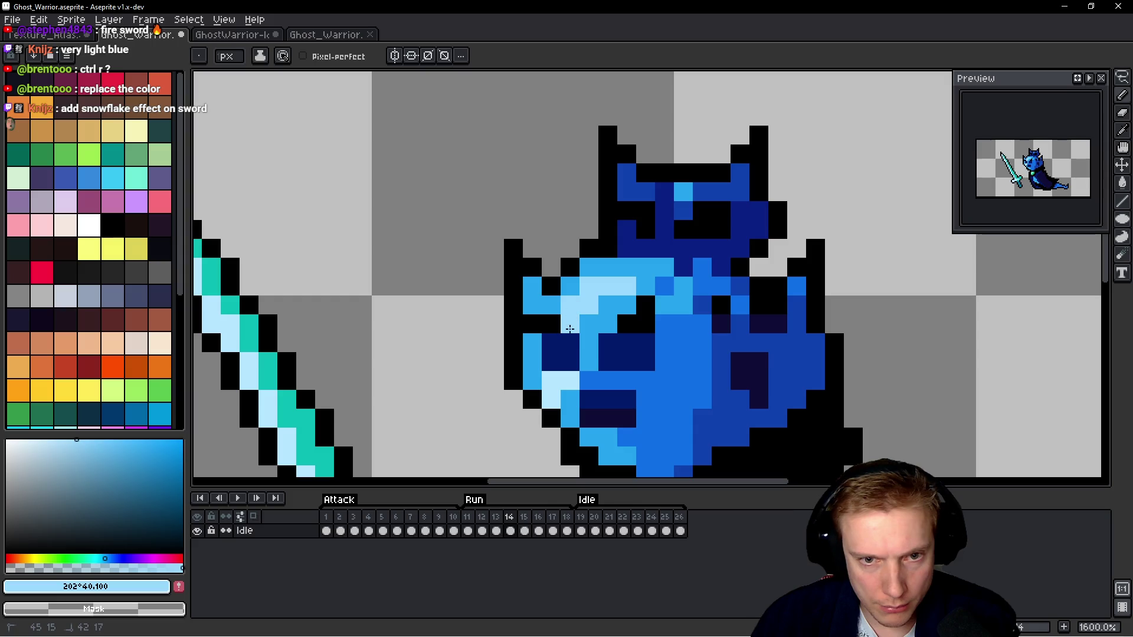
key("Right")
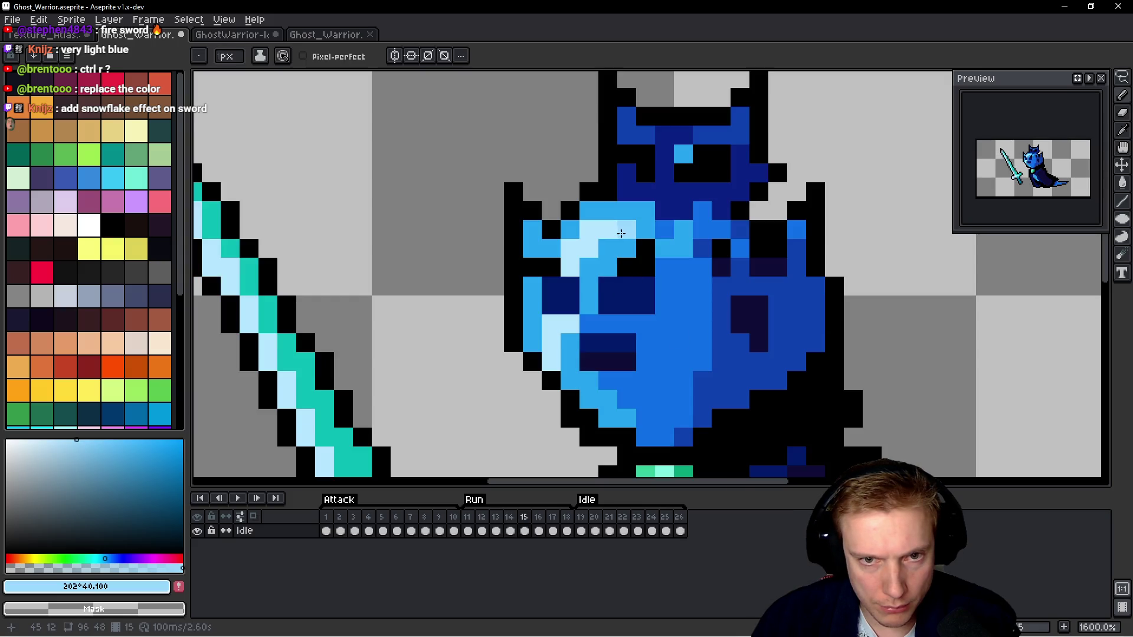
left_click_drag(621, 234, 590, 241)
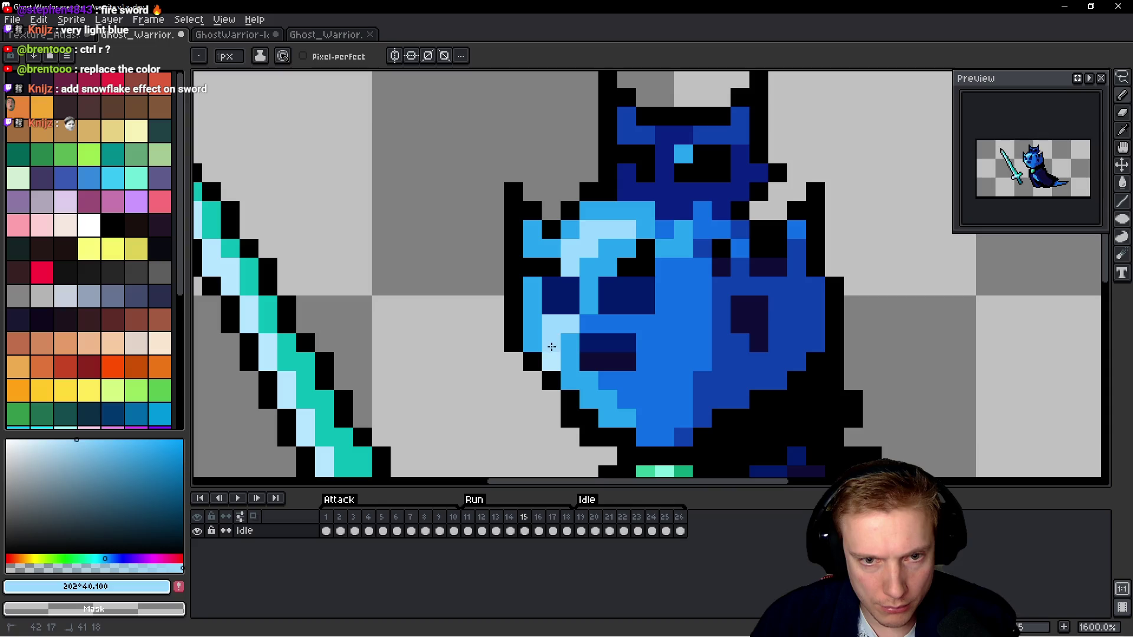
Darken the overly bright highlight pixels to medium blue on the following frame.
key("Right")
right_click(622, 202)
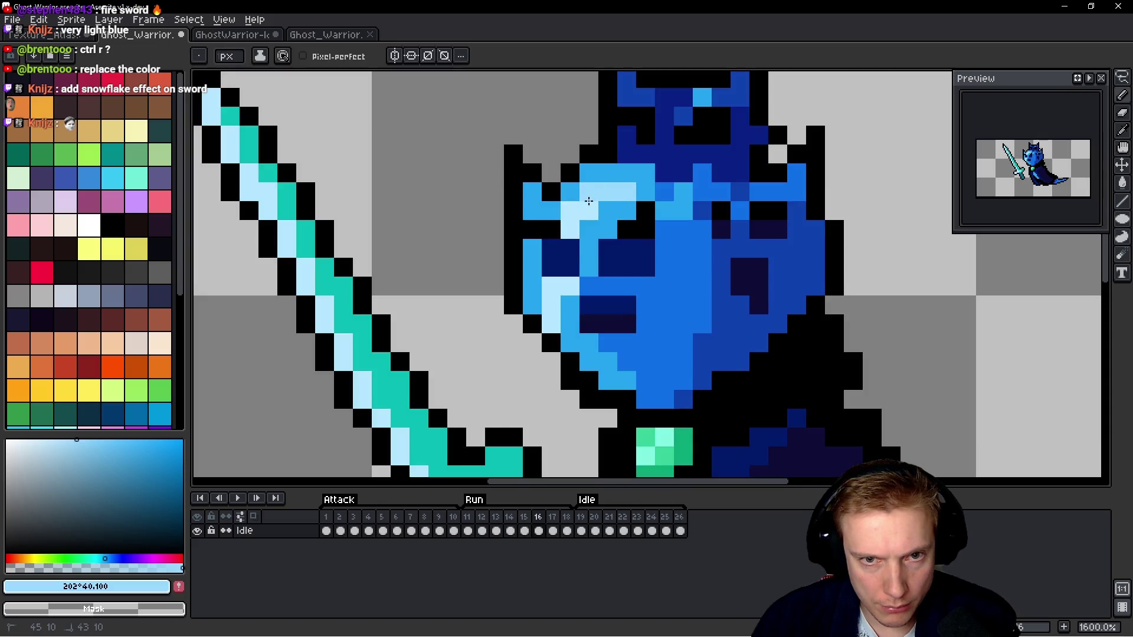
right_click(569, 230)
right_click(569, 287)
right_click(551, 286)
right_click(551, 305)
key("Right")
Darken the remaining too-bright face and body pixels on the next frame.
left_click_drag(621, 199, 612, 196)
right_click(570, 211)
right_click(570, 229)
right_click(551, 286)
right_click(570, 286)
right_click(551, 305)
right_click(551, 324)
key("Right")
Darken leftover light blue highlight pixels across the next three frames.
key("b")
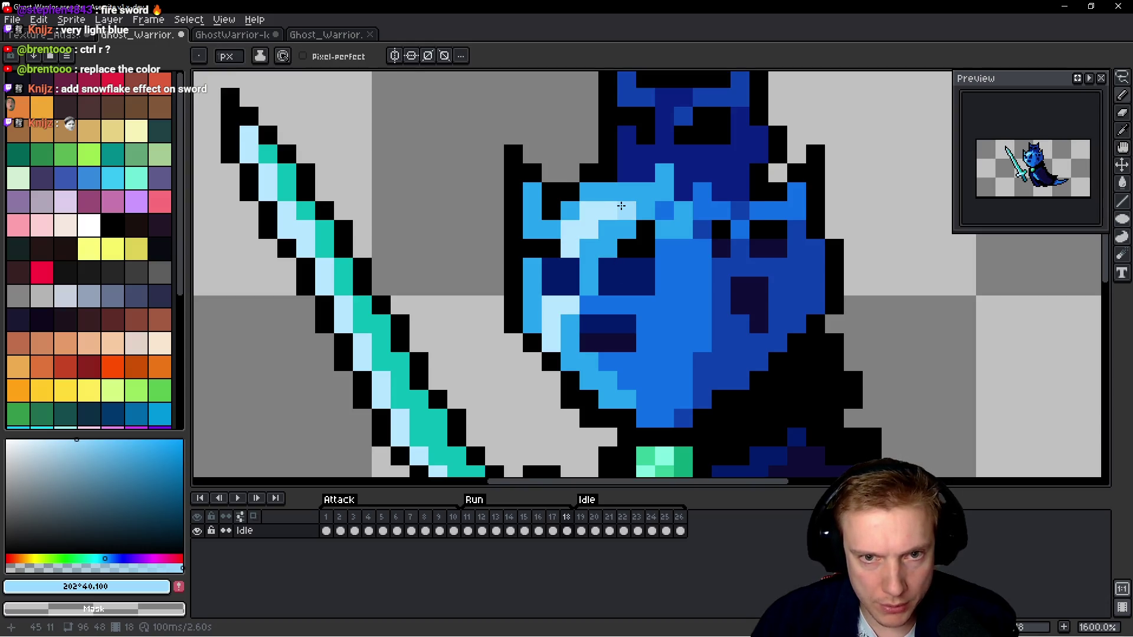
right_click(551, 314)
right_click(551, 340)
key("Right")
right_click(636, 229)
right_click(608, 268)
right_click(589, 324)
right_click(588, 352)
key("Right")
right_click(660, 255)
right_click(637, 268)
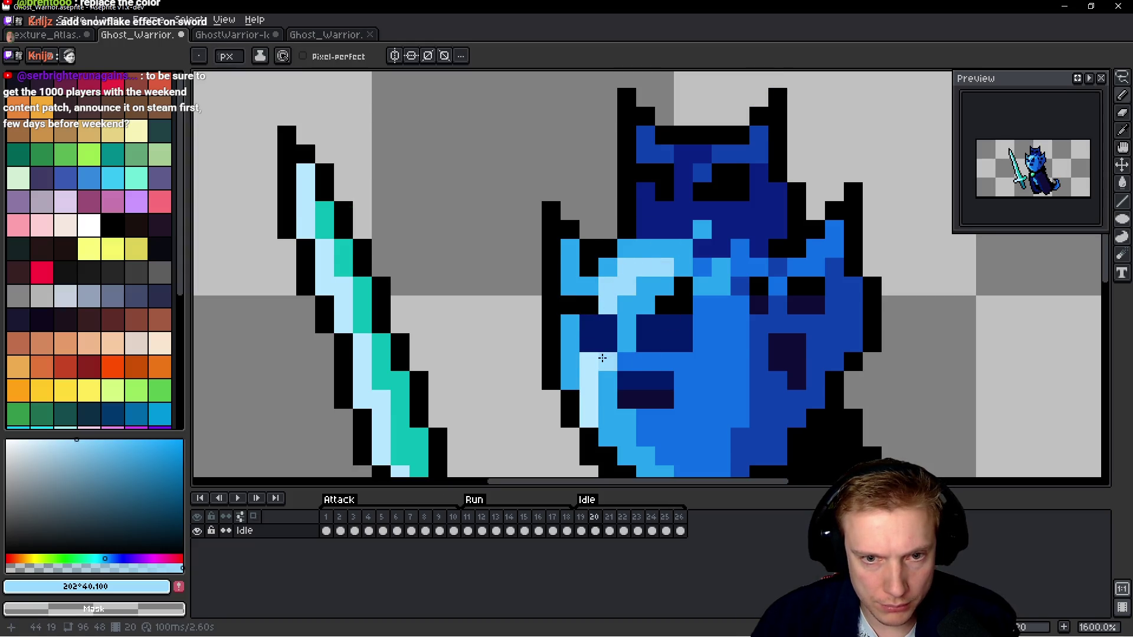
Check the remaining frames from 22 through 26, recentring the ghost on the canvas.
key("Right")
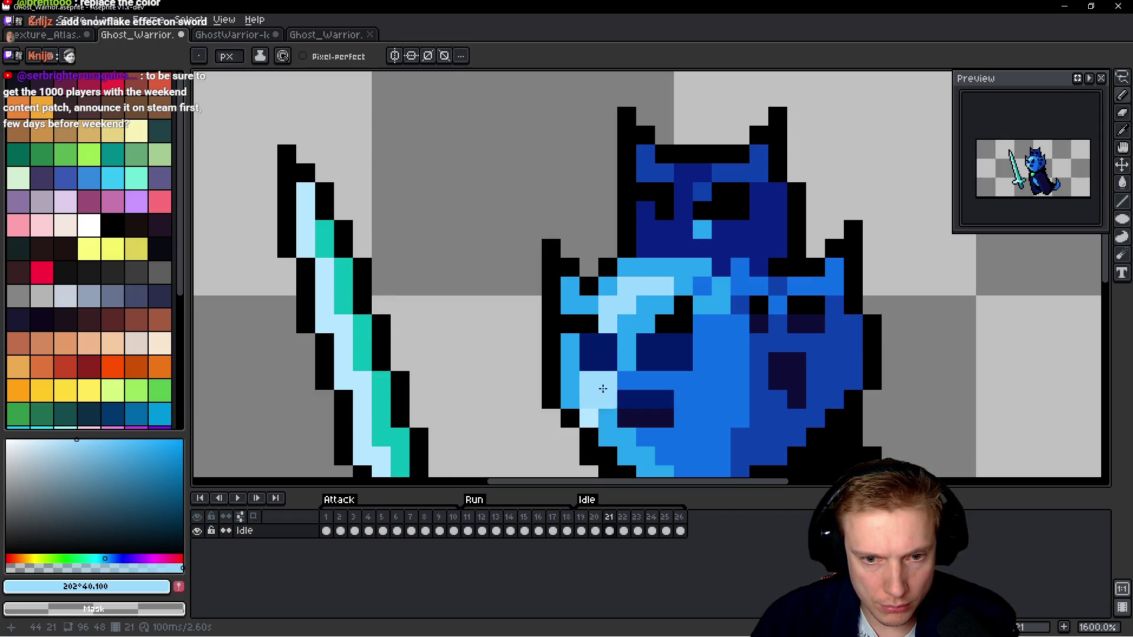
key("Right")
key("Left")
key("Right")
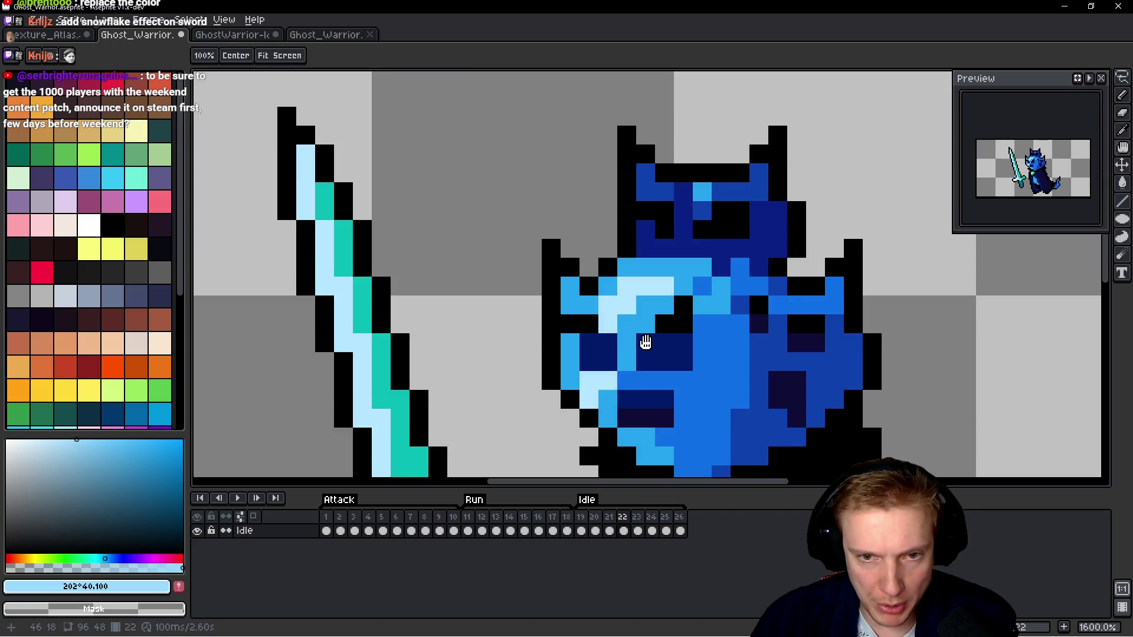
key("b")
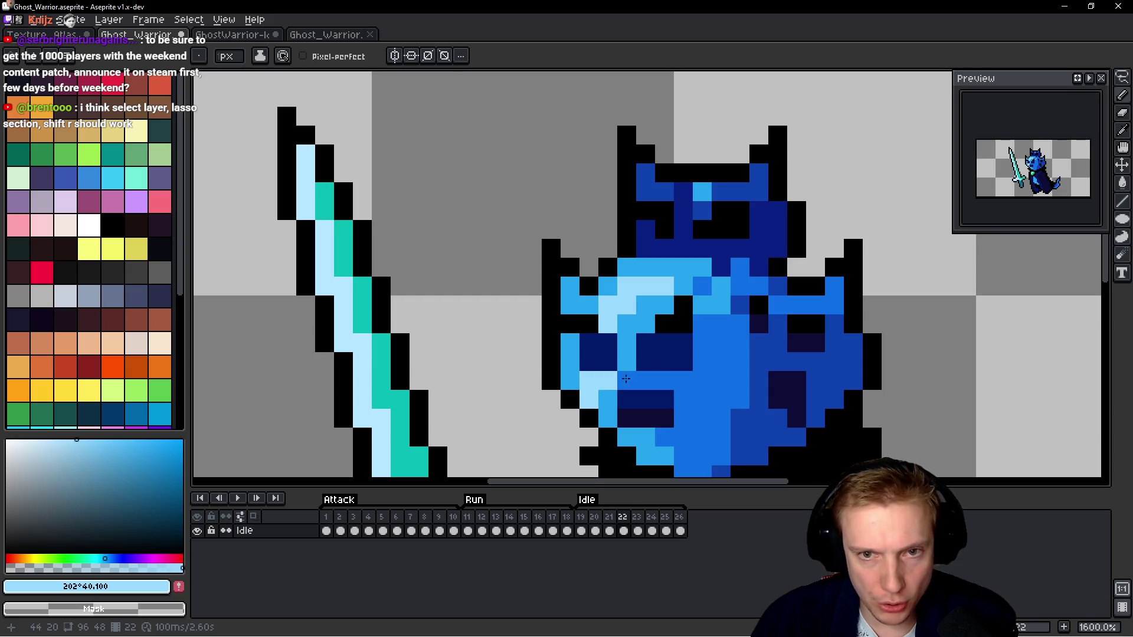
left_click_drag(625, 379, 537, 308)
key("Right")
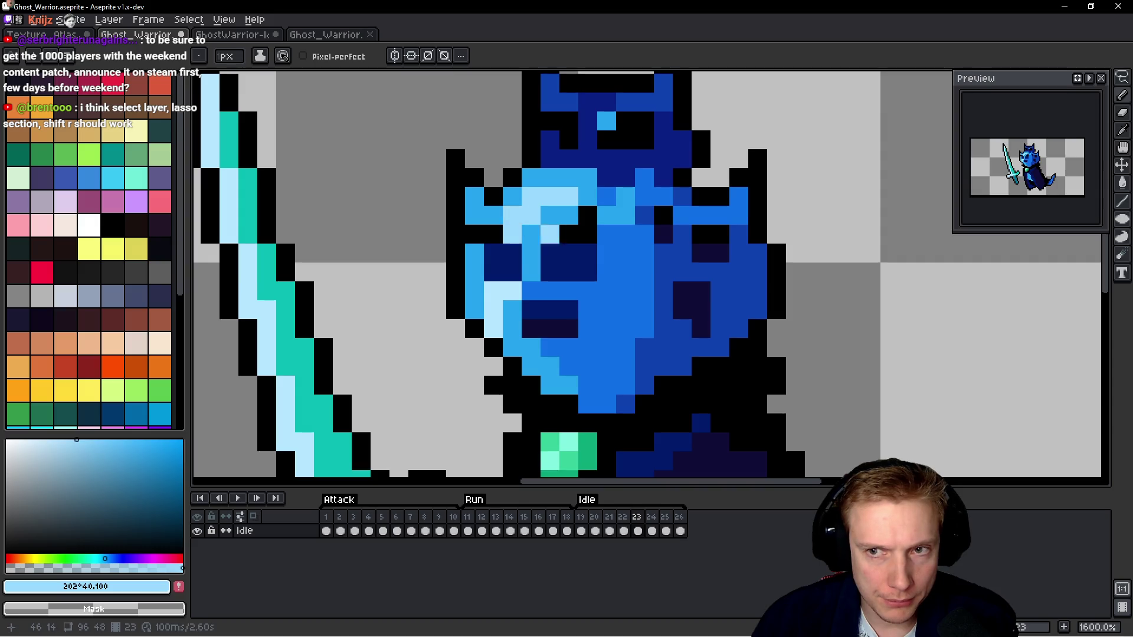
key("h")
left_click_drag(608, 189, 678, 233)
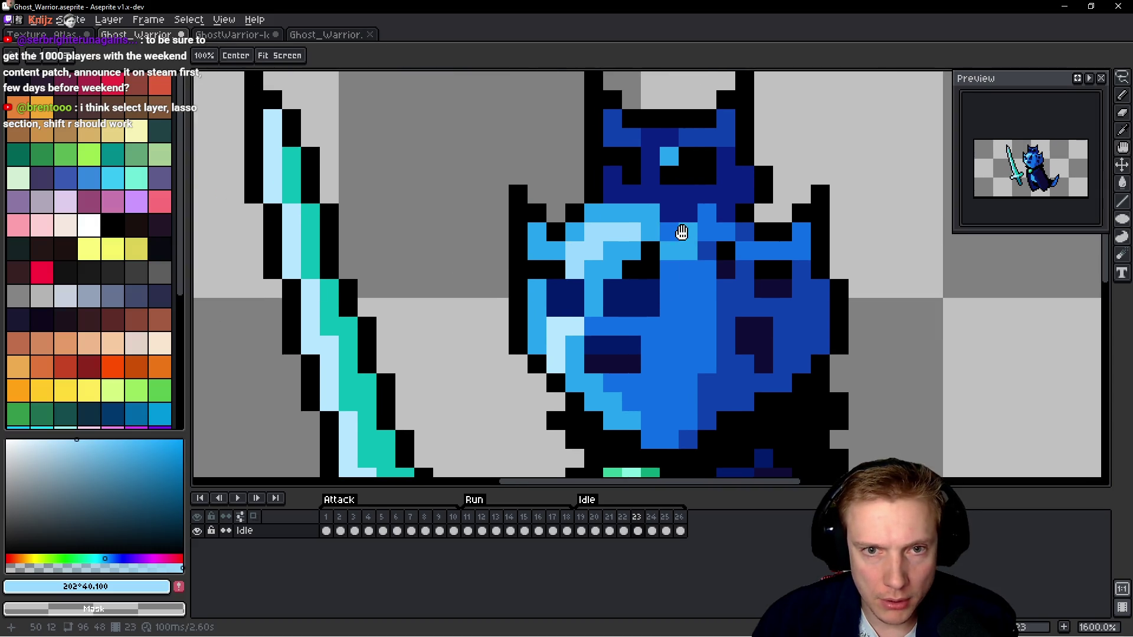
key("Right")
key("b")
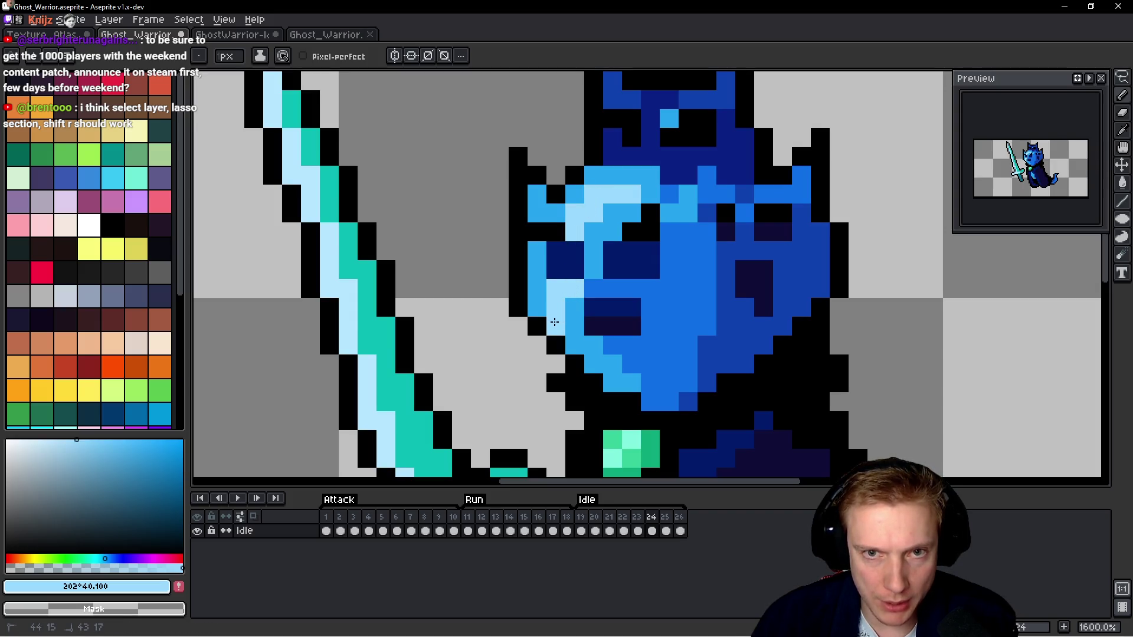
key("Right")
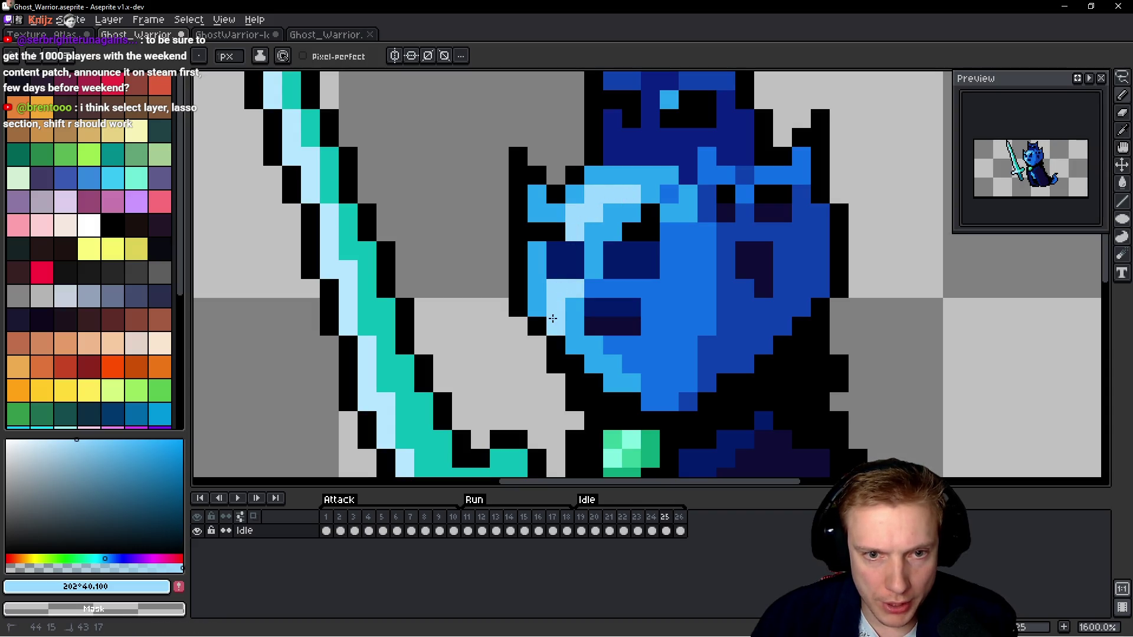
key("Right")
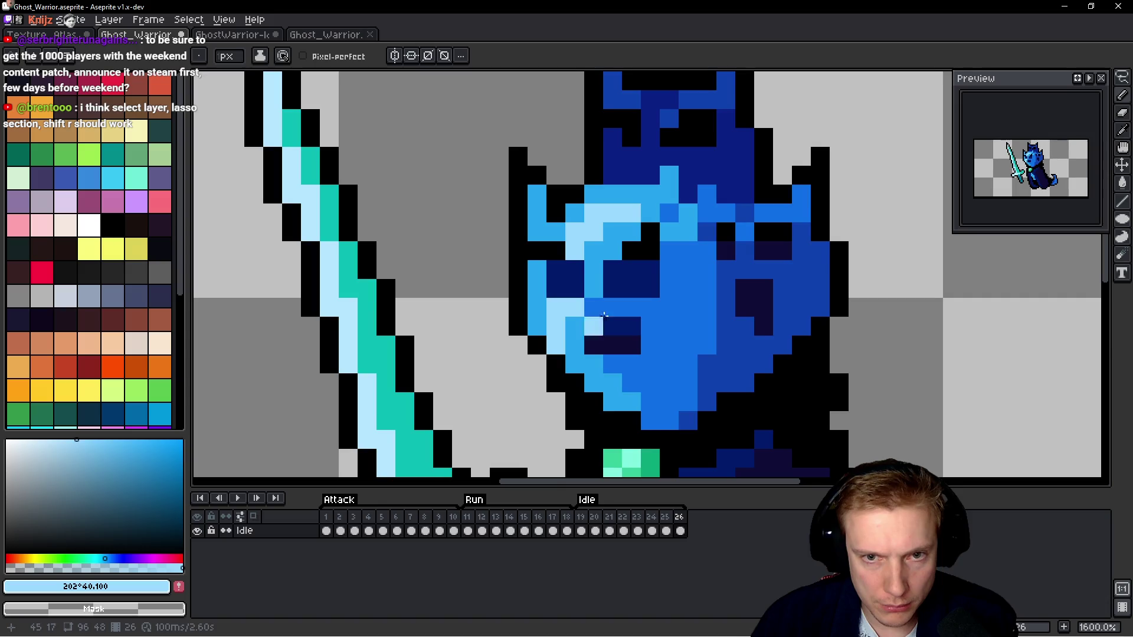
Play and stop the Idle animation, then pick dark blue #0a2185 from the sprite.
scroll(604, 314, "down", 4)
key("Return")
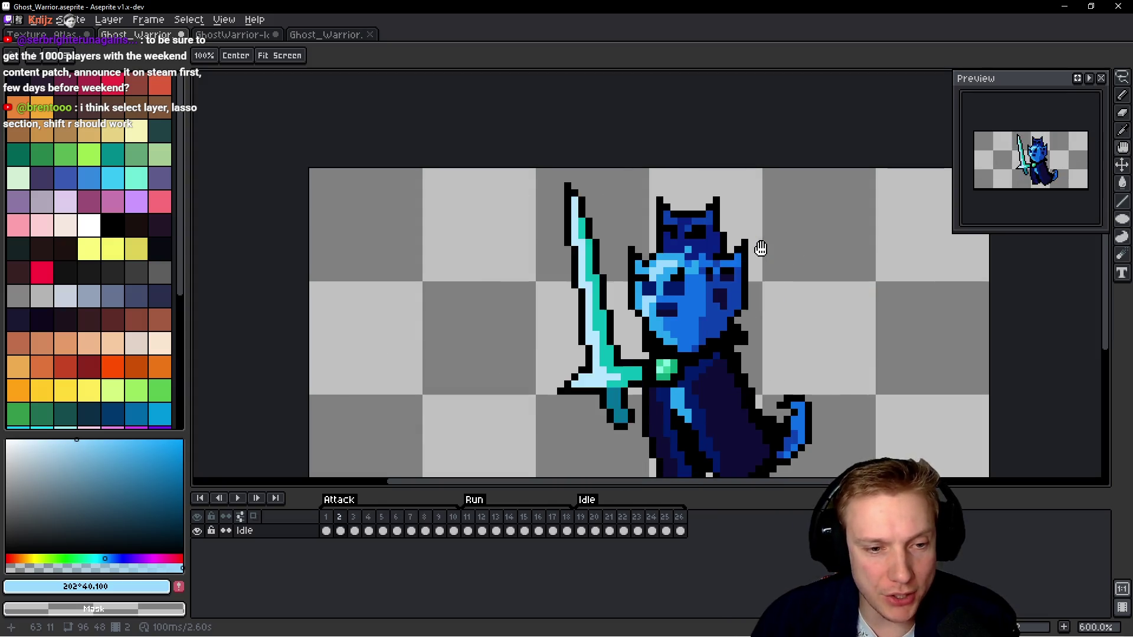
key("Return")
scroll(761, 249, "up", 5)
left_click(632, 228, "alt")
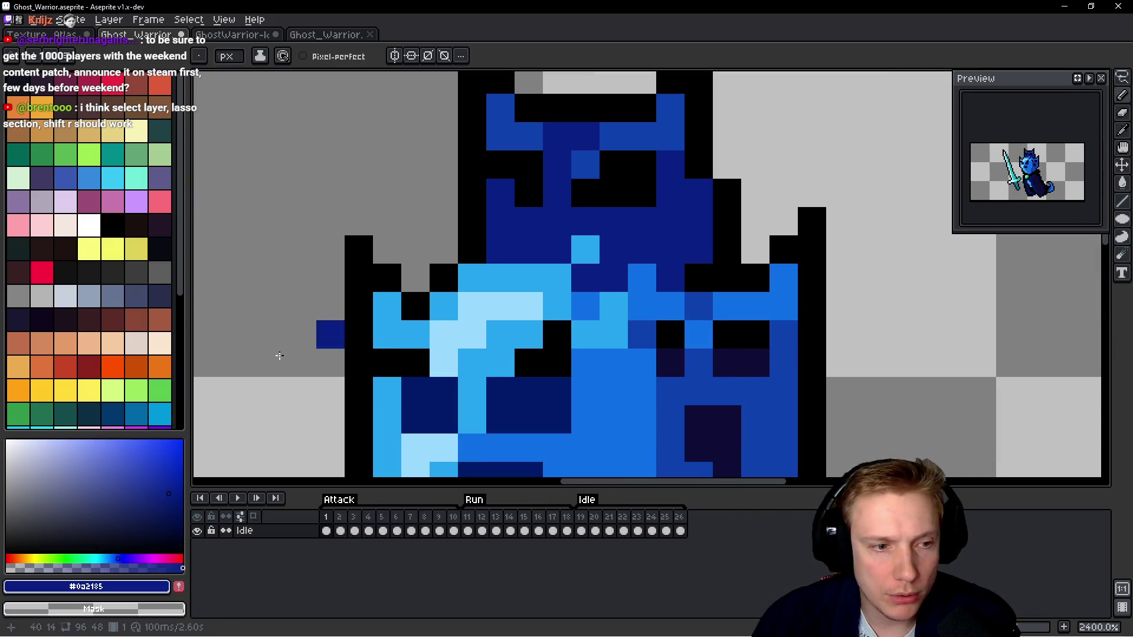
Paint a light grey pixel, then add a lavender #5e7cff highlight pixel to the helmet.
left_click(65, 303)
left_click(585, 249)
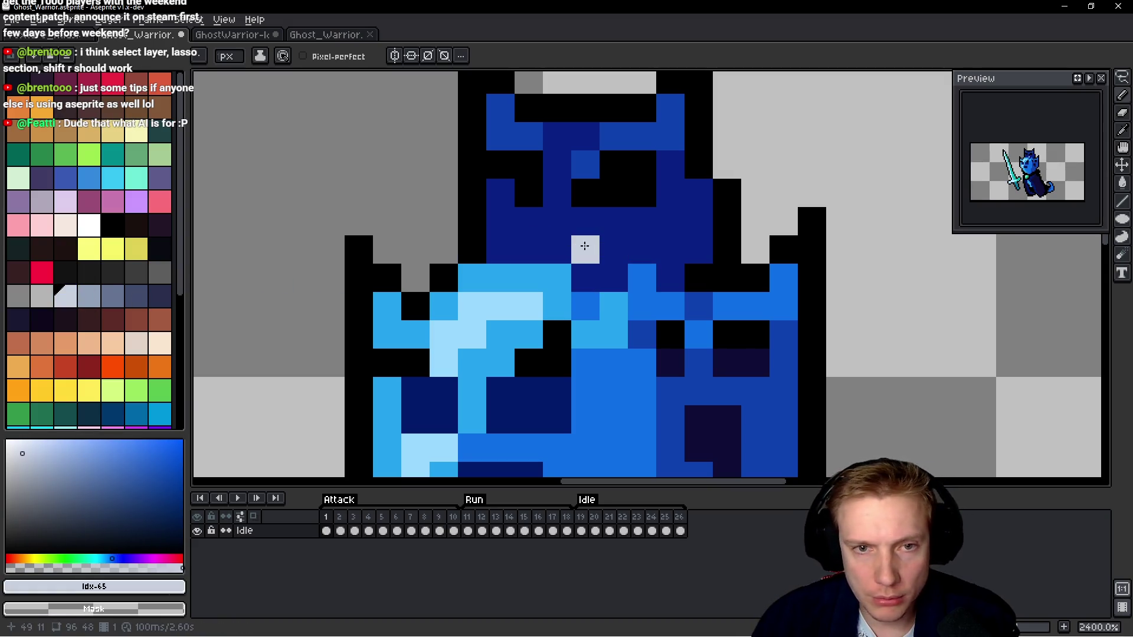
left_click(561, 222, "alt")
left_click_drag(134, 450, 122, 428)
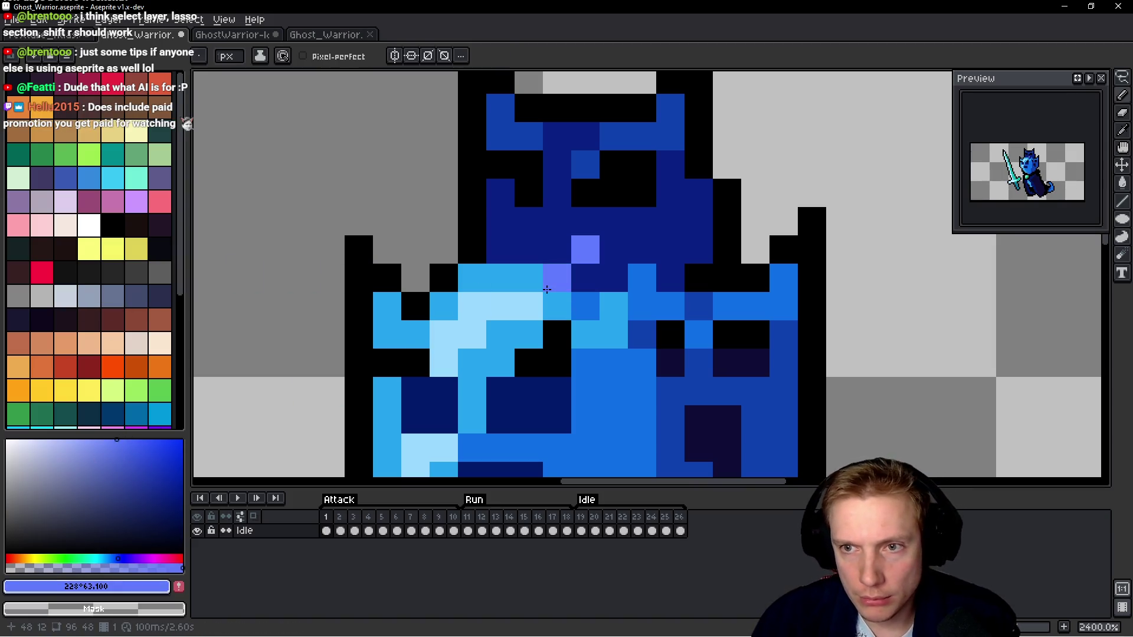
left_click(557, 250)
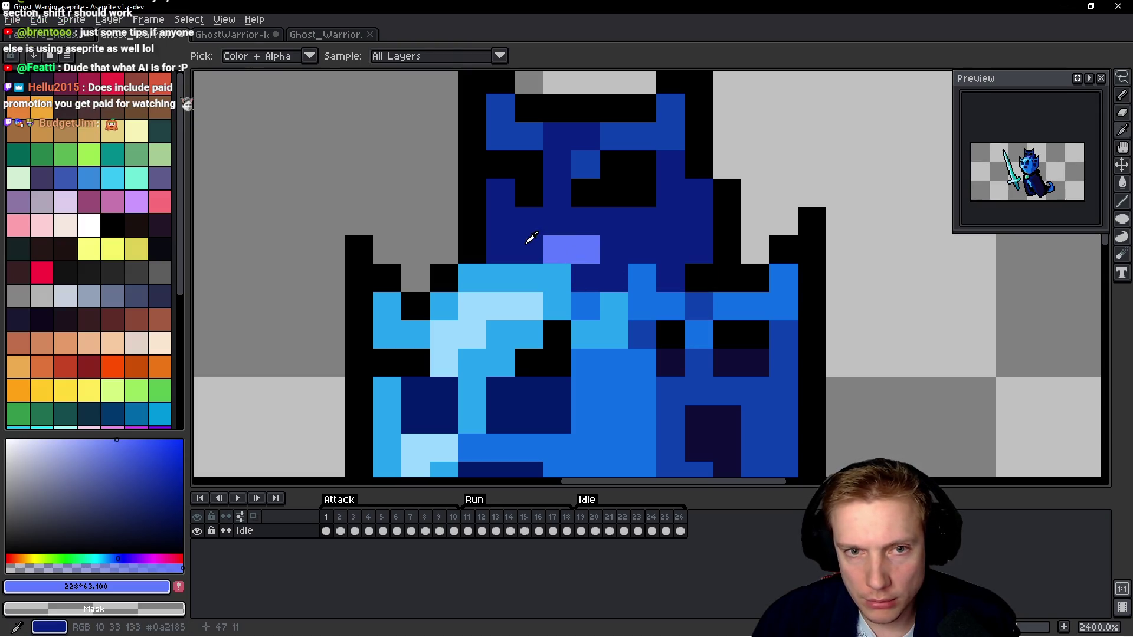
On frame 4, add a lavender helmet highlight and repaint a stray lavender pixel dark blue.
key("Right")
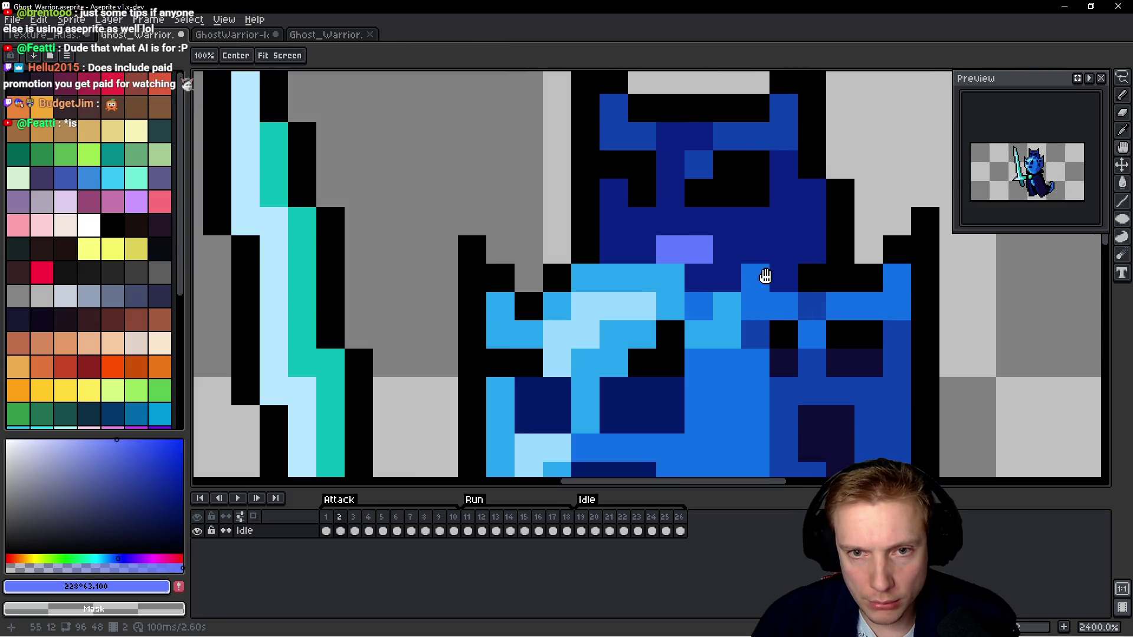
key("Right")
key("Right")
mouse_move(749, 251)
left_mouse_down()
mouse_move(710, 274)
mouse_move(716, 283)
mouse_move(715, 252)
left_mouse_up()
key("Right")
left_click_drag(663, 283, 805, 255)
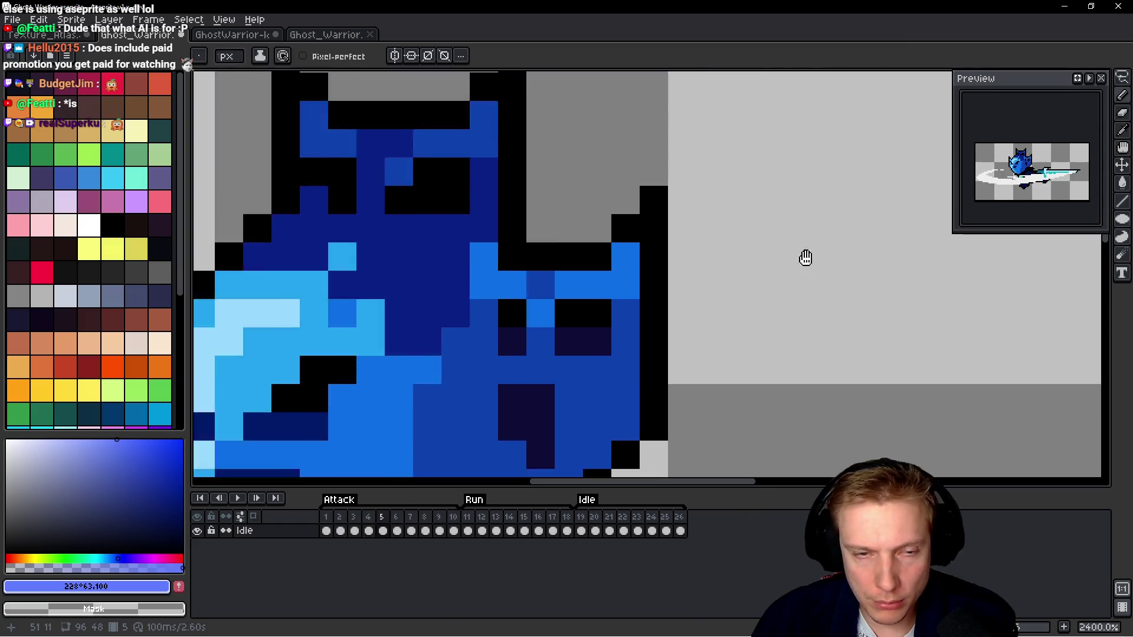
left_click(542, 255)
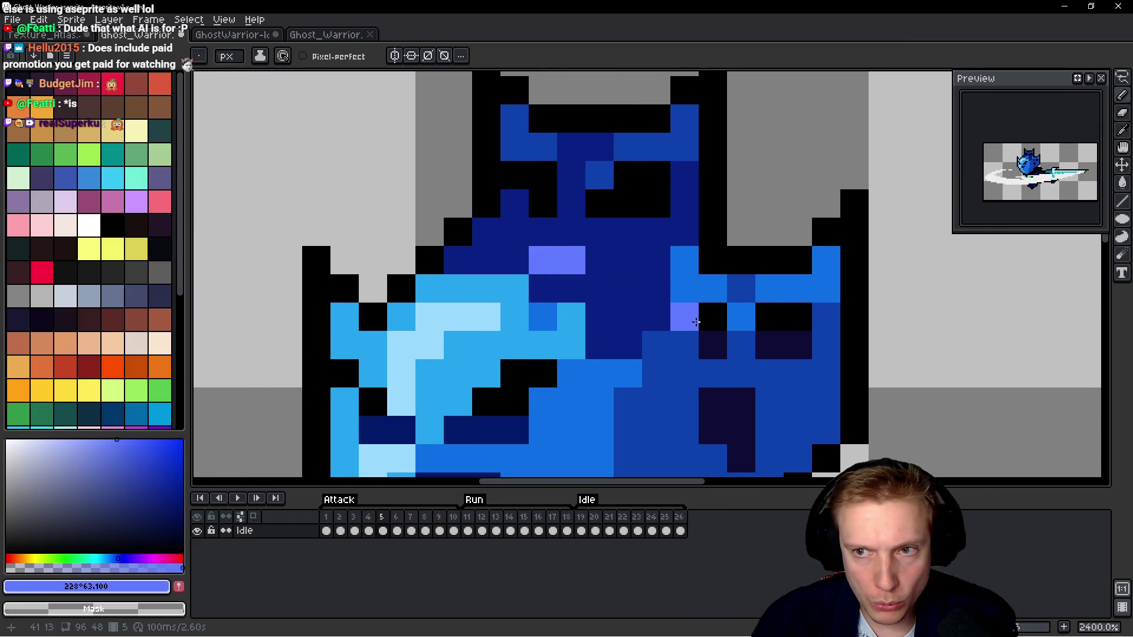
left_click(617, 262, "alt")
left_click(571, 260)
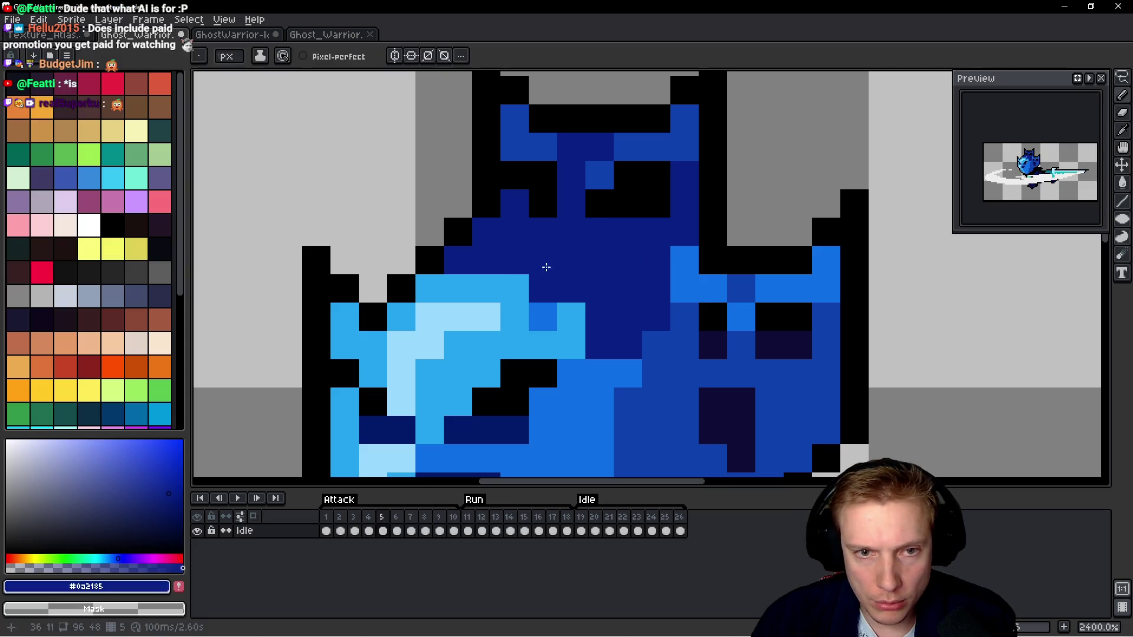
left_click(543, 260, "alt")
Recolour a frame 4 helmet pixel dark blue, undo it, and sample black from the outline.
key("Left")
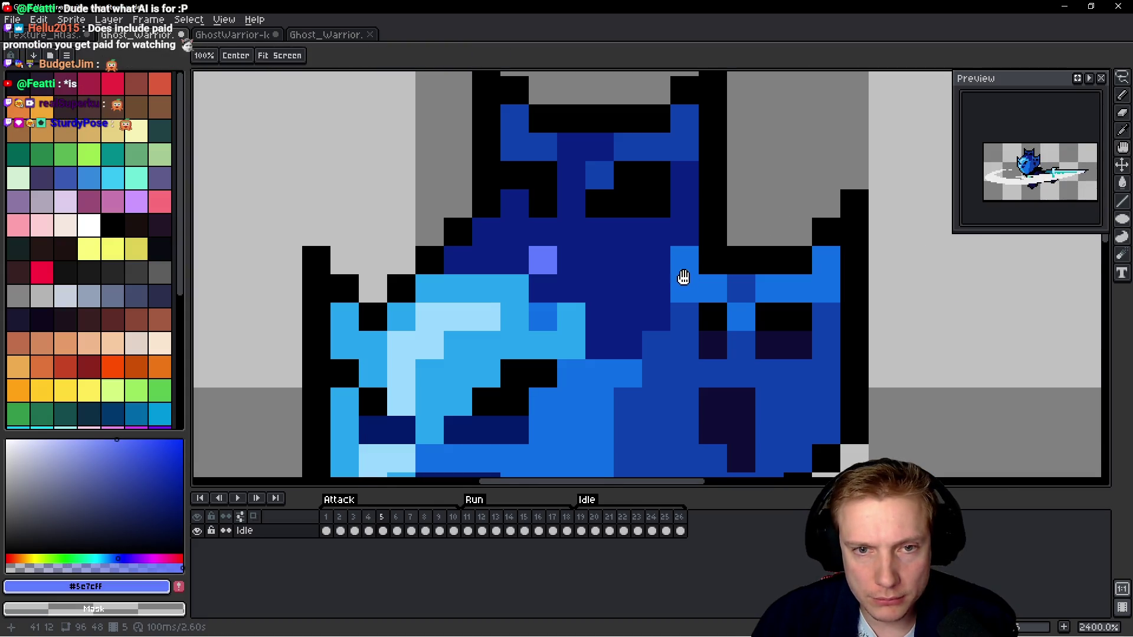
scroll(684, 278, "down", 3)
scroll(826, 289, "up", 4)
scroll(836, 290, "down", 1)
left_click(797, 266, "alt")
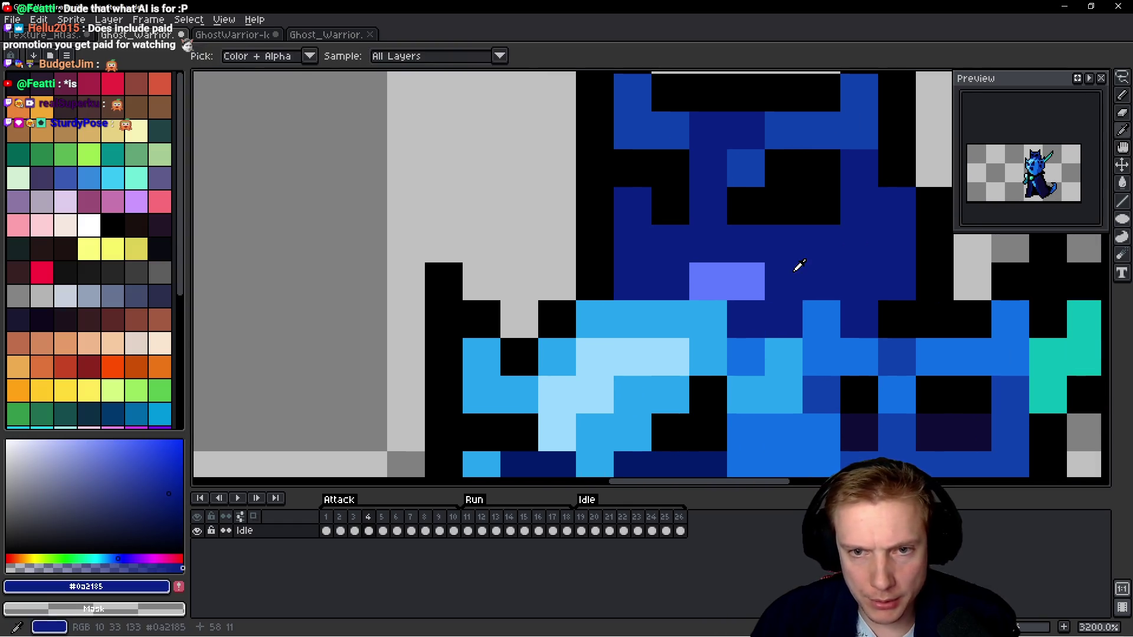
scroll(688, 284, "up", 1)
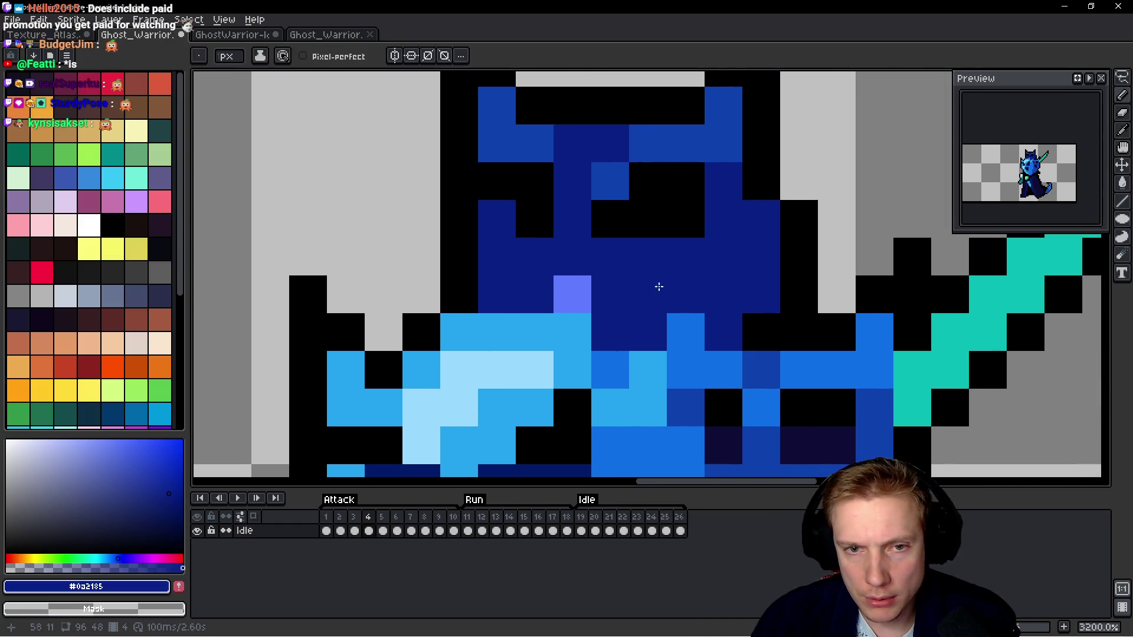
left_click(578, 292)
key("ctrl+z")
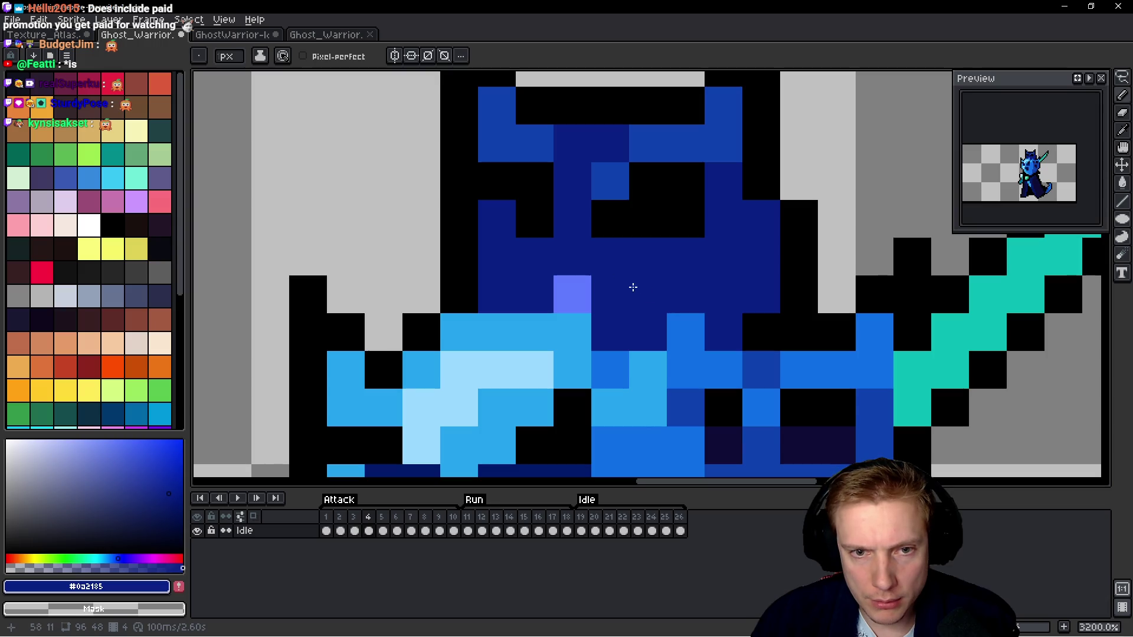
key("x")
left_click(575, 292)
Paint the lavender helmet pixels black on Idle frames 1 to 4.
left_click(711, 270)
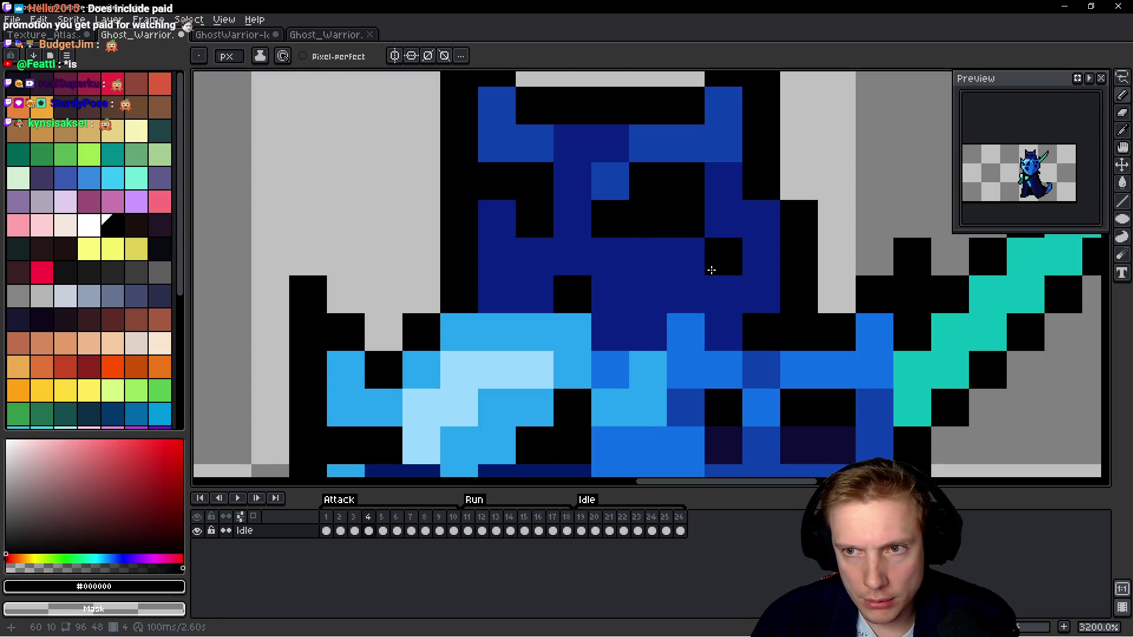
key("Left")
left_click(531, 292)
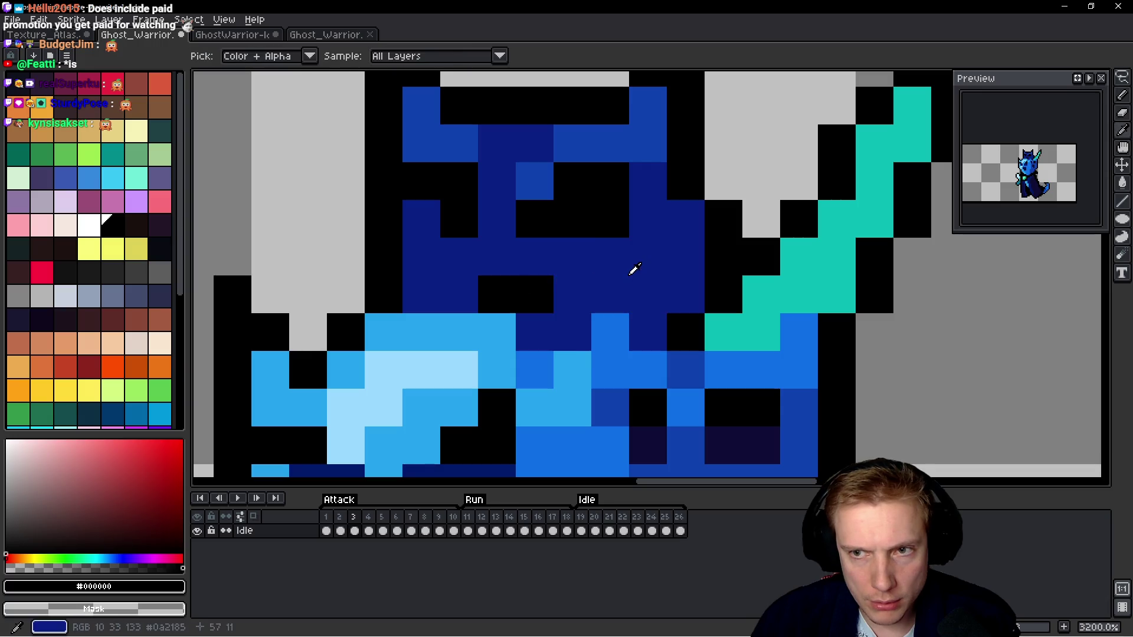
key("Left")
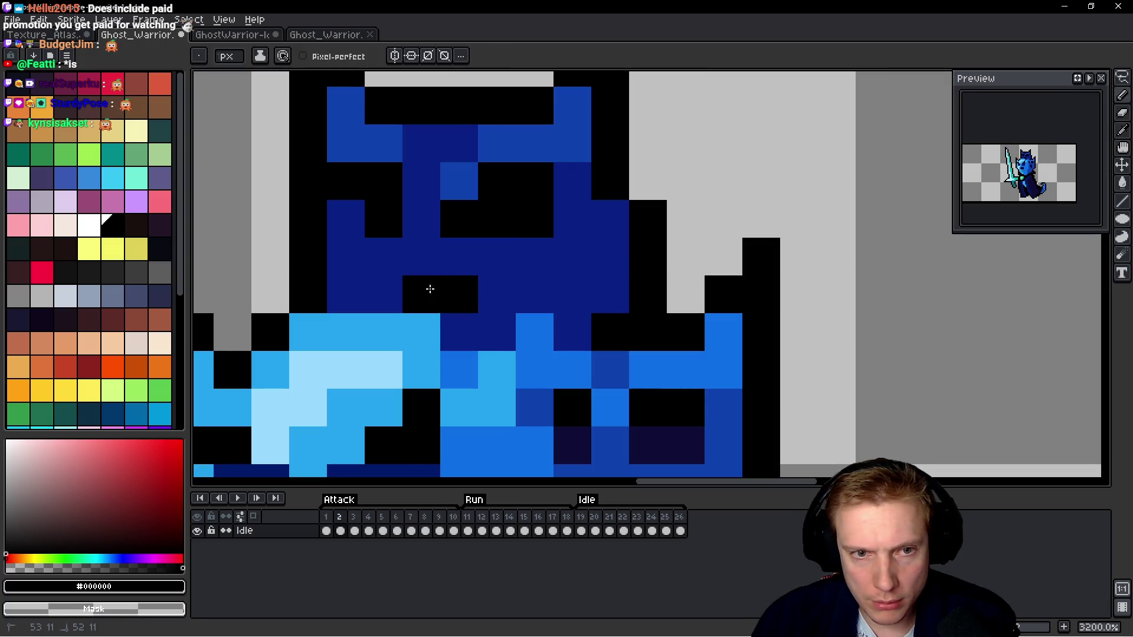
key("Left")
left_click_drag(354, 294, 263, 293)
key("space")
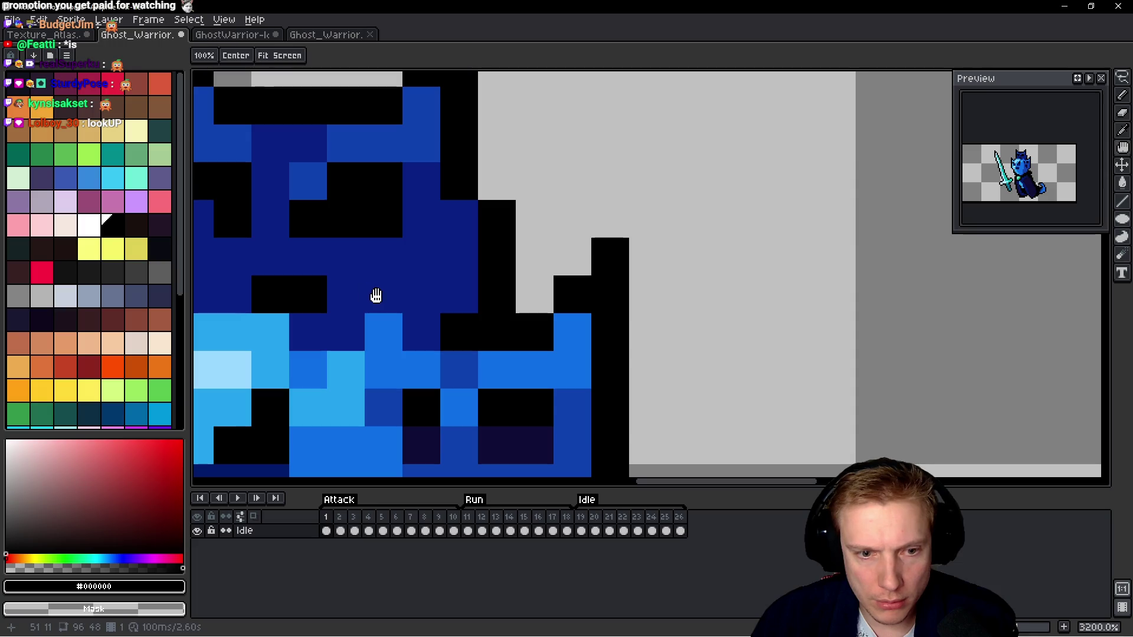
key("Right")
key("Right")
key("Right")
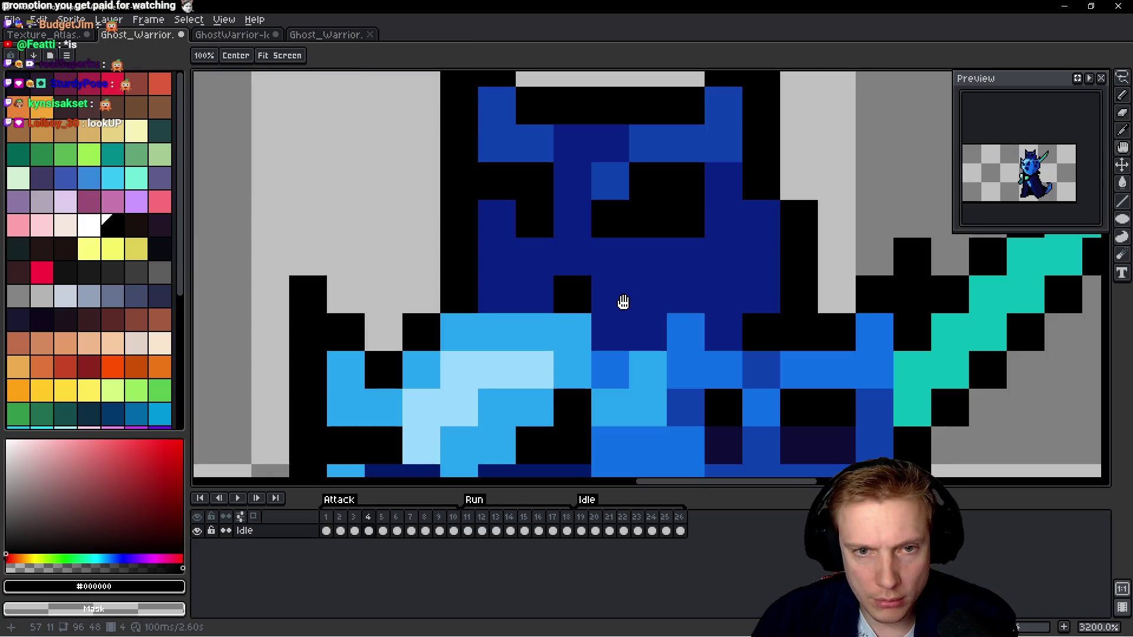
key("Right")
key("Right")
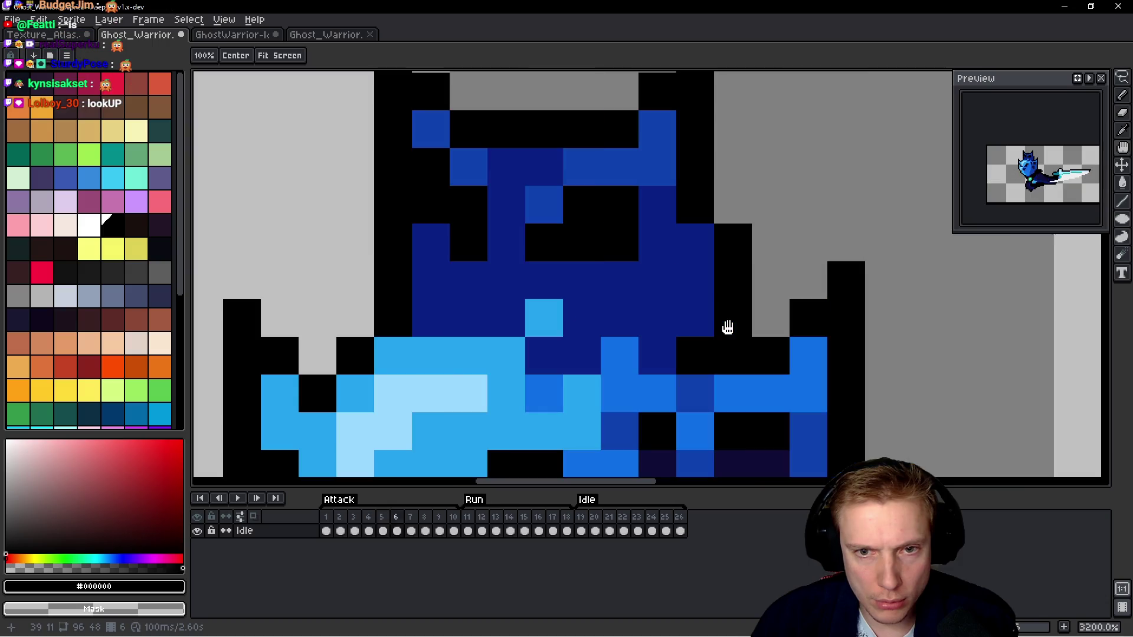
key("Right")
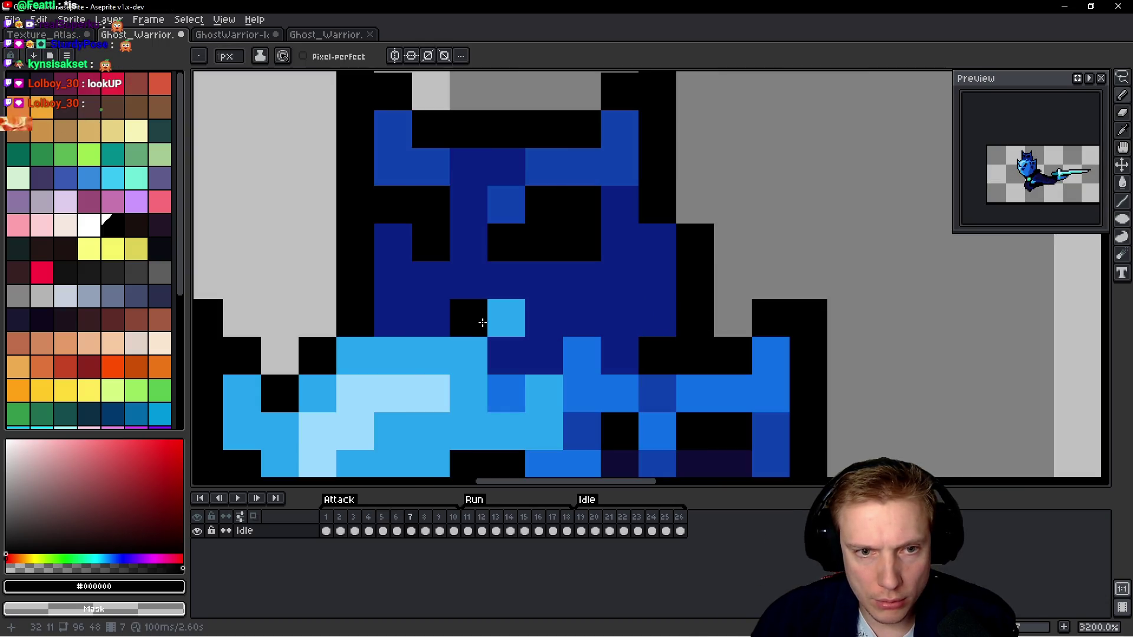
On frames 6 to 8, turn the light-blue helmet pixel dark blue and paint stray helmet pixels black.
left_click(561, 306, "alt")
left_click(511, 313)
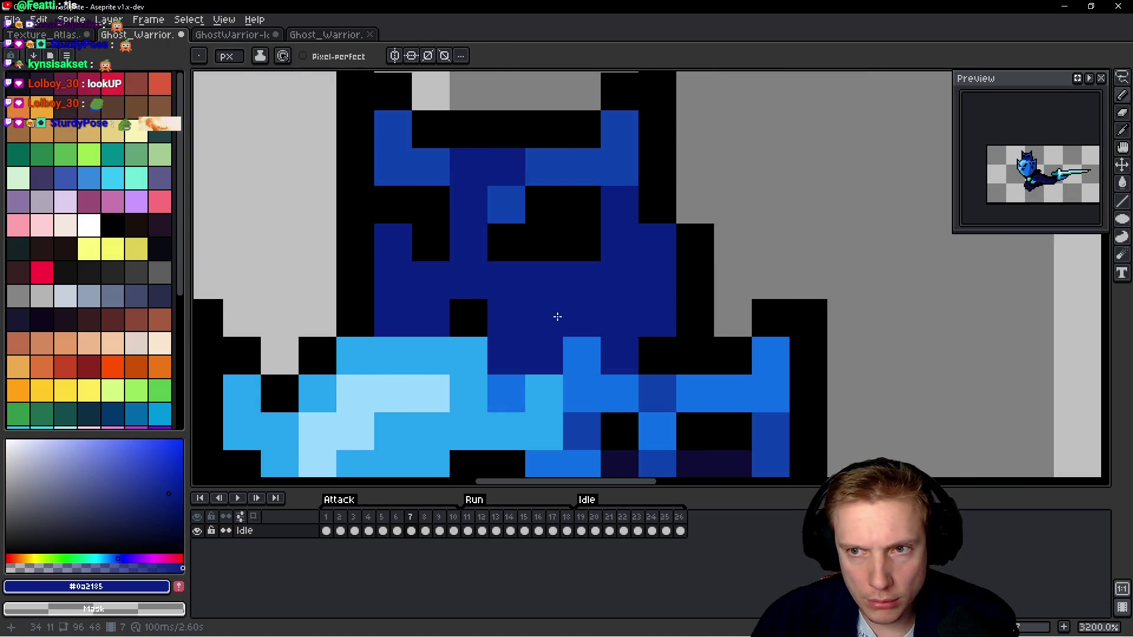
left_click(483, 308, "alt")
key("Left")
left_click(506, 318)
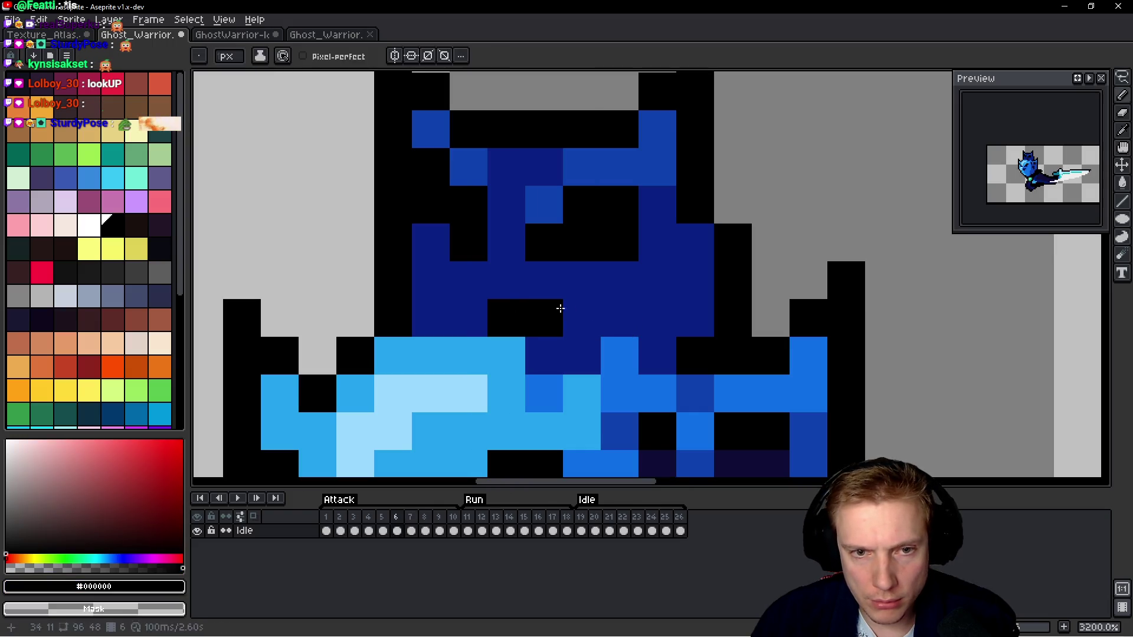
key("Left")
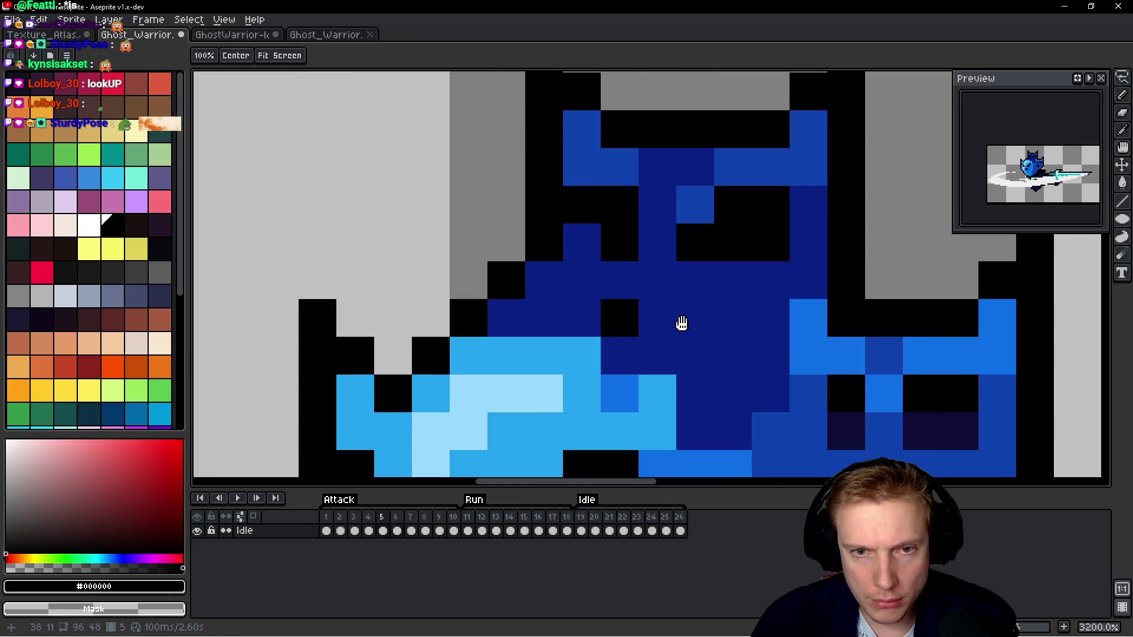
key("Right")
key("Right")
key("Right")
left_click(693, 319)
left_click(731, 322)
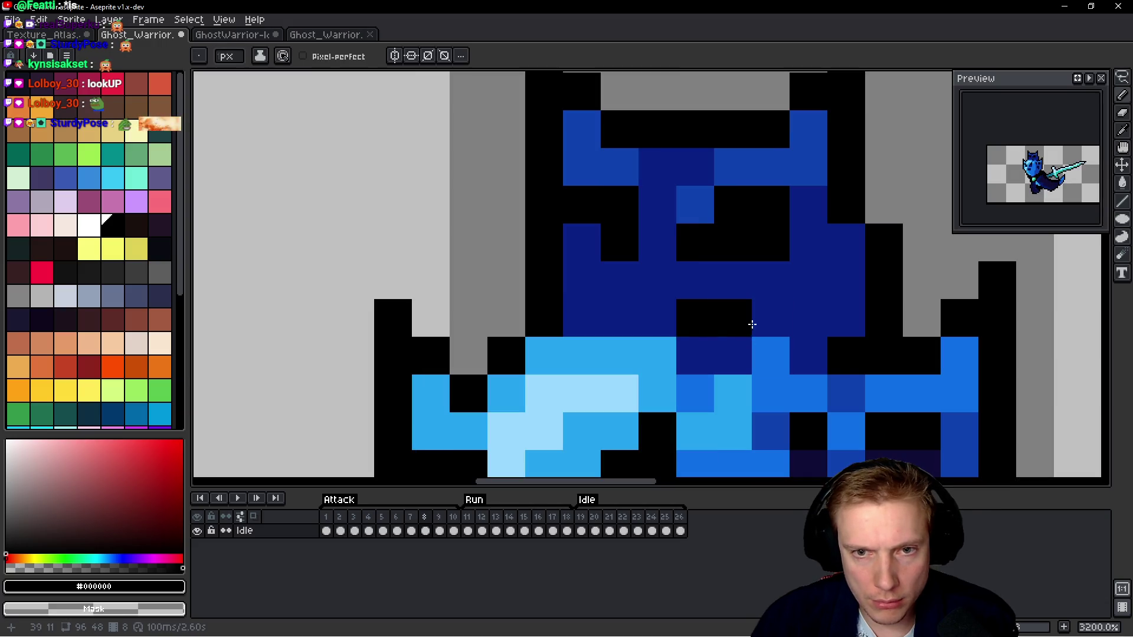
key("Right")
Paint the light-blue helmet pixels black on frames 9 to 13, redoing one misplaced pixel.
key("Right")
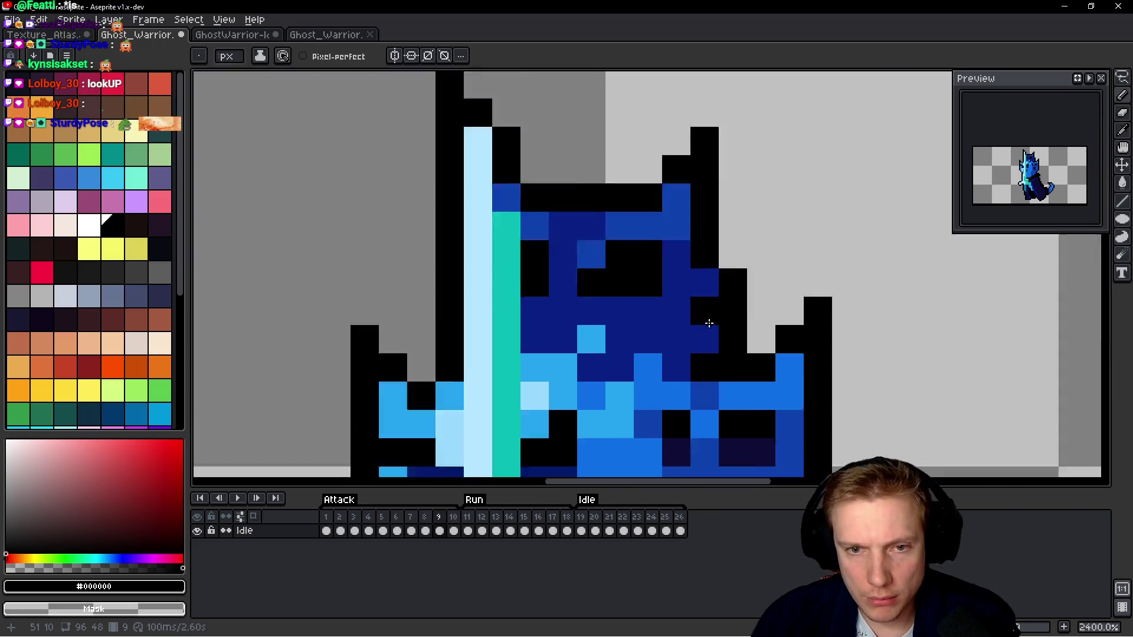
left_click_drag(559, 337, 720, 341)
key("Right")
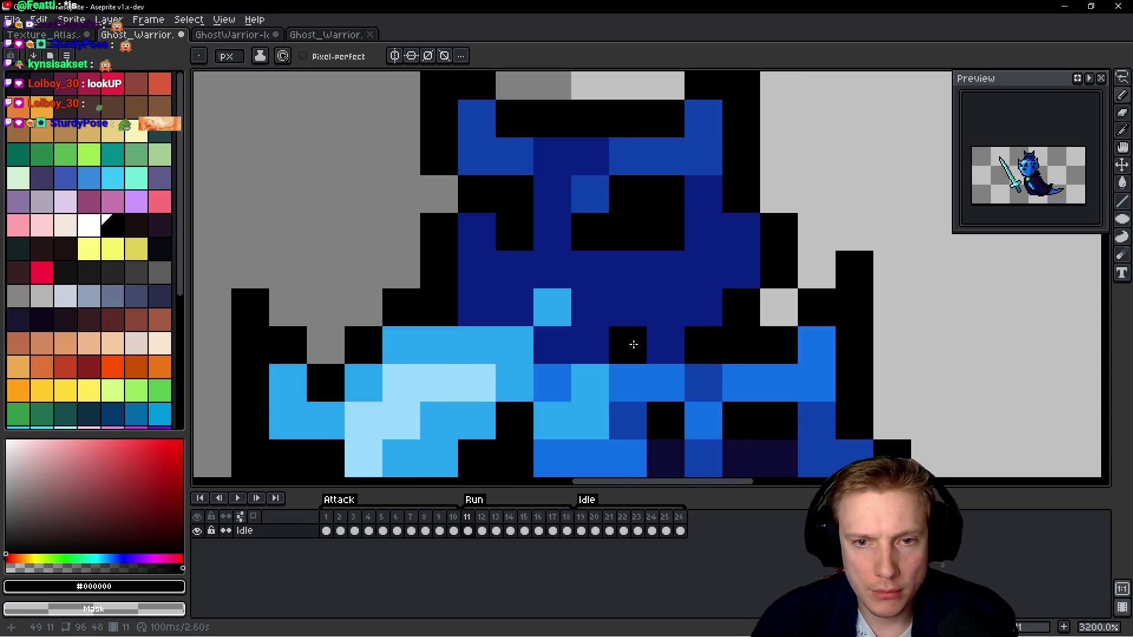
key("Right")
left_click(555, 383)
key("Right")
left_click(556, 391)
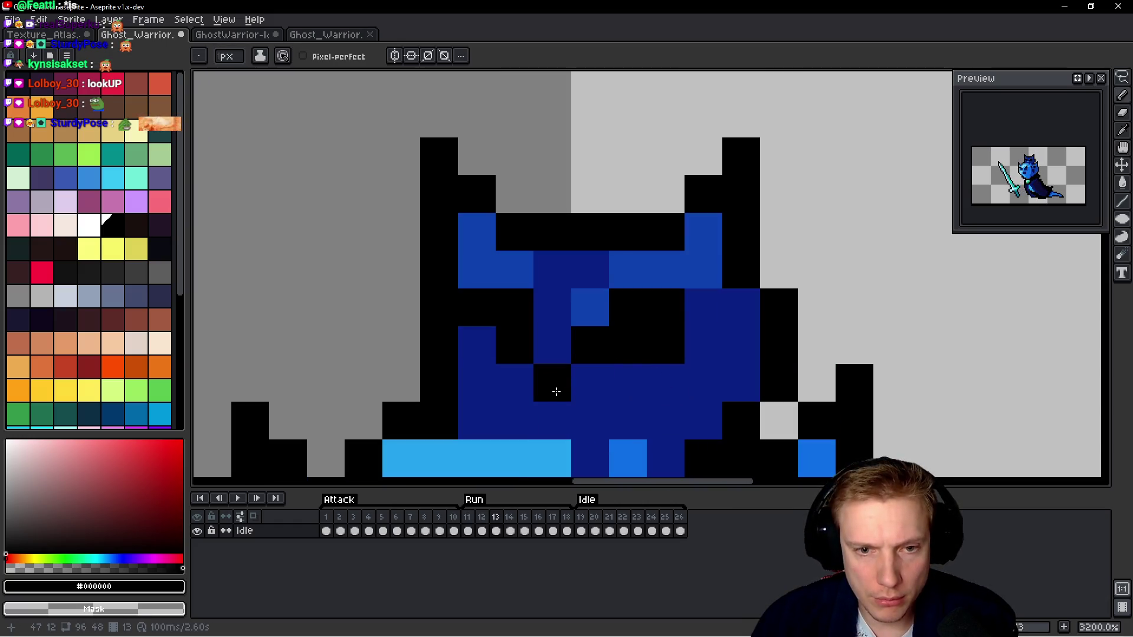
key("ctrl+z")
left_click(553, 384, "alt")
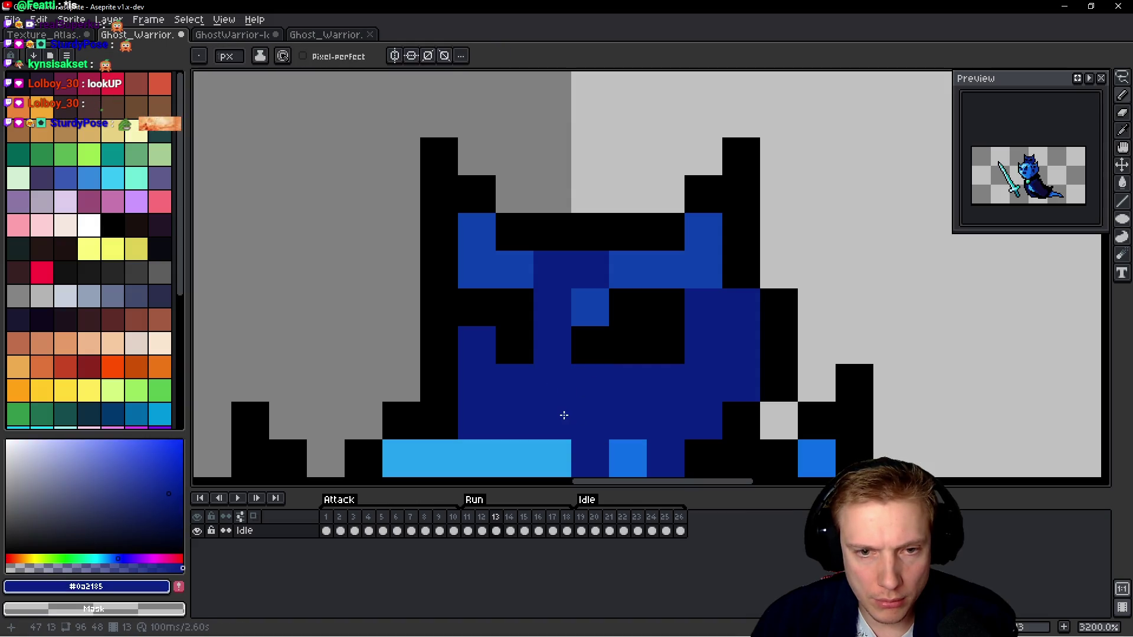
left_click(555, 400, "alt")
key("Right")
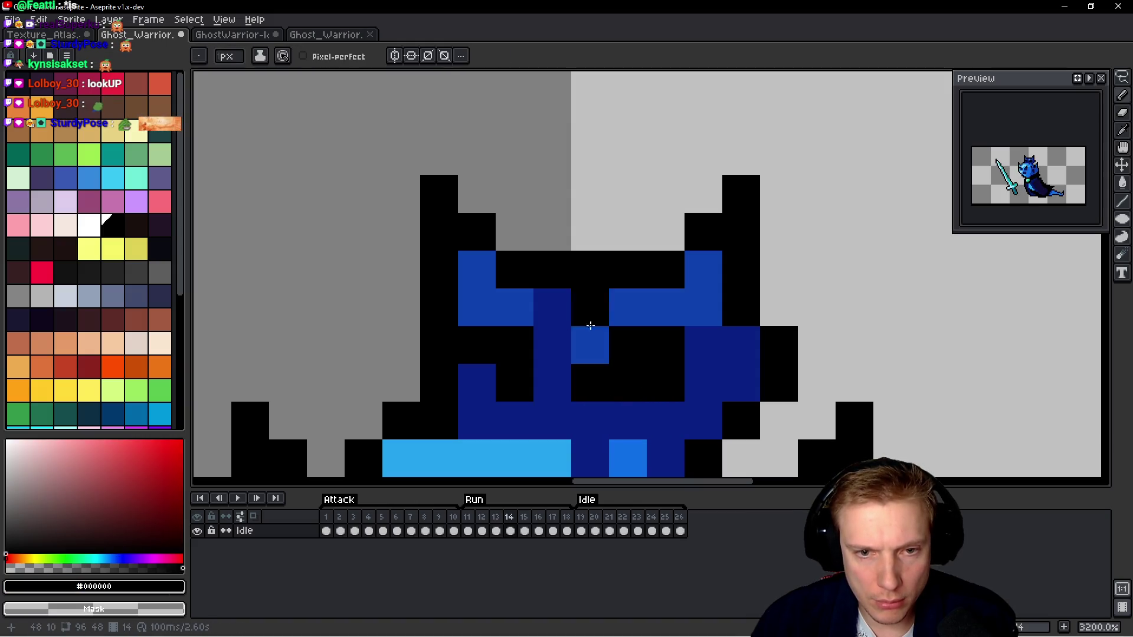
Fix the helmet pixels on frames 14 to 16 using dark blue and black.
left_click(552, 319, "alt")
left_click(590, 307)
left_click_drag(712, 427, 718, 354)
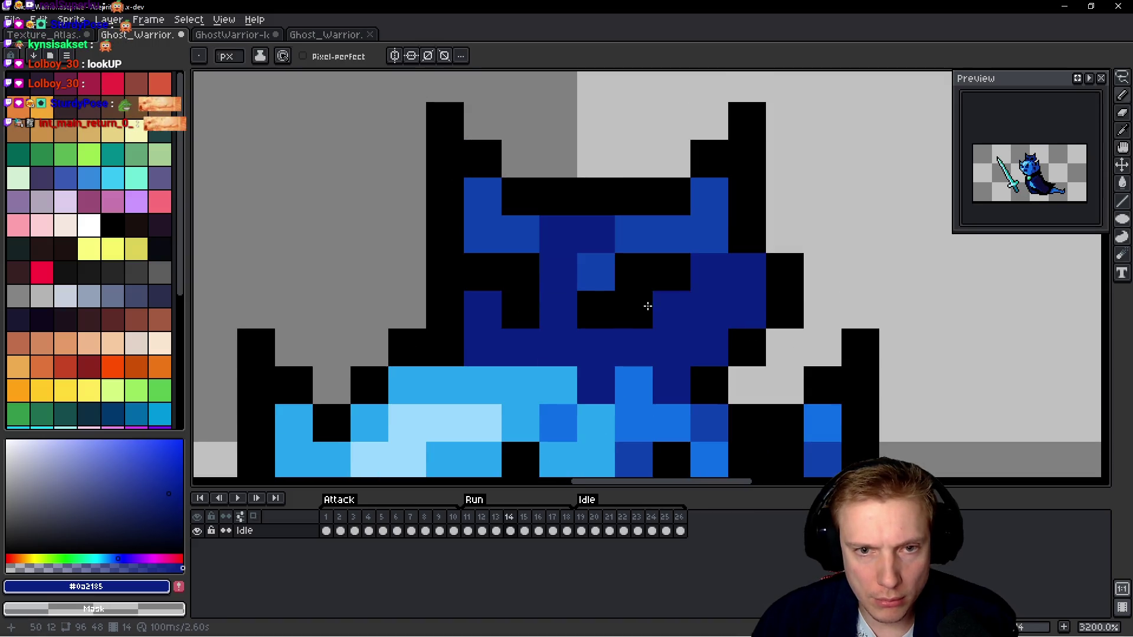
left_click(611, 308, "alt")
key("Right")
scroll(612, 308, "down", 3)
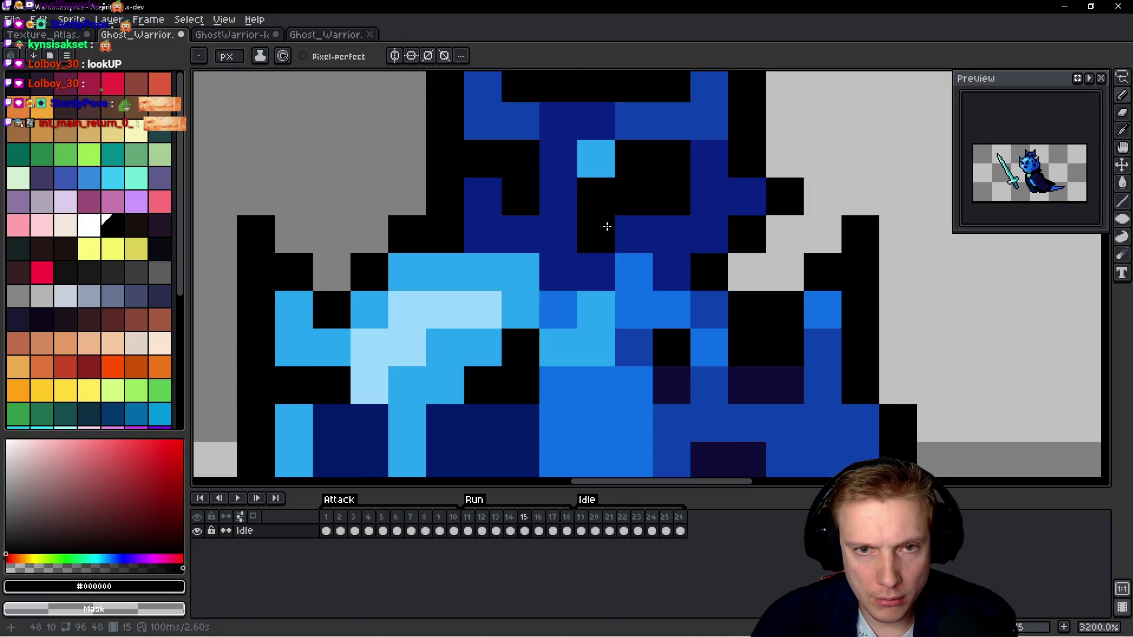
right_click(607, 227)
left_click(551, 235)
left_click(587, 144, "alt")
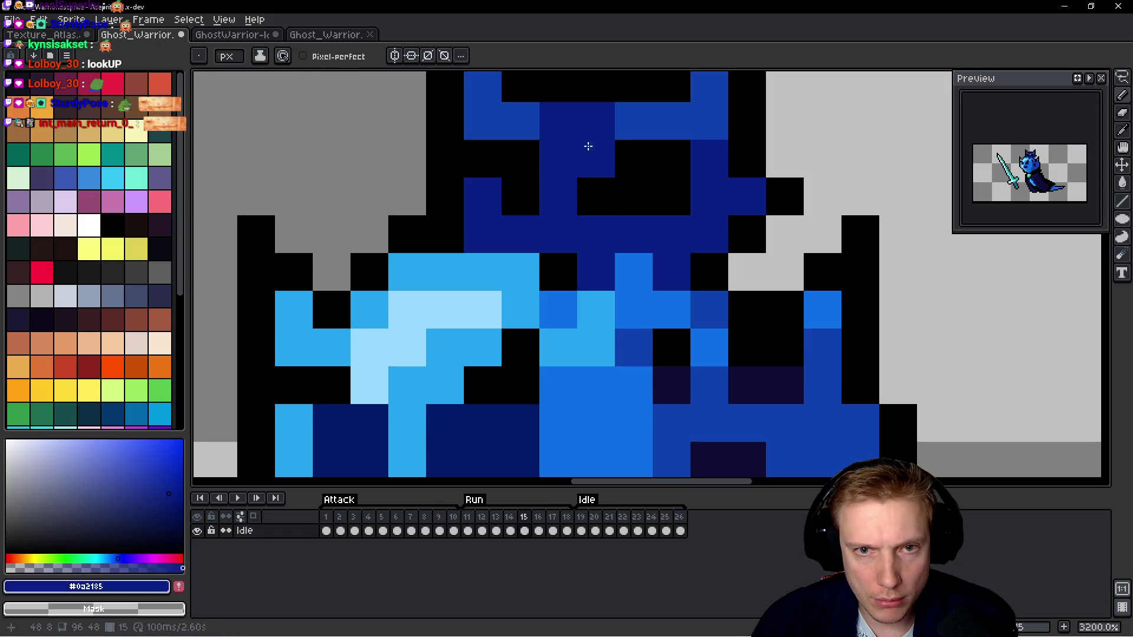
key("Right")
left_click(586, 167)
left_click_drag(587, 167, 566, 232)
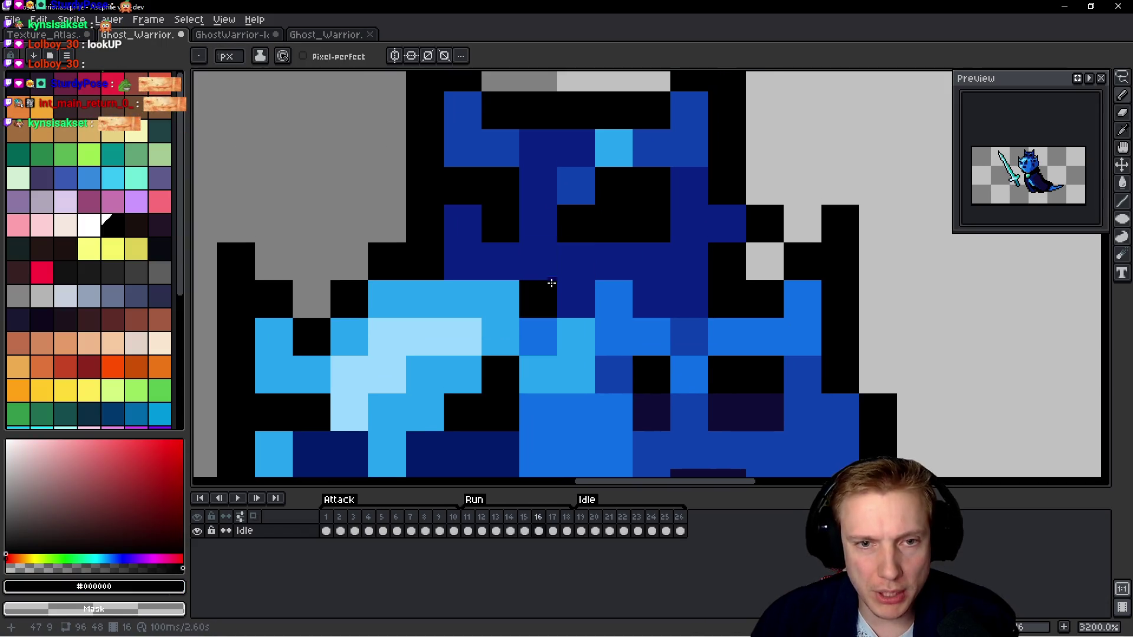
On frame 17, paint the eye pixel navy and another pixel with the helmet blue.
key("Right")
left_click(616, 243)
right_click(616, 242)
key("Left")
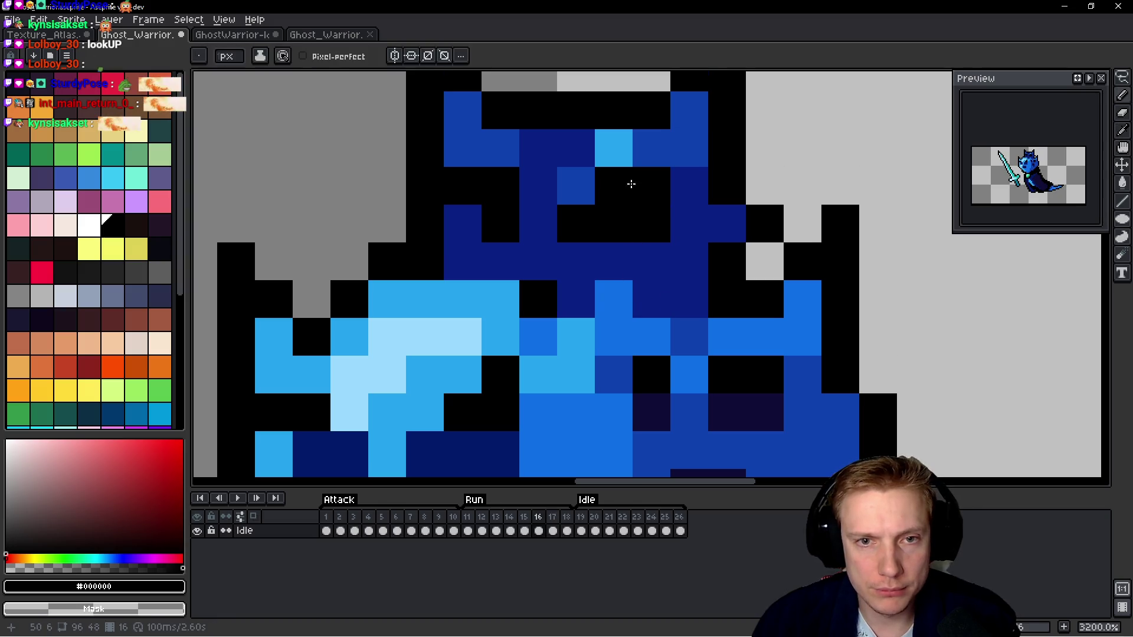
left_click(670, 139, "alt")
key("Left")
key("Right")
key("Right")
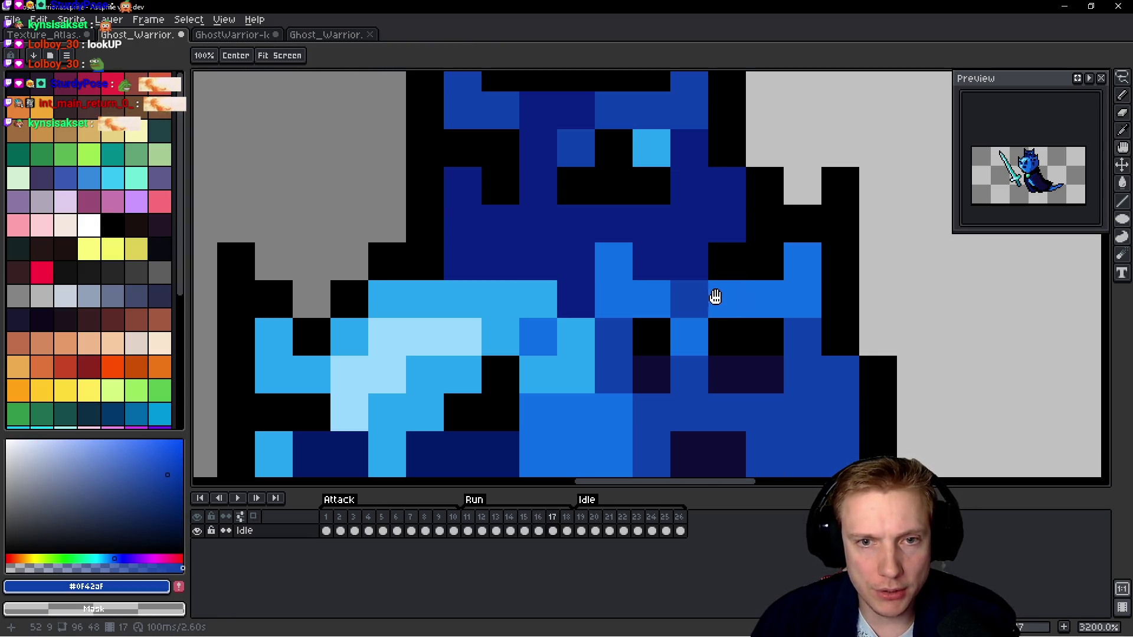
left_click(705, 192)
Paint frame 17's light-blue eye pixel black, correcting one misplaced pixel.
key("Left")
key("Right")
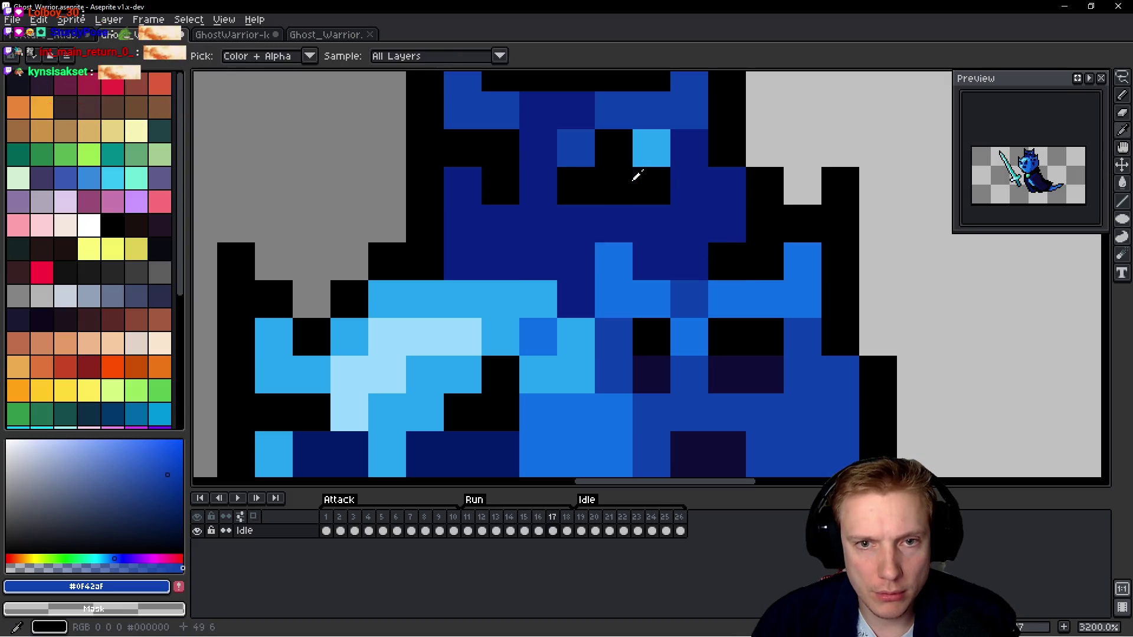
left_click(637, 172, "alt")
left_click(610, 255)
key("ctrl+z")
left_click(539, 255)
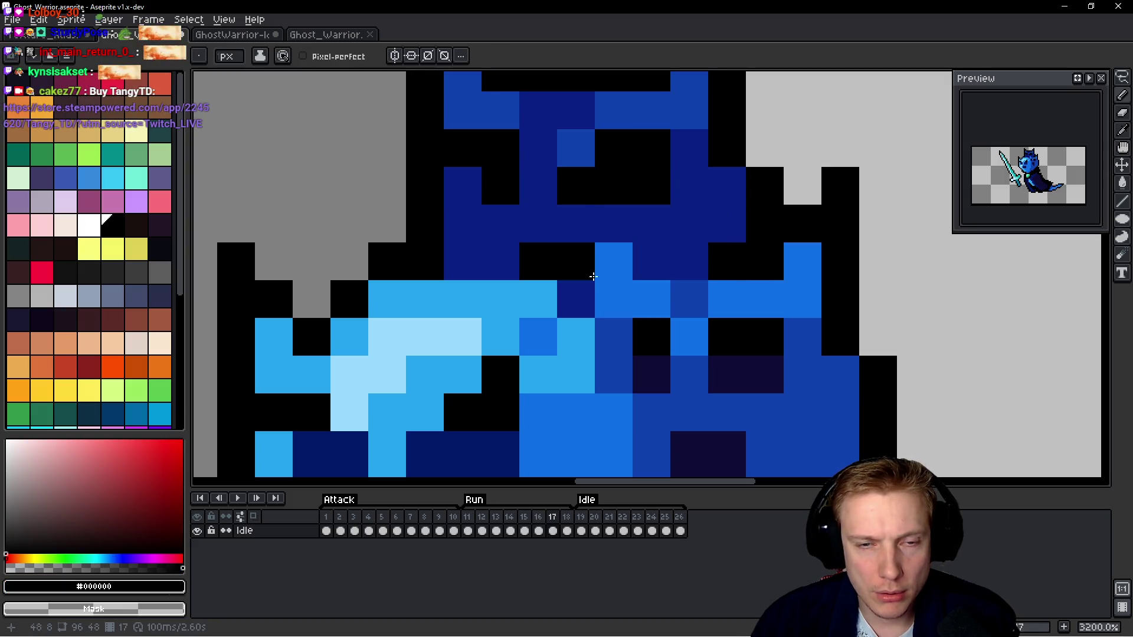
key("space")
key("Left")
key("Right")
Turn the light-blue eye pixels dark blue (#0a2185) on frames 21 and 22, blackening one helmet pixel.
key("Right")
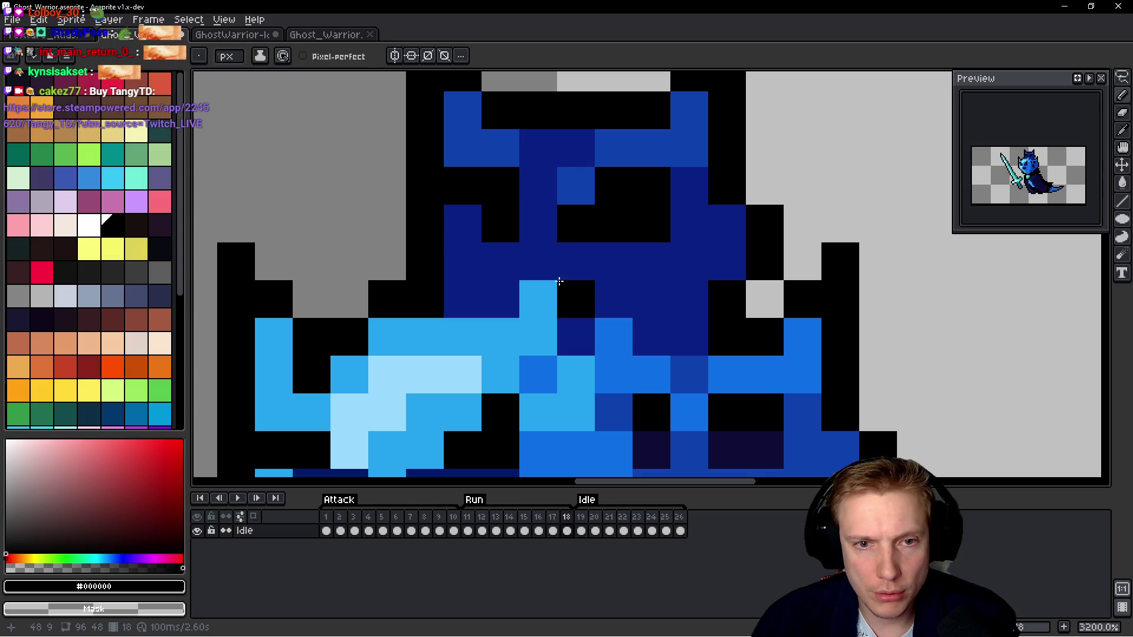
key("Right")
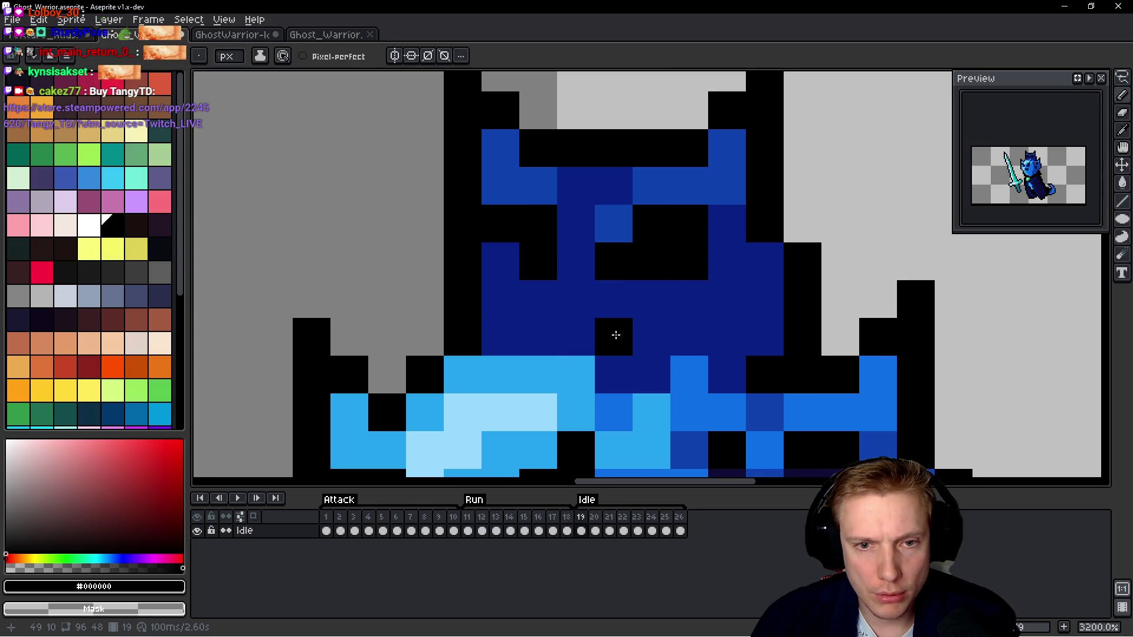
key("Right")
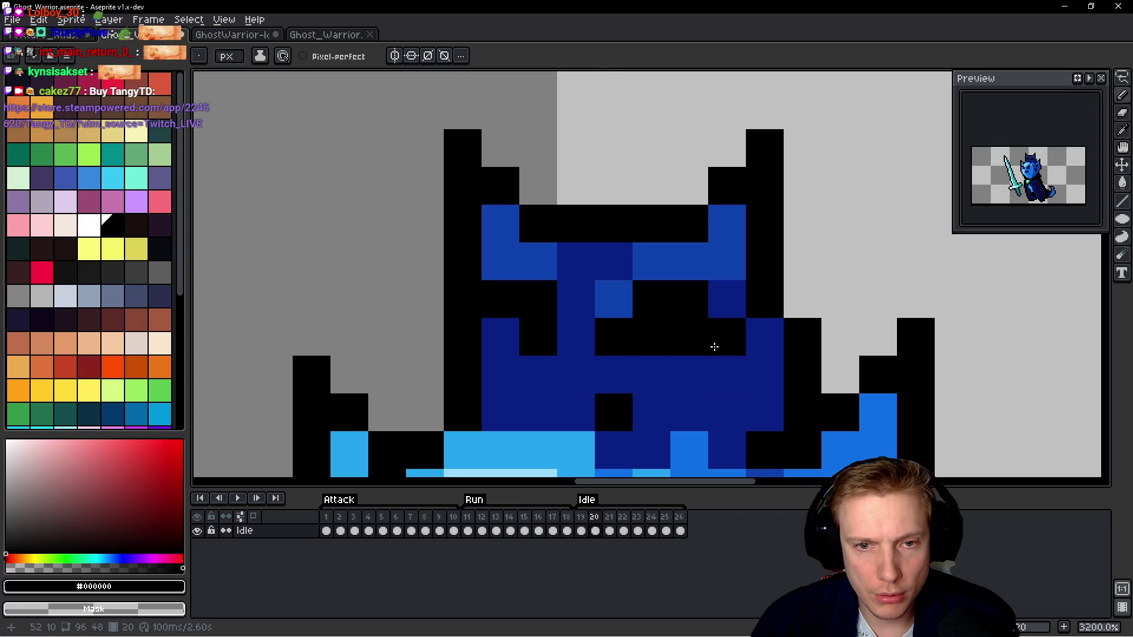
key("Right")
left_click(589, 346)
left_click(589, 307, "alt")
left_click(551, 307)
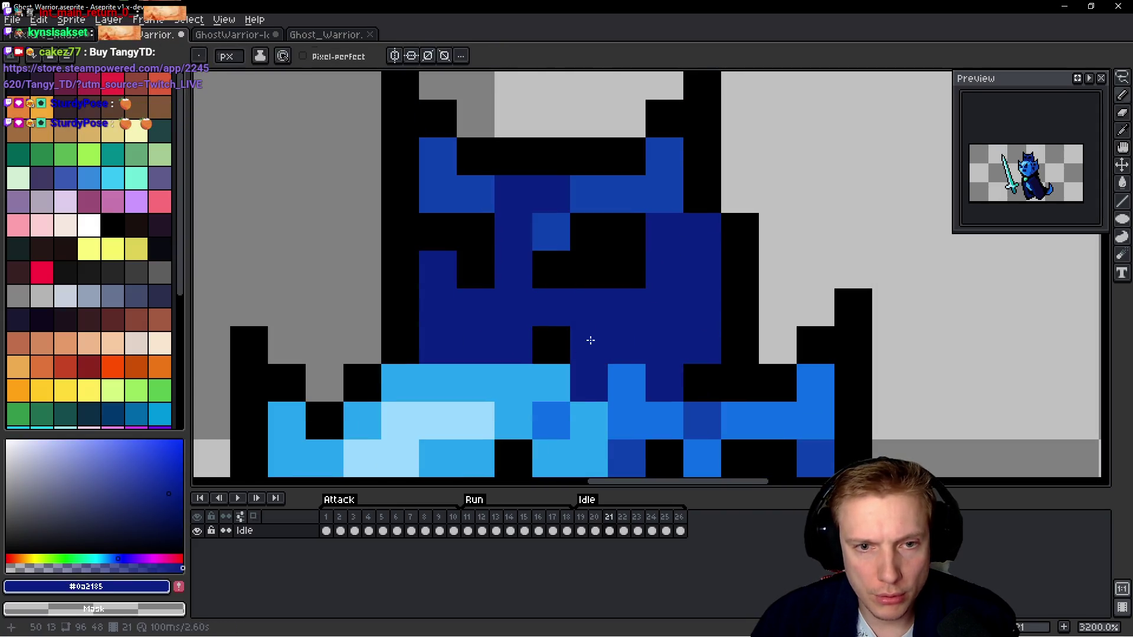
left_click(589, 337, "alt")
key("Right")
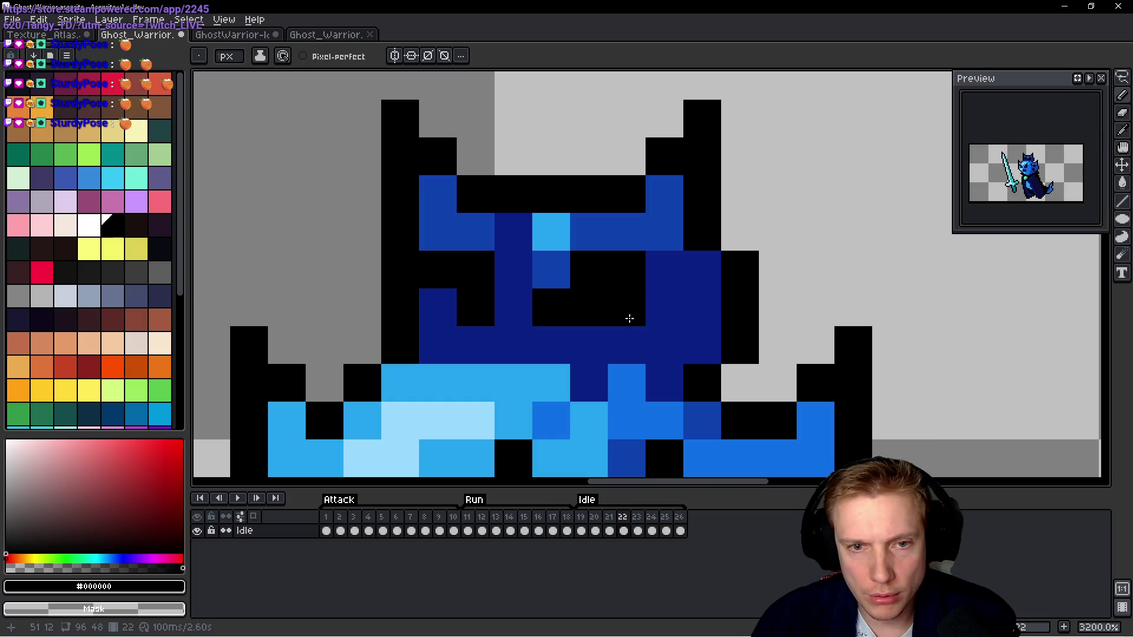
left_click(604, 222, "alt")
left_click(525, 243, "alt")
left_click(541, 239)
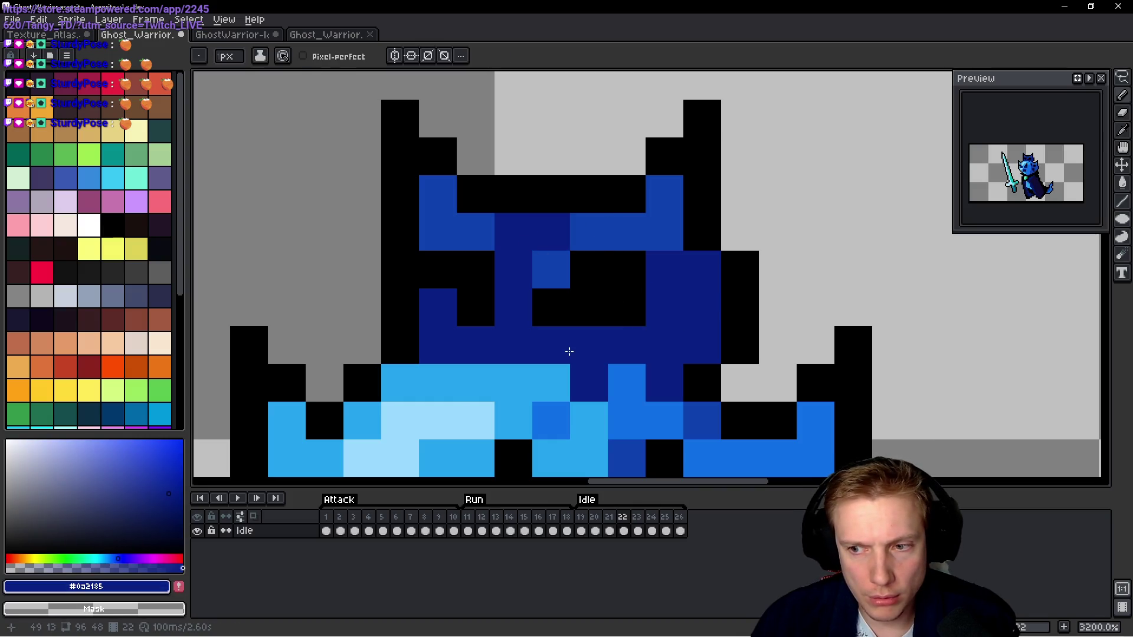
Recolour the helmet and eye pixels dark blue and black on frames 23 to 26.
key("Right")
left_click(625, 307)
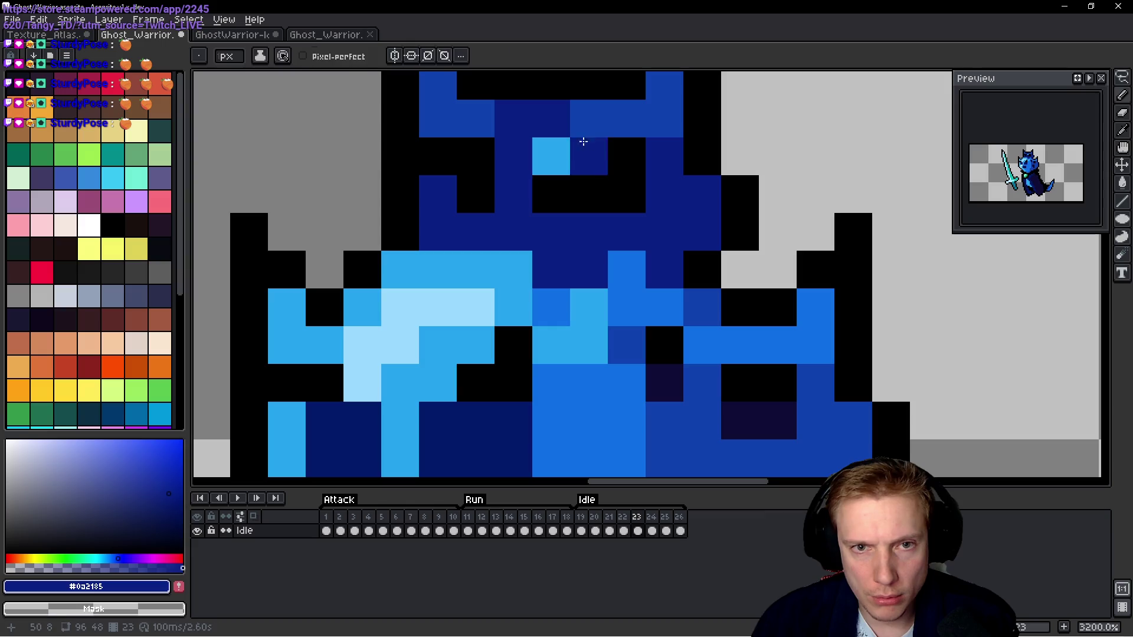
left_click(584, 129, "alt")
key("Right")
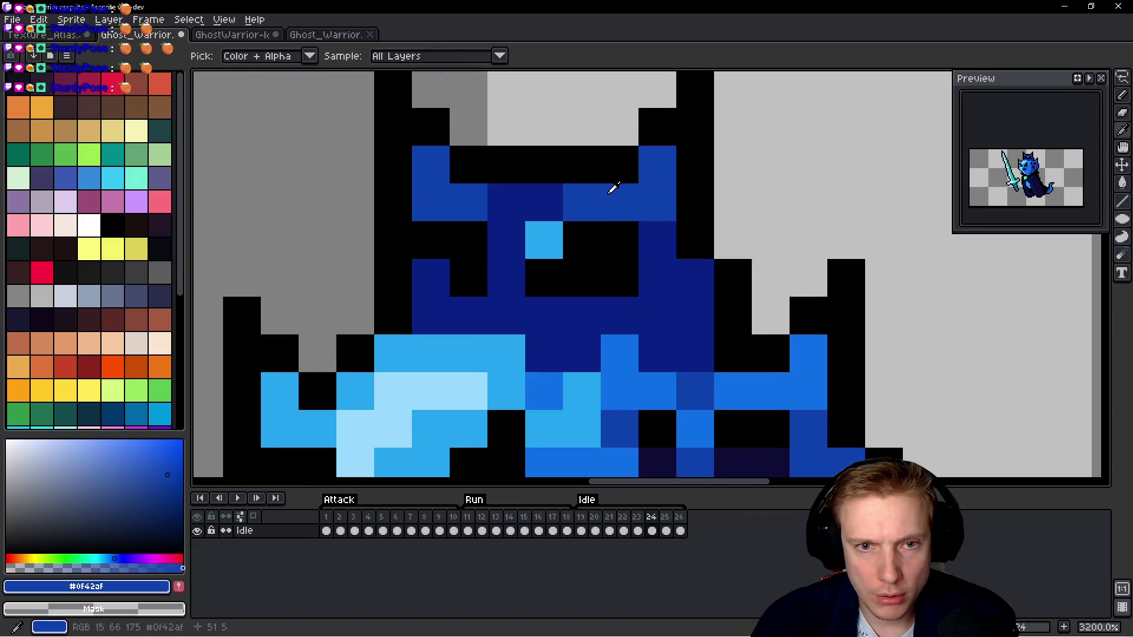
key("Right")
left_click(544, 190)
key("Right")
left_click(605, 236, "alt")
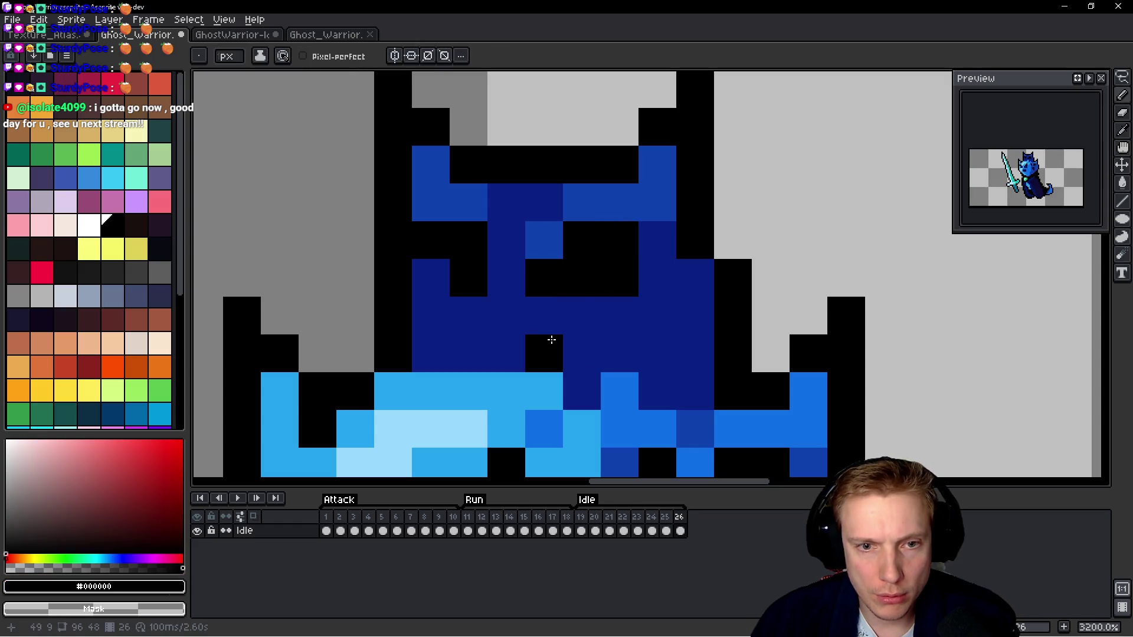
left_click(619, 315)
key("Right")
Play the Idle animation to review the edits, then save Ghost_Warrior.
key("Return")
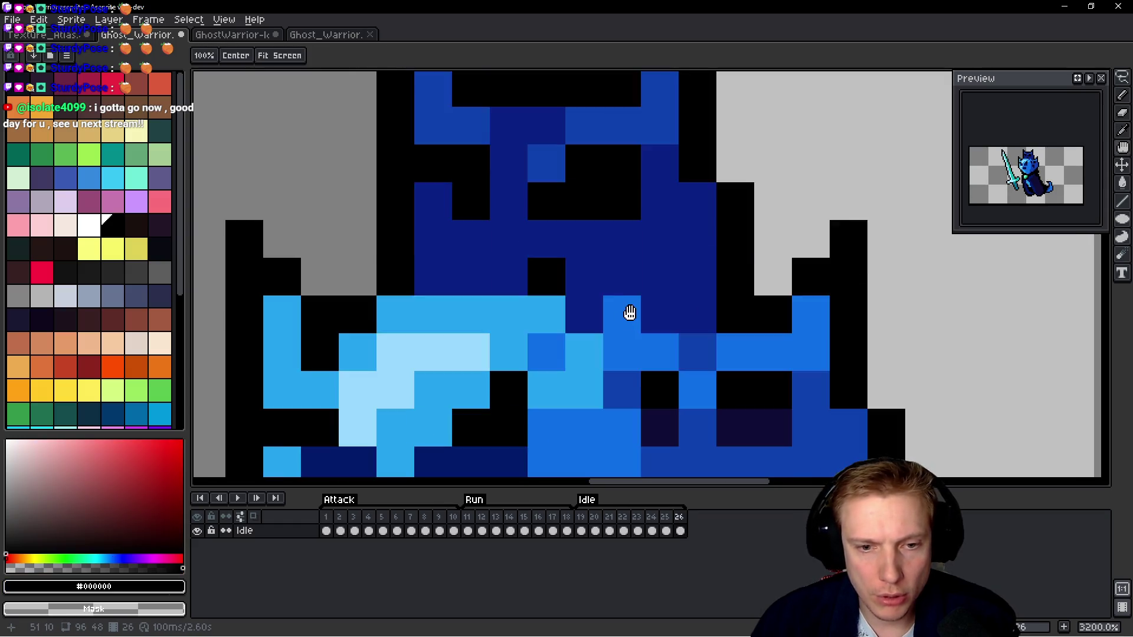
scroll(653, 293, "down", 6)
key("ctrl+s")
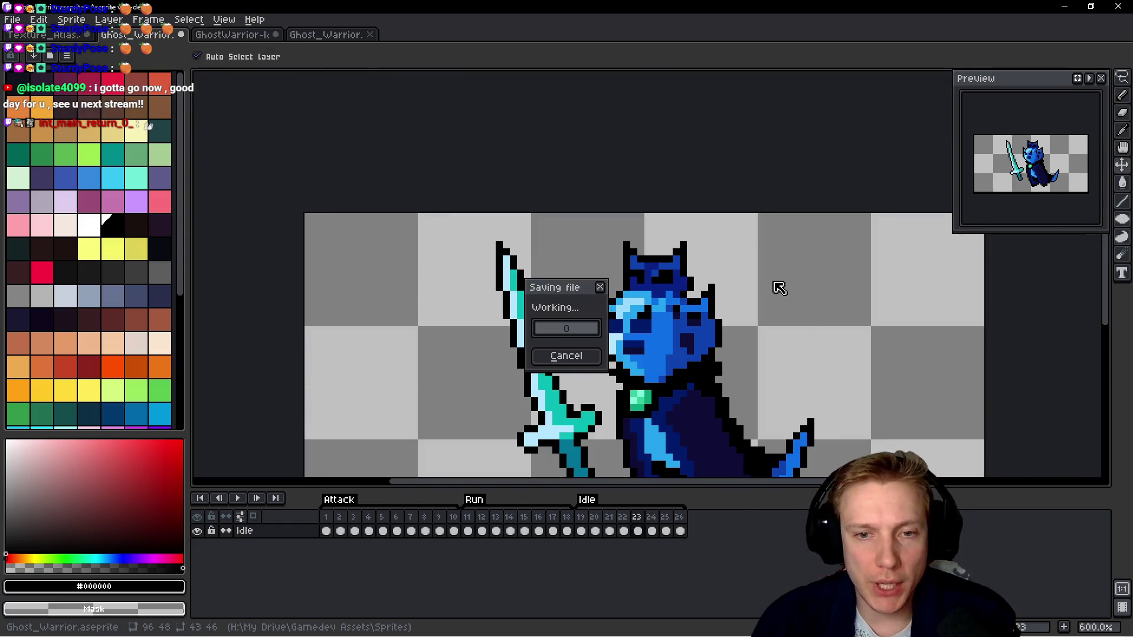
Export the updated ghost warrior as a sprite sheet.
key("v")
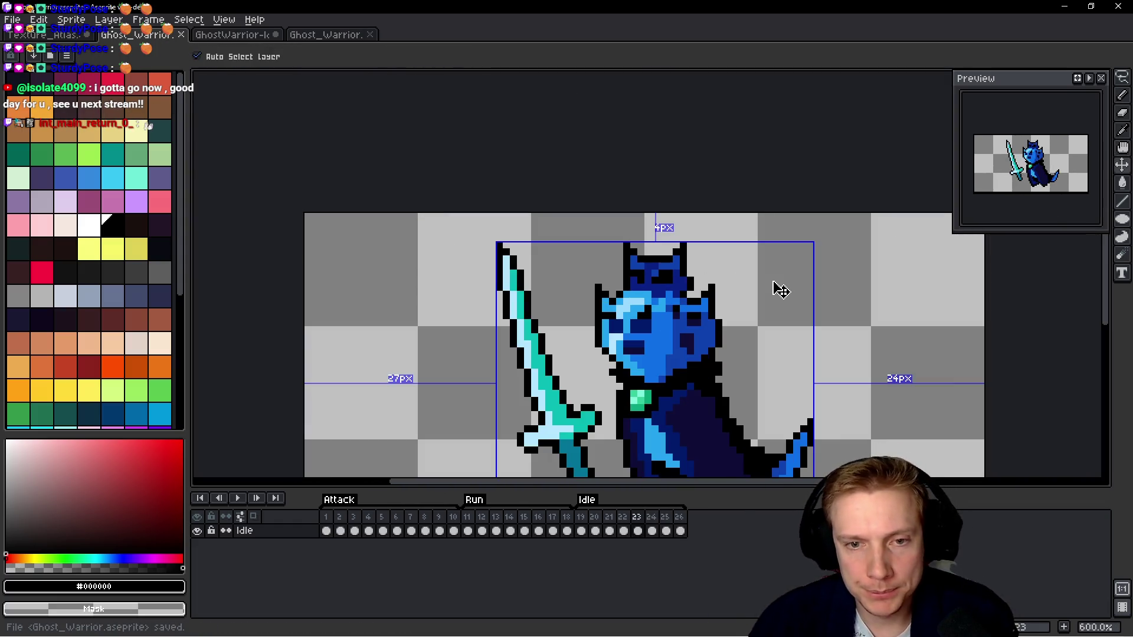
key("ctrl+e")
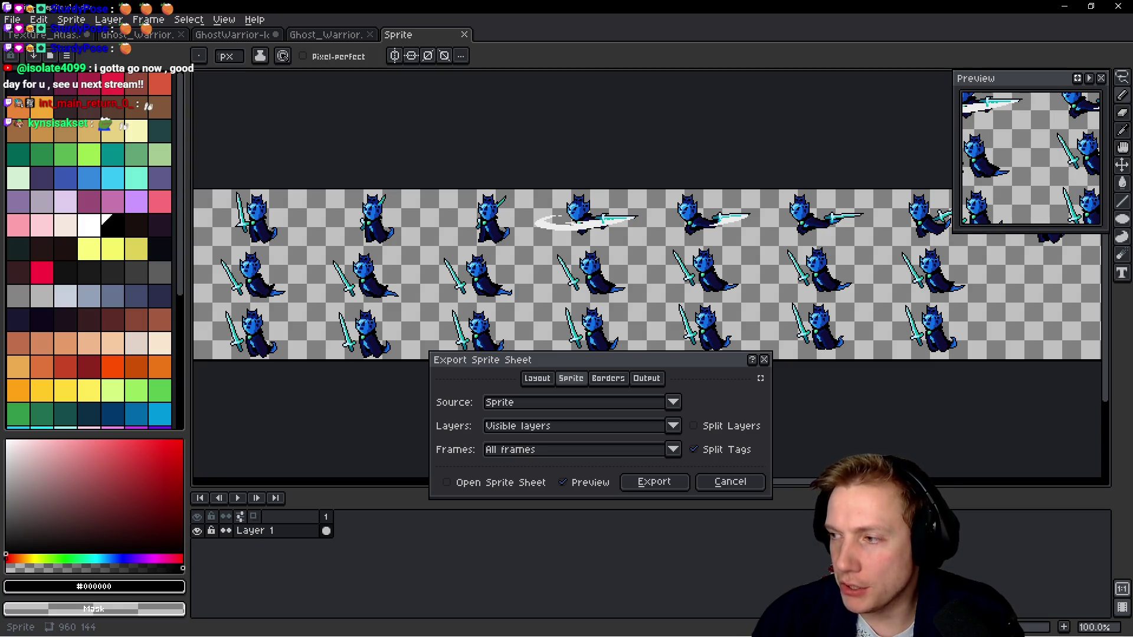
left_click(653, 484)
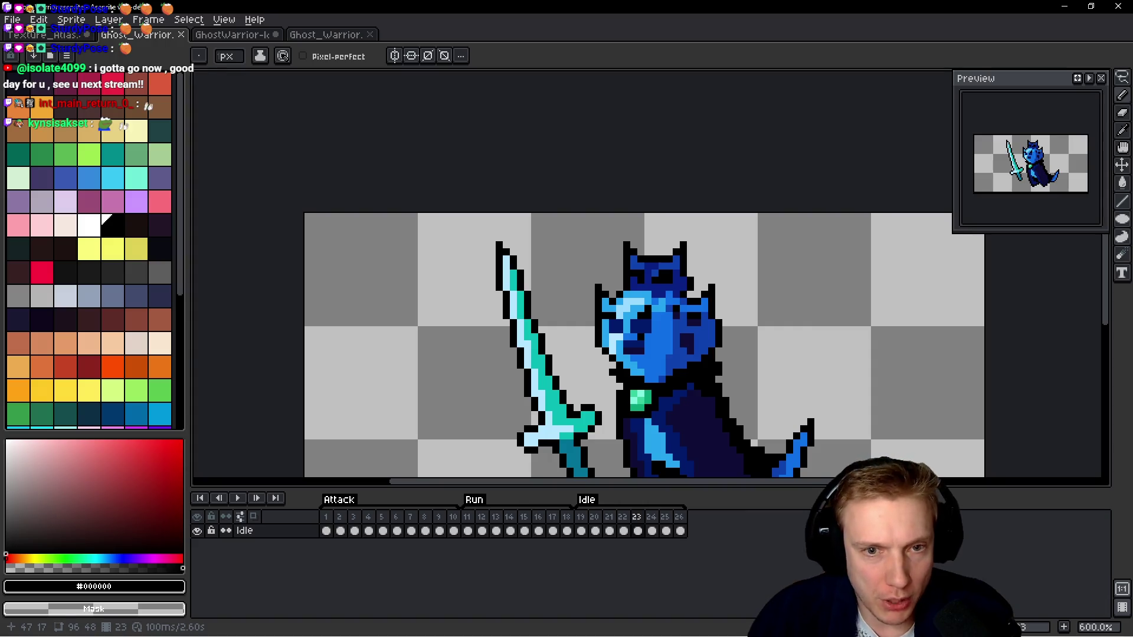
key("ctrl+e")
left_click(653, 483)
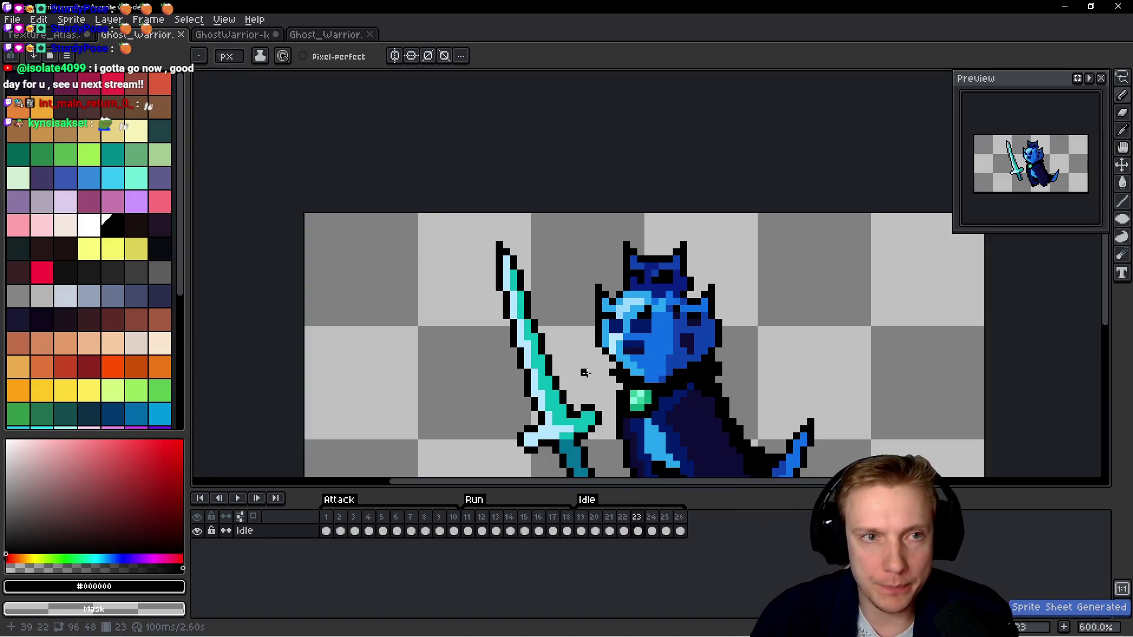
Close GhostWarrior-IdleFly without saving, along with the duplicate Ghost_Warrior document.
middle_click(240, 39)
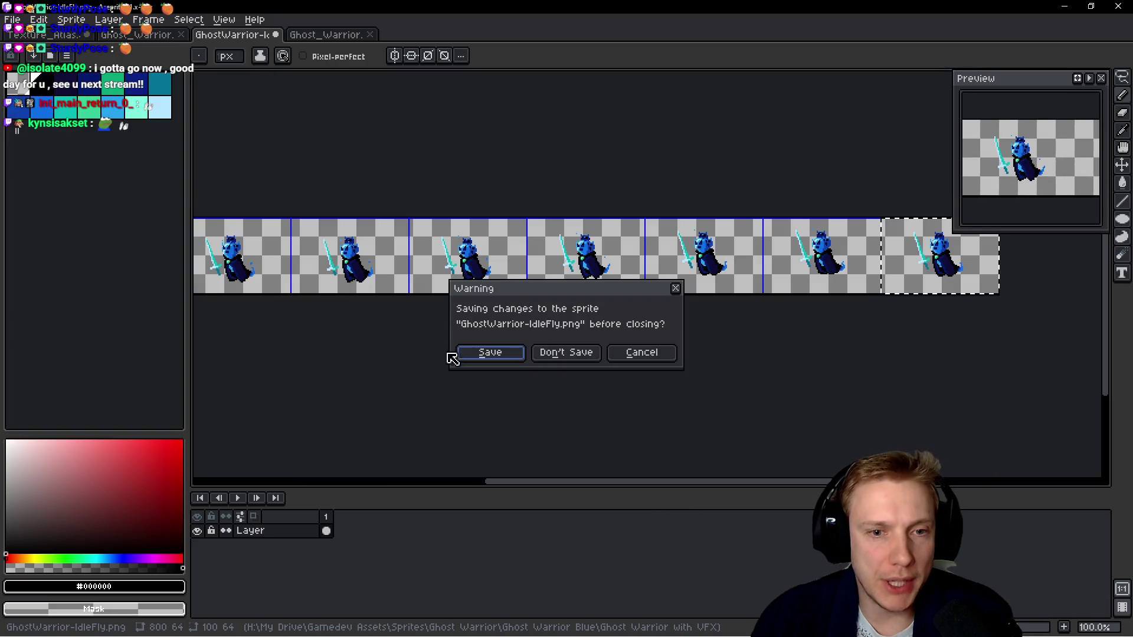
left_click(565, 352)
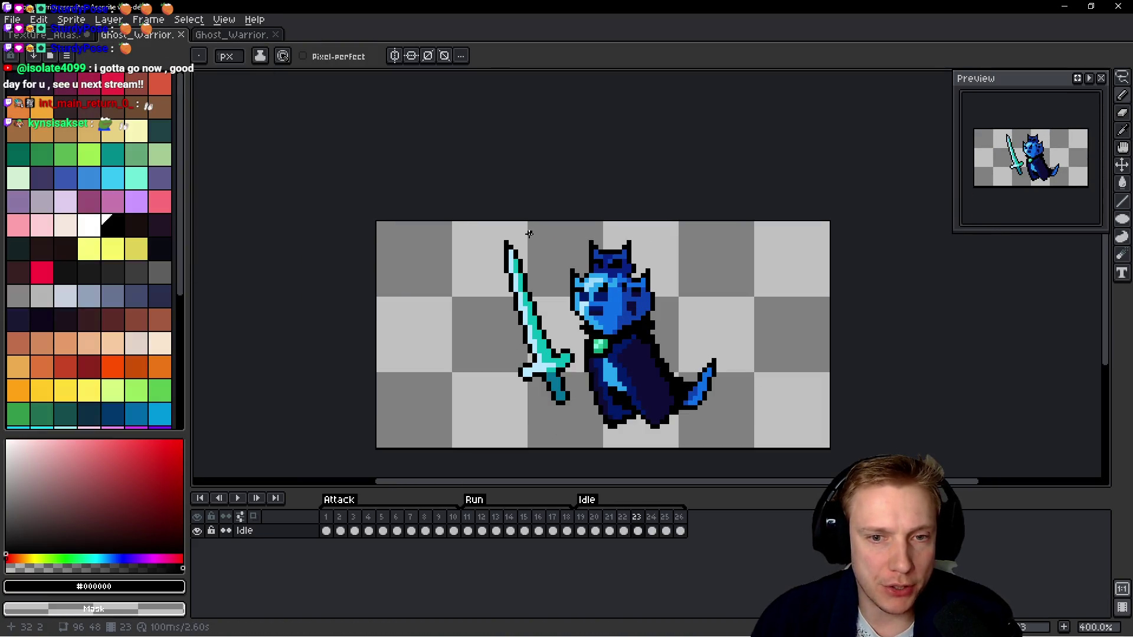
middle_click(230, 37)
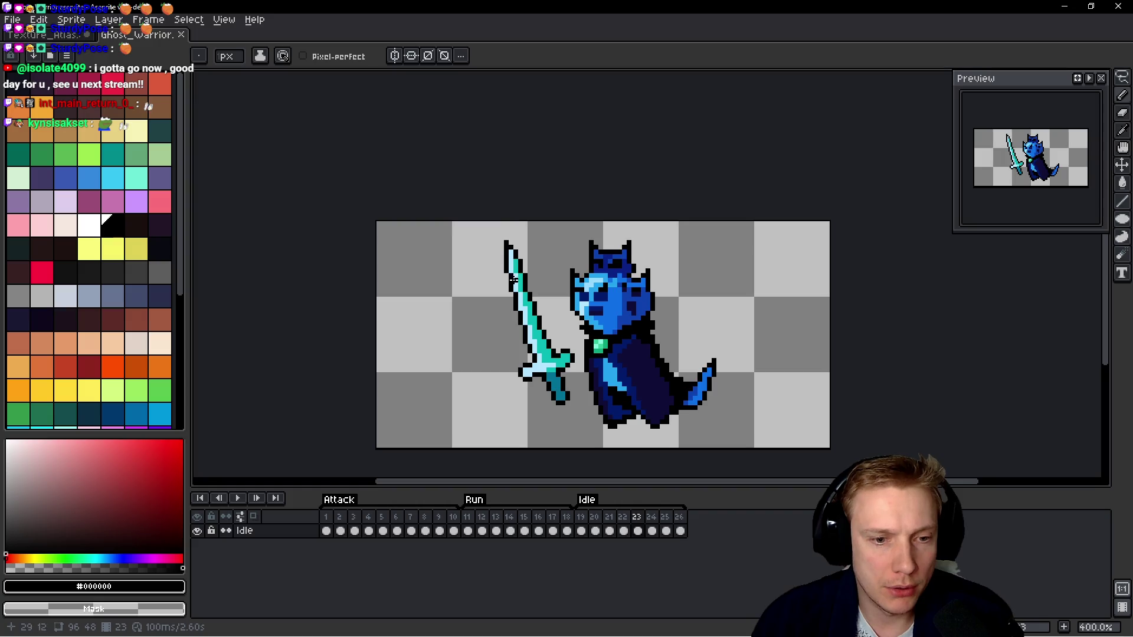
scroll(513, 279, "down", 1)
scroll(514, 279, "up", 1)
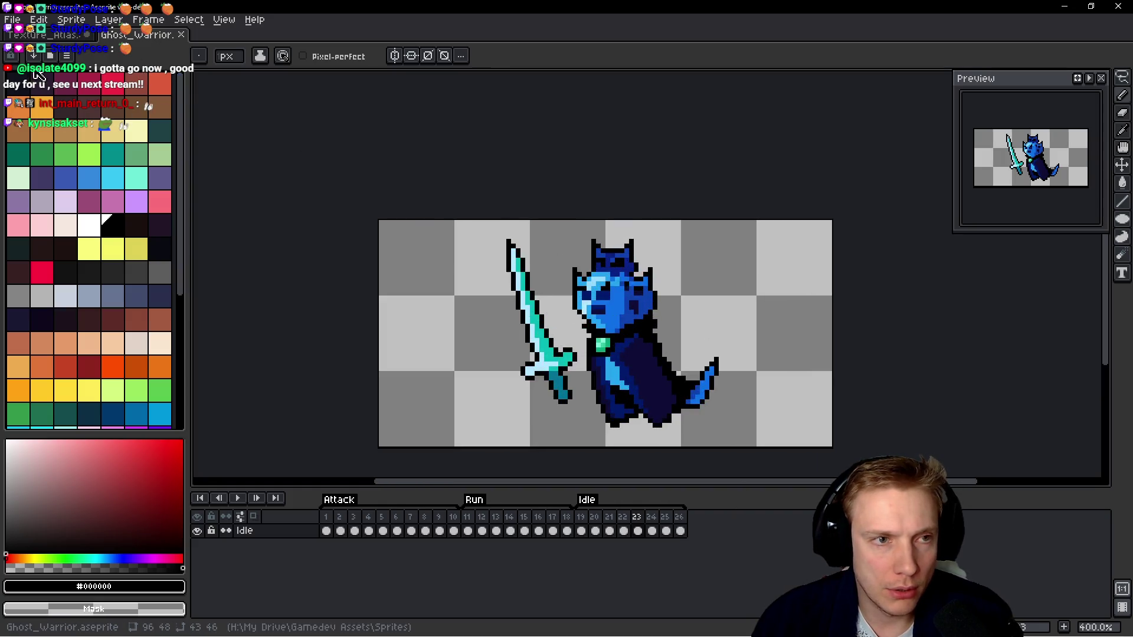
left_click(12, 19)
Paste Ghost_Warrior.png over the old ghost warriors in Texture_Atlas, nudged up one pixel.
mouse_move(44, 62)
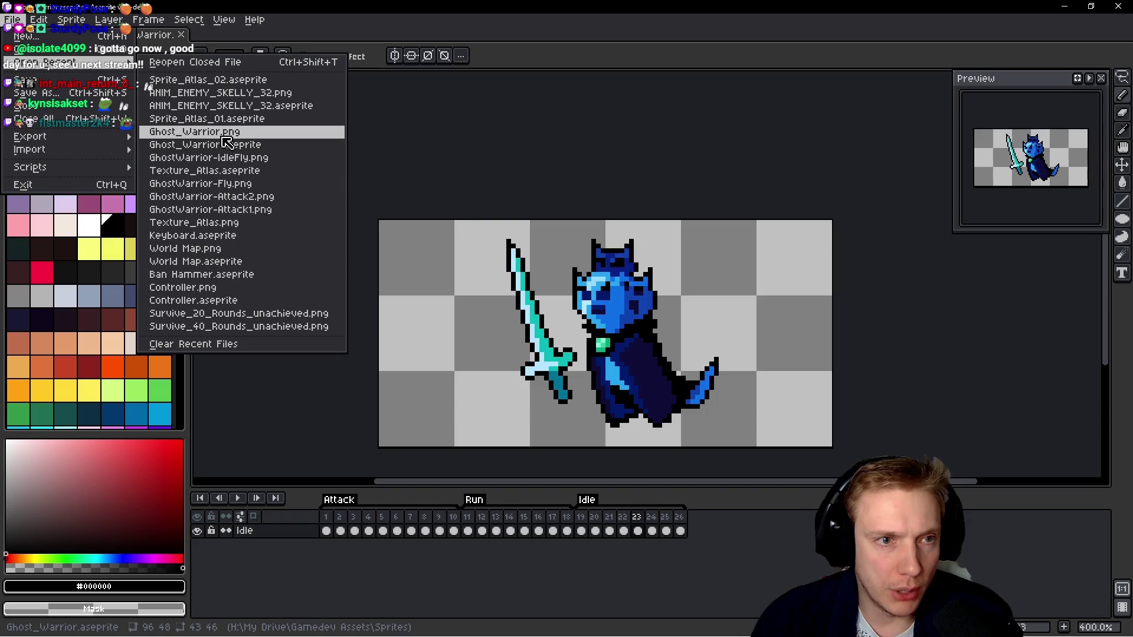
left_click(225, 136)
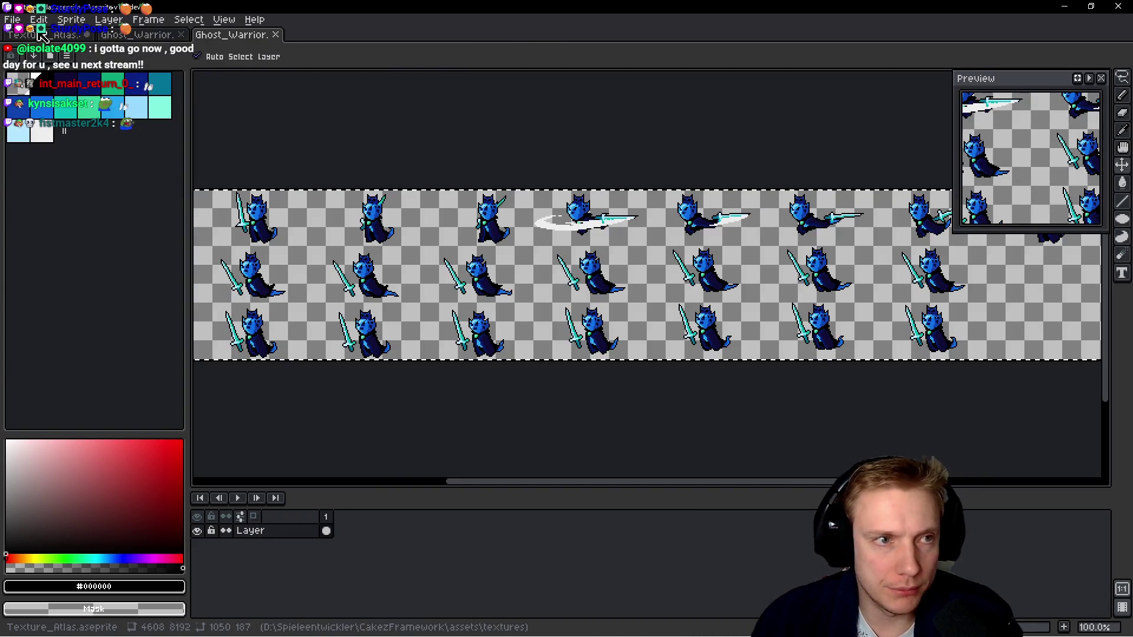
left_click(42, 34)
scroll(531, 283, "down", 2)
key("ctrl+v")
mouse_move(554, 282)
left_mouse_down()
mouse_move(537, 299)
mouse_move(757, 296)
left_mouse_up()
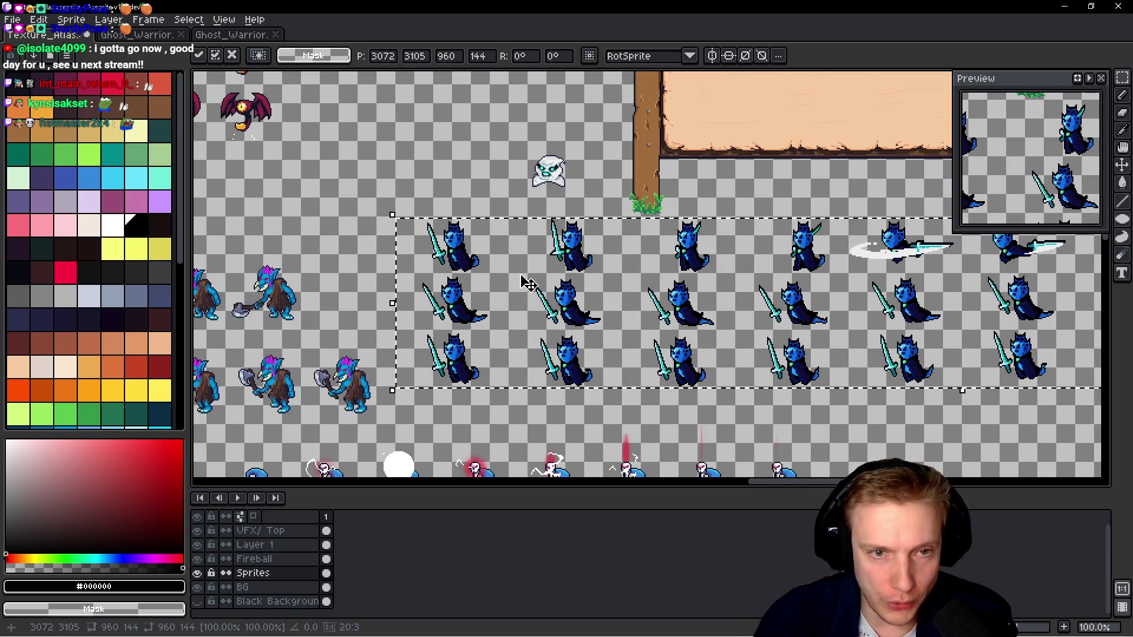
key("Up")
scroll(498, 279, "up", 3)
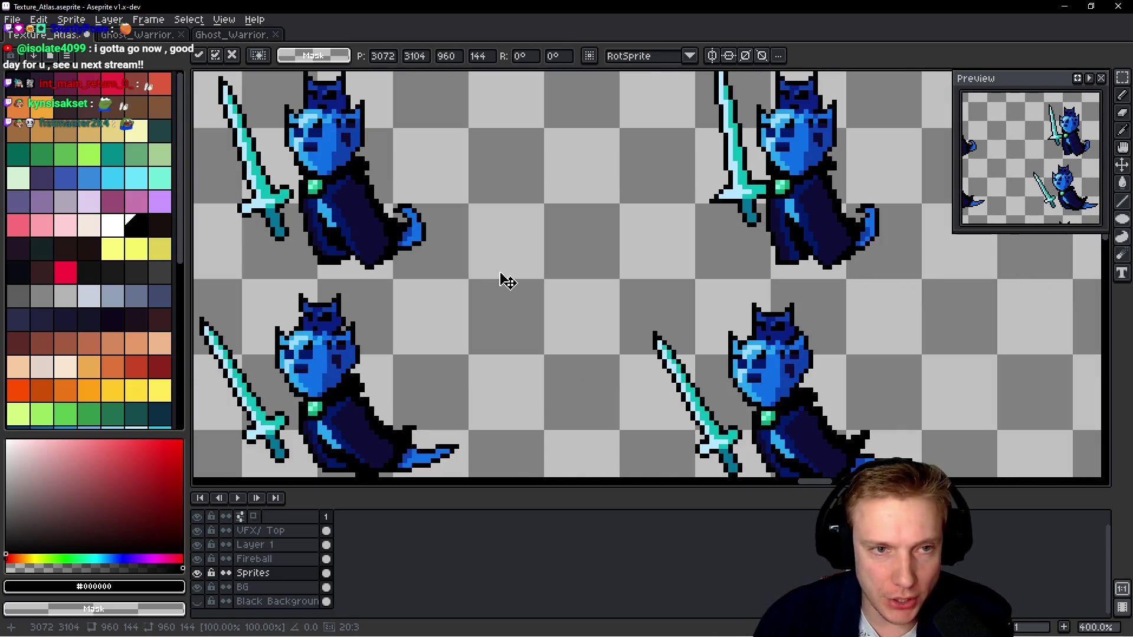
scroll(507, 281, "down", 3)
scroll(523, 320, "up", 1)
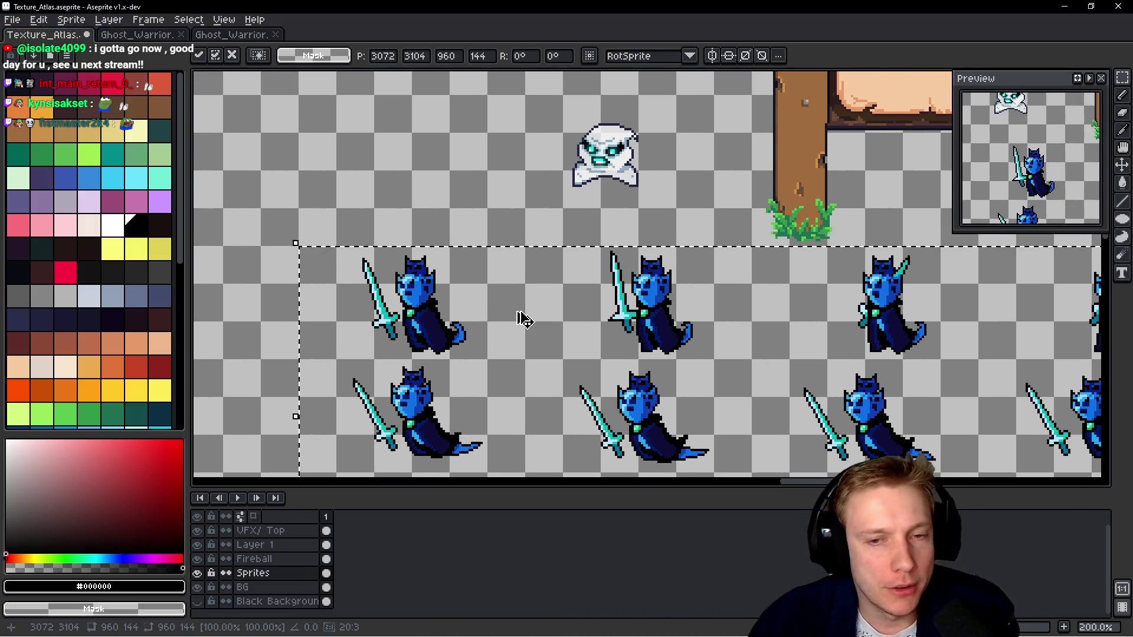
Save Texture_Atlas and export it as a sprite sheet again.
key("ctrl+s")
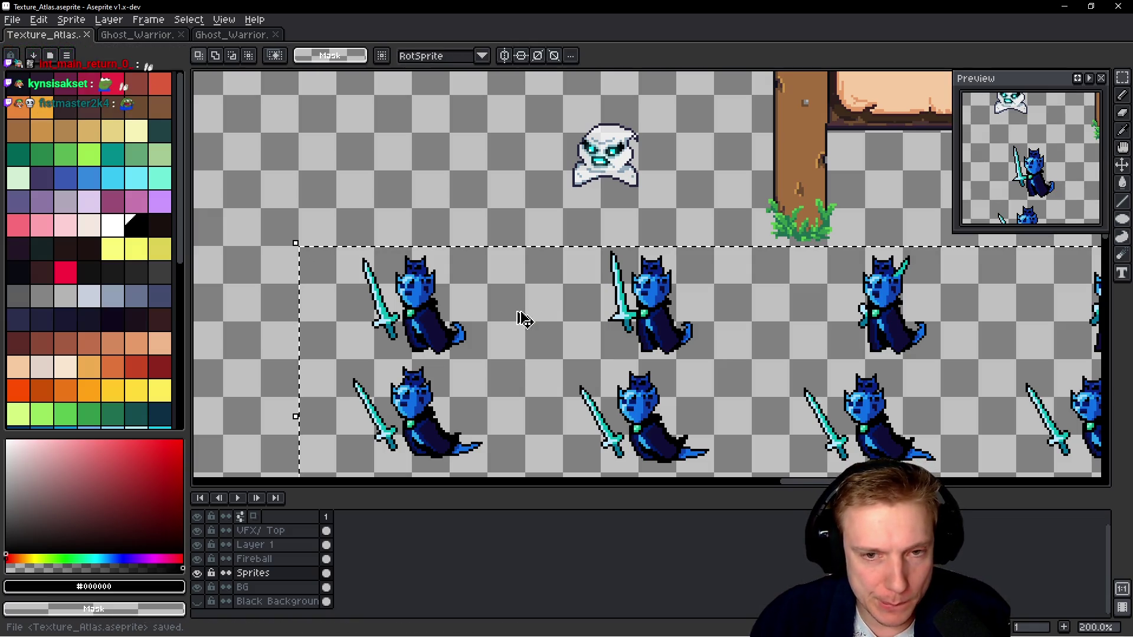
key("ctrl+e")
left_click(667, 487)
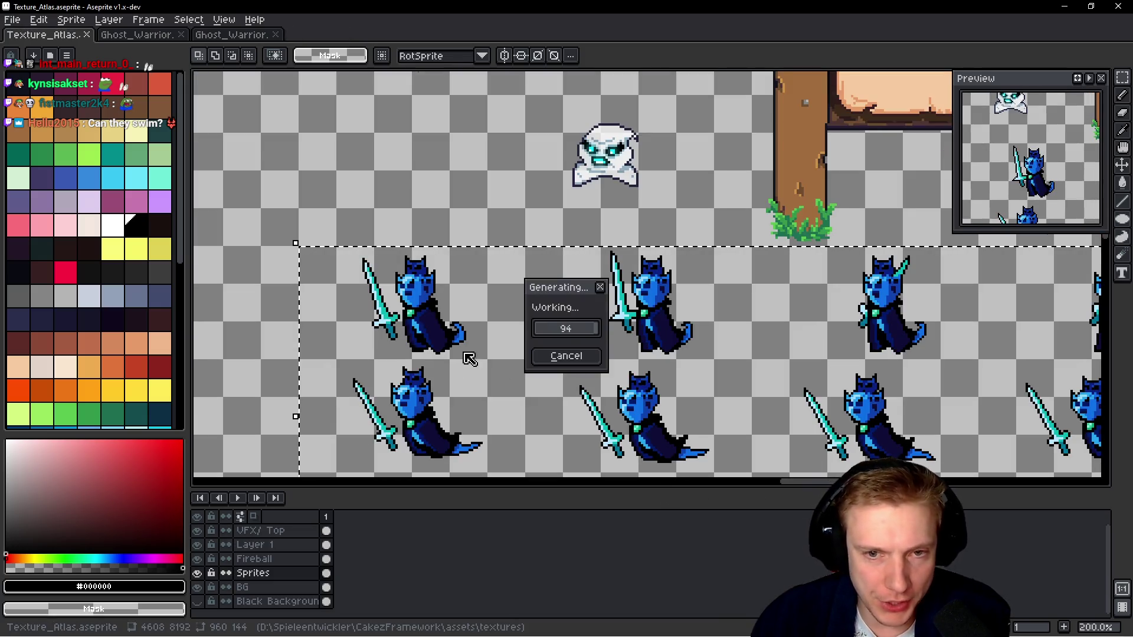
key("shift+r")
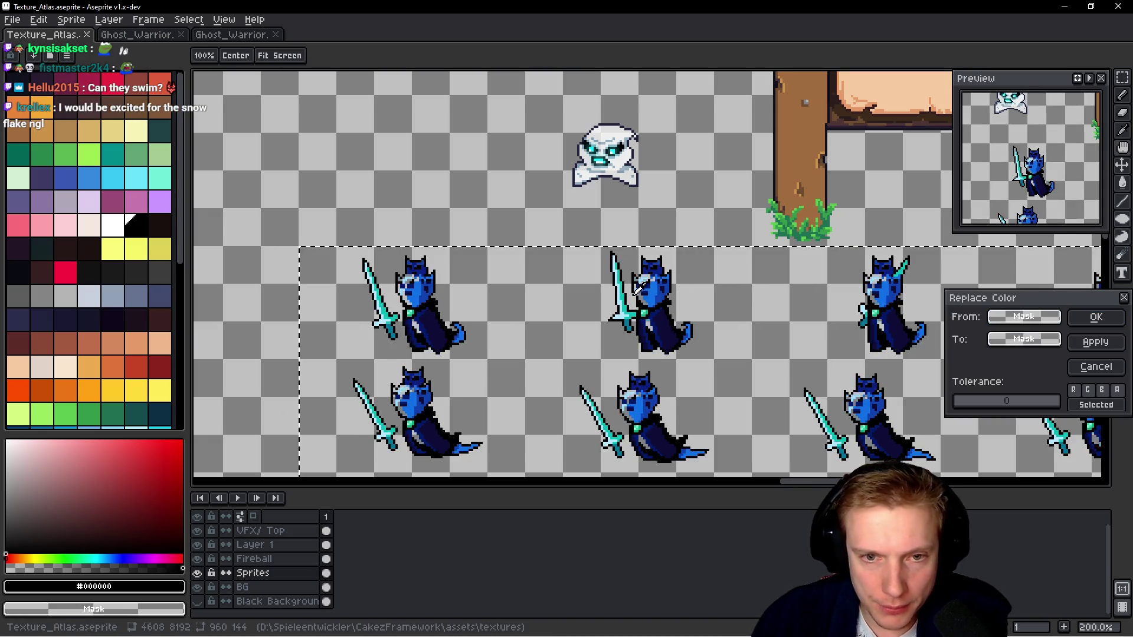
Replace the sword blades' teal with a blue palette colour.
scroll(622, 305, "up", 1)
scroll(623, 305, "up", 2)
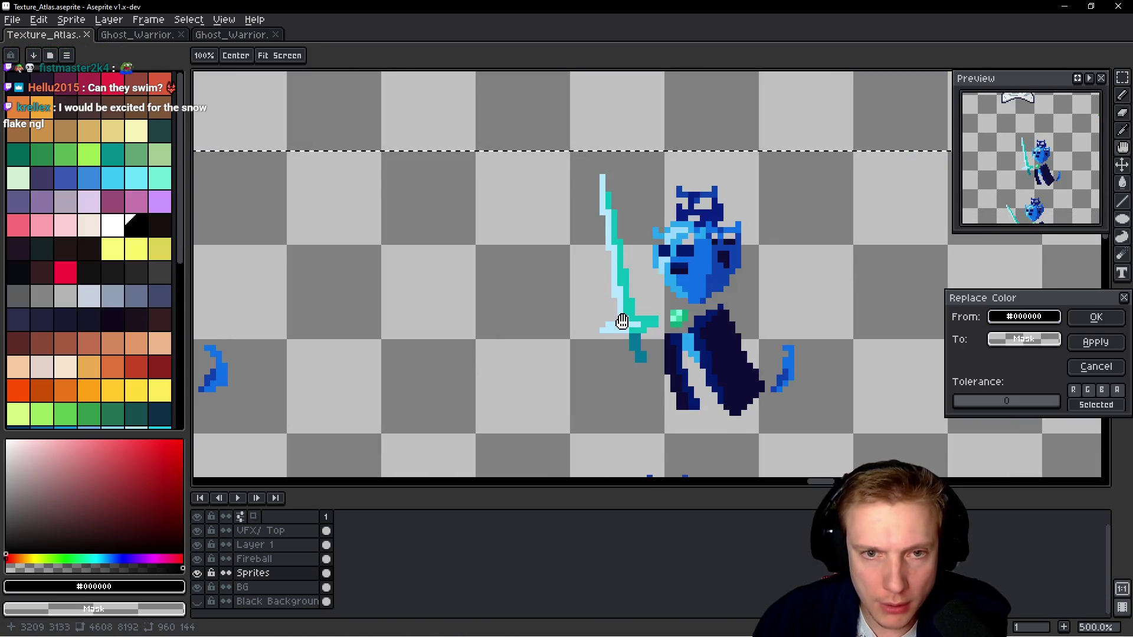
left_click(628, 281)
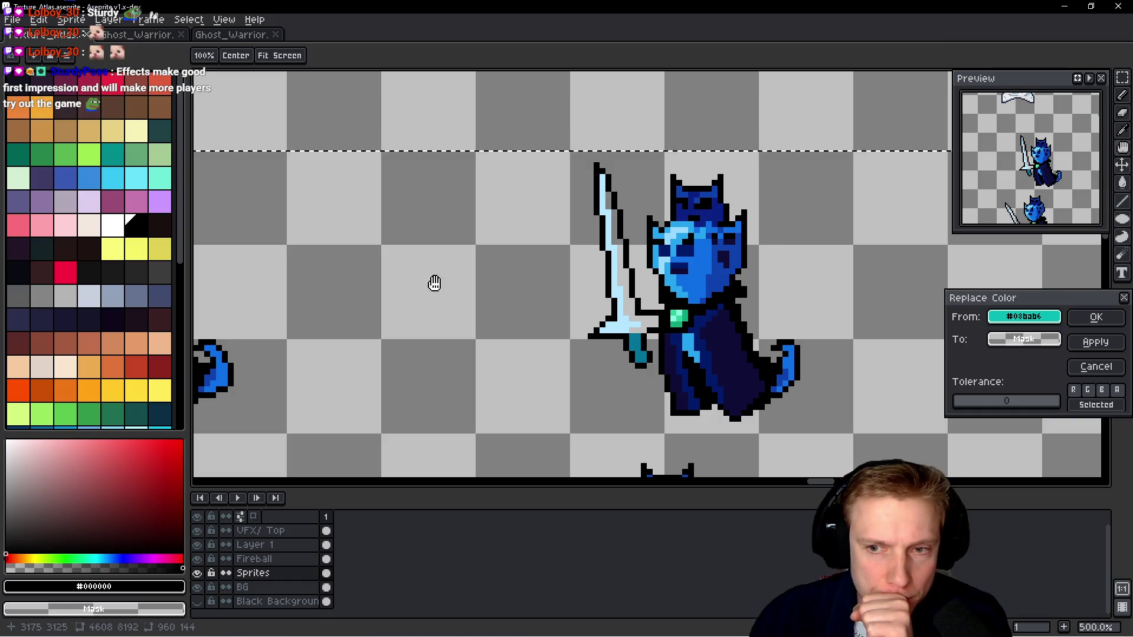
mouse_move(1024, 348)
left_mouse_down()
mouse_move(767, 283)
mouse_move(93, 175)
mouse_move(114, 175)
left_mouse_up()
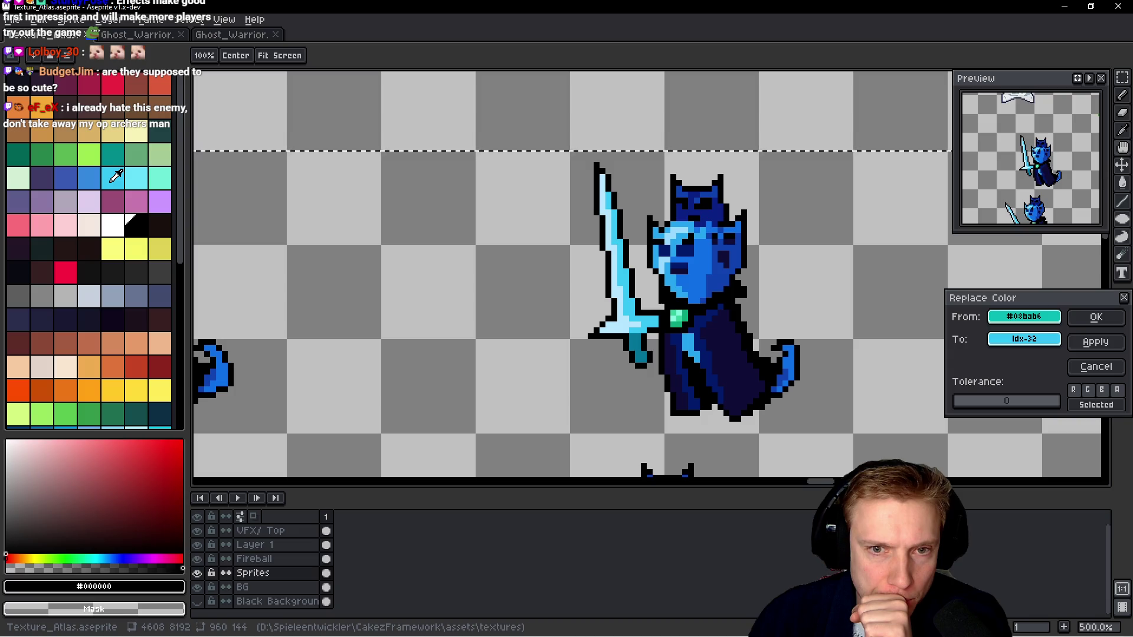
left_click(1097, 324)
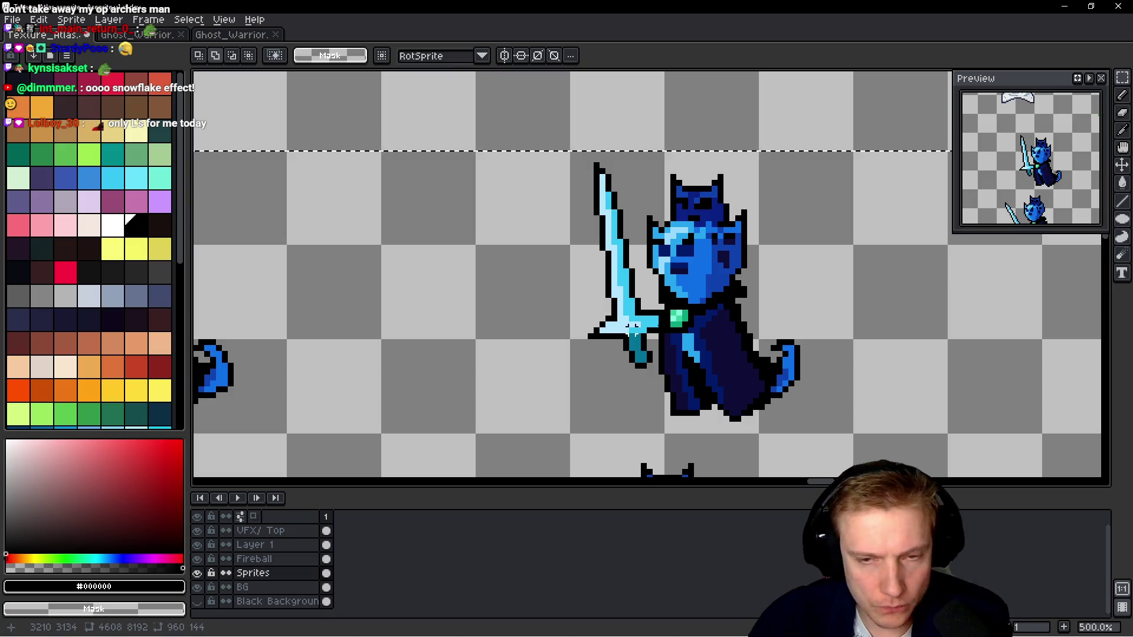
Replace the swords' pale blue #b5e6ff with palette colour index 34.
key("shift+r")
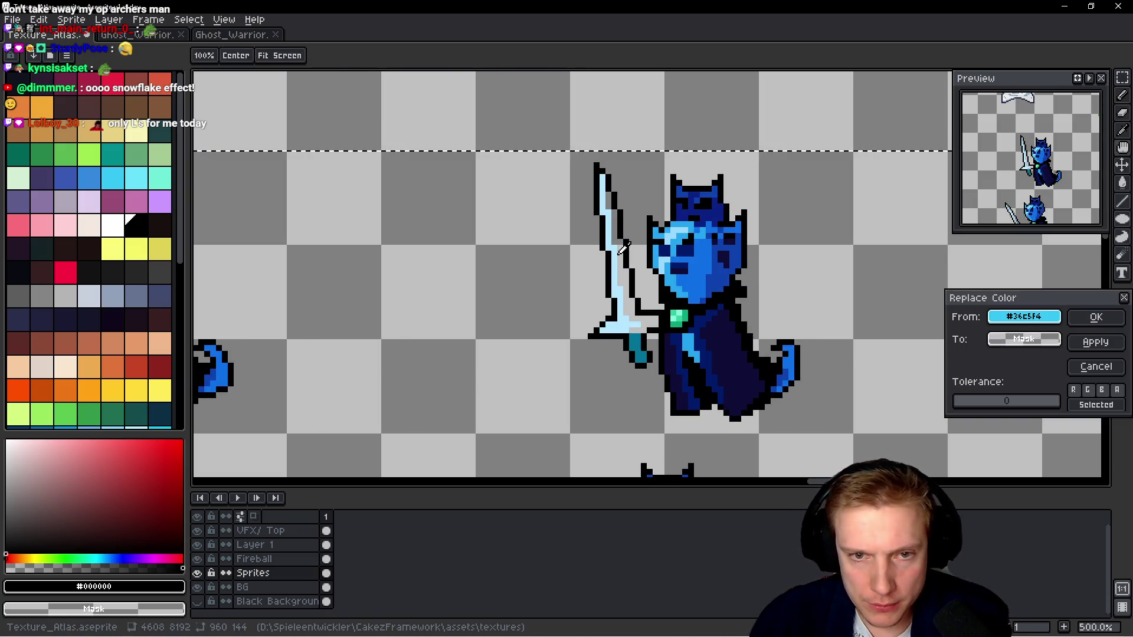
left_click(620, 251)
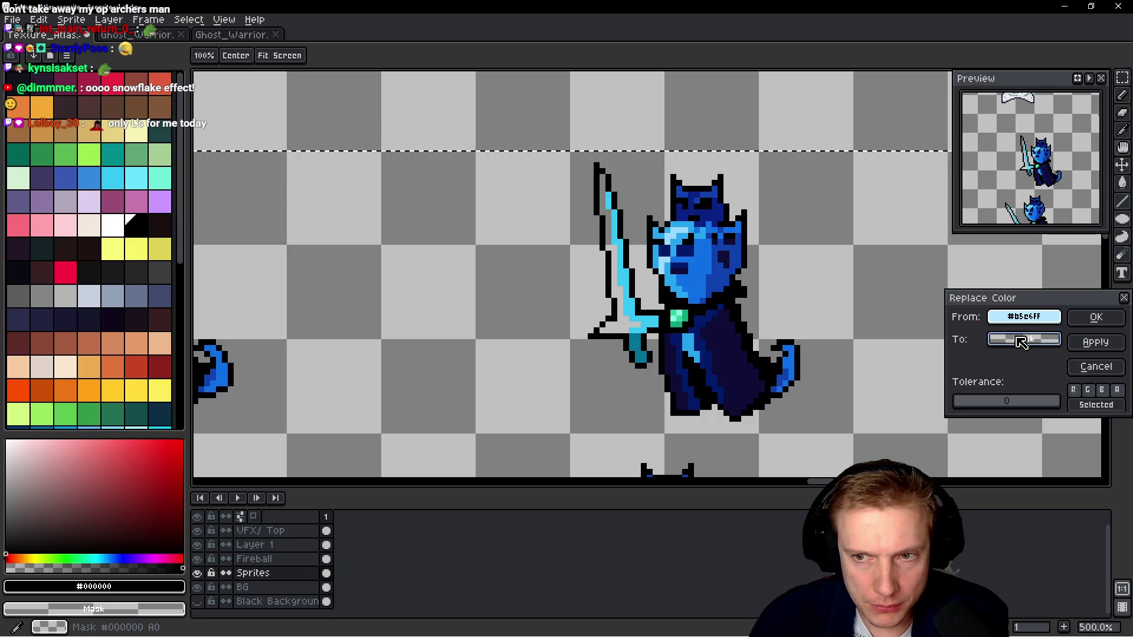
left_click(136, 178)
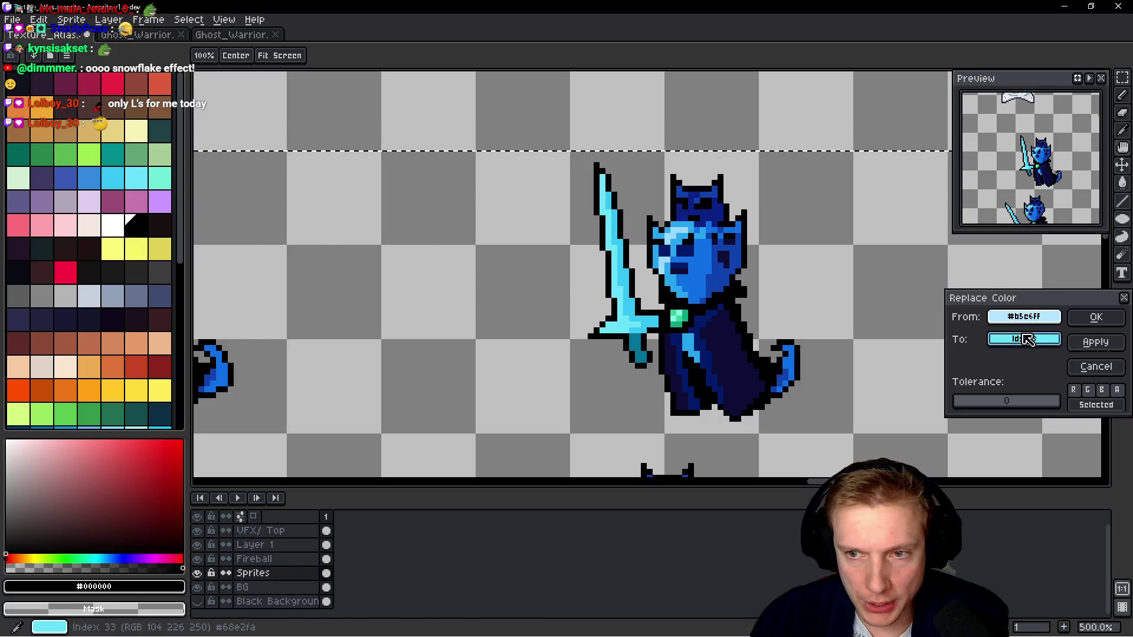
left_click(160, 178)
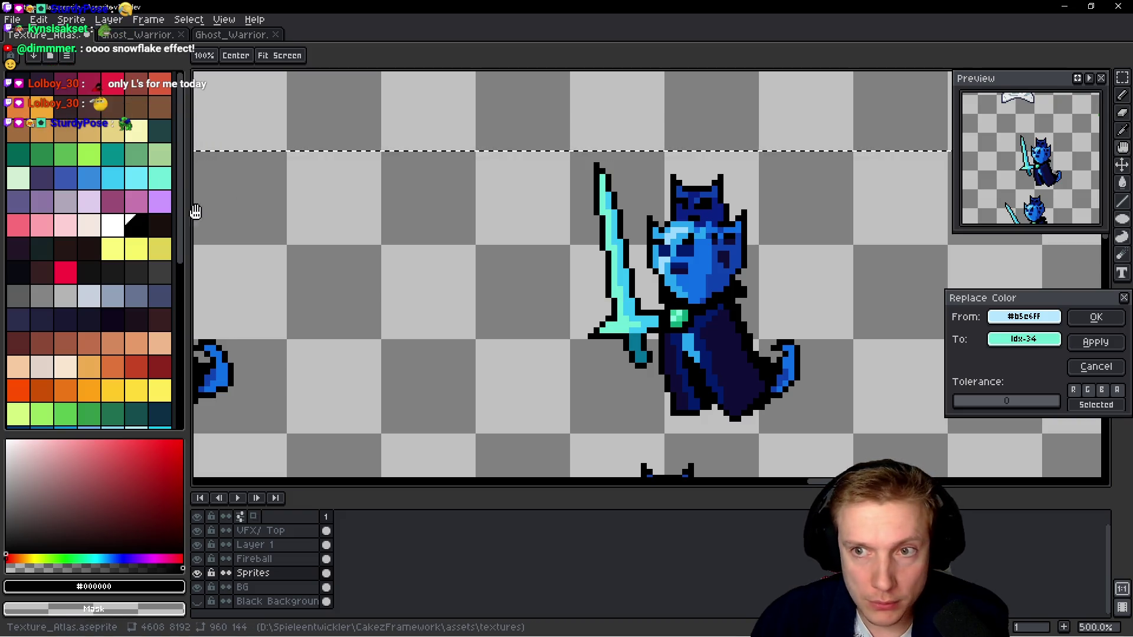
left_click(1096, 318)
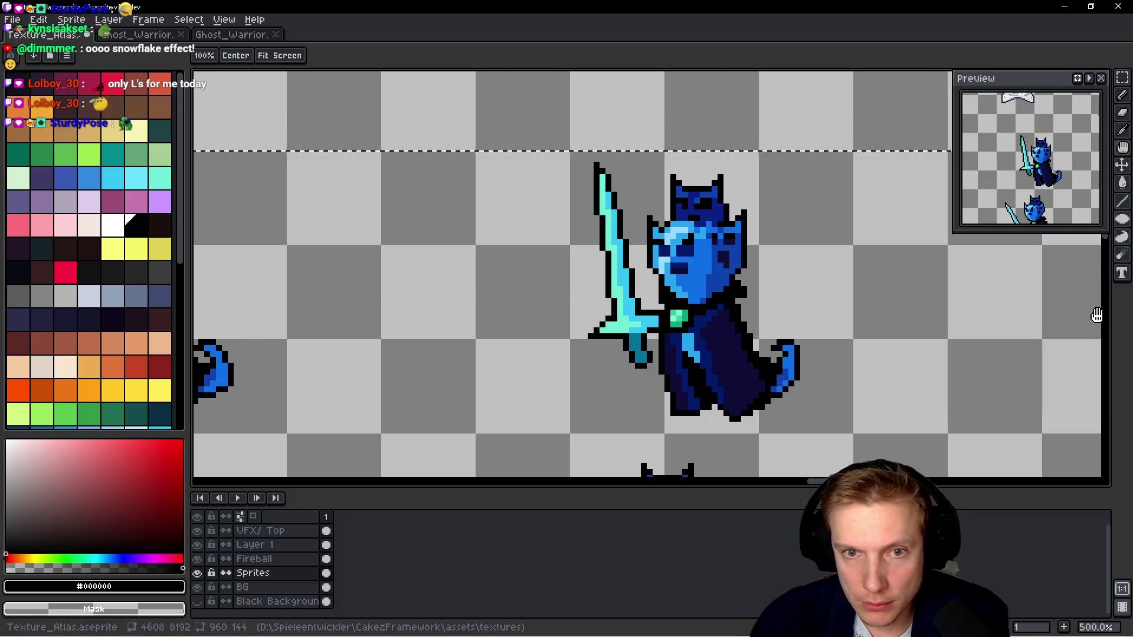
scroll(554, 254, "down", 1)
scroll(566, 260, "down", 2)
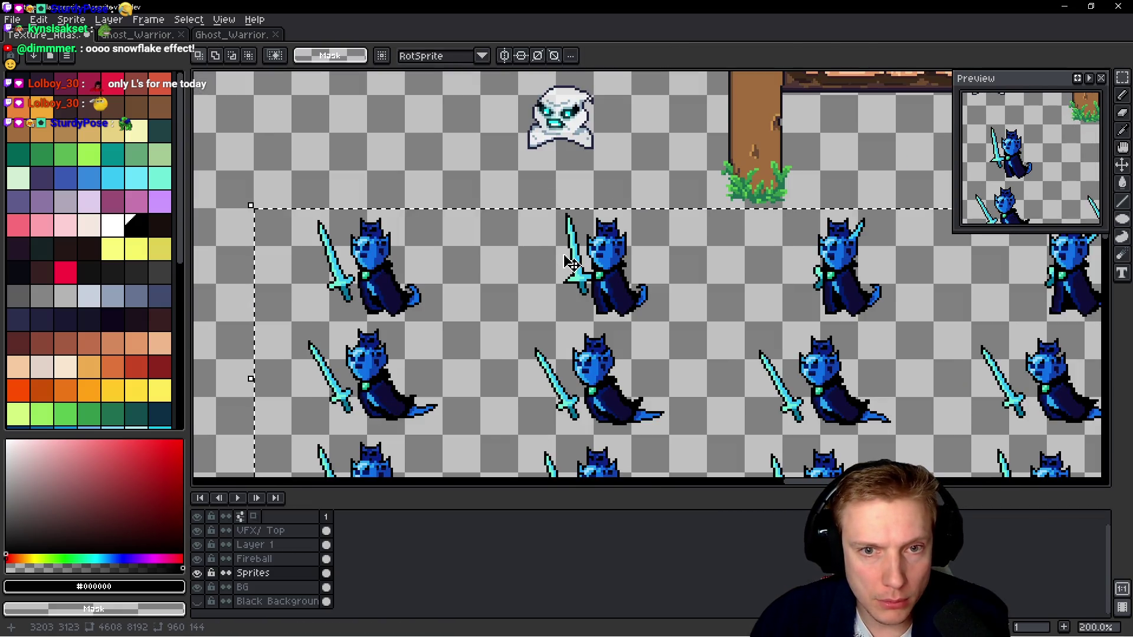
Swap the hilts' dark teal #037396 for palette index 67 across all warrior sprites.
scroll(217, 207, "up", 1)
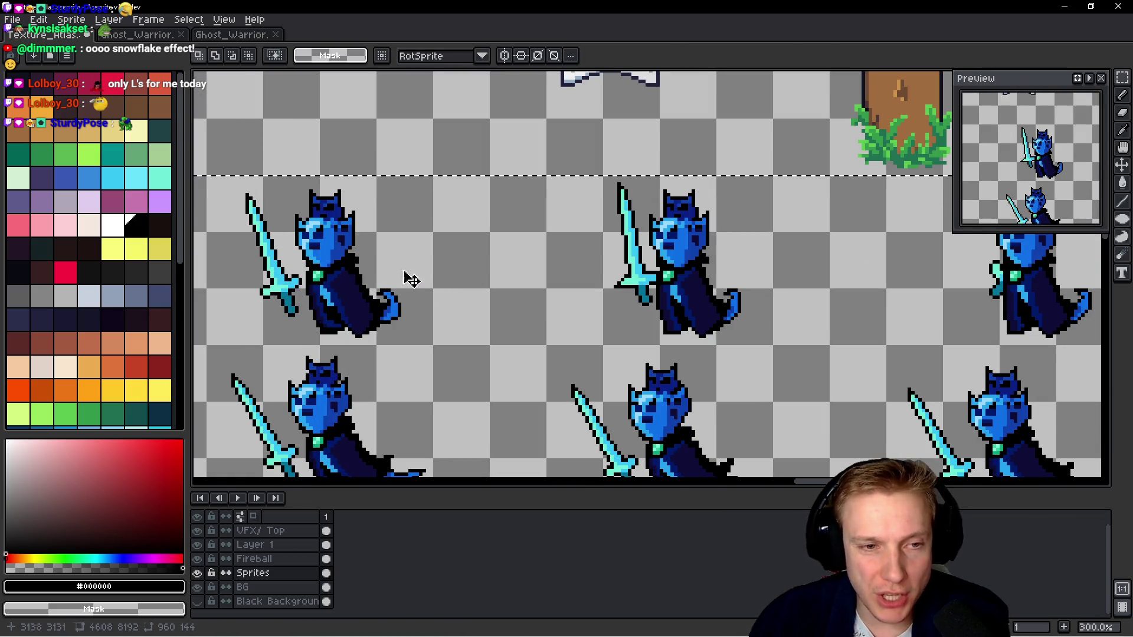
mouse_move(467, 284)
left_mouse_down()
mouse_move(600, 278)
mouse_move(643, 319)
left_mouse_up()
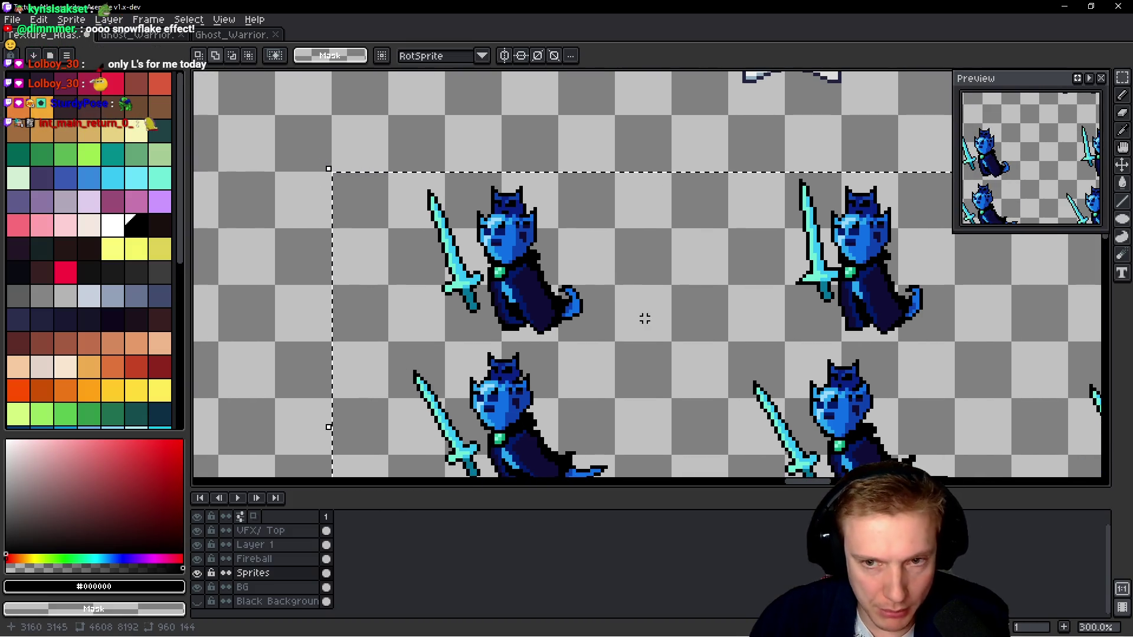
key("shift+r")
left_click_drag(1047, 321, 829, 282)
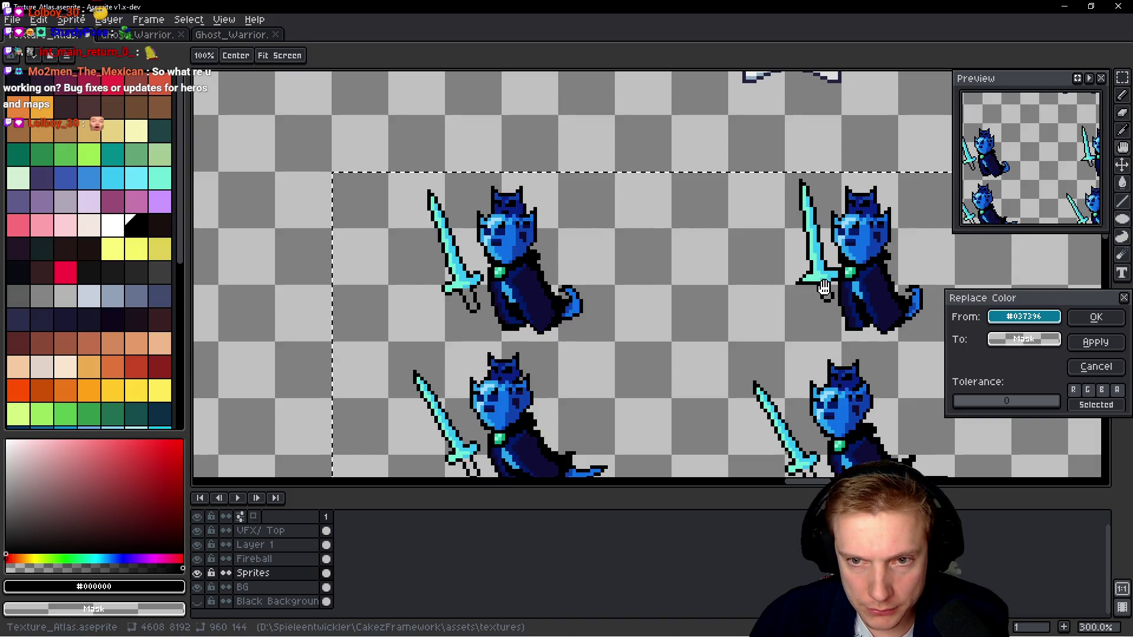
mouse_move(1025, 339)
left_mouse_down()
mouse_move(108, 139)
mouse_move(96, 239)
mouse_move(113, 239)
mouse_move(113, 283)
mouse_move(78, 321)
mouse_move(122, 298)
left_mouse_up()
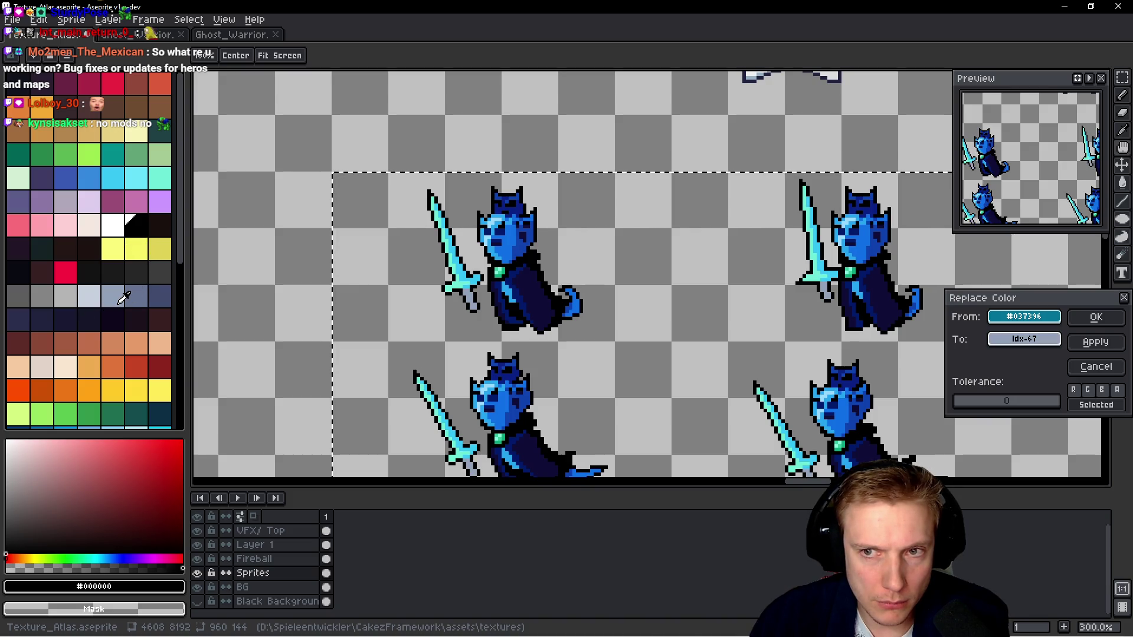
mouse_move(123, 294)
left_mouse_down()
mouse_move(116, 375)
mouse_move(132, 374)
mouse_move(116, 247)
mouse_move(122, 278)
mouse_move(72, 275)
mouse_move(109, 278)
mouse_move(98, 295)
mouse_move(111, 295)
left_mouse_up()
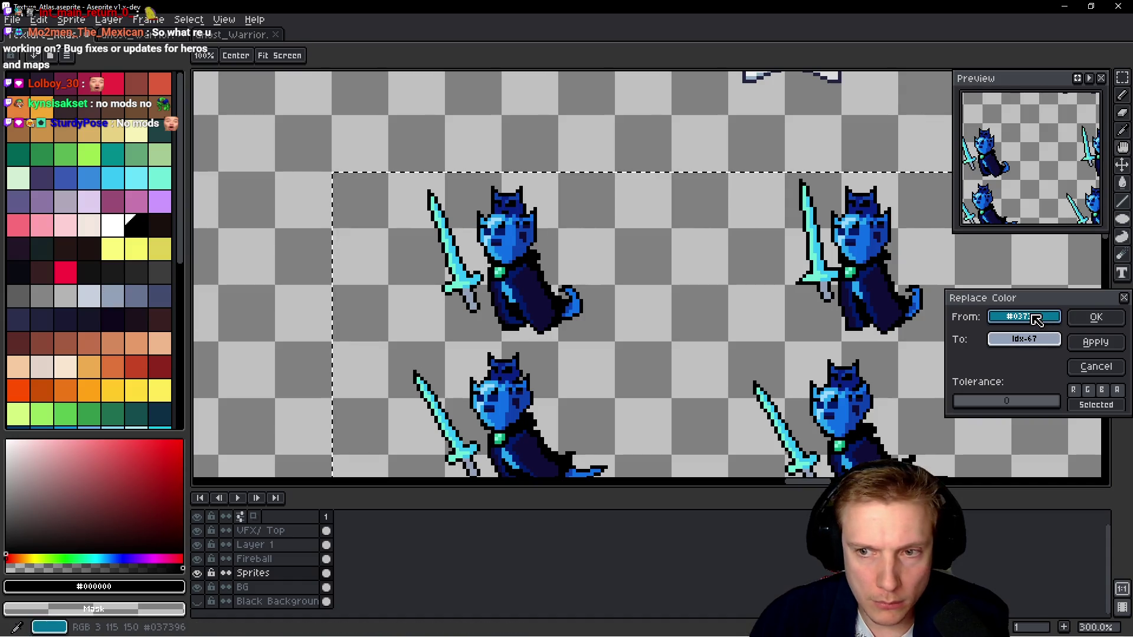
left_click(1111, 324)
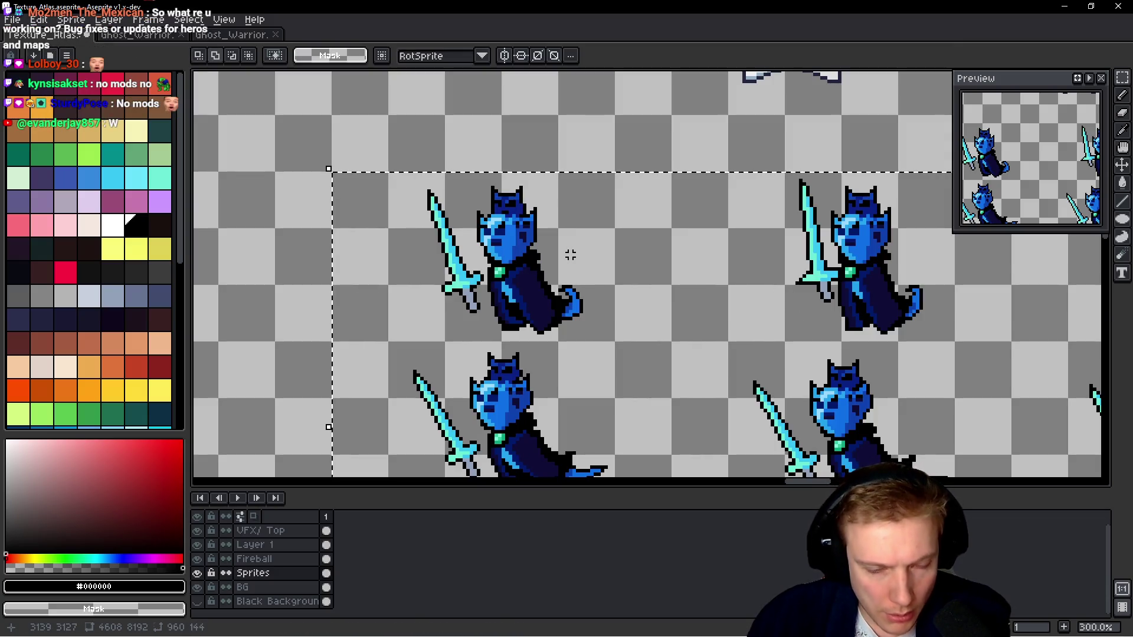
key("shift+r")
scroll(630, 297, "up", 5)
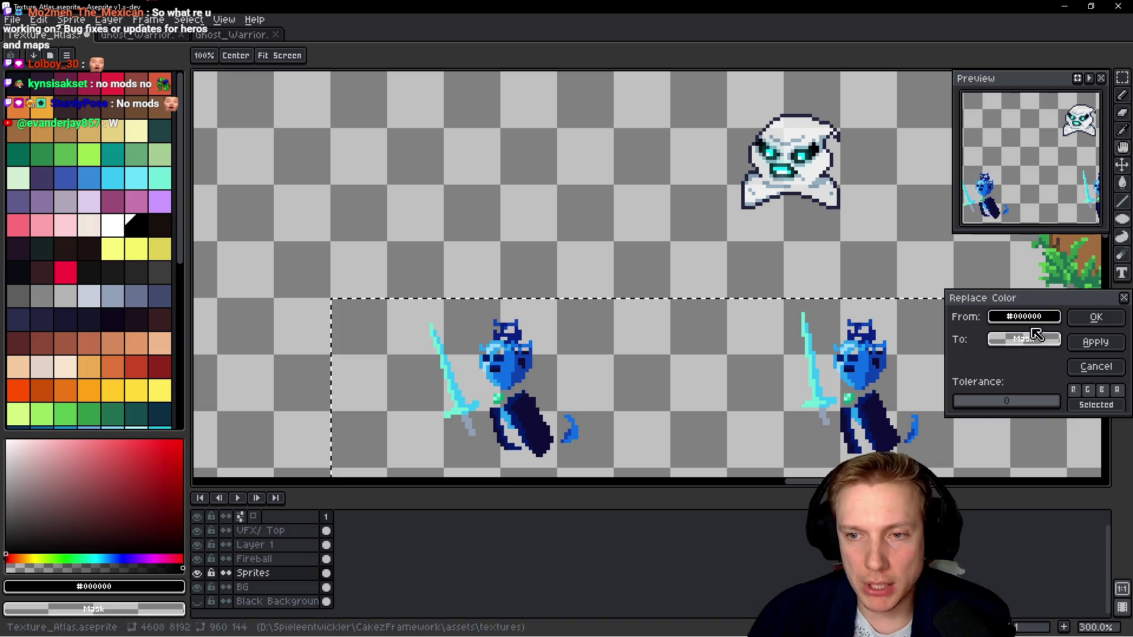
Replace the warriors' blue face colour with the ghost's white.
left_click(516, 365)
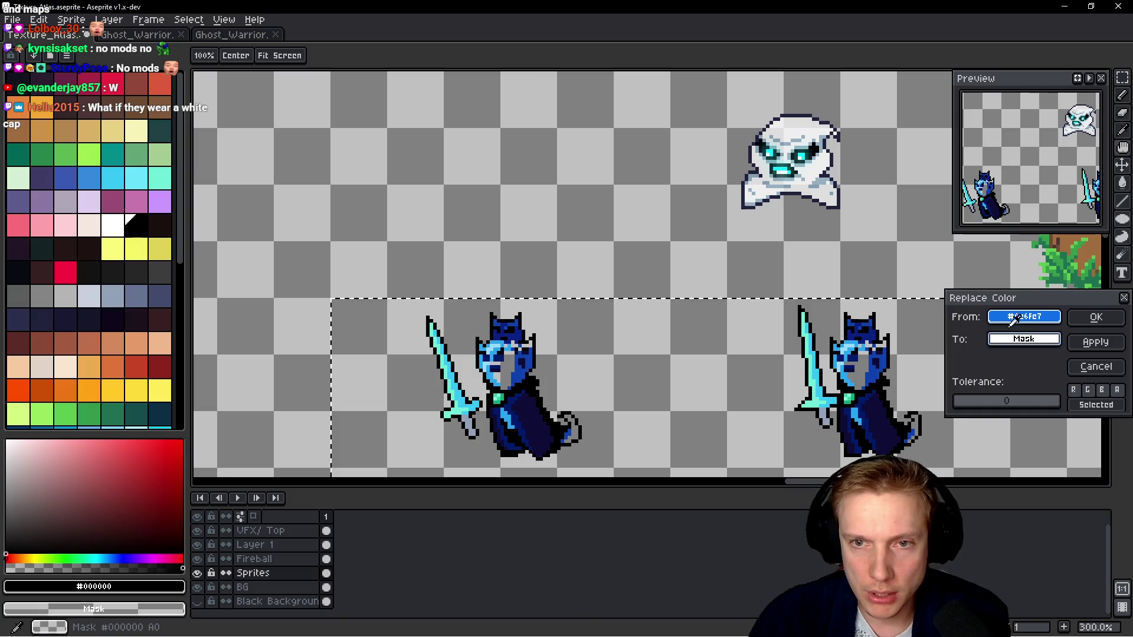
right_click(819, 167)
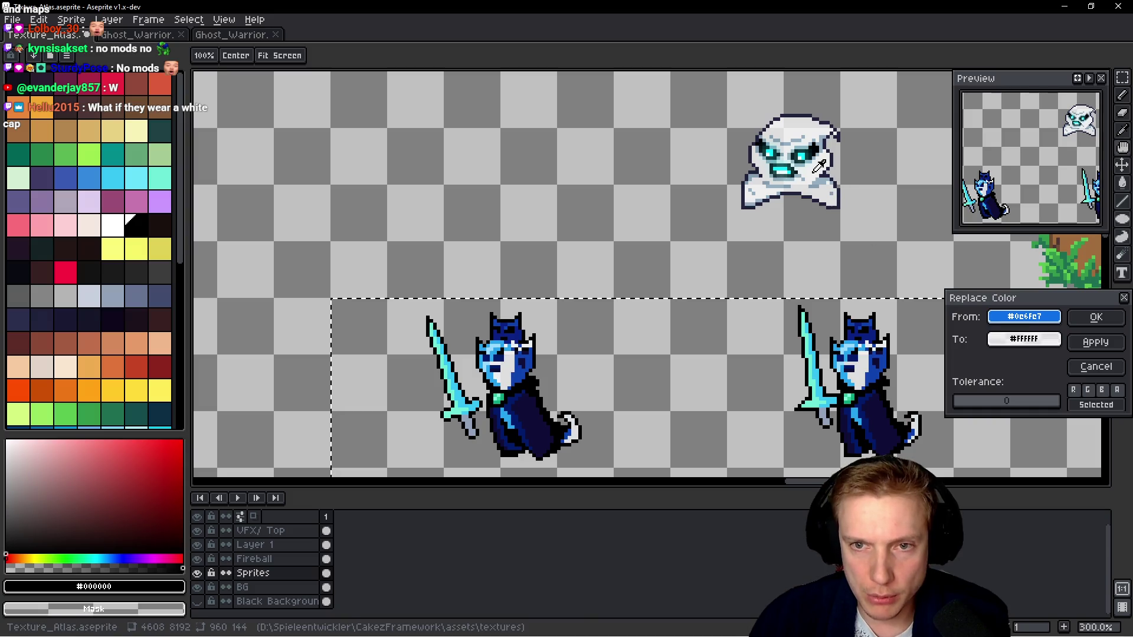
left_click(1095, 317)
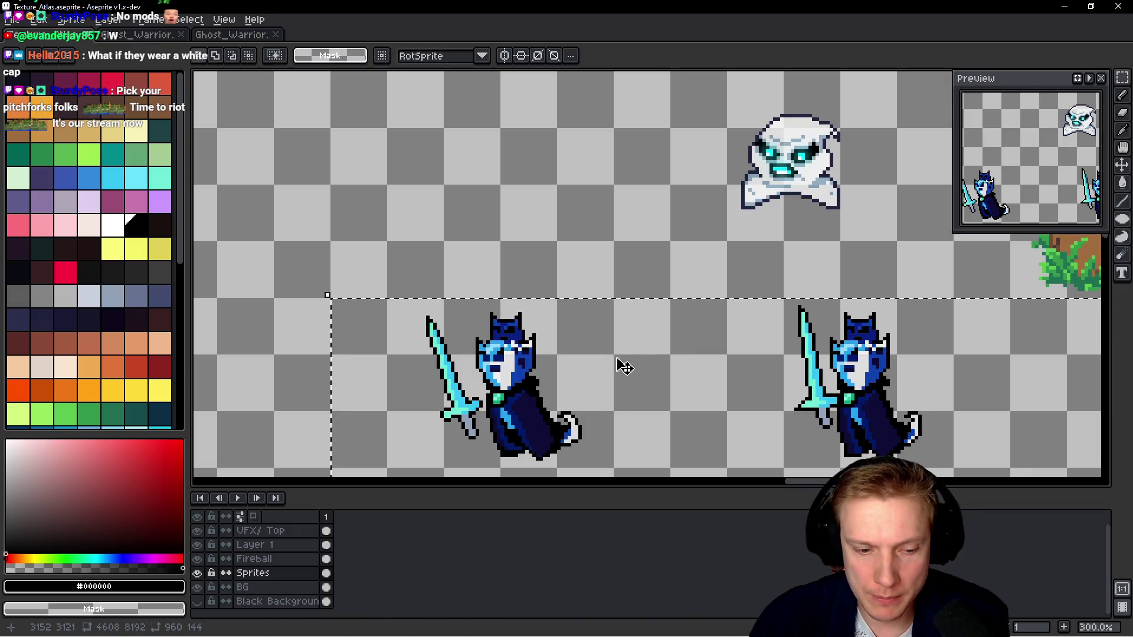
Replace the sprites' darker blue with the ghost's grey-blue.
key("shift+r")
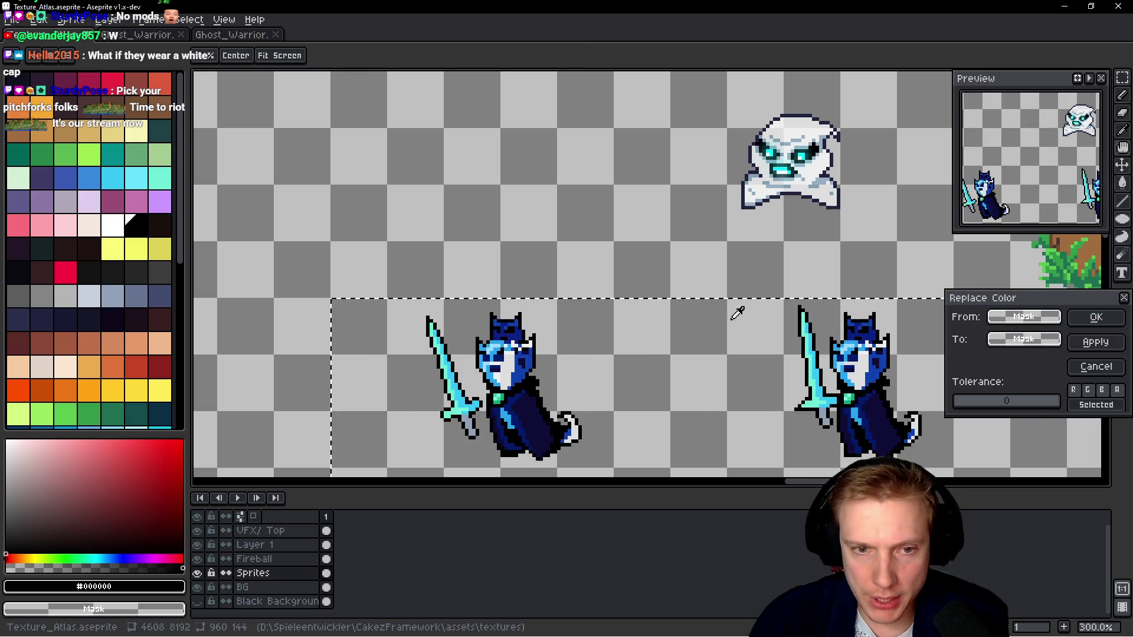
left_click(527, 365)
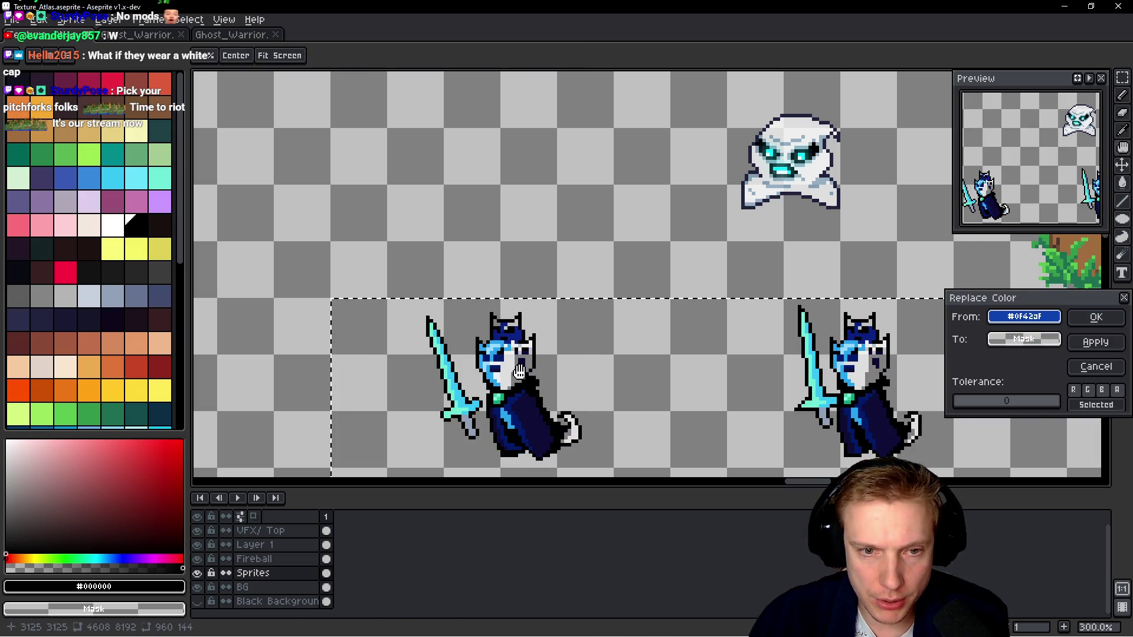
right_click(885, 361)
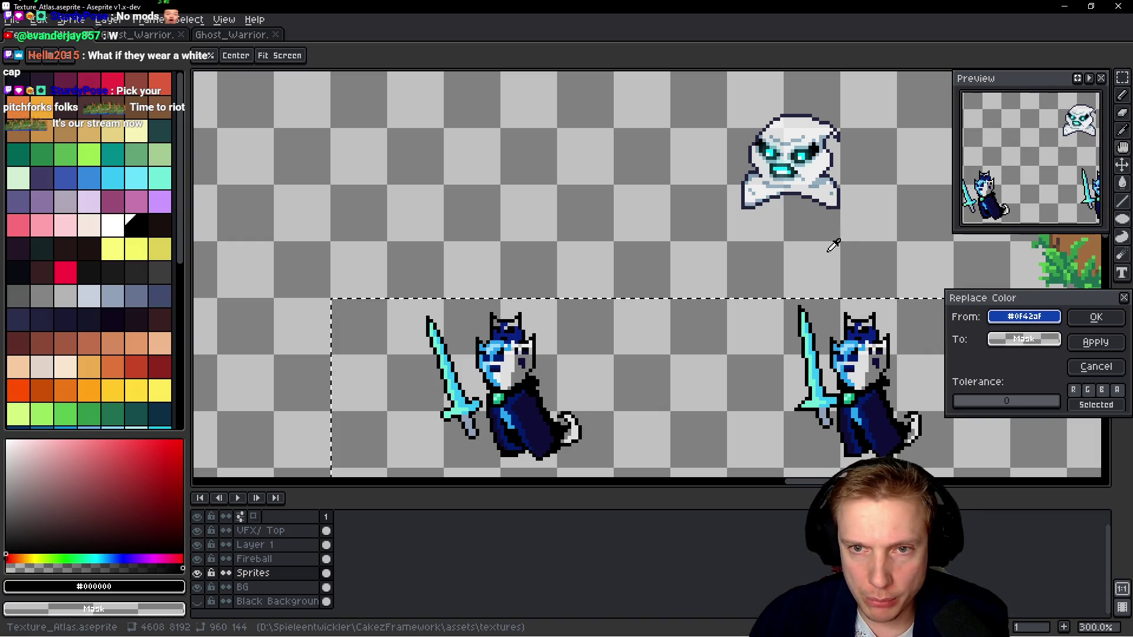
right_click(822, 180)
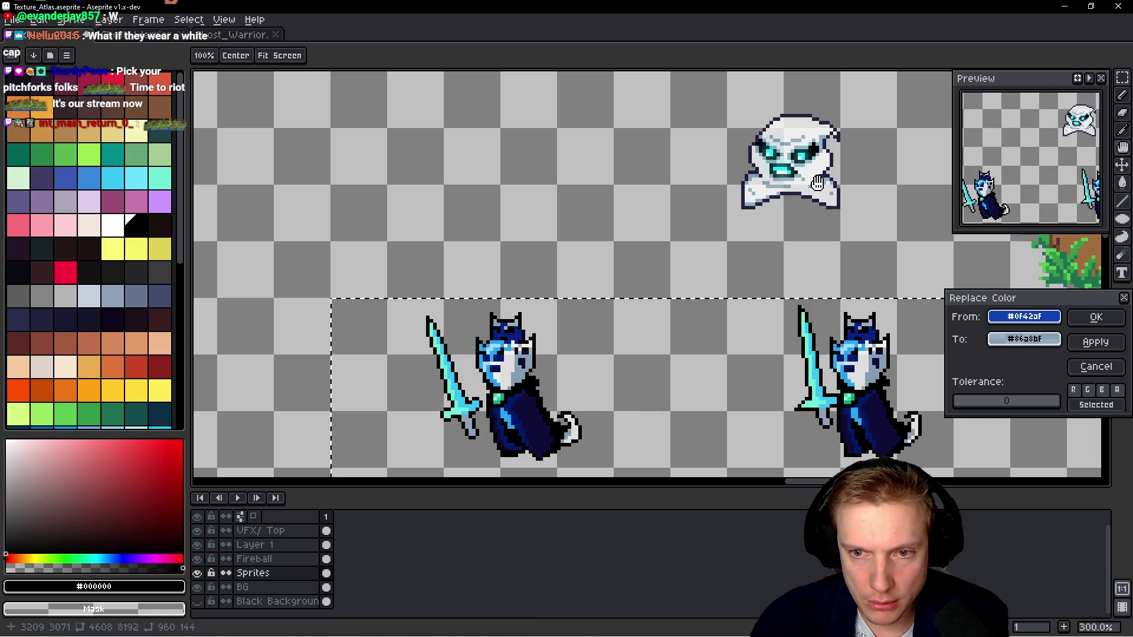
left_click(1093, 319)
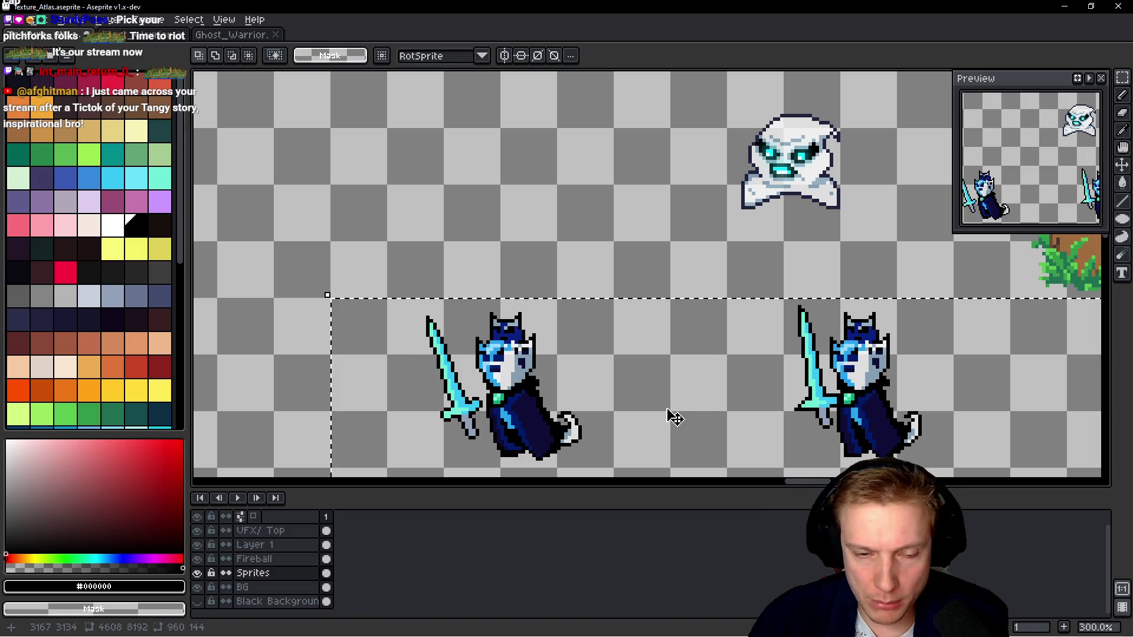
Replace the sprites' deep blue with the ghost's white.
key("shift+r")
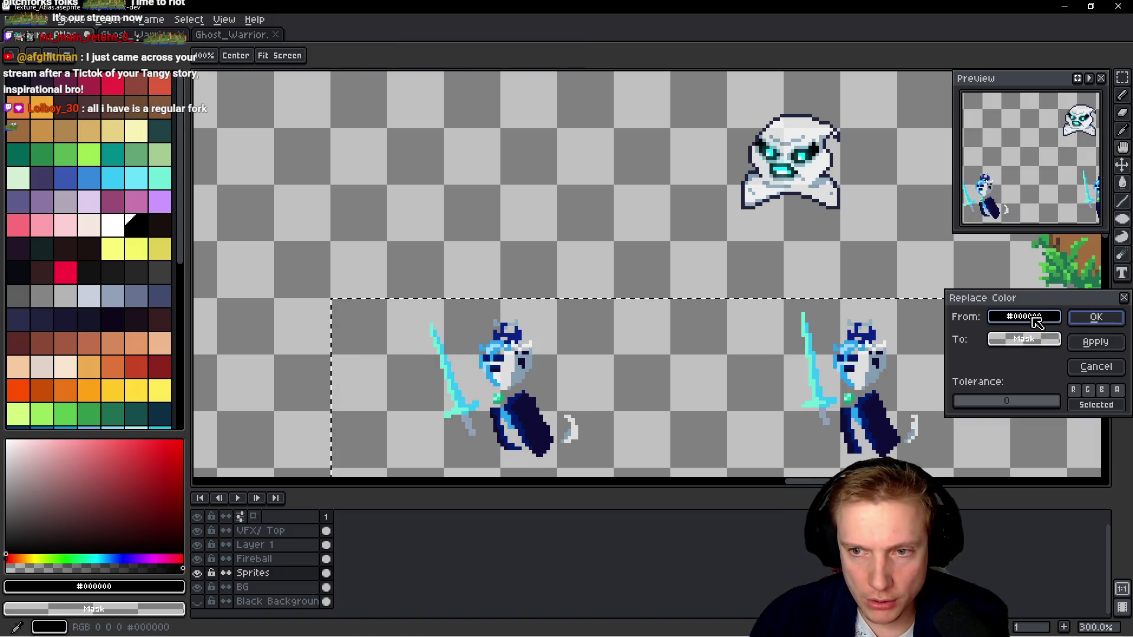
left_click_drag(1037, 320, 854, 347)
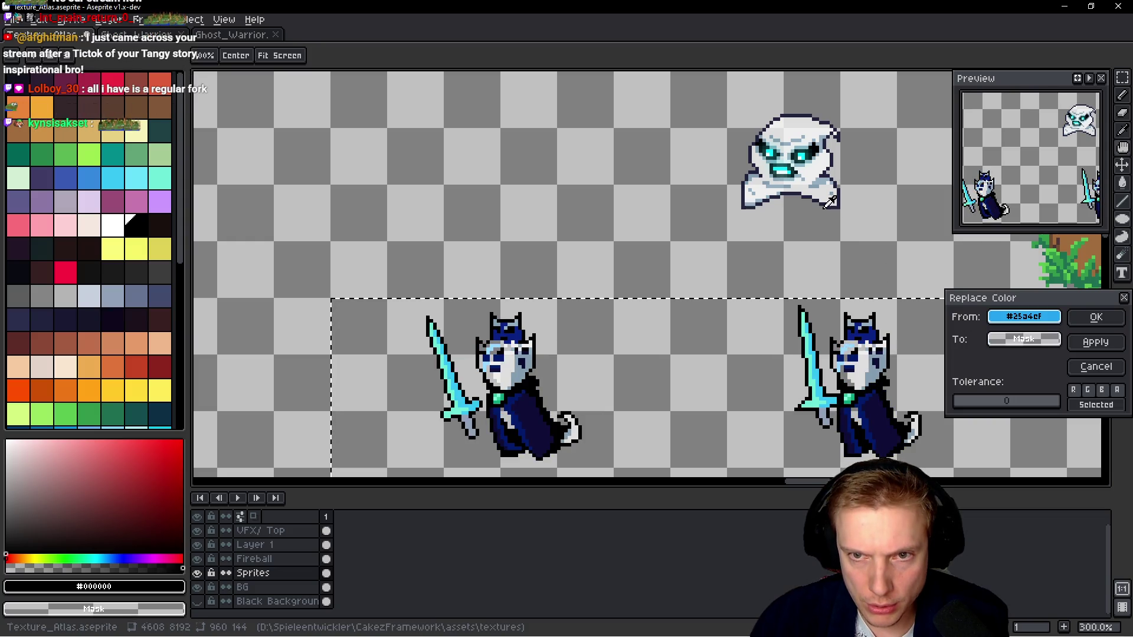
right_click(820, 165)
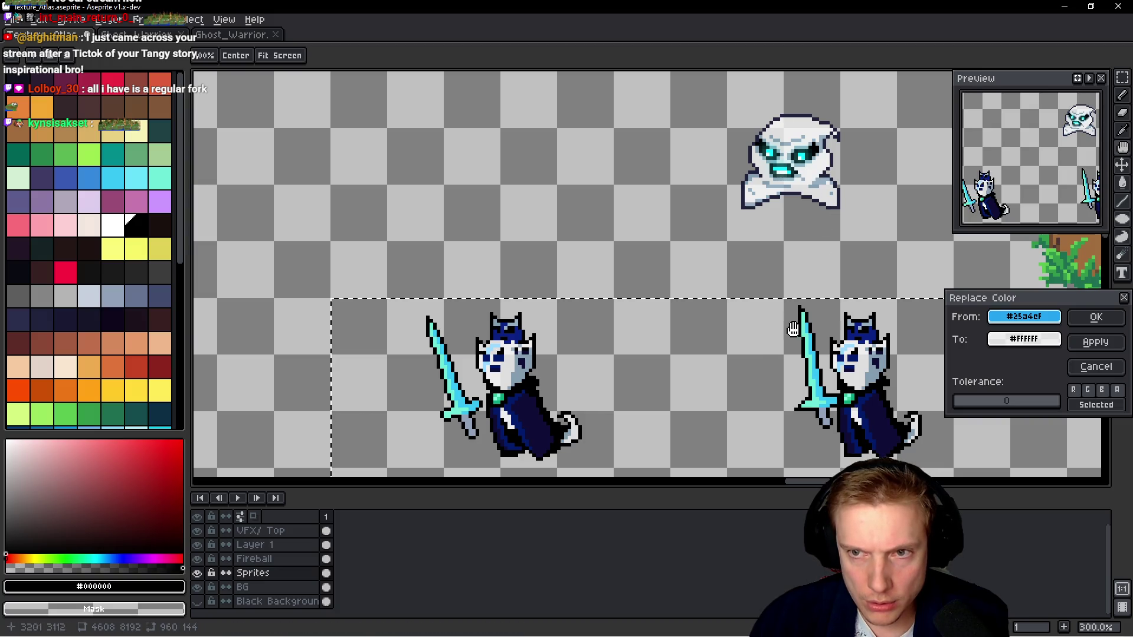
left_click(1093, 320)
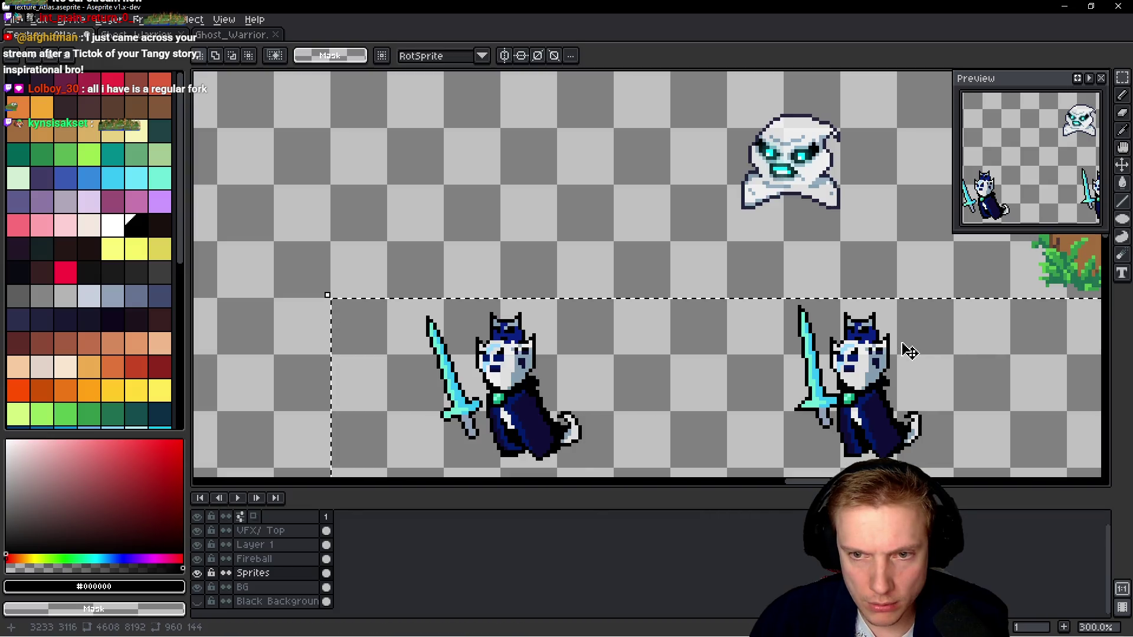
Replace the light blue on the faces with the ghost's dark eye colour.
key("shift+r")
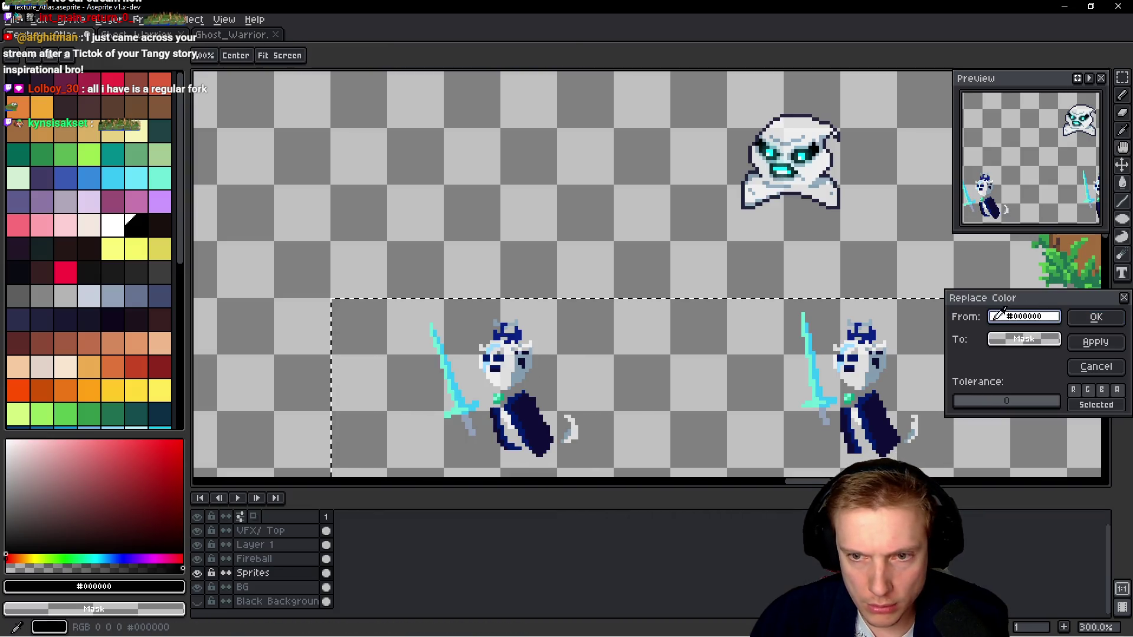
left_click(851, 346)
left_click(850, 344)
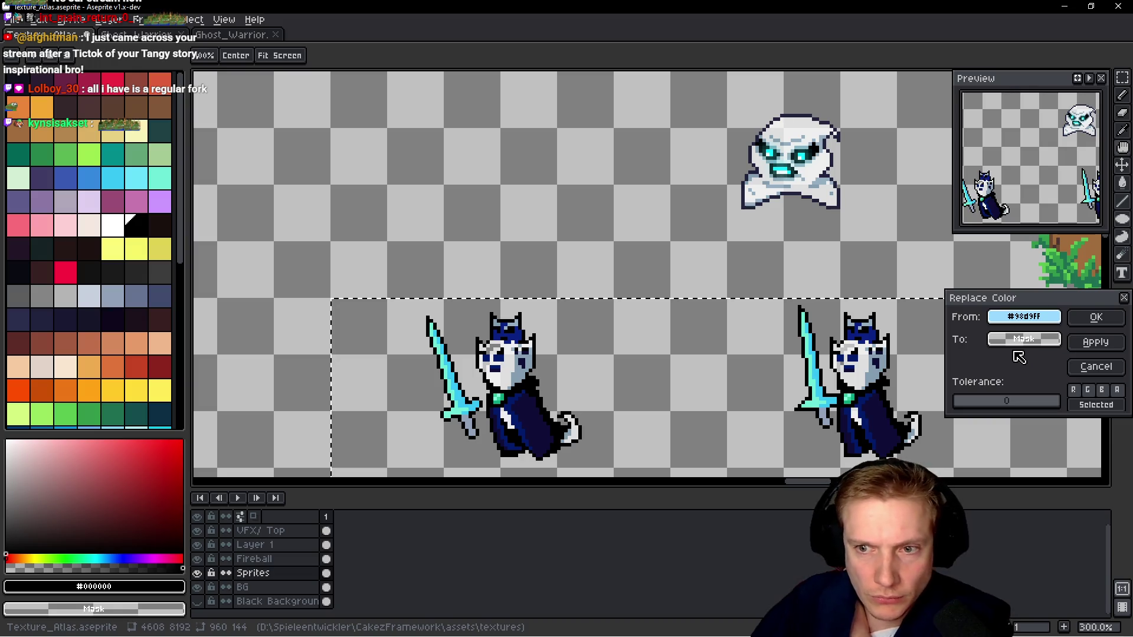
left_click_drag(1024, 339, 806, 151)
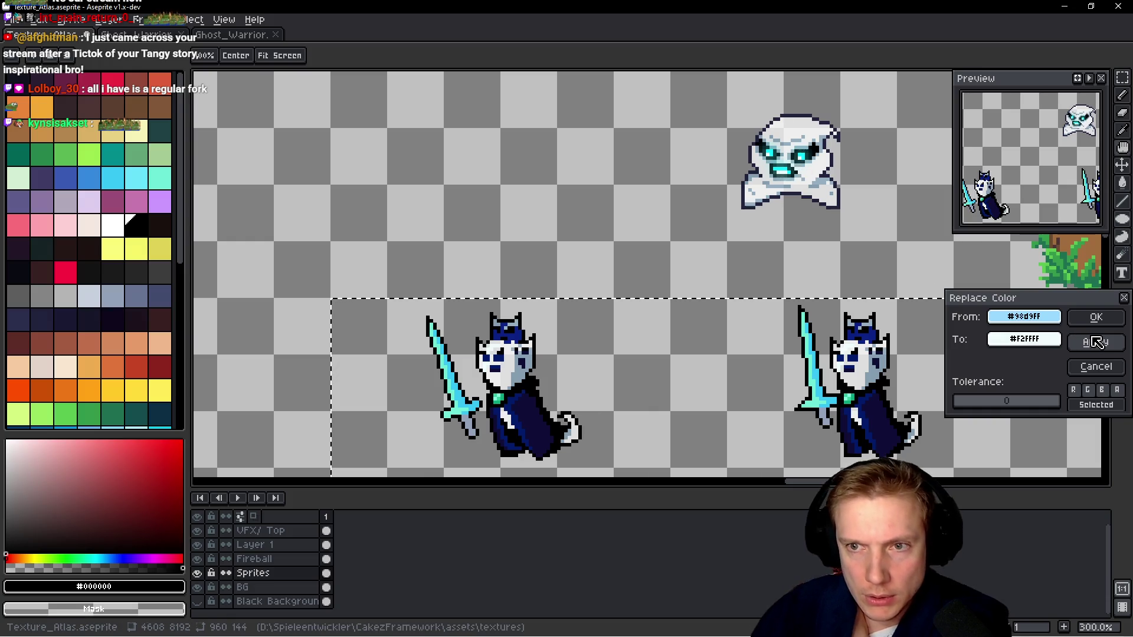
left_click(1095, 317)
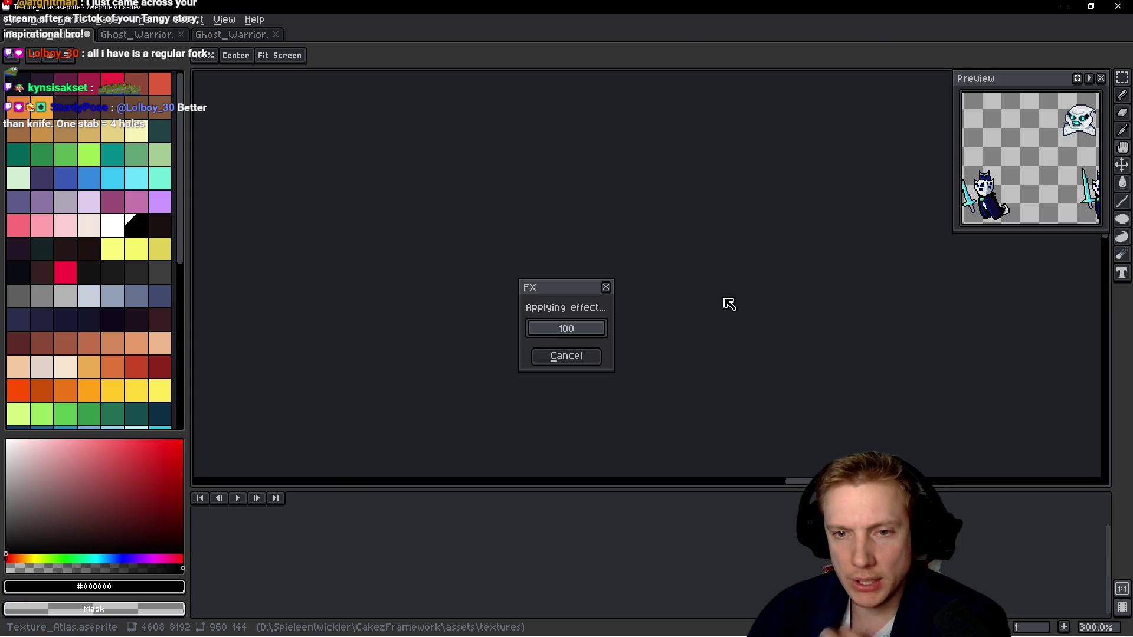
scroll(714, 306, "down", 4)
scroll(705, 326, "up", 4)
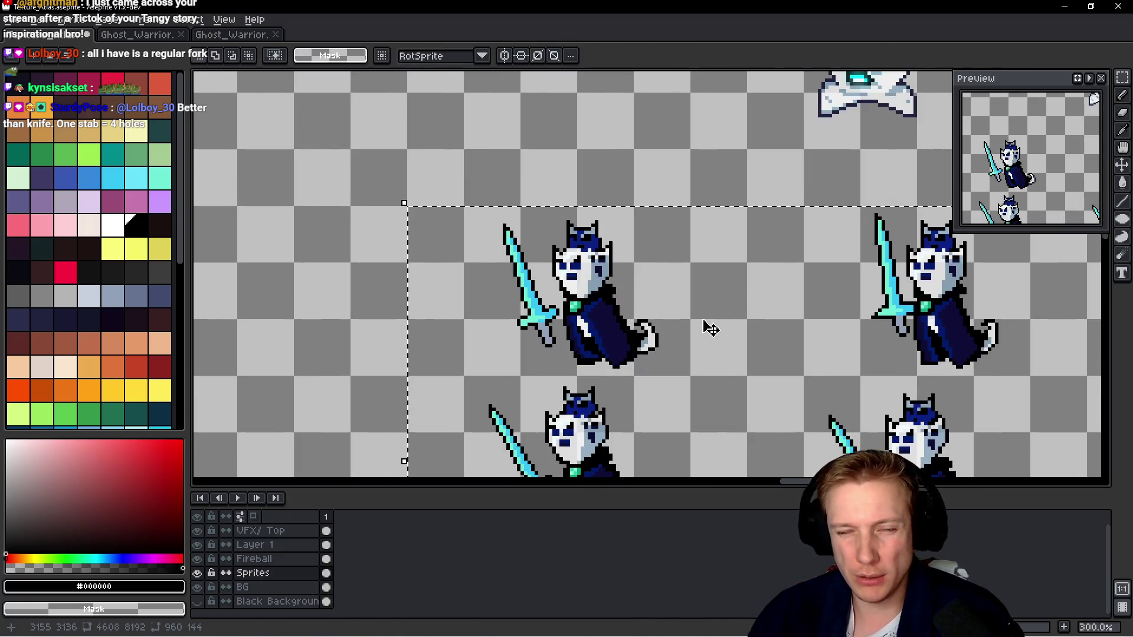
scroll(707, 324, "down", 1)
scroll(730, 347, "down", 3)
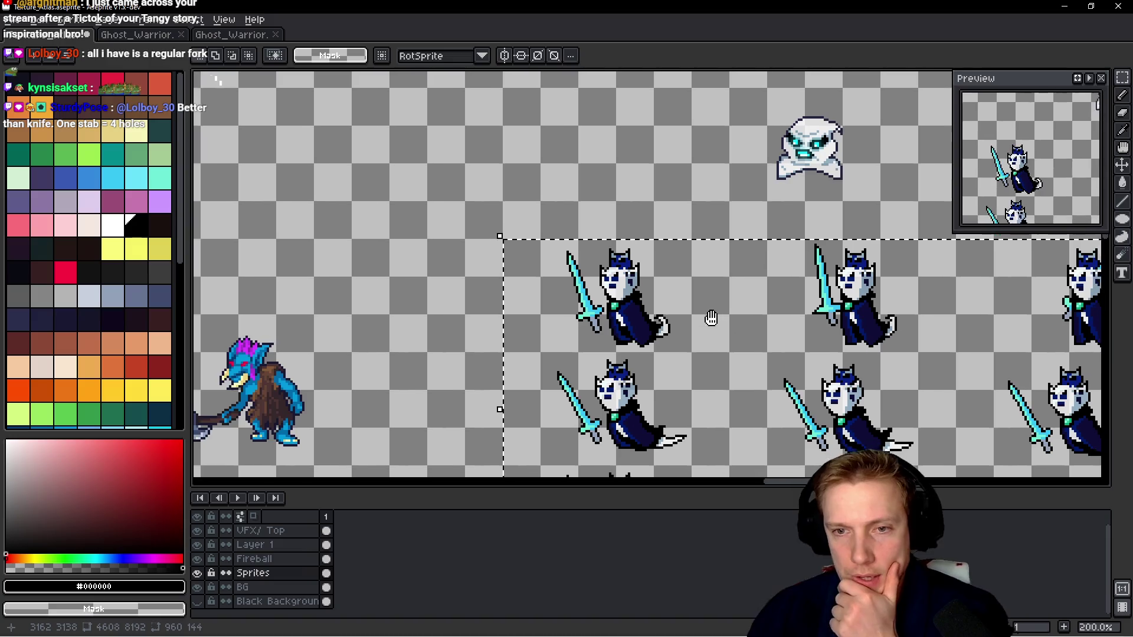
scroll(557, 307, "up", 1)
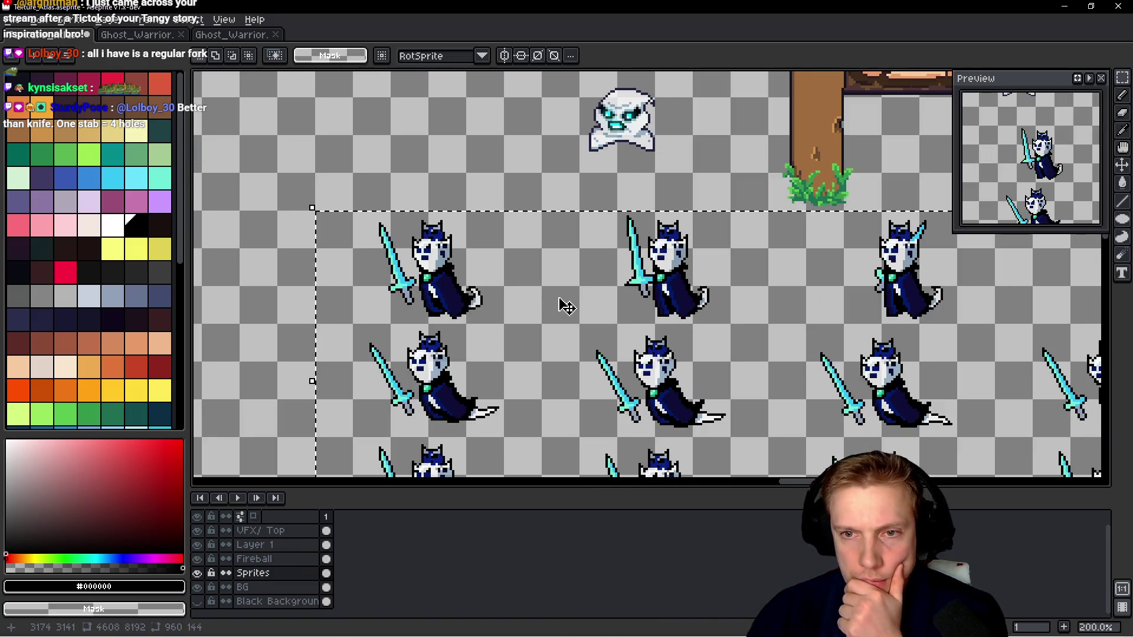
scroll(770, 325, "up", 3)
scroll(705, 270, "up", 2)
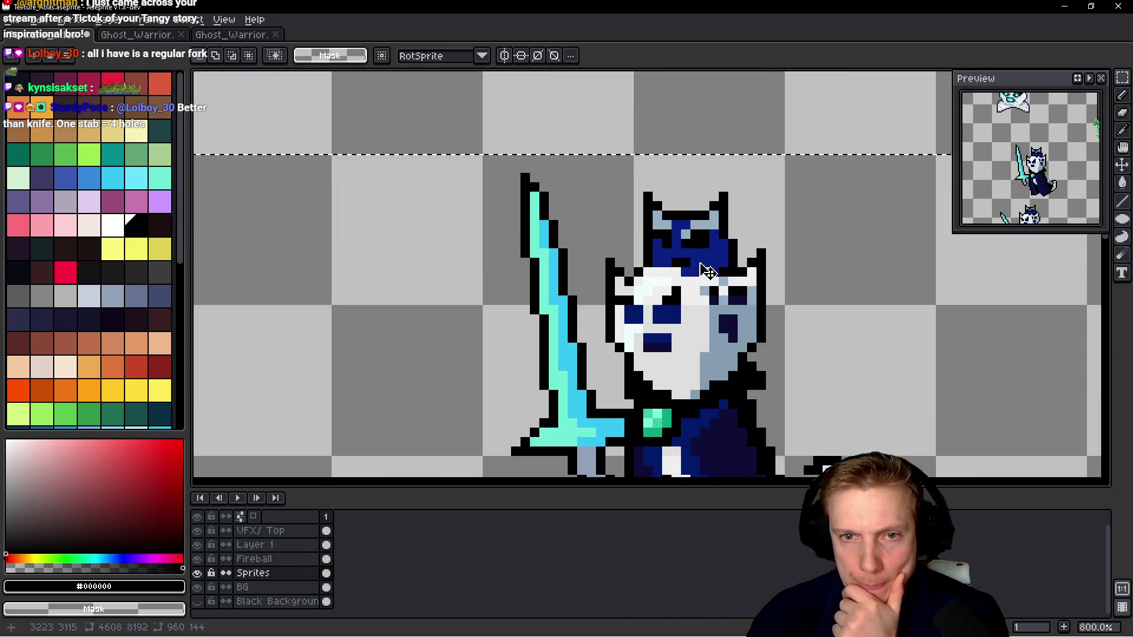
scroll(691, 245, "up", 4)
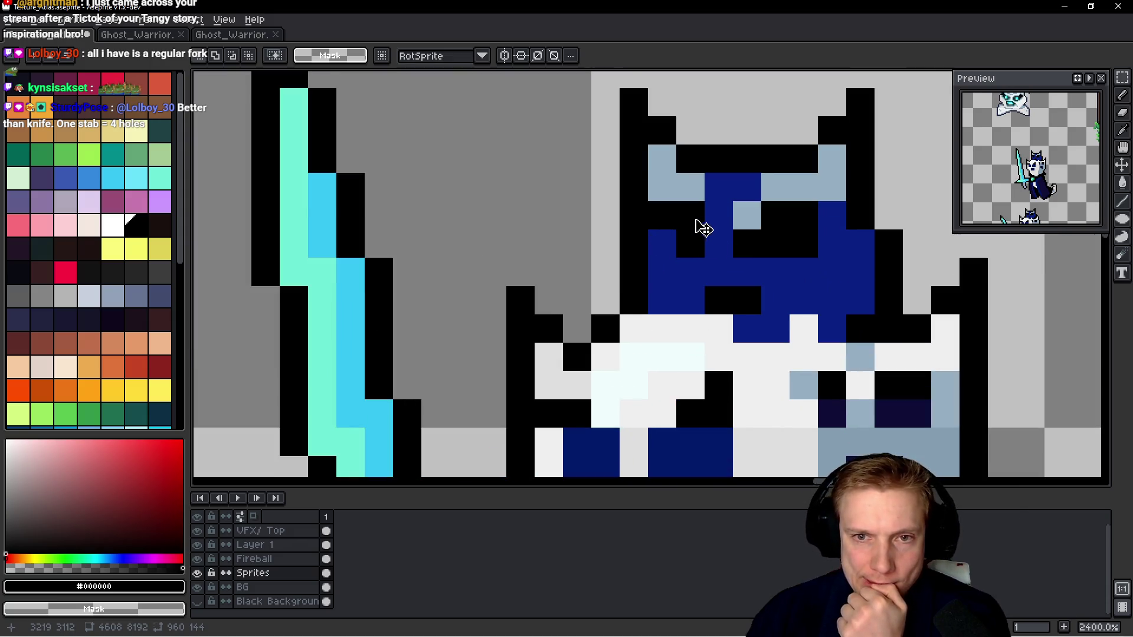
scroll(702, 227, "down", 6)
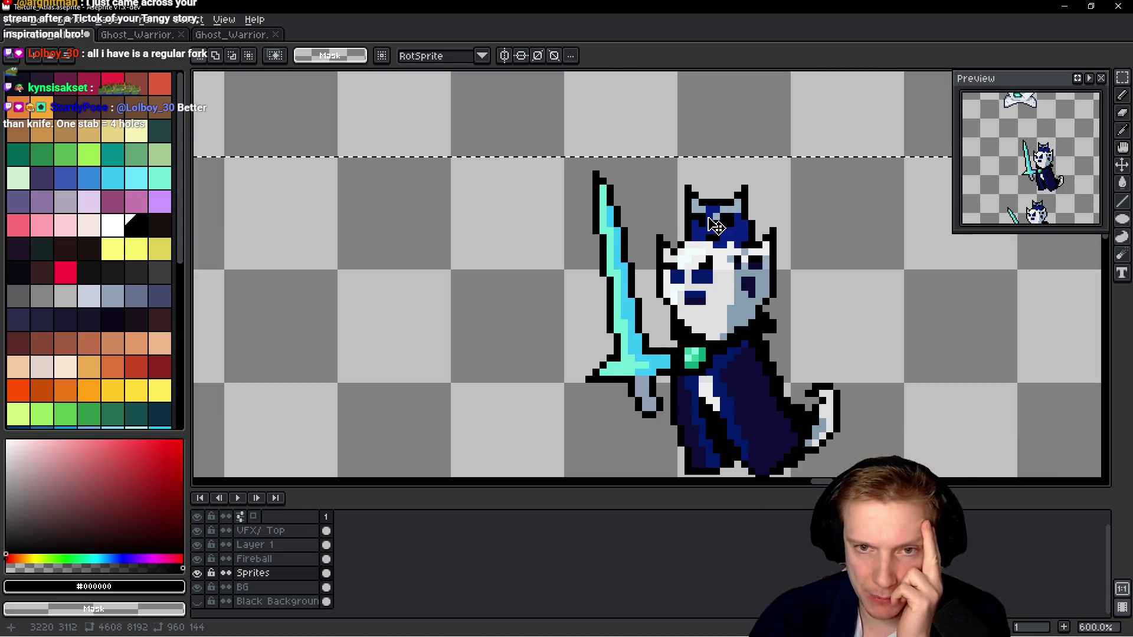
scroll(715, 226, "down", 2)
scroll(690, 270, "right", 3)
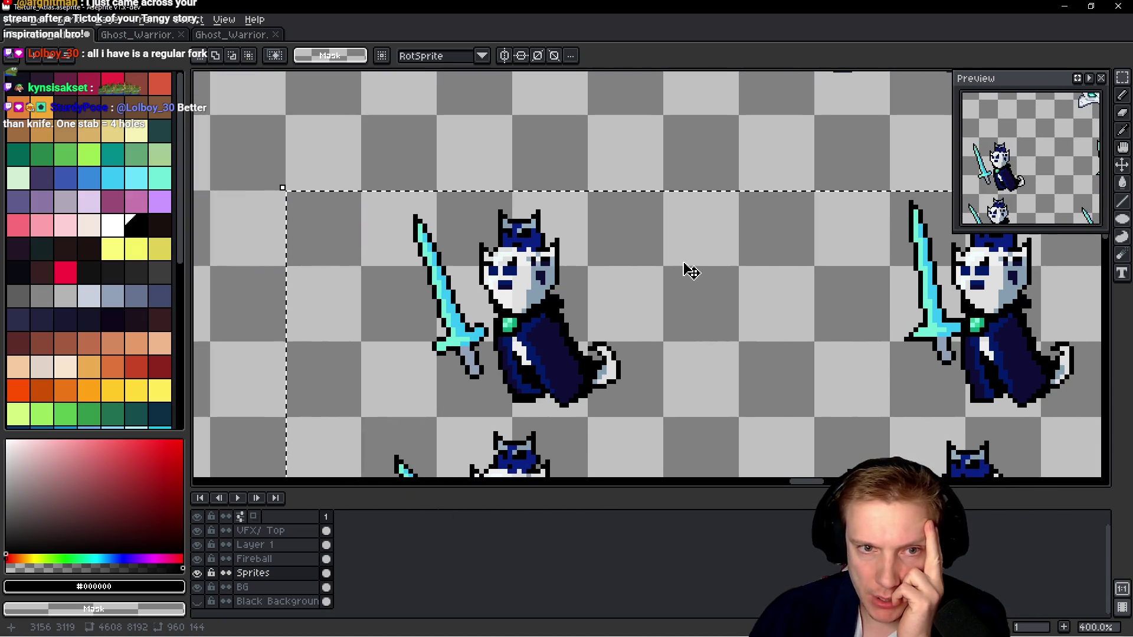
scroll(690, 271, "down", 1)
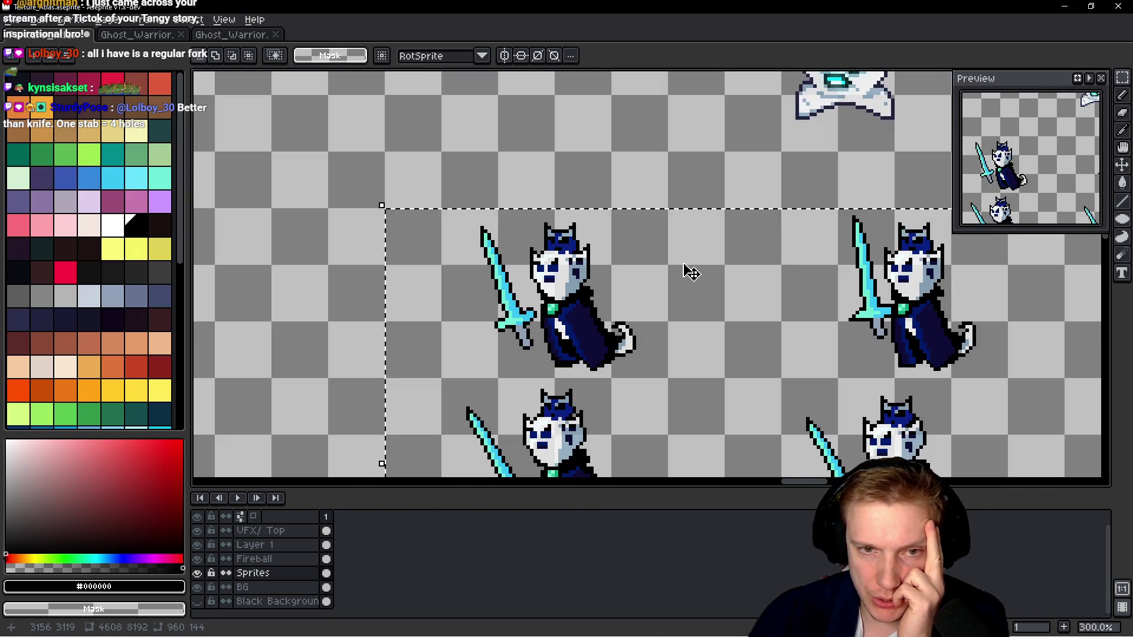
scroll(694, 272, "right", 3)
scroll(693, 273, "up", 2)
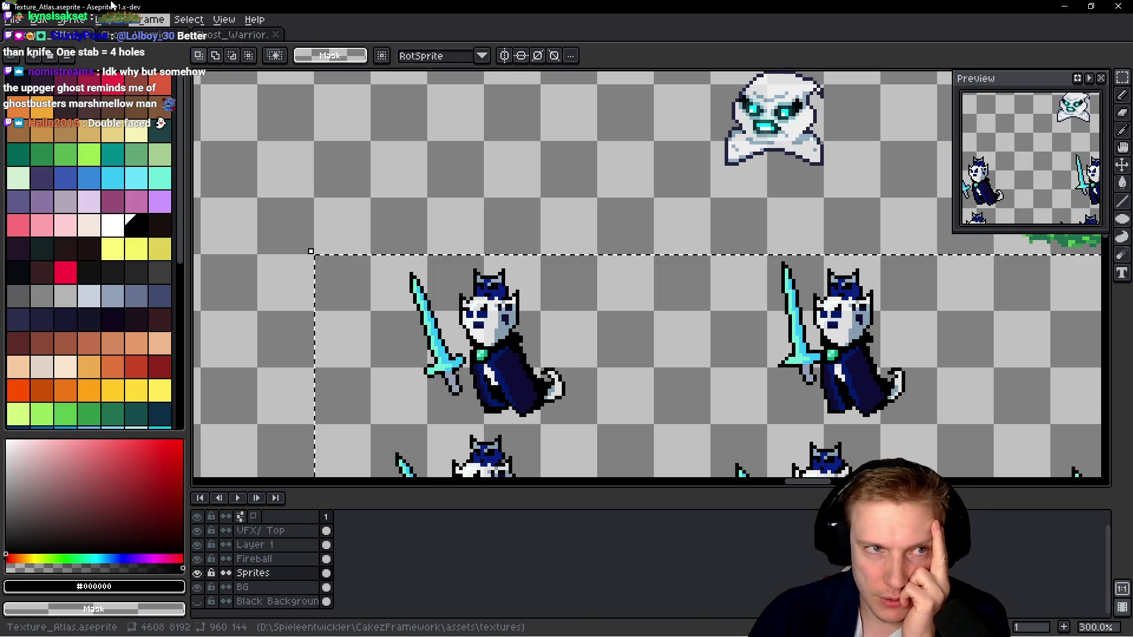
left_click(232, 35)
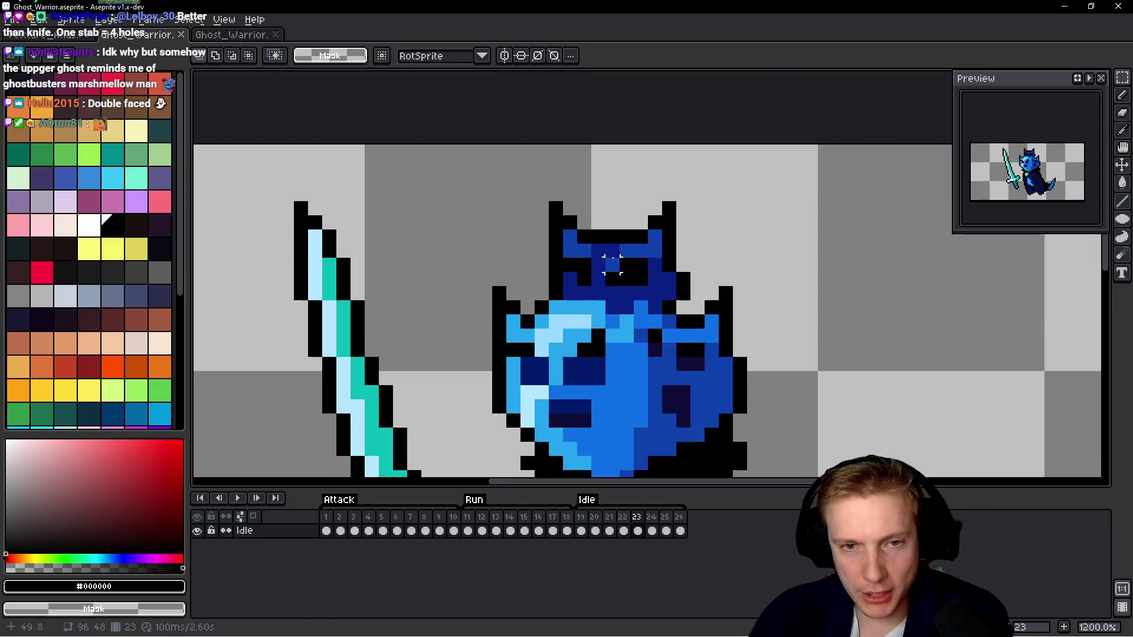
Choose a light blue and paint a first highlight pixel on the helmet with the Pencil.
scroll(612, 264, "up", 1)
left_click(647, 300, "alt")
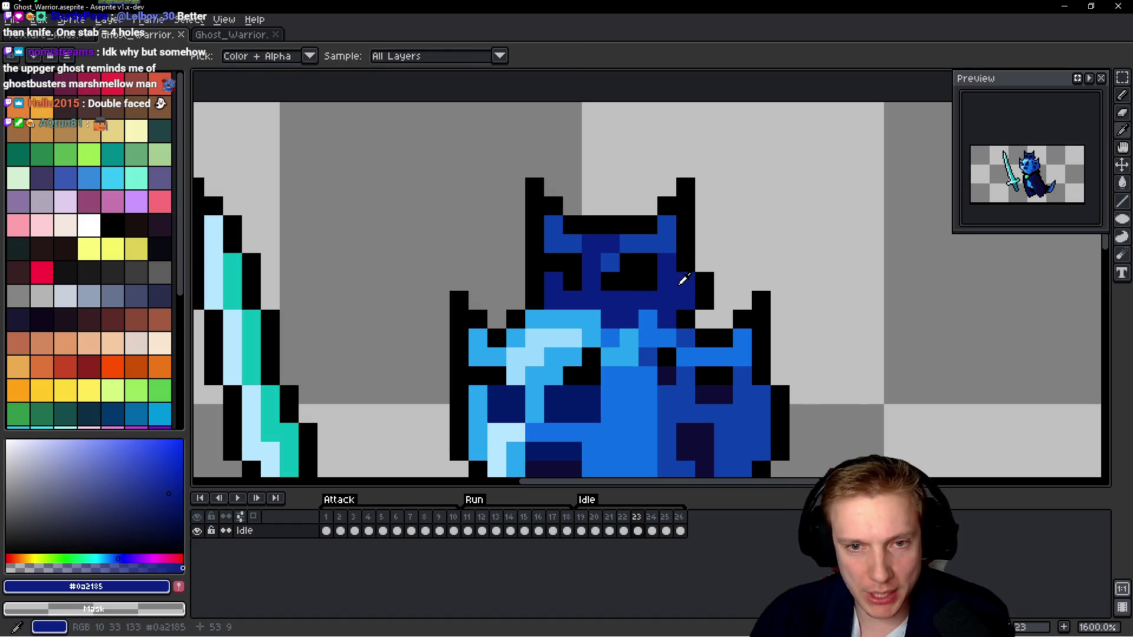
left_click_drag(151, 480, 115, 439)
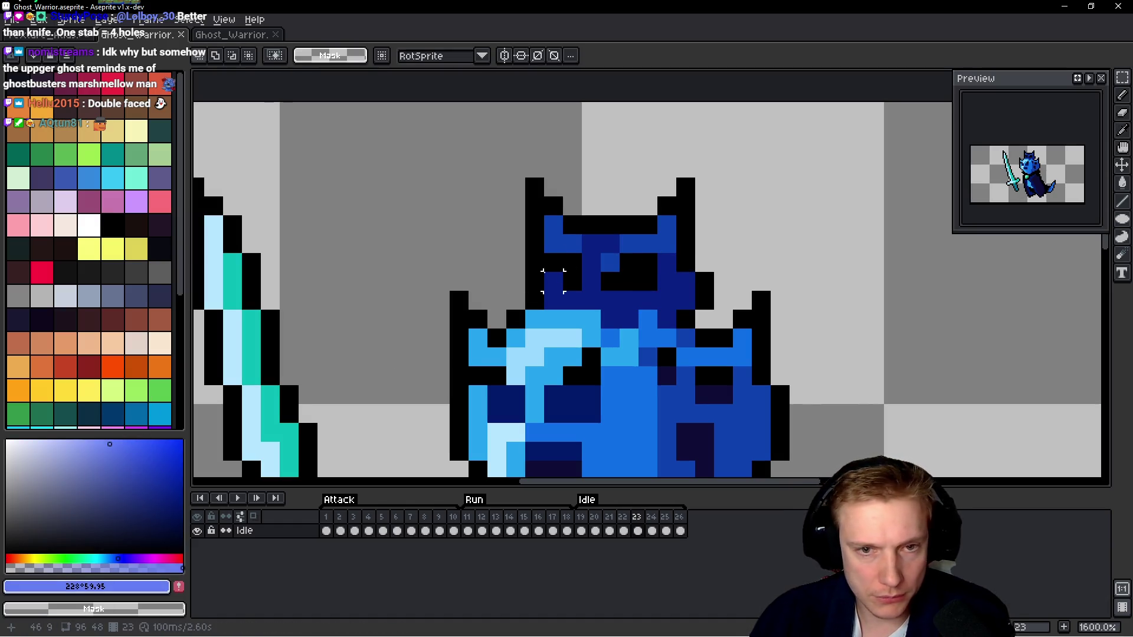
key("b")
left_click(546, 243)
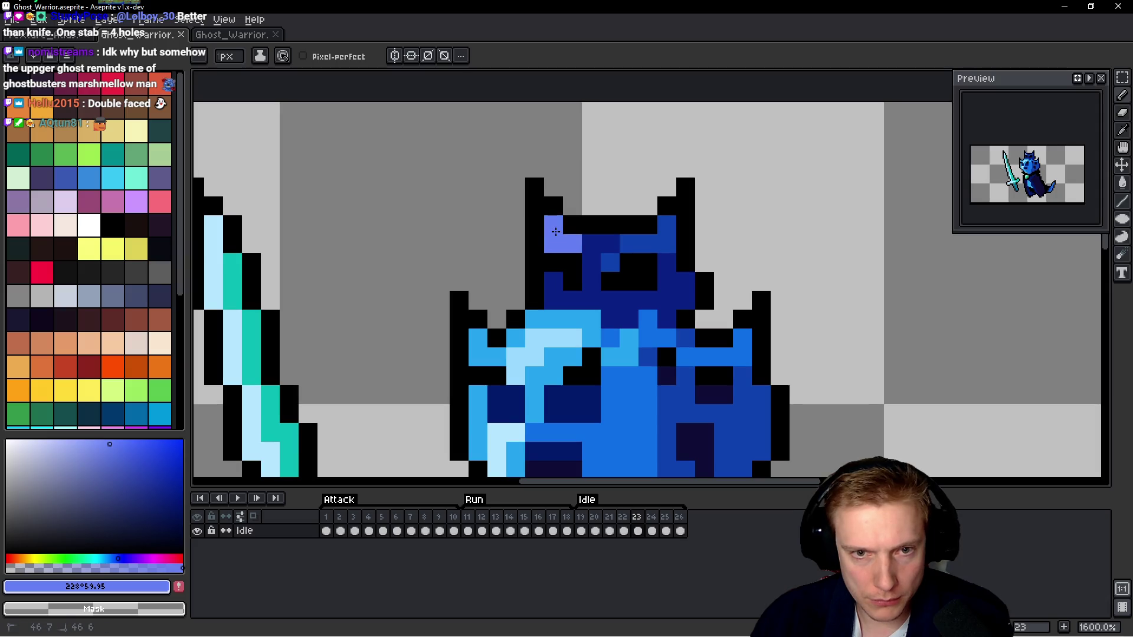
Sample the helmet's blue, adjust its shade, and paint a royal-blue highlight along the helmet top.
left_click(669, 293, "alt")
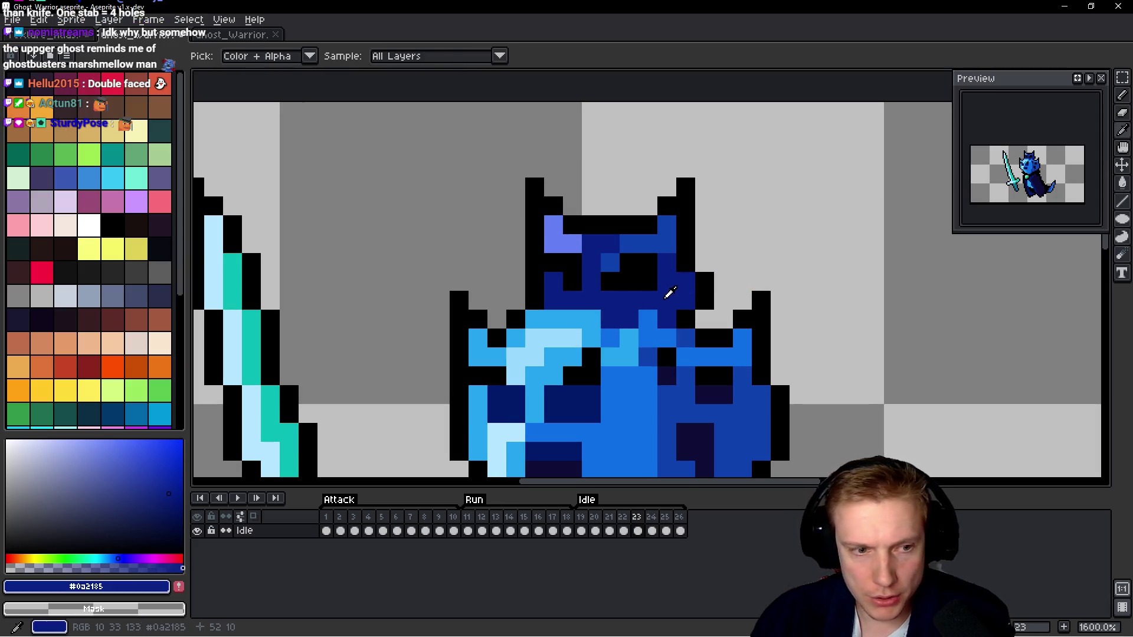
left_click(157, 471)
left_click(565, 285)
left_click_drag(565, 244, 553, 225)
left_click_drag(629, 244, 656, 241)
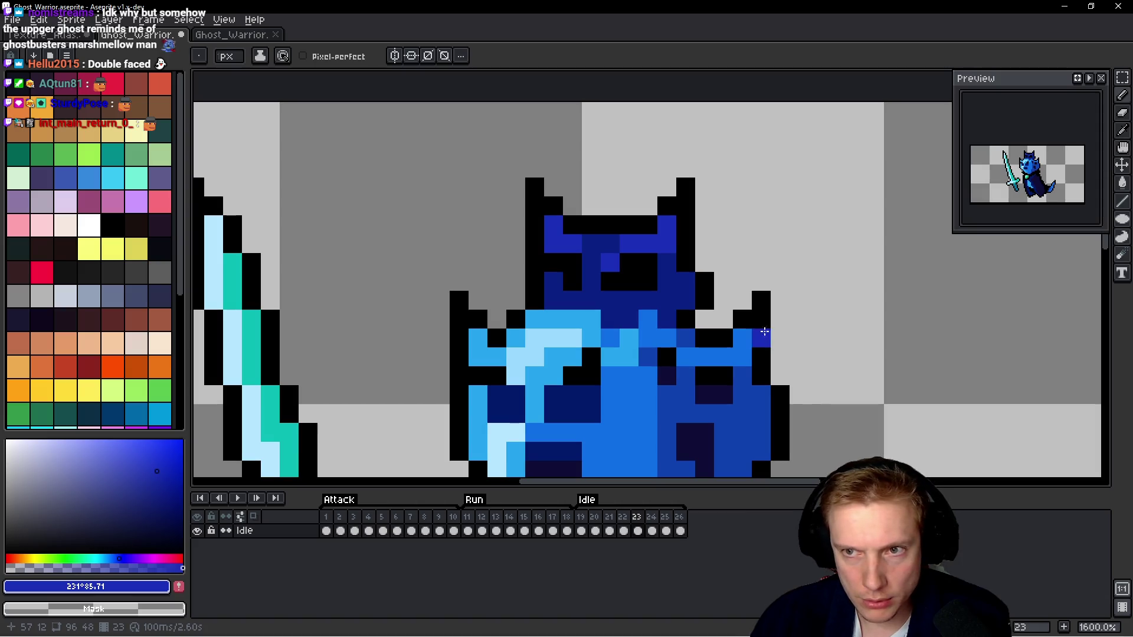
left_click(147, 467)
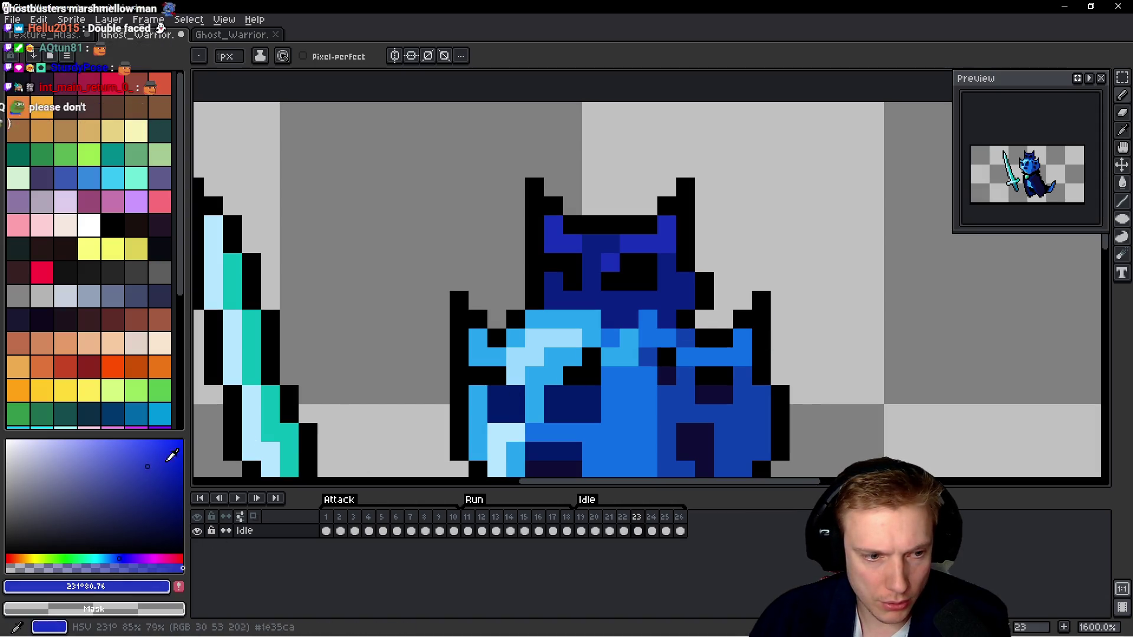
left_click_drag(629, 244, 658, 242)
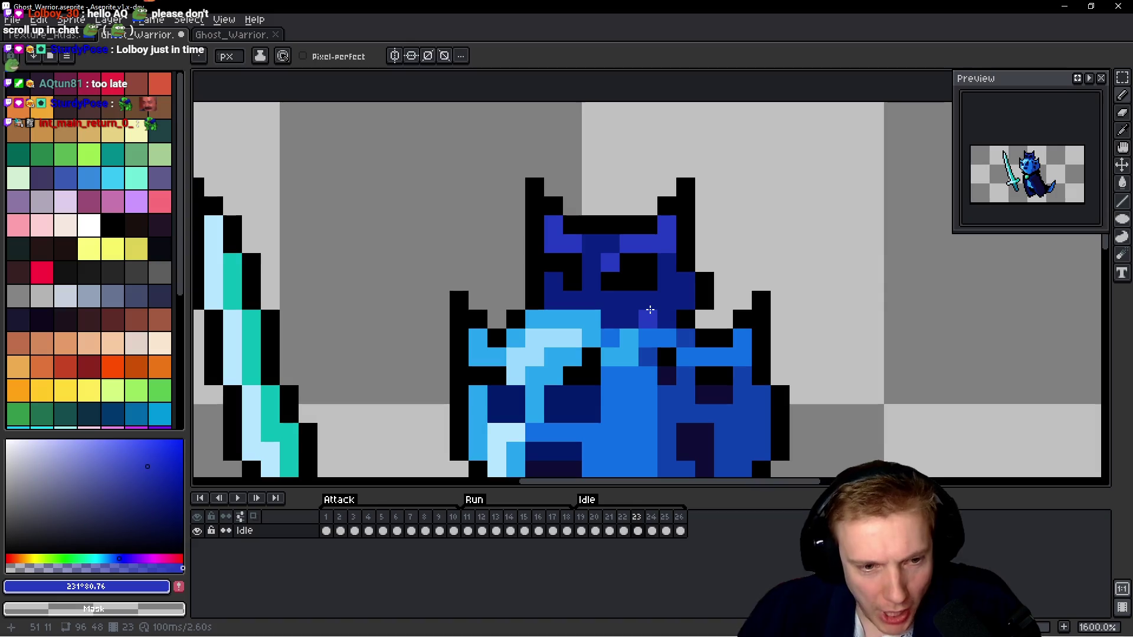
key("Right")
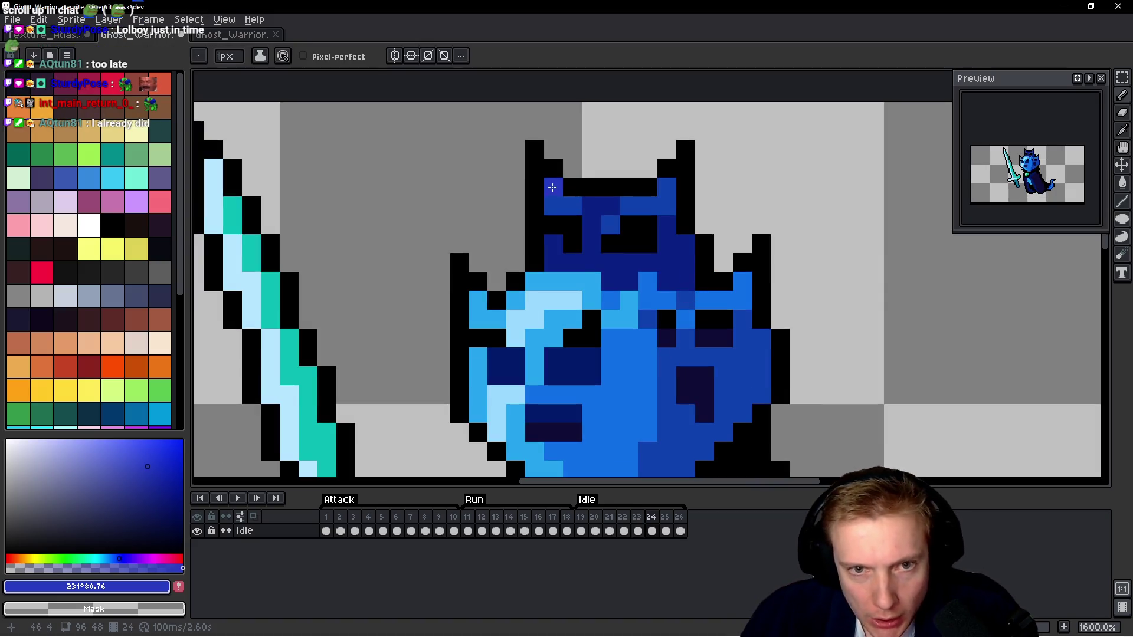
Paint bright blue helmet highlight pixels on the first four Idle frames.
scroll(552, 187, "up", 6)
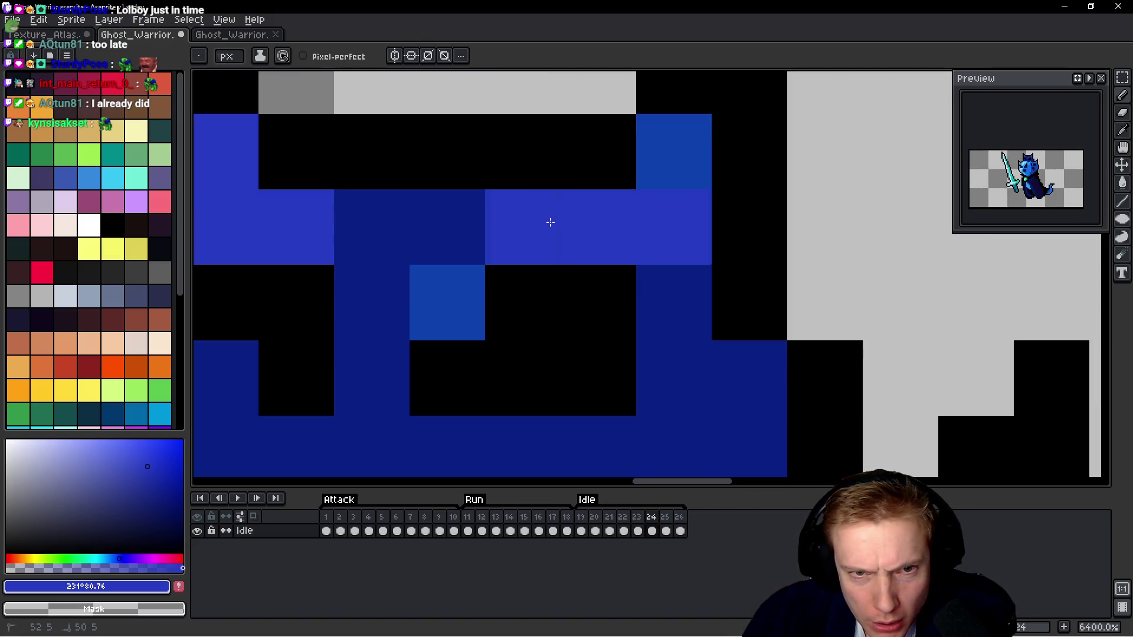
scroll(449, 285, "down", 6)
key("Right")
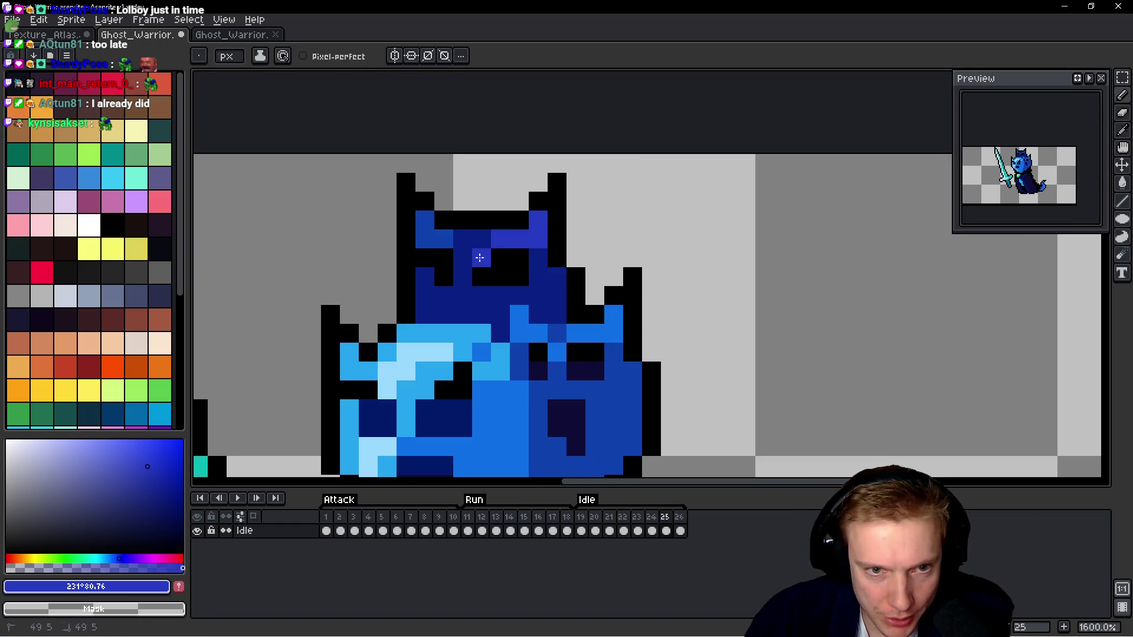
key("Right")
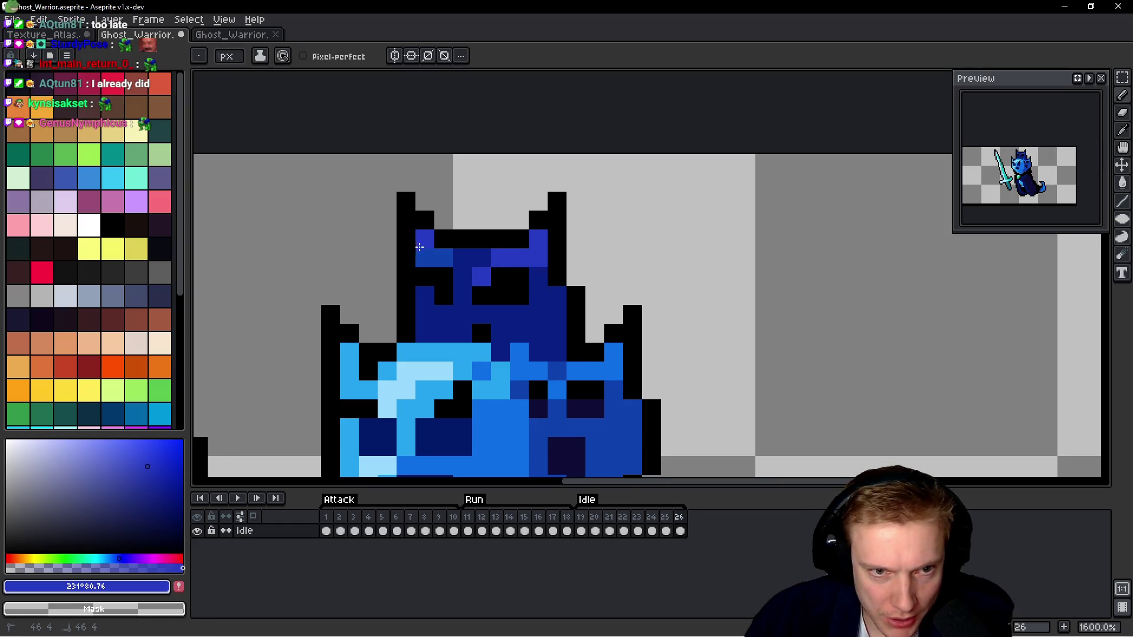
key("Right")
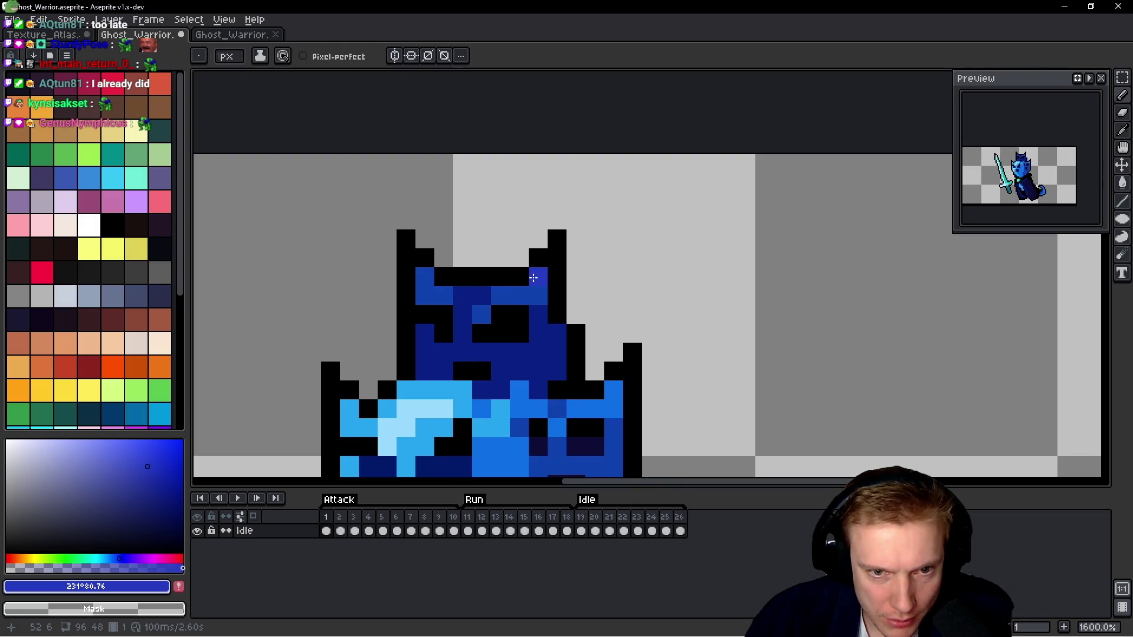
left_click(437, 294)
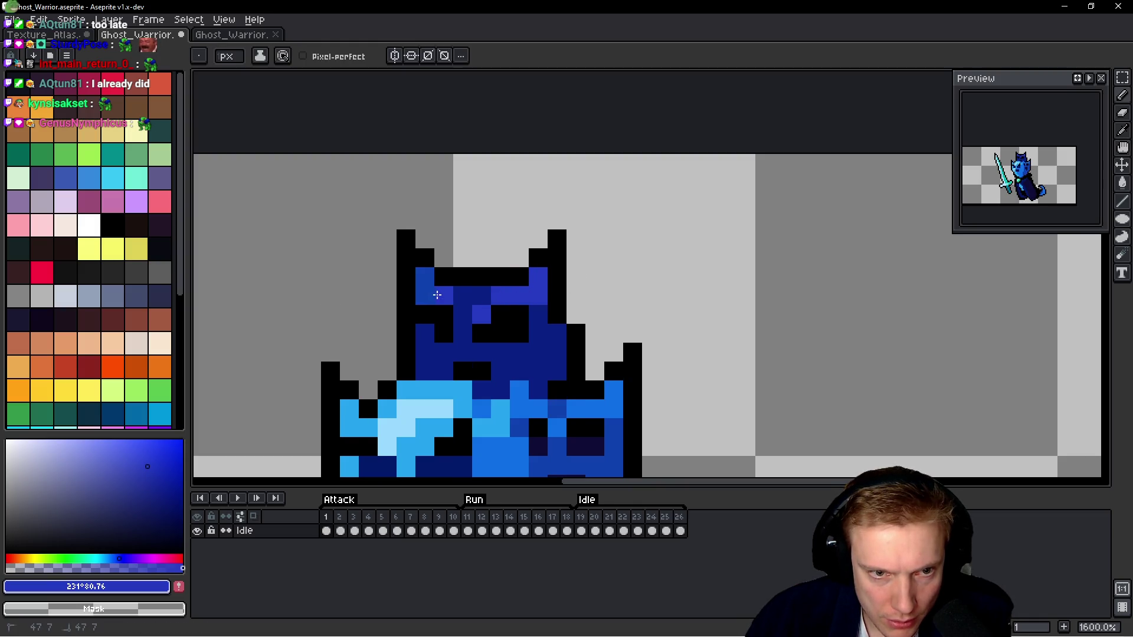
key("period")
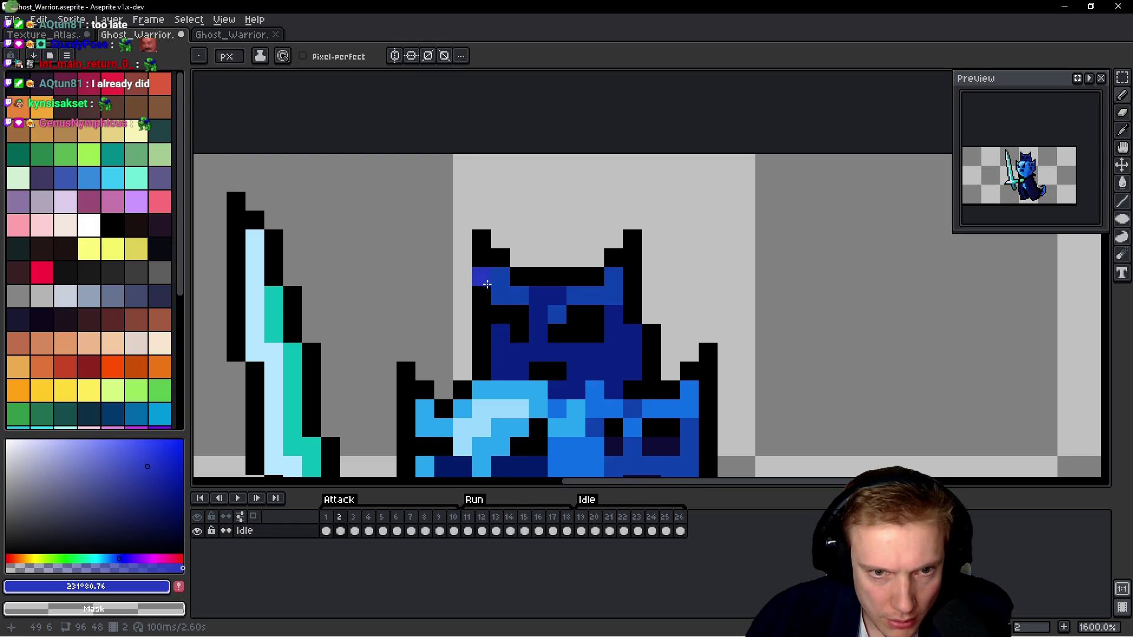
left_click(520, 295)
left_click_drag(576, 299, 602, 294)
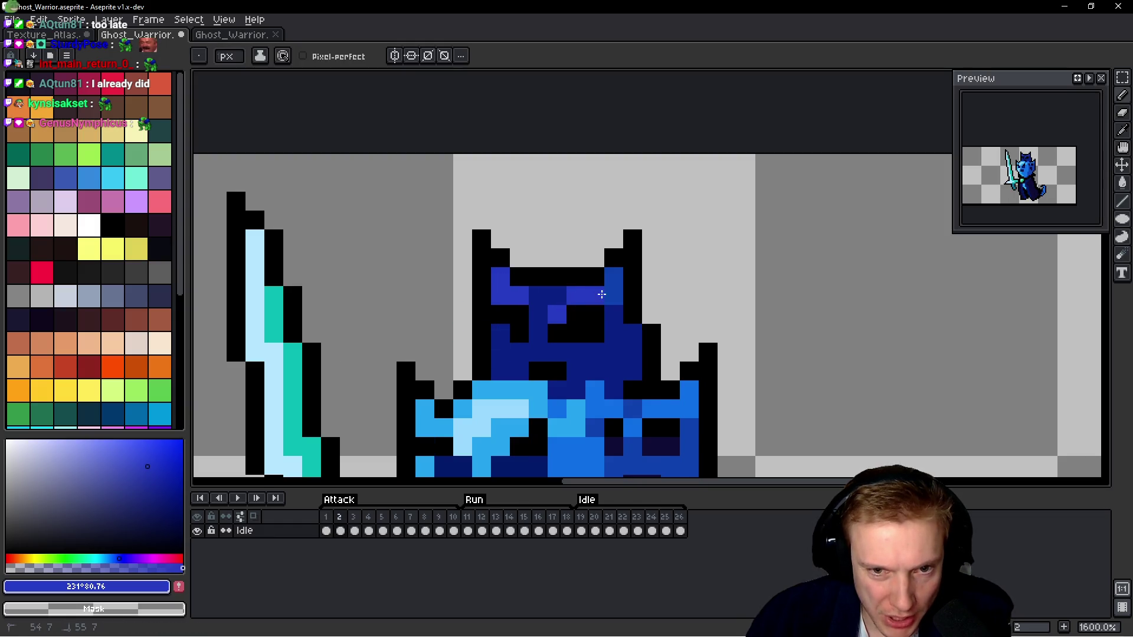
key("period")
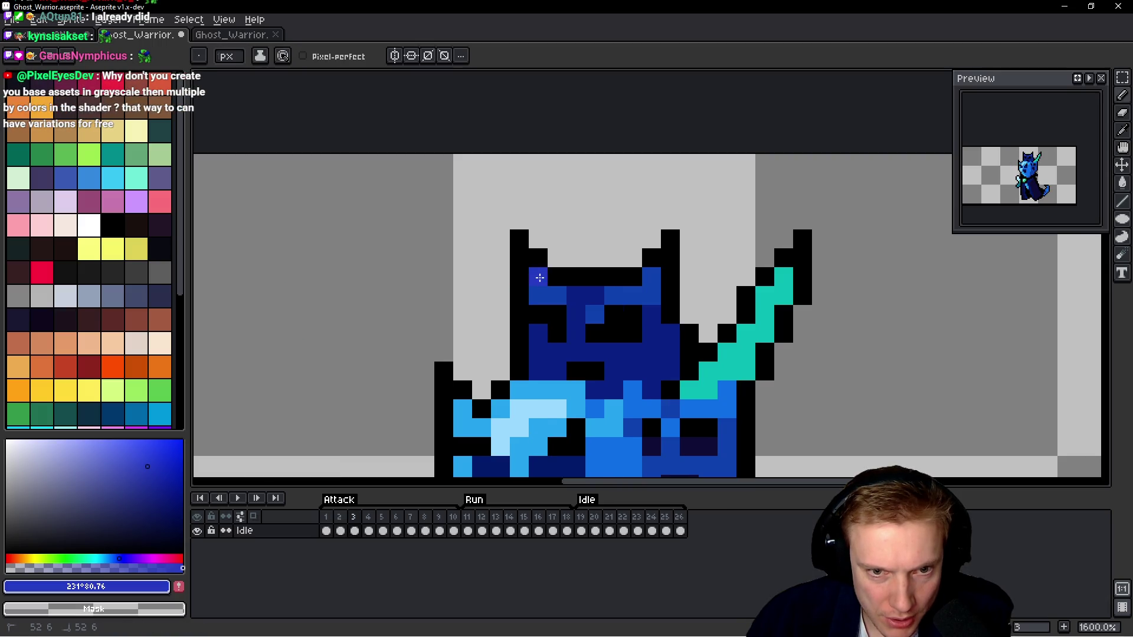
mouse_move(614, 295)
left_mouse_down()
mouse_move(635, 295)
mouse_move(593, 295)
left_mouse_up()
key("period")
left_click(633, 314)
Add indigo helmet highlights on frames 5 through 9, re-centring the head as needed.
key("period")
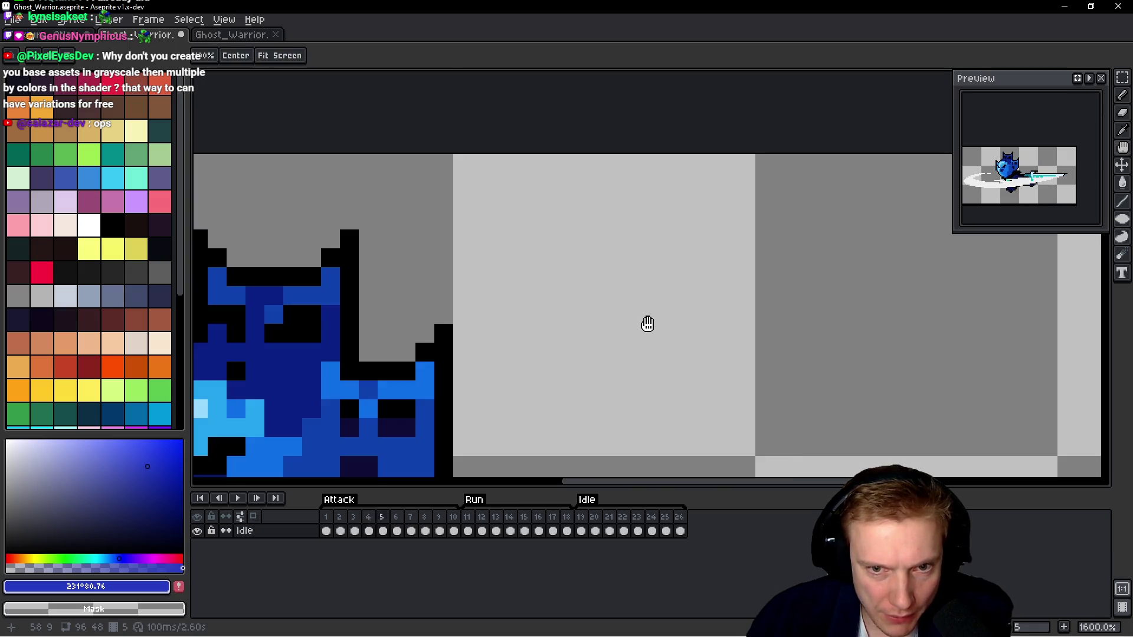
mouse_move(281, 315)
left_mouse_down()
mouse_move(508, 326)
mouse_move(490, 306)
left_mouse_up()
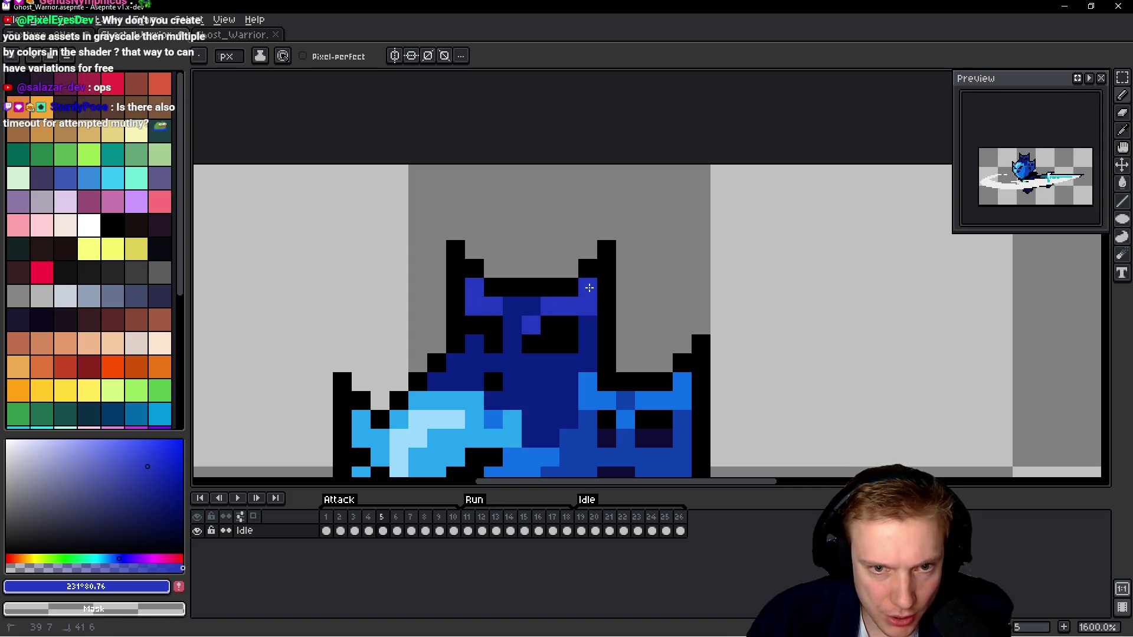
key("period")
left_click_drag(466, 306, 513, 303)
left_click(455, 324)
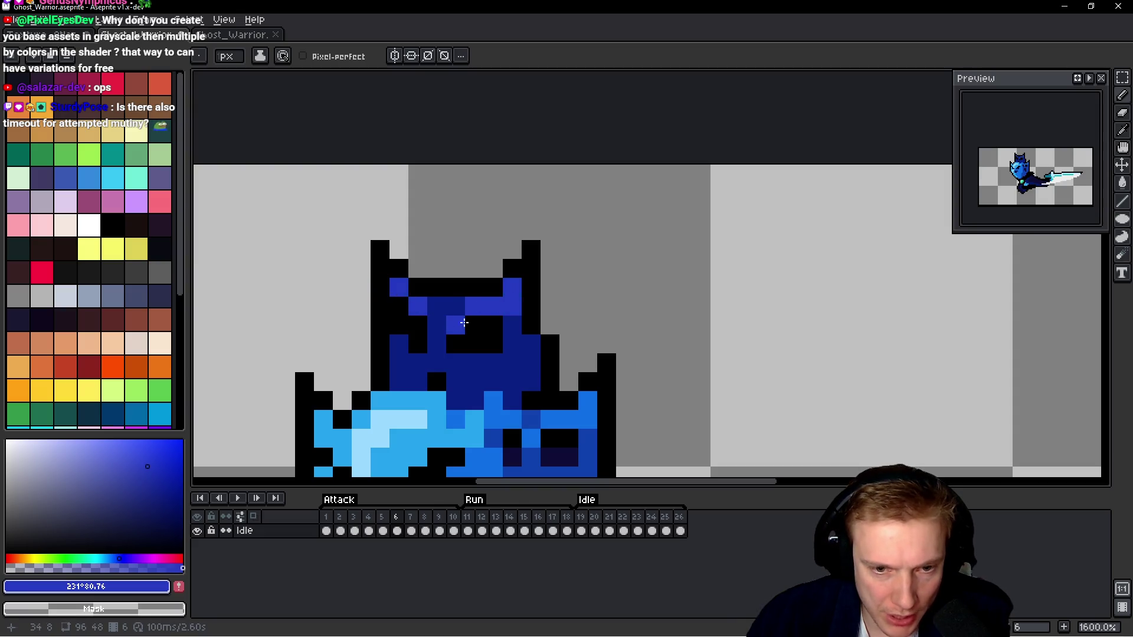
key("period")
left_click_drag(378, 311, 399, 306)
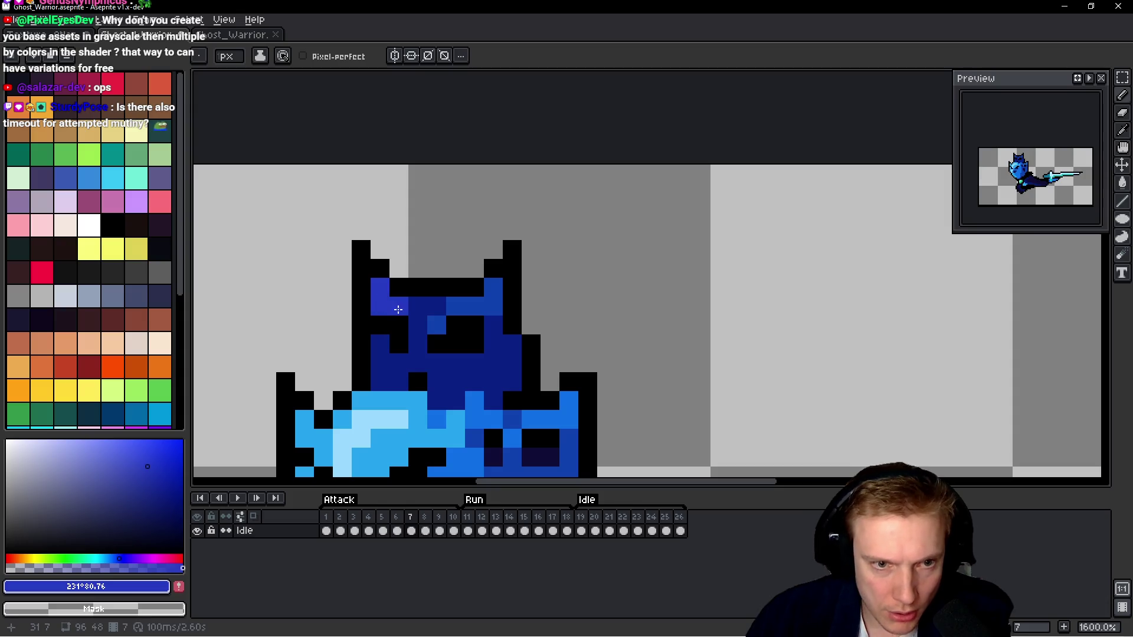
left_click(437, 325)
left_click(461, 308)
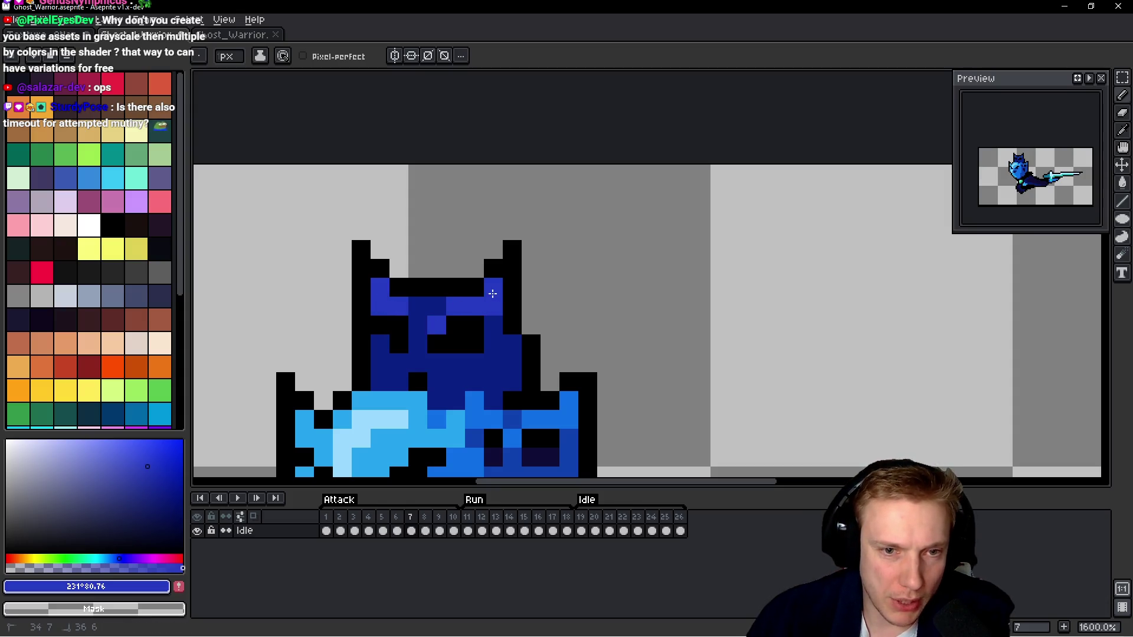
key("period")
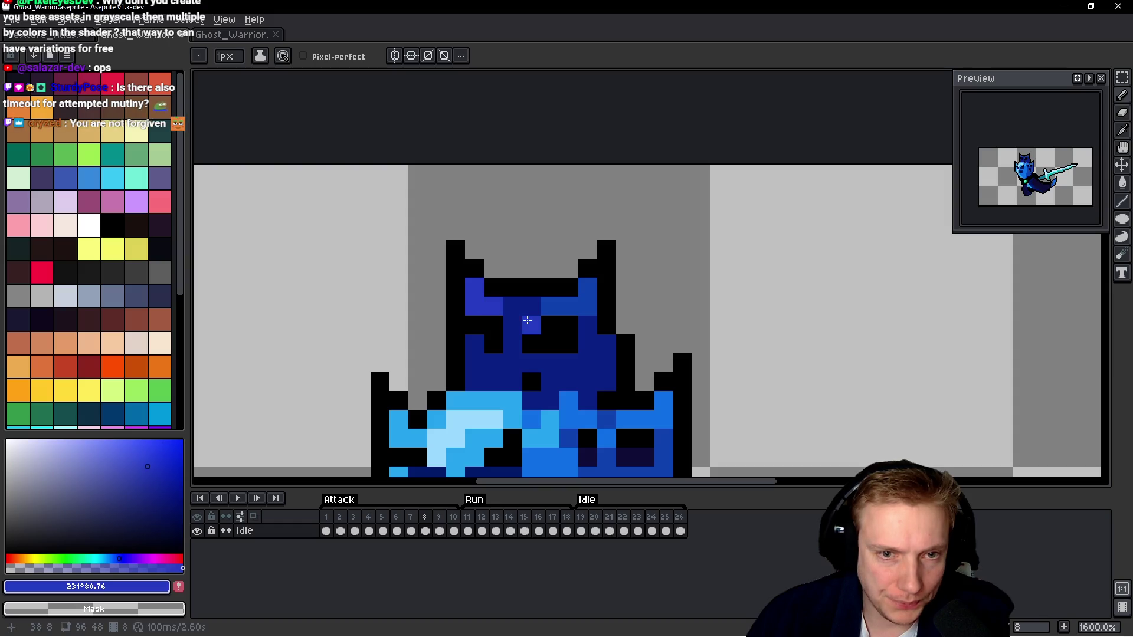
left_click_drag(550, 306, 571, 306)
key("period")
mouse_move(682, 324)
left_mouse_down()
mouse_move(557, 331)
mouse_move(607, 312)
left_mouse_up()
left_click(531, 312)
left_click(572, 333)
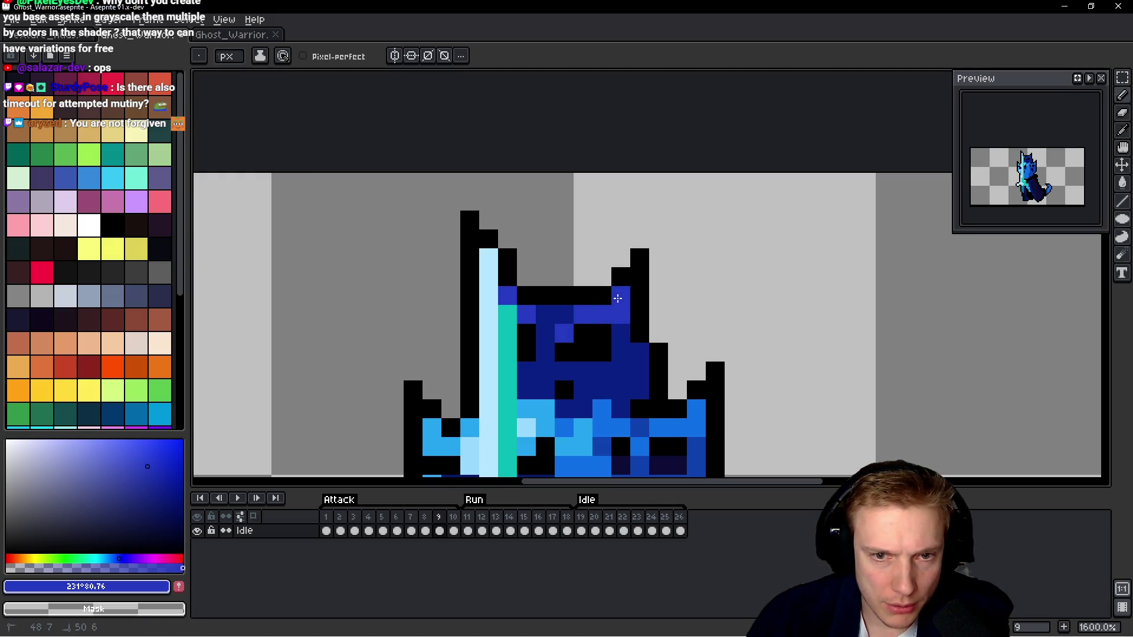
Continue painting helmet highlight pixels across the next run of Idle frames.
key("period")
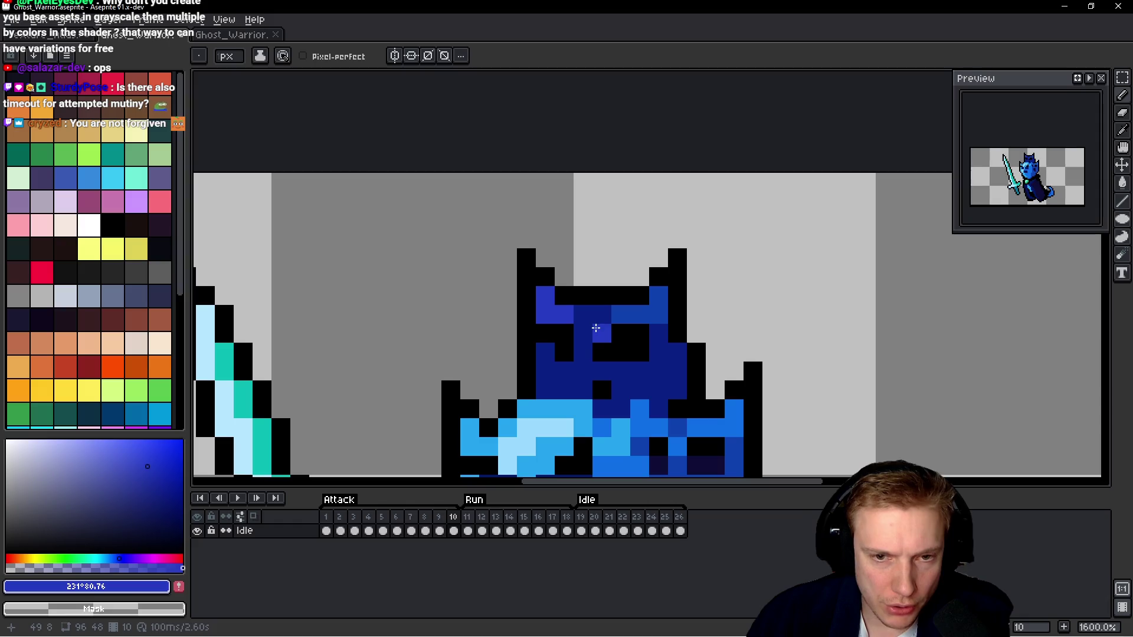
left_click_drag(620, 316, 642, 317)
key("period")
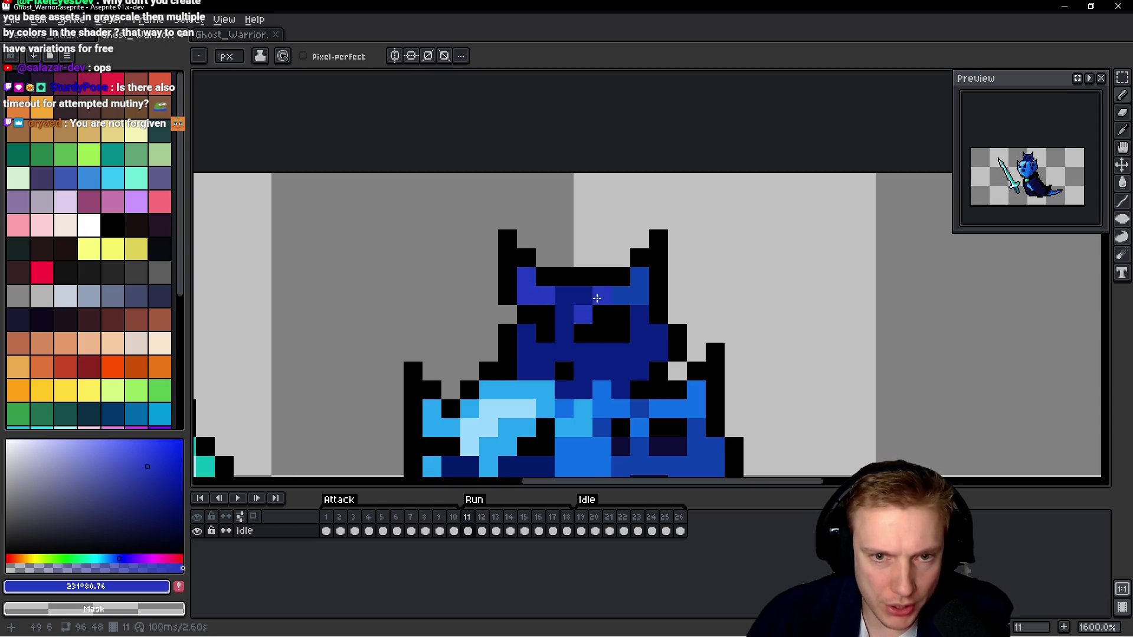
key("period")
left_click(639, 320)
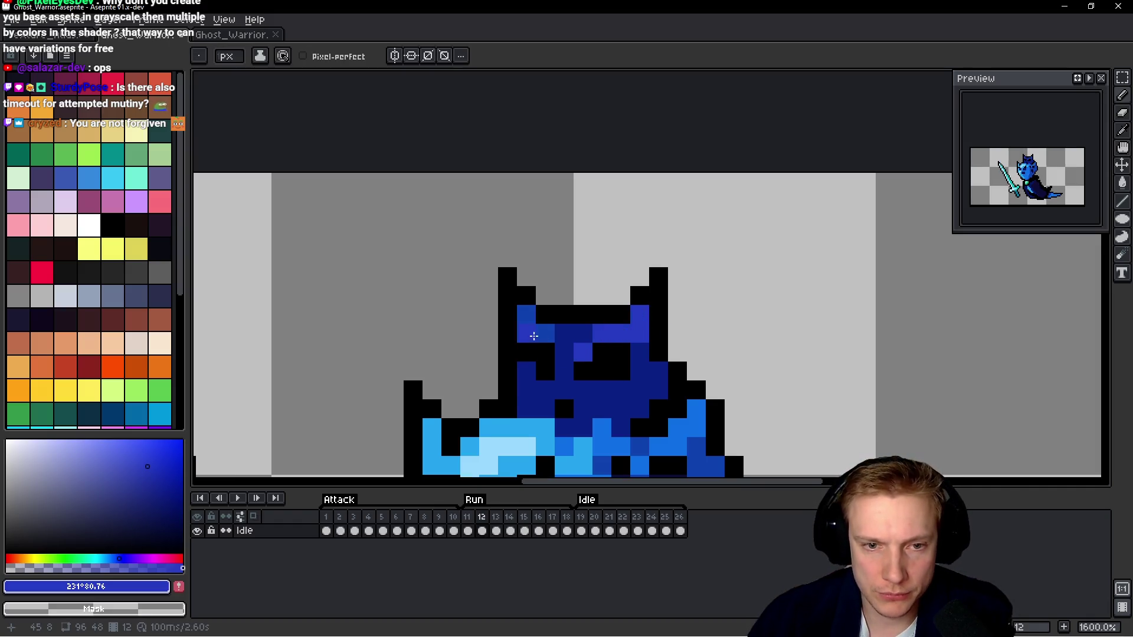
key("period")
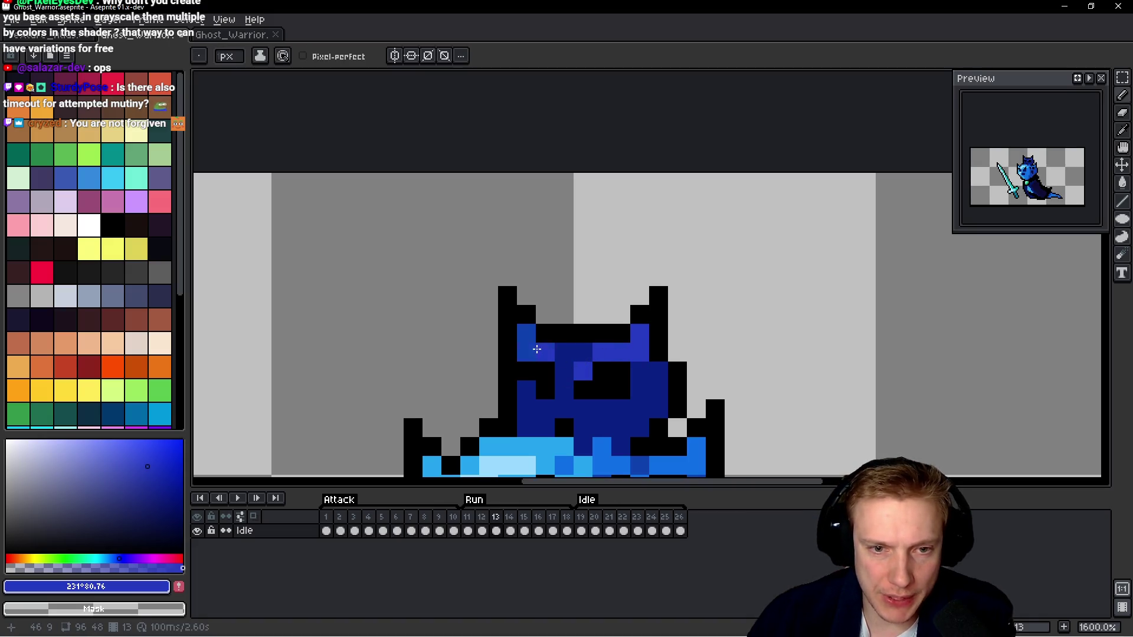
key("period")
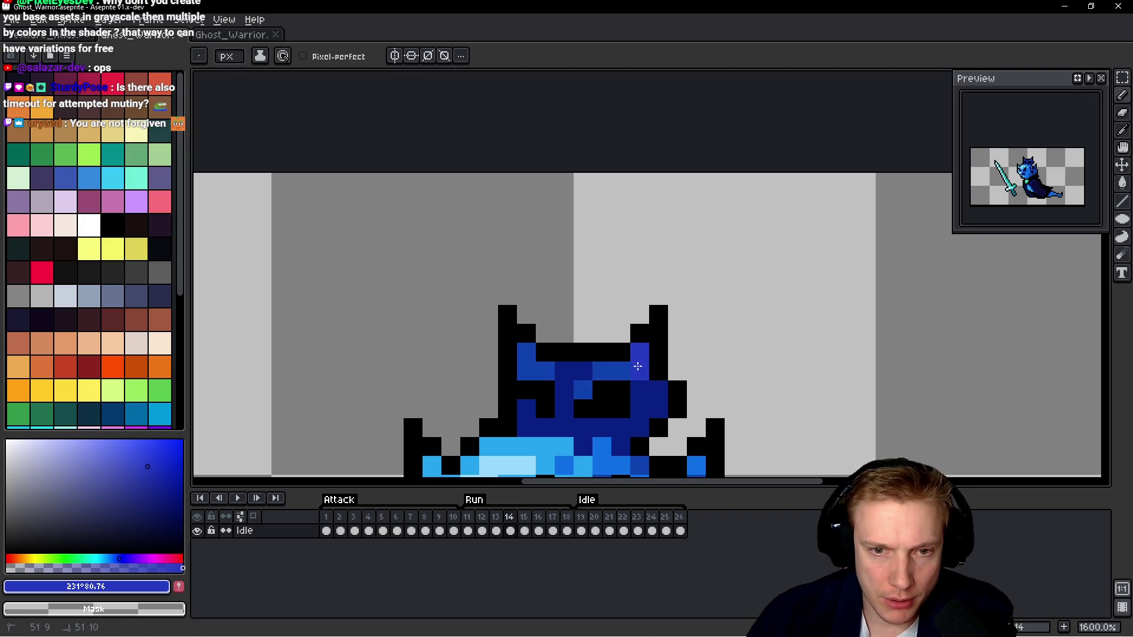
left_click(536, 371)
left_click(527, 352)
left_click(602, 390)
key("period")
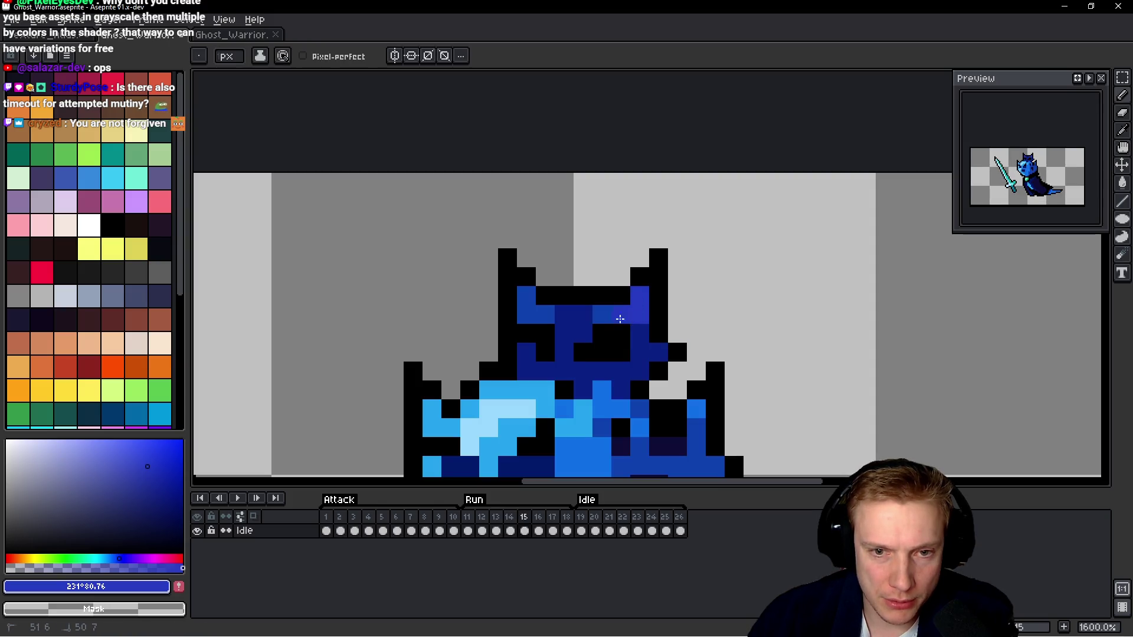
left_click(543, 314)
key("period")
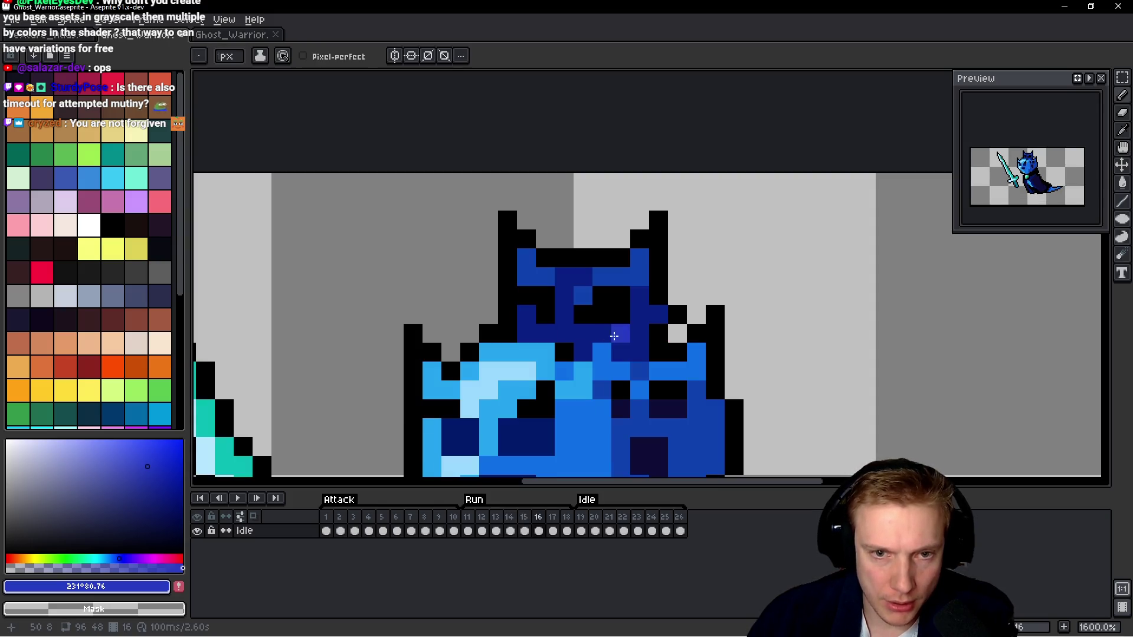
mouse_move(640, 258)
left_mouse_down()
mouse_move(632, 275)
mouse_move(600, 276)
left_mouse_up()
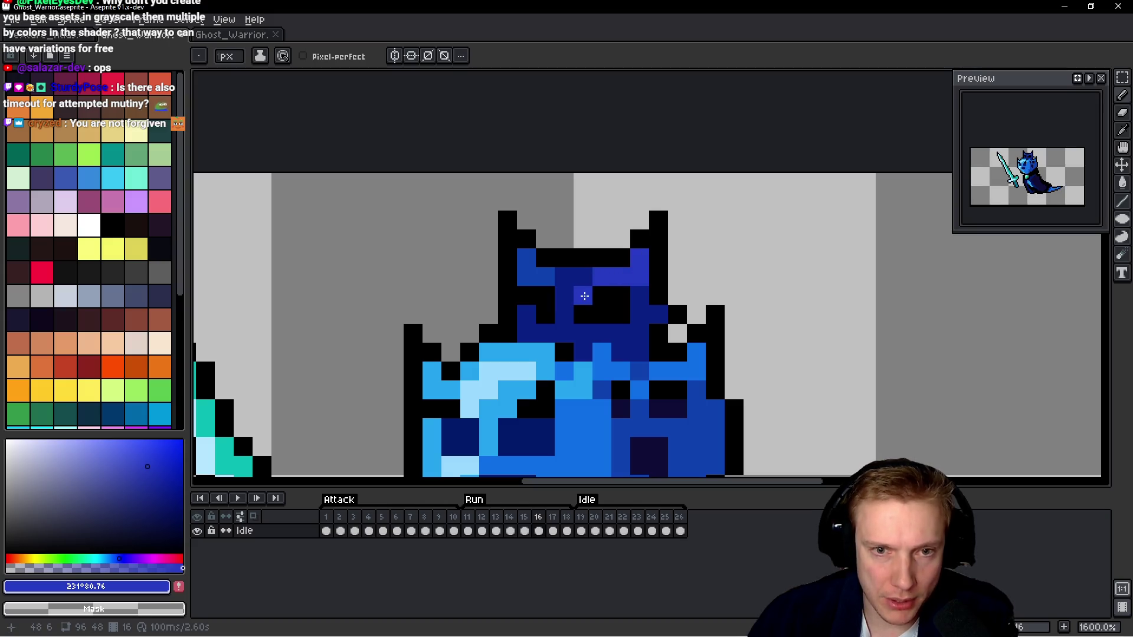
left_click(539, 278)
Finish the blue-purple helmet highlight rows on the remaining Idle frames.
key("period")
left_click(635, 252)
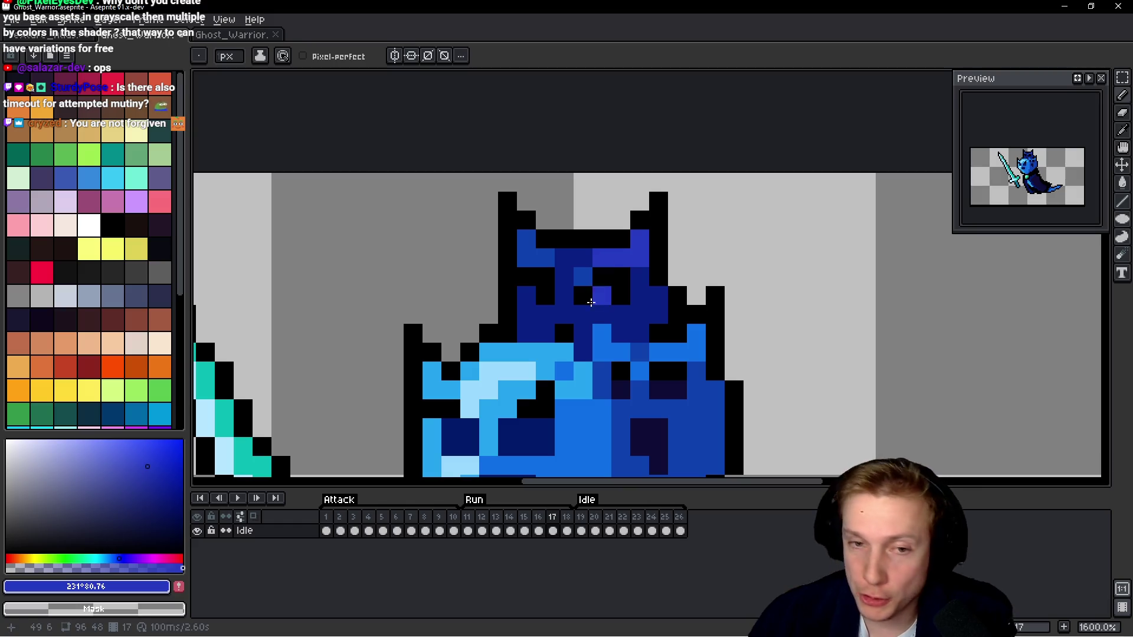
left_click(583, 276)
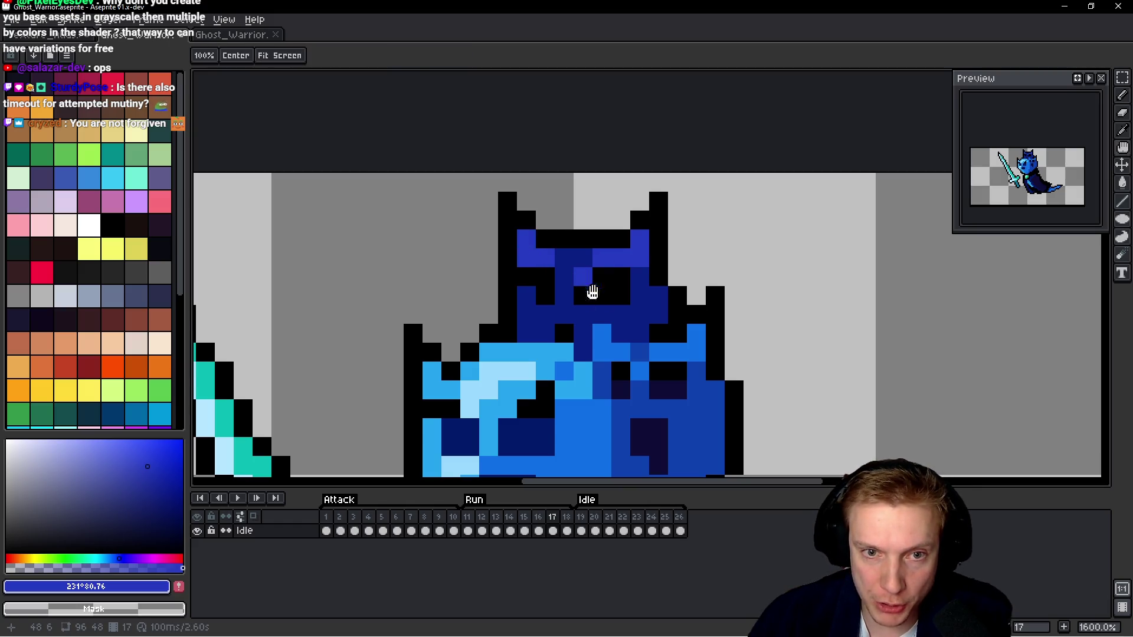
key("period")
left_click_drag(637, 274, 599, 276)
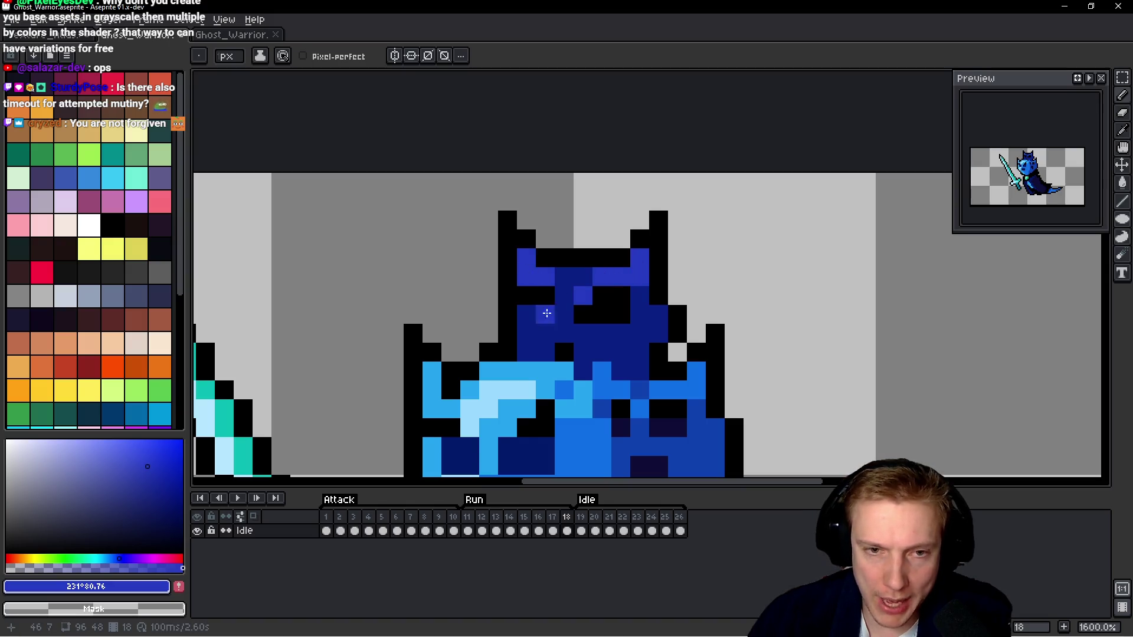
key("period")
mouse_move(661, 278)
left_mouse_down()
mouse_move(648, 295)
mouse_move(568, 295)
left_mouse_up()
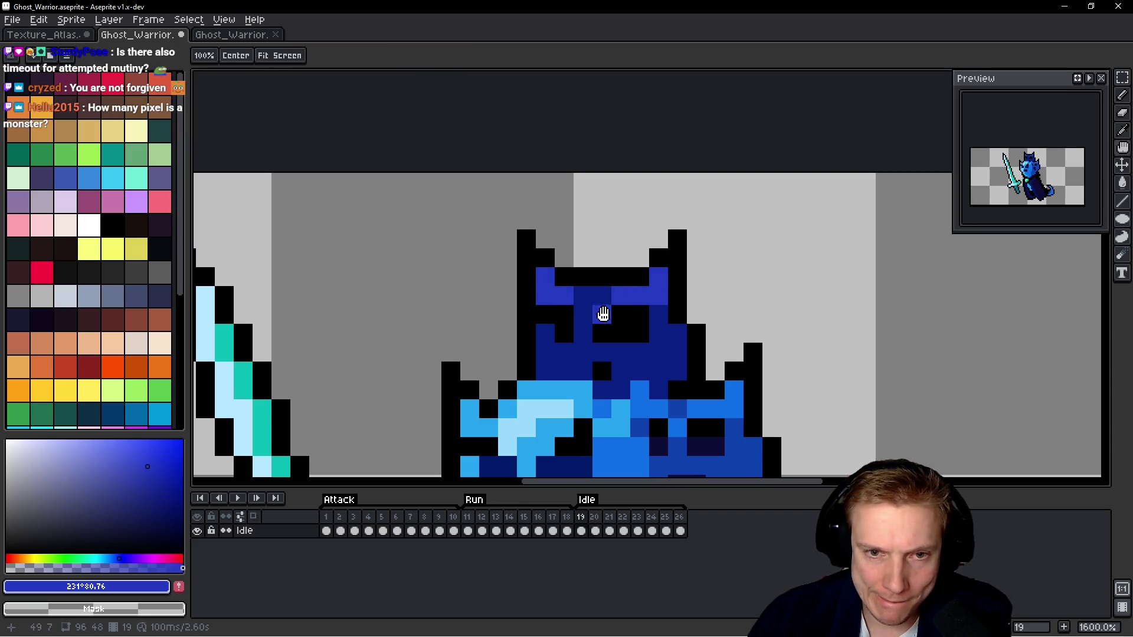
key("period")
mouse_move(656, 316)
left_mouse_down()
mouse_move(646, 334)
mouse_move(603, 345)
left_mouse_up()
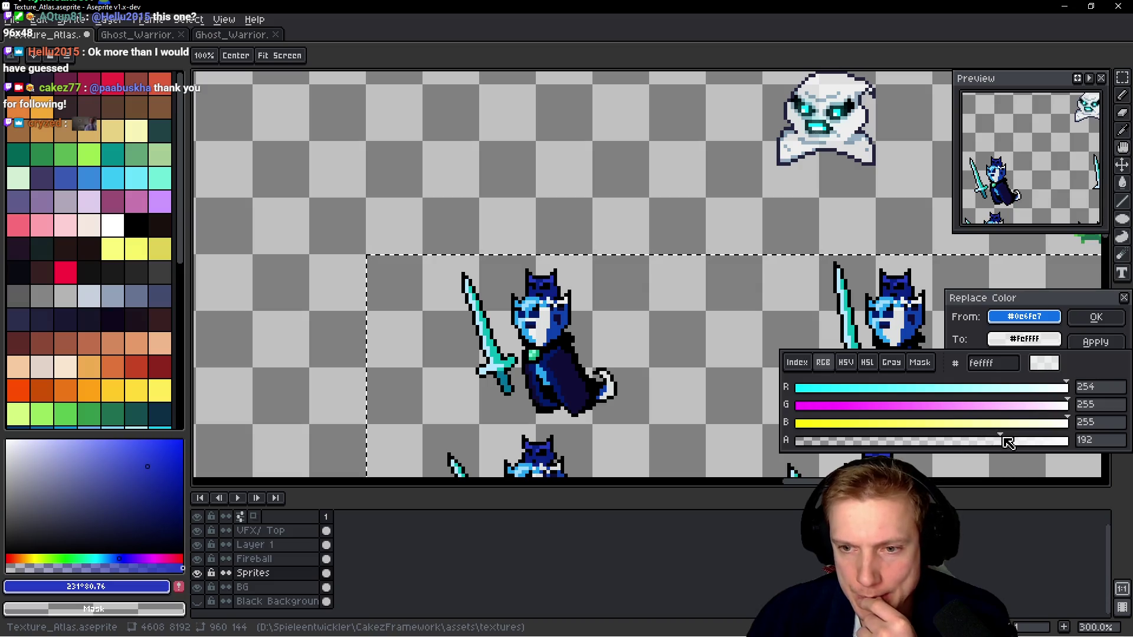
Raise the replacement colour's opacity and apply the pending pale-colour replacement.
mouse_move(996, 443)
left_mouse_down()
mouse_move(969, 446)
mouse_move(1024, 448)
mouse_move(1009, 448)
left_mouse_up()
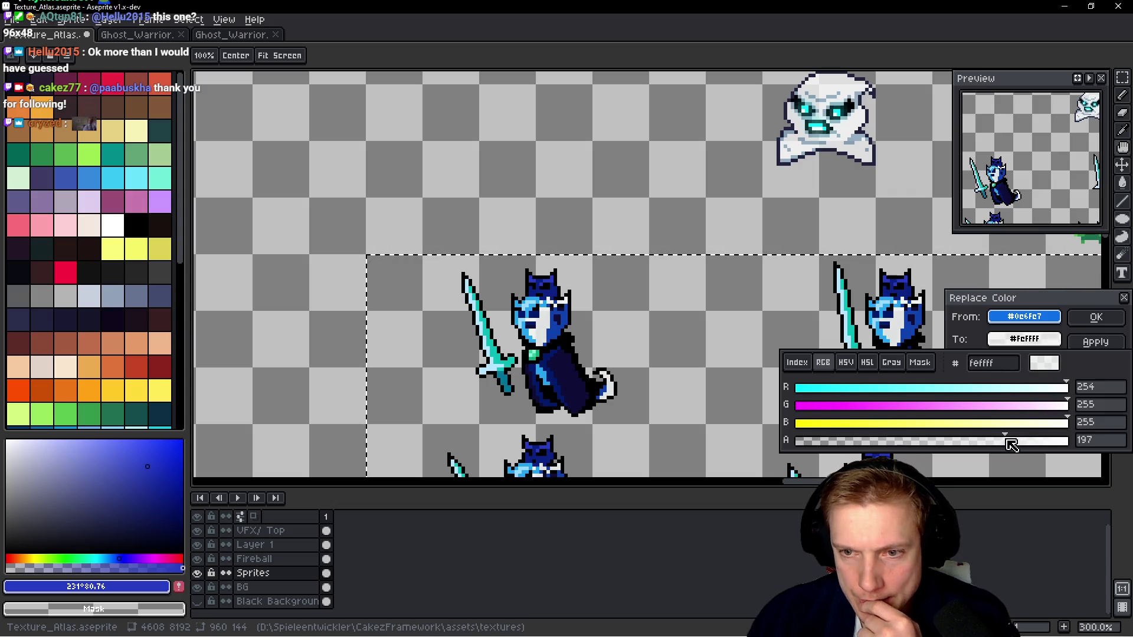
left_click_drag(1012, 441, 1016, 441)
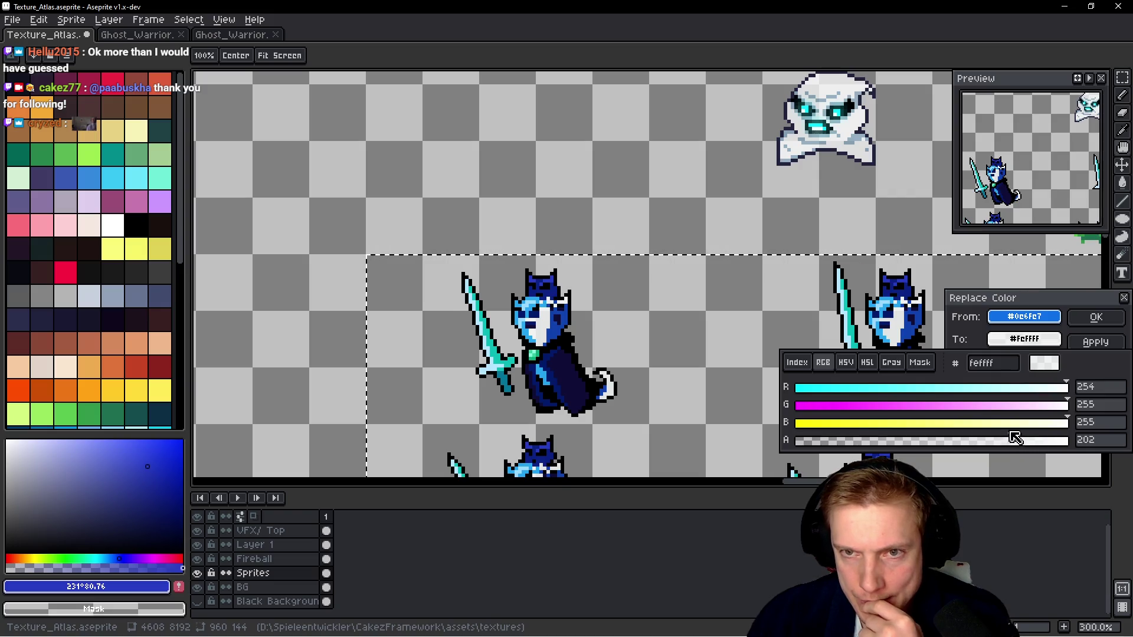
left_click(1089, 318)
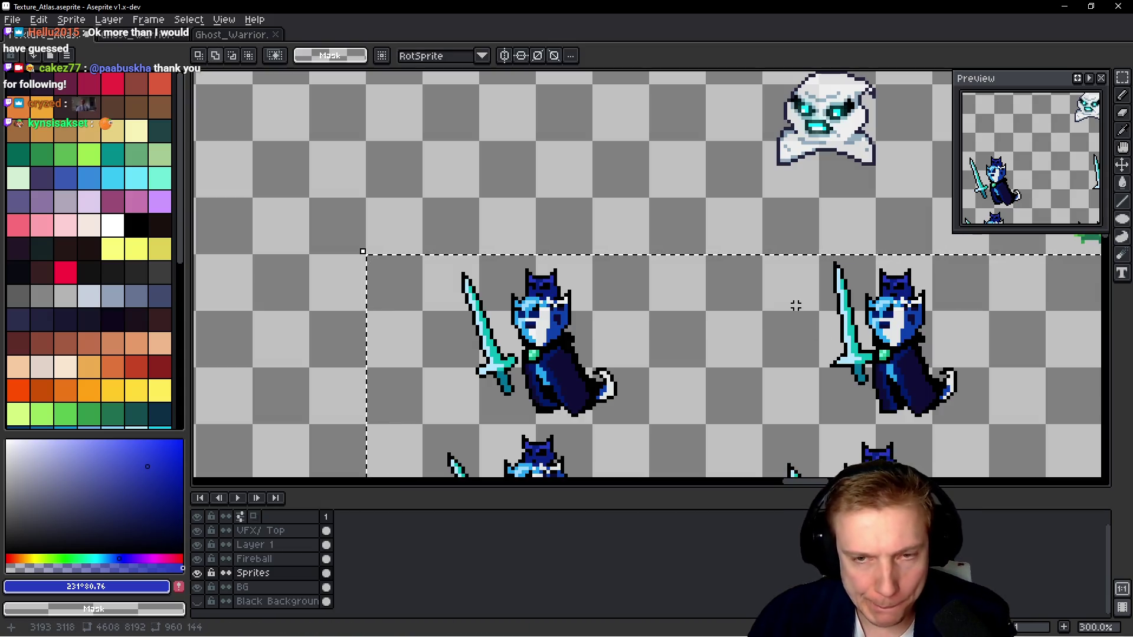
Replace the knights' blue #0F42AF with the ghost's white.
key("shift+r")
left_click(907, 158)
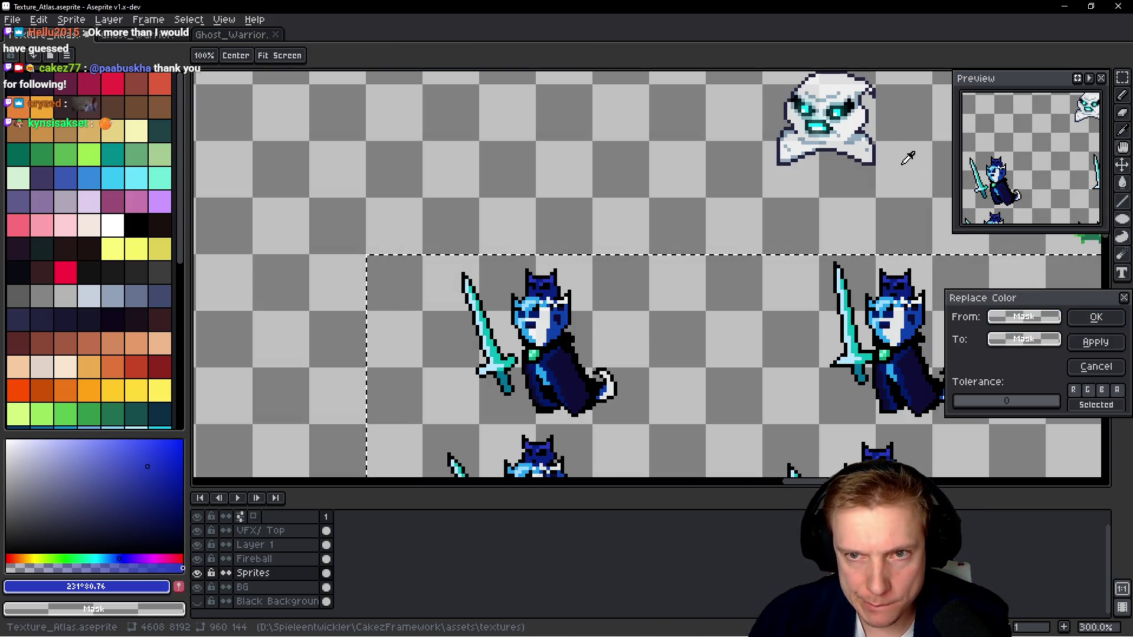
left_click(559, 323)
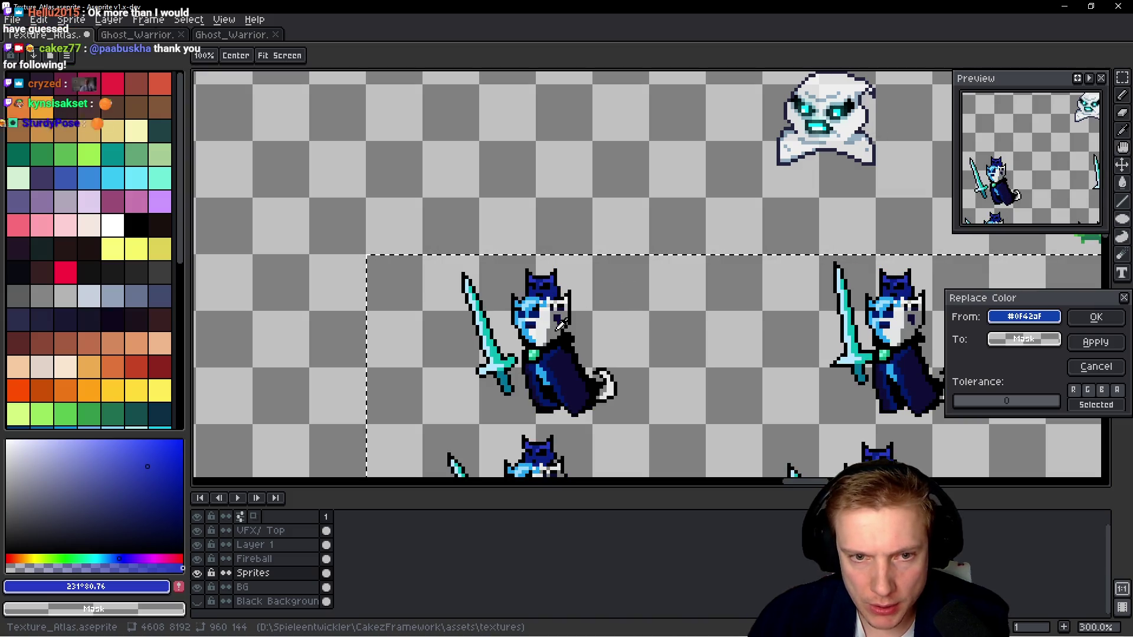
mouse_move(1024, 339)
left_mouse_down()
mouse_move(861, 137)
mouse_move(554, 323)
left_mouse_up()
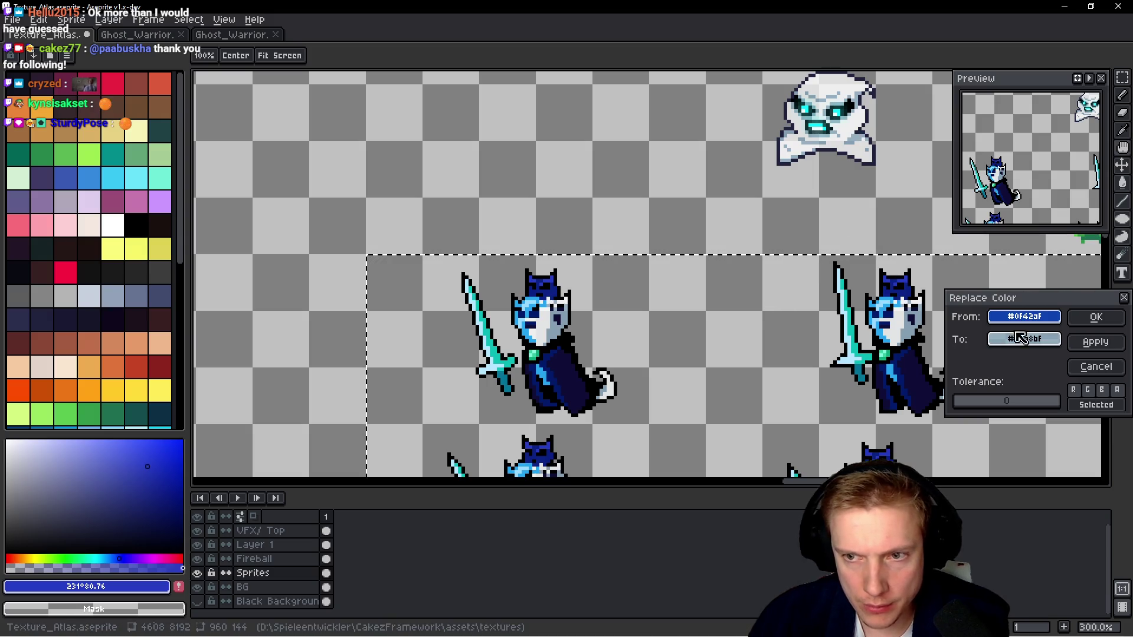
left_click(1091, 317)
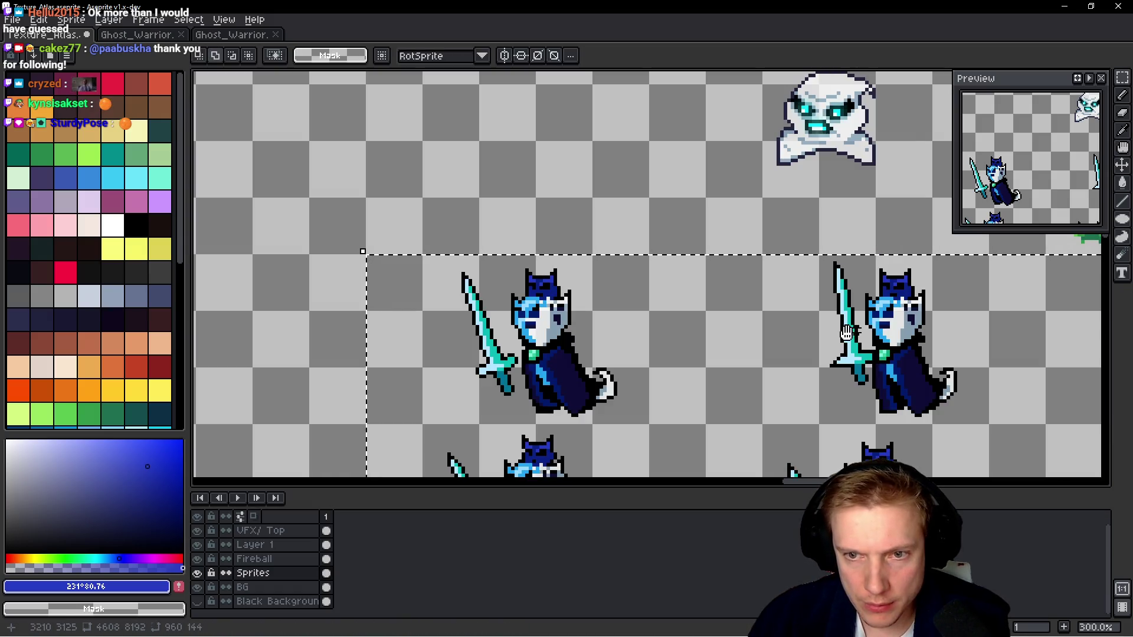
Replace the knights' light blue face colour #25A4EF with white.
key("shift+r")
left_click(894, 301)
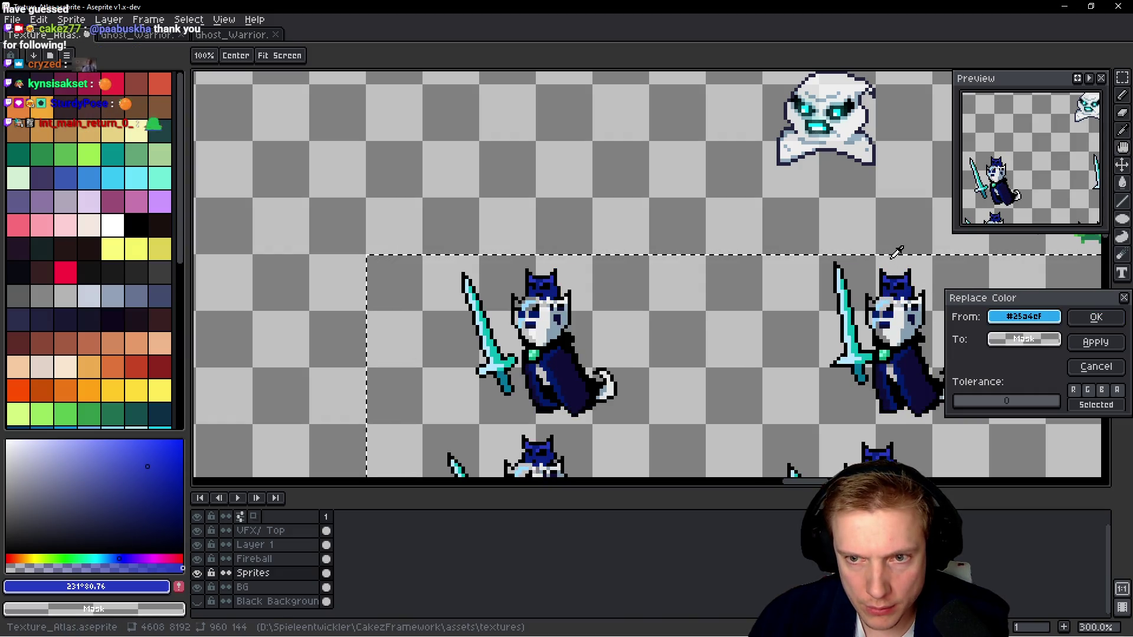
right_click(848, 126)
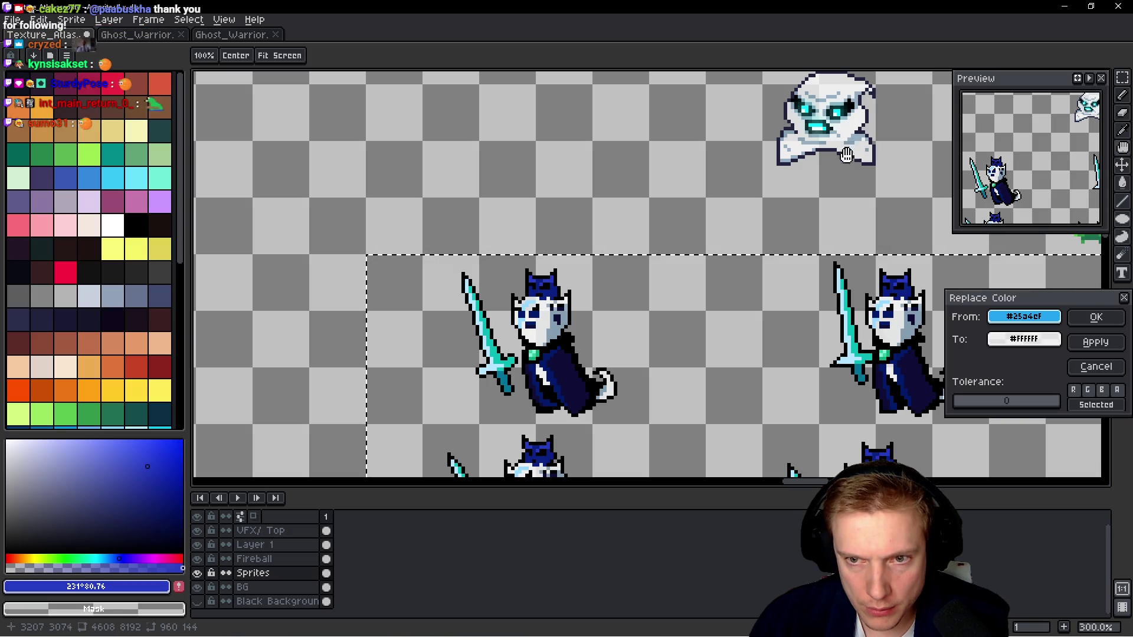
left_click(1094, 318)
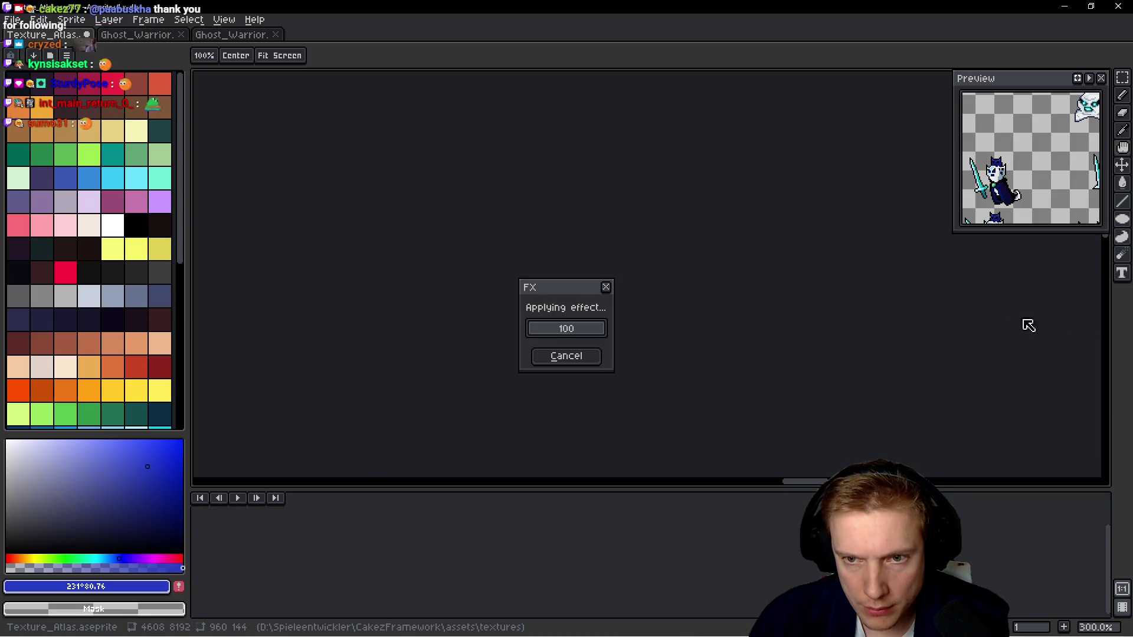
Replace the pale blue #98D9FF on the heads with near-white #F2FFFF.
key("shift+r")
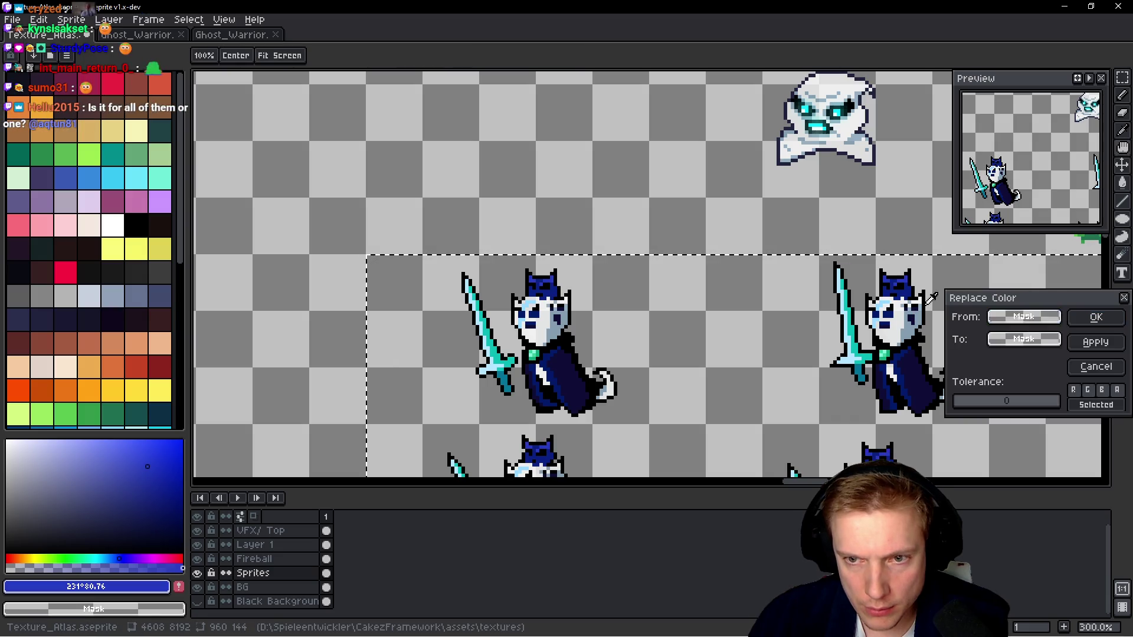
left_click(886, 301)
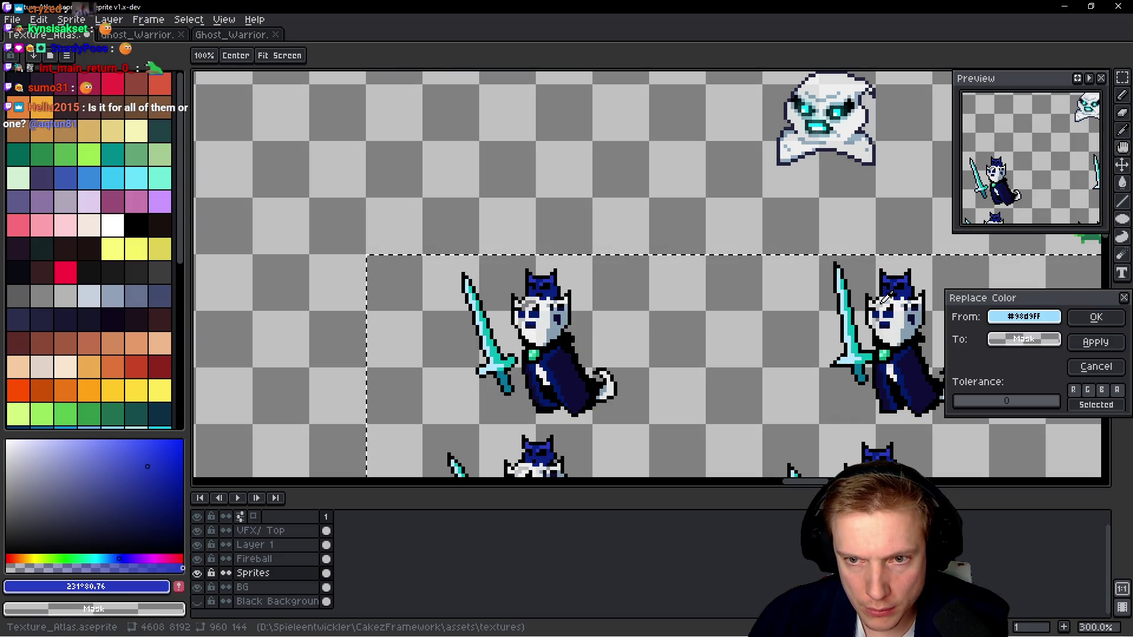
right_click(844, 128)
right_click(839, 112)
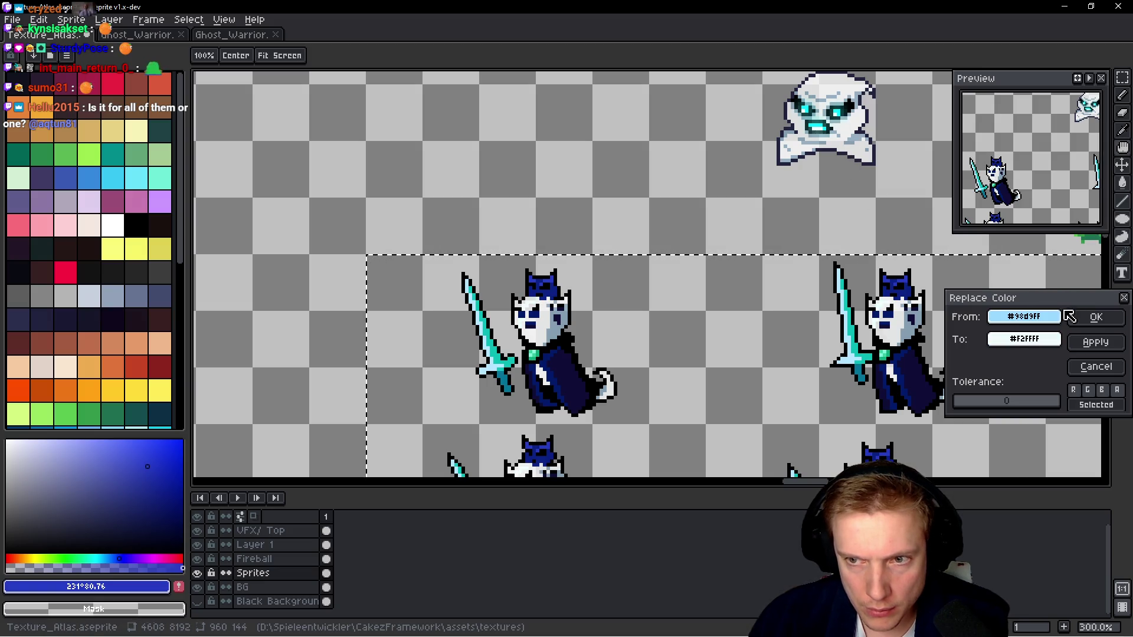
left_click(1078, 319)
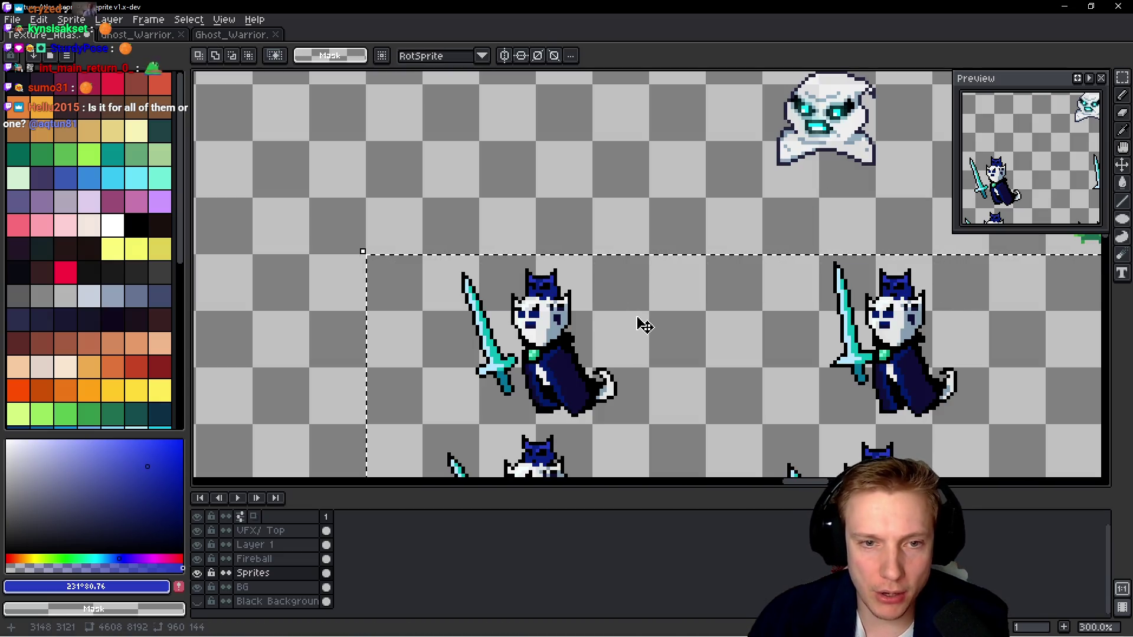
scroll(655, 296, "down", 1)
scroll(655, 296, "up", 2)
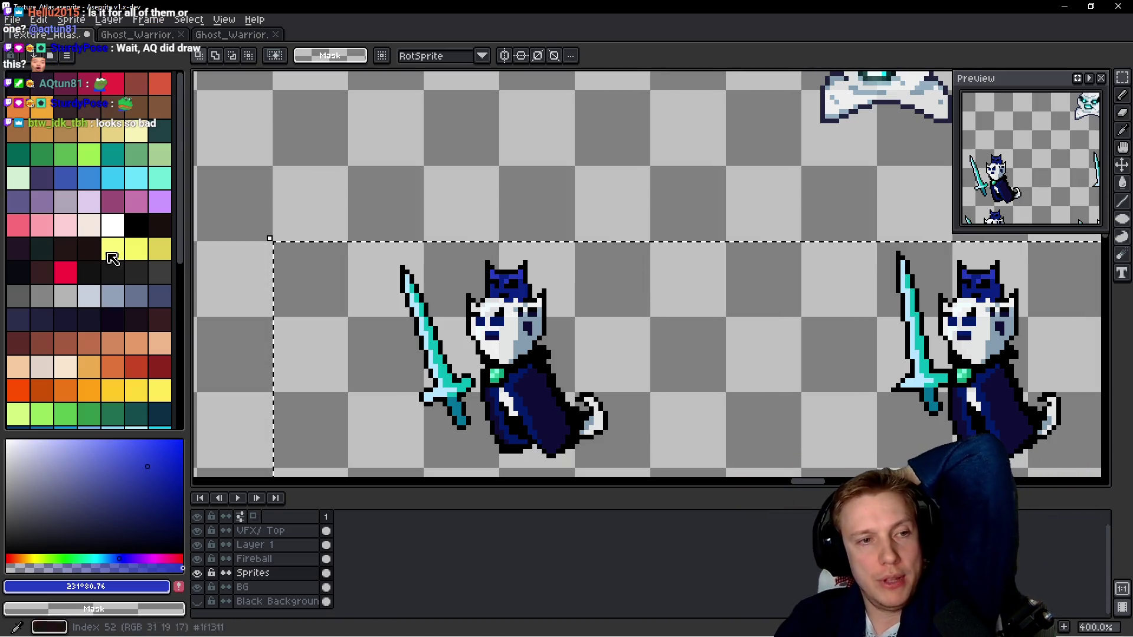
Look over the recoloured ghost warrior rows in the atlas, then open Replace Color (Shift+R).
scroll(115, 262, "down", 5)
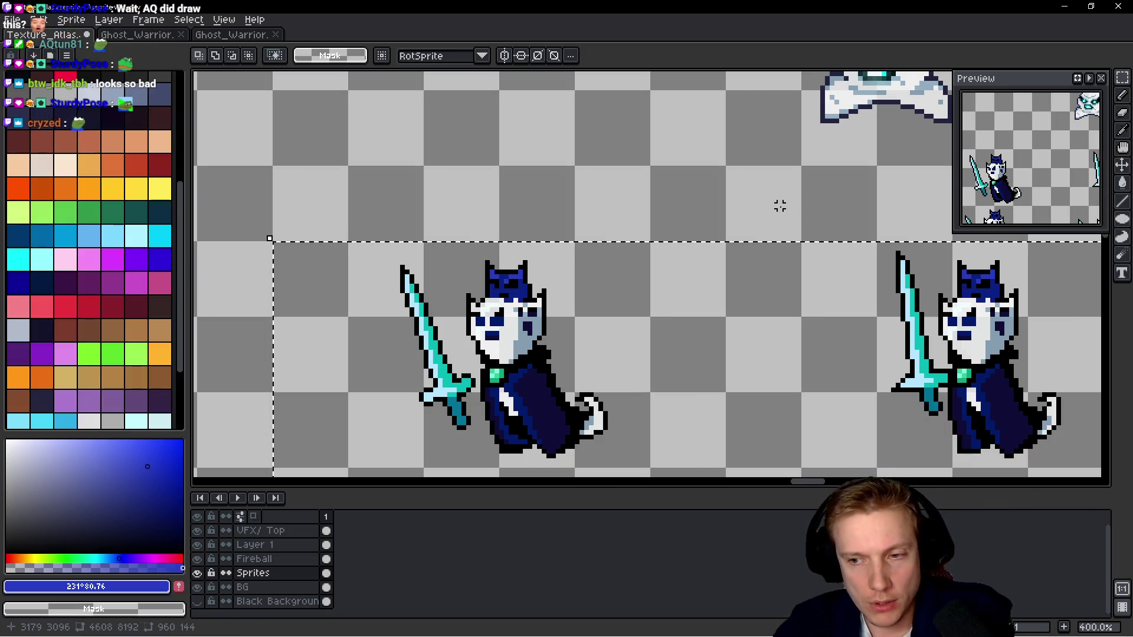
scroll(829, 245, "down", 4)
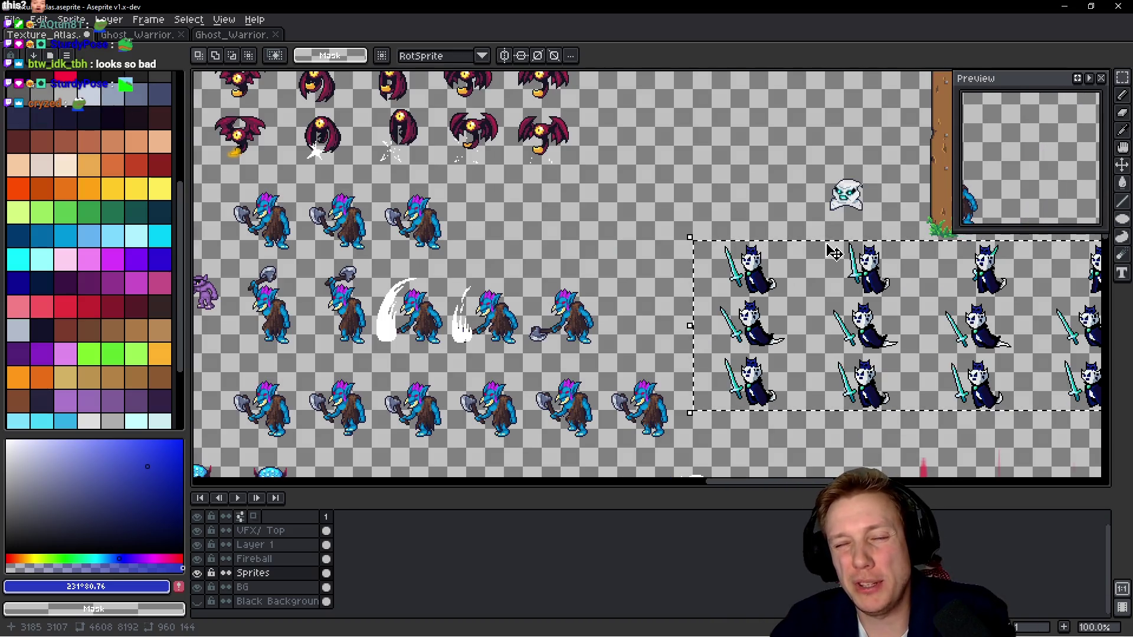
scroll(832, 252, "up", 4)
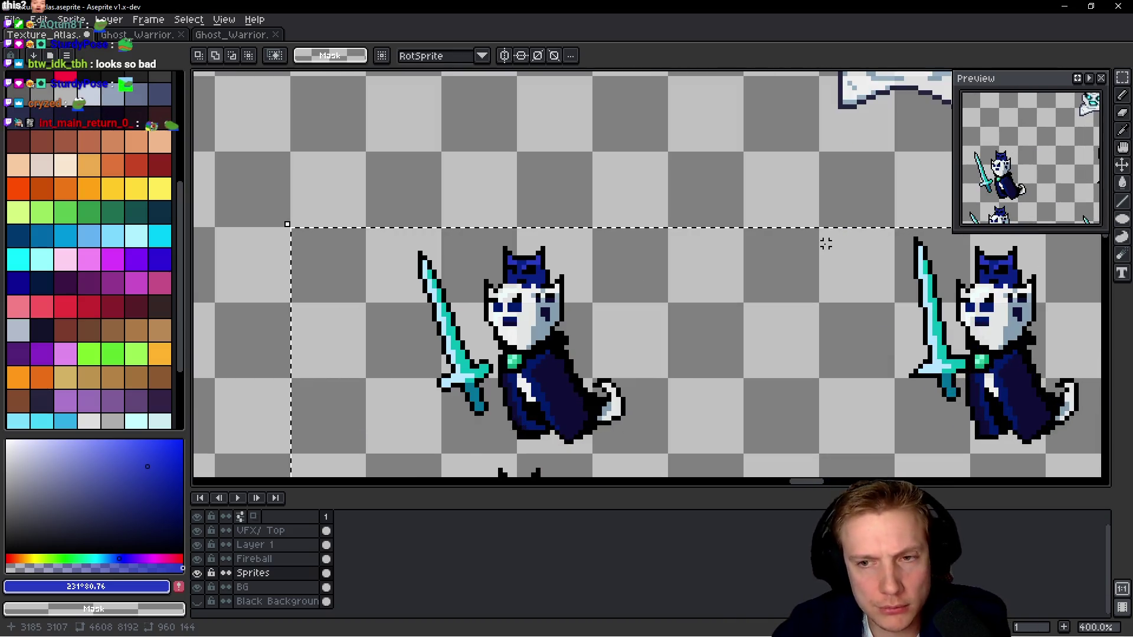
key("shift+r")
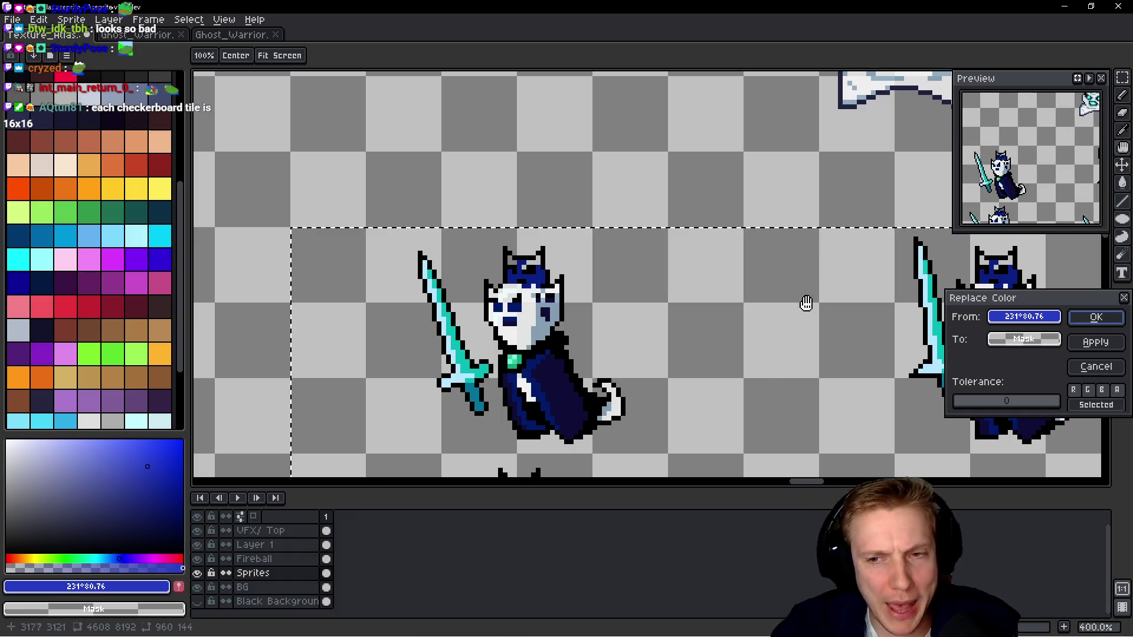
Eyedrop the navy cloak #0e0d37 as the colour to replace, and preview blue, teal and black replacements.
left_click(566, 380)
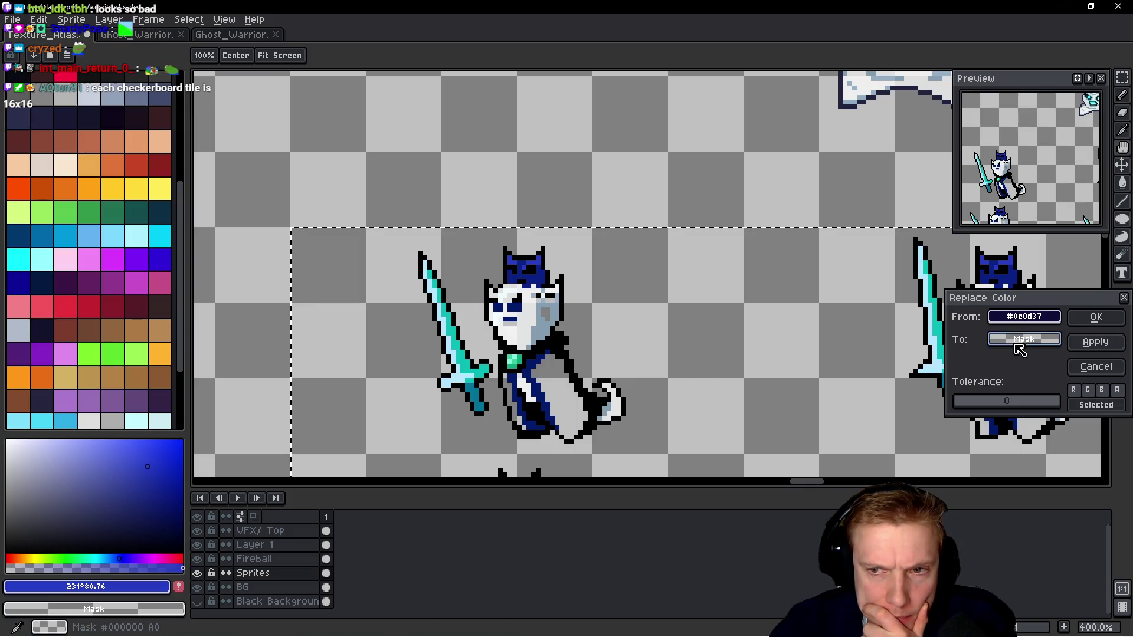
left_click(113, 260)
left_click(42, 236)
left_click(27, 235)
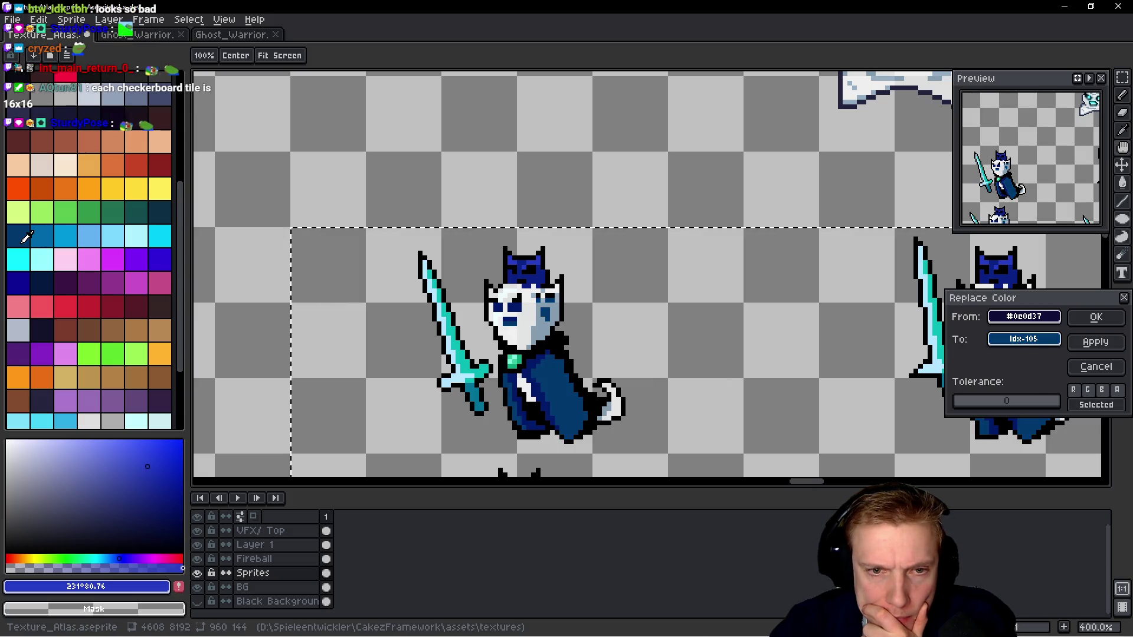
left_click(168, 214)
left_click(89, 259)
left_click(27, 289)
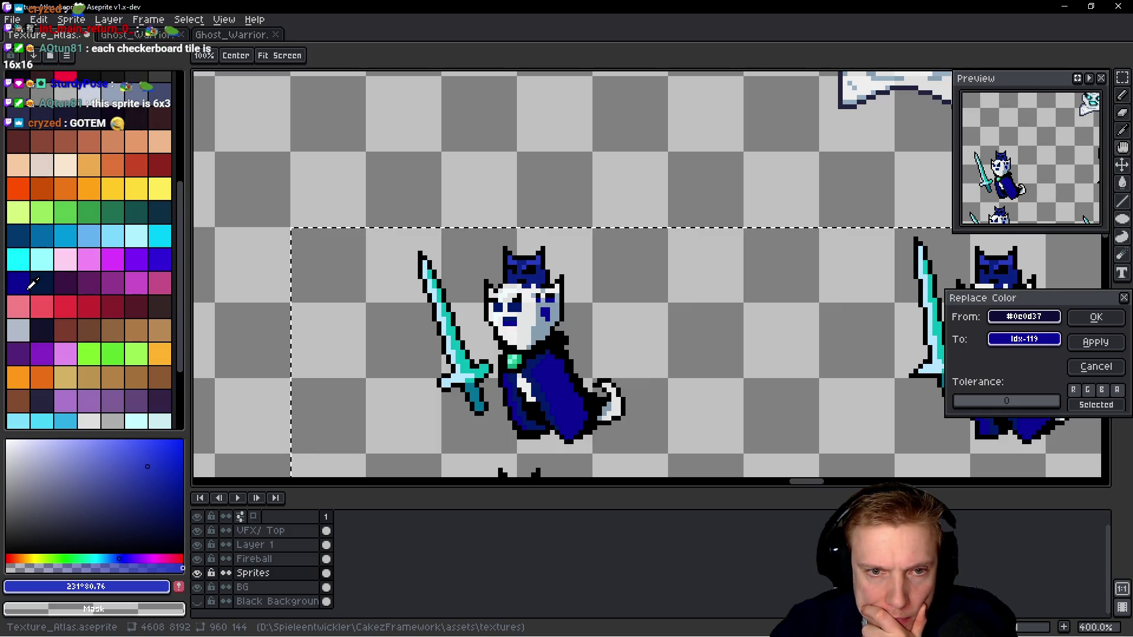
left_click(160, 258)
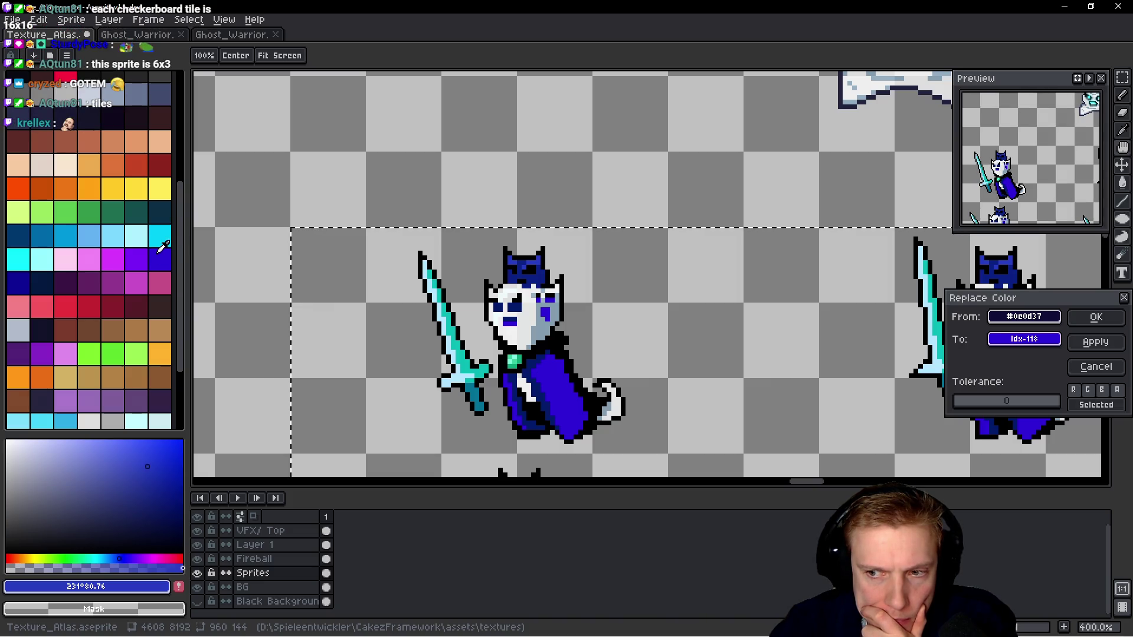
left_click(182, 254)
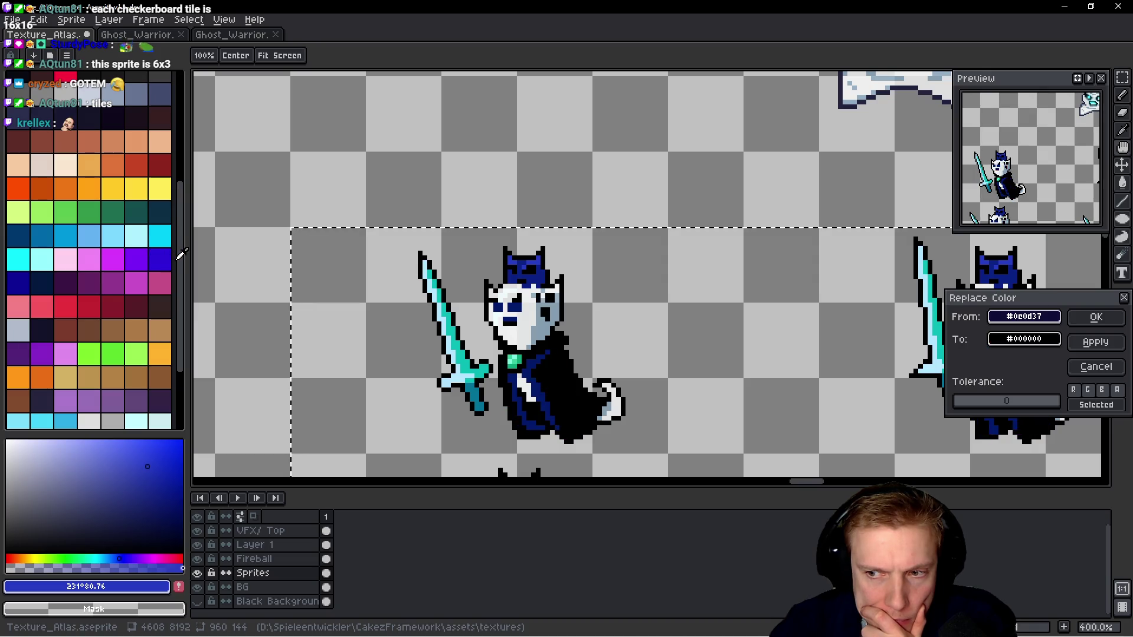
left_click(178, 258)
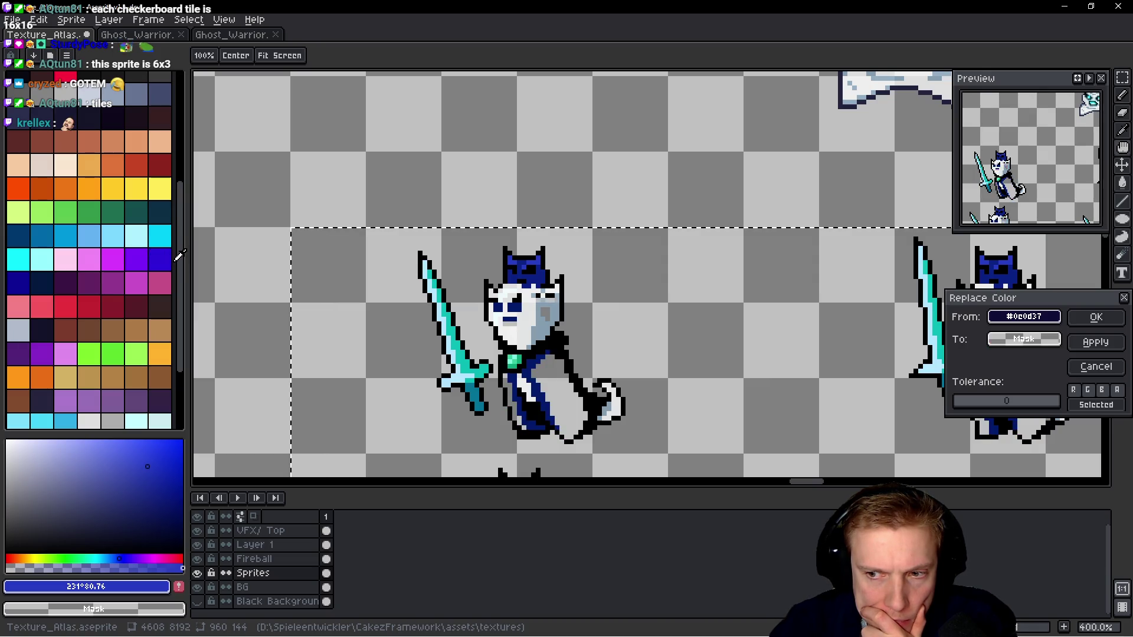
left_click(171, 250)
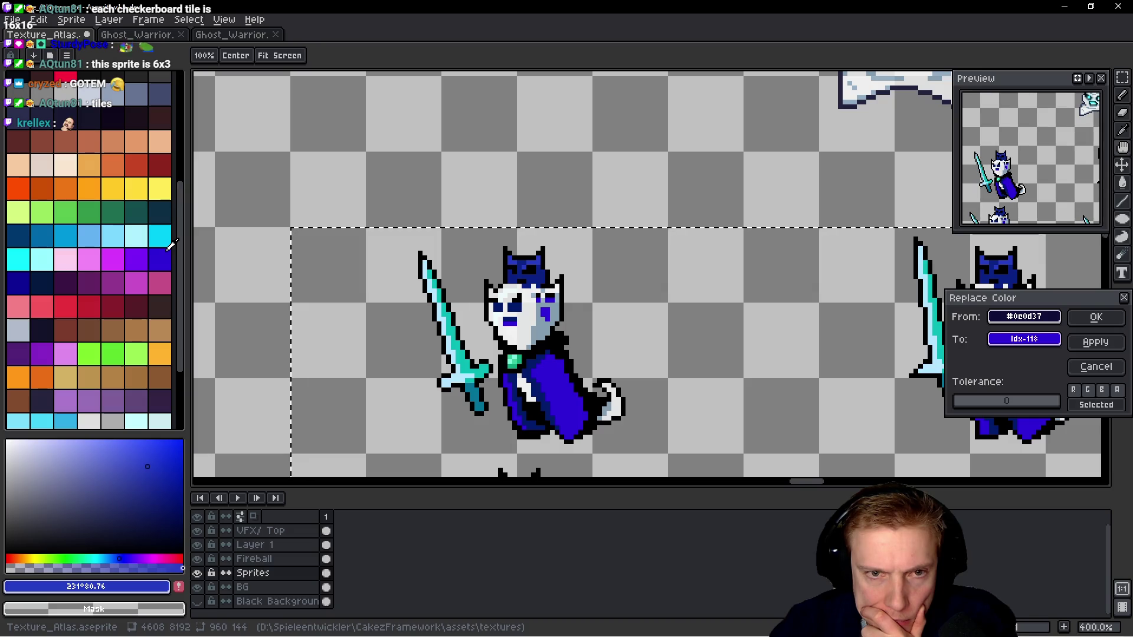
left_click(160, 237)
left_click(144, 216)
left_click(165, 211)
left_click(112, 211)
Preview yellow, orange, brown and red-brown as the cloak's replacement colour.
left_click(114, 184)
left_click(130, 187)
left_click(112, 188)
left_click(88, 186)
left_click(65, 188)
left_click(42, 187)
left_click(18, 187)
left_click(18, 166)
left_click(59, 137)
left_click(26, 138)
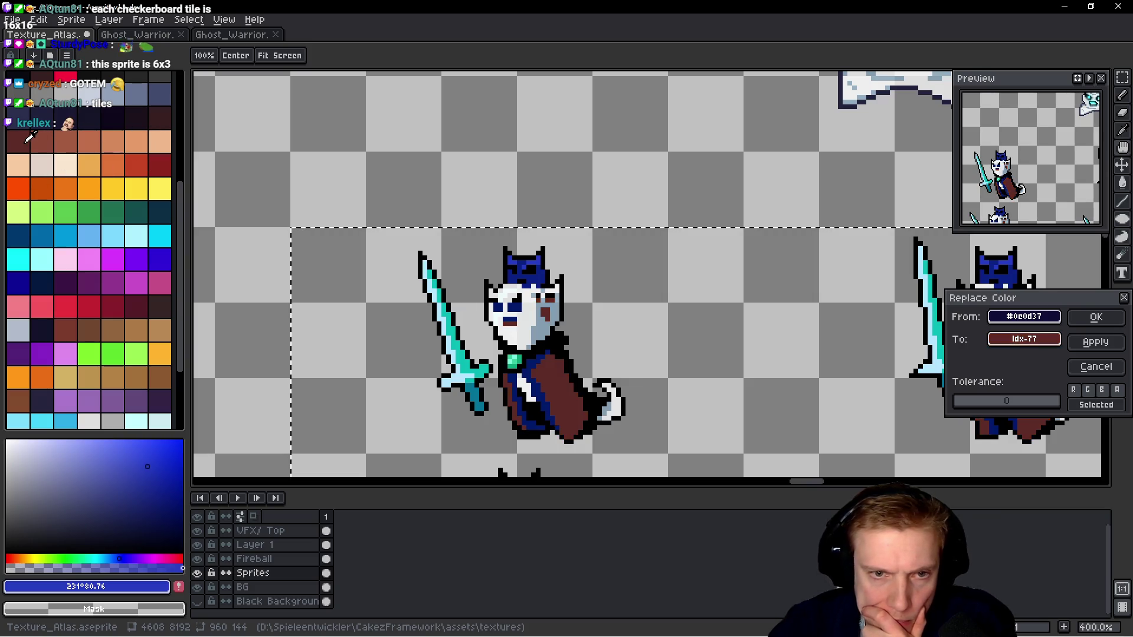
Settle on purple index 121 for the cloak, apply the recolour, and reopen Replace Color.
left_click(42, 259)
left_click(18, 282)
left_click(67, 281)
left_click(83, 278)
left_click(72, 284)
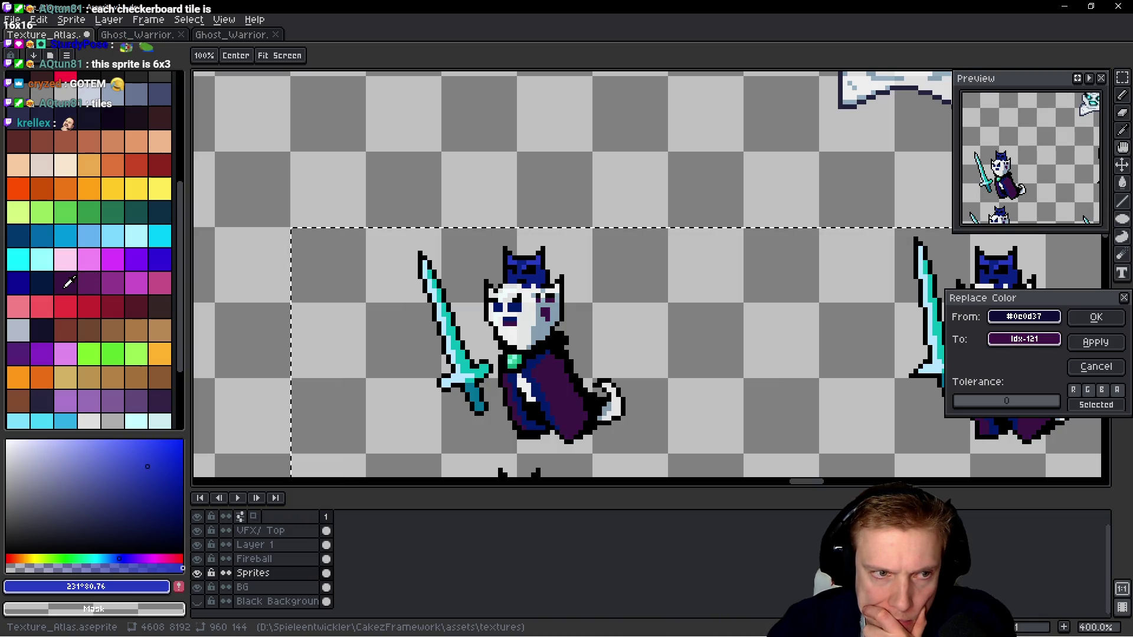
left_click(42, 354)
left_click(89, 401)
left_click(159, 401)
left_click(123, 404)
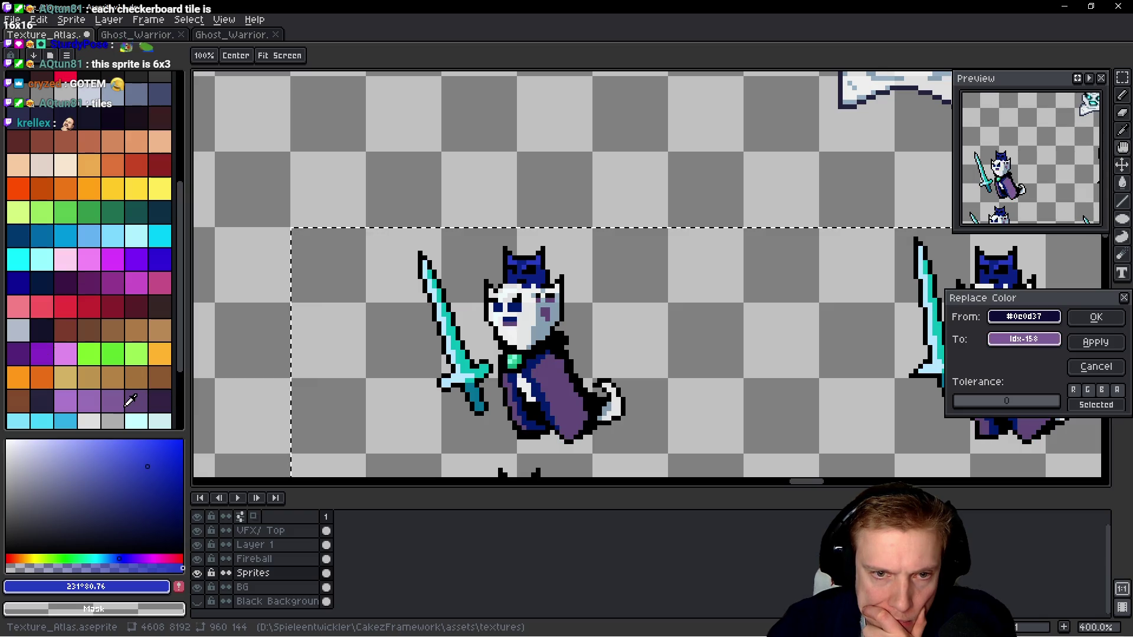
left_click(26, 352)
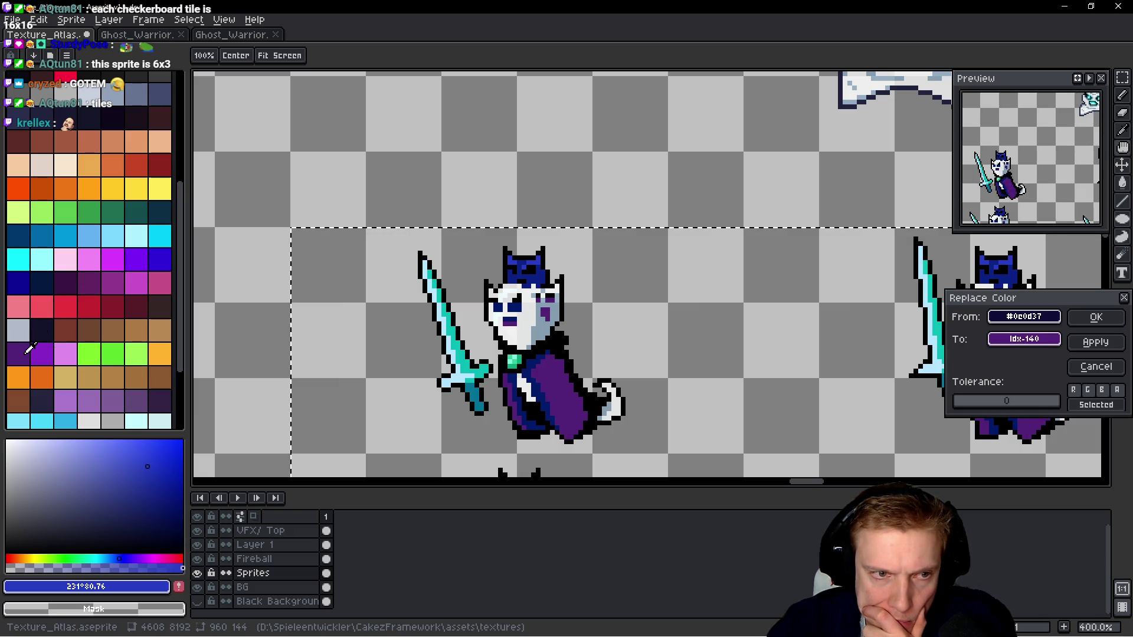
left_click(42, 353)
left_click(93, 284)
left_click(73, 286)
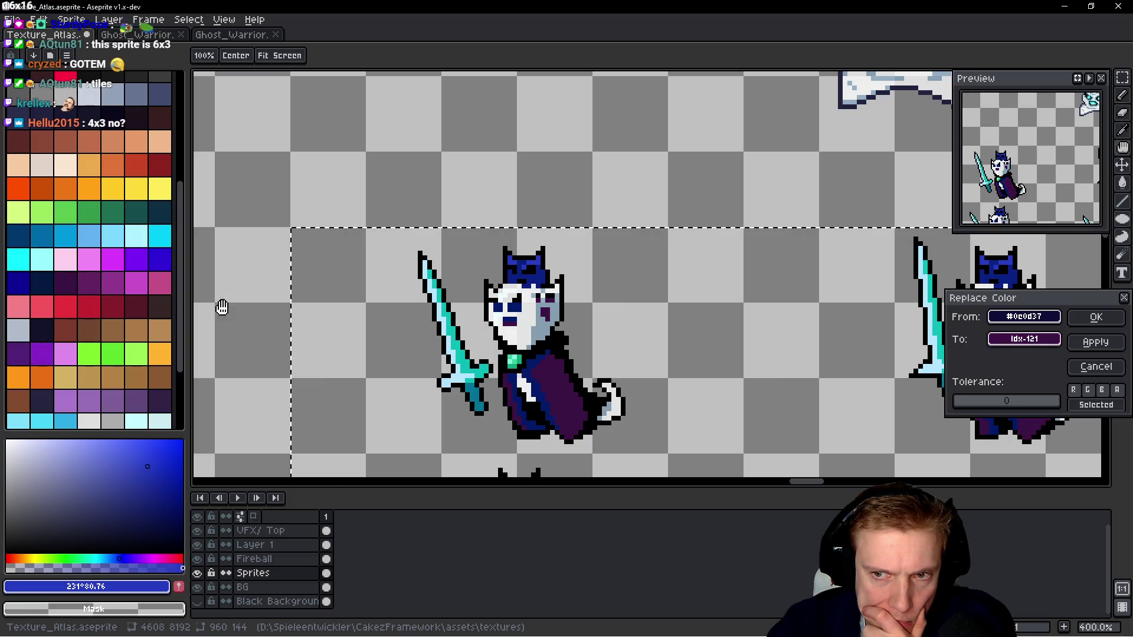
left_click(1112, 319)
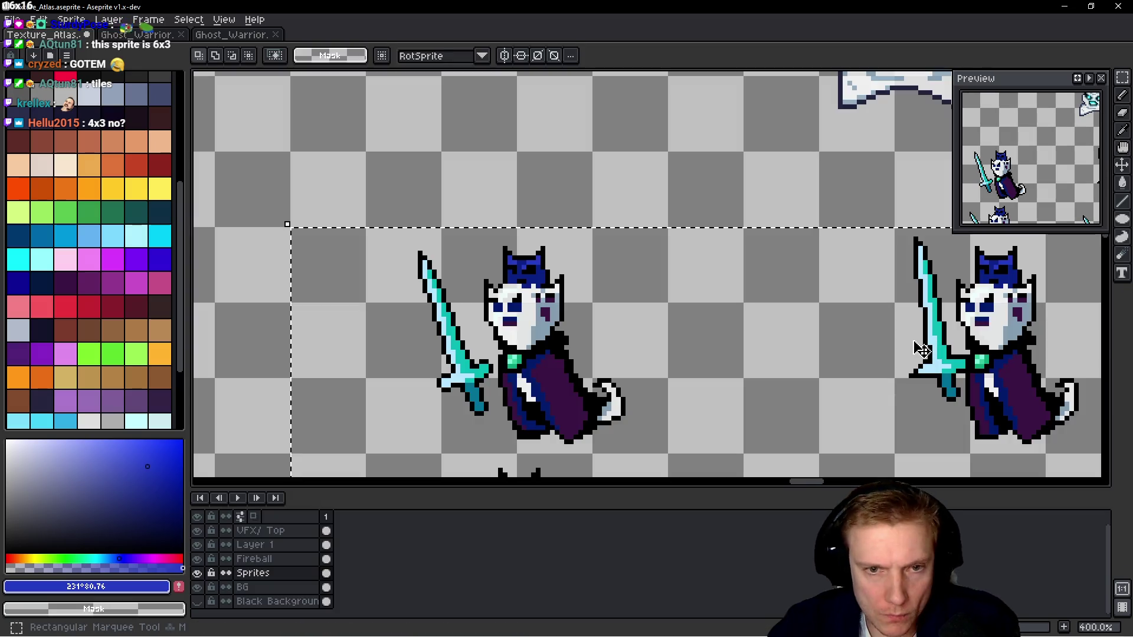
key("shift+r")
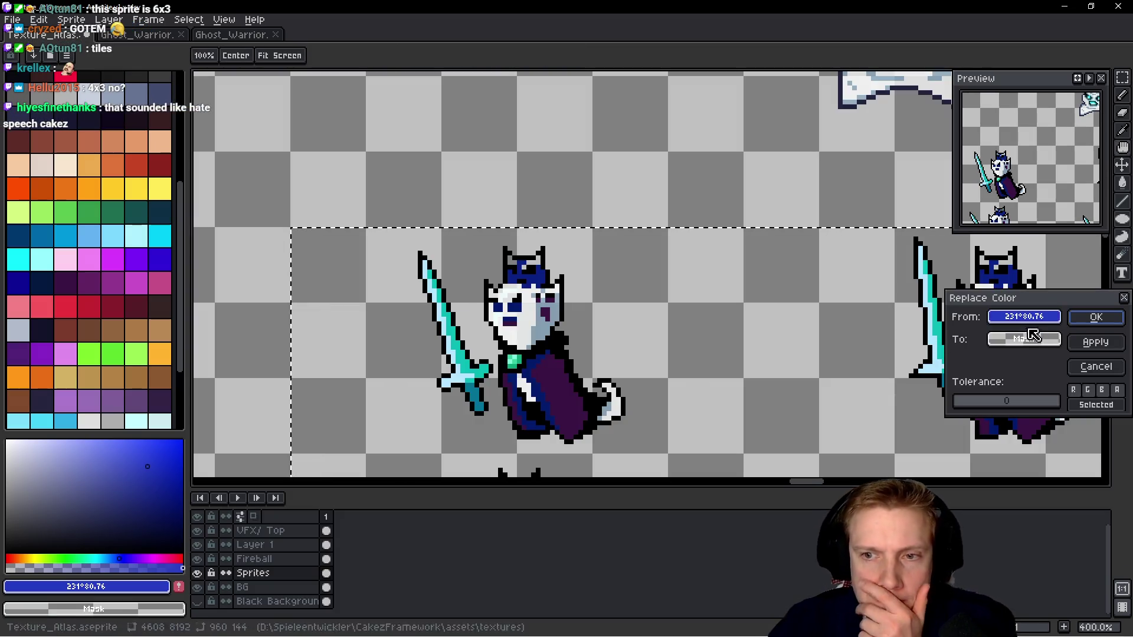
Replace the blue trim #021a6a with dark purple index 122, after previewing brown and green.
left_click(538, 363)
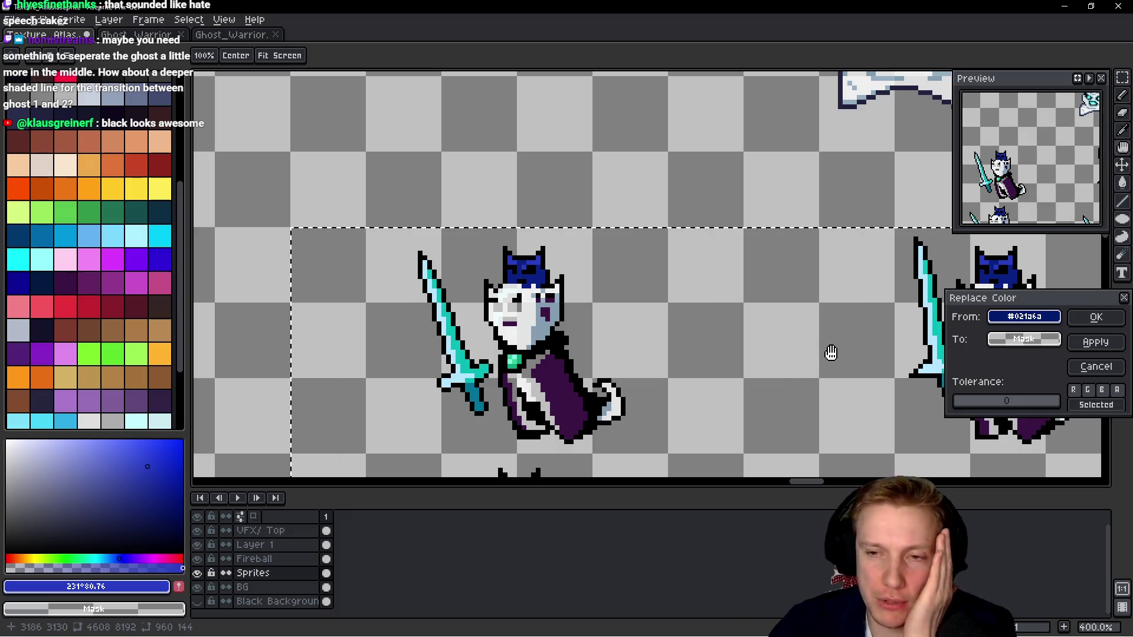
left_click(137, 325)
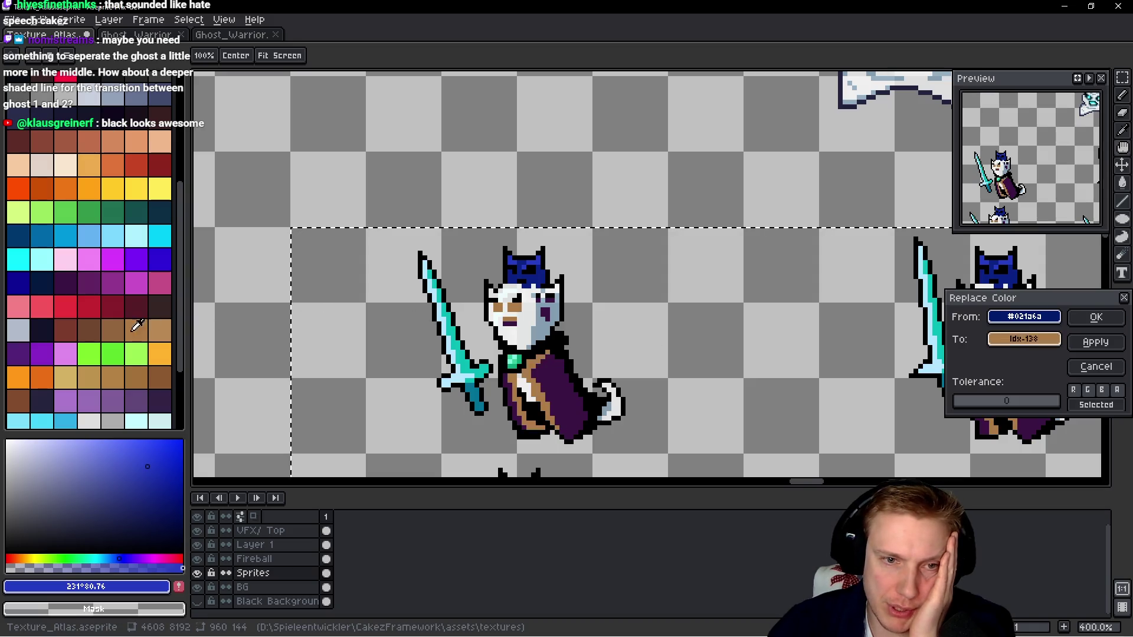
left_click(90, 354)
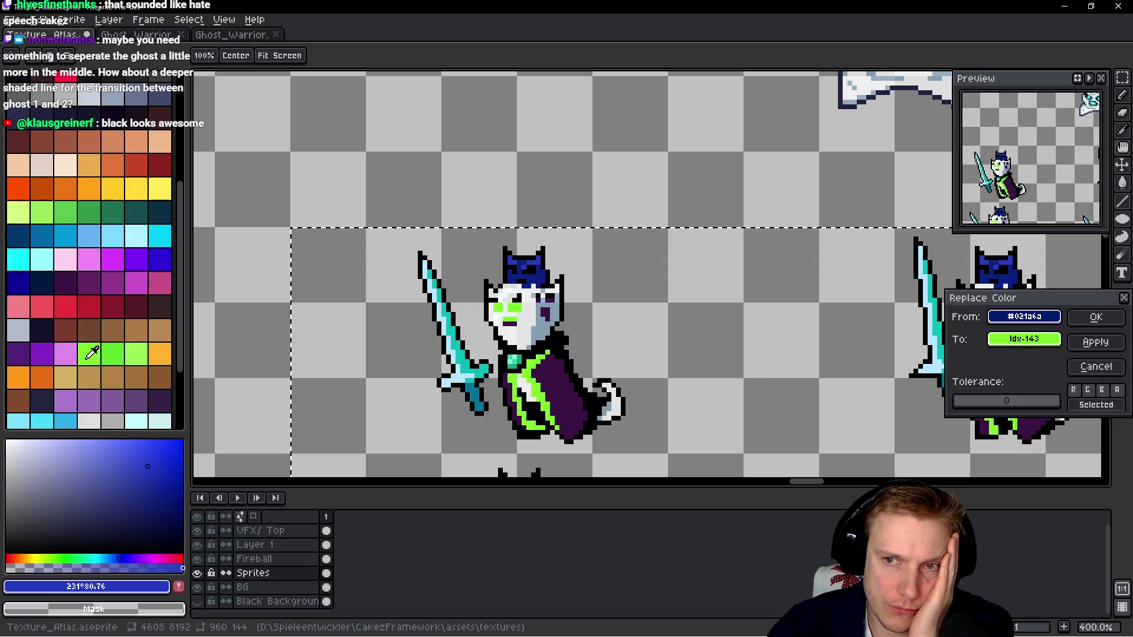
left_click(42, 354)
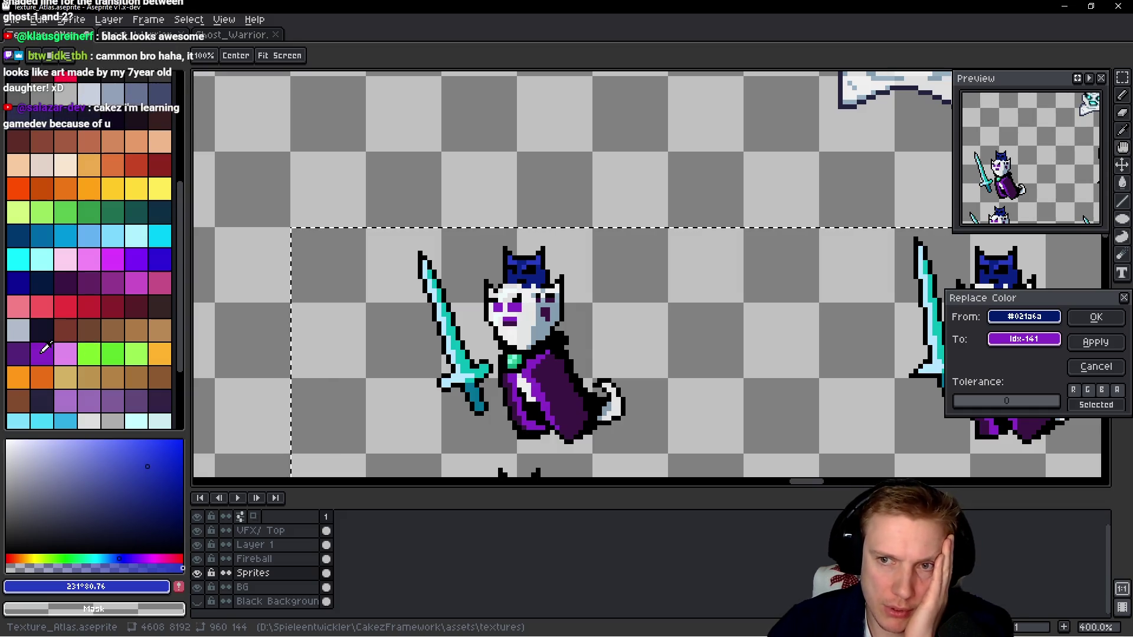
left_click(24, 354)
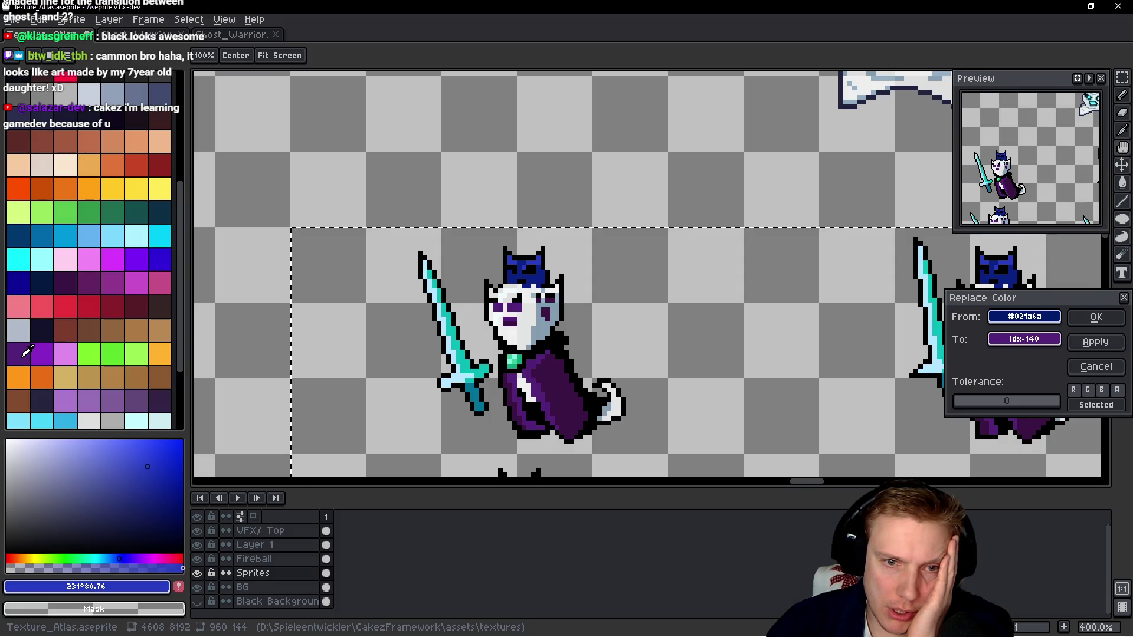
left_click(42, 354)
left_click(99, 282)
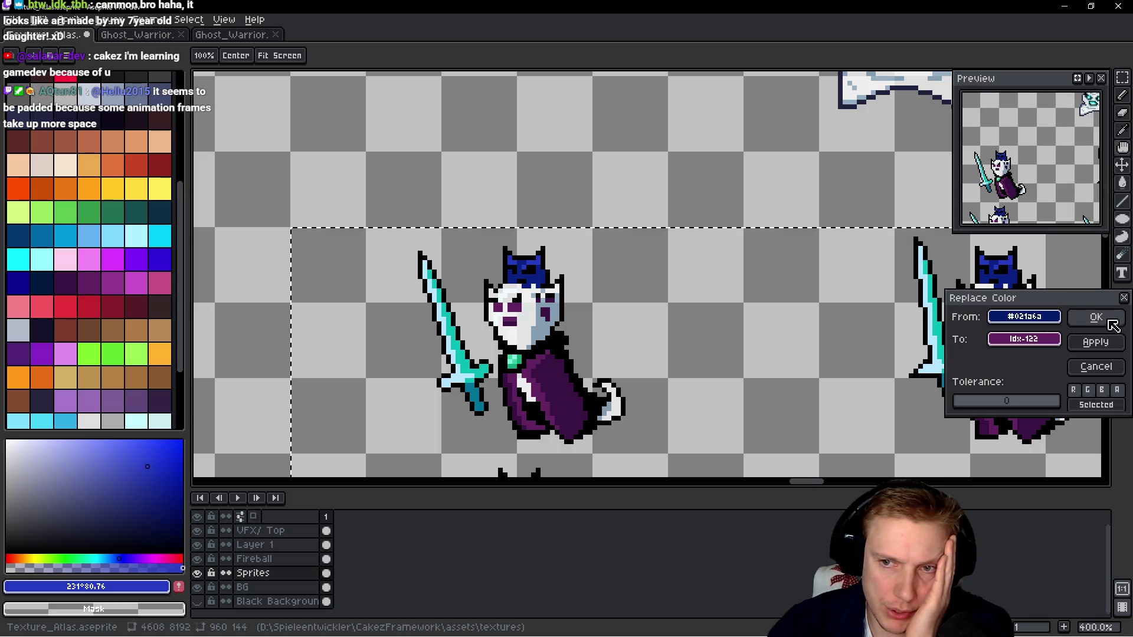
left_click(1083, 319)
scroll(564, 311, "down", 4)
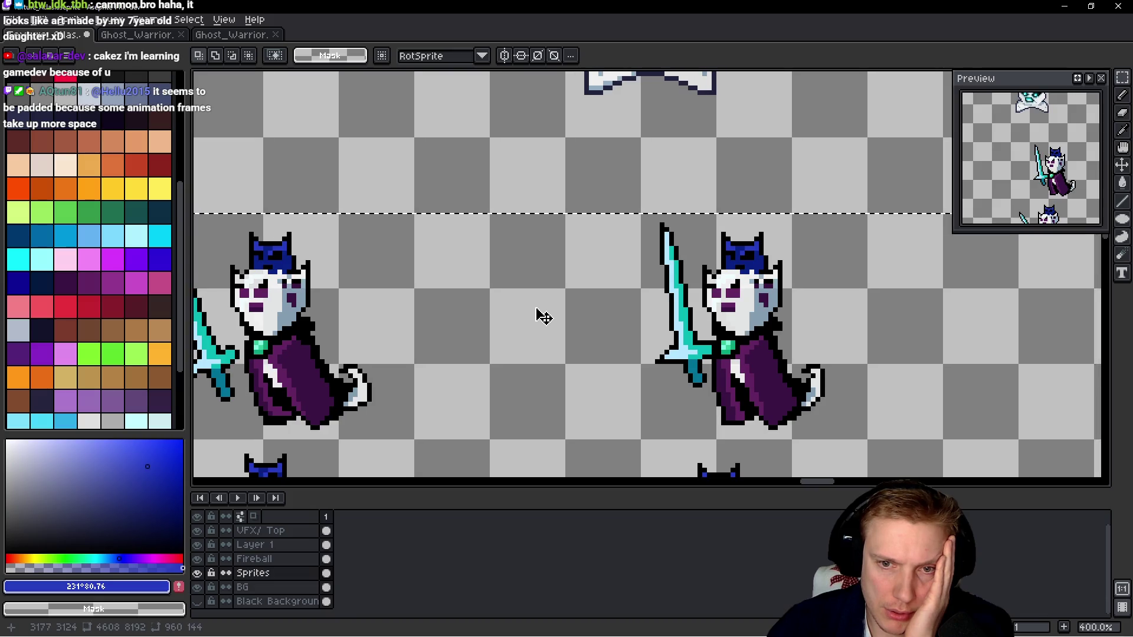
scroll(567, 312, "up", 2)
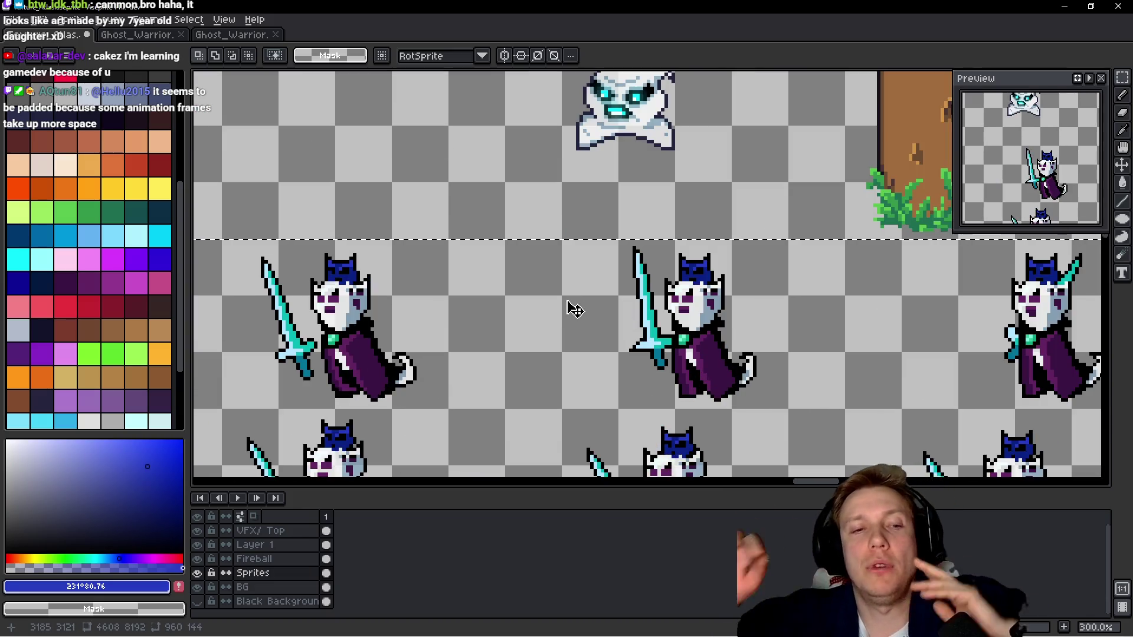
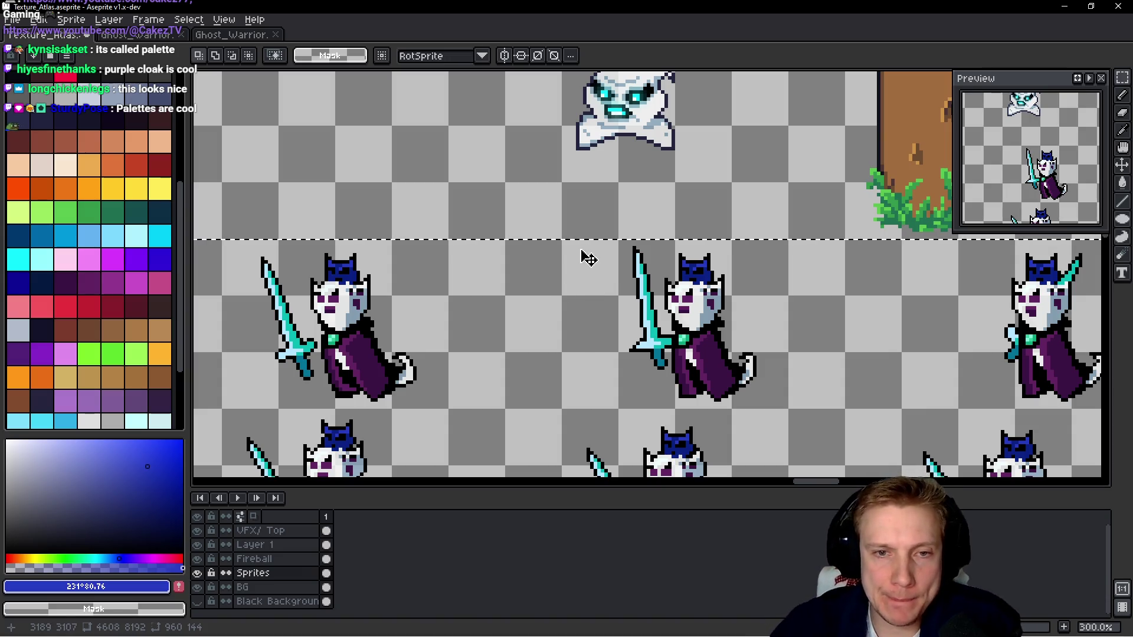
Switch to the Pencil and pick cyan #0CF1FF, zoomed in on the warrior's face.
key("b")
scroll(632, 265, "up", 4)
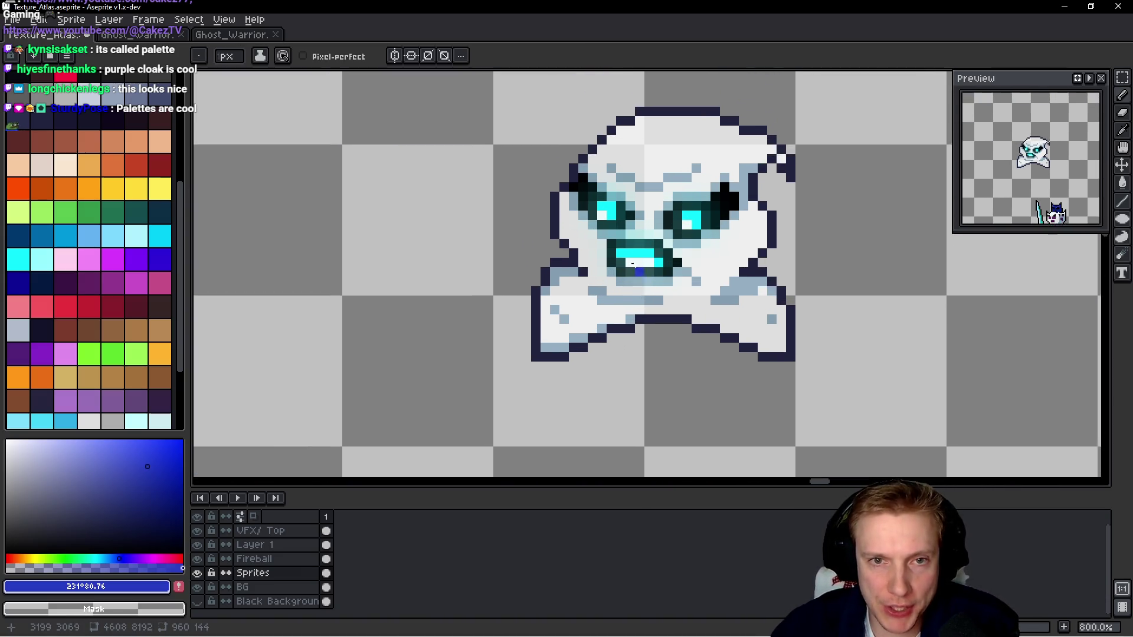
scroll(632, 264, "up", 2)
left_click(632, 265, "alt")
scroll(632, 264, "down", 3)
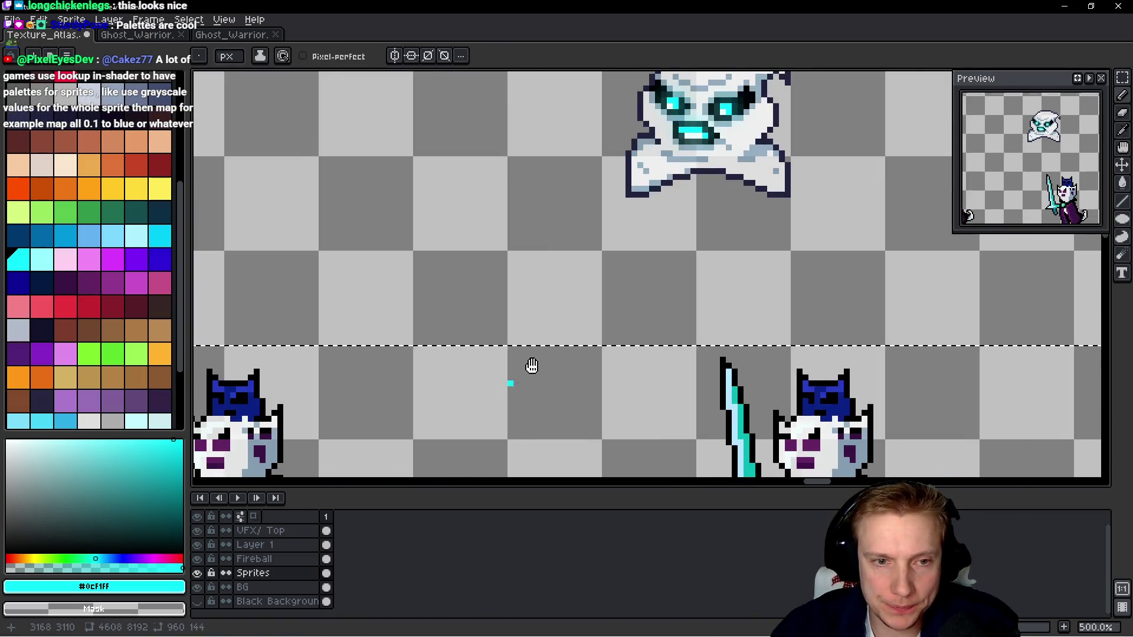
scroll(503, 312, "up", 8)
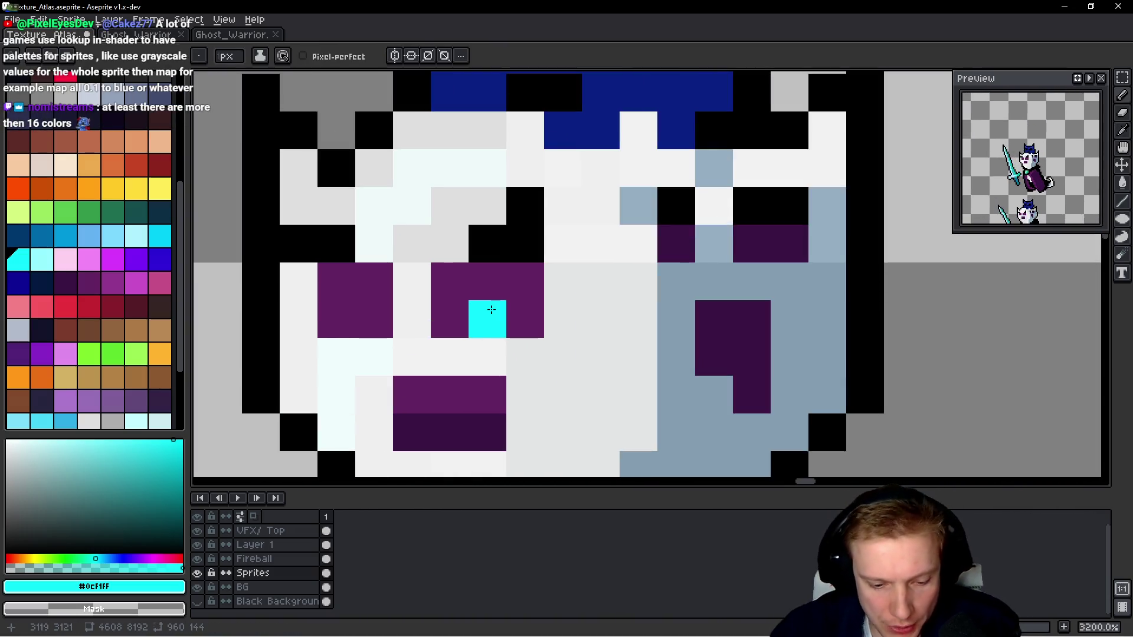
Paint the warrior's left eye cyan.
mouse_move(525, 281)
left_mouse_down()
mouse_move(490, 318)
mouse_move(459, 281)
left_mouse_up()
mouse_move(374, 282)
left_mouse_down()
mouse_move(366, 289)
mouse_move(379, 308)
left_mouse_up()
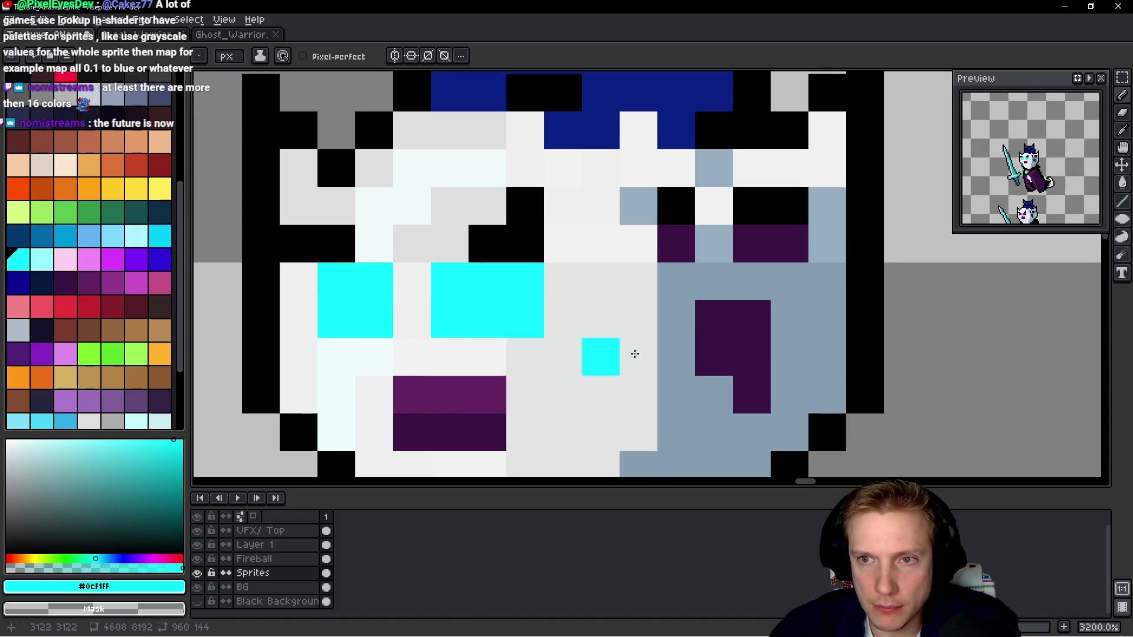
scroll(634, 353, "down", 8)
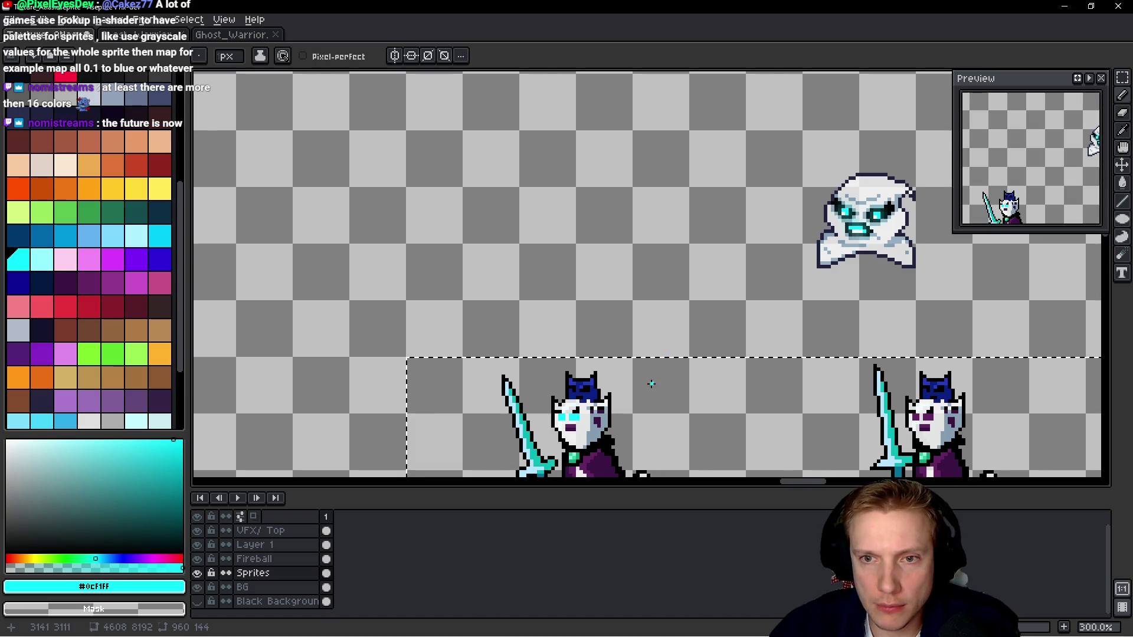
scroll(651, 384, "up", 7)
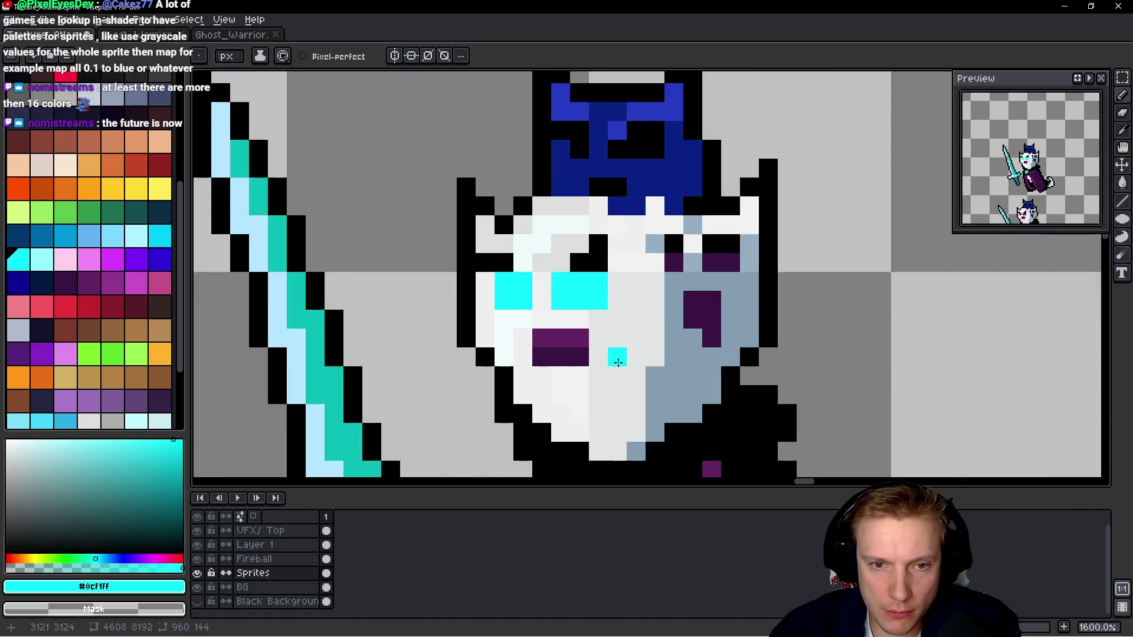
scroll(620, 354, "down", 6)
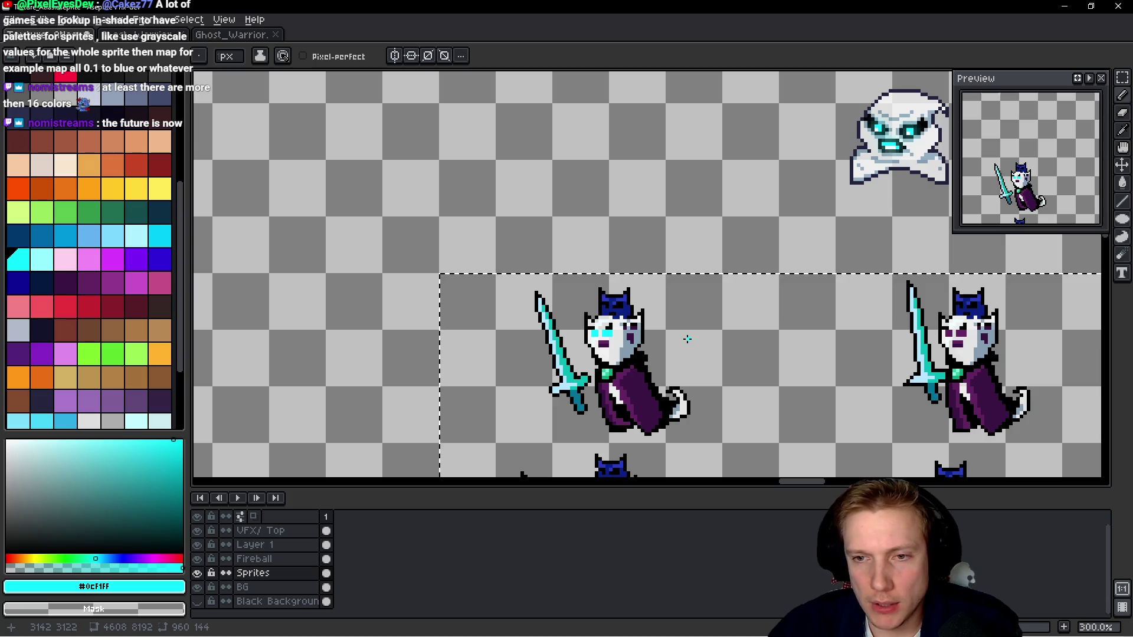
scroll(684, 337, "up", 9)
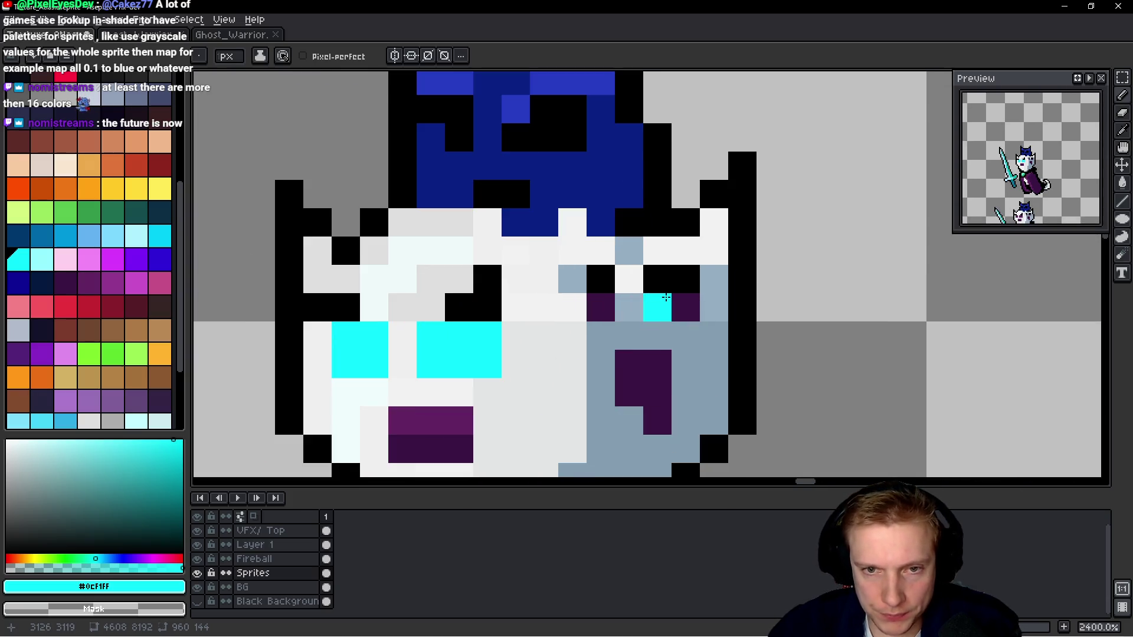
Paint the right eye, the pupil below it and the mouth cyan, fixing a stray pixel.
left_click_drag(669, 310, 685, 306)
left_click(600, 307)
left_click_drag(628, 364, 657, 420)
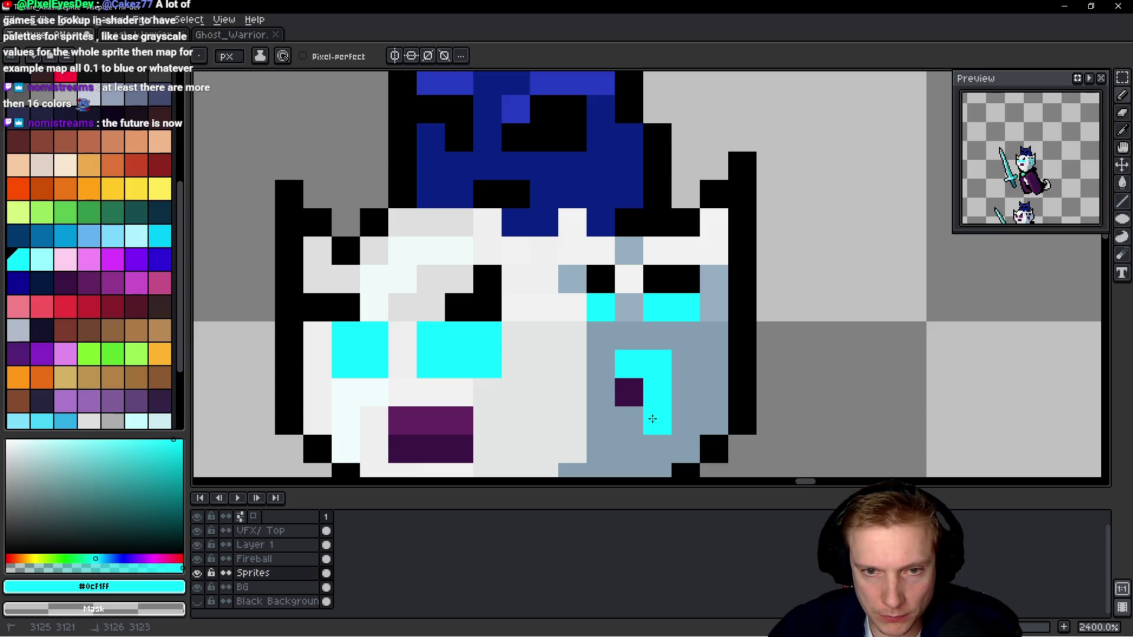
left_click(625, 390)
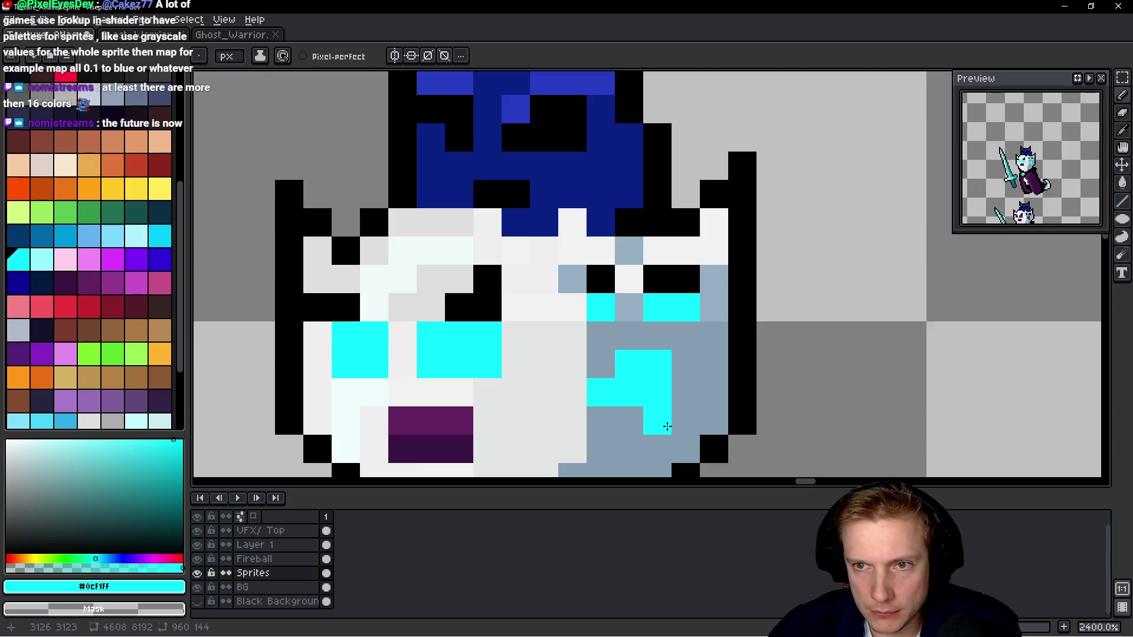
right_click(599, 392)
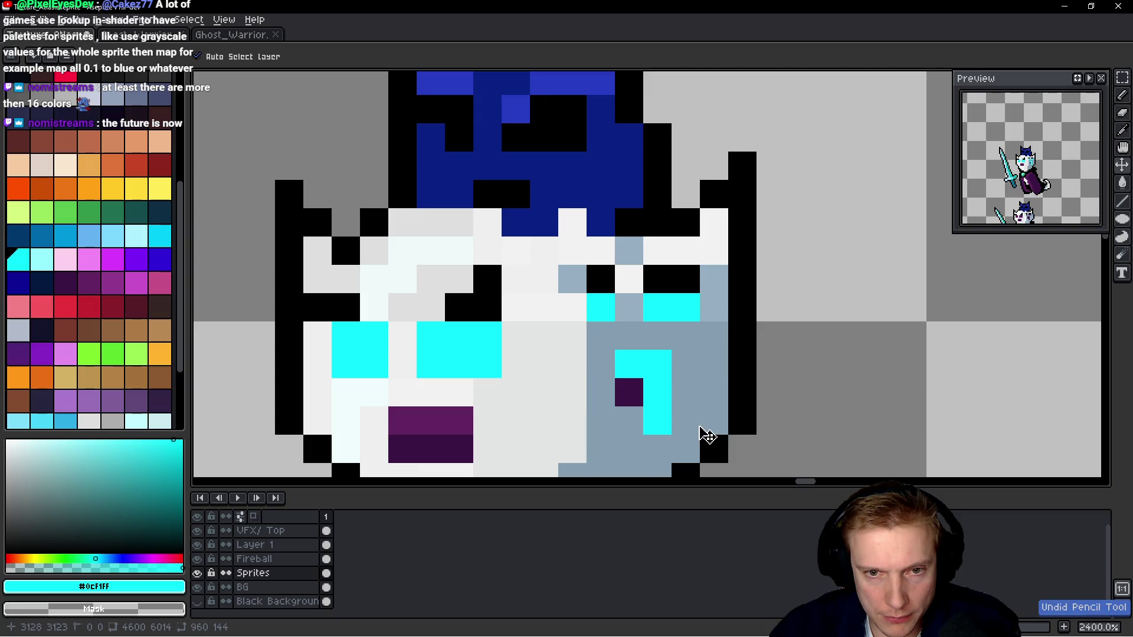
left_click(567, 392)
mouse_move(460, 420)
left_mouse_down()
mouse_move(405, 425)
mouse_move(462, 445)
left_mouse_up()
Pan the atlas view to show more warrior sprites.
scroll(638, 389, "down", 7)
scroll(638, 388, "down", 3)
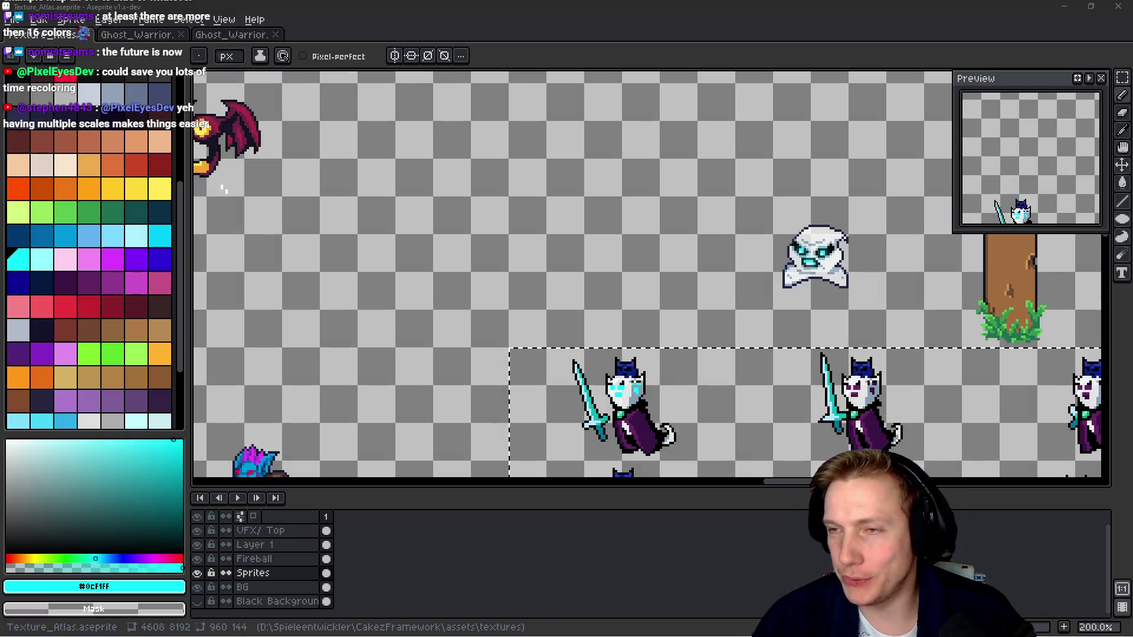
mouse_move(597, 331)
left_mouse_down()
mouse_move(637, 253)
mouse_move(602, 206)
left_mouse_up()
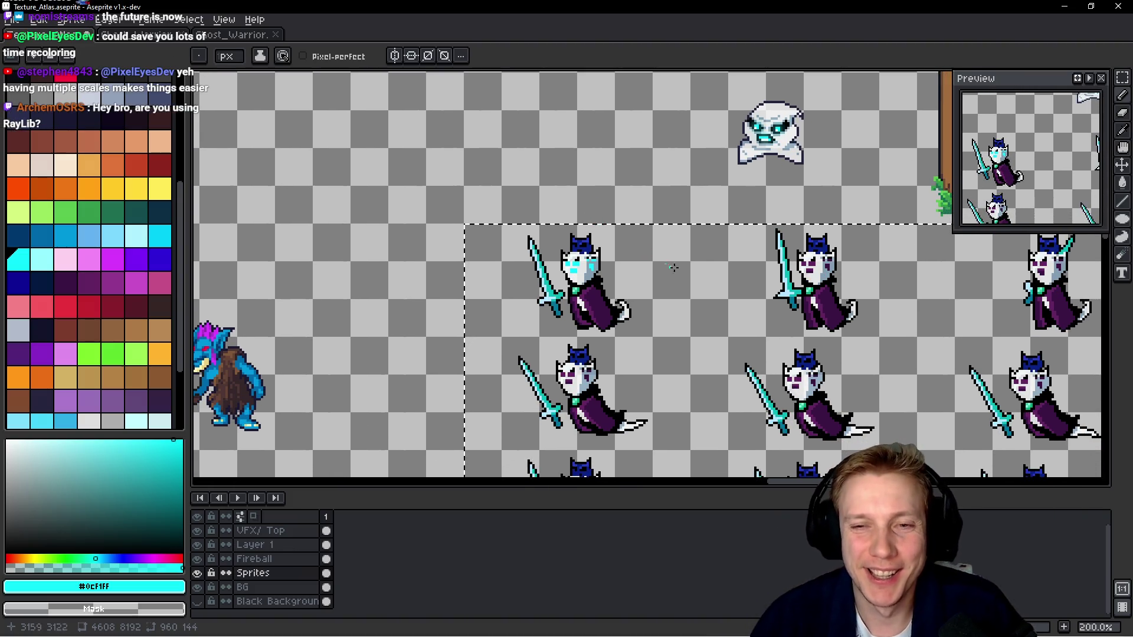
scroll(603, 322, "up", 4)
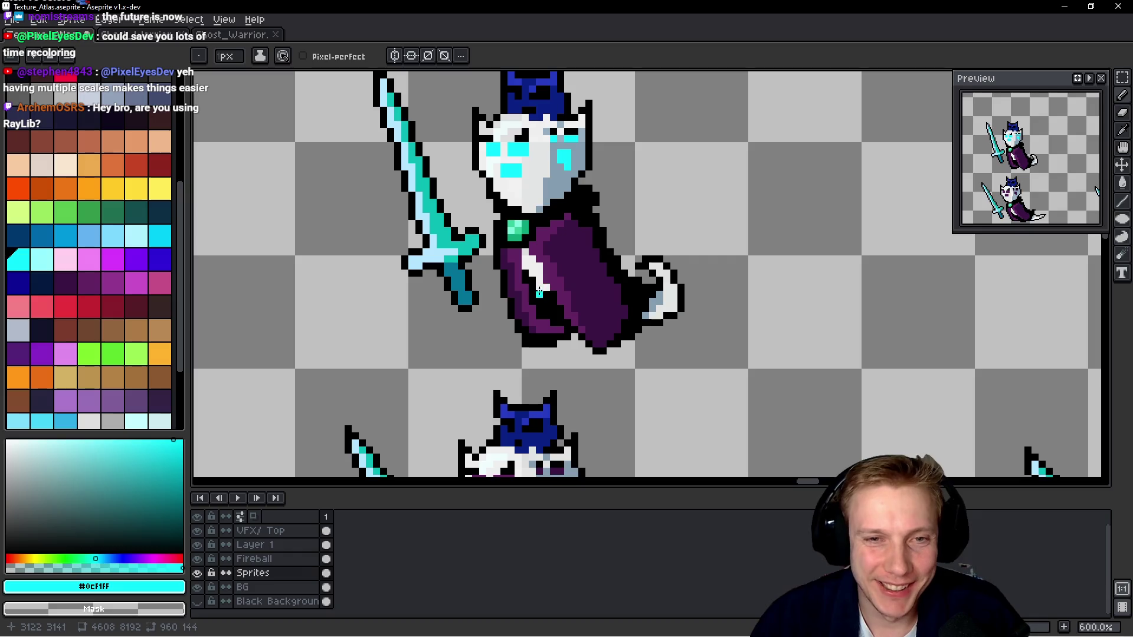
scroll(539, 291, "down", 1)
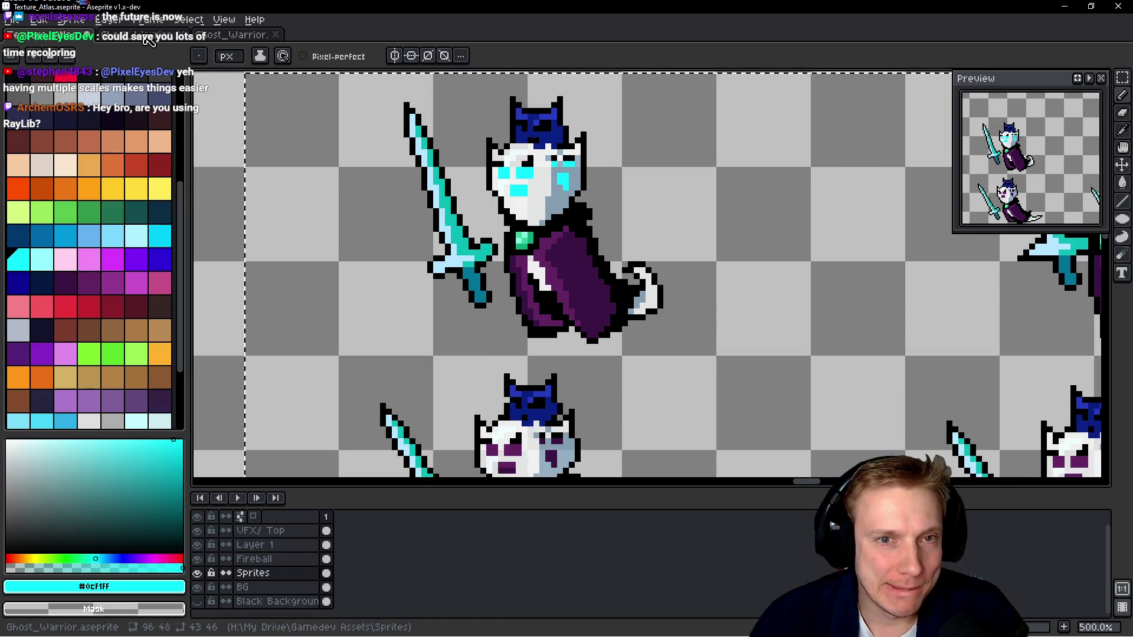
left_click(149, 40)
key("ctrl+shift+Tab")
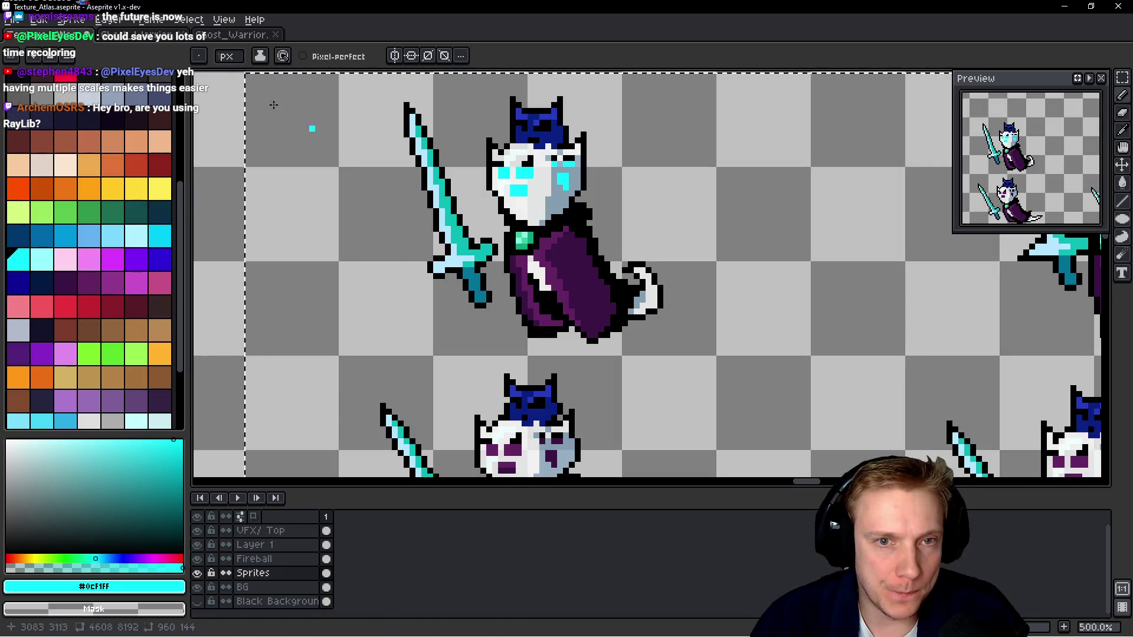
In Ghost_Warrior, select all 26 Idle frames and apply a colour replacement.
key("ctrl+Tab")
scroll(614, 265, "down", 2)
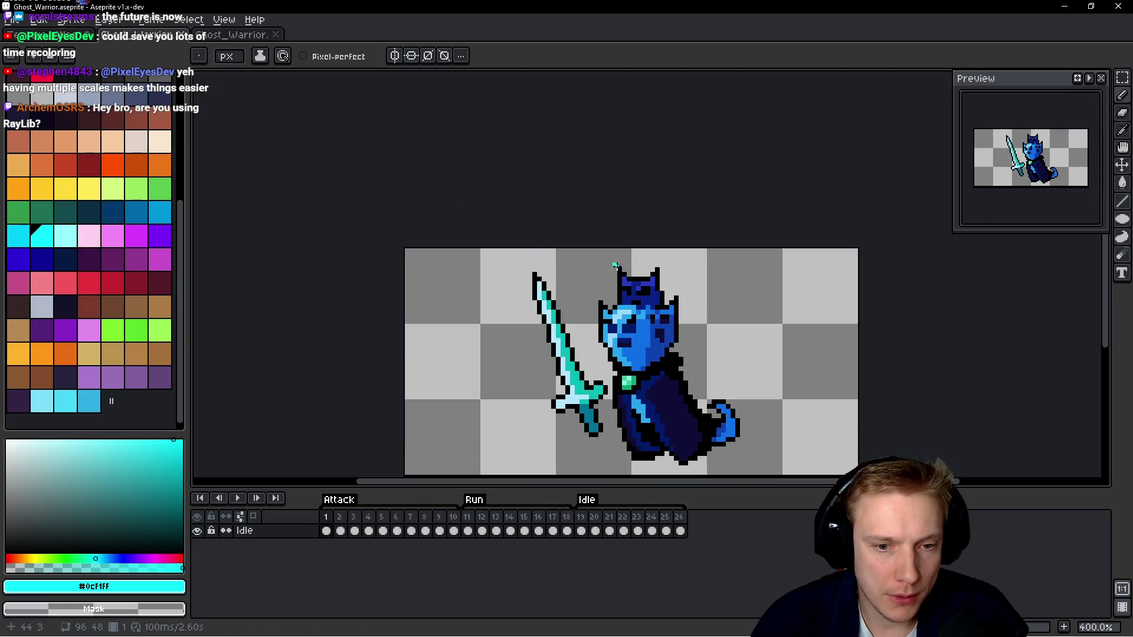
left_click_drag(329, 534, 680, 533)
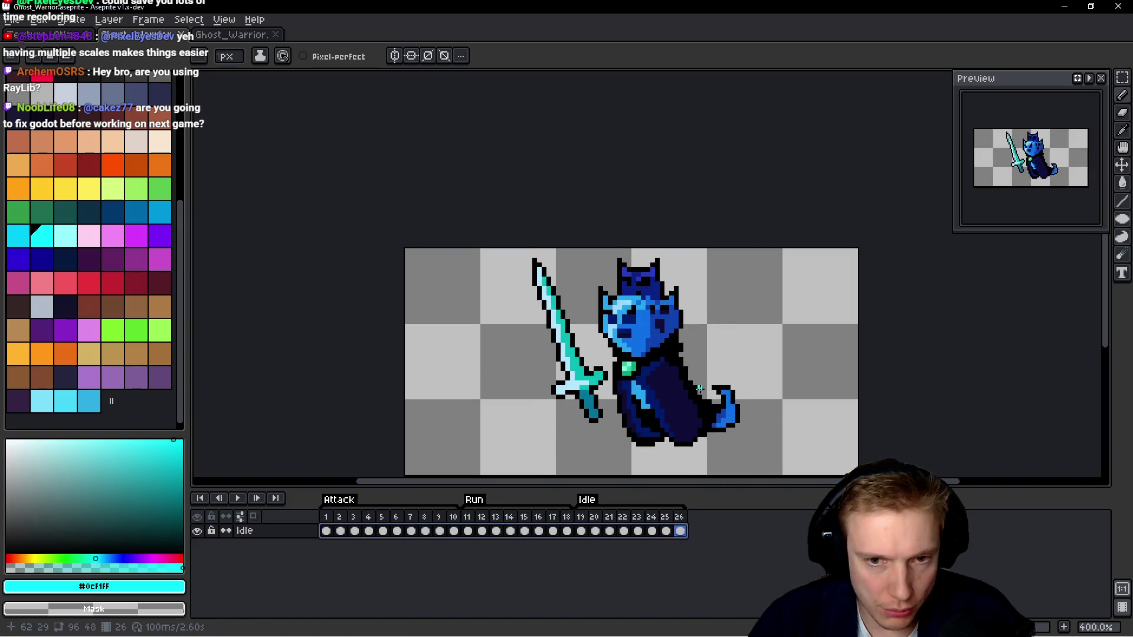
key("shift+r")
key("Return")
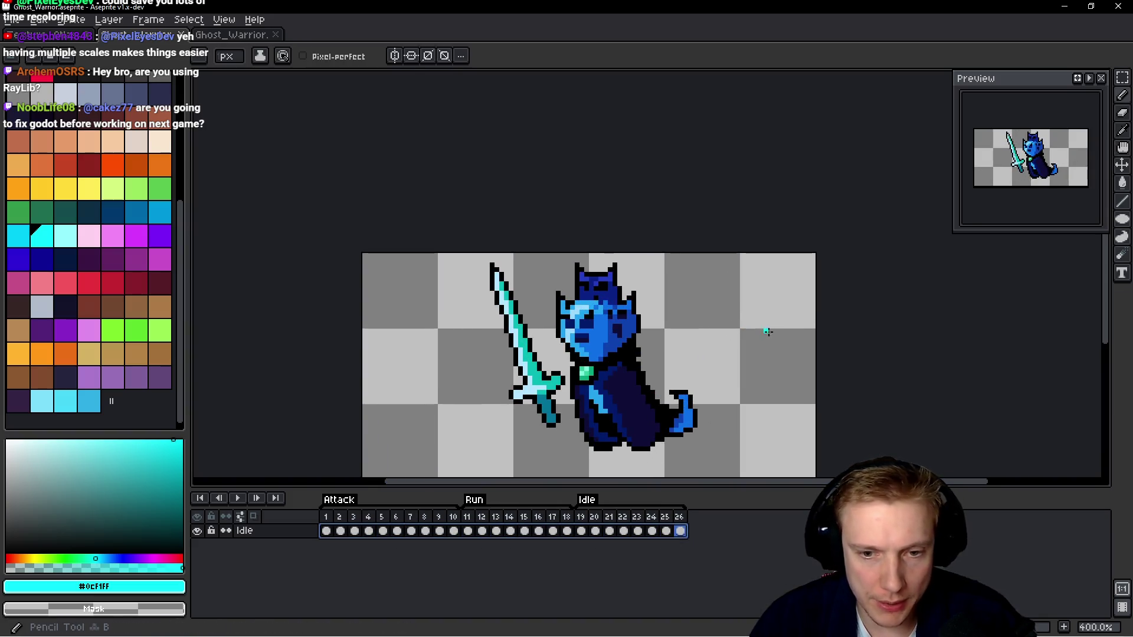
Widen the canvas to 149 px, with a 53 px border on the right.
key("ctrl+alt+c")
left_click_drag(721, 337, 971, 337)
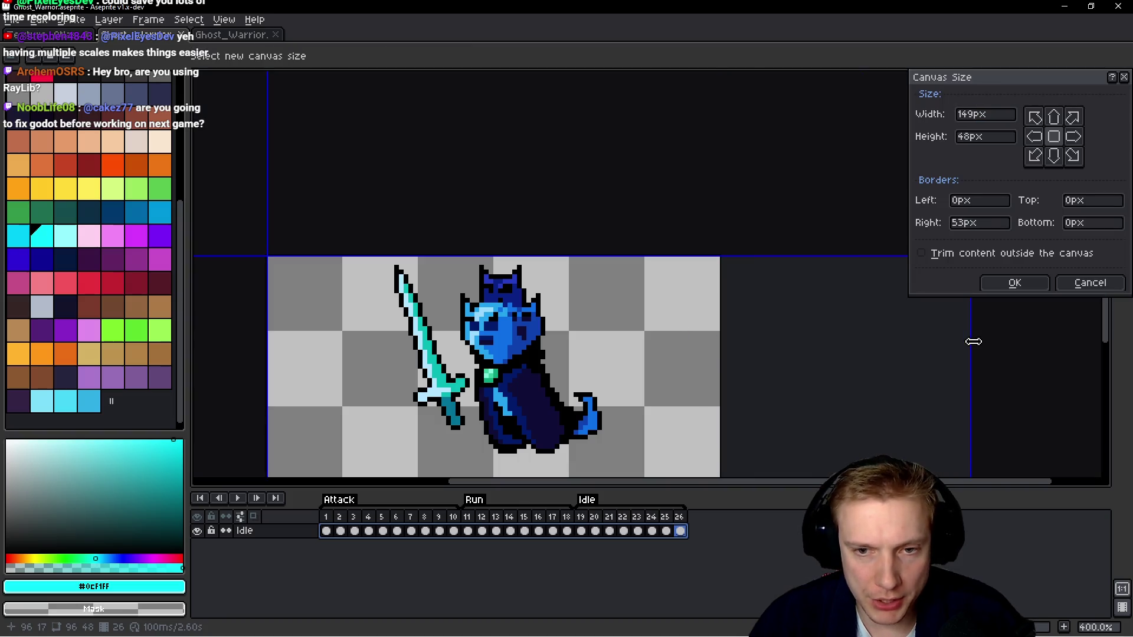
left_click(1022, 291)
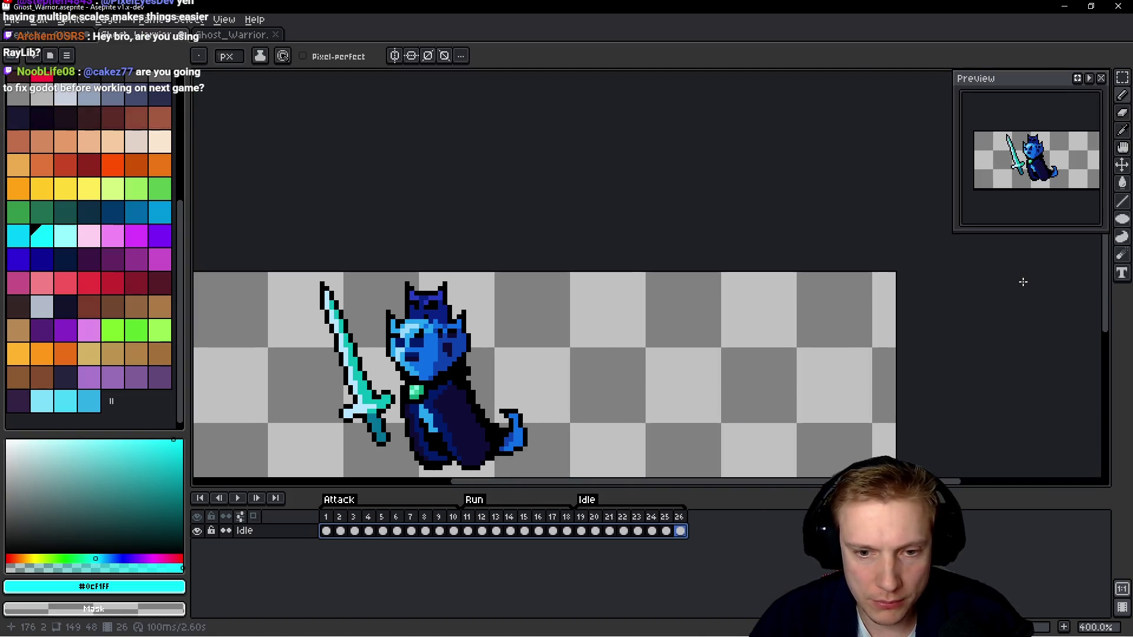
left_click_drag(651, 373, 696, 326)
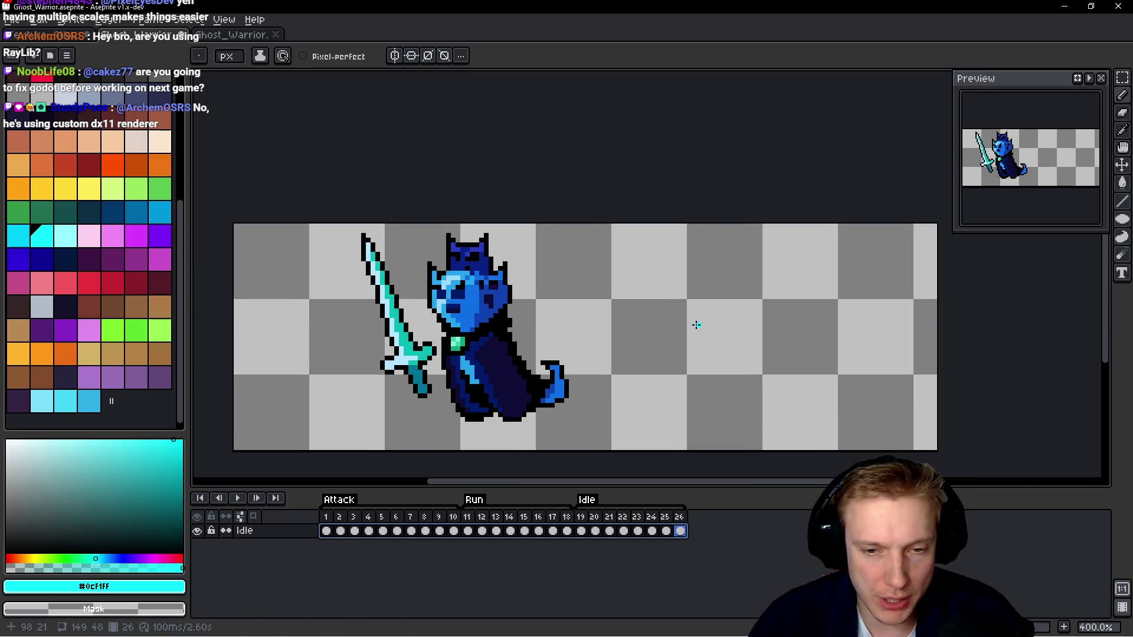
Replace the dark navy body colour across frames 1–26 and play the animation.
left_click_drag(327, 532, 686, 530)
key("shift+r")
left_click(547, 365)
left_click(519, 381)
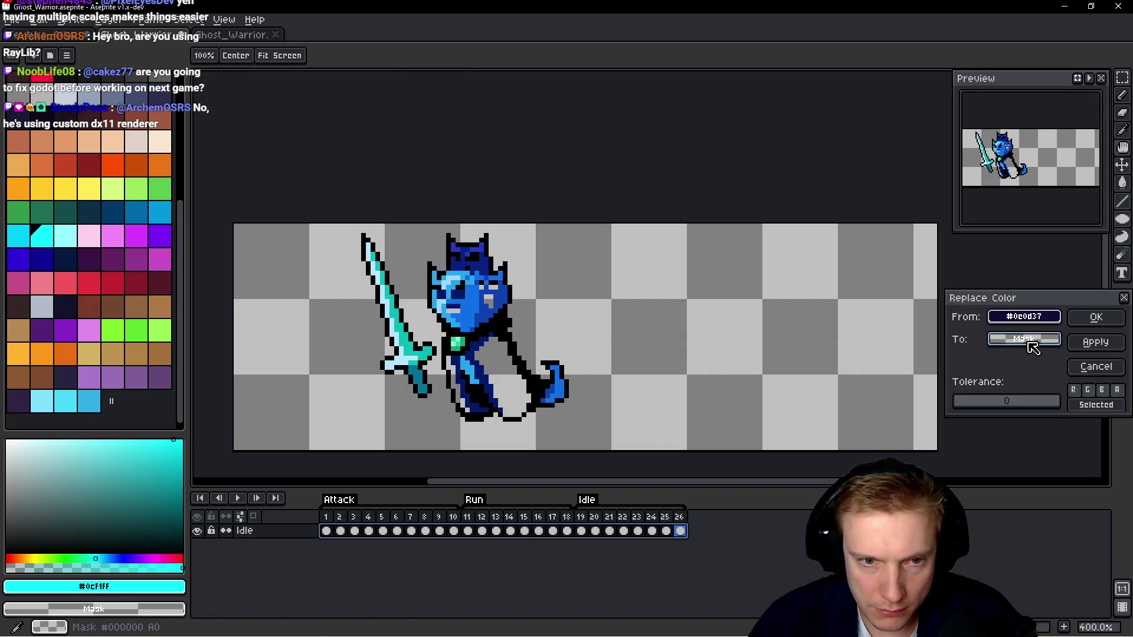
left_click(1098, 318)
key("Return")
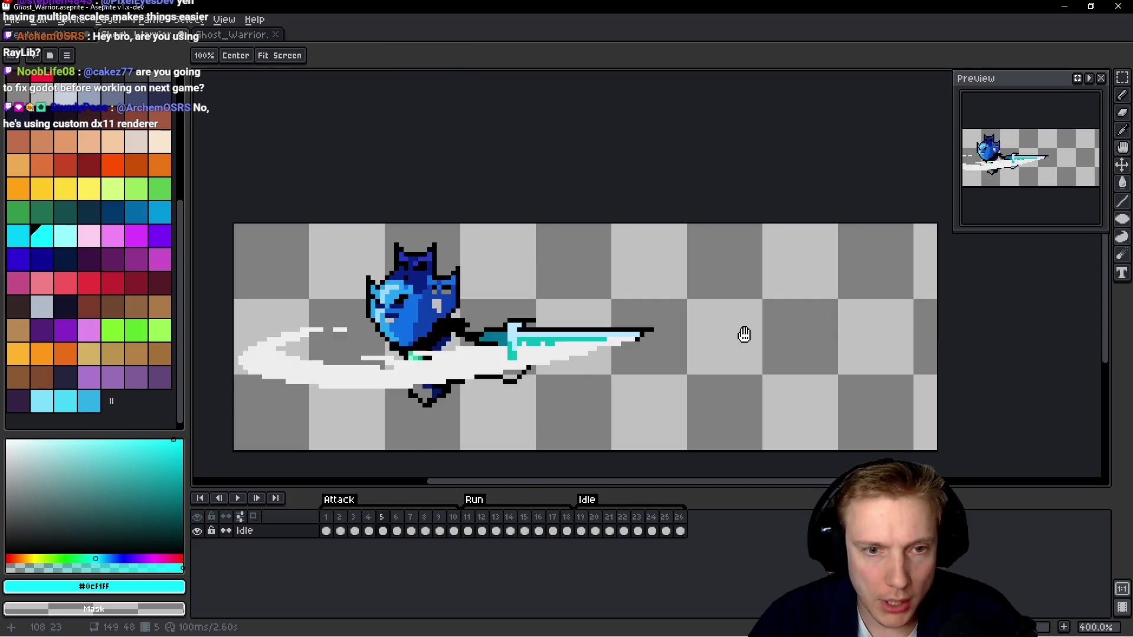
key("Return")
Undo the navy replacement, save, and return to the texture atlas.
key("ctrl")
key("ctrl")
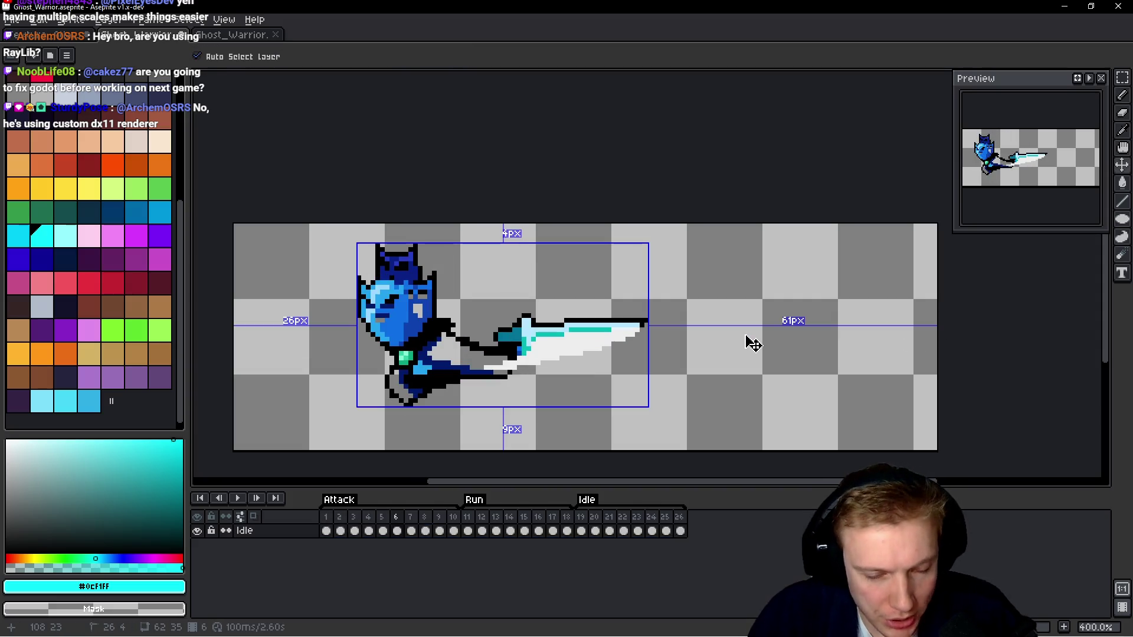
key("ctrl+z")
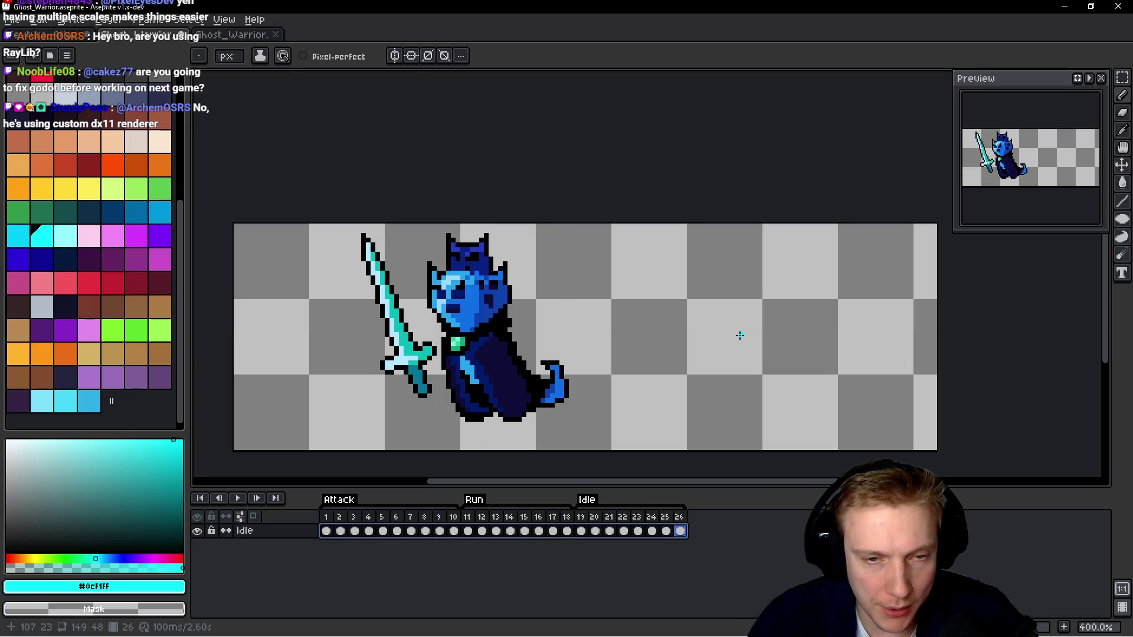
key("ctrl+s")
key("ctrl+Tab")
scroll(641, 242, "down", 2)
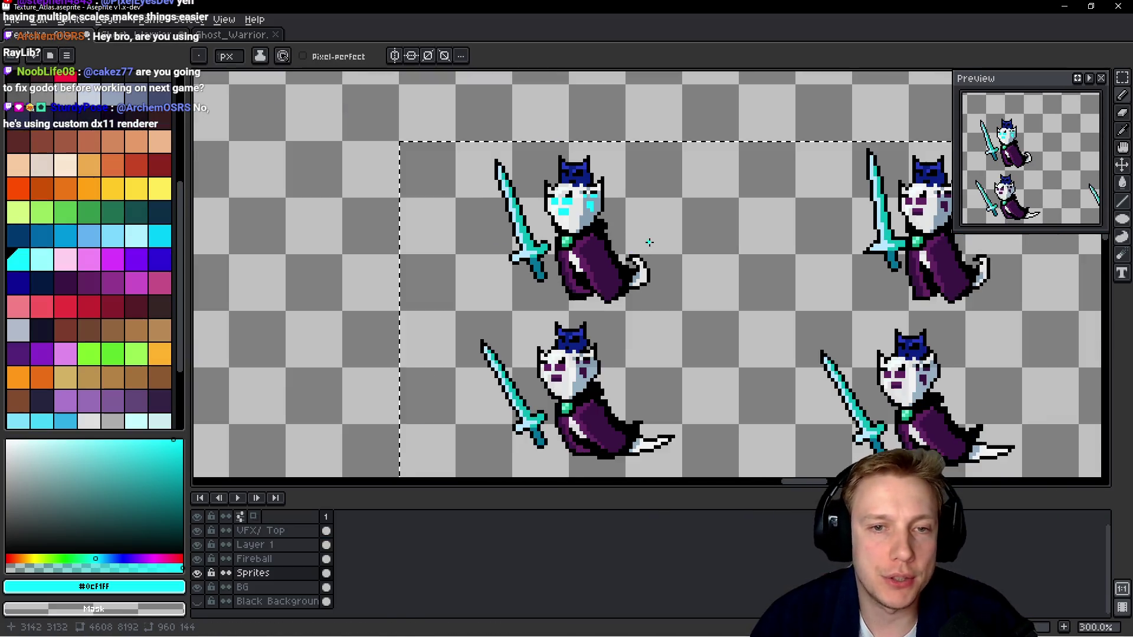
Copy the ghost sprite from the atlas and paste it onto the Ghost_Warrior canvas.
scroll(647, 240, "up", 3)
scroll(708, 242, "right", 3)
key("q")
mouse_move(767, 242)
left_mouse_down()
mouse_move(568, 249)
mouse_move(737, 224)
left_mouse_up()
key("ctrl+c")
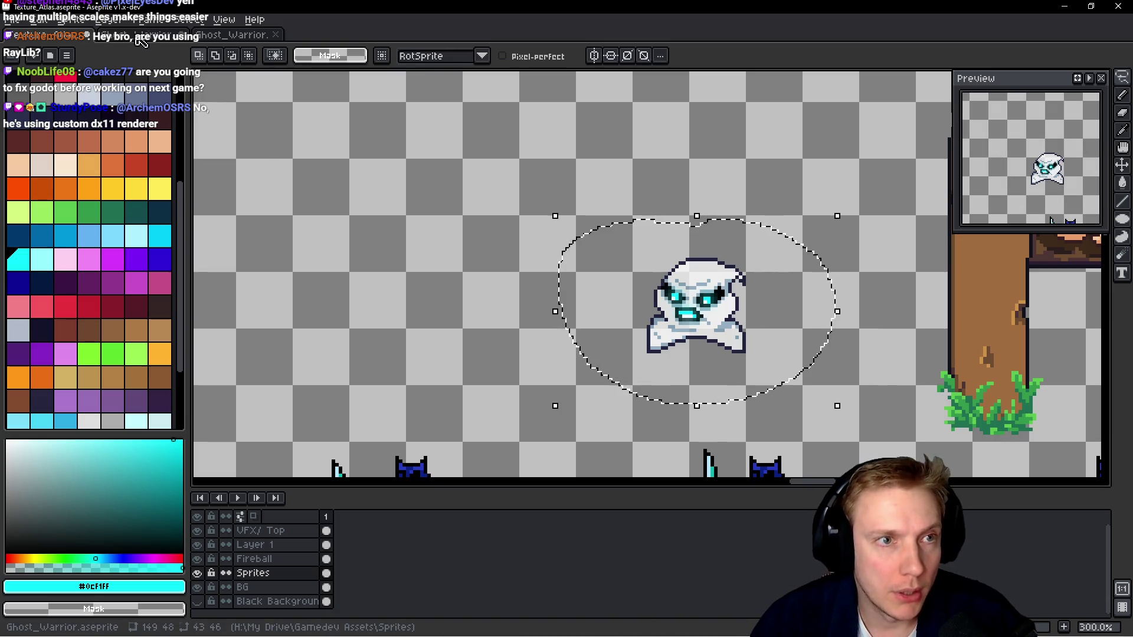
key("ctrl+Tab")
key("ctrl+v")
key("Return")
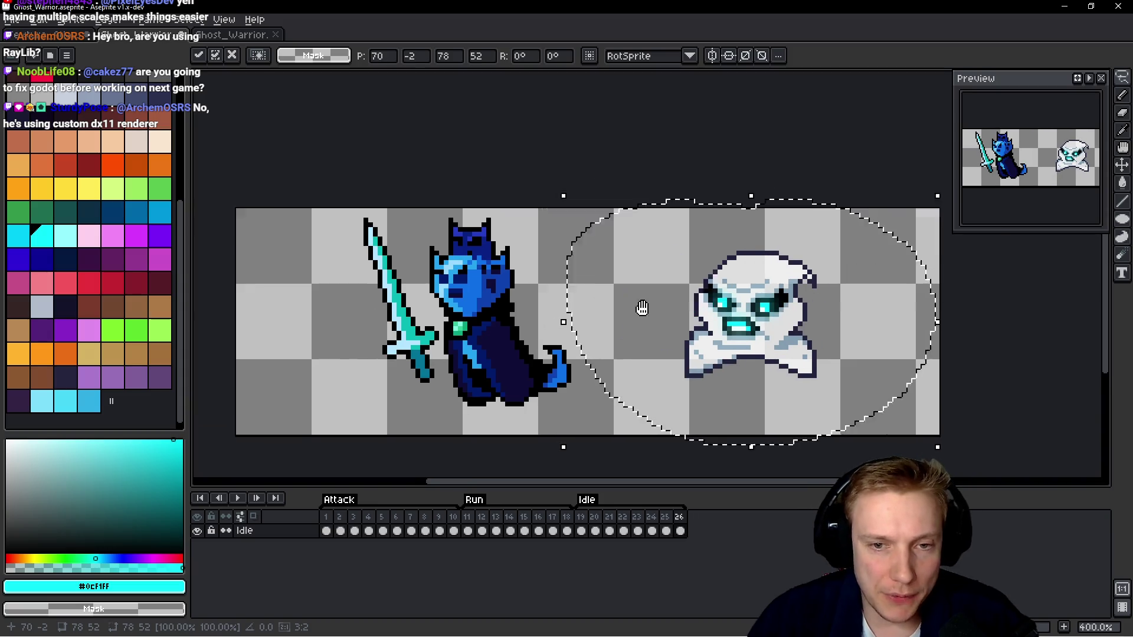
key("ctrl+d")
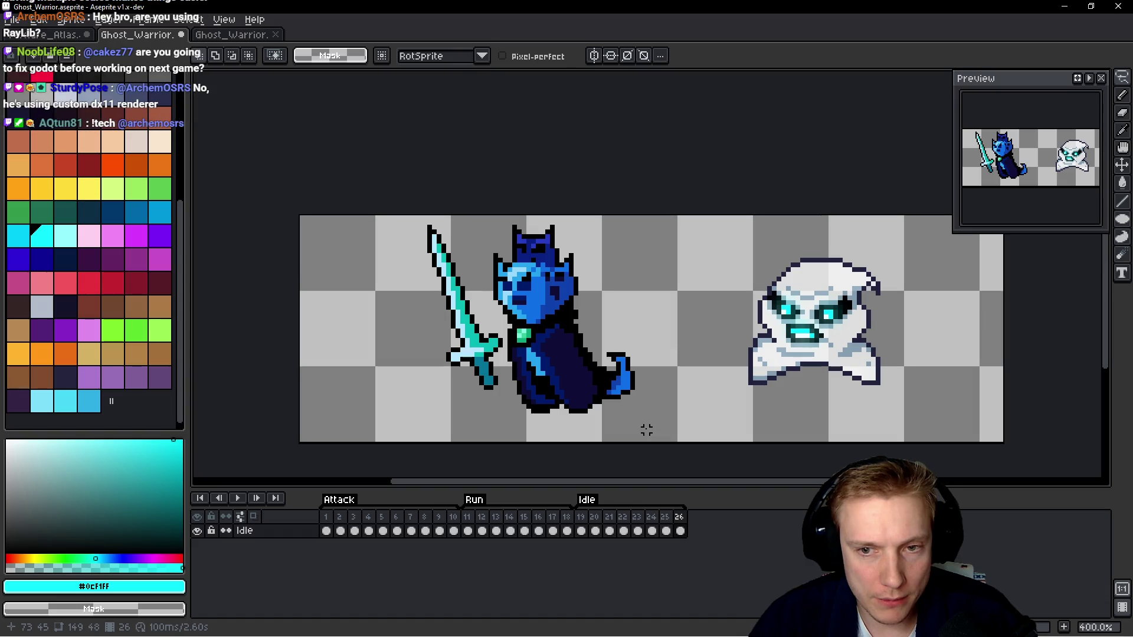
Add empty Layer 1, erase then restore the ghost, and select Idle frames 1–26.
key("shift+n")
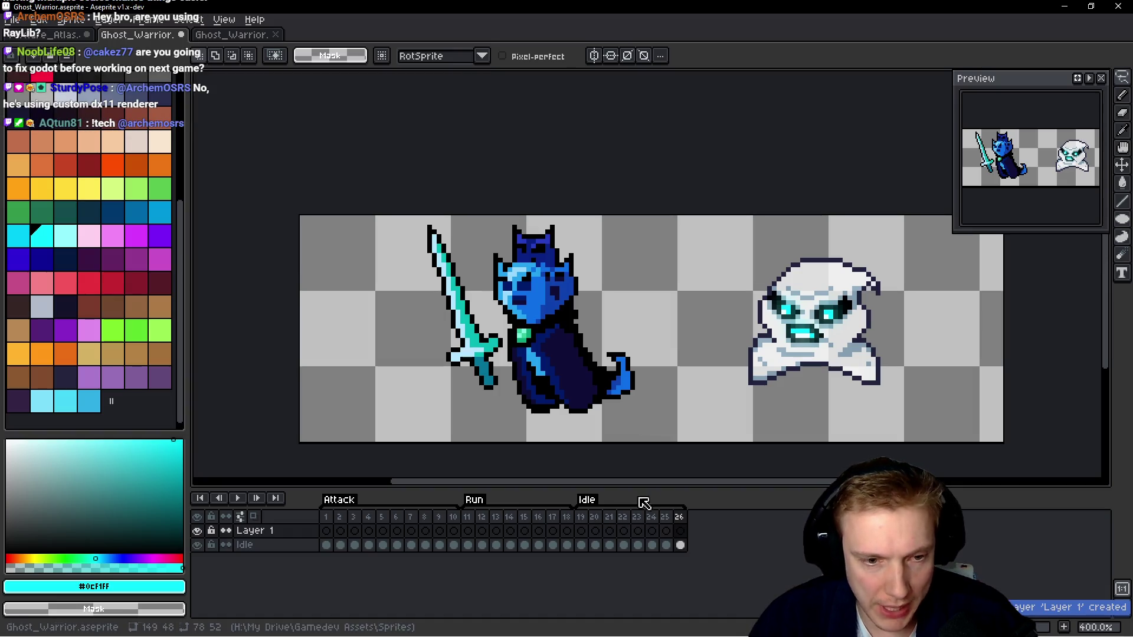
key("space")
key("q")
mouse_move(902, 248)
left_mouse_down()
mouse_move(808, 230)
mouse_move(873, 412)
mouse_move(906, 301)
left_mouse_up()
key("Delete")
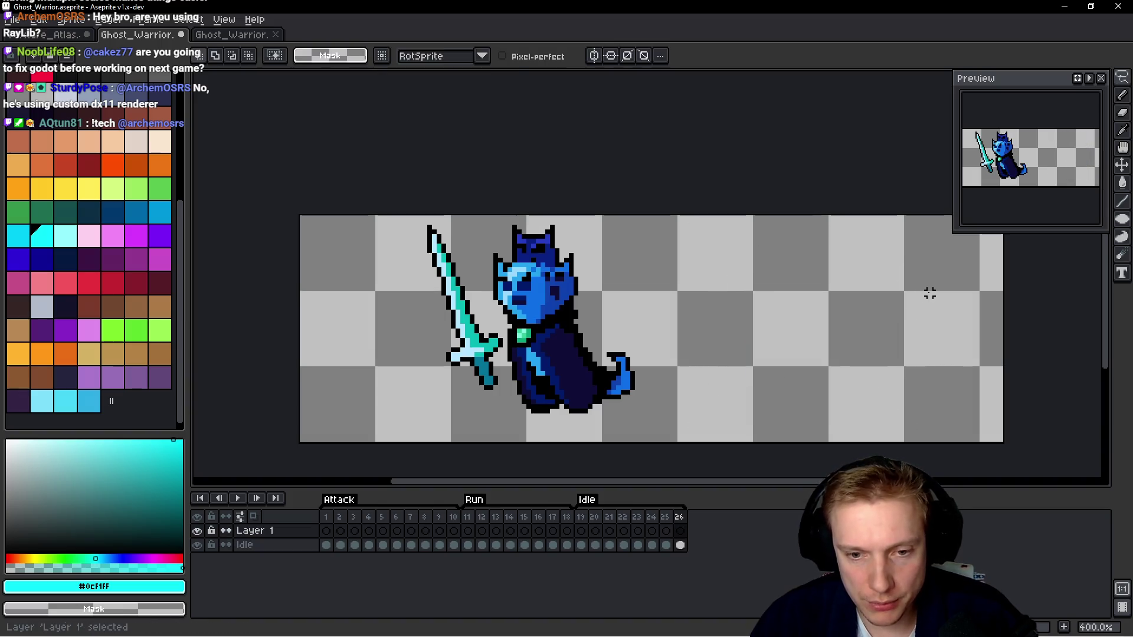
key("ctrl+v")
left_click_drag(331, 545, 705, 543)
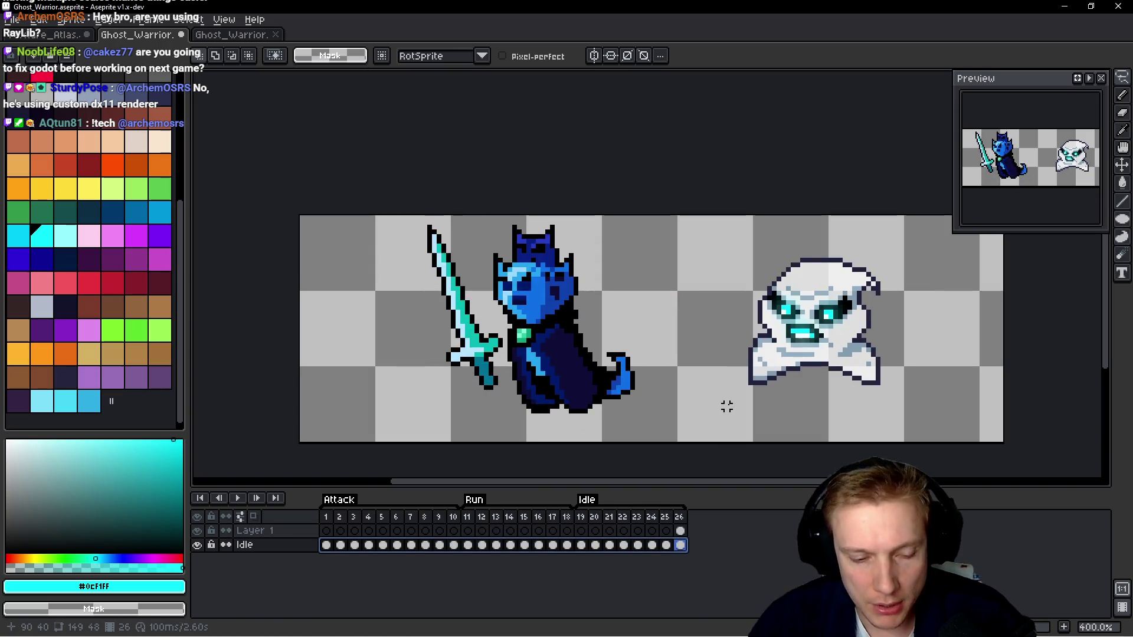
Open Replace Color, sample a canvas colour, then cancel it.
key("shift+r")
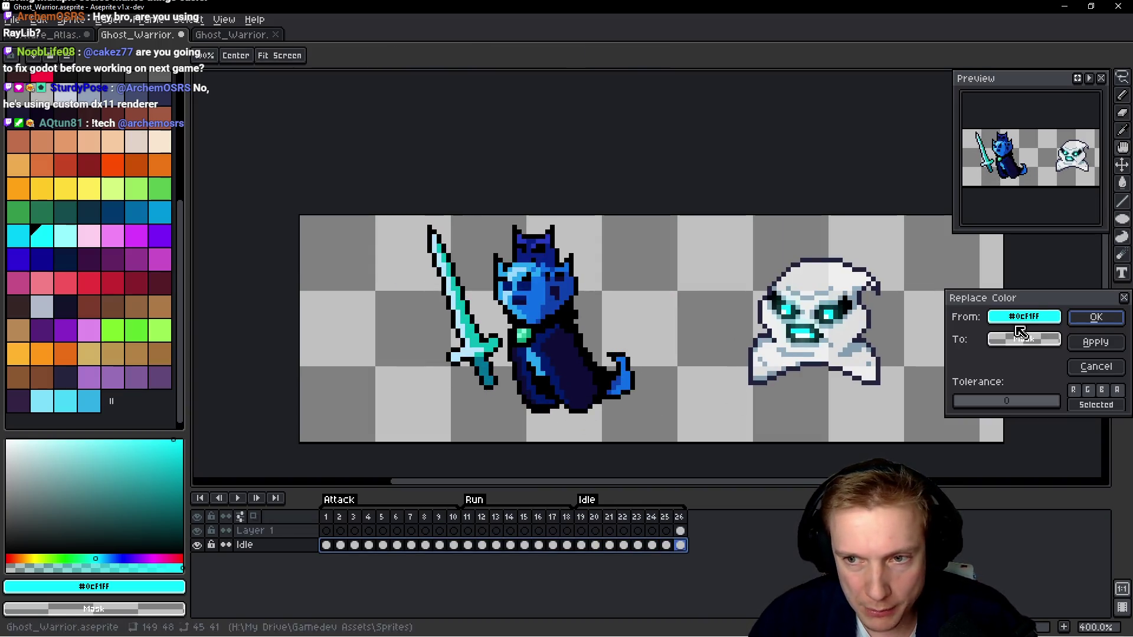
mouse_move(1024, 320)
left_mouse_down()
mouse_move(608, 340)
mouse_move(555, 295)
mouse_move(617, 296)
mouse_move(519, 282)
mouse_move(542, 354)
mouse_move(540, 344)
mouse_move(562, 348)
left_mouse_up()
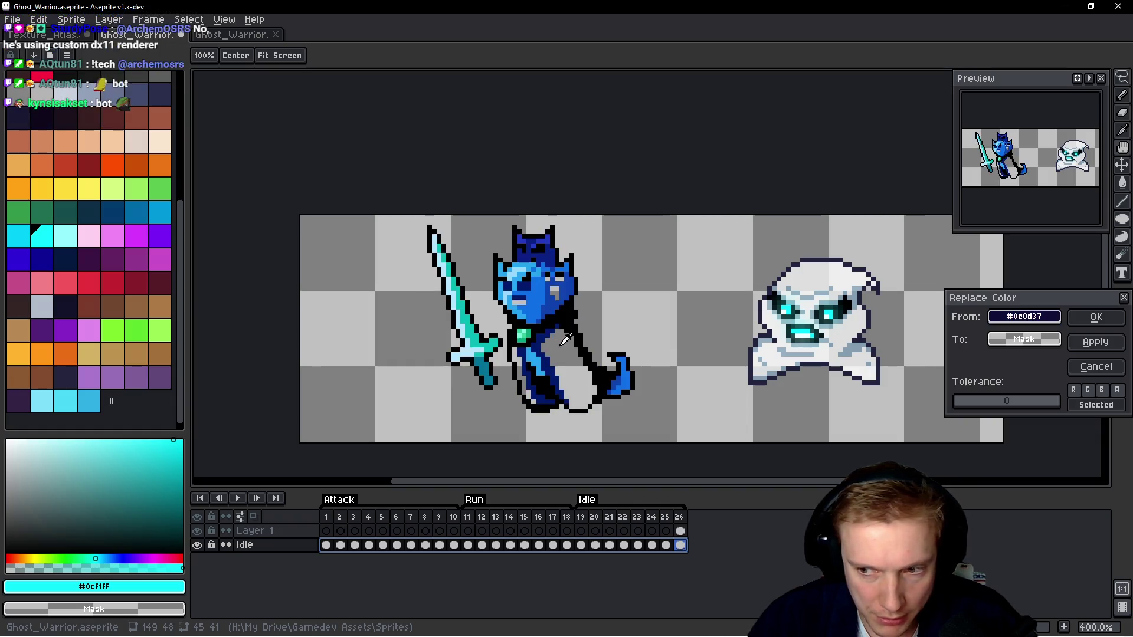
key("Escape")
scroll(584, 301, "up", 5)
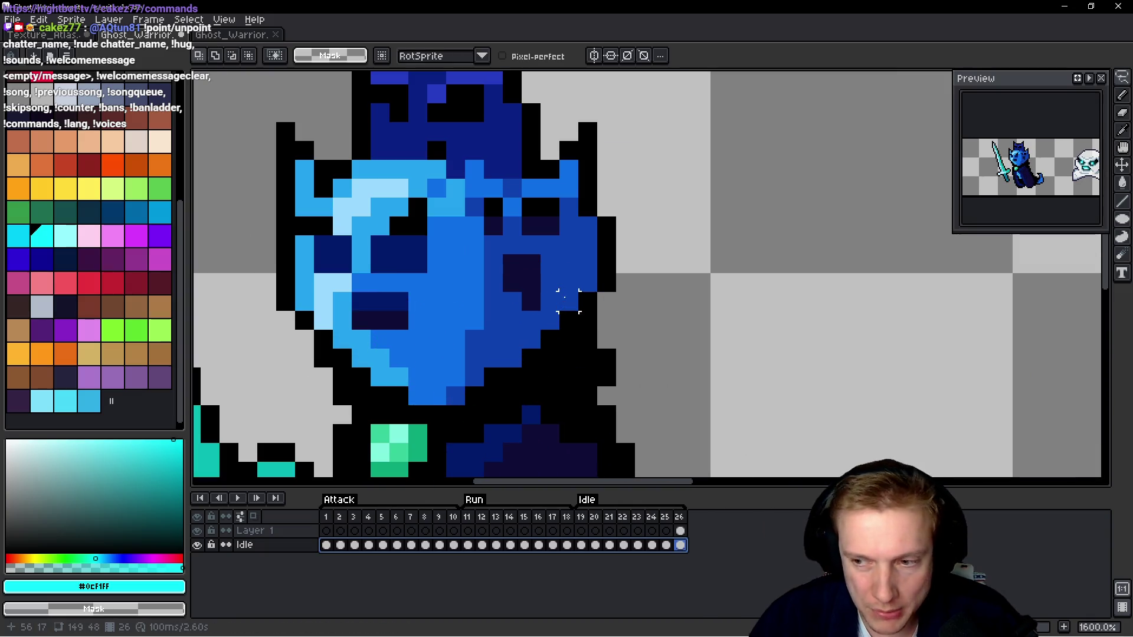
scroll(568, 301, "down", 5)
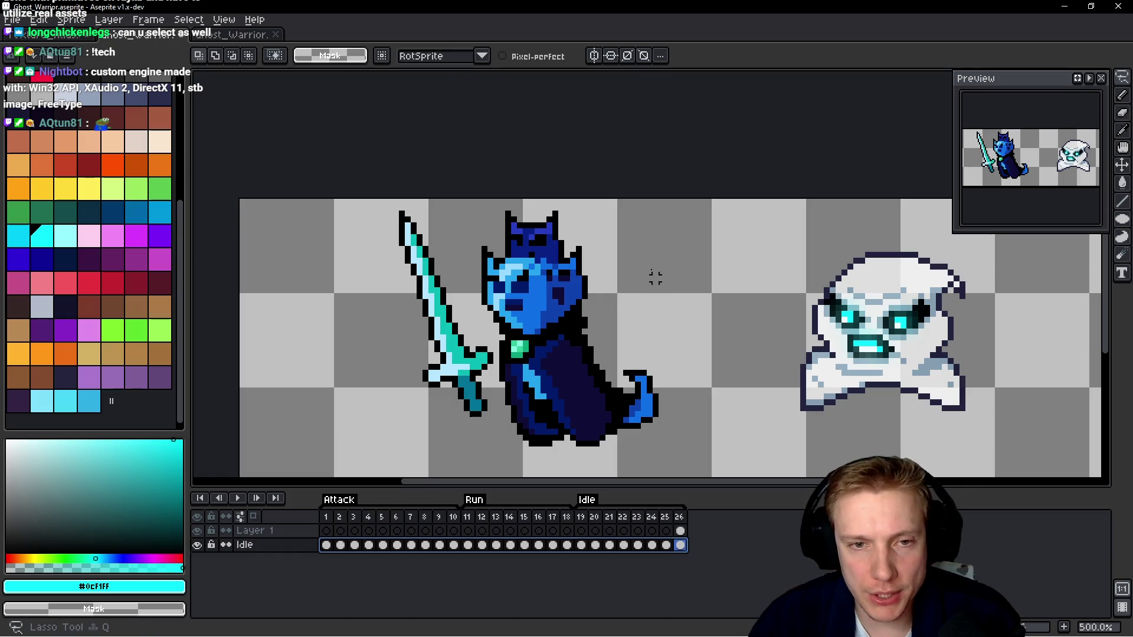
Lasso the knight's head and select Idle frames 1 through 14.
left_click_drag(639, 244, 584, 207)
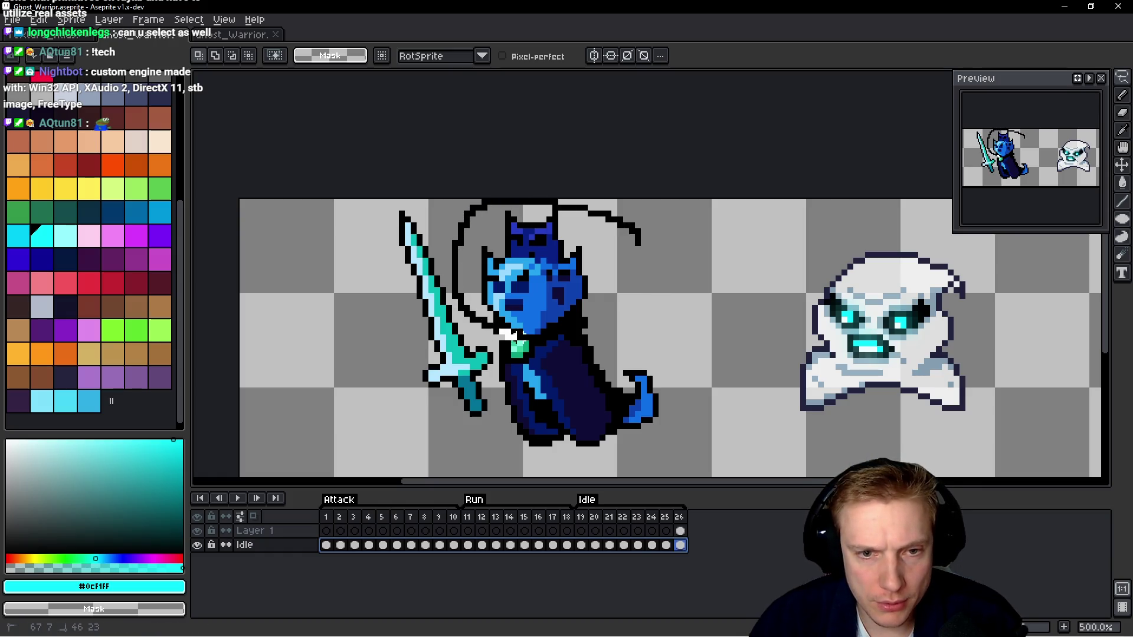
mouse_move(573, 331)
left_mouse_down()
mouse_move(656, 254)
mouse_move(654, 242)
left_mouse_up()
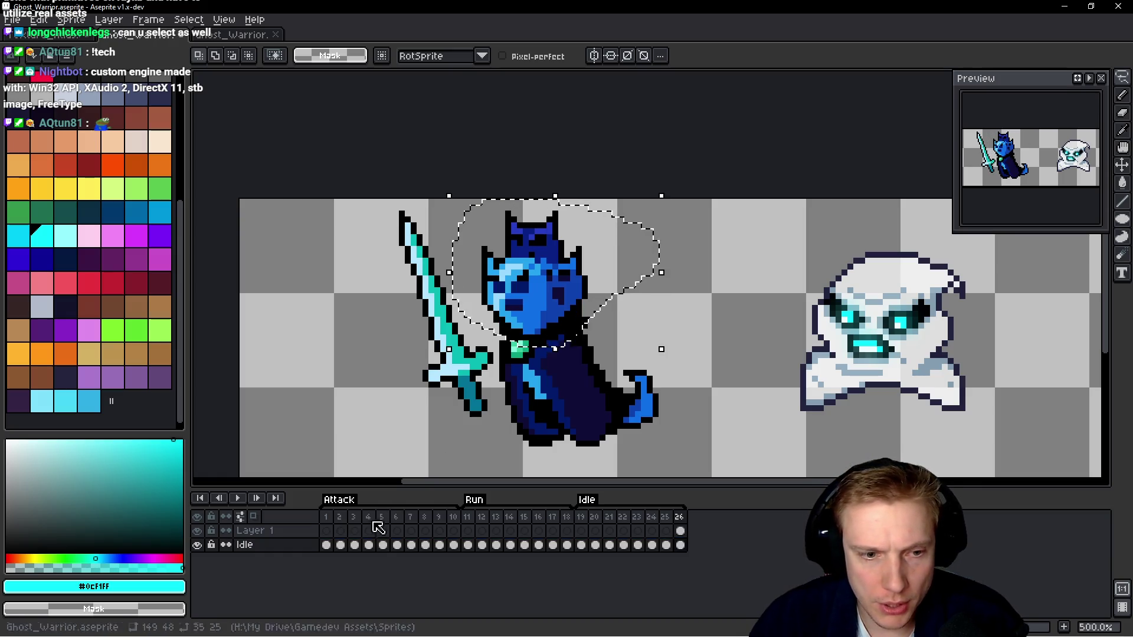
left_click(327, 545)
left_click_drag(341, 550, 428, 544)
mouse_move(444, 543)
left_mouse_down()
mouse_move(520, 545)
mouse_move(455, 544)
left_mouse_up()
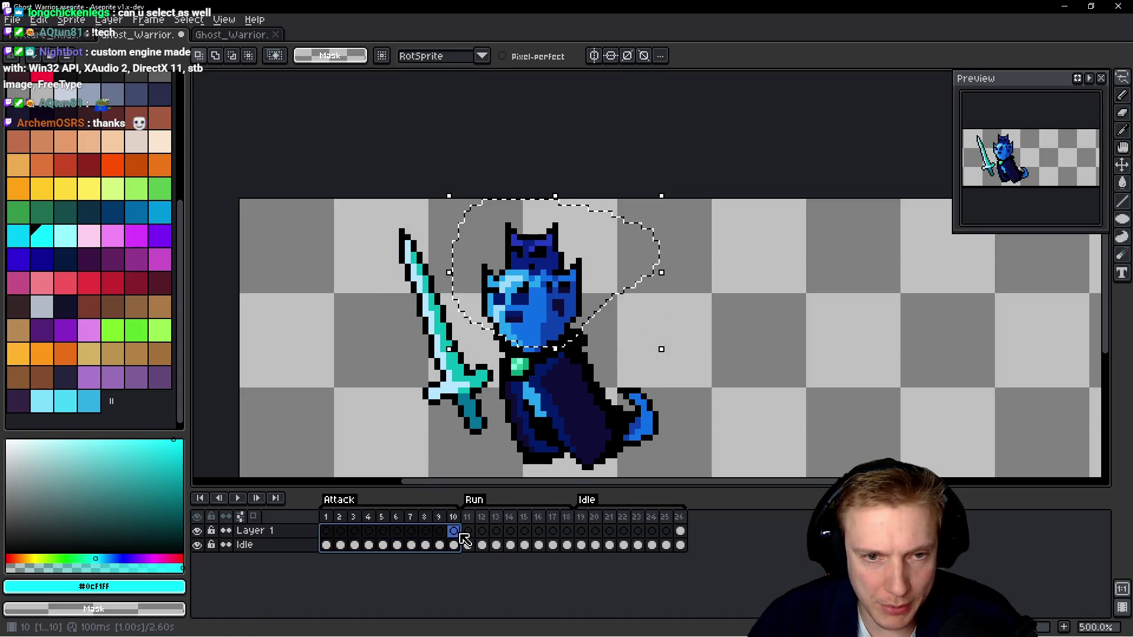
Redraw the head outline on frame 8, play to check coverage, and stop on frame 1.
left_click(440, 531)
key("space")
key("comma")
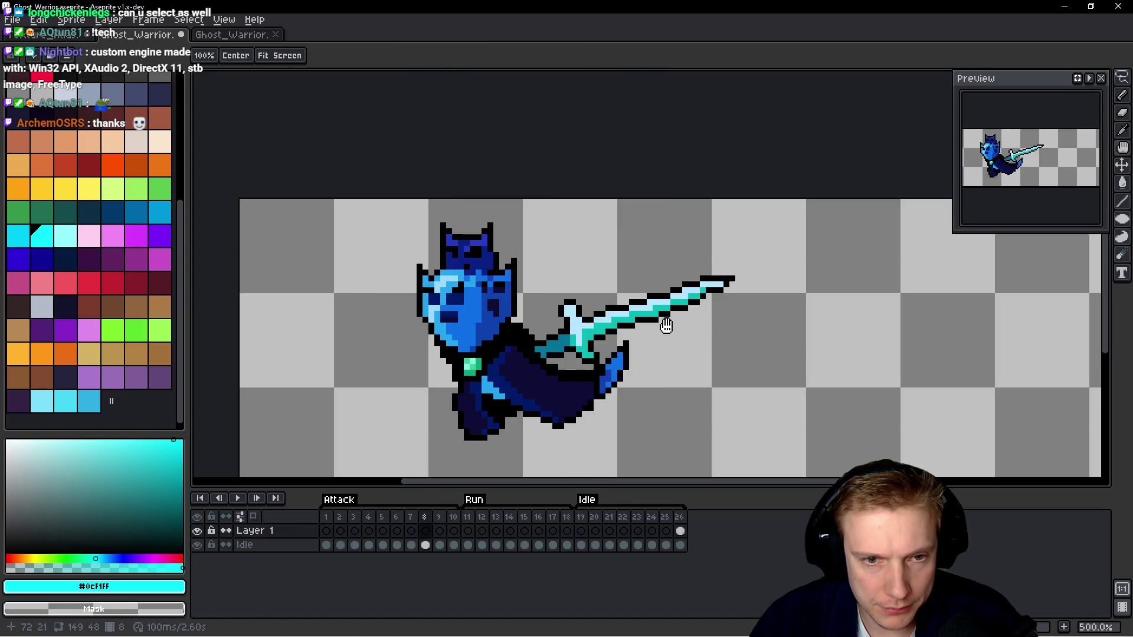
mouse_move(635, 220)
left_mouse_down()
mouse_move(369, 223)
mouse_move(348, 342)
mouse_move(455, 363)
mouse_move(511, 348)
mouse_move(626, 207)
left_mouse_up()
key("h")
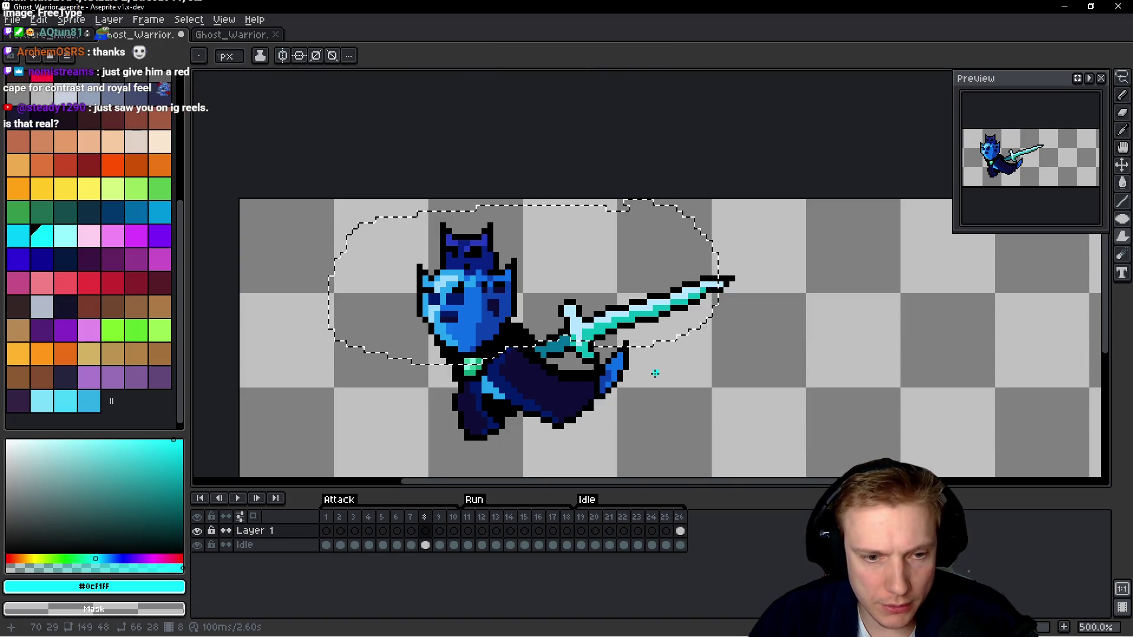
key("period")
key("Return")
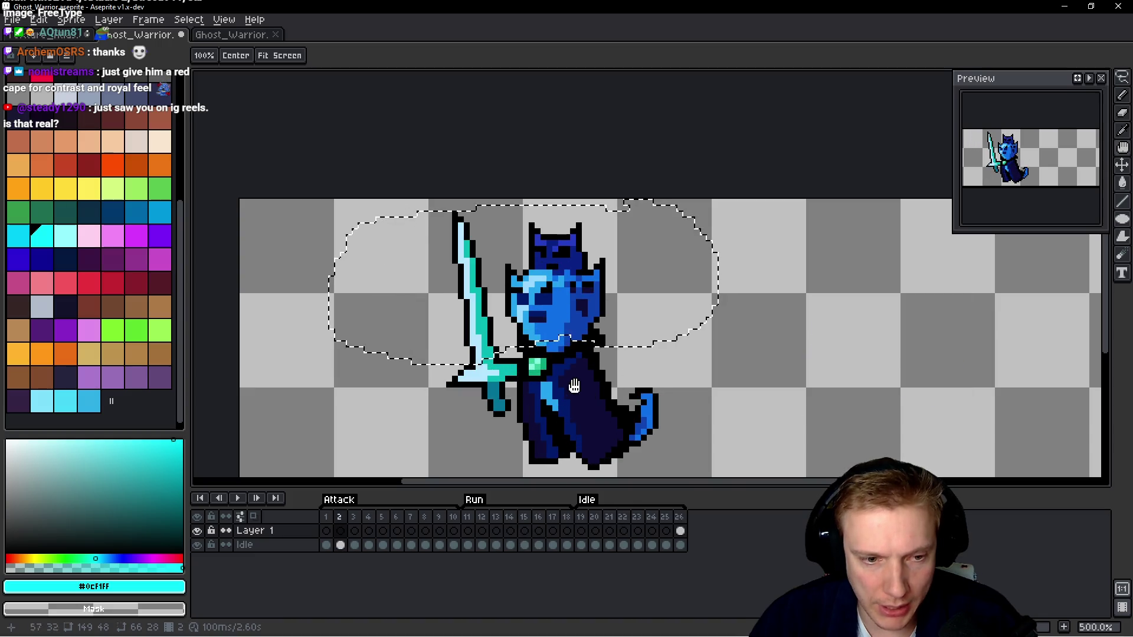
left_click(327, 545)
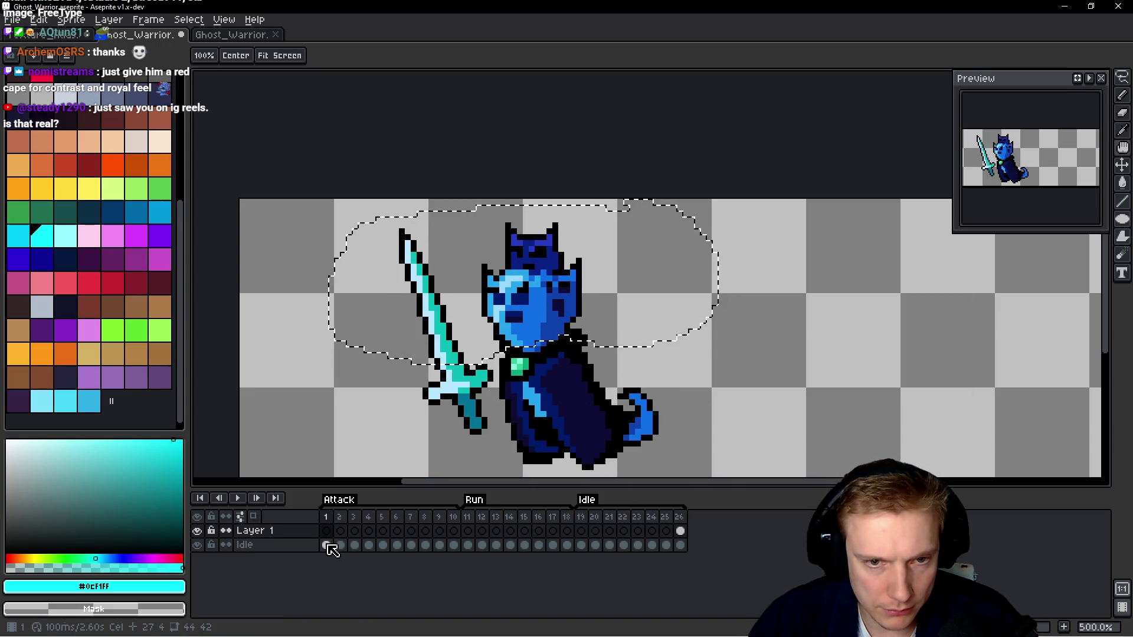
Replace dark blue #021a6a with black #000000 across all 26 Idle frames.
left_click_drag(327, 545, 680, 545)
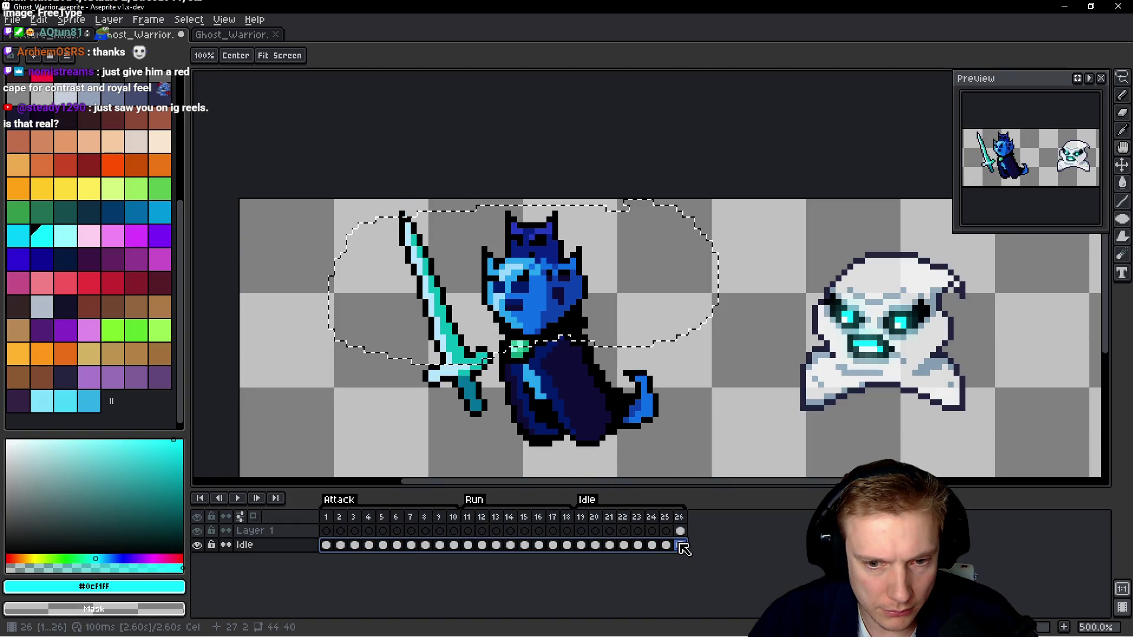
key("shift+r")
left_click(577, 293)
left_click(523, 284)
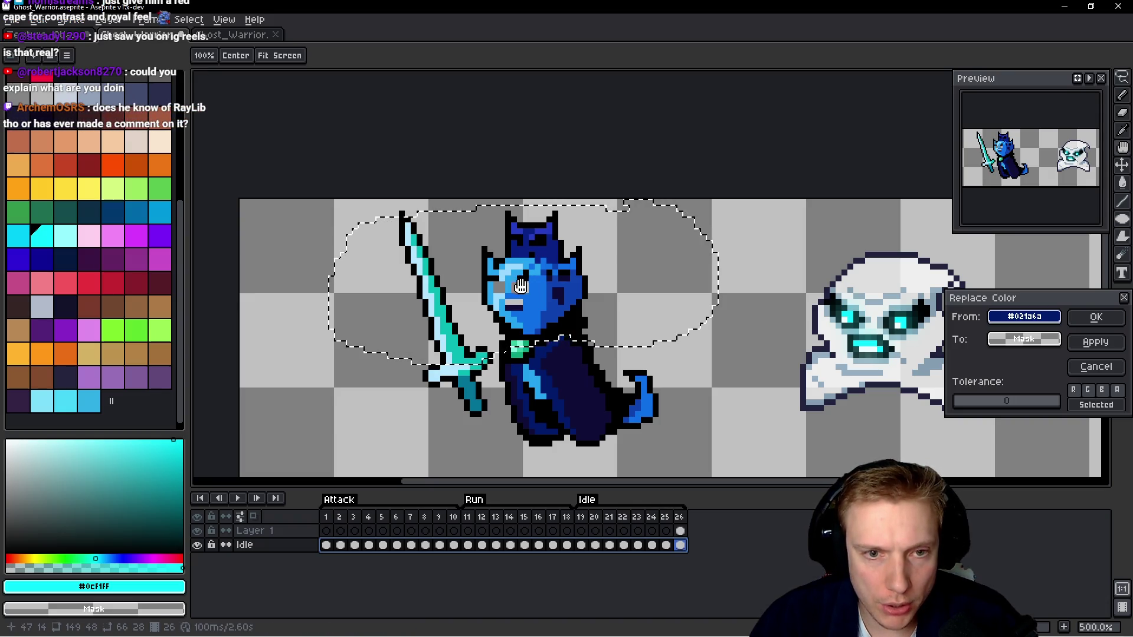
right_click(884, 321)
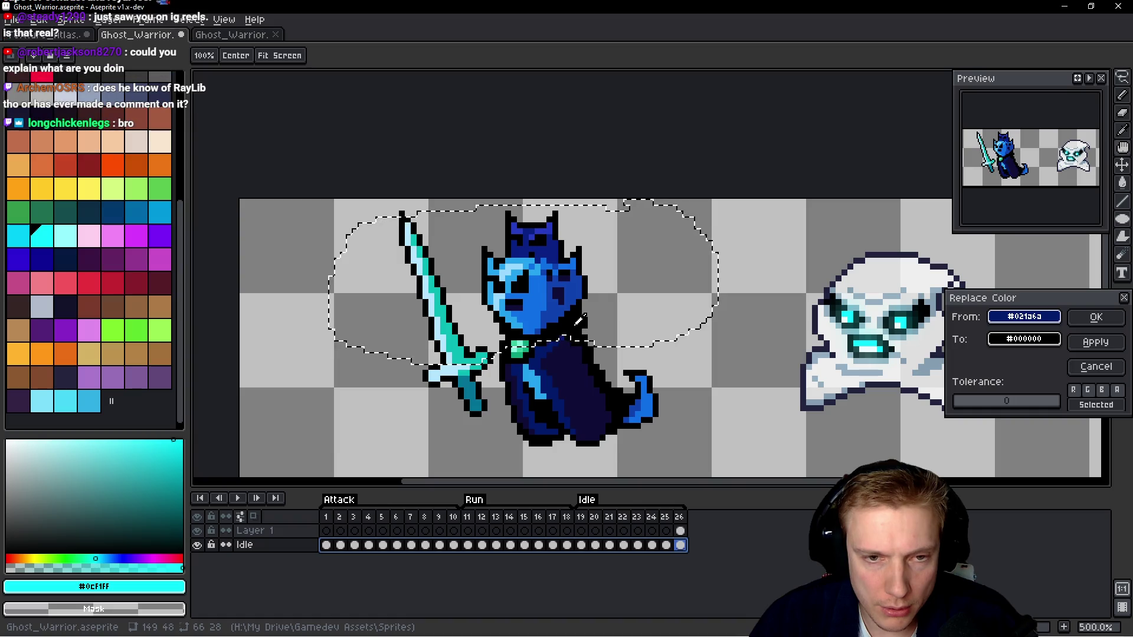
right_click(853, 311)
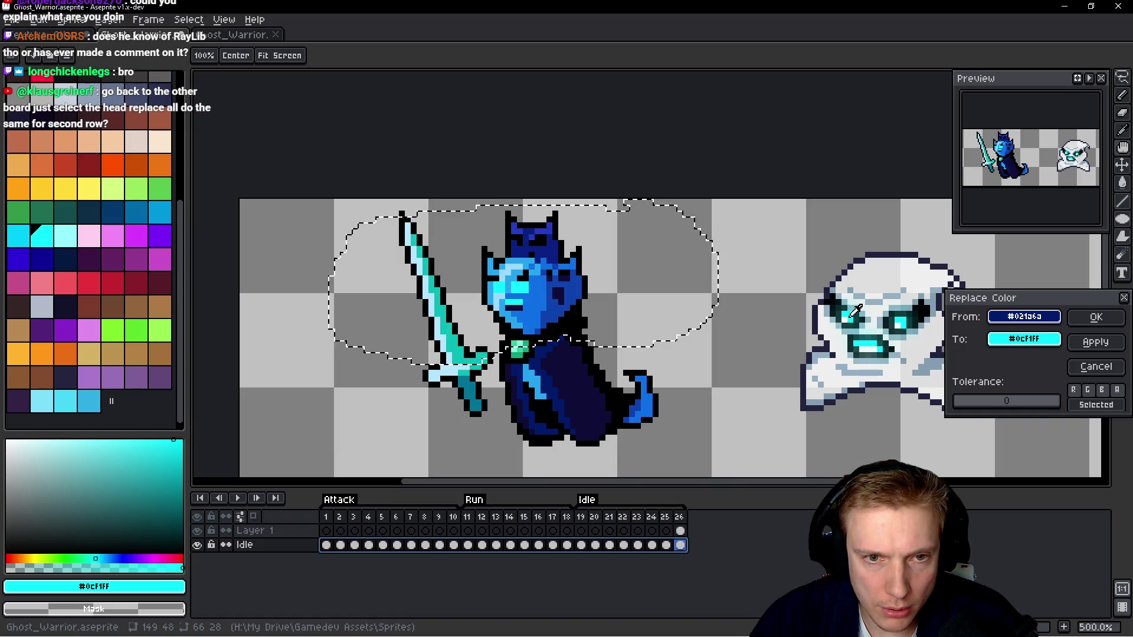
right_click(852, 314)
right_click(584, 317)
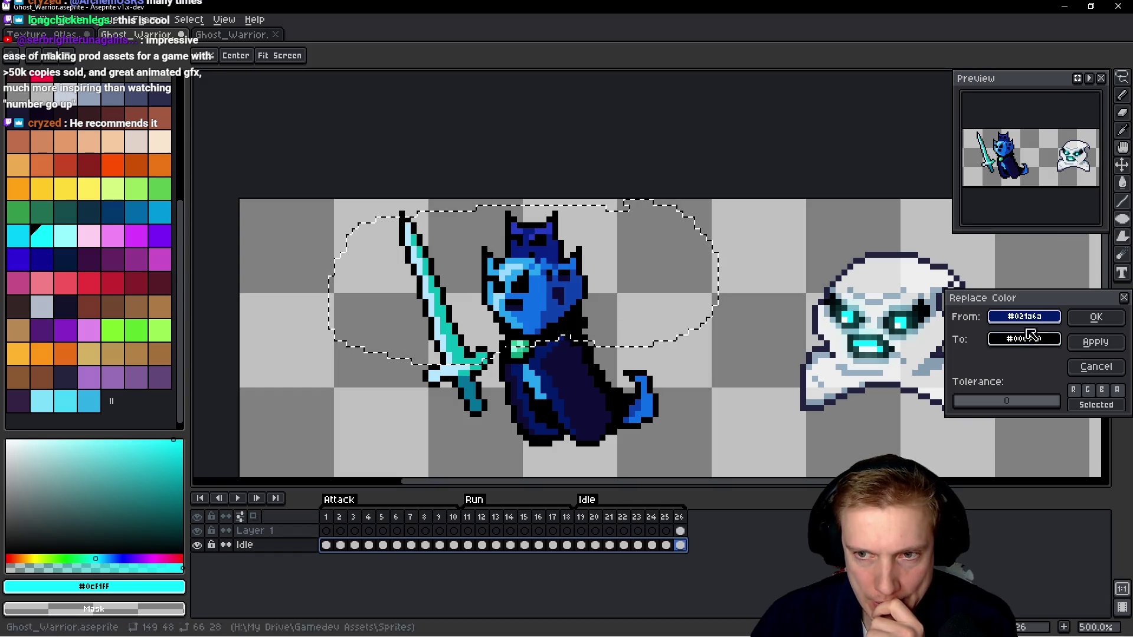
left_click(1094, 318)
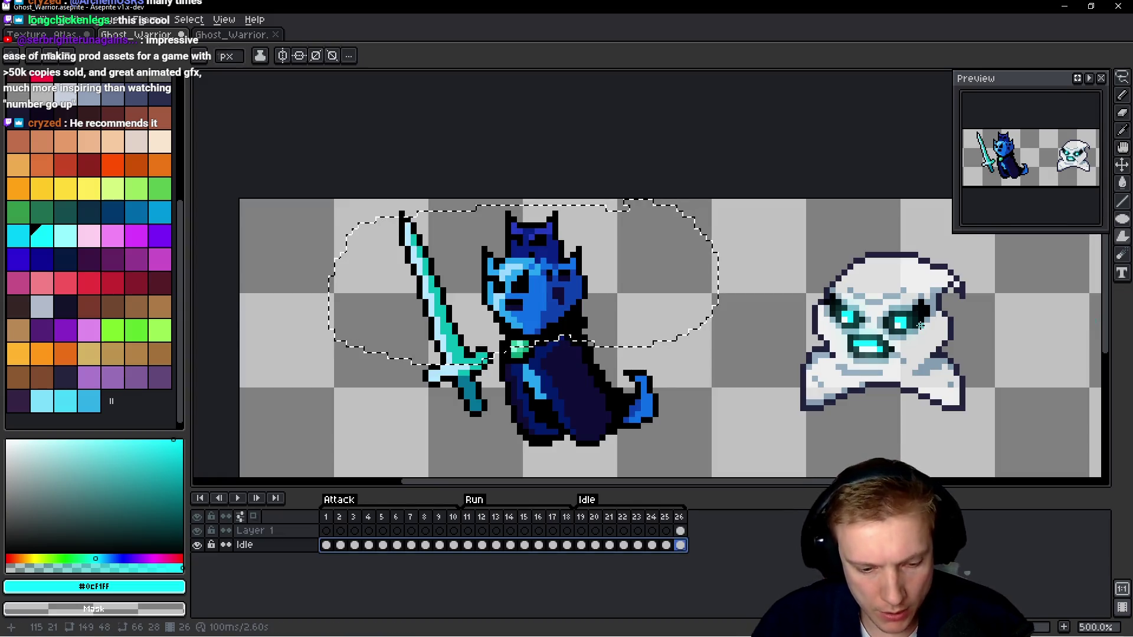
Replace the dark face blue #0c0d37 with black across all frames.
key("shift+r")
left_click(566, 287)
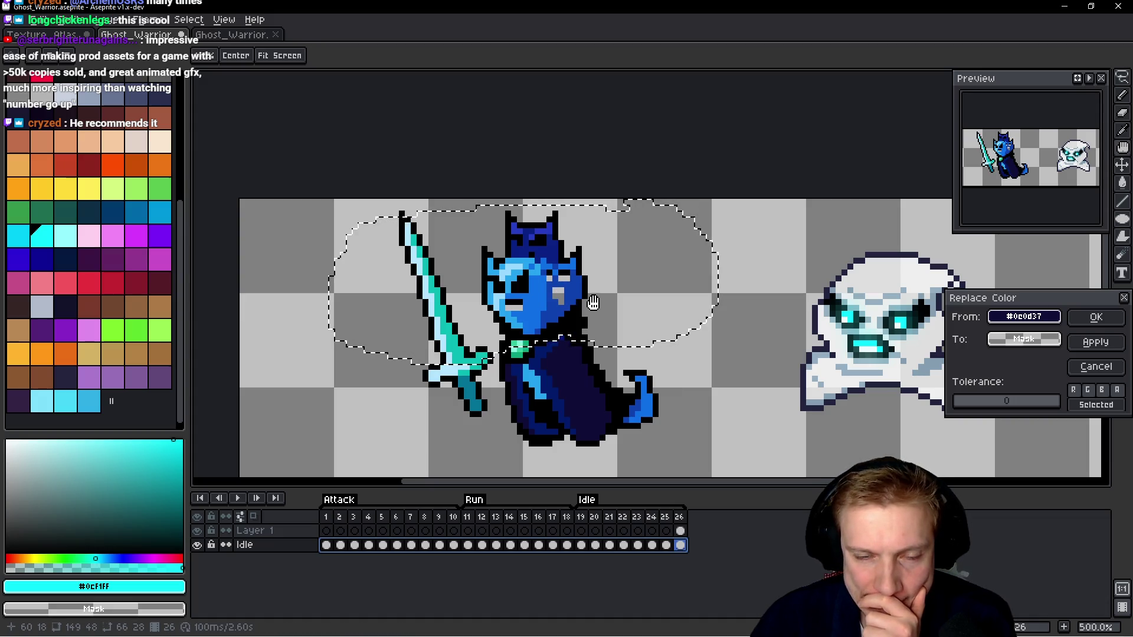
scroll(593, 303, "up", 6)
scroll(585, 288, "down", 6)
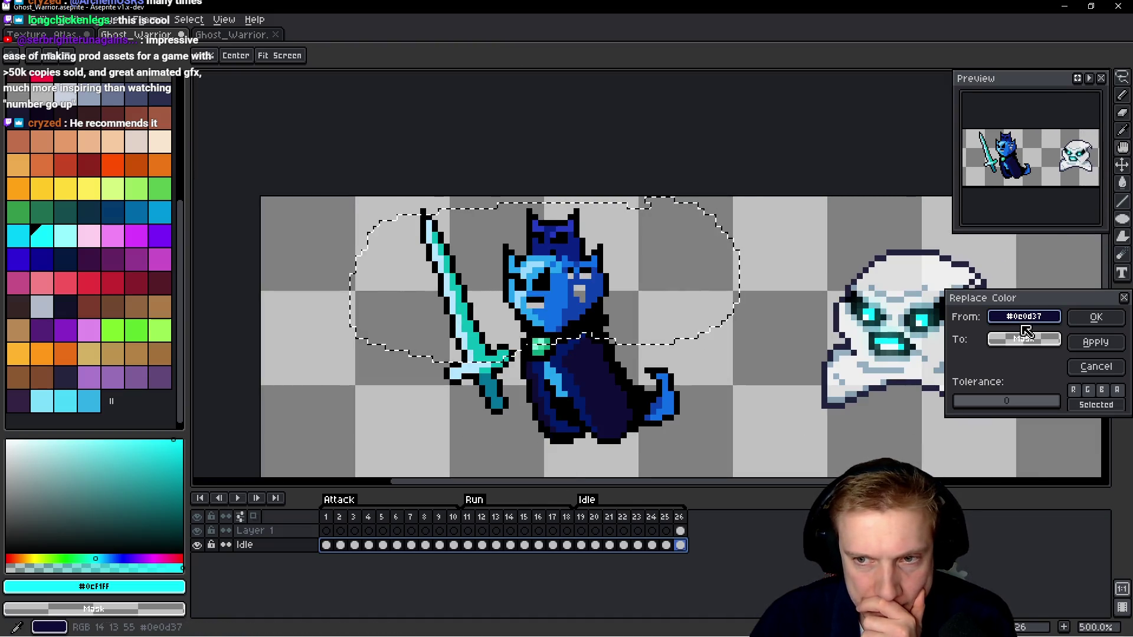
left_click_drag(1030, 340, 879, 308)
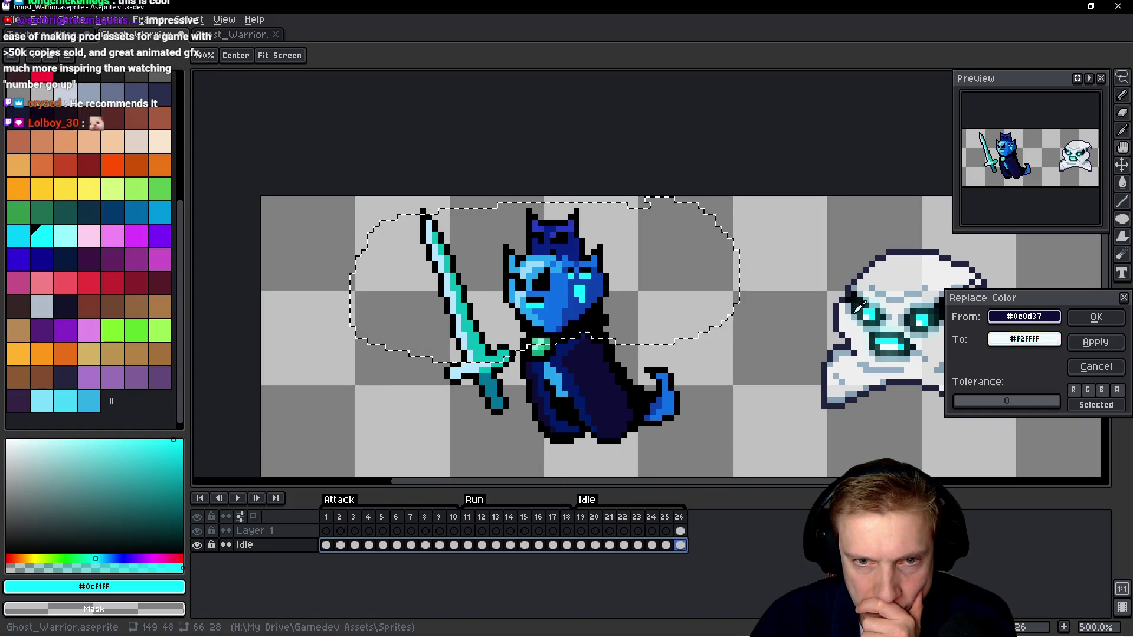
left_click(612, 277)
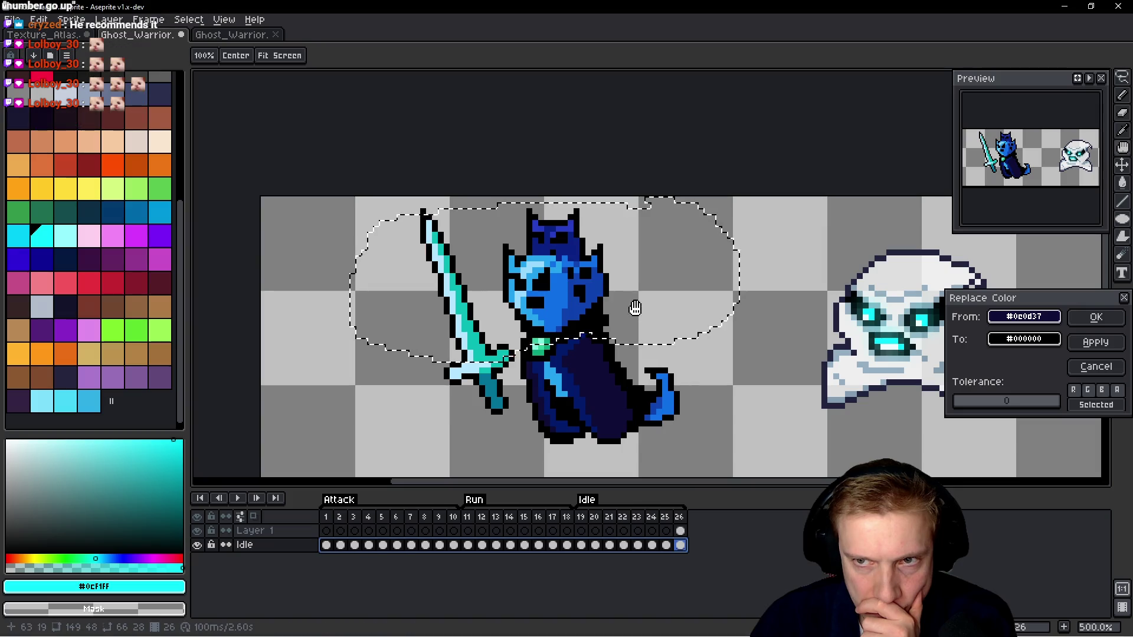
left_click(1101, 318)
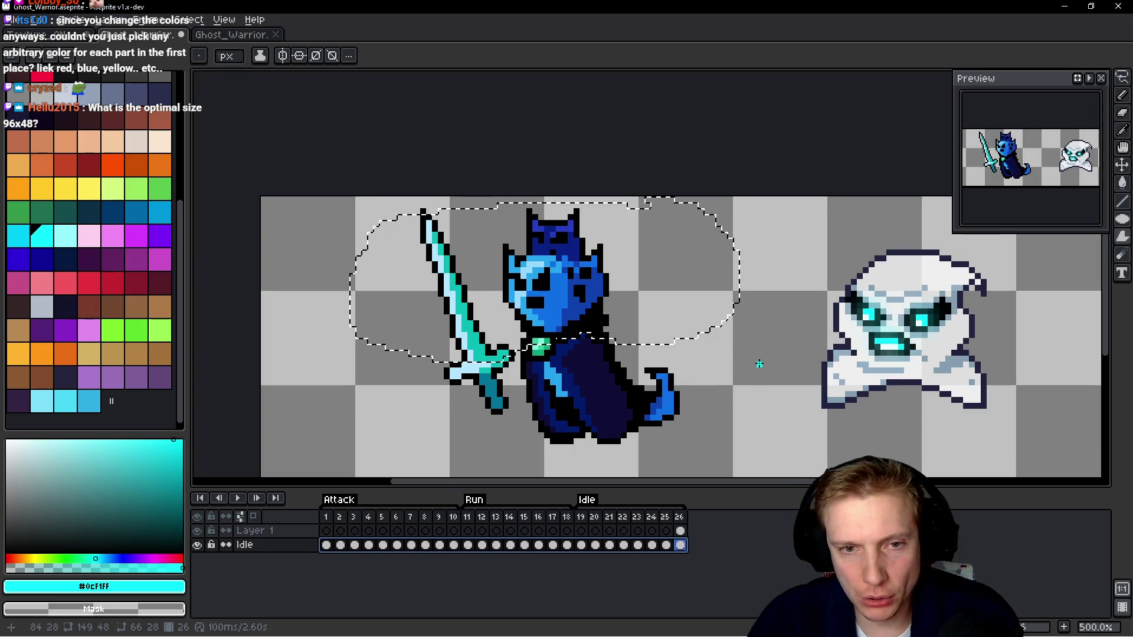
Deselect, reselect frames 1–26, and set Replace Color to replace face blue #0F42AF.
left_click(721, 372)
left_click_drag(326, 544, 680, 546)
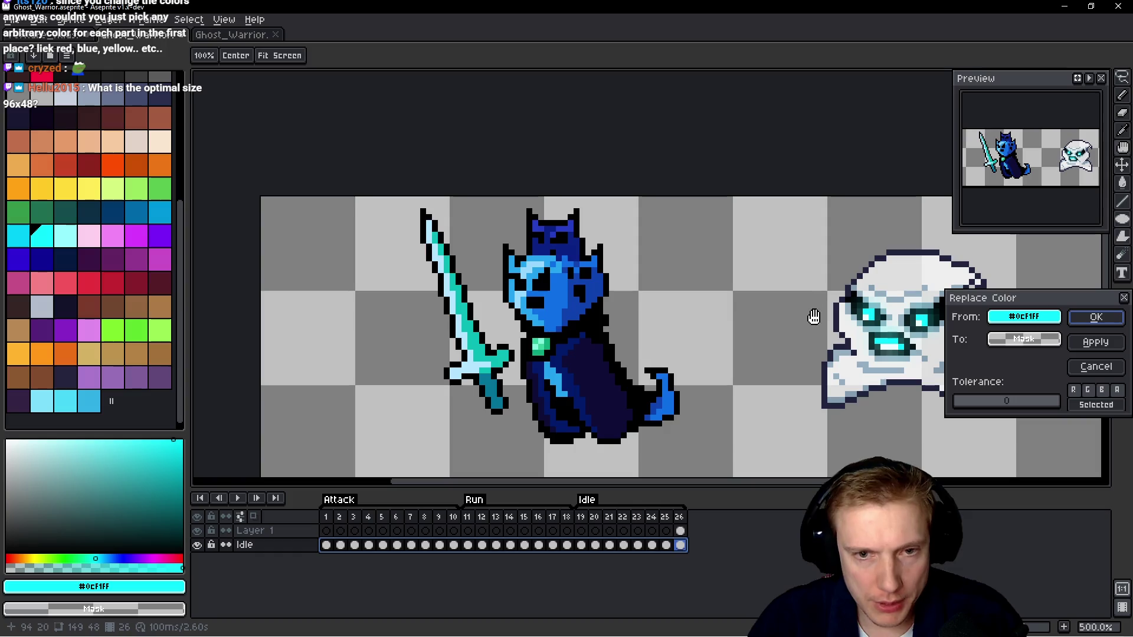
key("shift+r")
mouse_move(1049, 325)
left_mouse_down()
mouse_move(834, 273)
mouse_move(584, 283)
mouse_move(581, 295)
left_mouse_up()
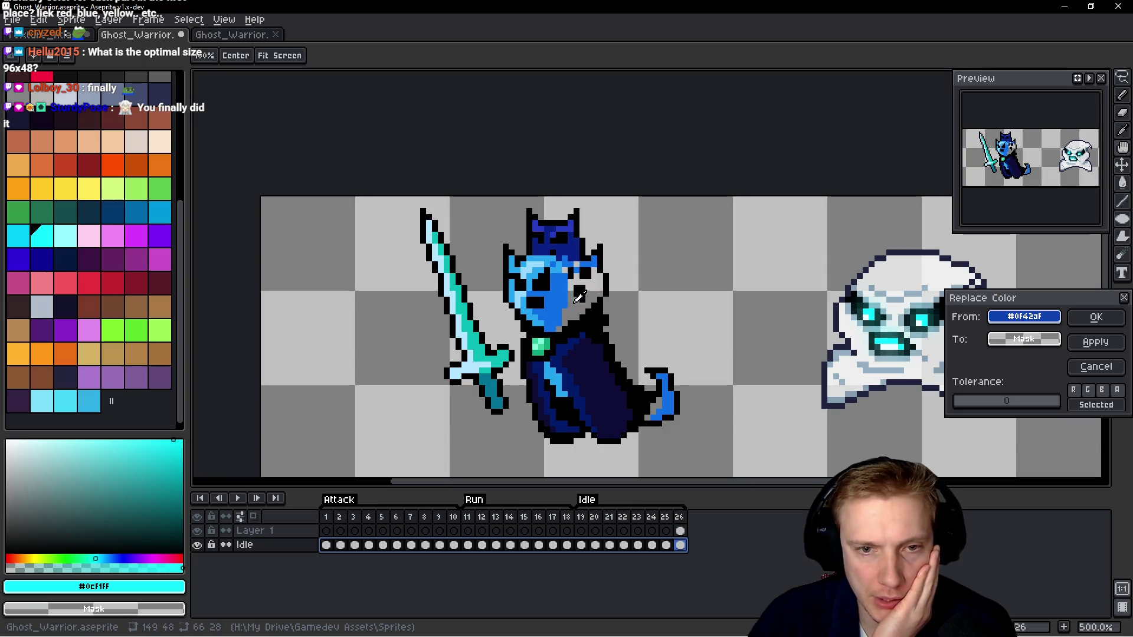
Replace the face blue with a ghost colour darkened to HSV value 51.
mouse_move(1023, 339)
left_mouse_down()
mouse_move(1054, 350)
mouse_move(875, 342)
mouse_move(869, 356)
left_mouse_up()
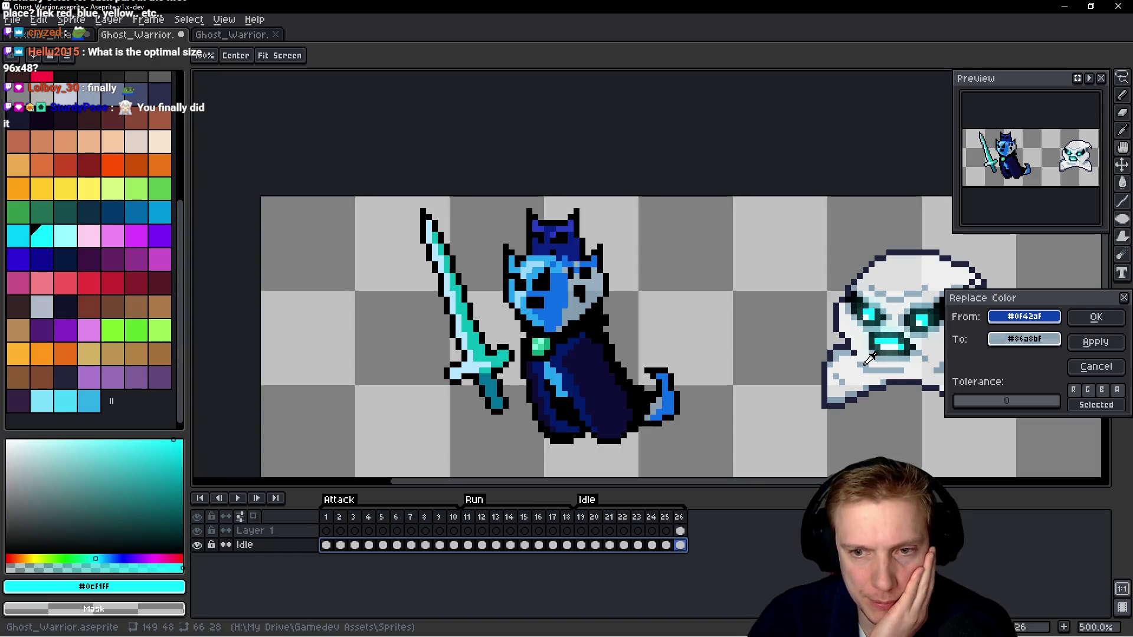
left_click(1039, 341)
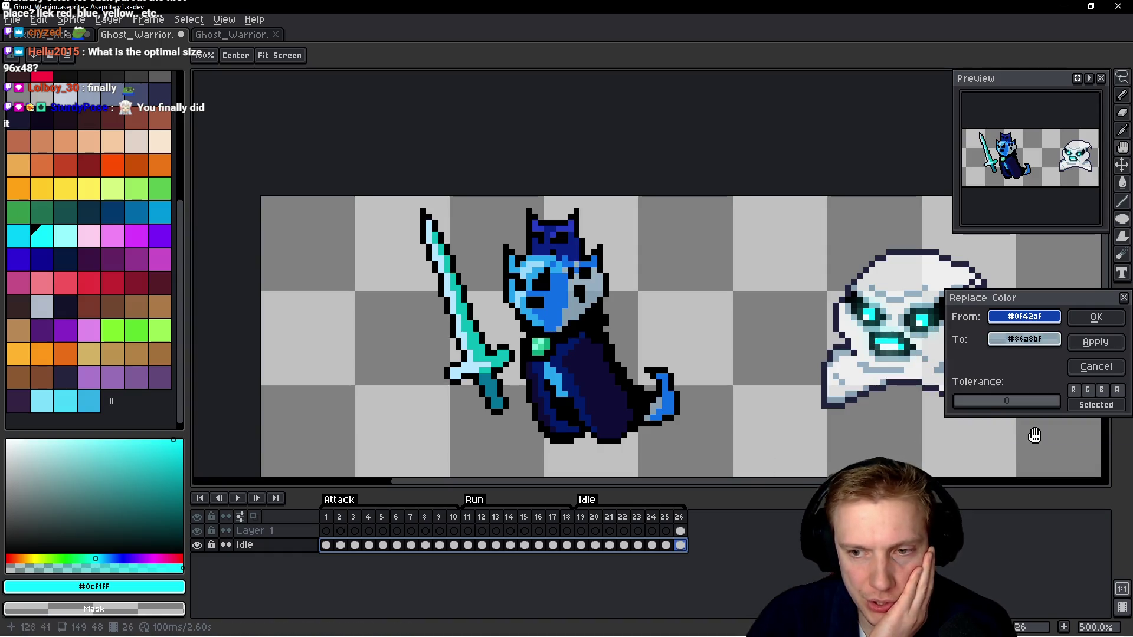
left_click(1024, 339)
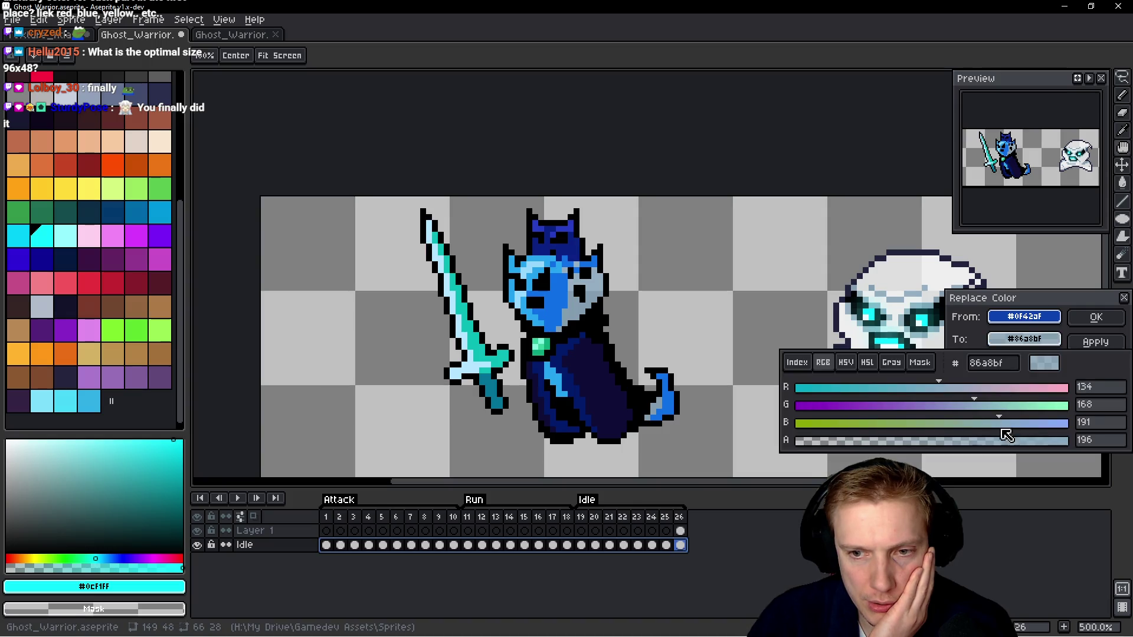
left_click(798, 363)
left_click(845, 363)
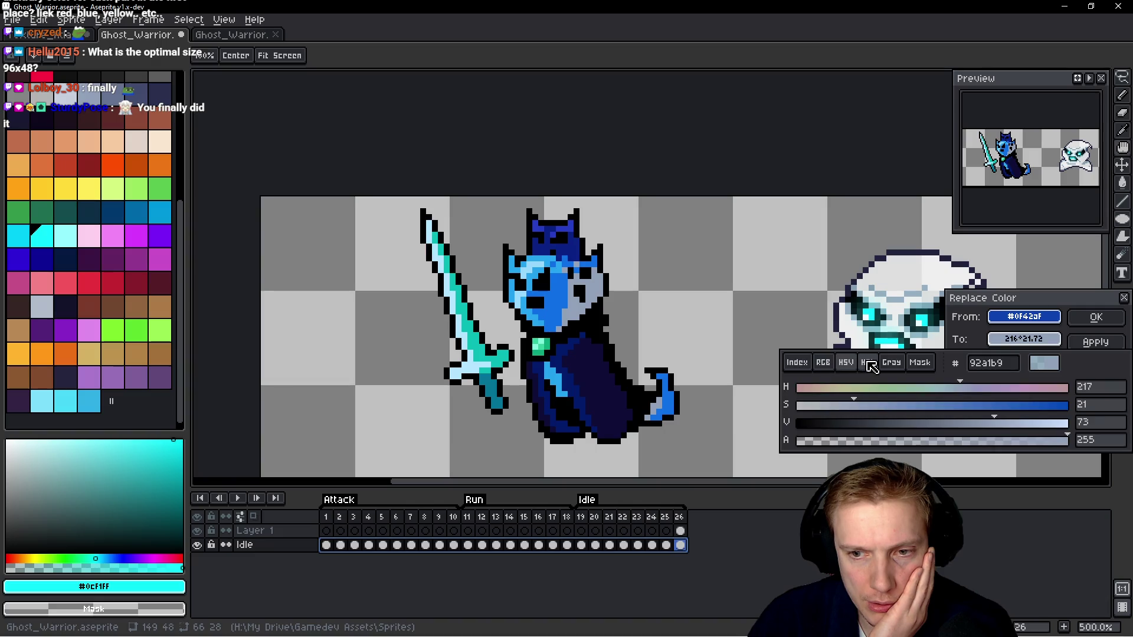
mouse_move(996, 421)
left_mouse_down()
mouse_move(941, 416)
mouse_move(968, 413)
left_mouse_up()
left_click(1092, 320)
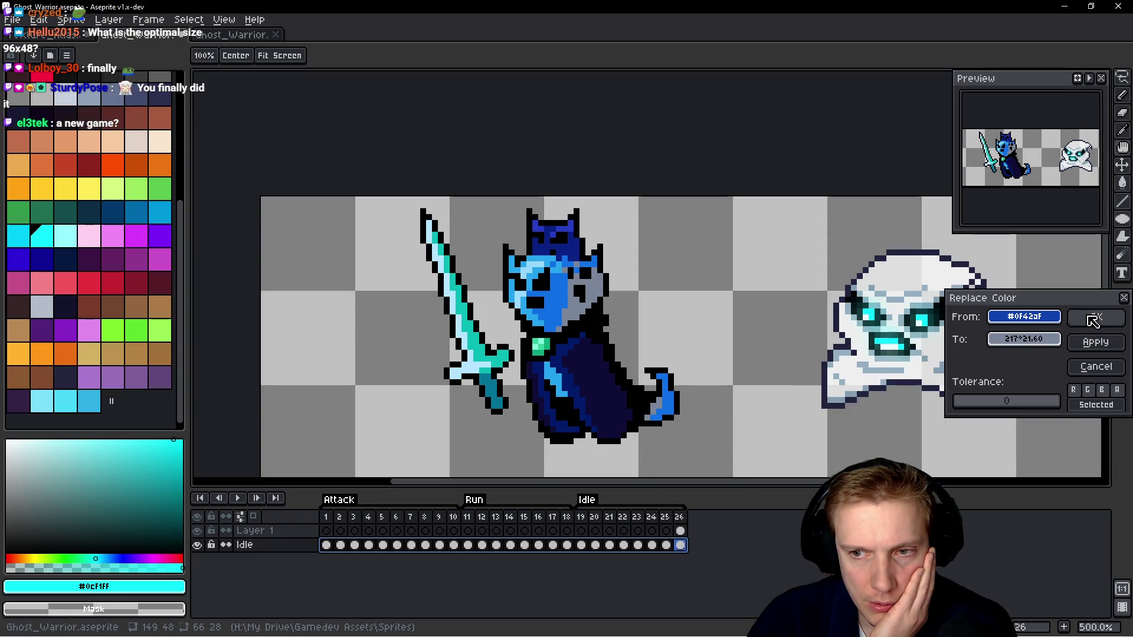
left_click(1095, 320)
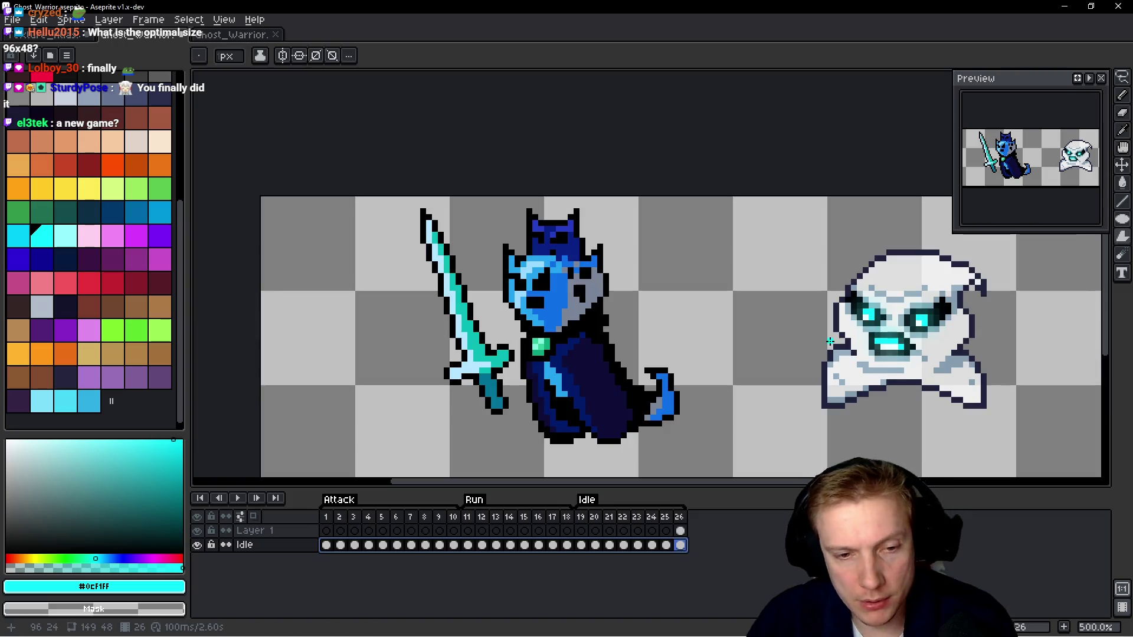
Recolour the face blues to grey-blue and to the ghost's white.
key("shift+r")
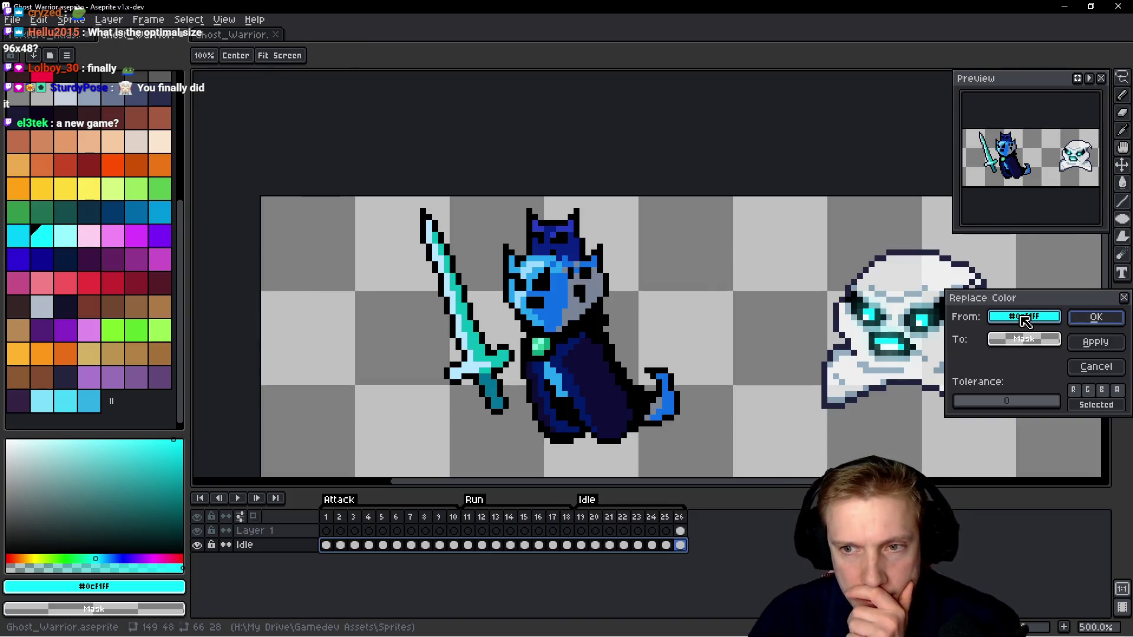
left_click(569, 289)
mouse_move(1023, 339)
left_mouse_down()
mouse_move(1019, 348)
mouse_move(905, 293)
left_mouse_up()
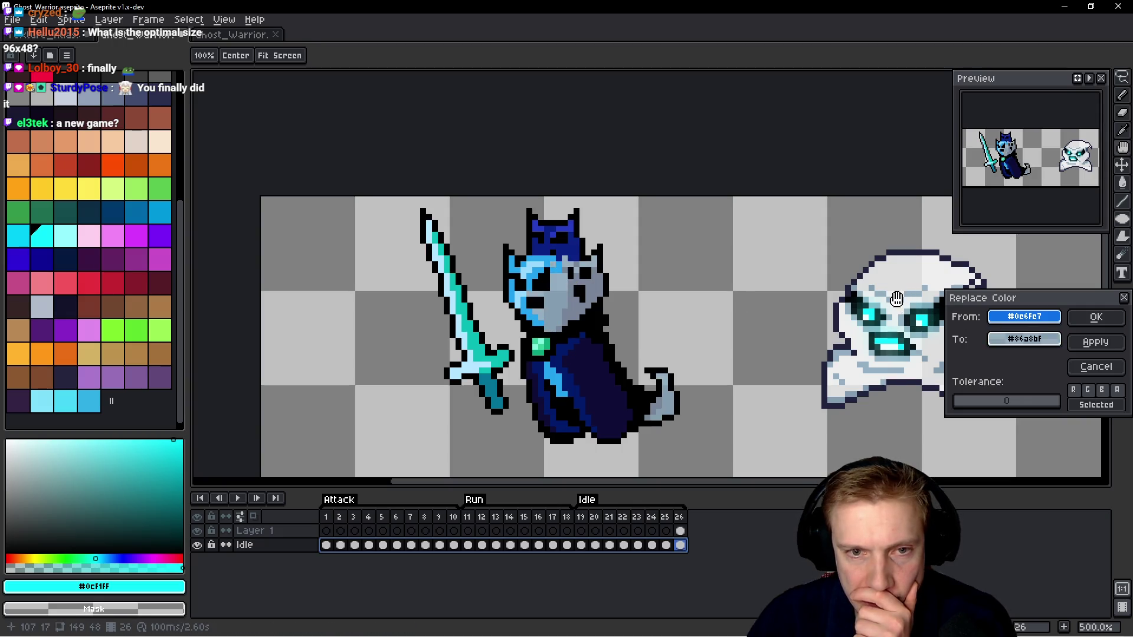
left_click(1095, 322)
key("shift+r")
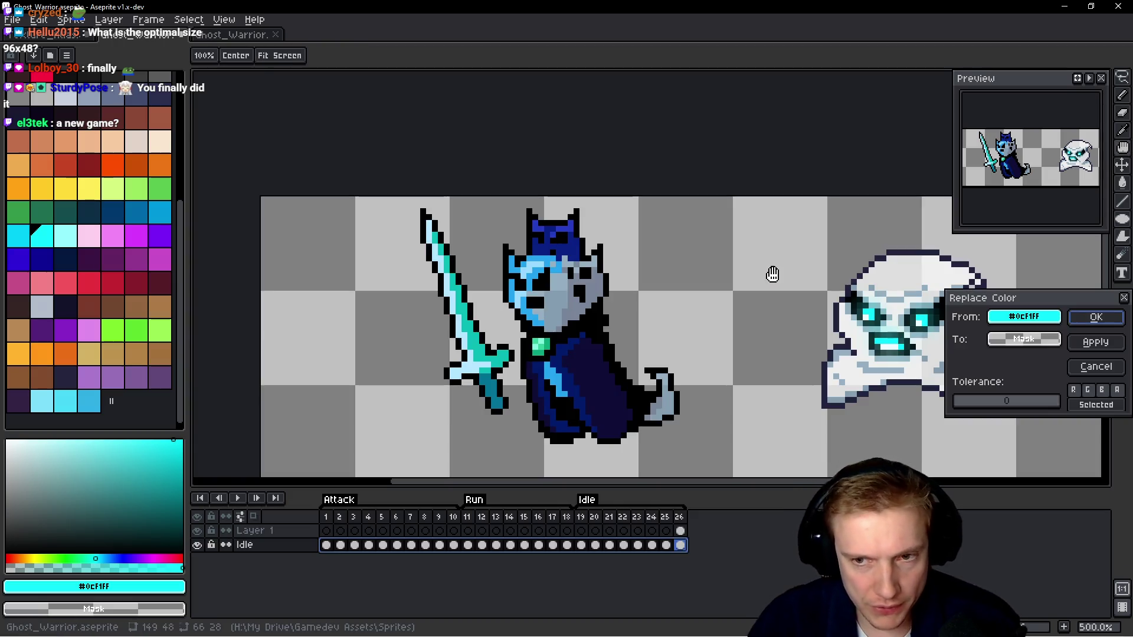
left_click_drag(1037, 319, 542, 264)
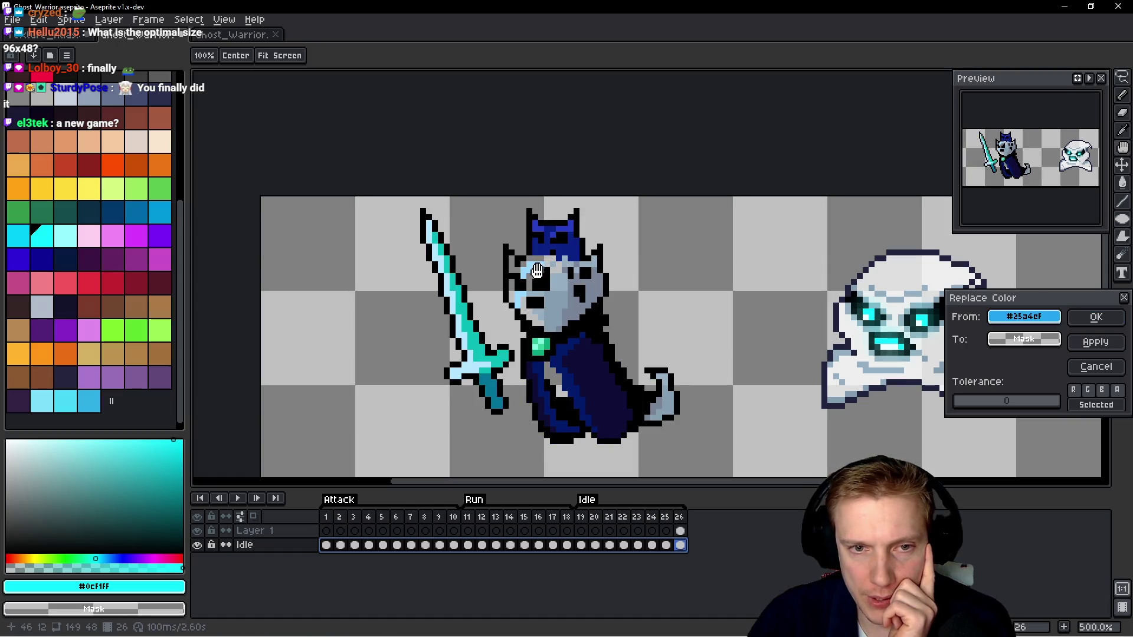
left_click_drag(1037, 349, 934, 341)
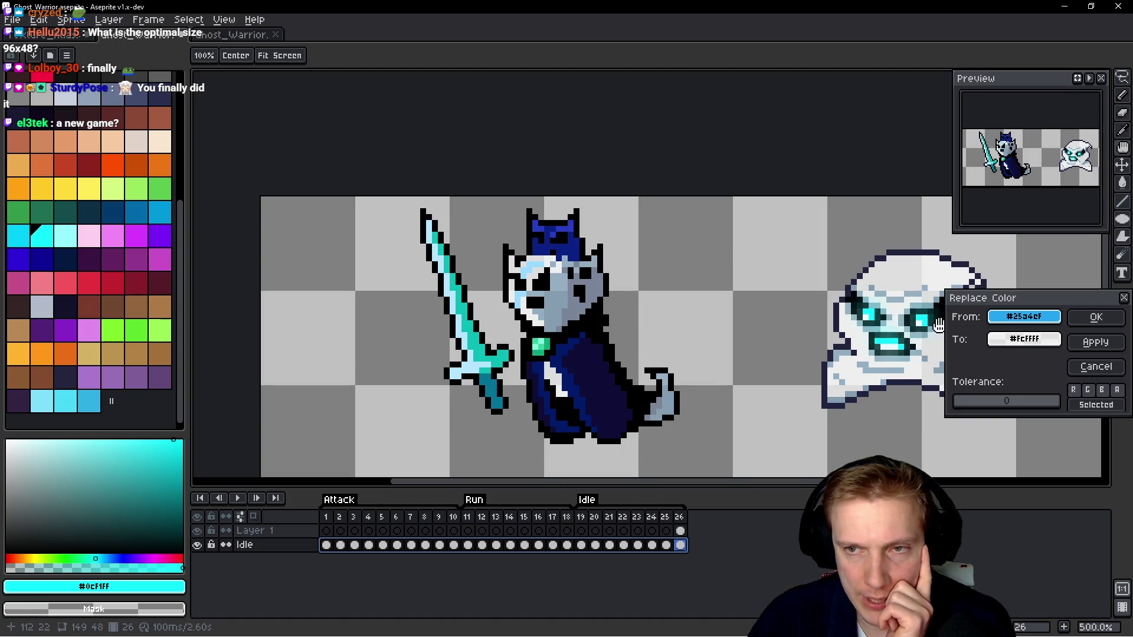
left_click(1097, 319)
Replace the face's grey-blue and dark grey with matching ghost tones.
key("shift+r")
left_click_drag(1037, 324, 942, 336)
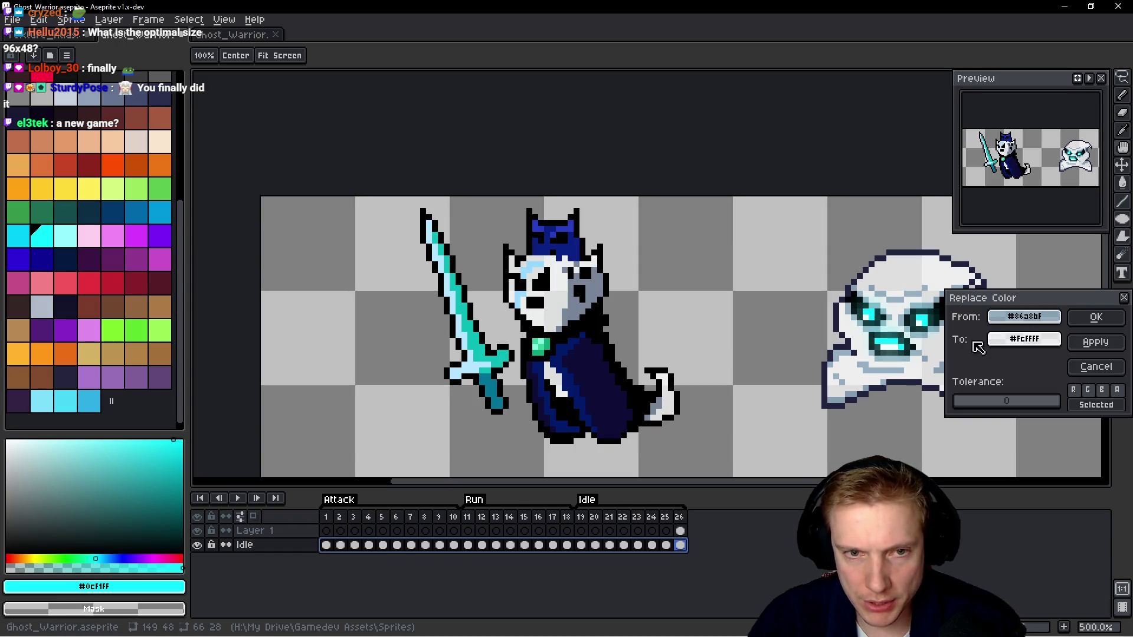
left_click(1096, 318)
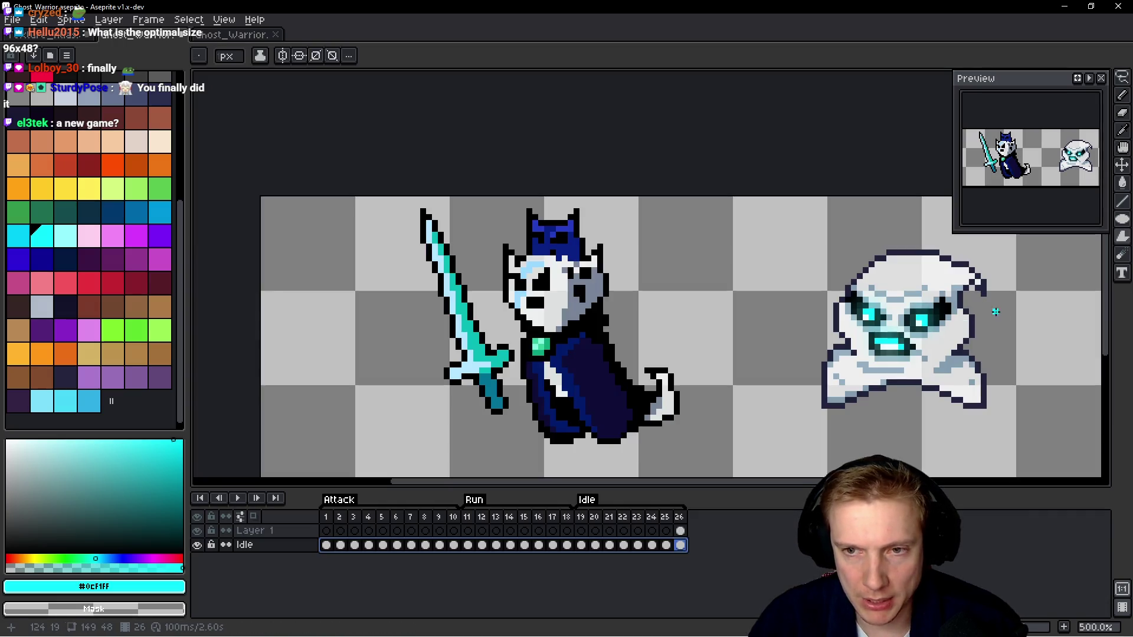
key("shift+r")
left_click(605, 283)
left_click(600, 287)
left_click(1021, 338)
left_click(903, 290)
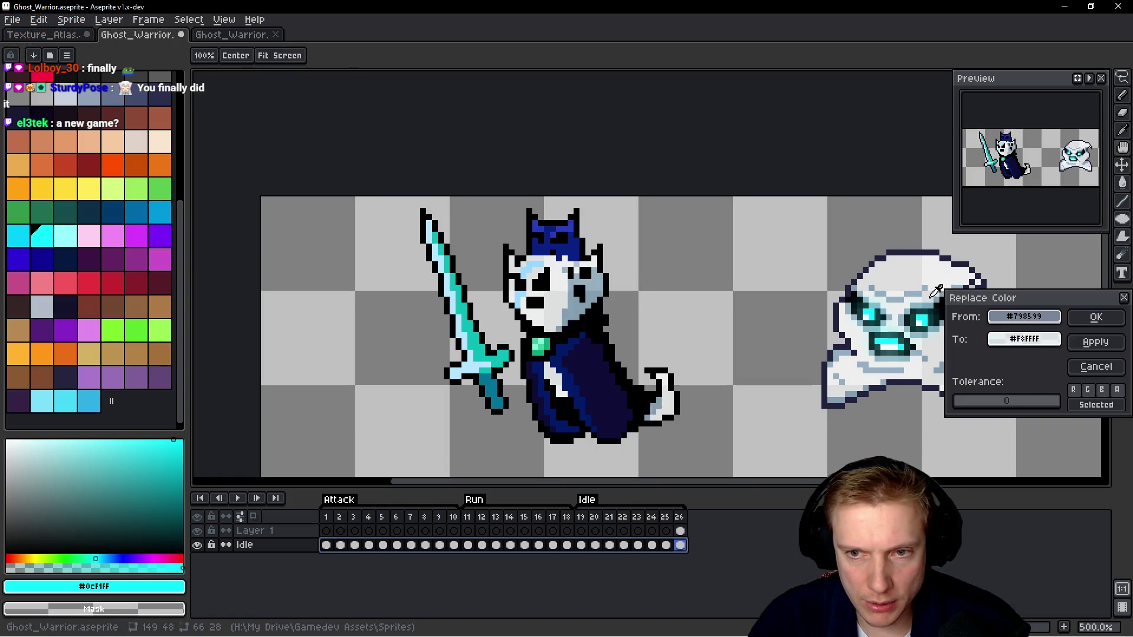
left_click(1094, 318)
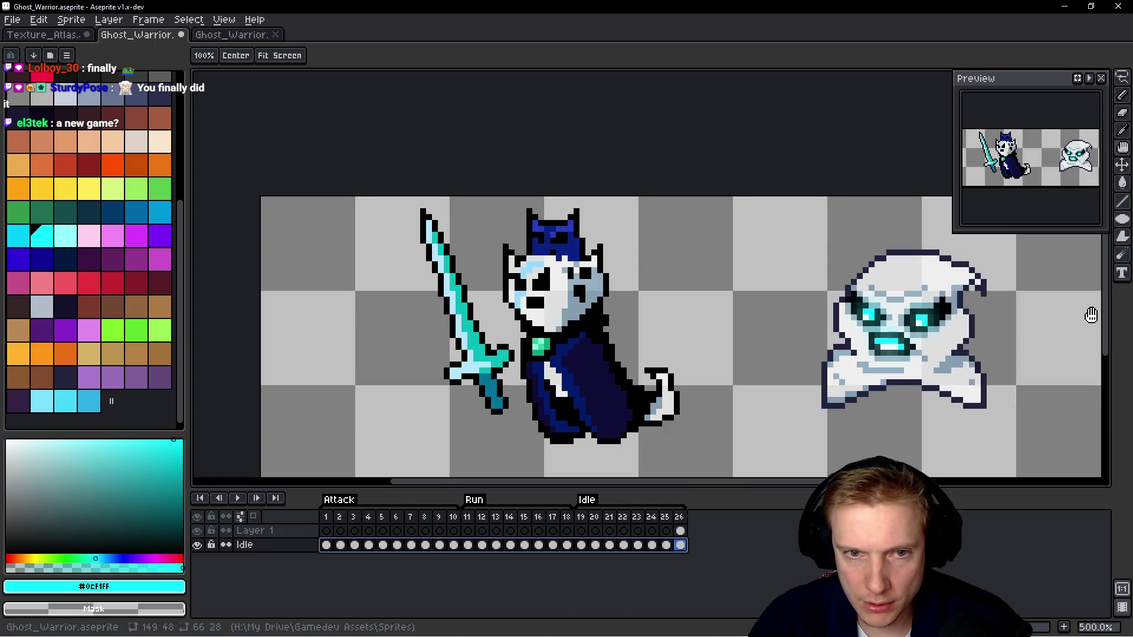
Turn the head's light-blue pixels to the ghost's white, then reopen Replace Color.
key("shift+r")
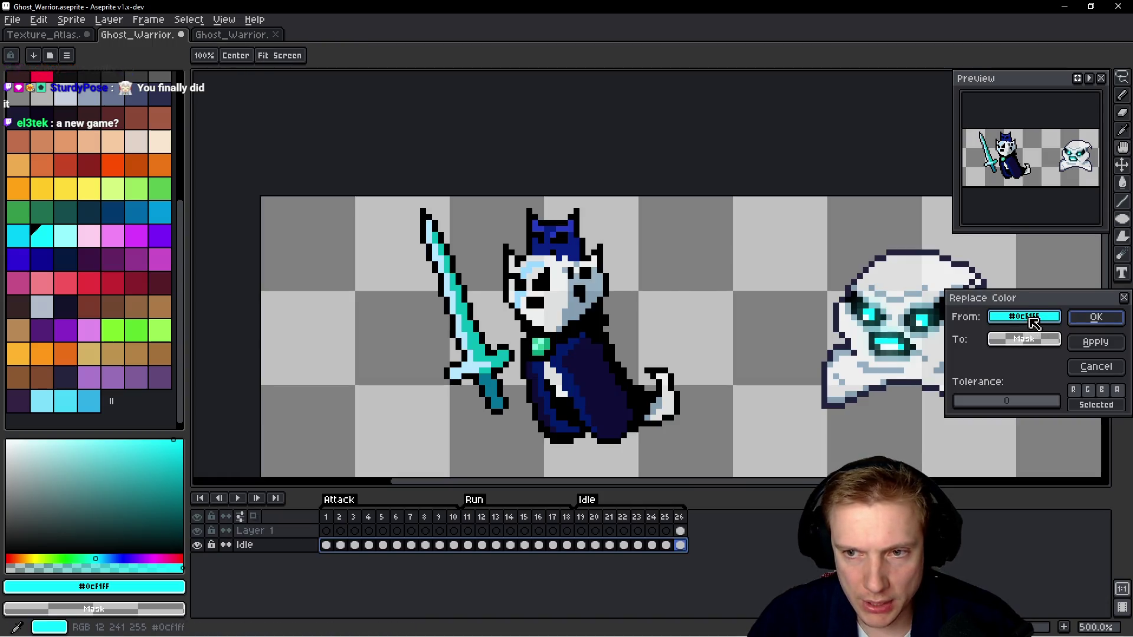
left_click(554, 281)
left_click(534, 261)
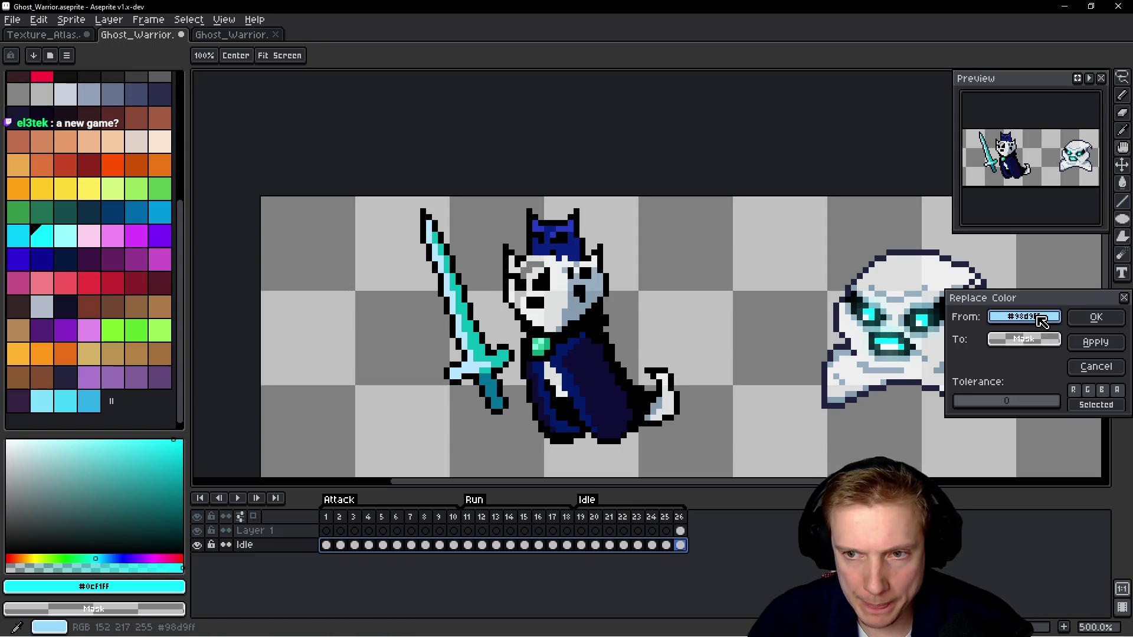
left_click(935, 324)
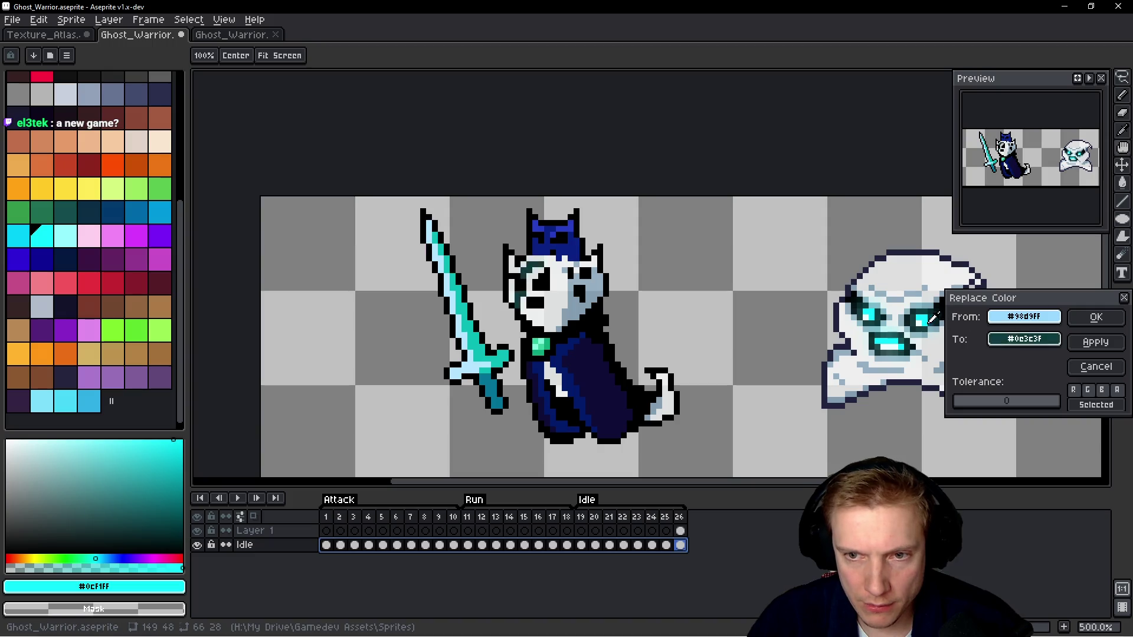
left_click(1095, 317)
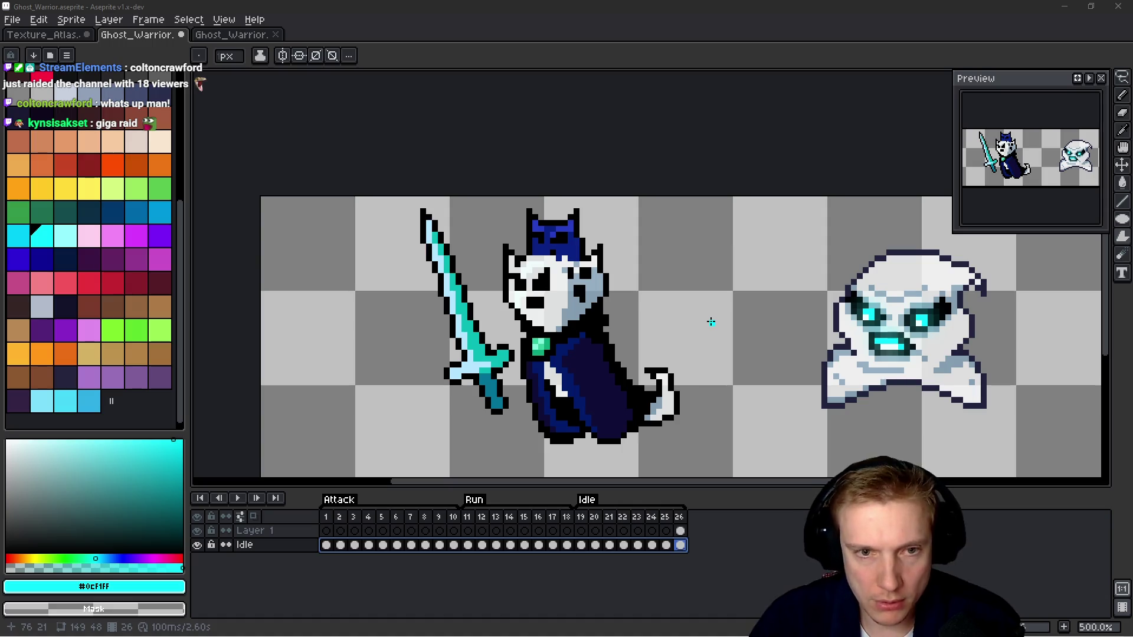
left_click(776, 31)
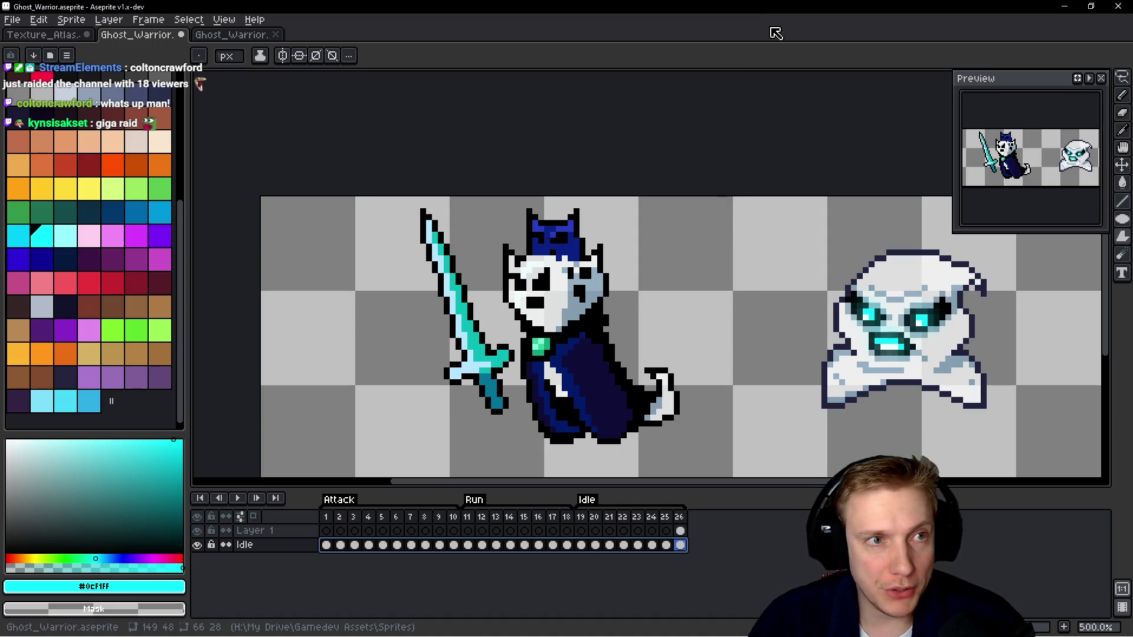
key("shift+r")
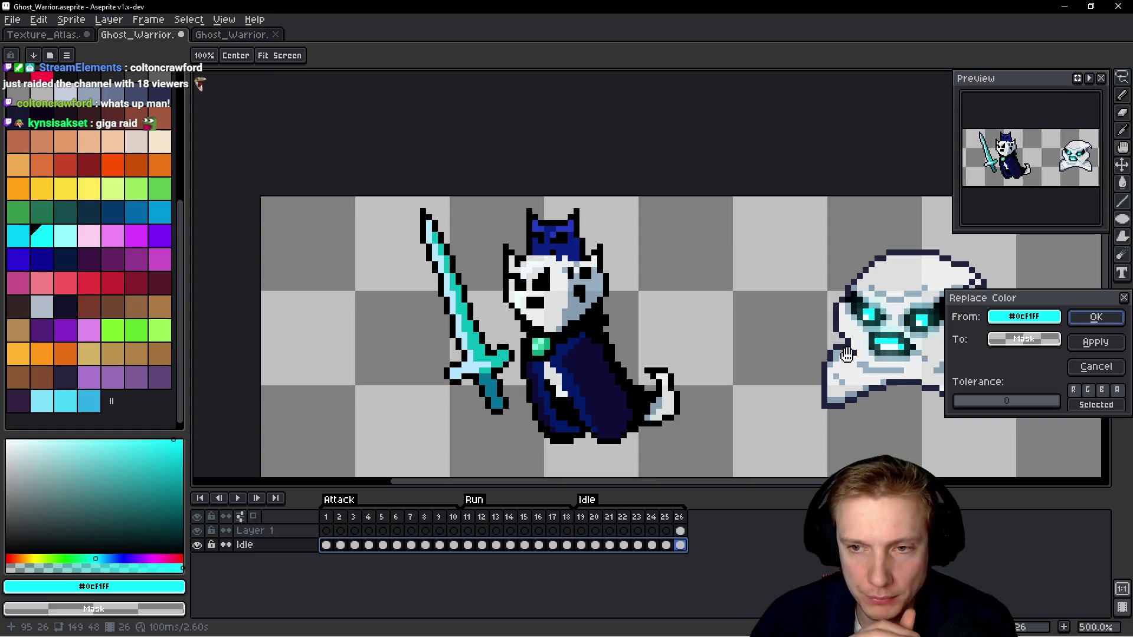
Replace the sword's teal #08bab6 with light cyan #45d7f7 at alpha 184.
left_click(538, 302)
left_click(469, 319)
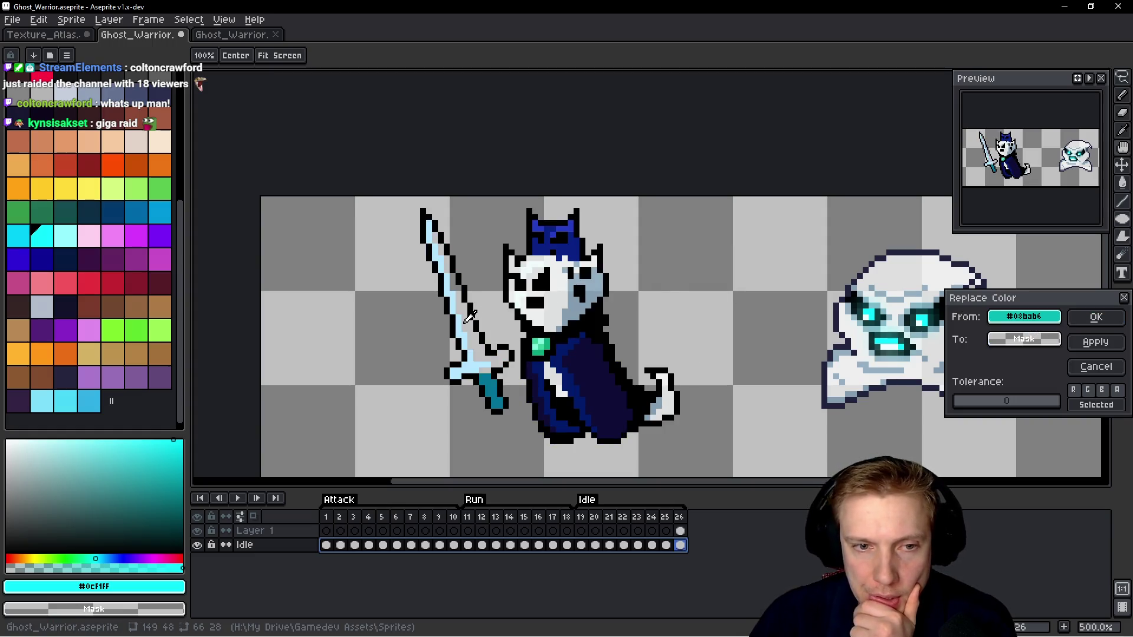
mouse_move(1024, 338)
left_mouse_down()
mouse_move(20, 236)
mouse_move(53, 236)
mouse_move(20, 235)
mouse_move(115, 93)
mouse_move(65, 331)
mouse_move(83, 402)
mouse_move(59, 399)
mouse_move(71, 398)
left_mouse_up()
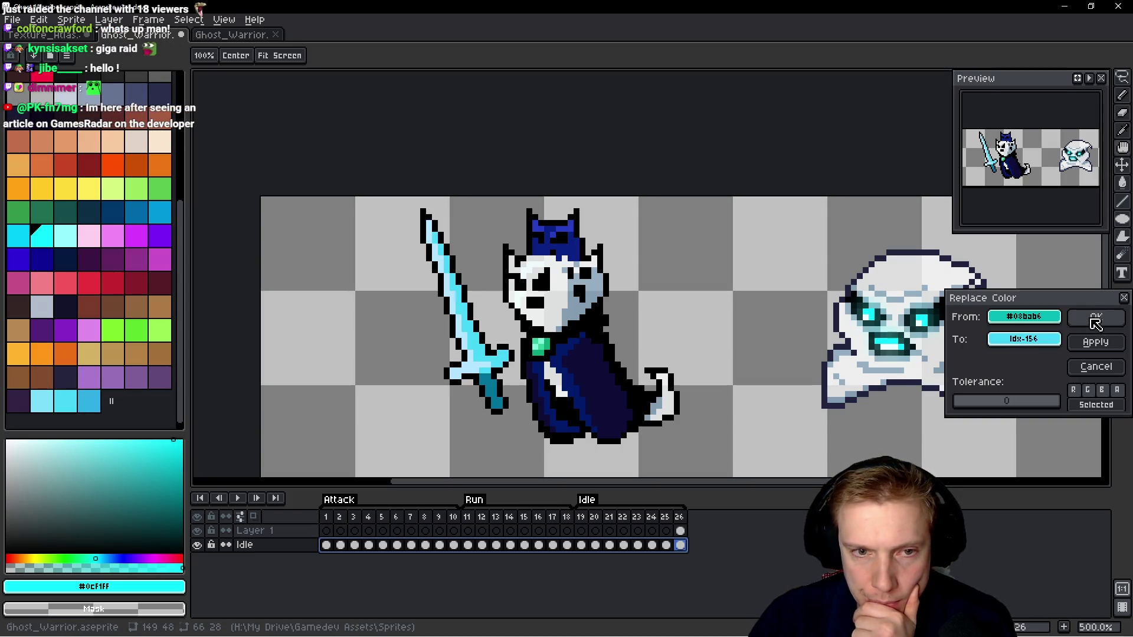
left_click(1023, 338)
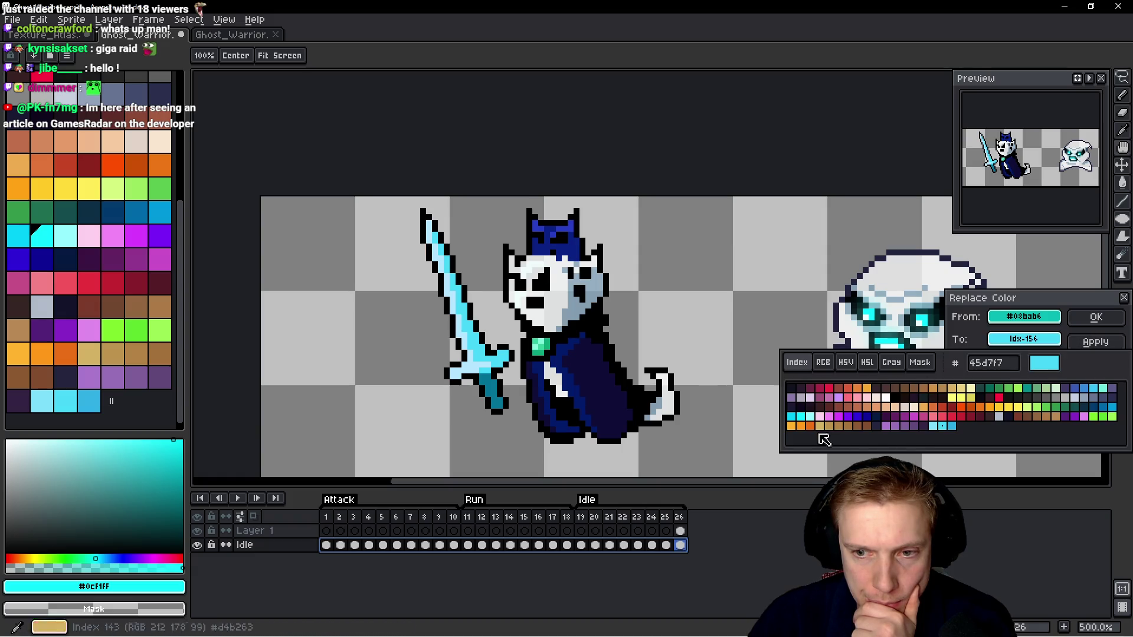
left_click(824, 363)
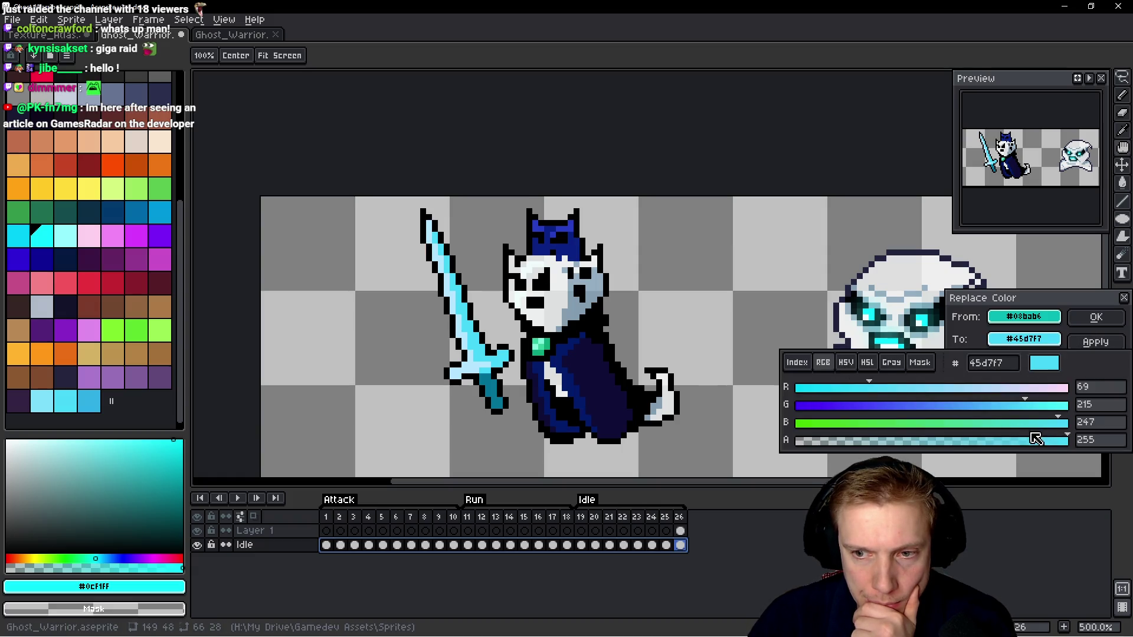
left_click_drag(1036, 440, 998, 441)
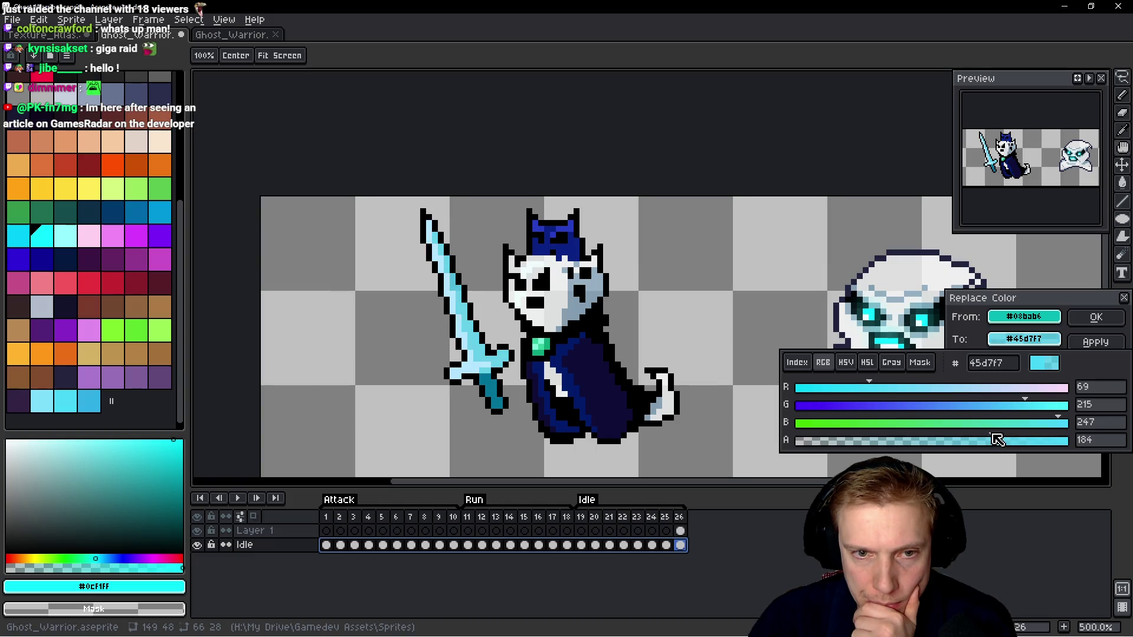
left_click(1113, 317)
left_click(1109, 317)
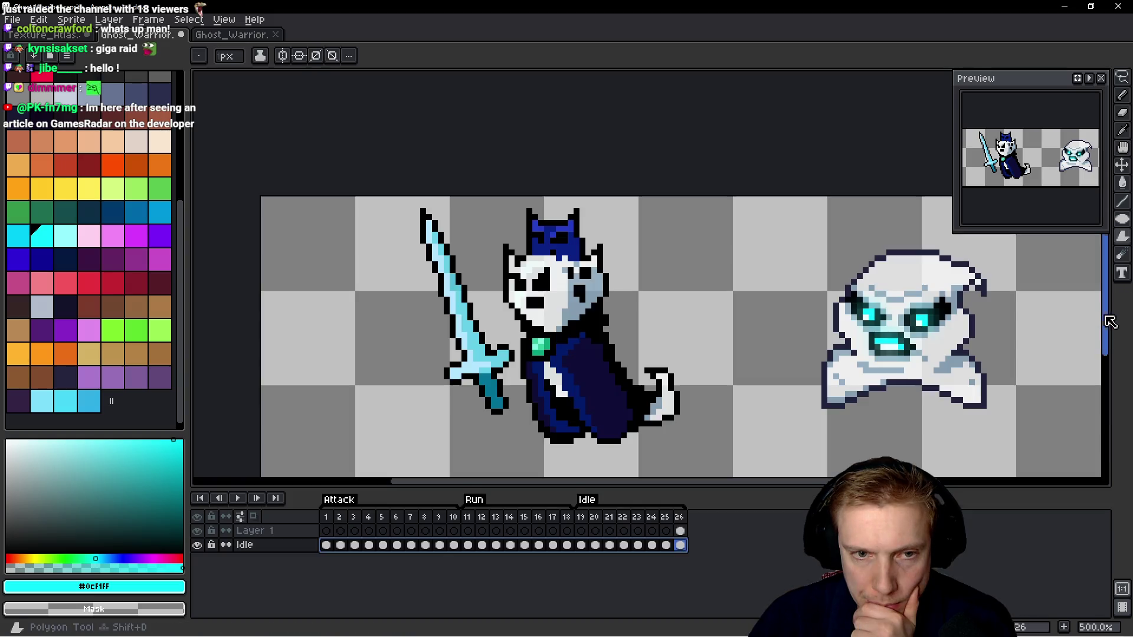
Swap the sword's pale blue highlights #b5e6ff for palette cyan #94fdff (index 107).
key("shift+r")
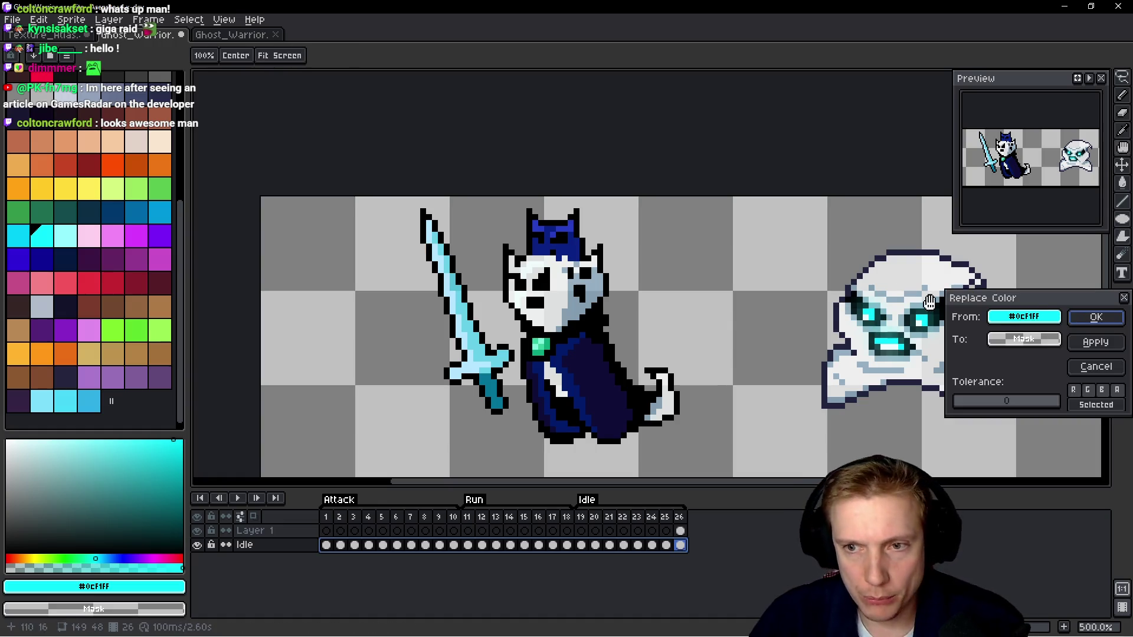
left_click(446, 293)
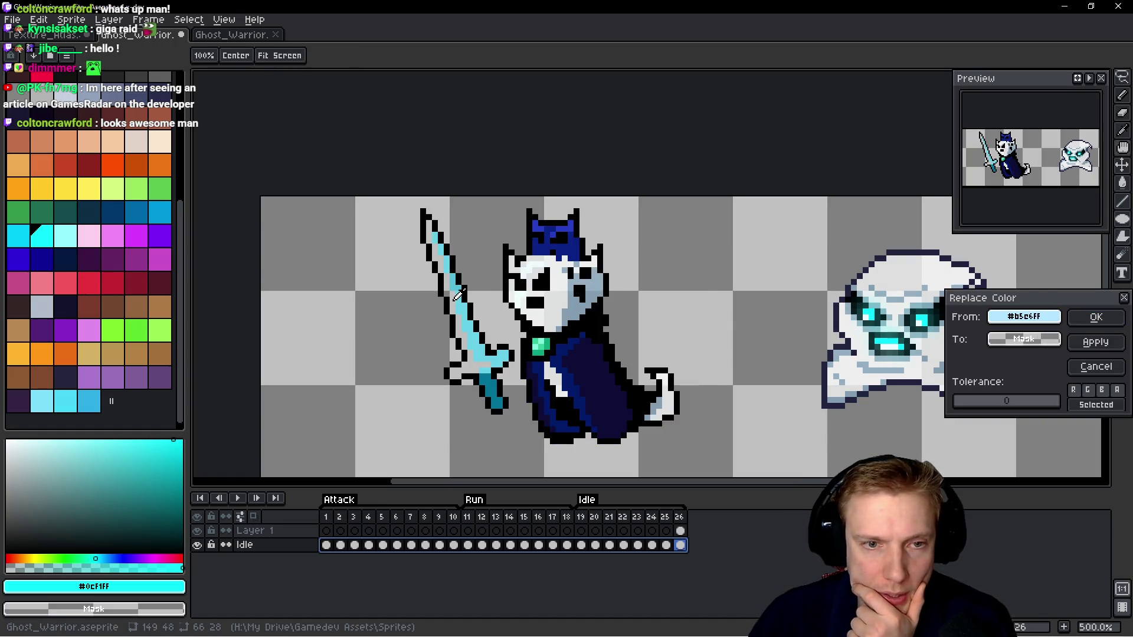
left_click(904, 284)
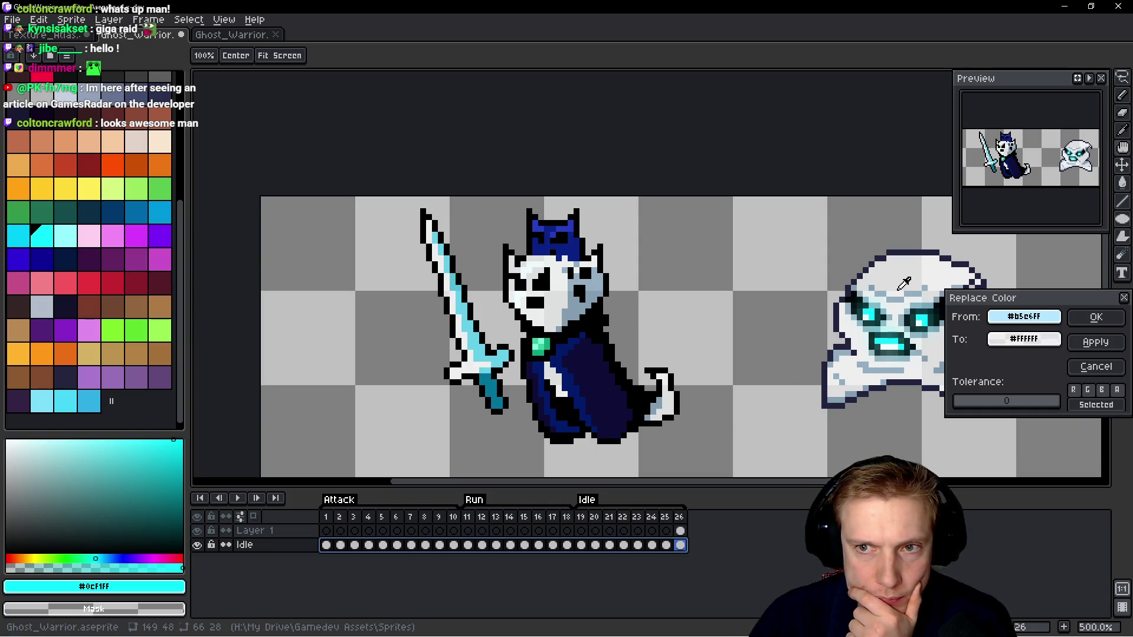
left_click(898, 291)
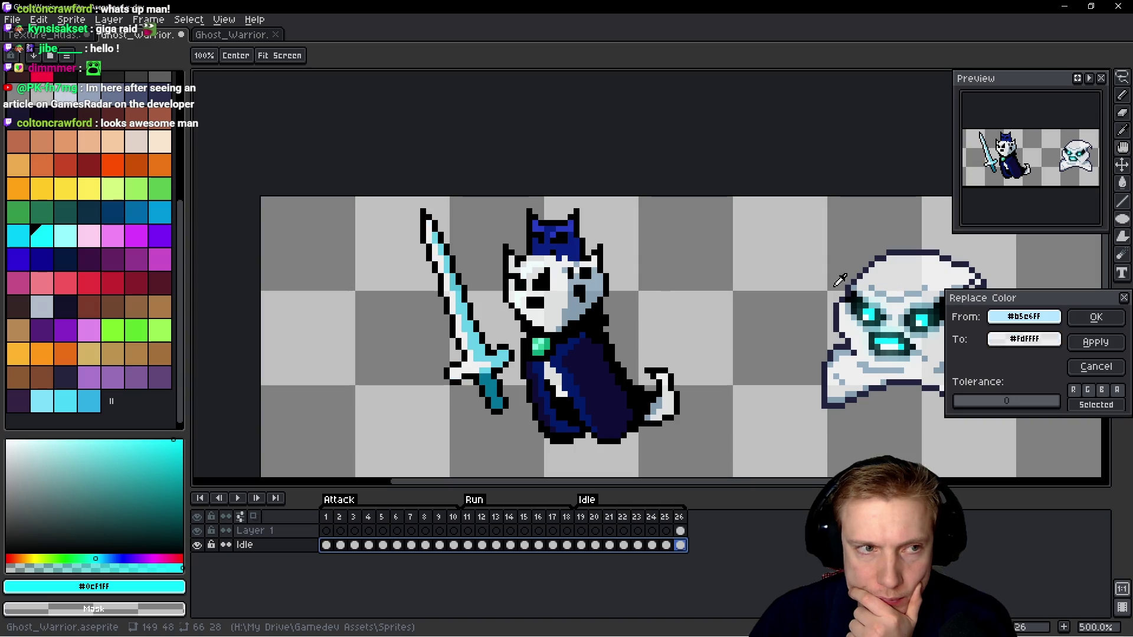
left_click(69, 228)
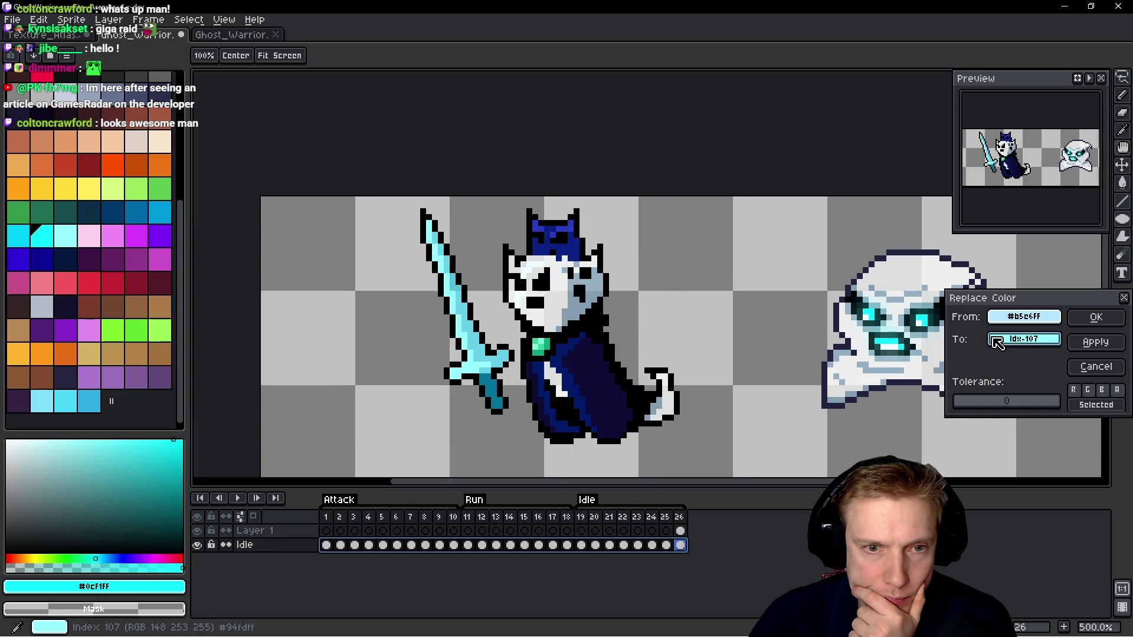
left_click(1094, 322)
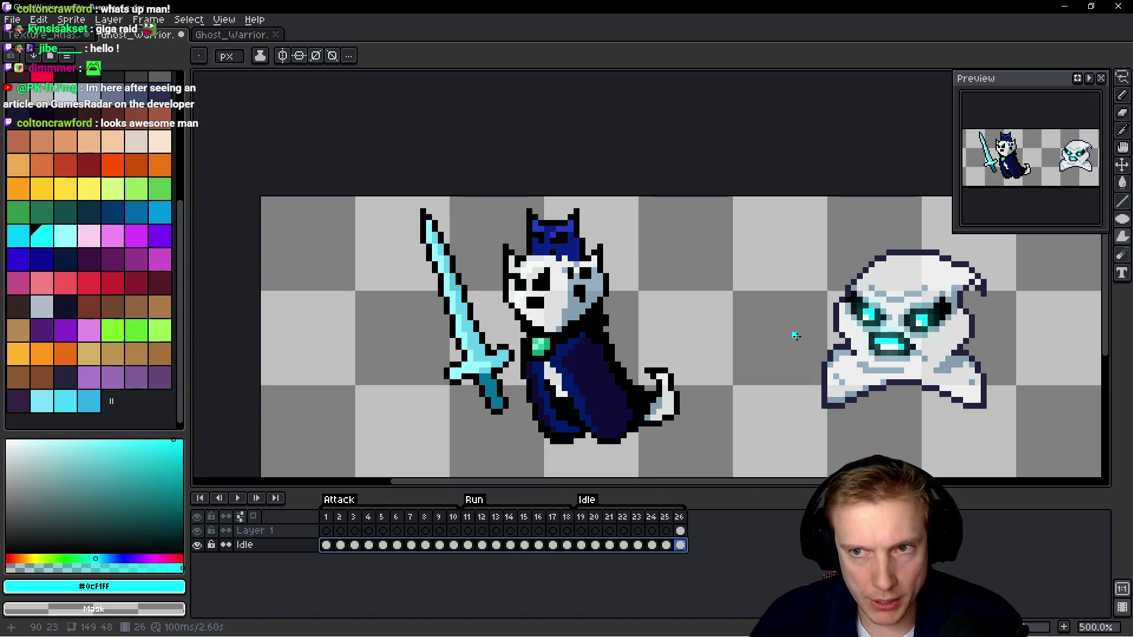
key("shift+r")
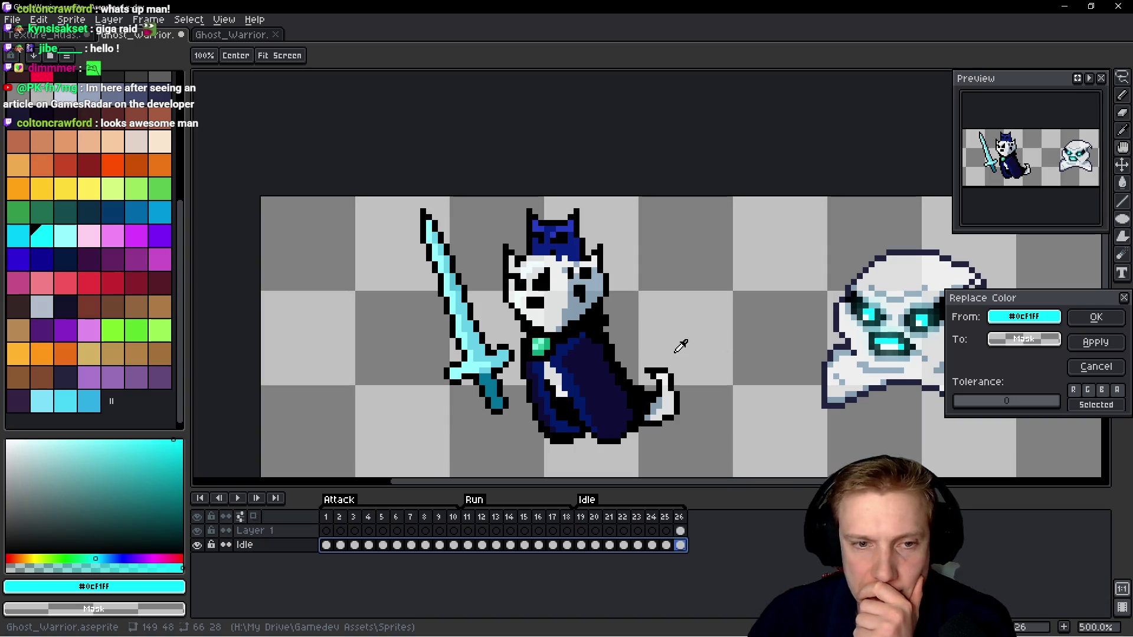
Eyedrop the sword's dark teal #037396 as the colour to replace.
right_click(496, 383)
right_click(718, 349)
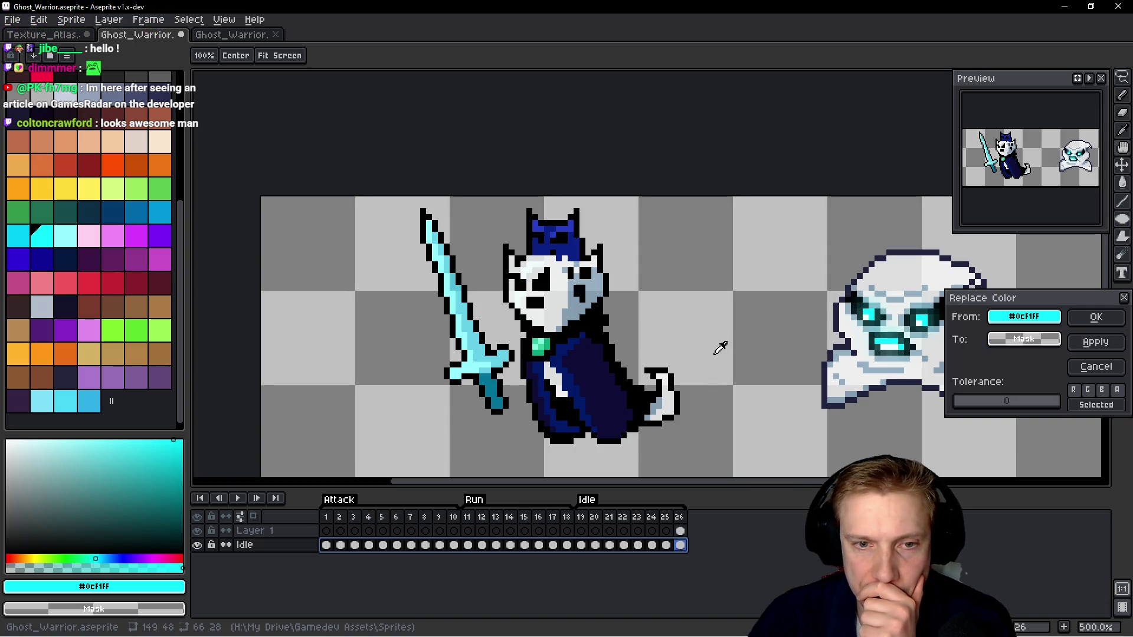
left_click(490, 381)
left_click(490, 380)
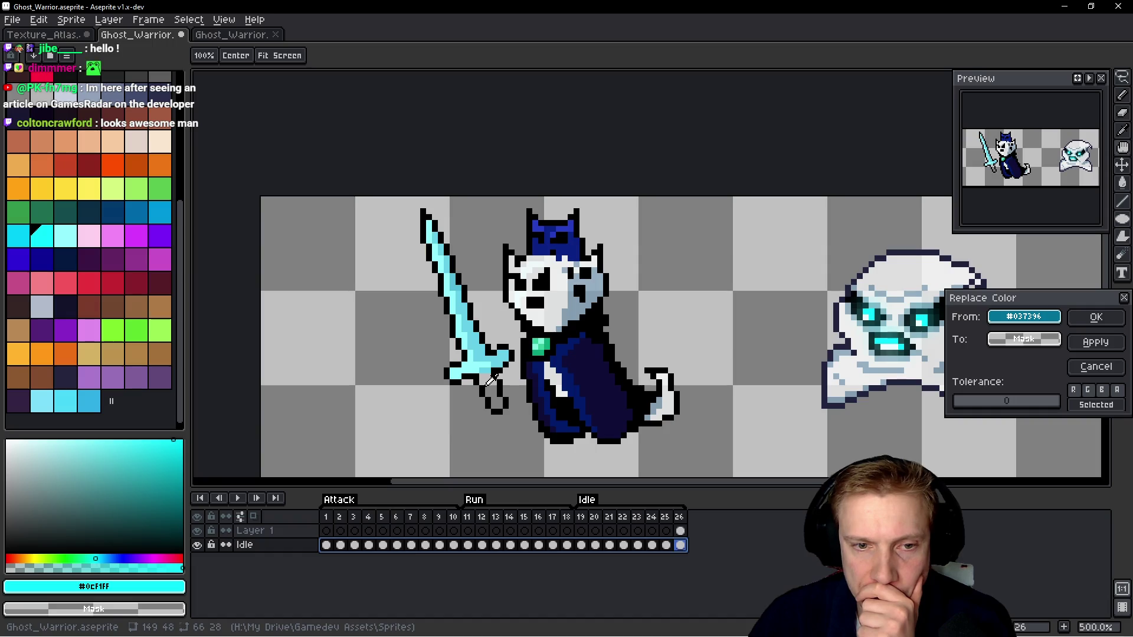
After trying several palette colours, replace the dark teal with cyan palette index 105.
right_click(883, 320)
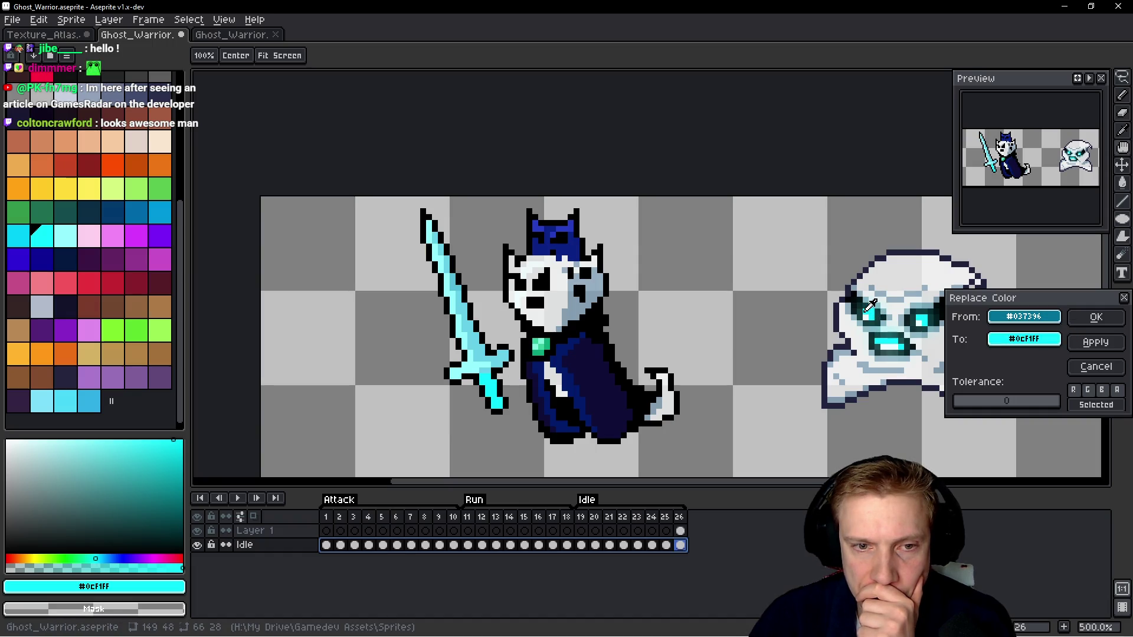
right_click(121, 260)
right_click(112, 259)
right_click(112, 307)
right_click(101, 307)
right_click(99, 325)
right_click(102, 322)
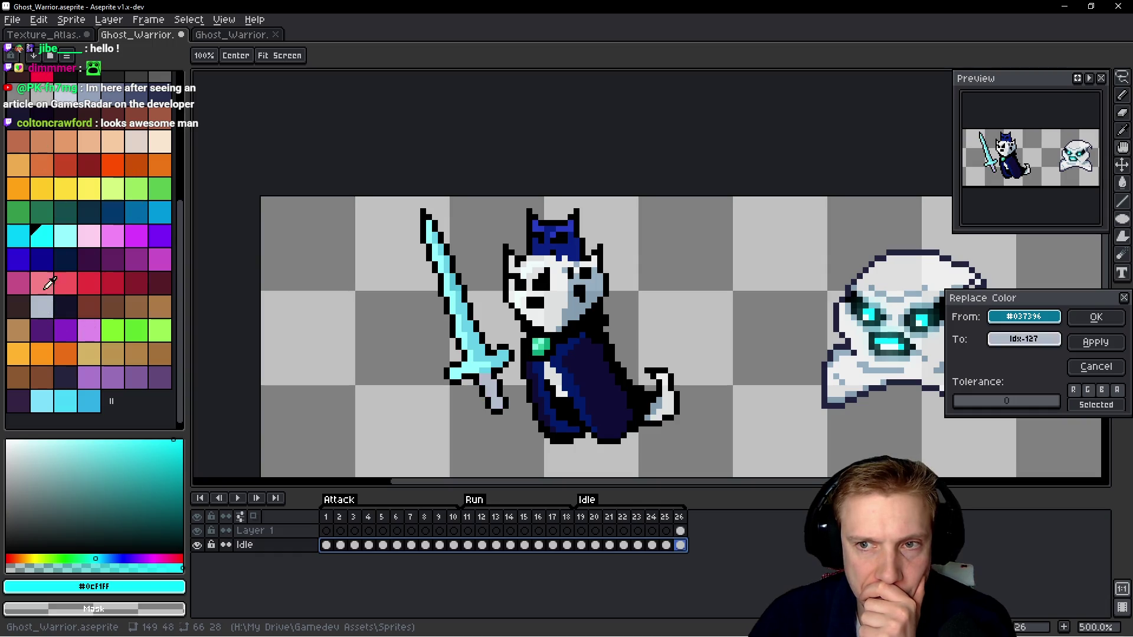
right_click(88, 168)
right_click(95, 178)
right_click(97, 174)
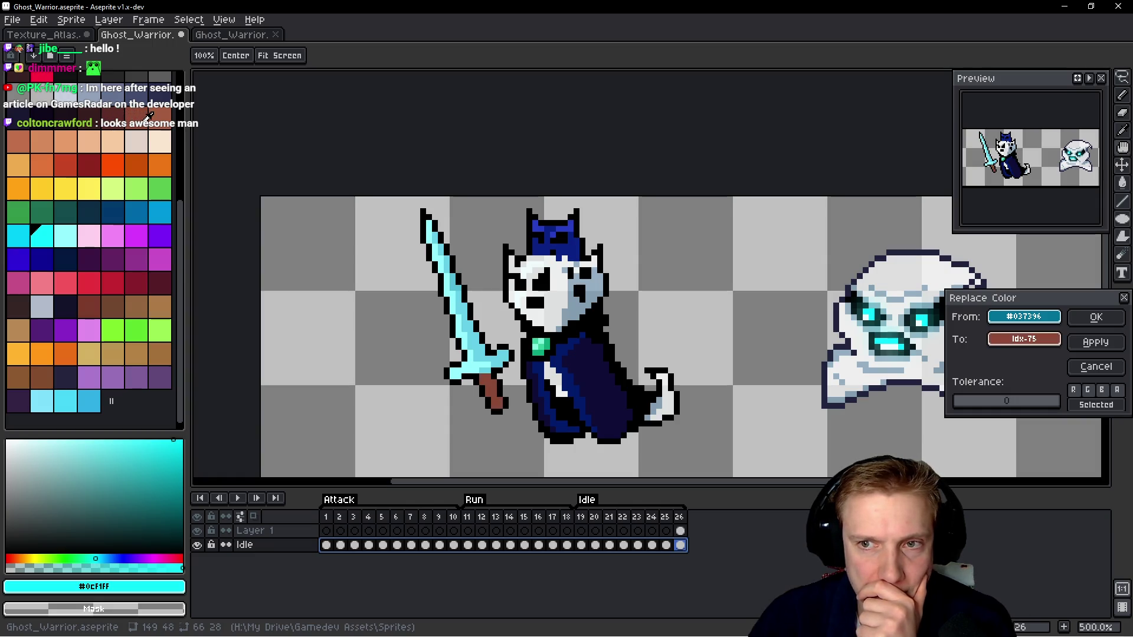
right_click(70, 230)
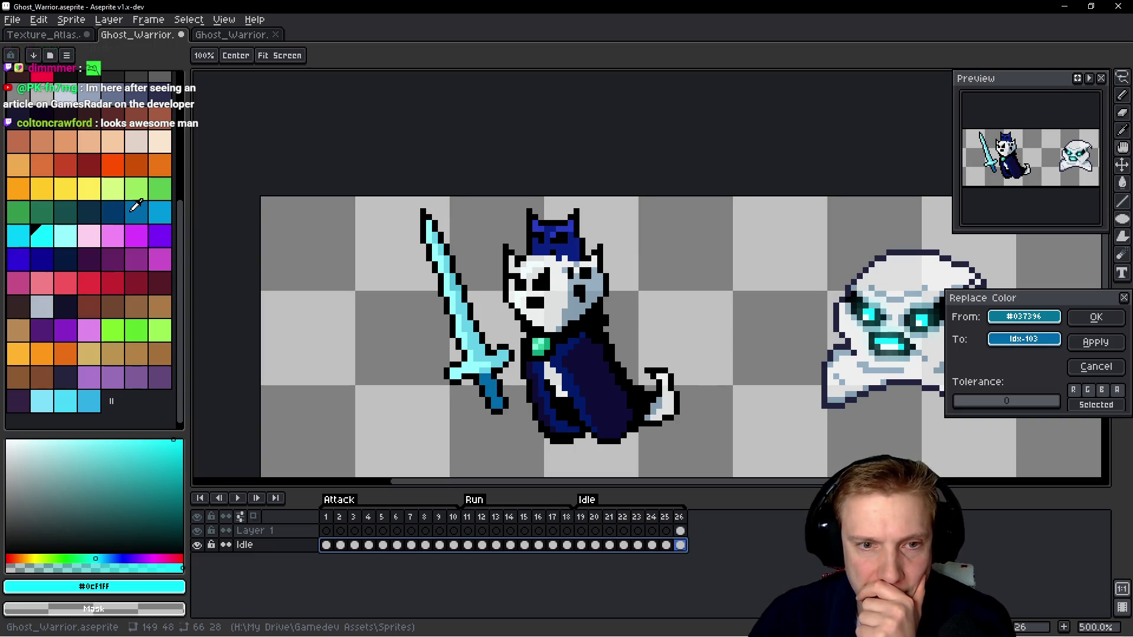
left_click(161, 211)
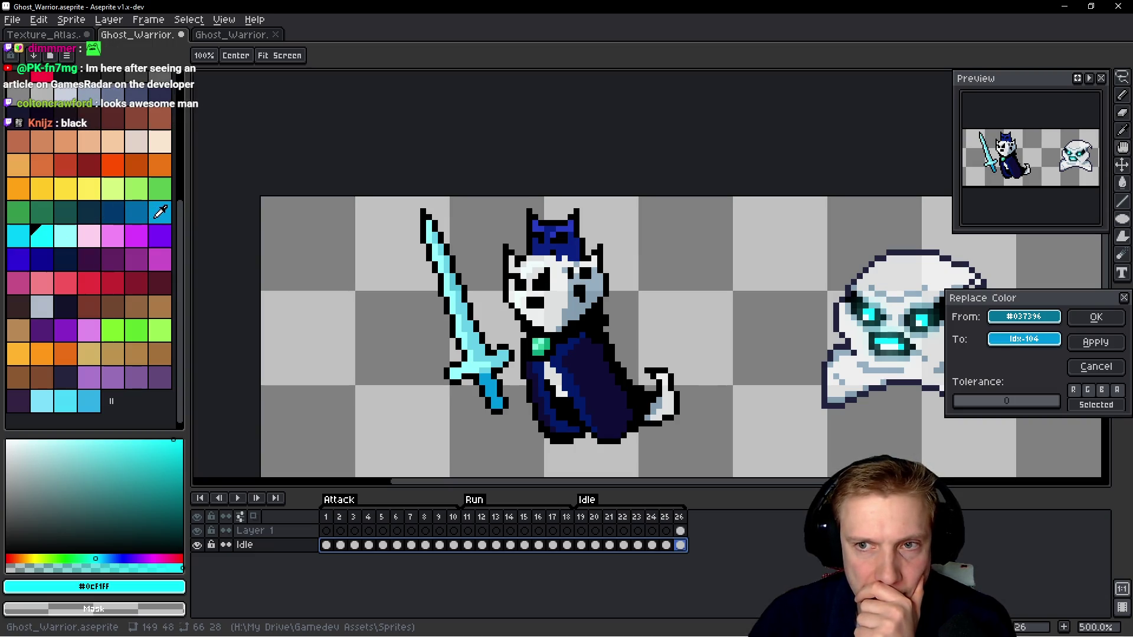
left_click(19, 234)
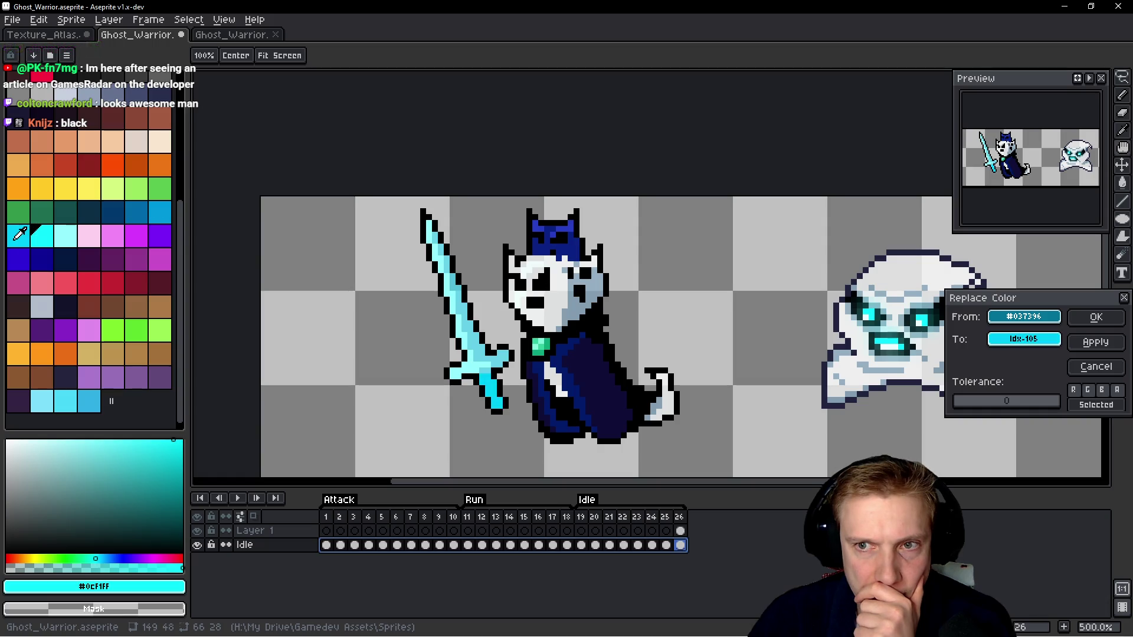
left_click(1094, 318)
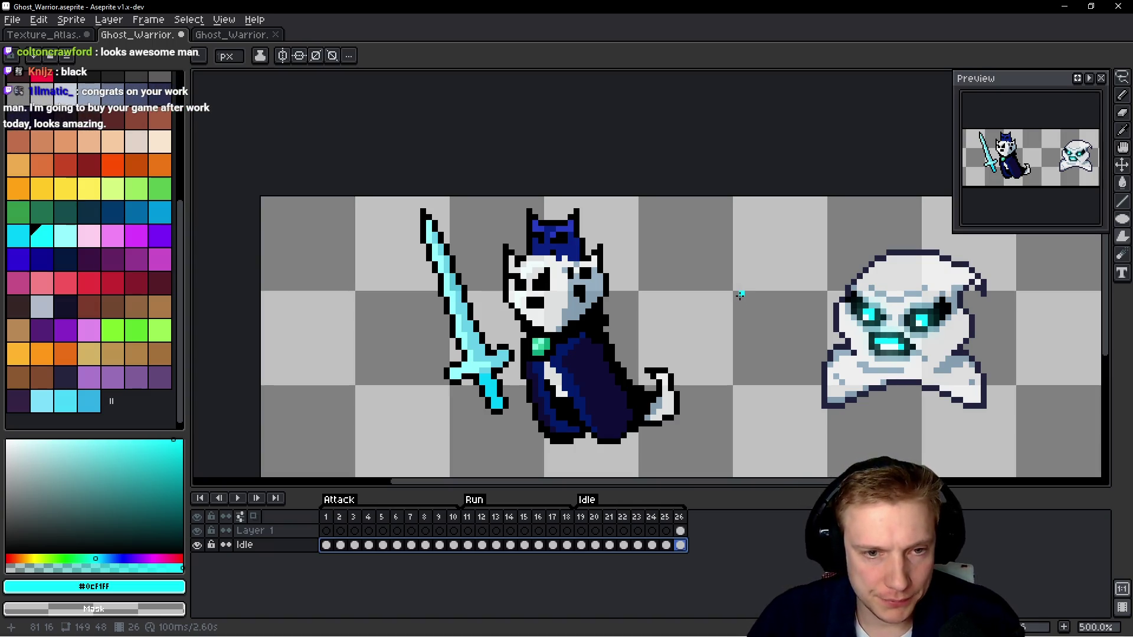
key("ctrl")
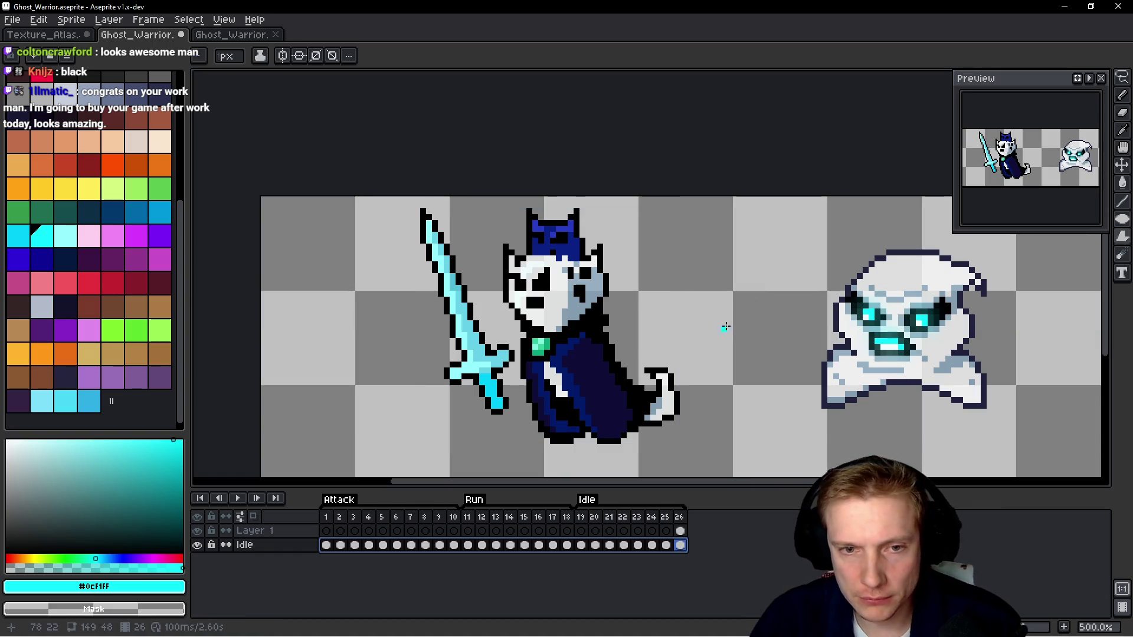
Replace the sword's cyan with the same cyan at lowered opacity.
key("shift+r")
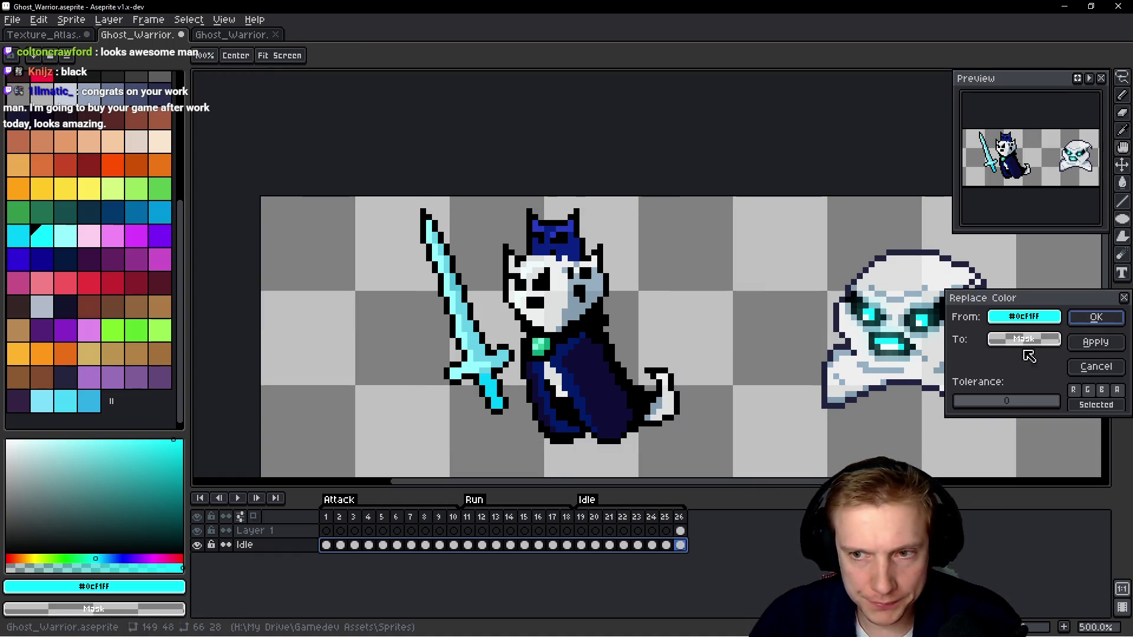
left_click(922, 322)
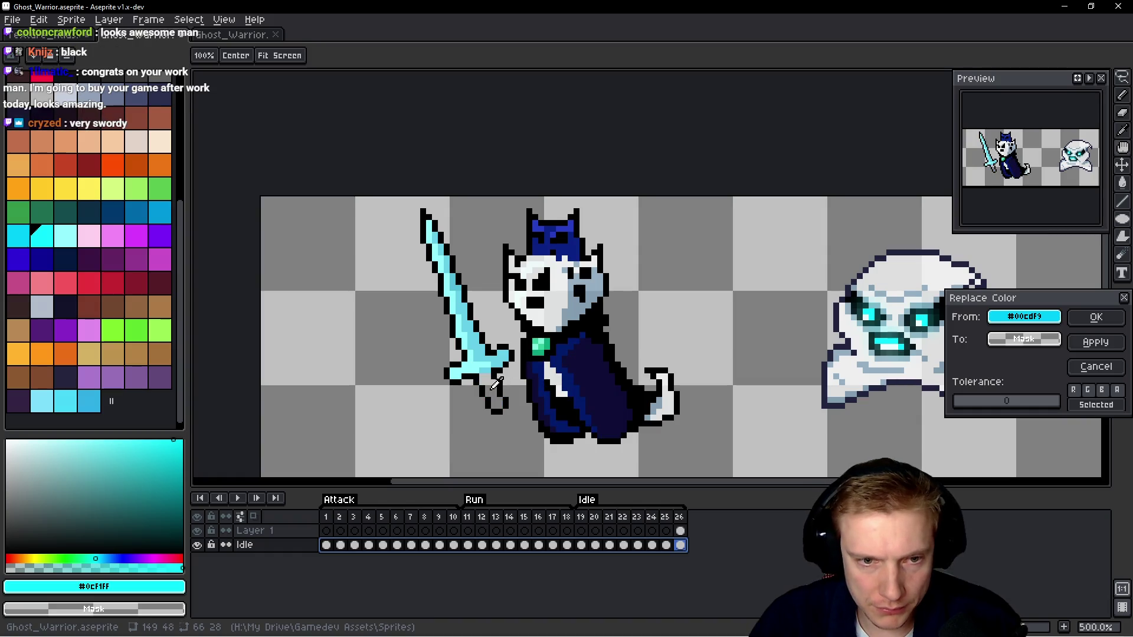
right_click(915, 344)
right_click(919, 321)
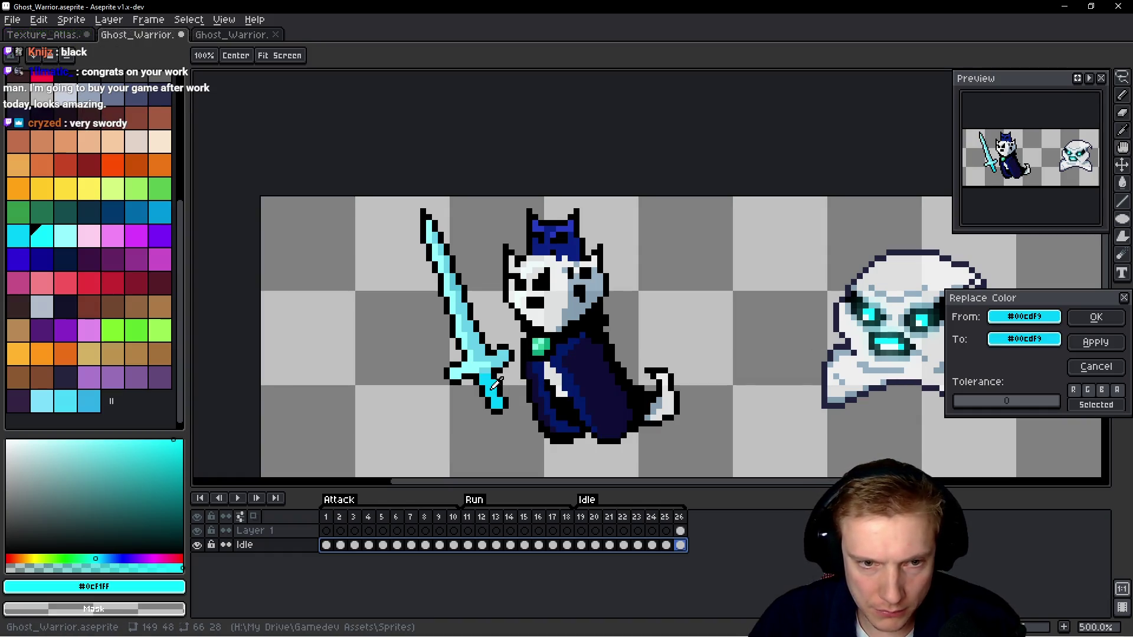
left_click(1030, 336)
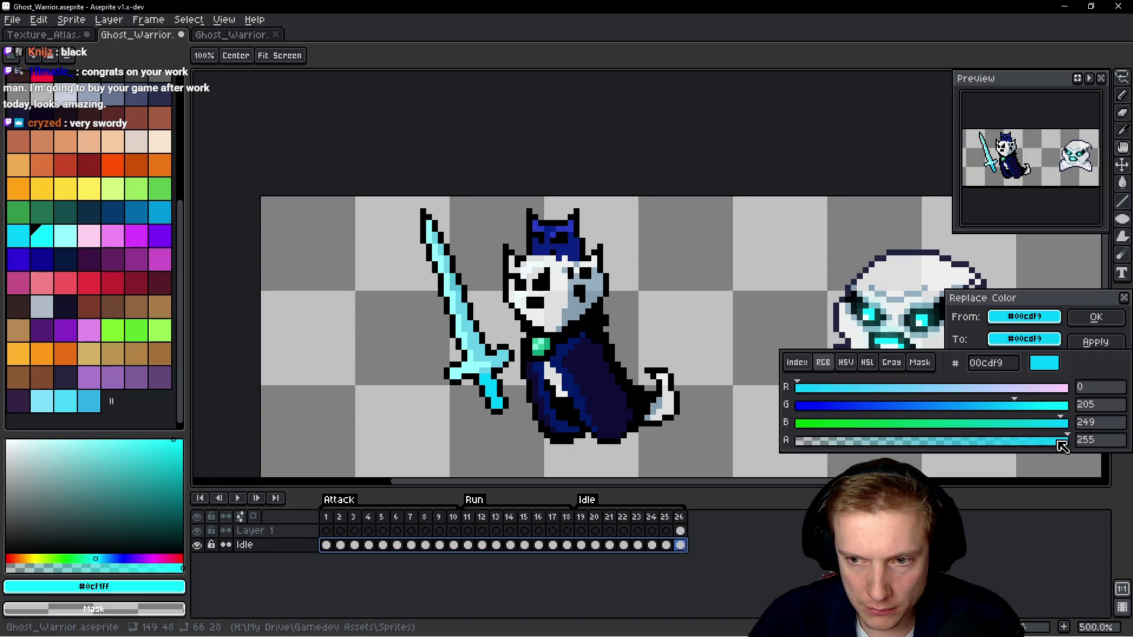
left_click_drag(1035, 441, 1009, 445)
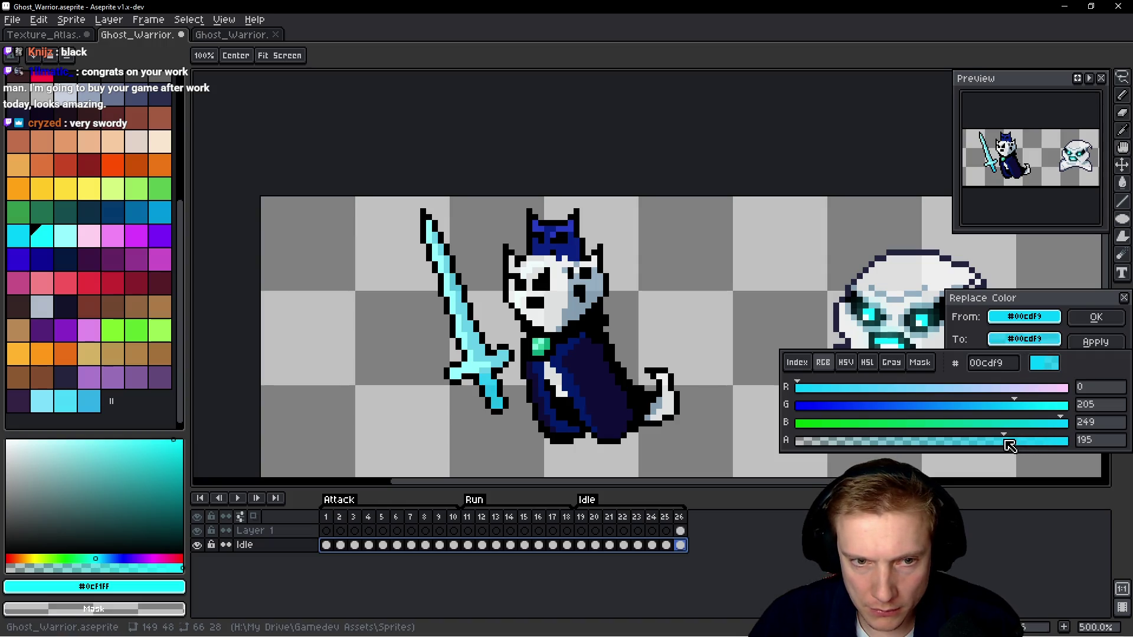
left_click(1096, 322)
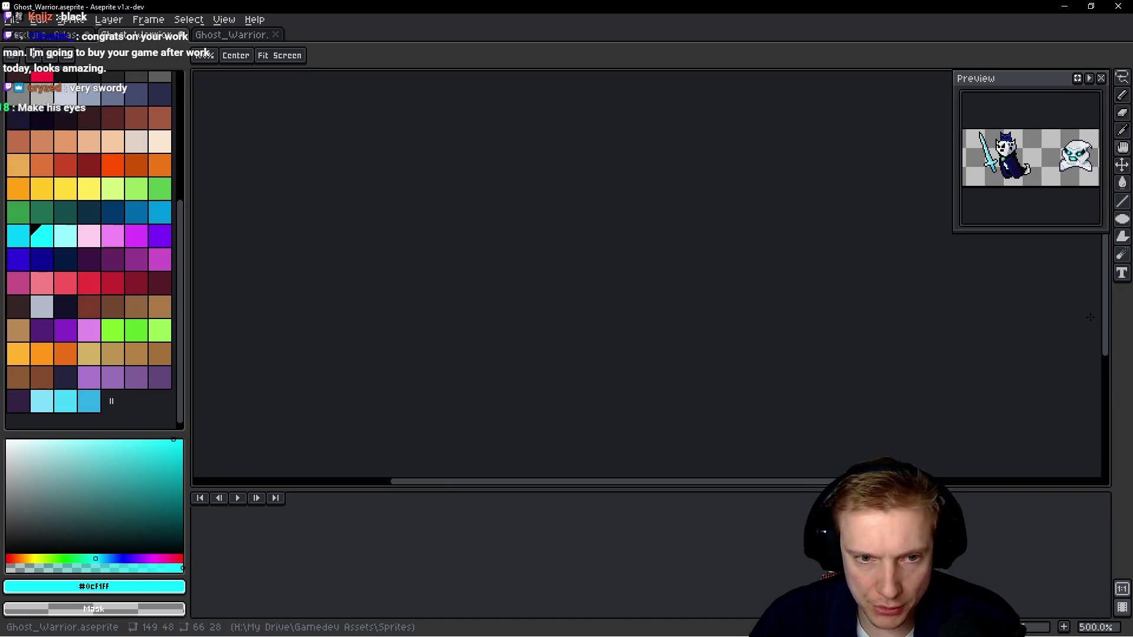
Replace the sword's light cyan #94fdff with the same colour at alpha 162.
key("shift+r")
left_click(1029, 321)
left_click(468, 362)
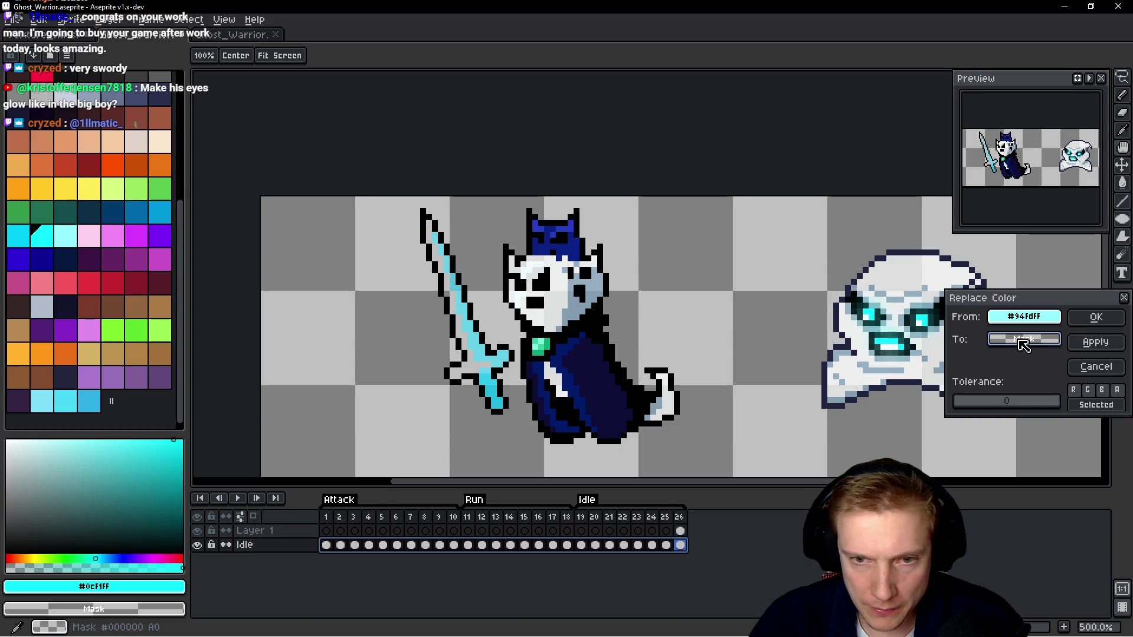
left_click_drag(964, 338, 1027, 321)
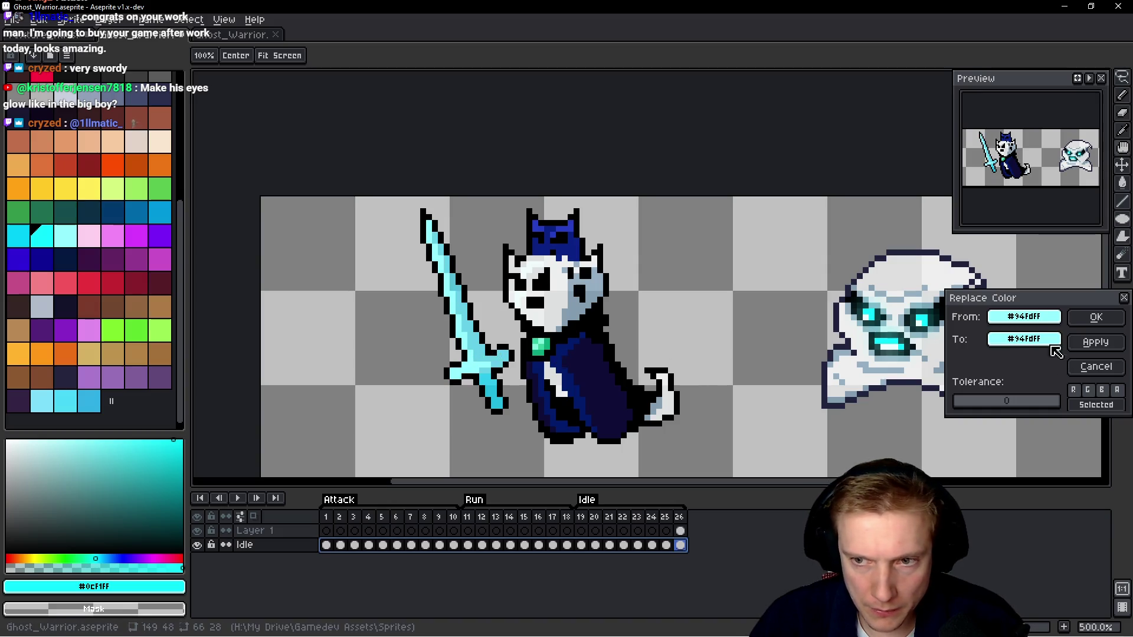
left_click(1026, 339)
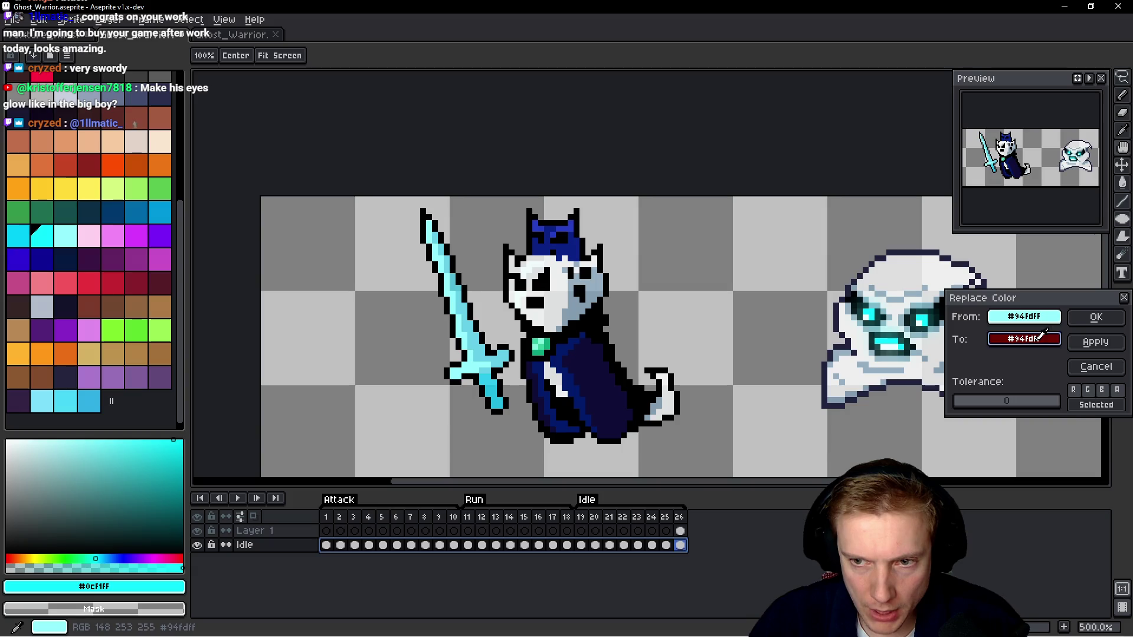
left_click_drag(1034, 439, 996, 450)
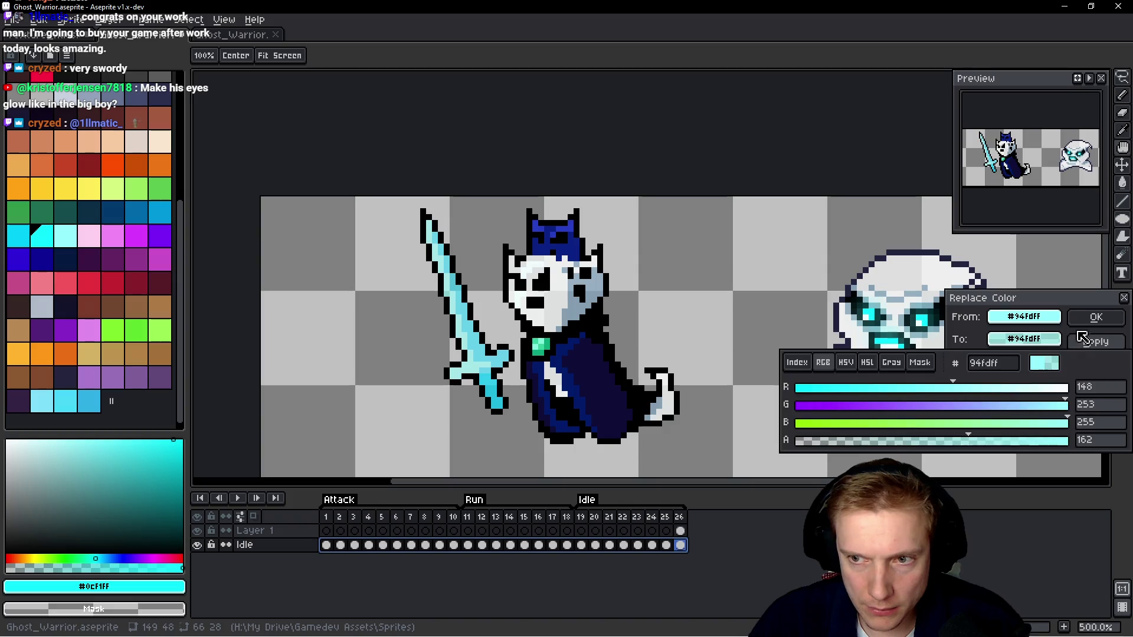
left_click(1096, 317)
left_click(1095, 317)
scroll(725, 307, "down", 3)
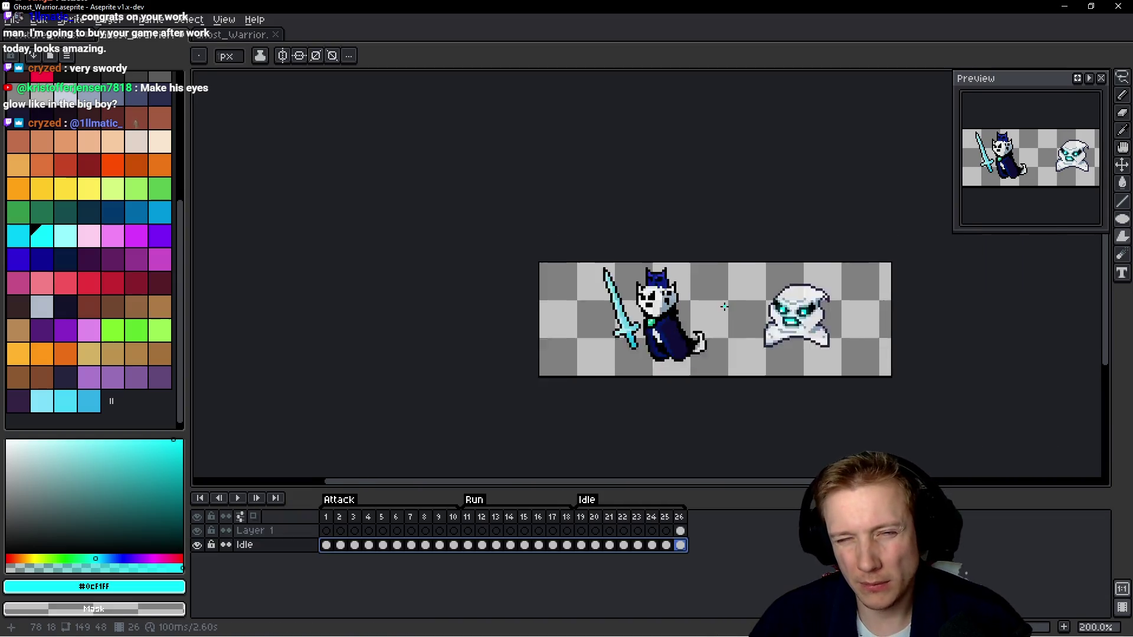
Swap the crown's navy #0a2185 for light cyan palette index 156.
scroll(709, 318, "up", 3)
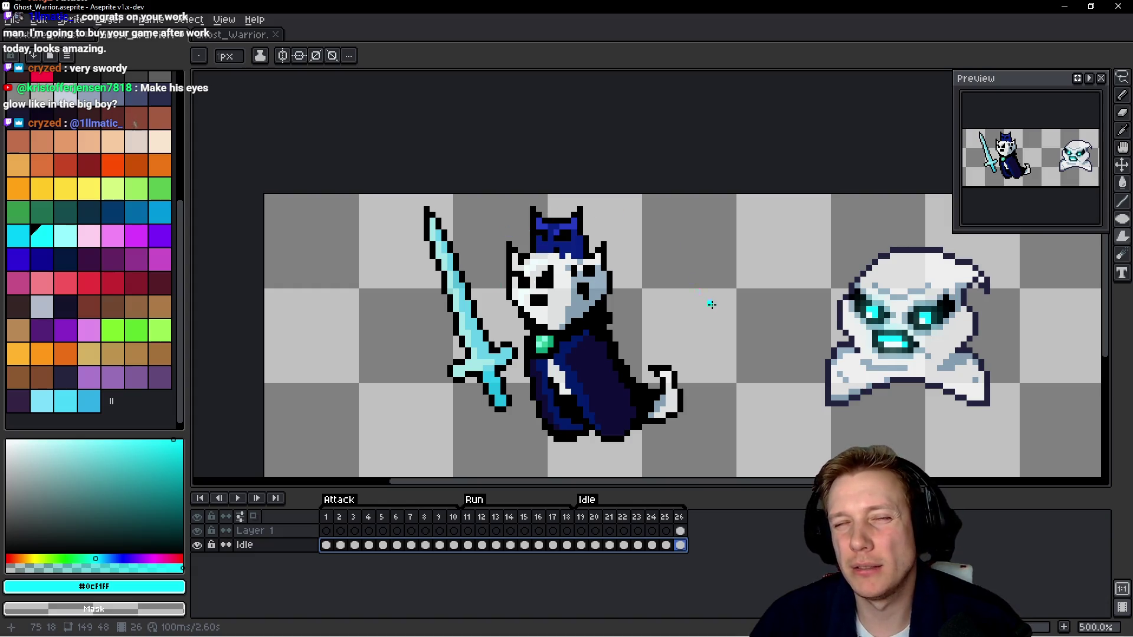
key("shift+r")
mouse_move(1023, 317)
left_mouse_down()
mouse_move(595, 255)
mouse_move(586, 239)
left_mouse_up()
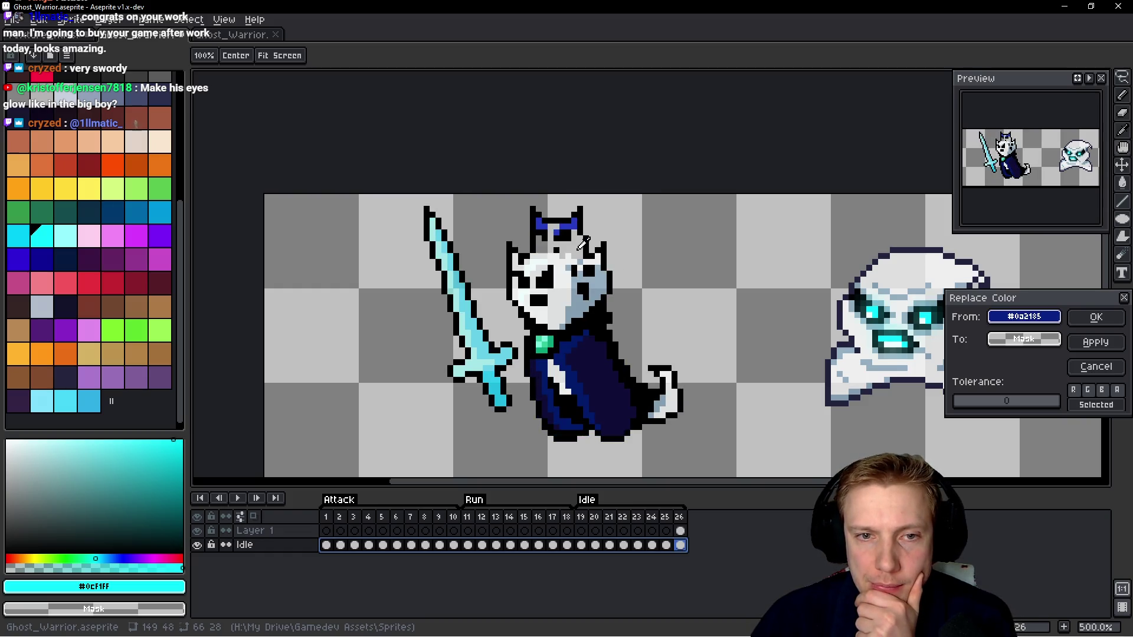
mouse_move(1038, 340)
left_mouse_down()
mouse_move(617, 265)
mouse_move(590, 365)
mouse_move(571, 369)
mouse_move(392, 336)
mouse_move(18, 233)
mouse_move(133, 232)
mouse_move(169, 210)
mouse_move(112, 235)
mouse_move(47, 236)
mouse_move(79, 400)
left_mouse_up()
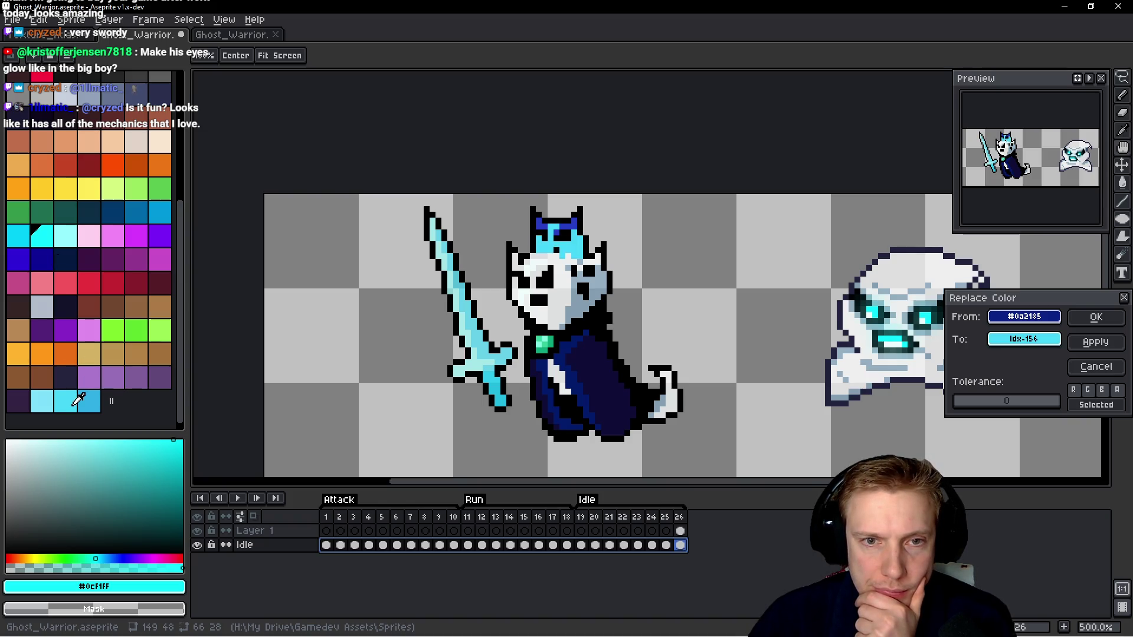
left_click(1096, 317)
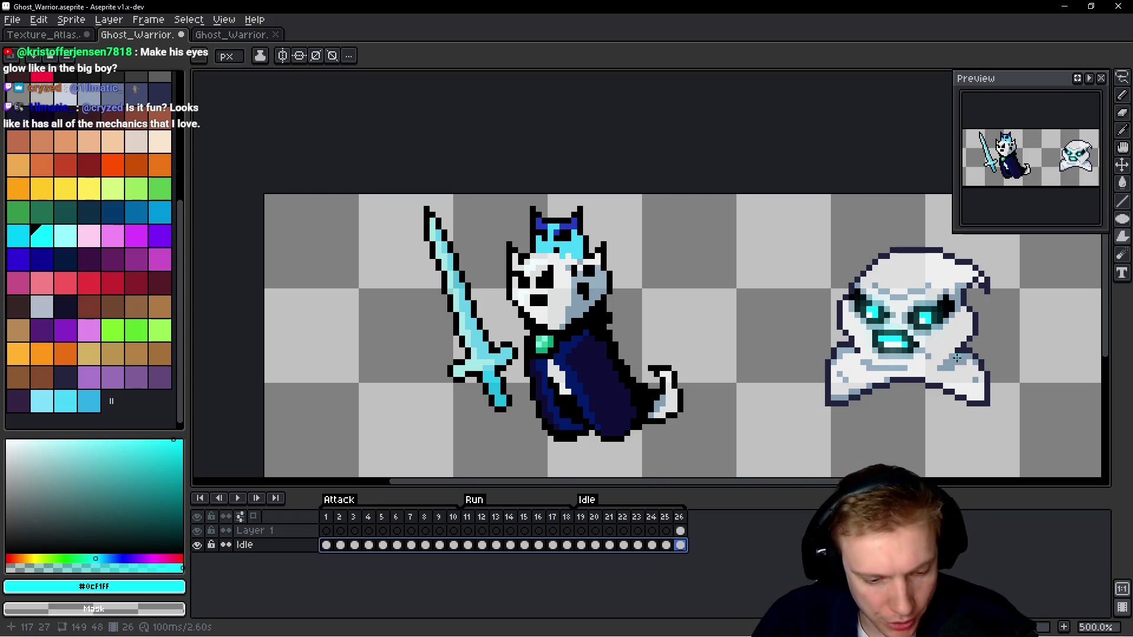
Swap the crown's bright blue #263bc2 for palette index 107, then eyedrop the cape's navy #0e0d37.
key("shift+r")
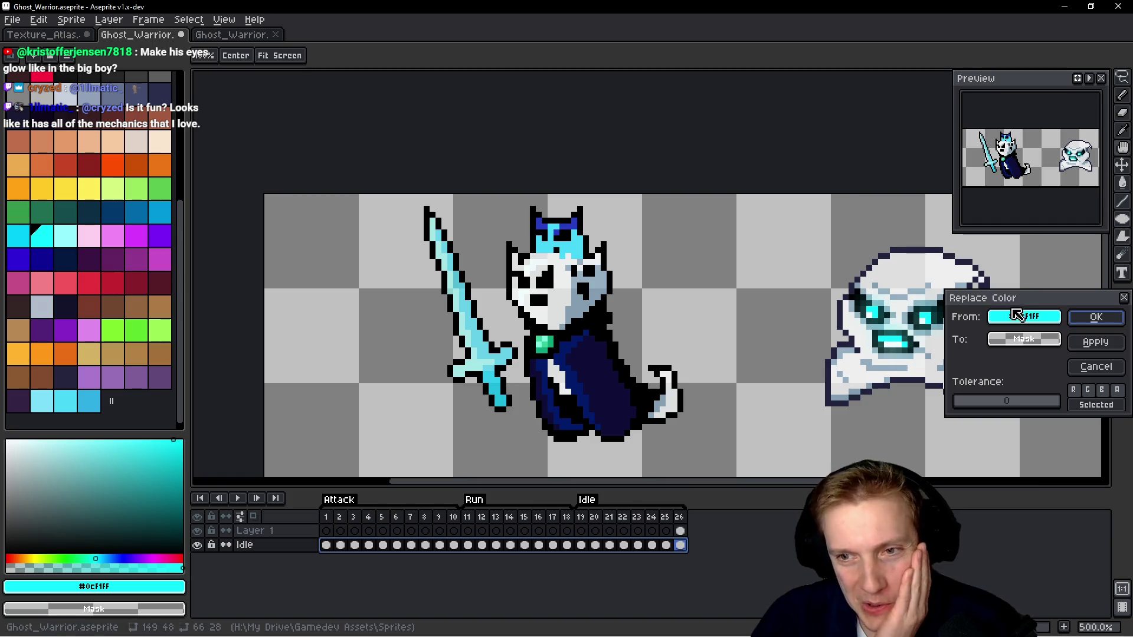
mouse_move(1023, 319)
left_mouse_down()
mouse_move(531, 260)
mouse_move(558, 223)
left_mouse_up()
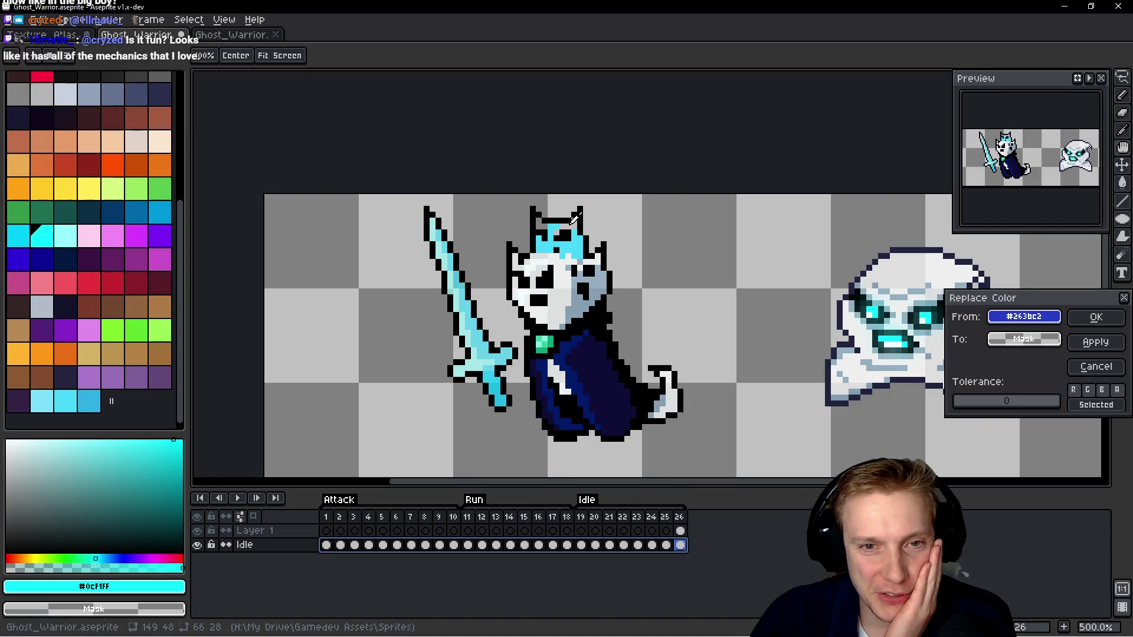
mouse_move(1024, 339)
left_mouse_down()
mouse_move(720, 291)
mouse_move(455, 280)
left_mouse_up()
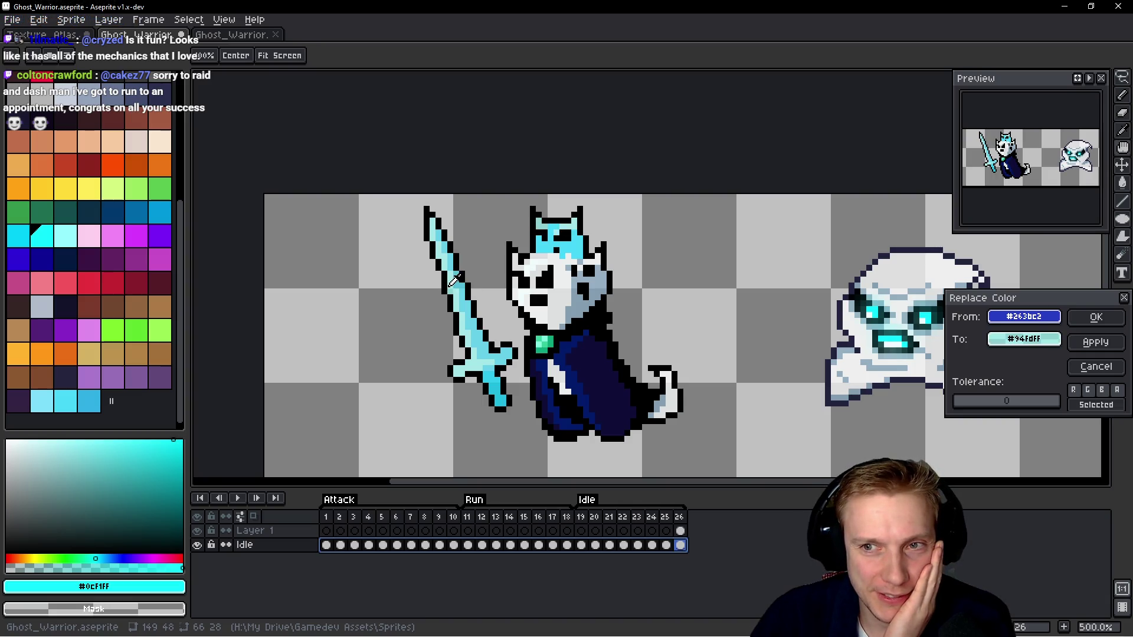
left_click_drag(455, 280, 75, 232)
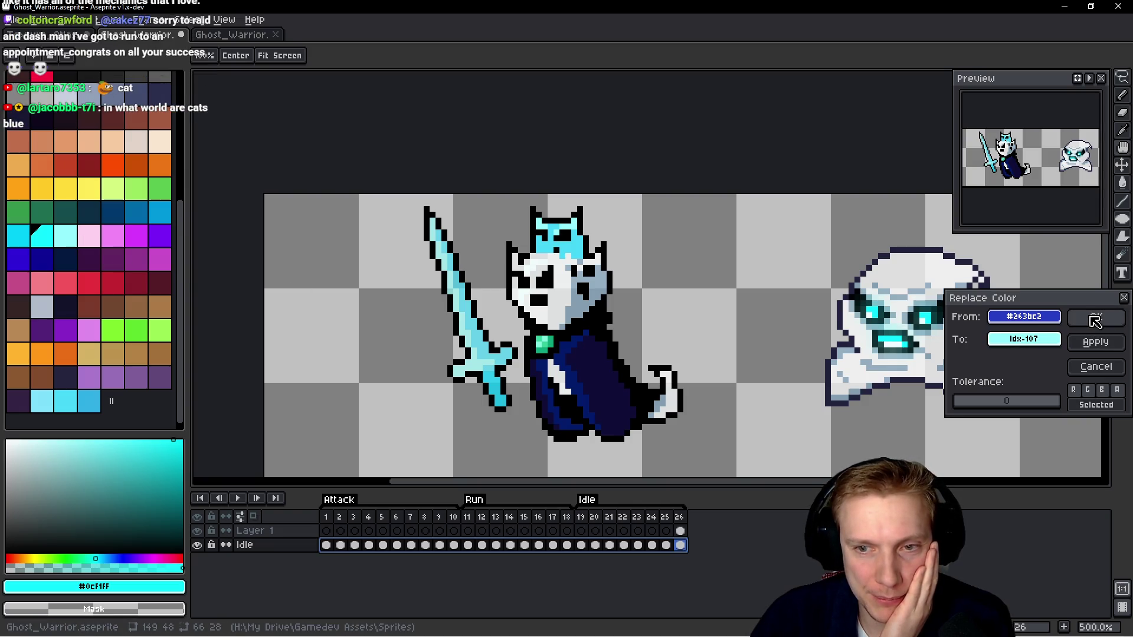
left_click(1074, 317)
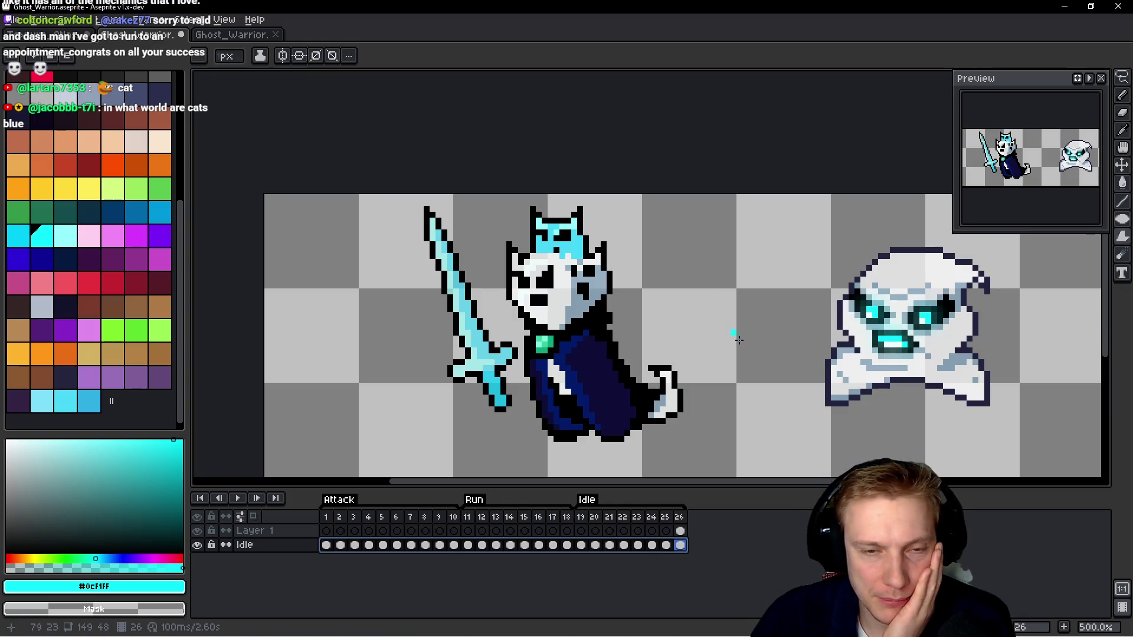
key("shift+r")
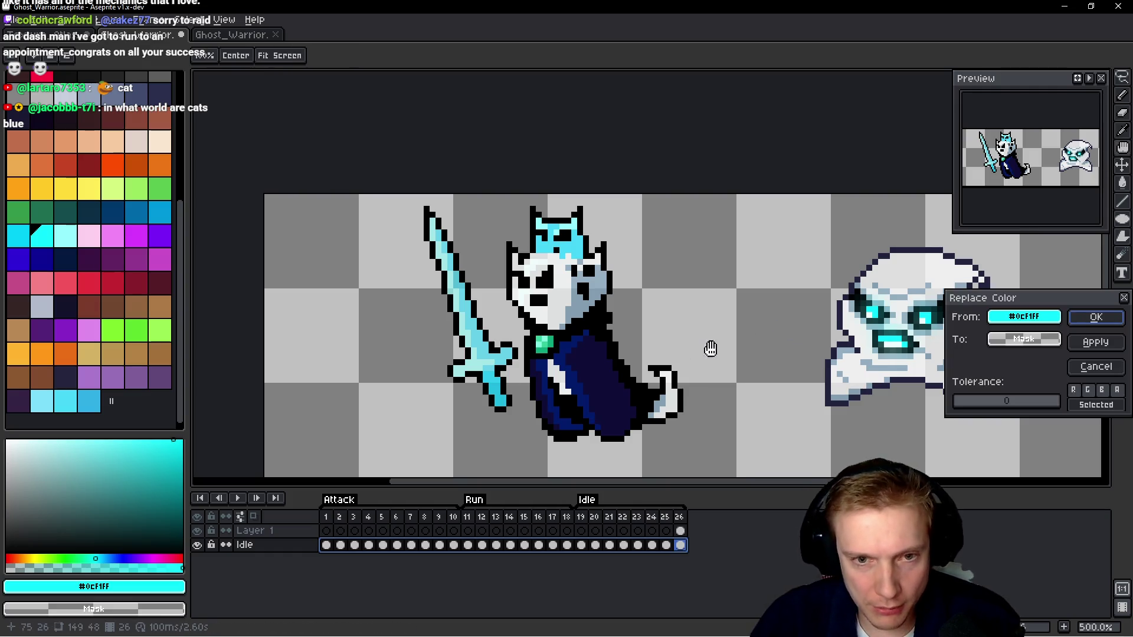
left_click_drag(1036, 318, 605, 368)
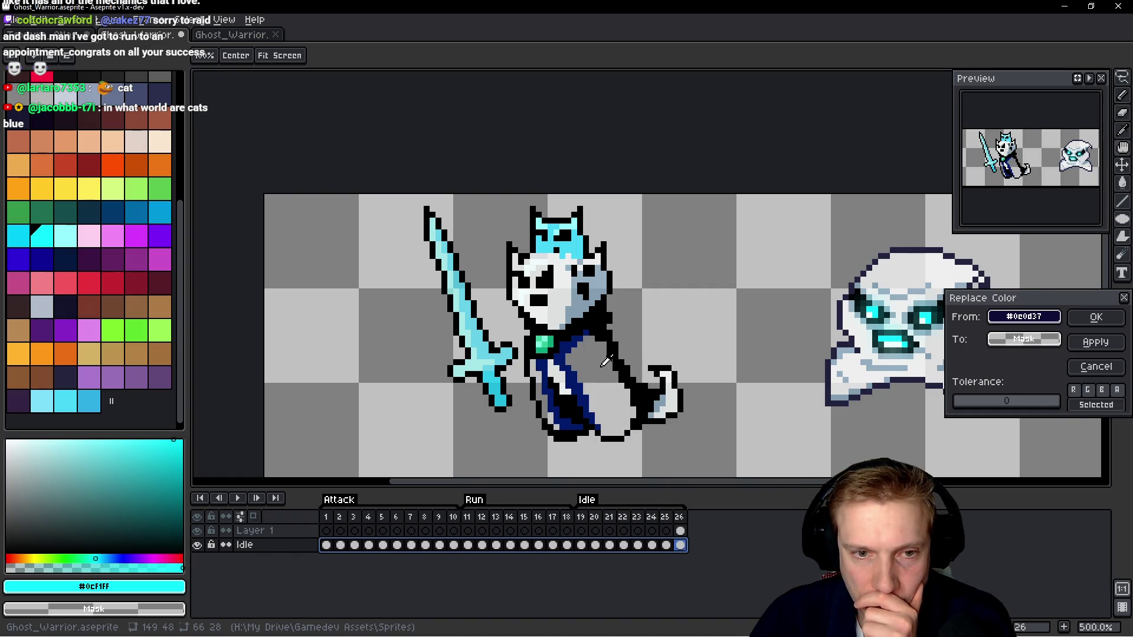
Replace the cape's darkest navy #0e0d37 with purple #532178 at alpha 212.
left_click(160, 236)
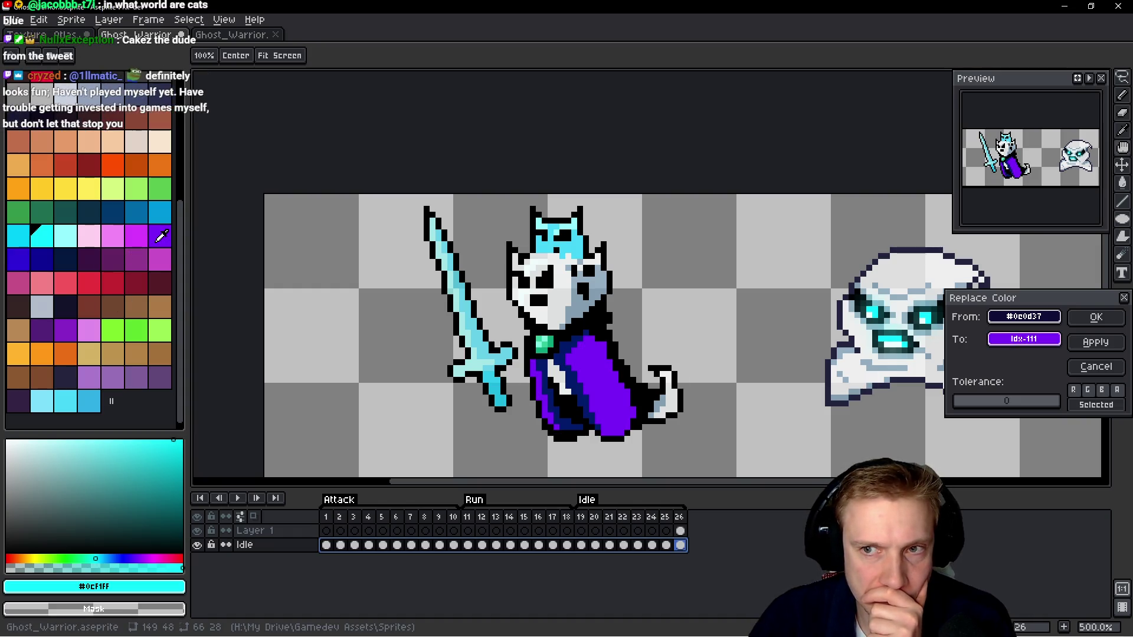
left_click(45, 323)
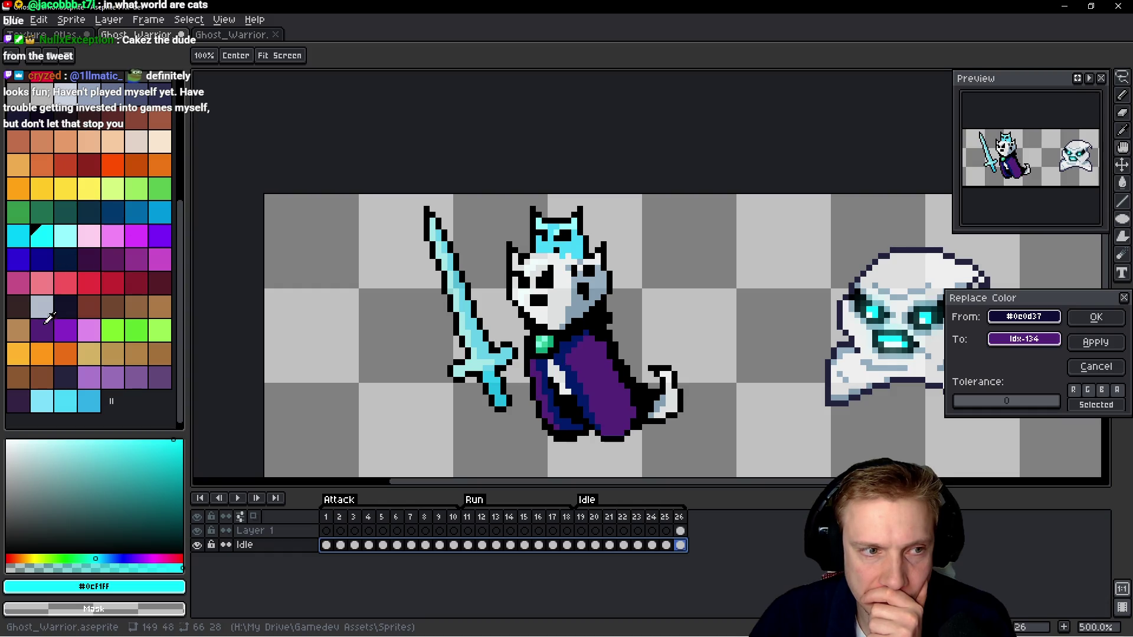
left_click(1024, 339)
left_click(822, 363)
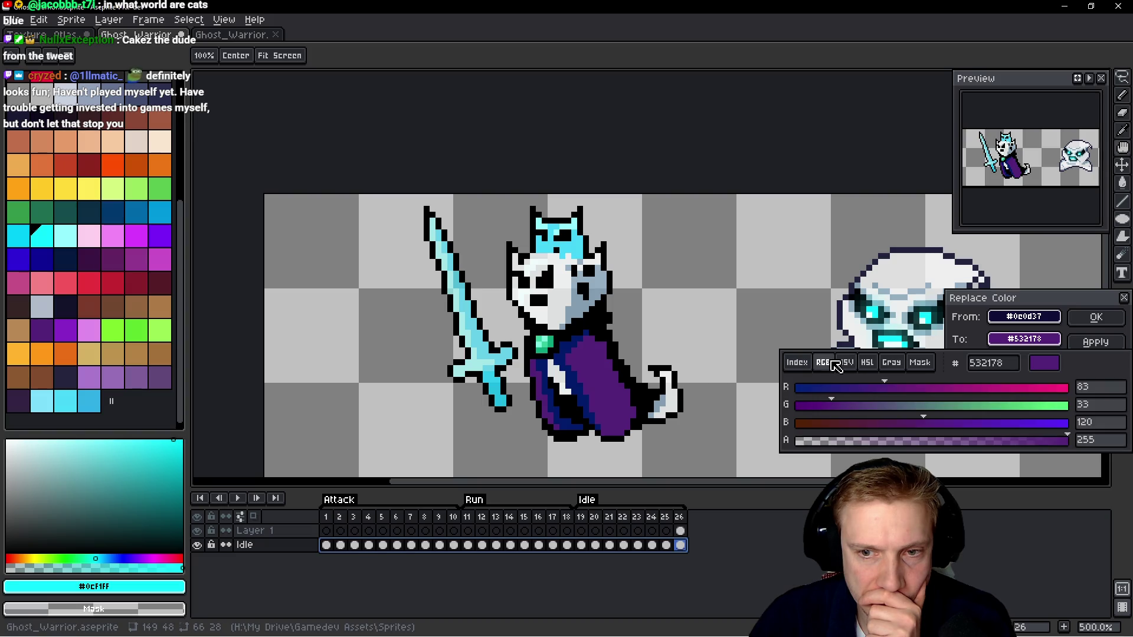
left_click(1027, 442)
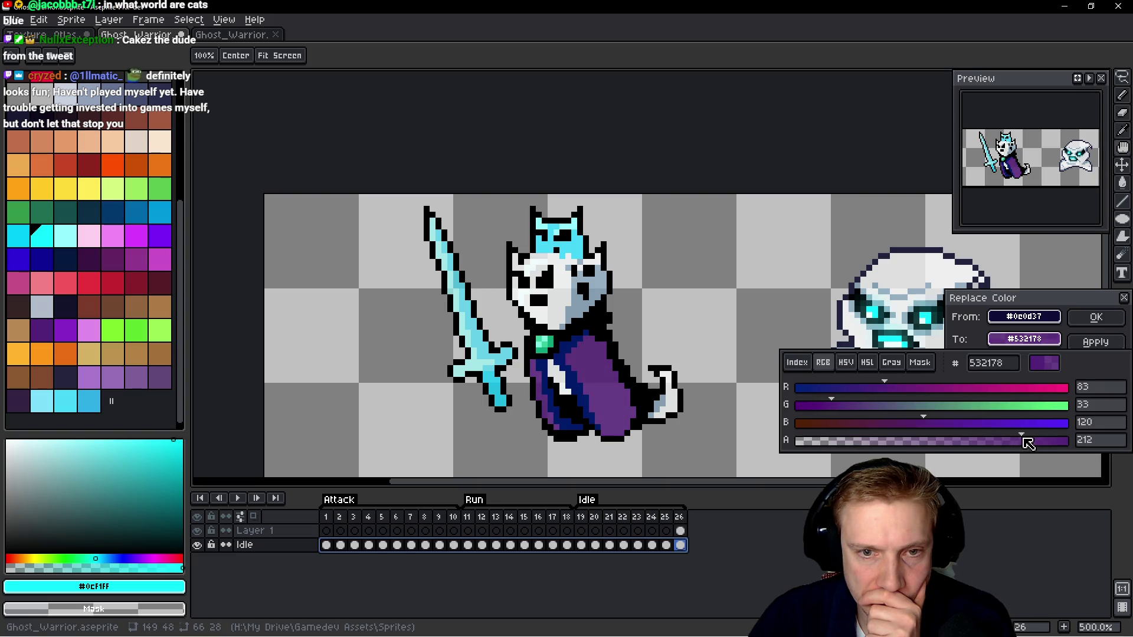
left_click(1099, 319)
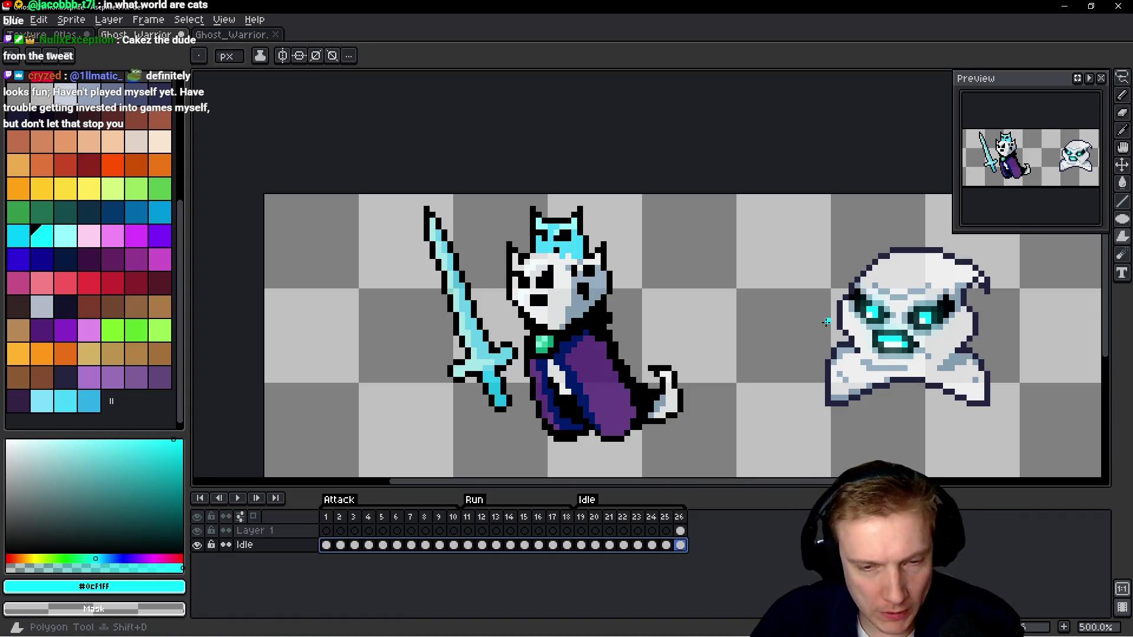
key("shift+r")
Swap the cloak's dark blue #021a6a for pink #df8beb at alpha 121.
left_click(566, 346)
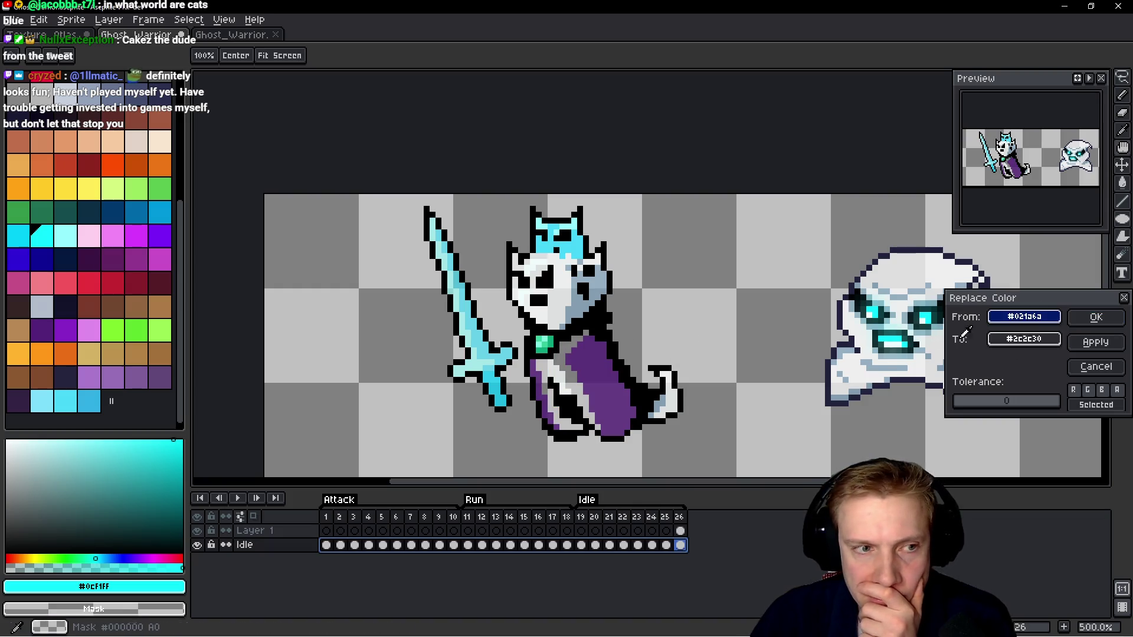
left_click(76, 330)
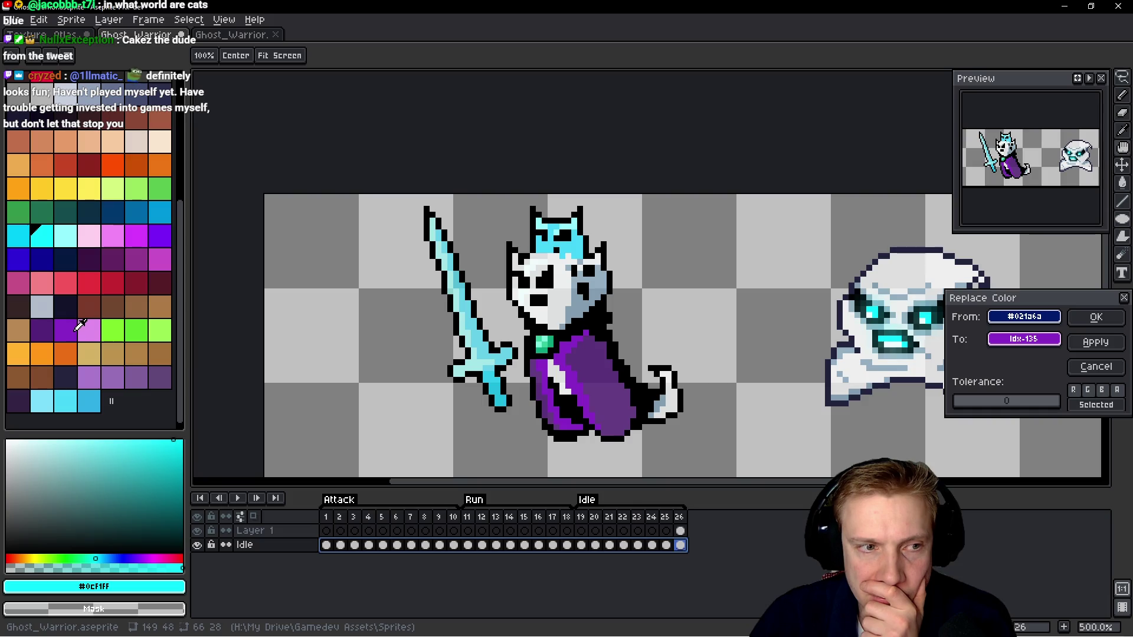
left_click(85, 329)
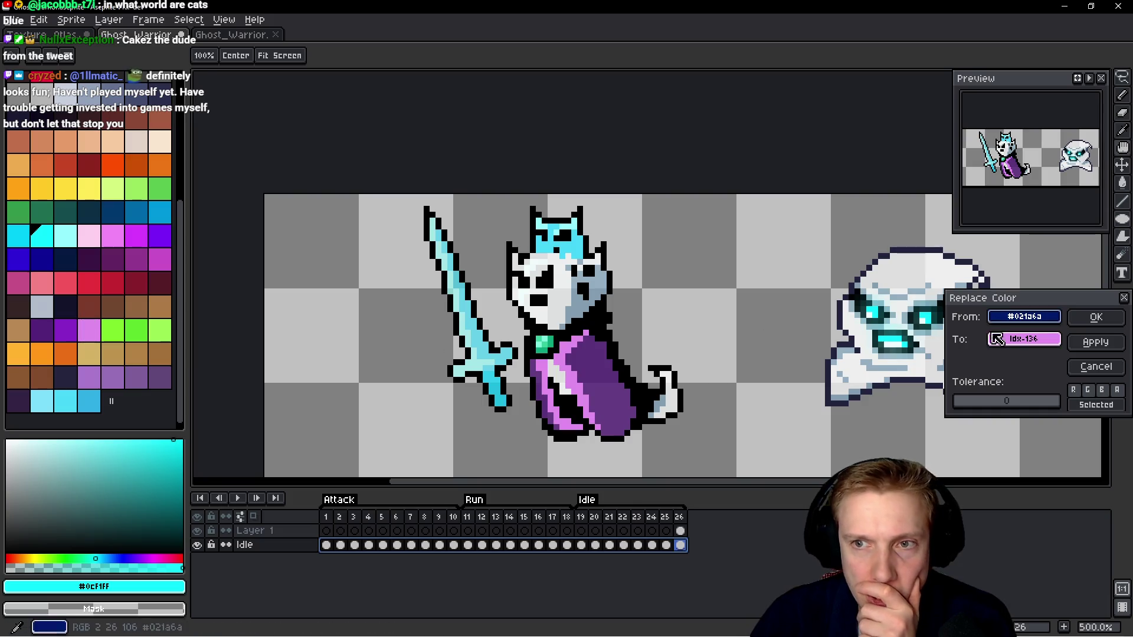
left_click(1037, 347)
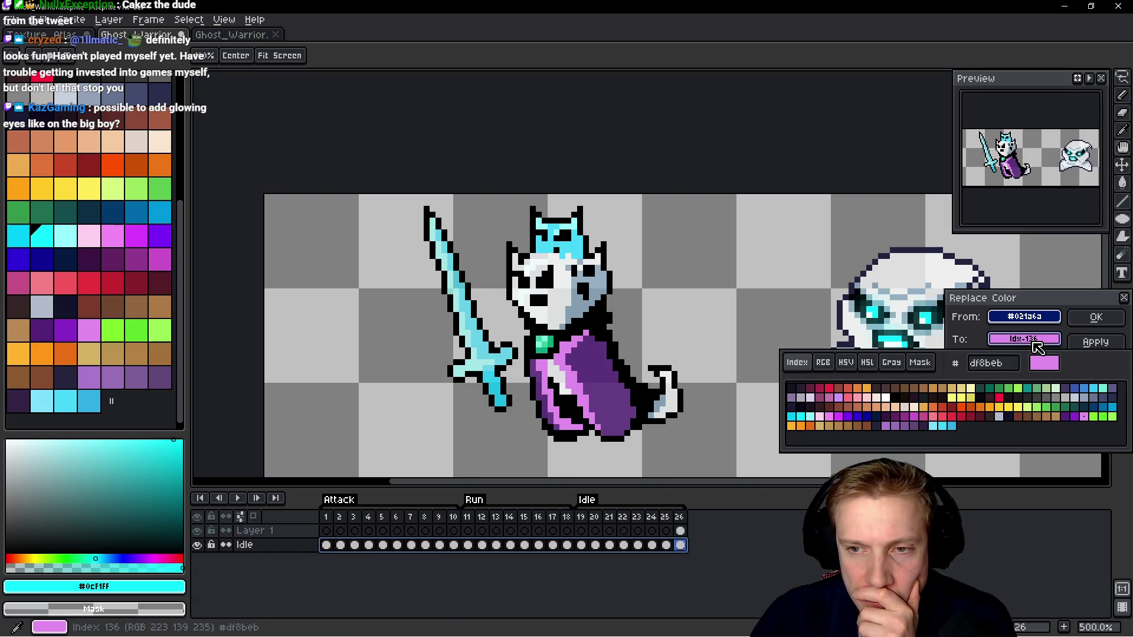
left_click(838, 365)
left_click_drag(1030, 443, 924, 443)
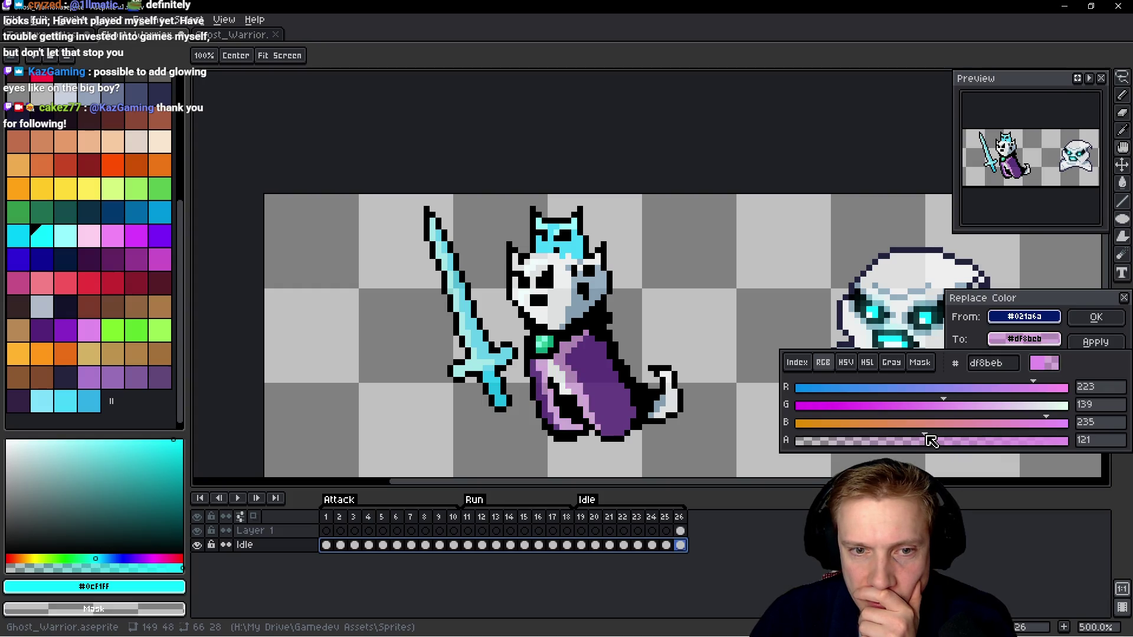
left_click(1097, 319)
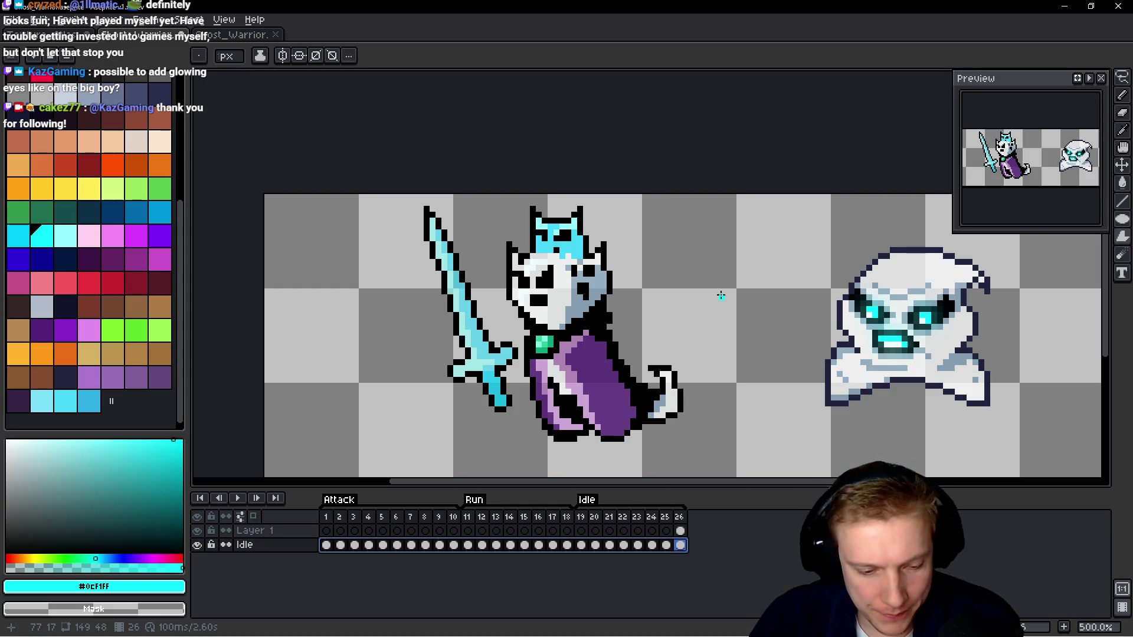
Replace the black #000000 outlines with dark navy #21233F sampled from the ghost.
key("shift+r")
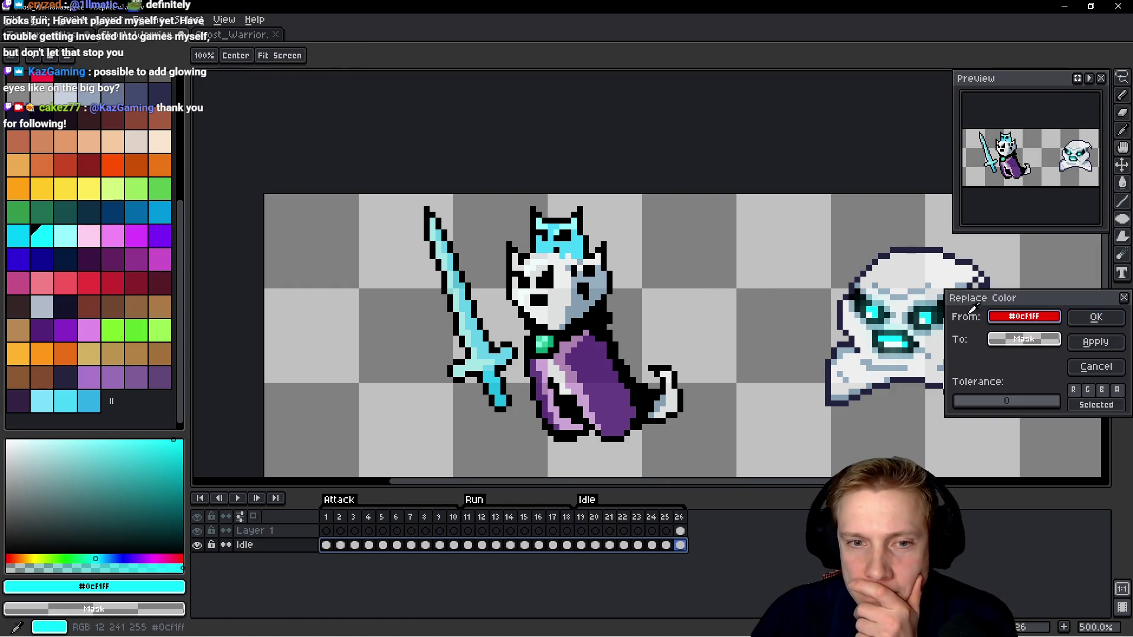
left_click(970, 311)
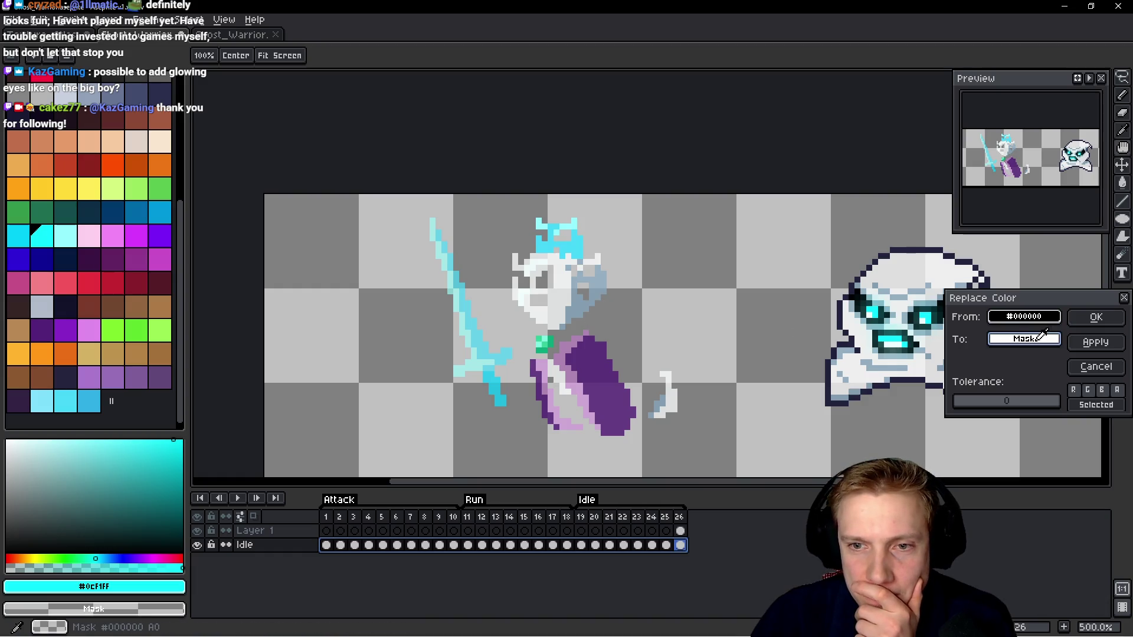
left_click(910, 247)
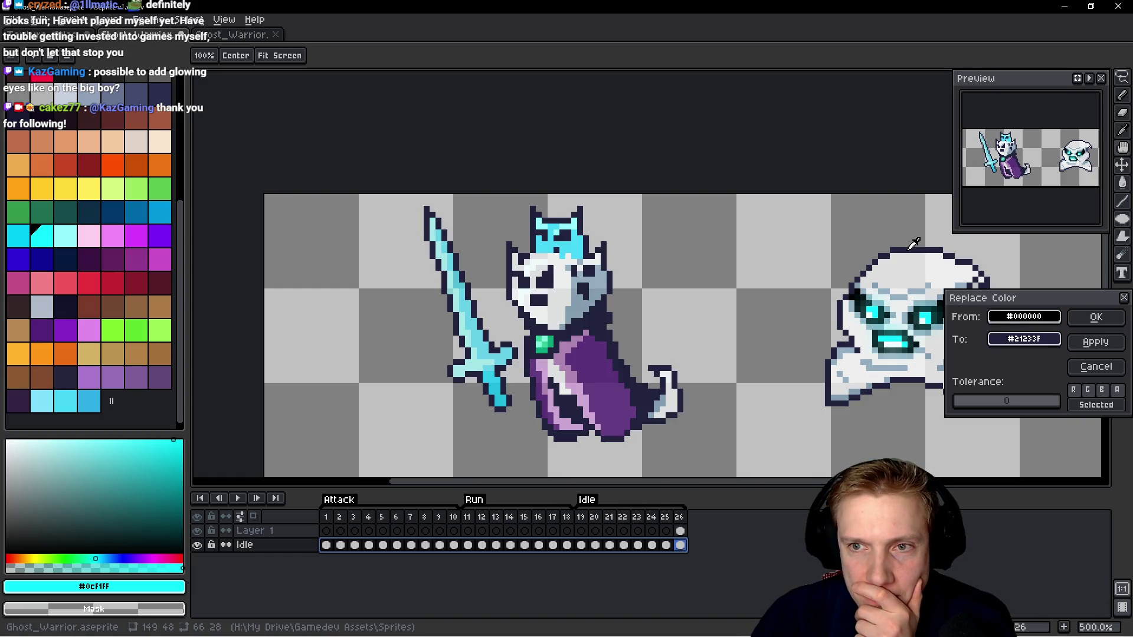
left_click(1098, 321)
scroll(778, 274, "down", 2)
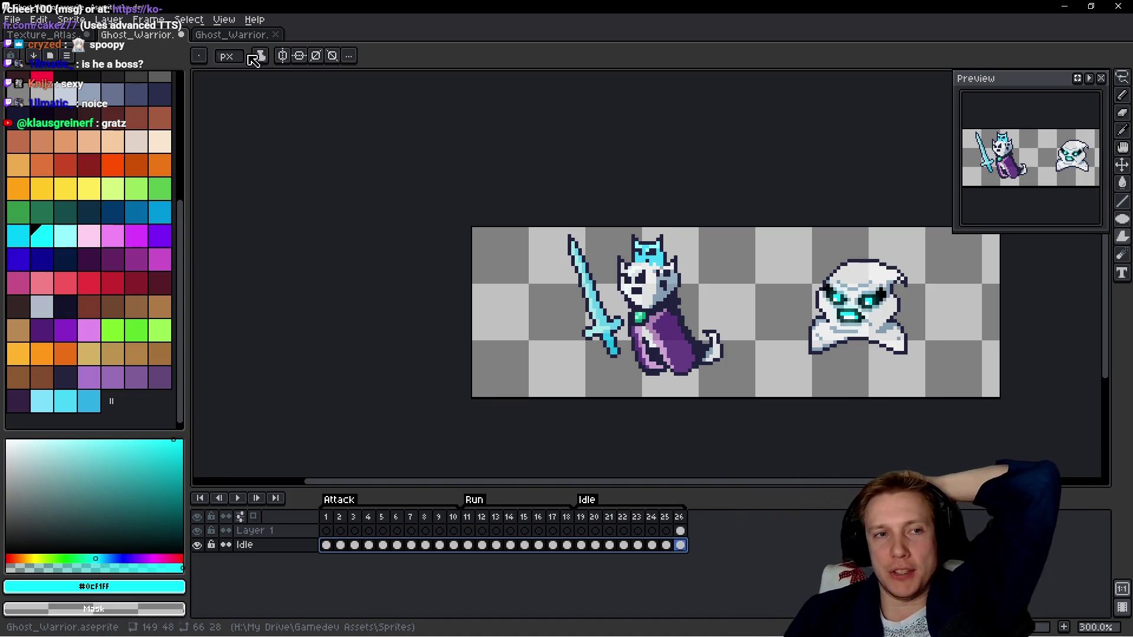
left_click(248, 36)
scroll(578, 290, "up", 3)
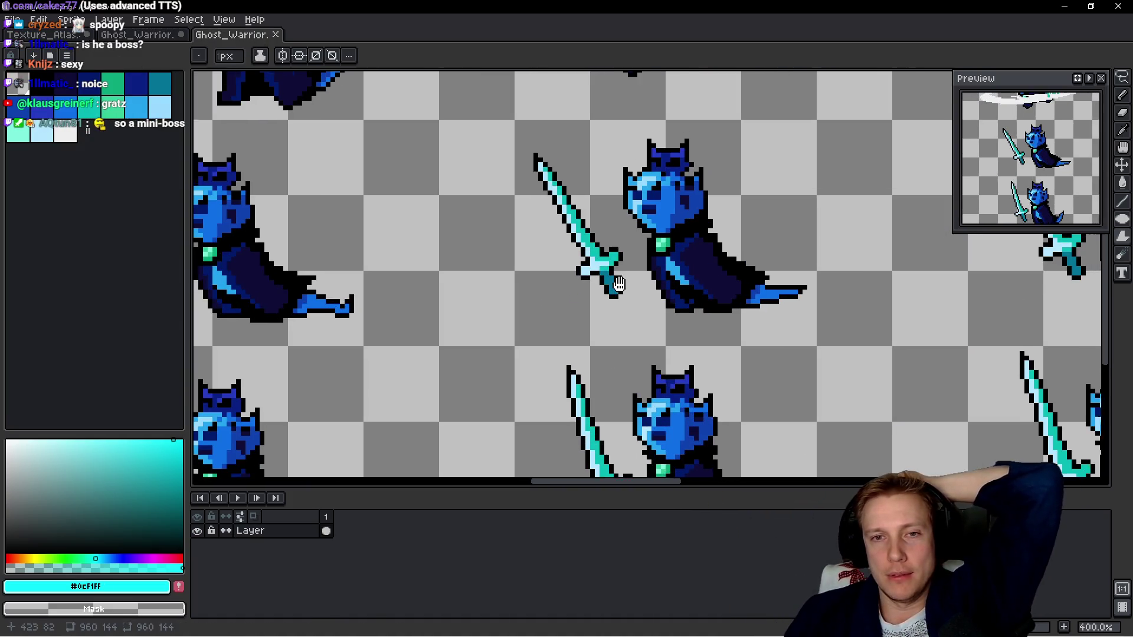
key("ctrl+shift+Tab")
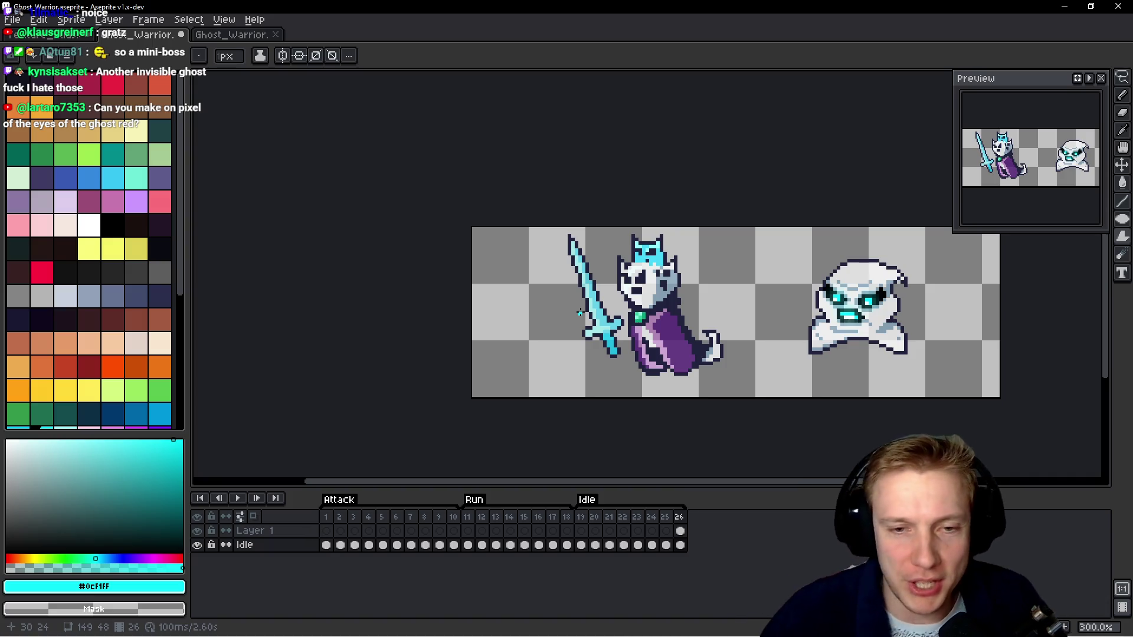
key("shift+r")
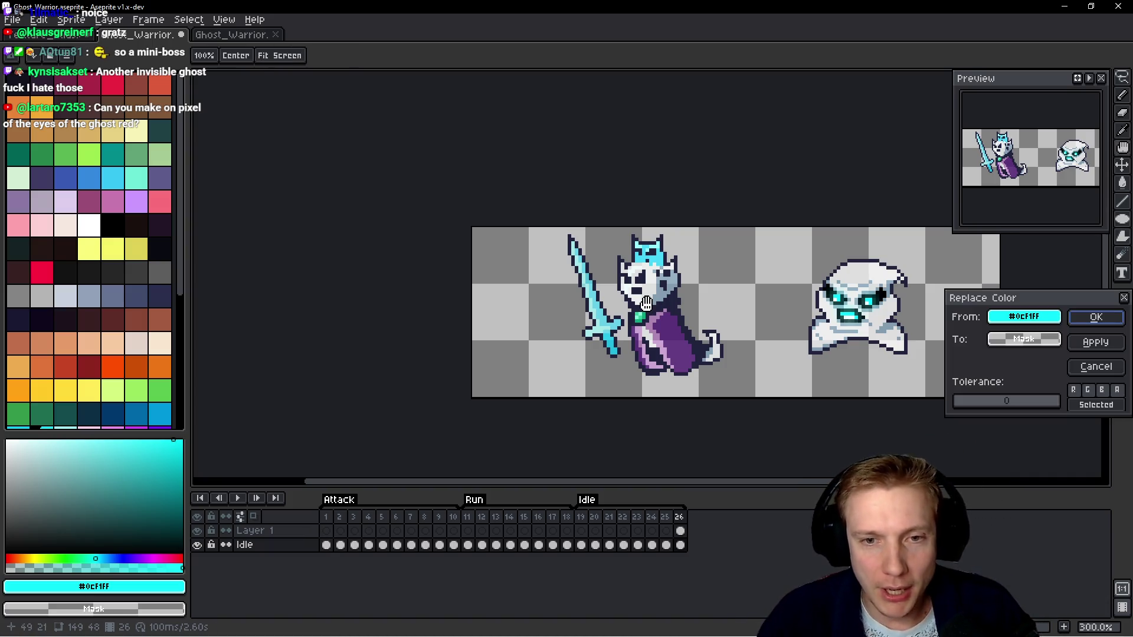
left_click(1124, 301)
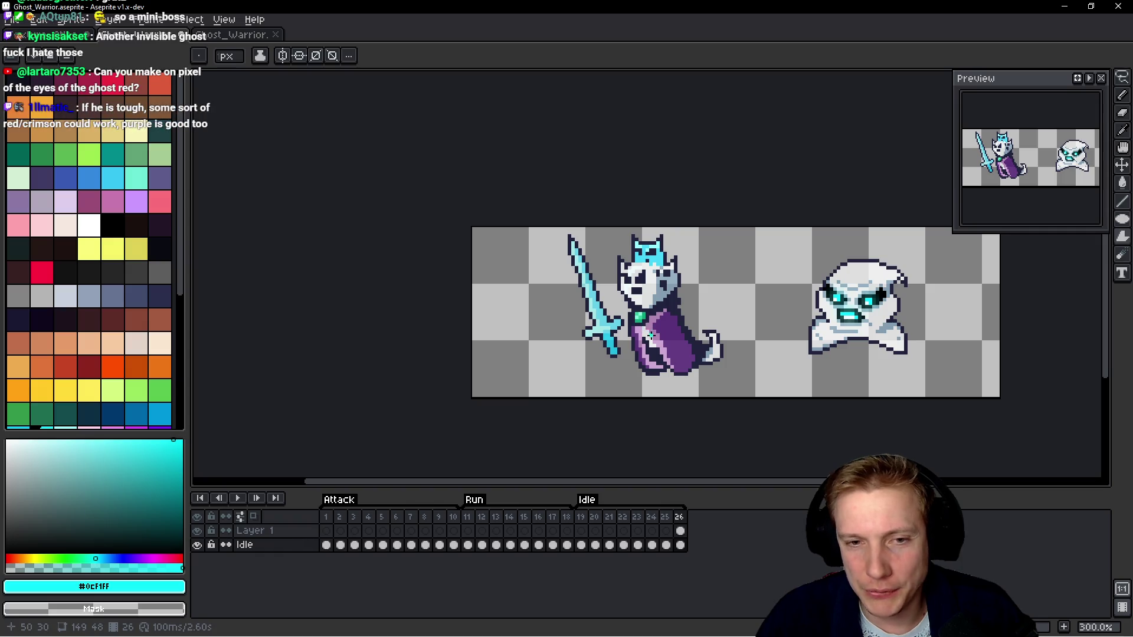
left_click_drag(326, 544, 683, 553)
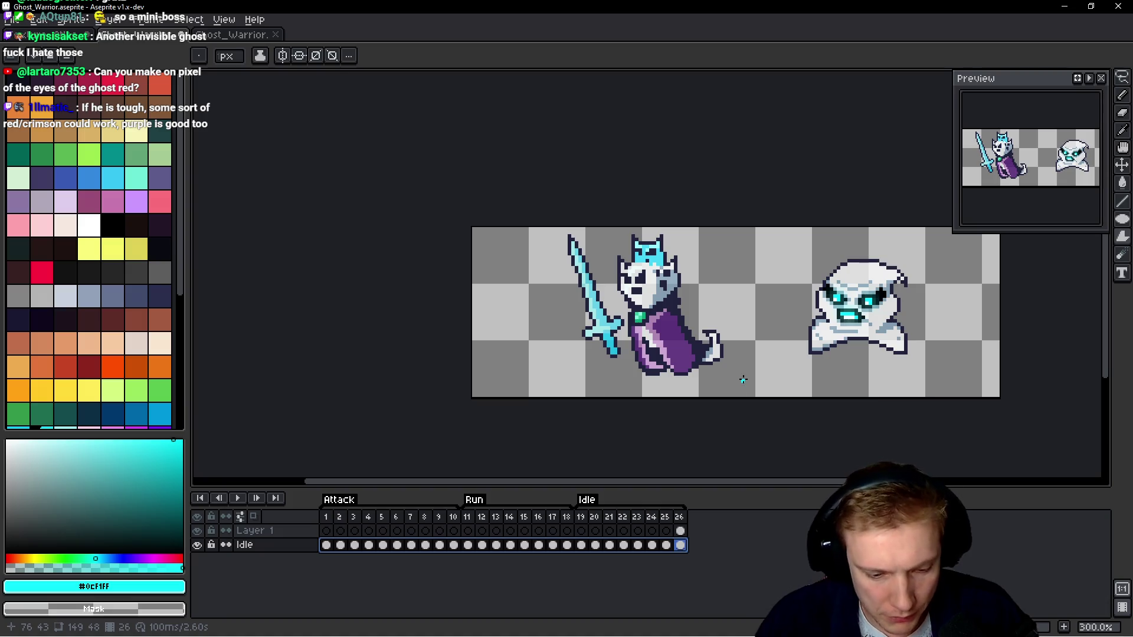
key("shift+r")
left_click(679, 326)
left_click(642, 314)
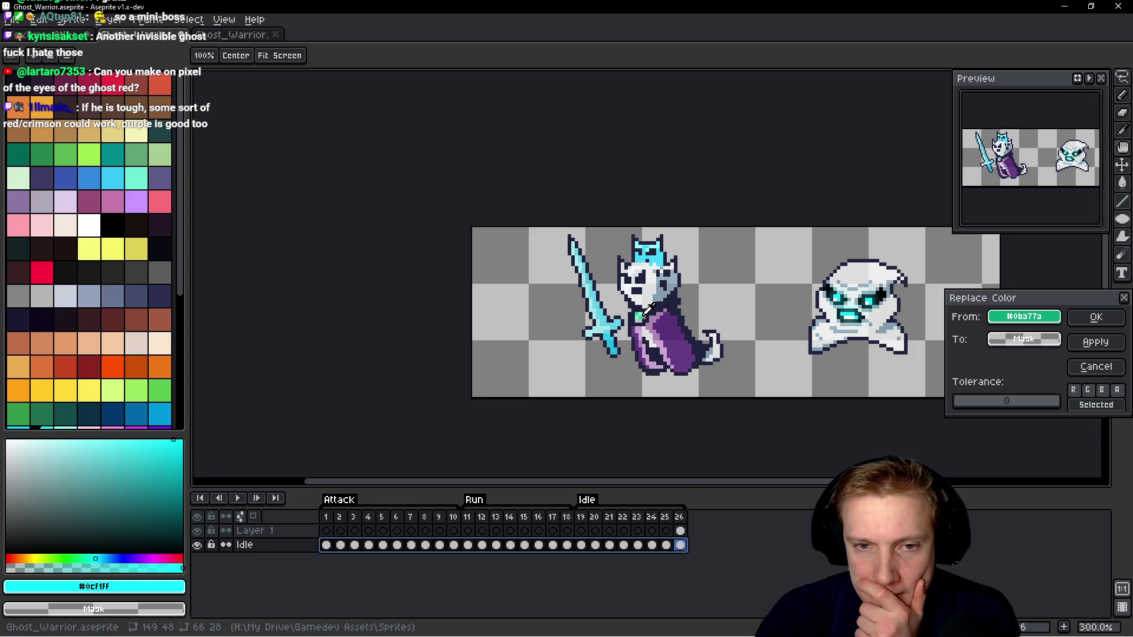
scroll(661, 319, "up", 4)
scroll(657, 317, "down", 2)
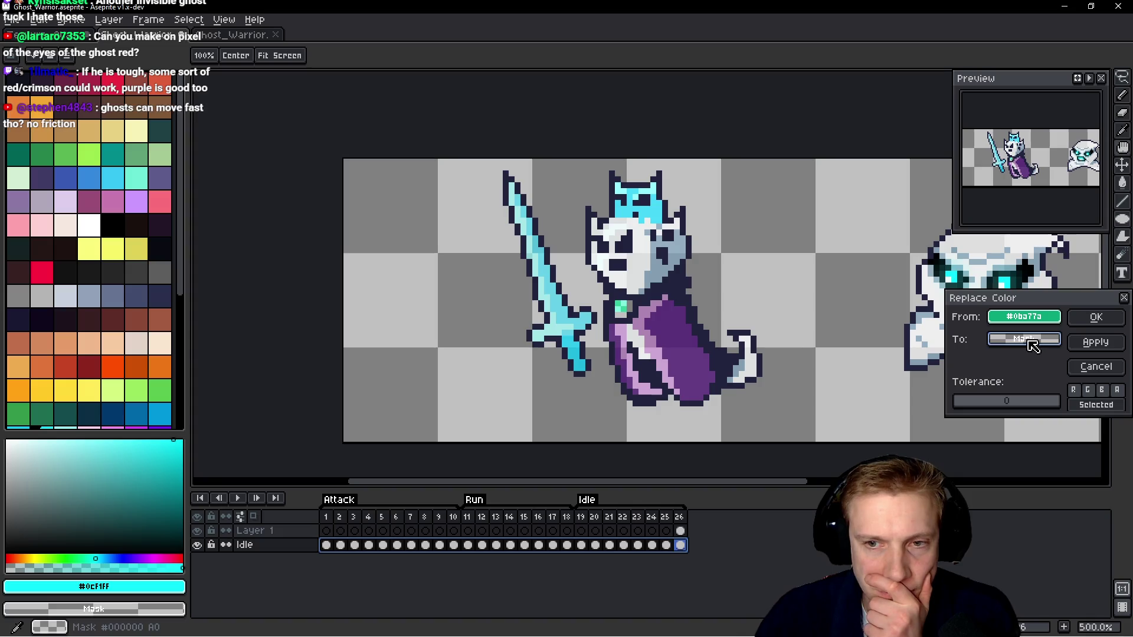
left_click(61, 221)
left_click(90, 202)
left_click(115, 201)
left_click(118, 218)
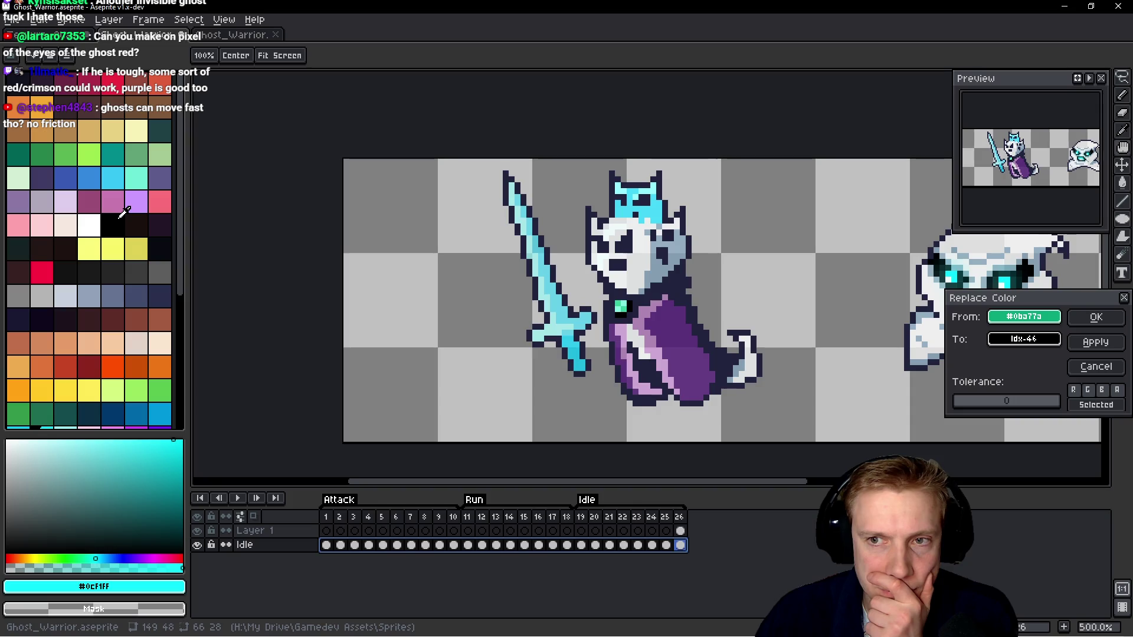
left_click(50, 343)
left_click(70, 389)
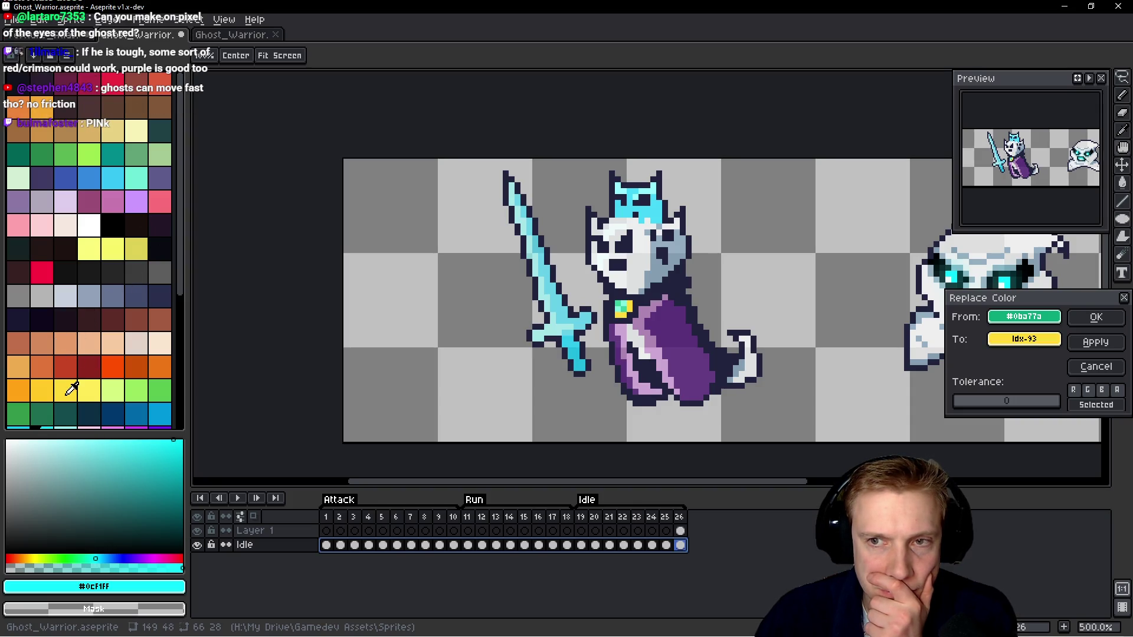
left_click(94, 395)
left_click(90, 321)
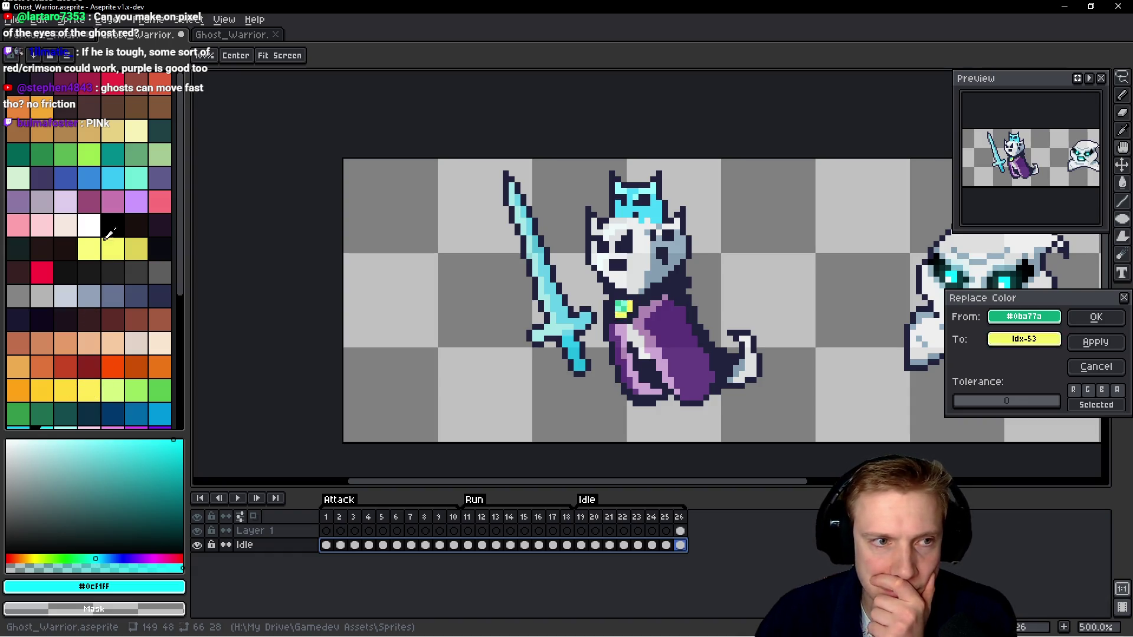
left_click(147, 269)
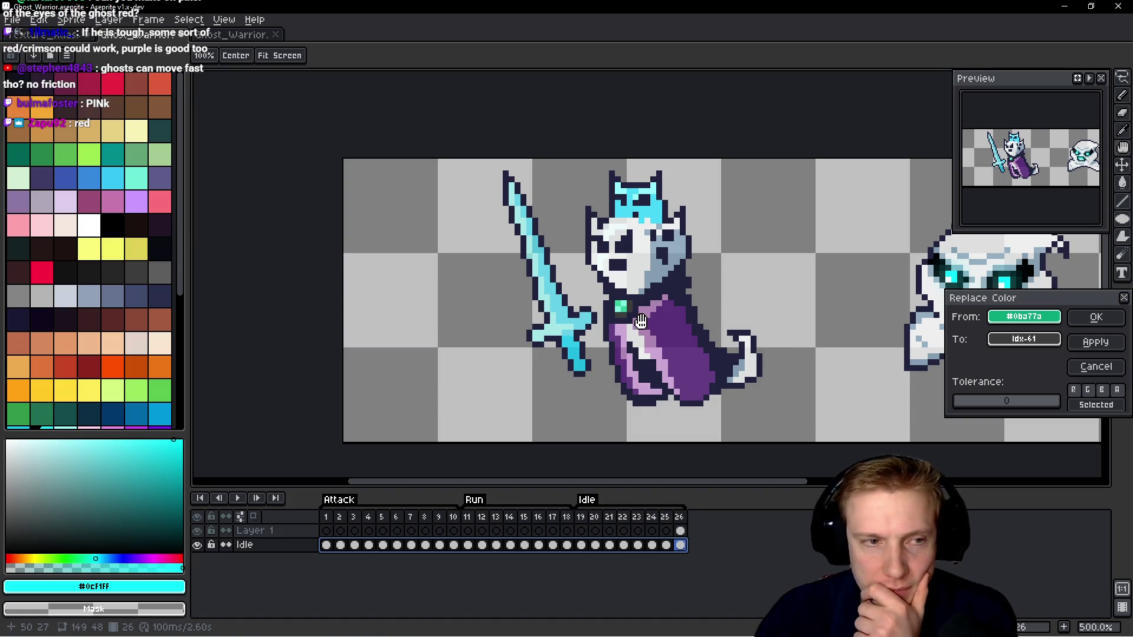
mouse_move(1027, 339)
left_mouse_down()
mouse_move(624, 308)
mouse_move(683, 328)
left_mouse_up()
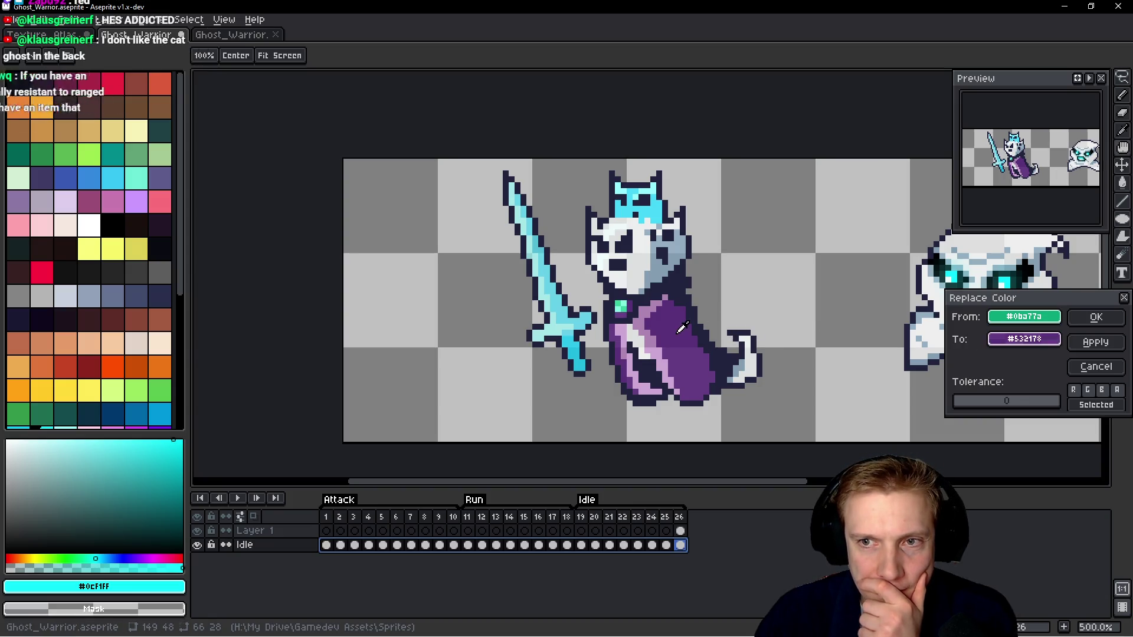
left_click_drag(648, 319, 644, 316)
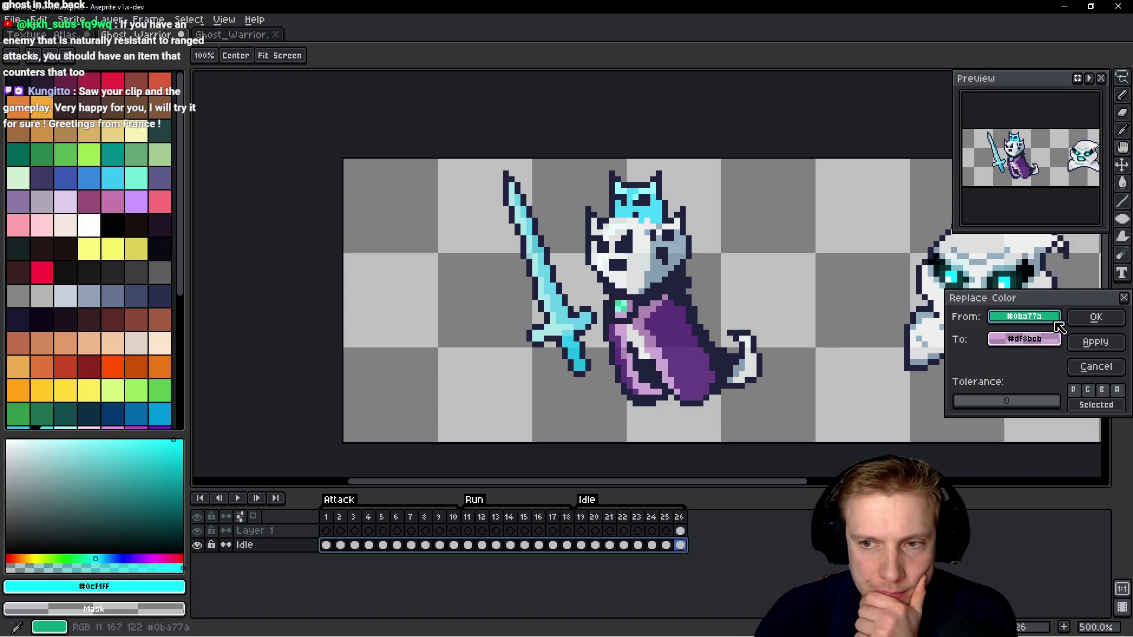
left_click(1095, 317)
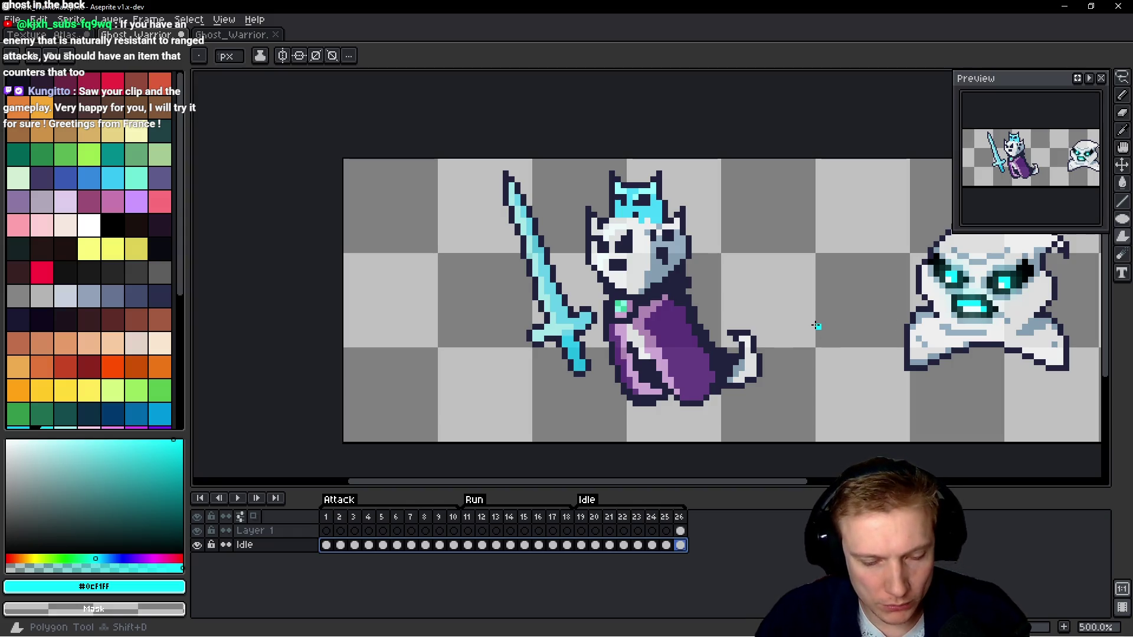
Recolour the light teal #81f2e0 to translucent magenta #df3ae5 at alpha 122.
key("shift+r")
left_click(624, 300)
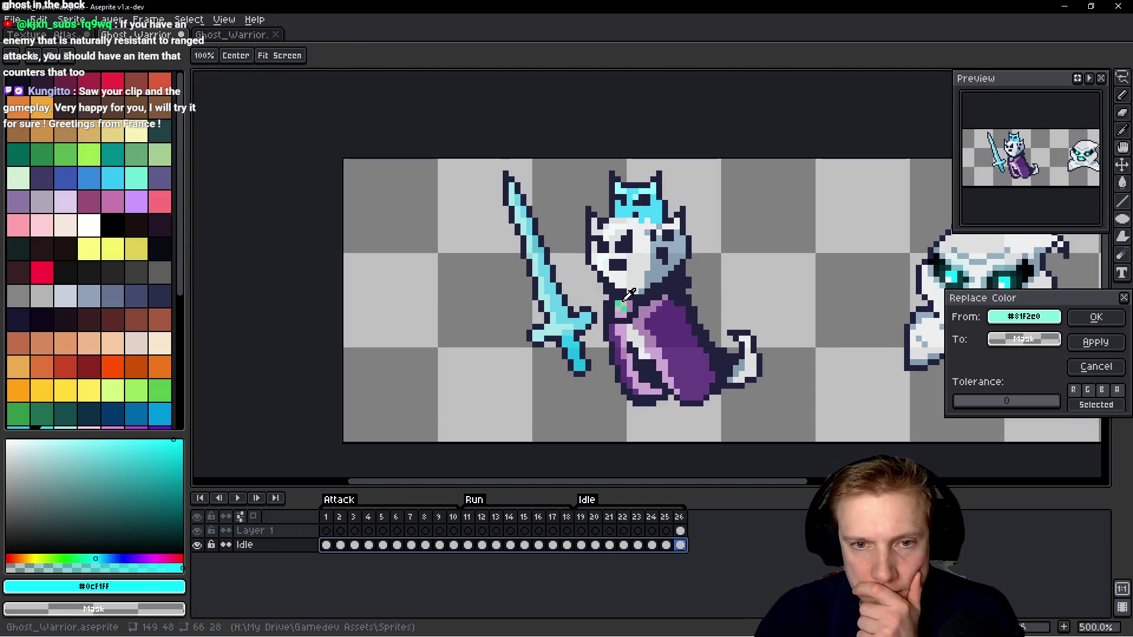
right_click(666, 317)
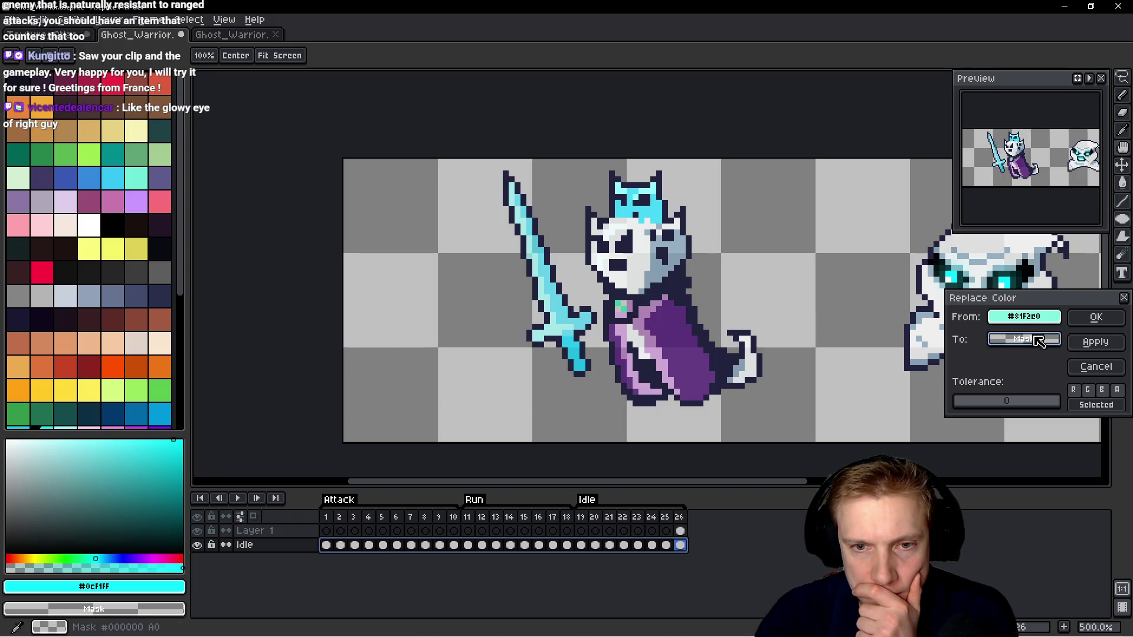
right_click(649, 315)
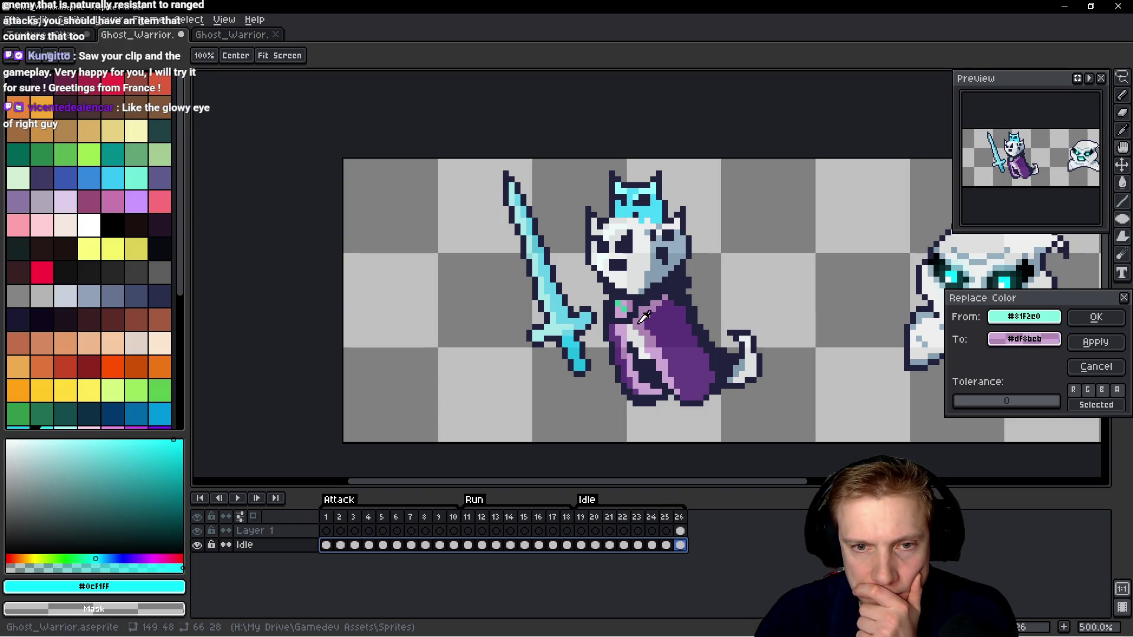
left_click(1040, 341)
mouse_move(949, 406)
left_mouse_down()
mouse_move(840, 396)
mouse_move(956, 398)
mouse_move(839, 396)
mouse_move(857, 393)
left_mouse_up()
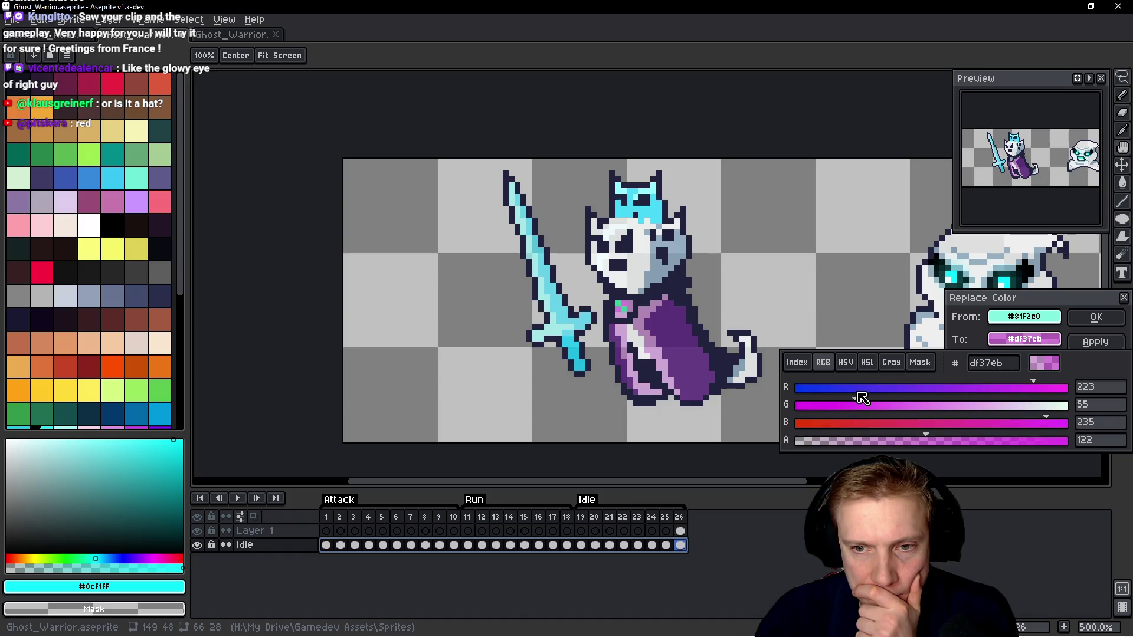
left_click_drag(940, 413, 1062, 421)
left_click(1092, 324)
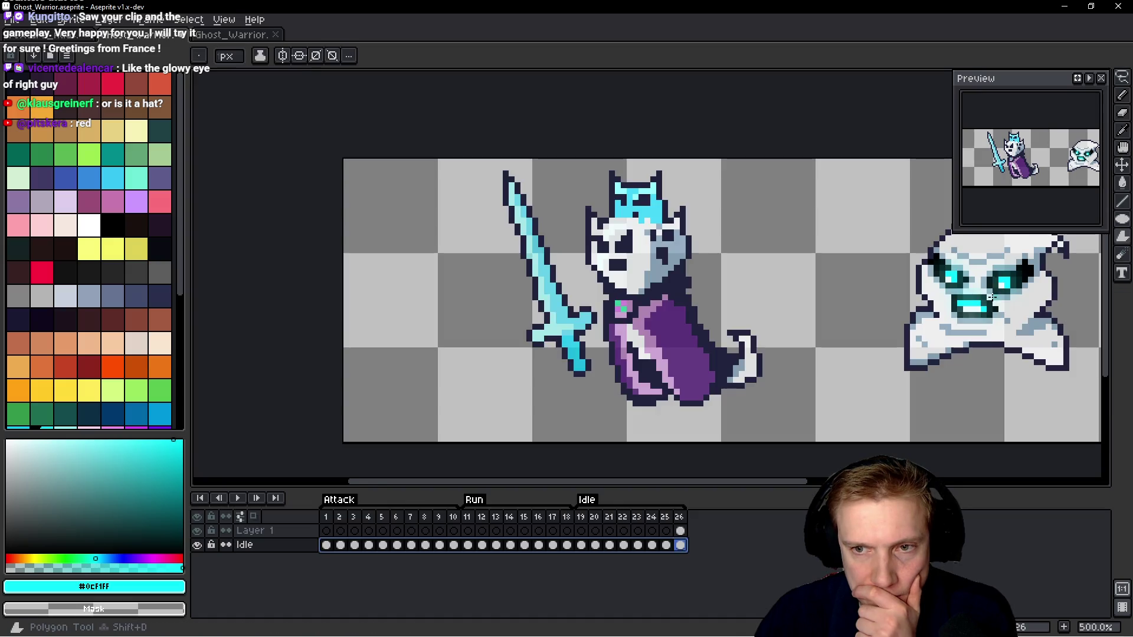
Recolour the gem's green #35ce9c to pink #df3af2.
key("shift+r")
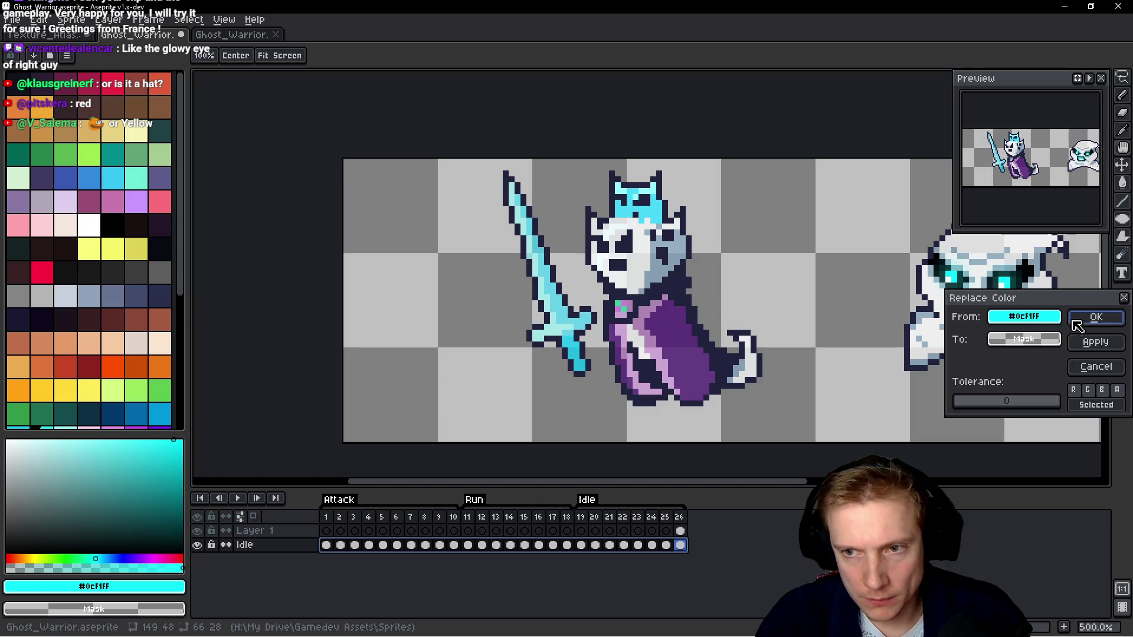
left_click(620, 309)
right_click(621, 308)
right_click(622, 306)
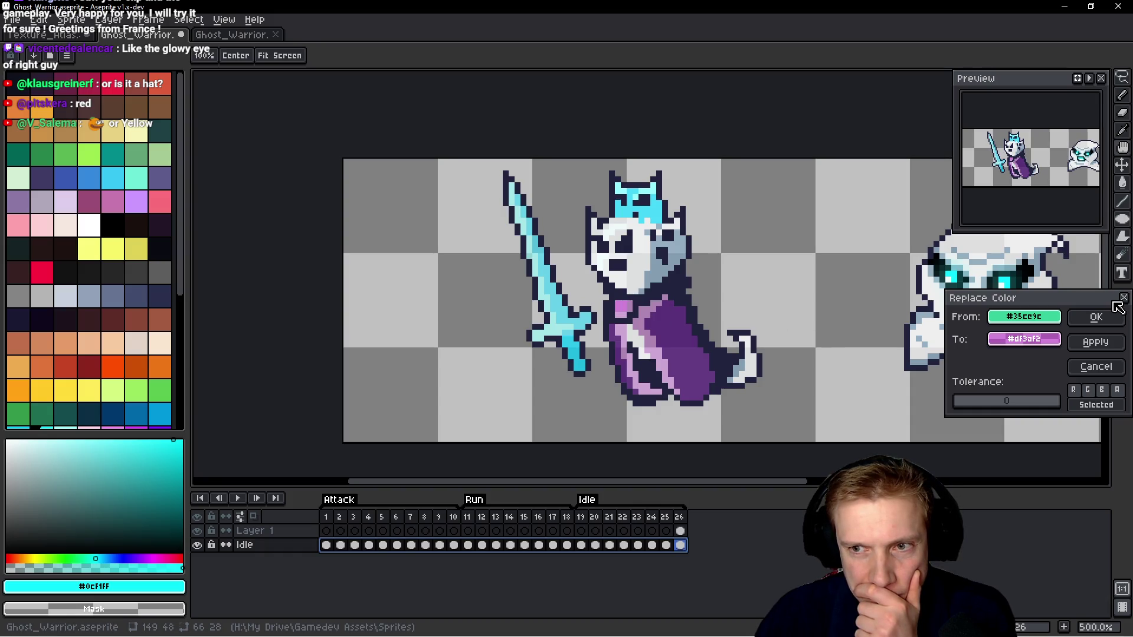
left_click(1092, 316)
scroll(835, 255, "down", 3)
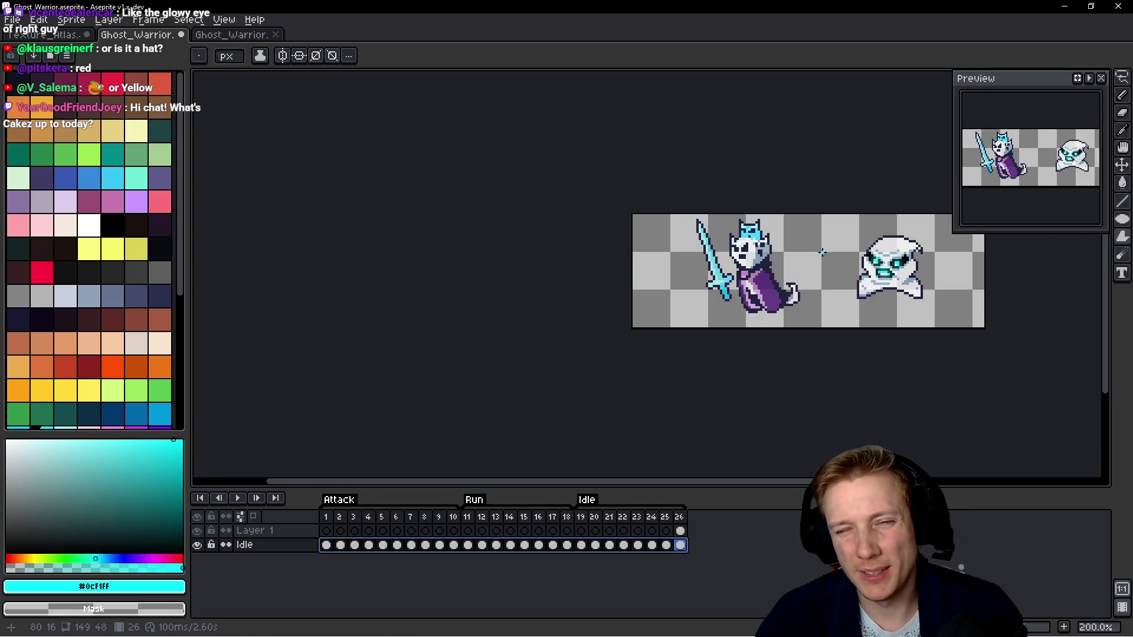
Undo the pink recolour so the gem is green again, then zoom in on the crown.
scroll(822, 253, "up", 2)
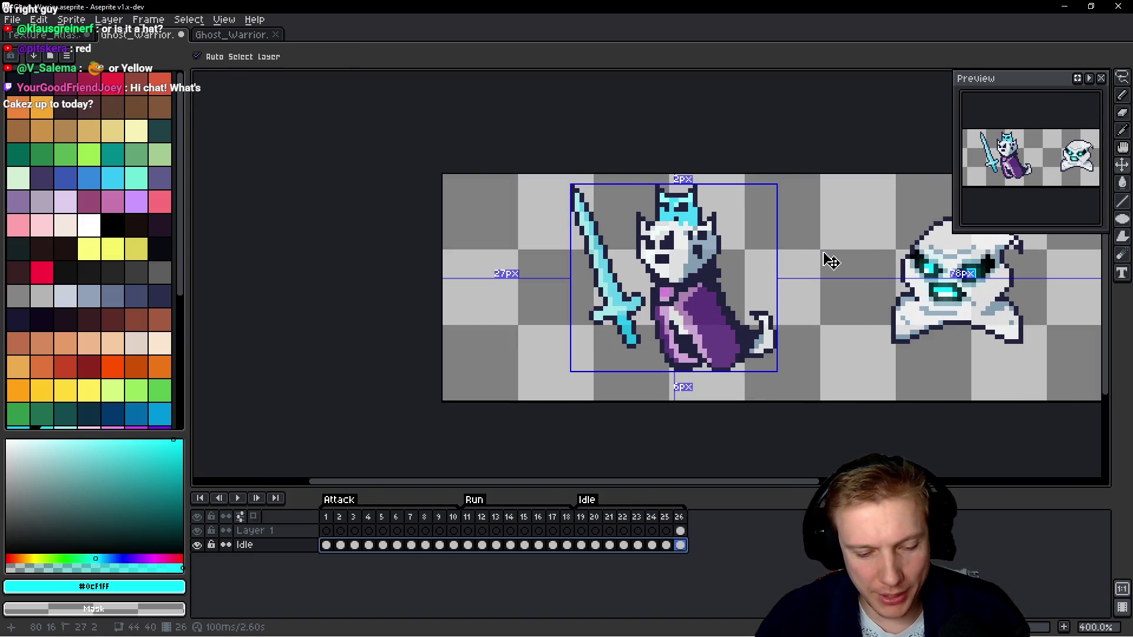
key("ctrl+z")
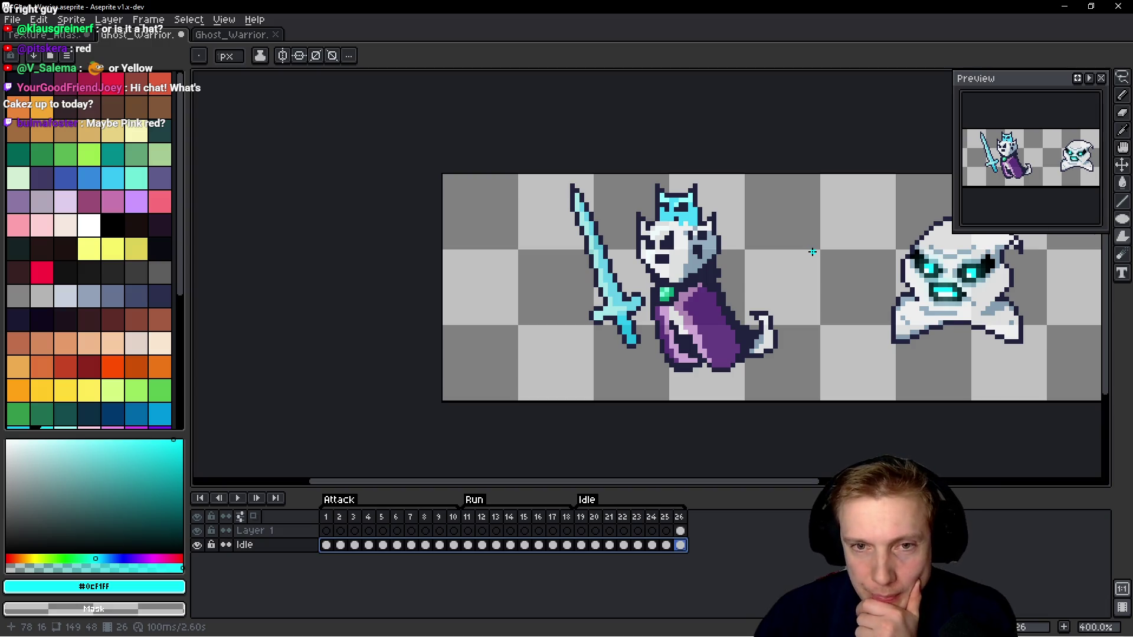
scroll(744, 219, "up", 4)
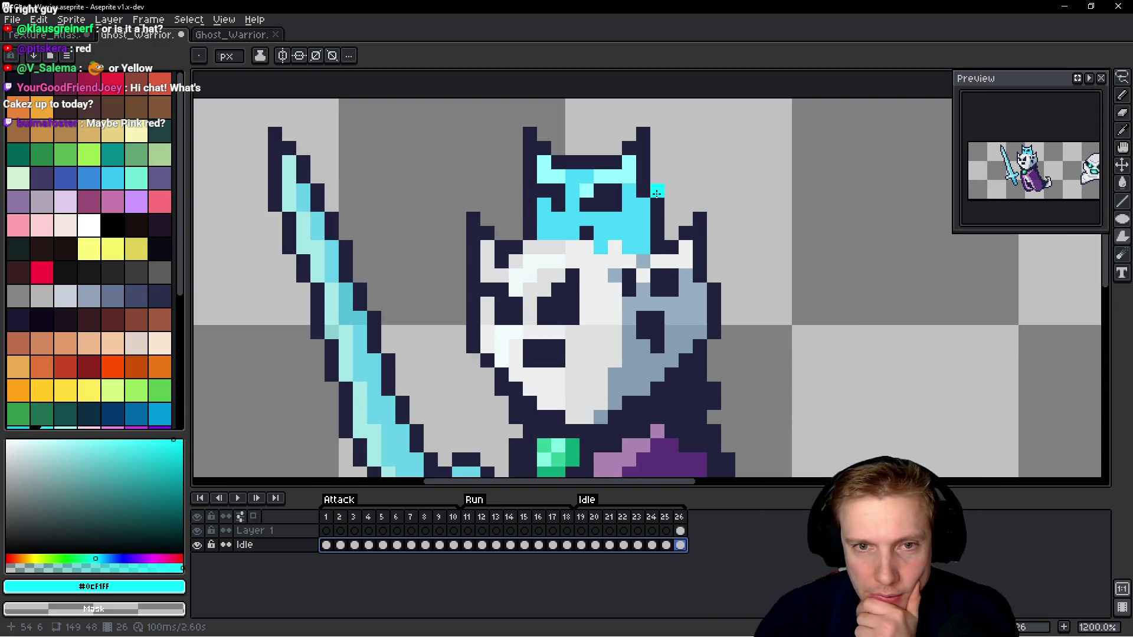
scroll(627, 203, "up", 5)
scroll(626, 204, "down", 11)
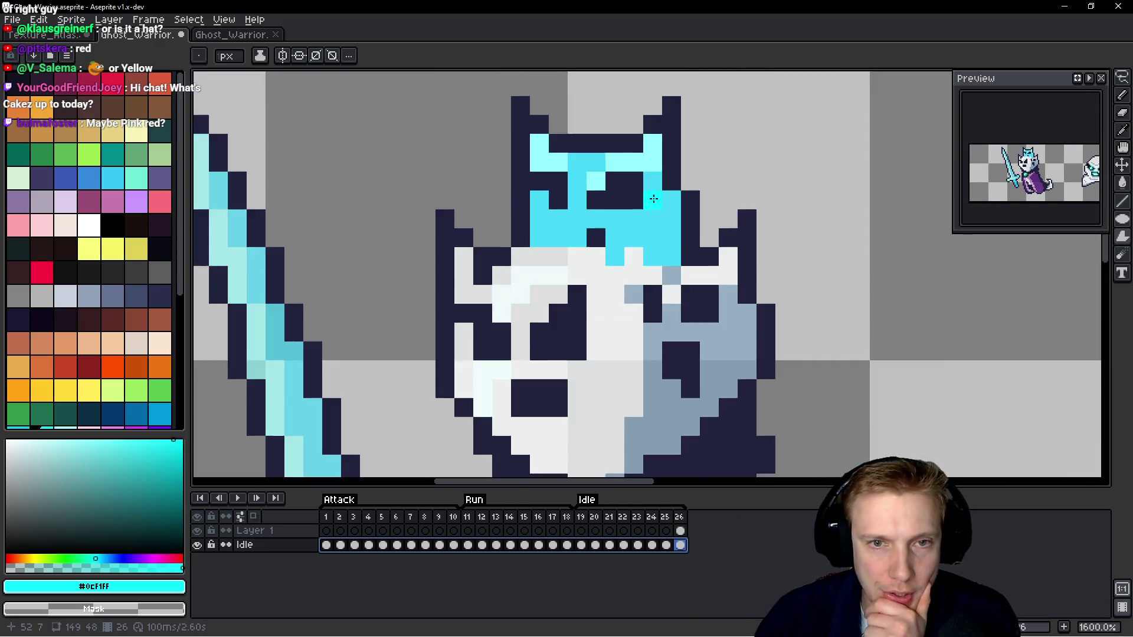
Replace the crown's cyan #45d7f7 with the same colour at alpha 202.
scroll(704, 212, "up", 3)
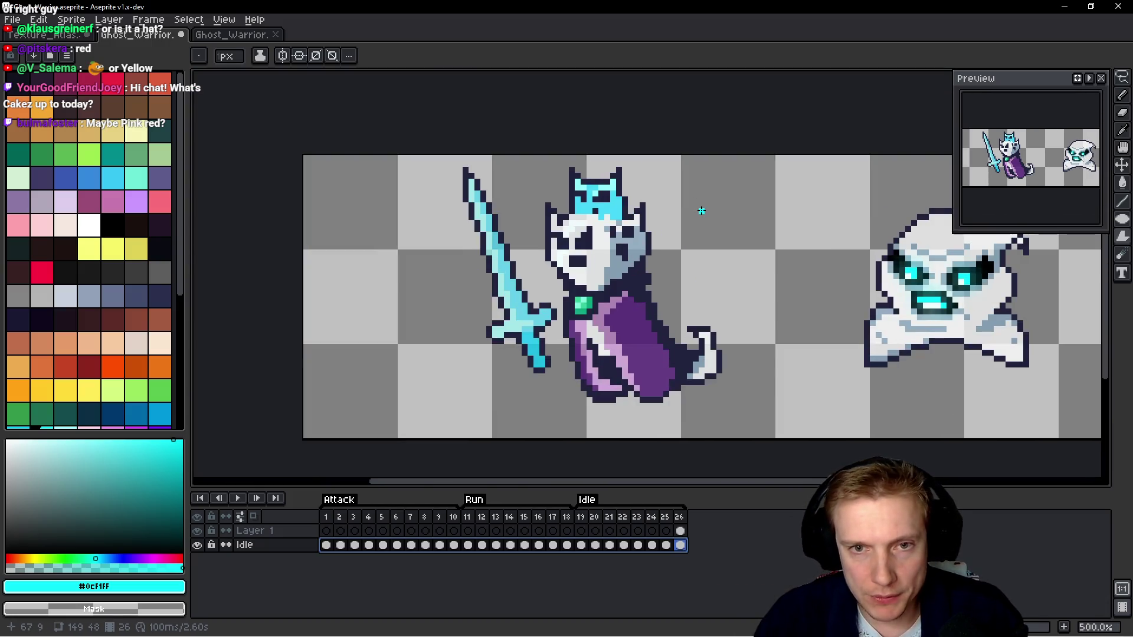
key("shift+r")
mouse_move(988, 319)
left_mouse_down()
mouse_move(1016, 168)
mouse_move(997, 152)
left_mouse_up()
mouse_move(1029, 339)
left_mouse_down()
mouse_move(602, 198)
mouse_move(1027, 319)
left_mouse_up()
left_click(1028, 344)
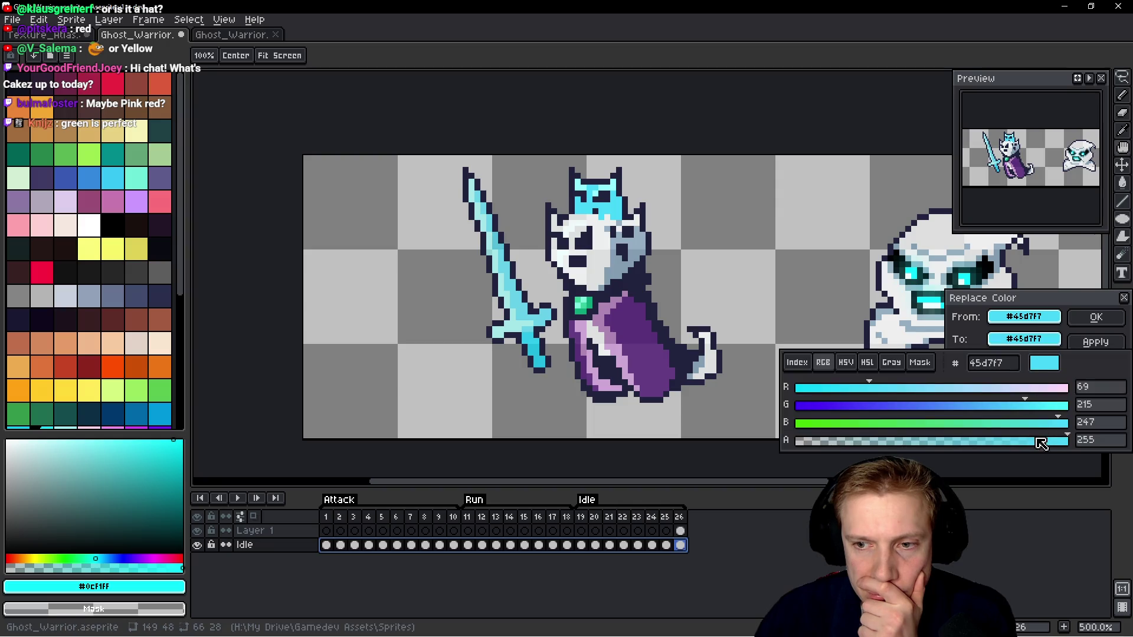
left_click_drag(1044, 447, 1016, 445)
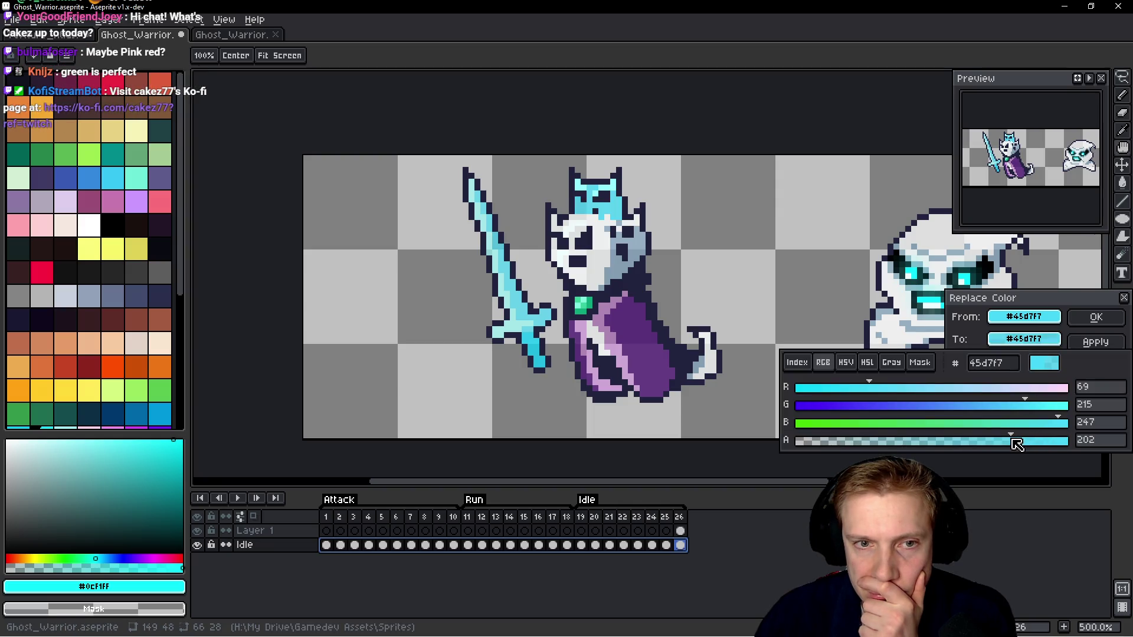
left_click(1096, 317)
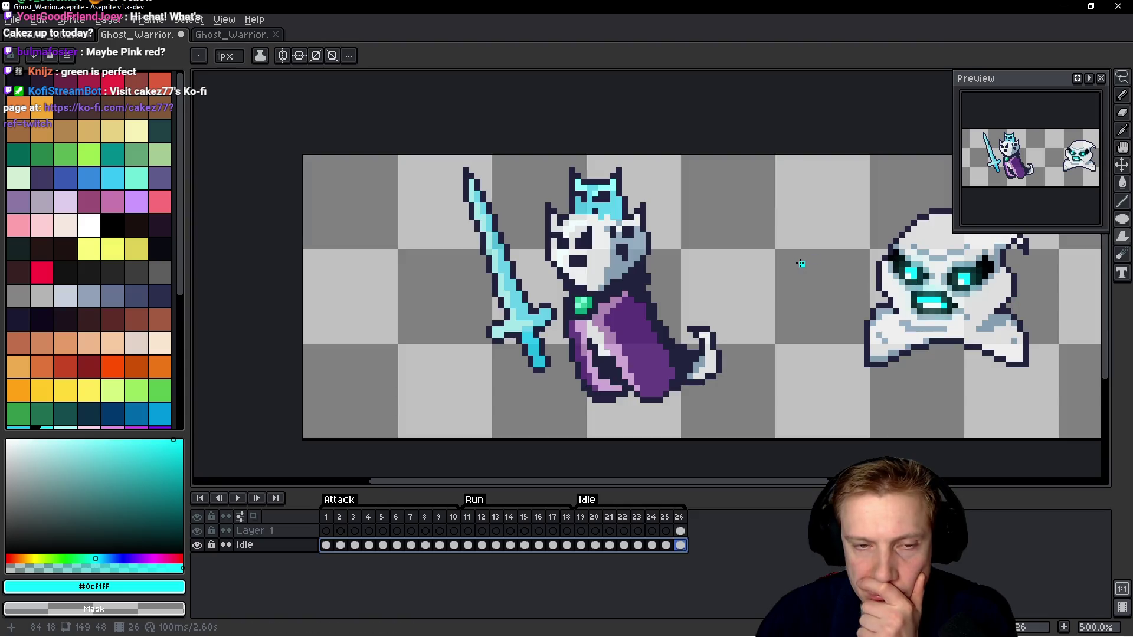
Replace pale cyan #94fdff with the same colour at lowered alpha (about 191).
key("shift+r")
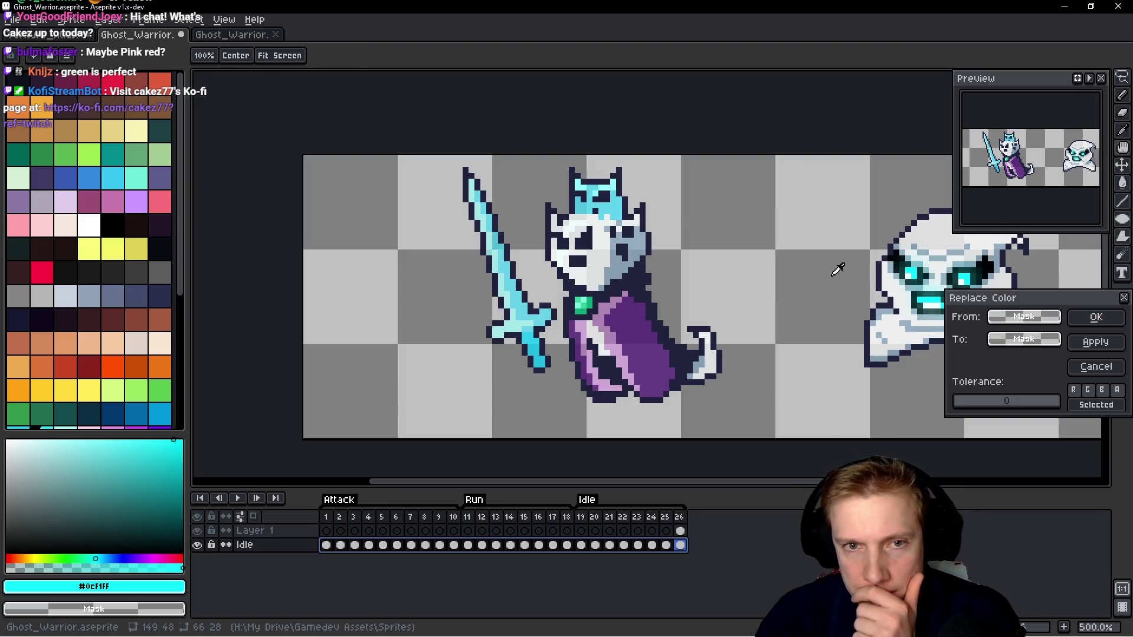
left_click(614, 184)
left_click(613, 185)
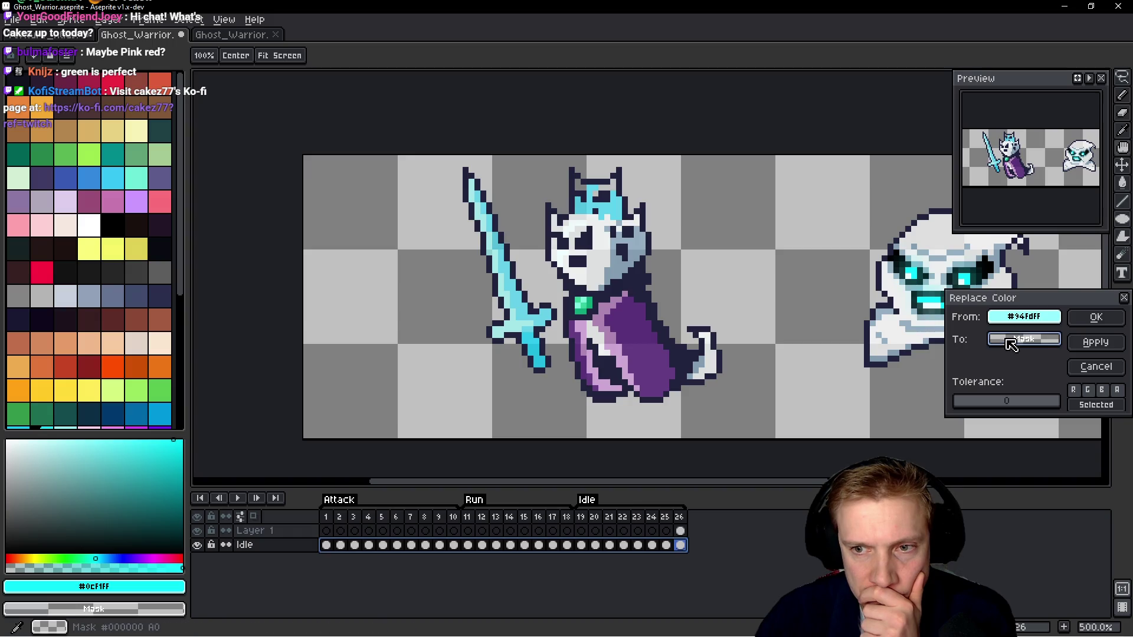
right_click(618, 179)
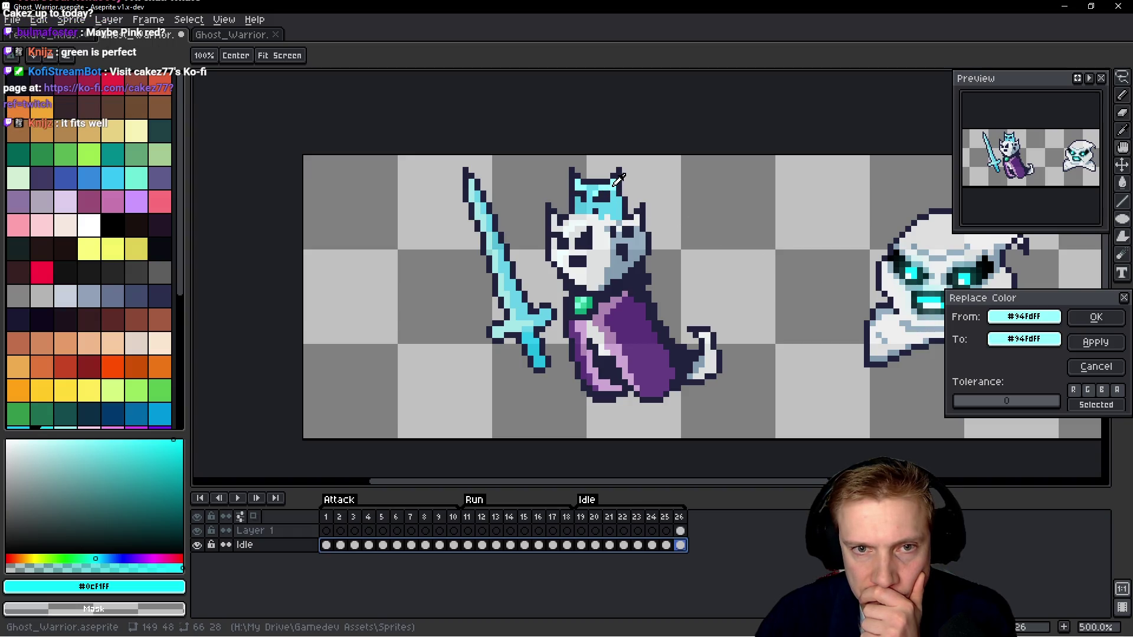
left_click(1023, 339)
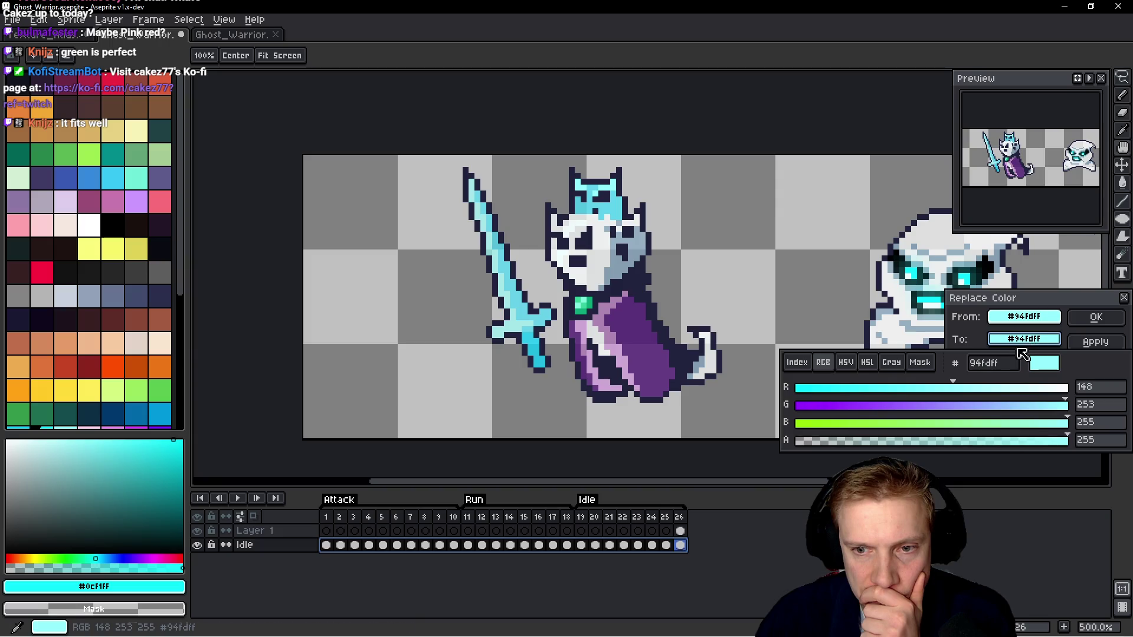
left_click_drag(1052, 446, 1006, 445)
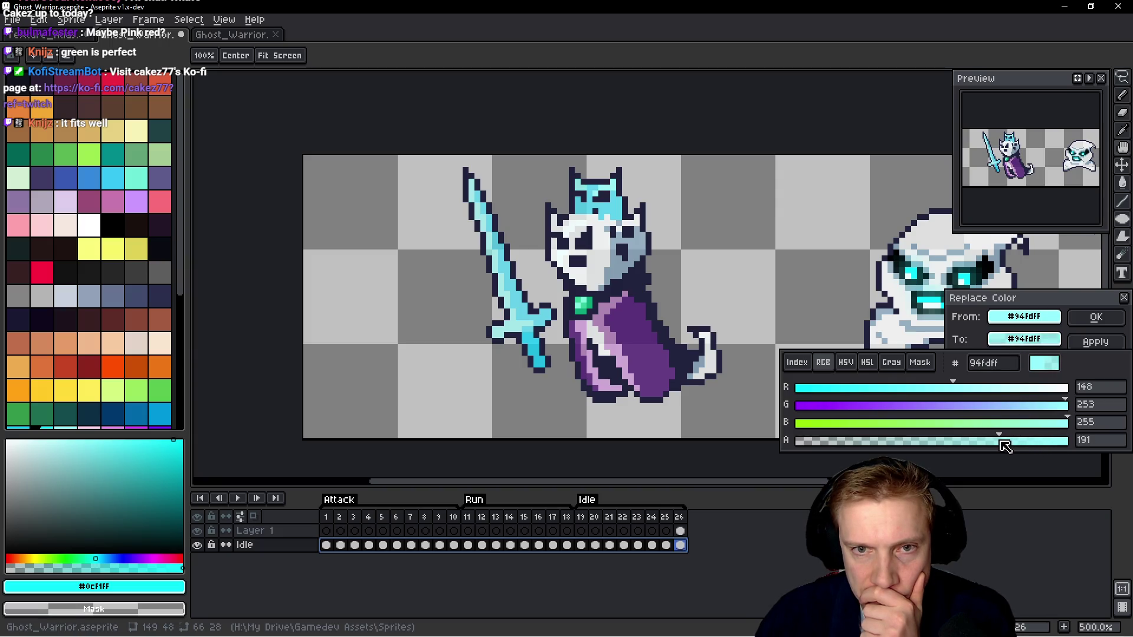
left_click(1094, 321)
scroll(711, 258, "up", 6)
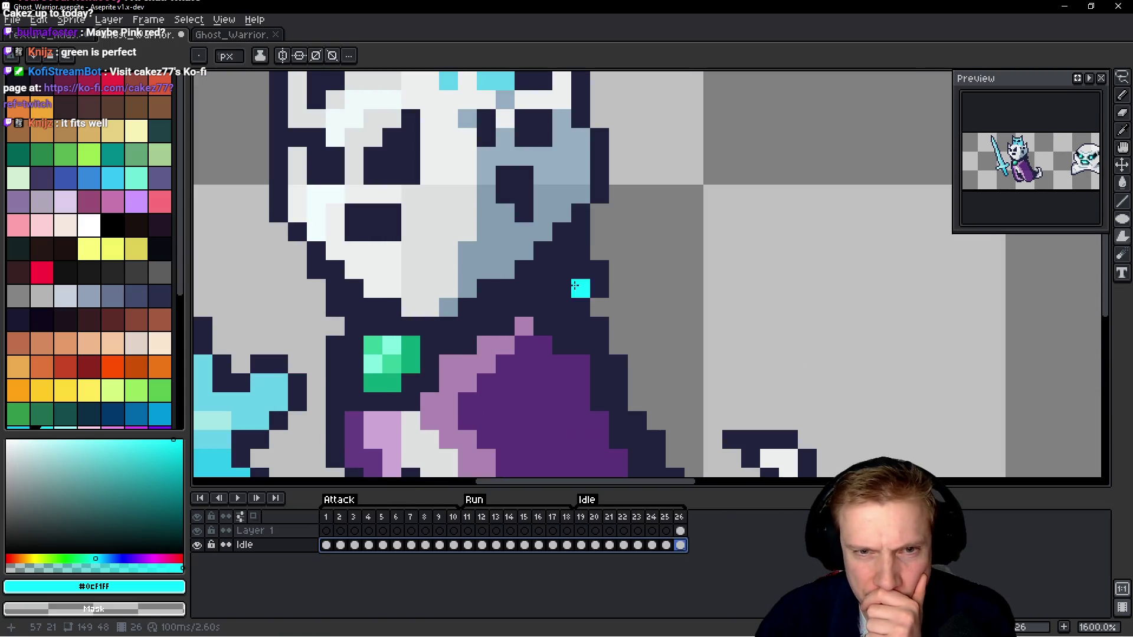
scroll(682, 315, "down", 8)
scroll(682, 315, "down", 3)
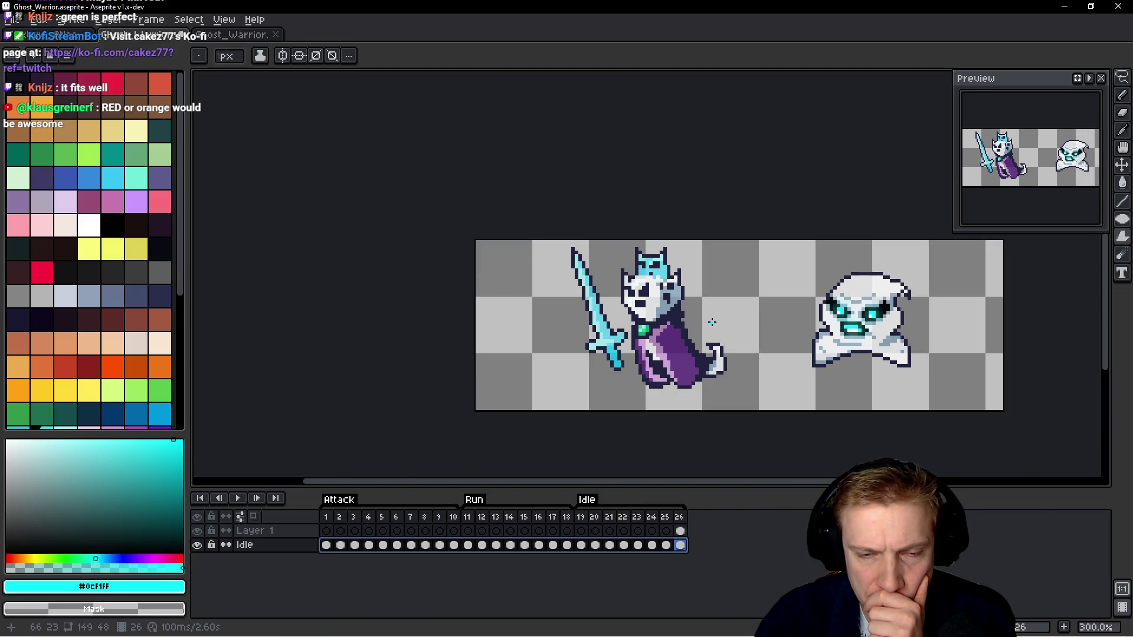
scroll(712, 322, "up", 3)
scroll(658, 357, "down", 4)
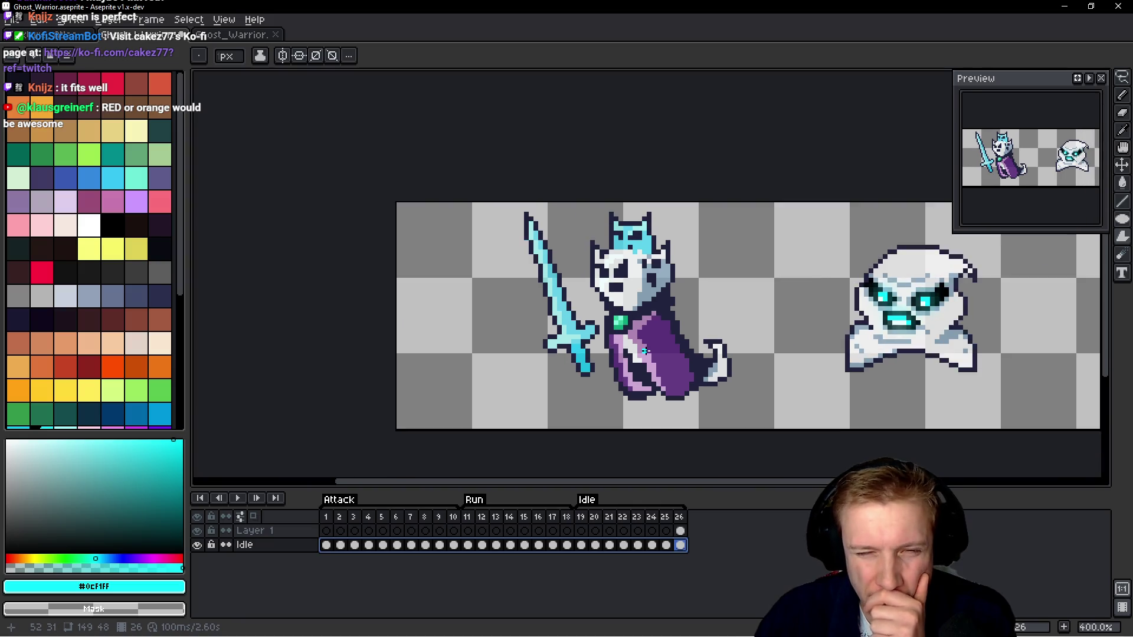
scroll(669, 356, "up", 7)
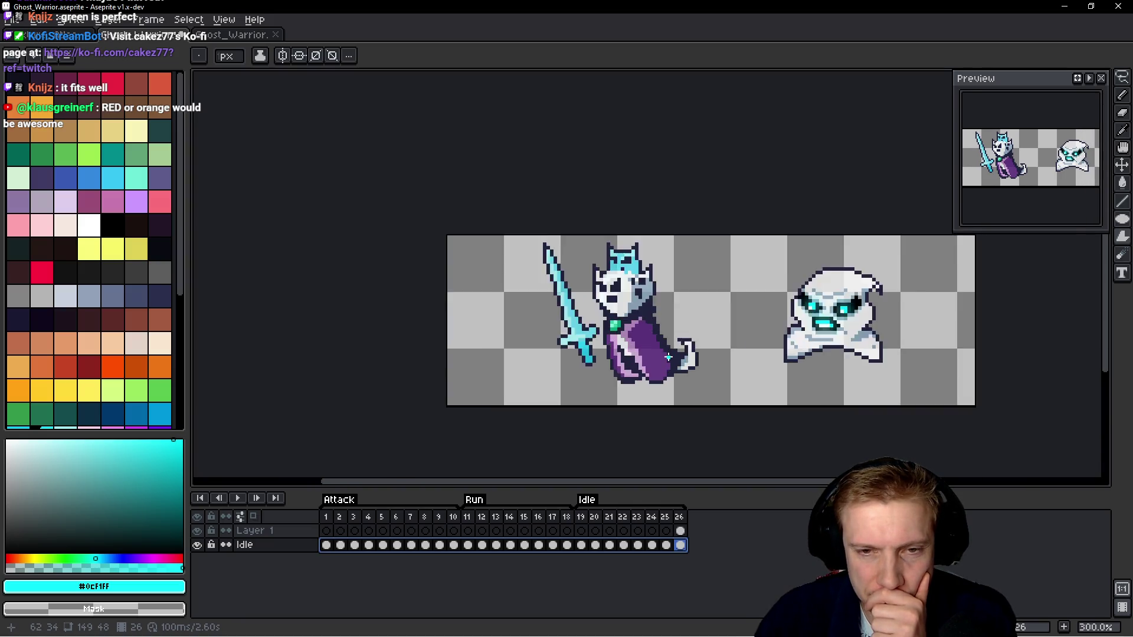
scroll(472, 234, "down", 8)
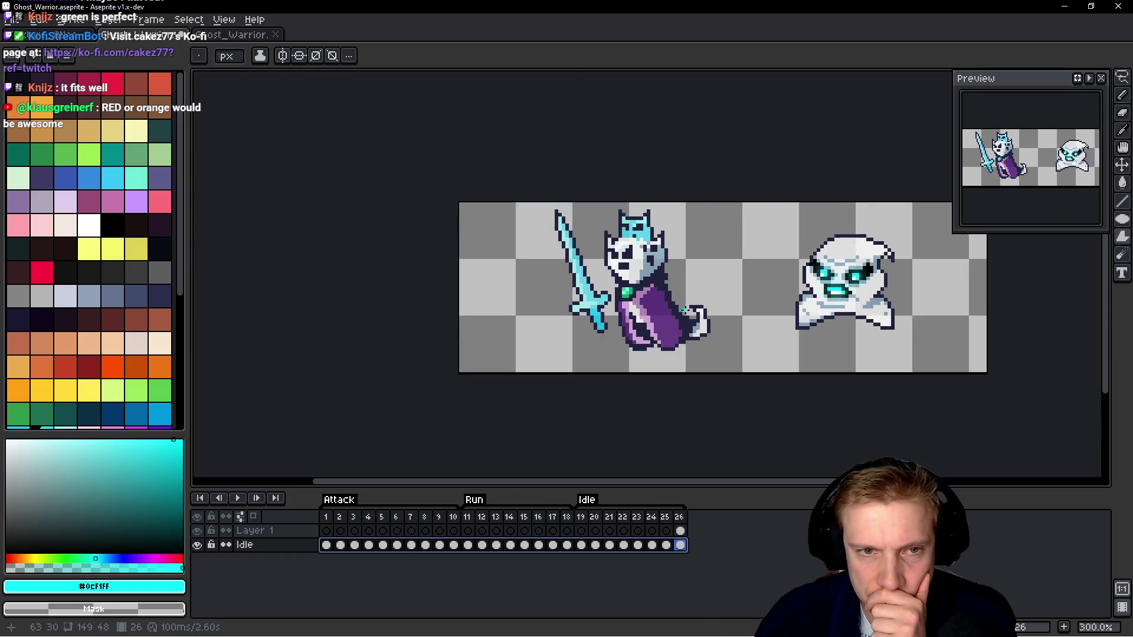
scroll(710, 302, "up", 1)
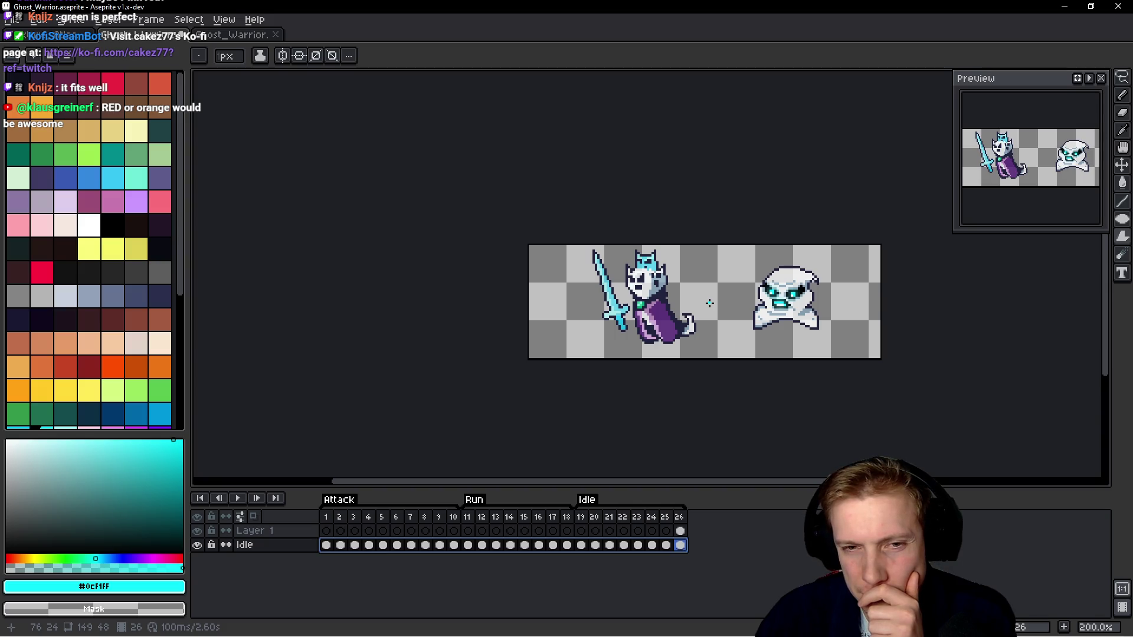
key("shift+r")
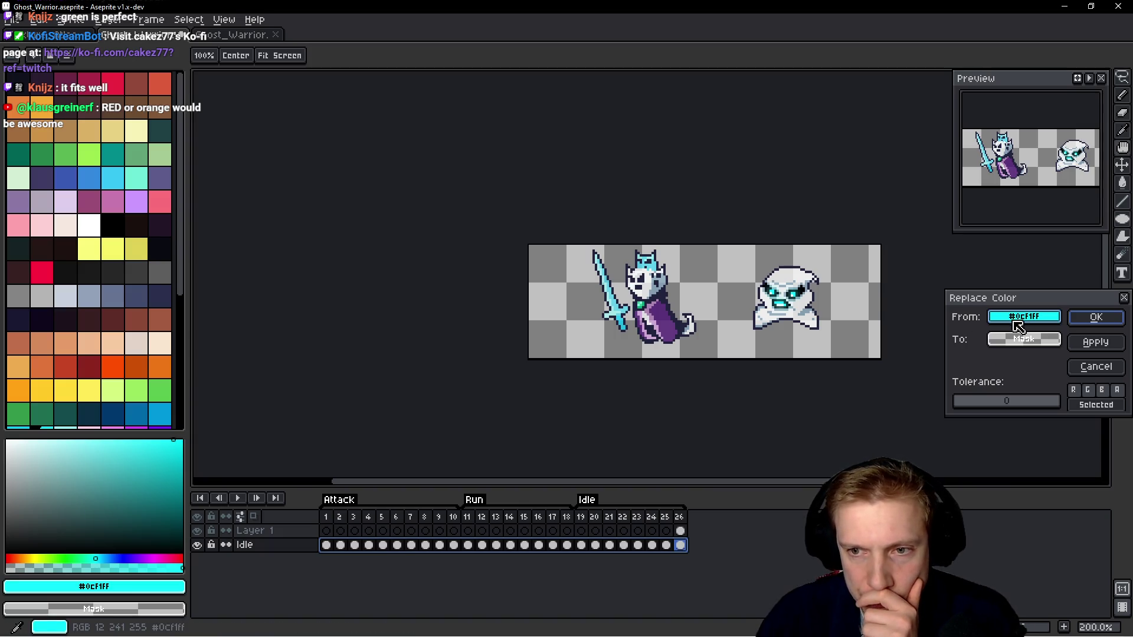
Replace the gem's dark green with the lighter gem green.
mouse_move(1022, 324)
left_mouse_down()
mouse_move(658, 321)
mouse_move(642, 305)
left_mouse_up()
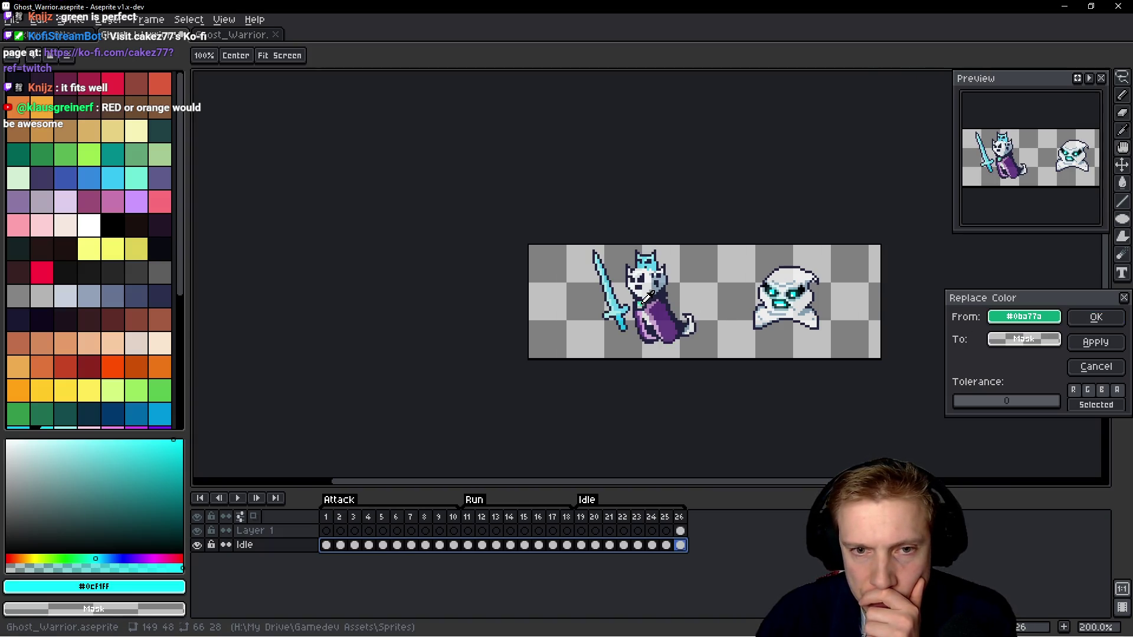
mouse_move(1024, 339)
left_mouse_down()
mouse_move(645, 300)
mouse_move(627, 313)
left_mouse_up()
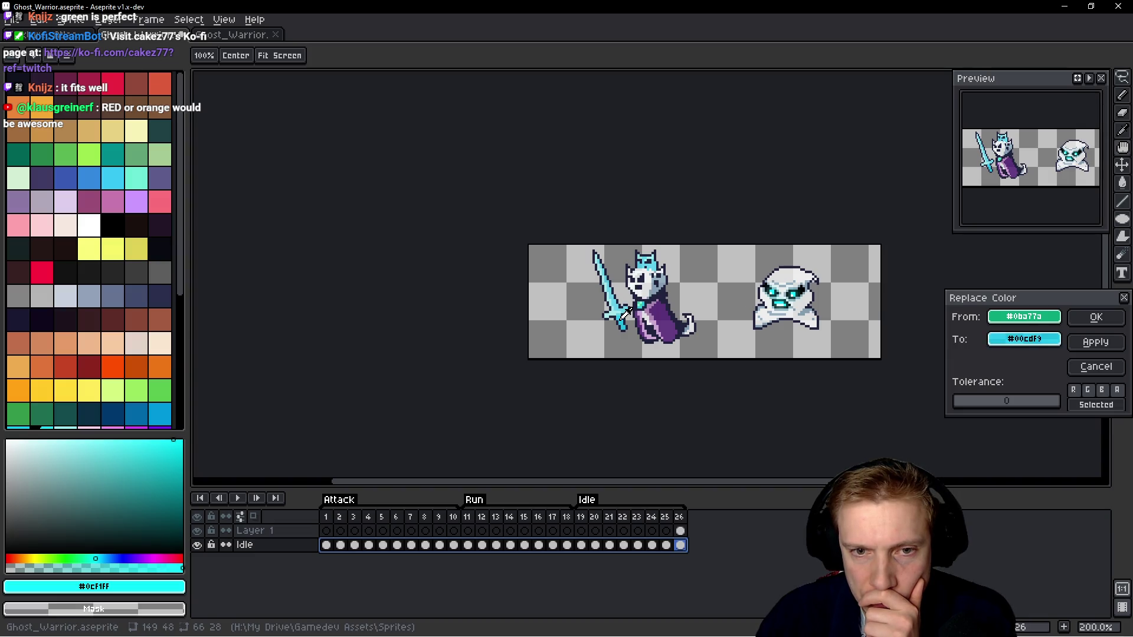
left_click(1096, 317)
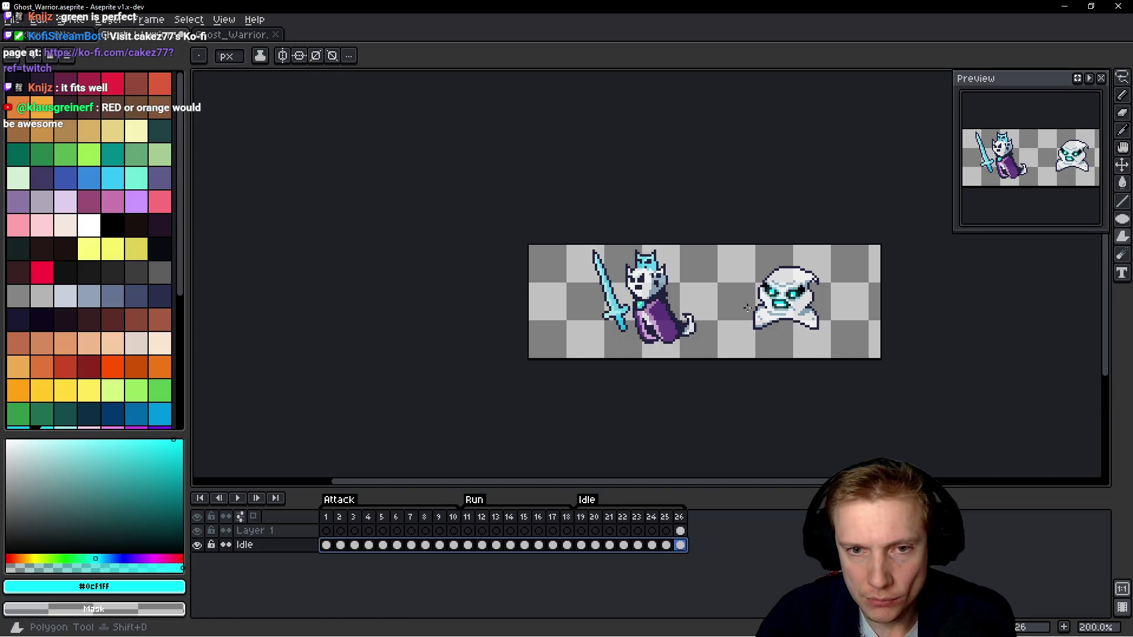
scroll(683, 302, "up", 1)
scroll(684, 301, "up", 1)
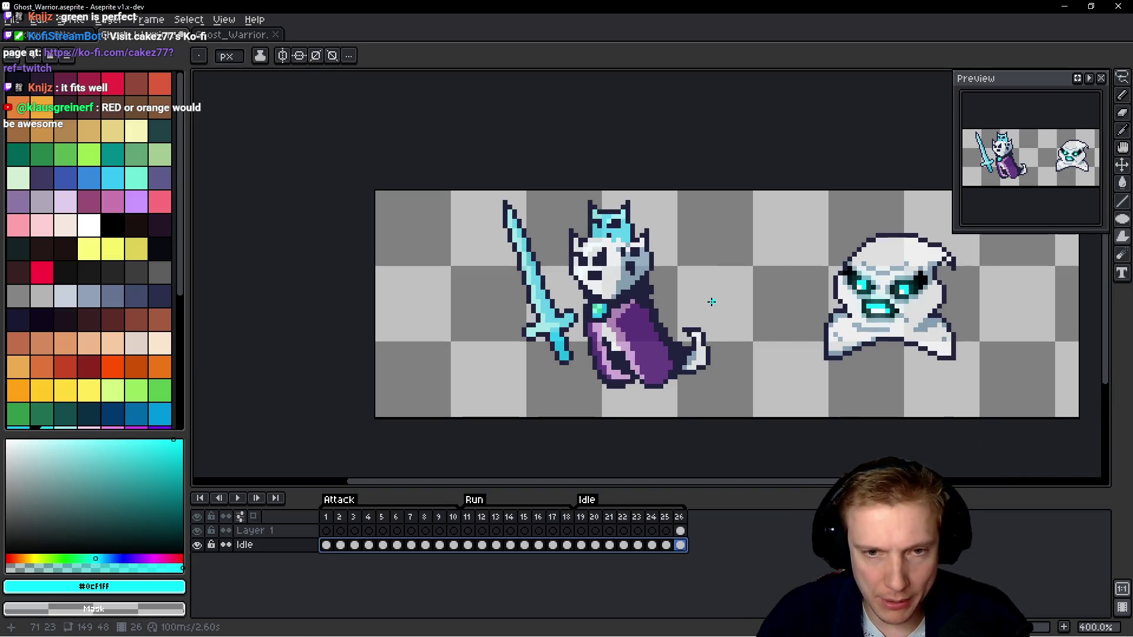
Swap green accent #35cc9c for the sword's light cyan #94fdff, repeating the replacement once more.
key("shift+r")
mouse_move(1024, 317)
left_mouse_down()
mouse_move(608, 272)
mouse_move(600, 301)
left_mouse_up()
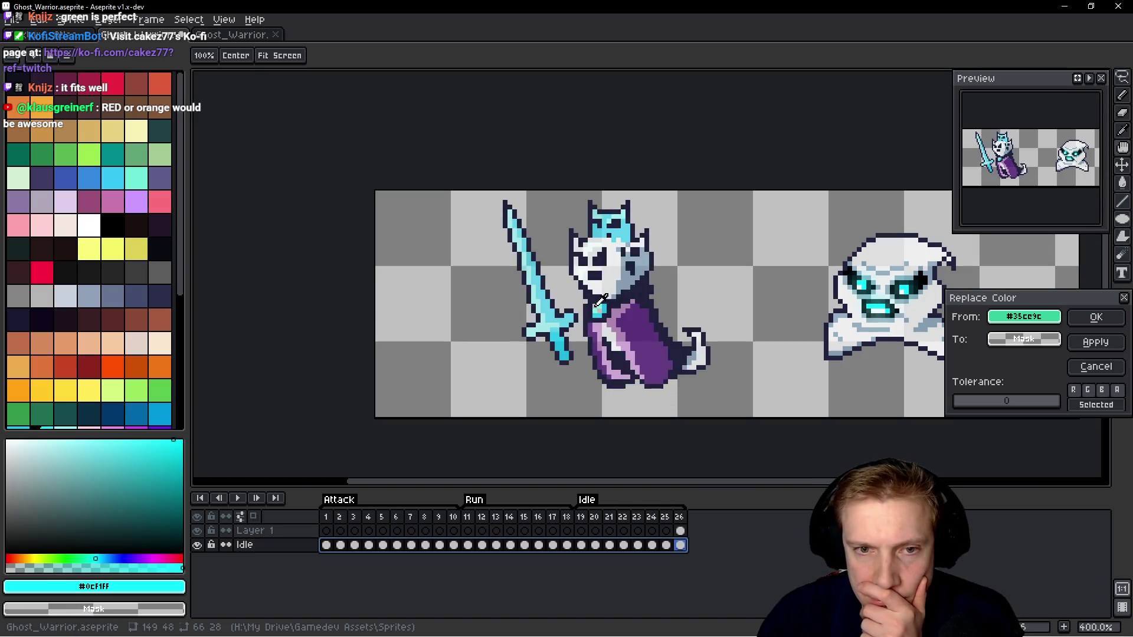
left_click_drag(1039, 340, 547, 314)
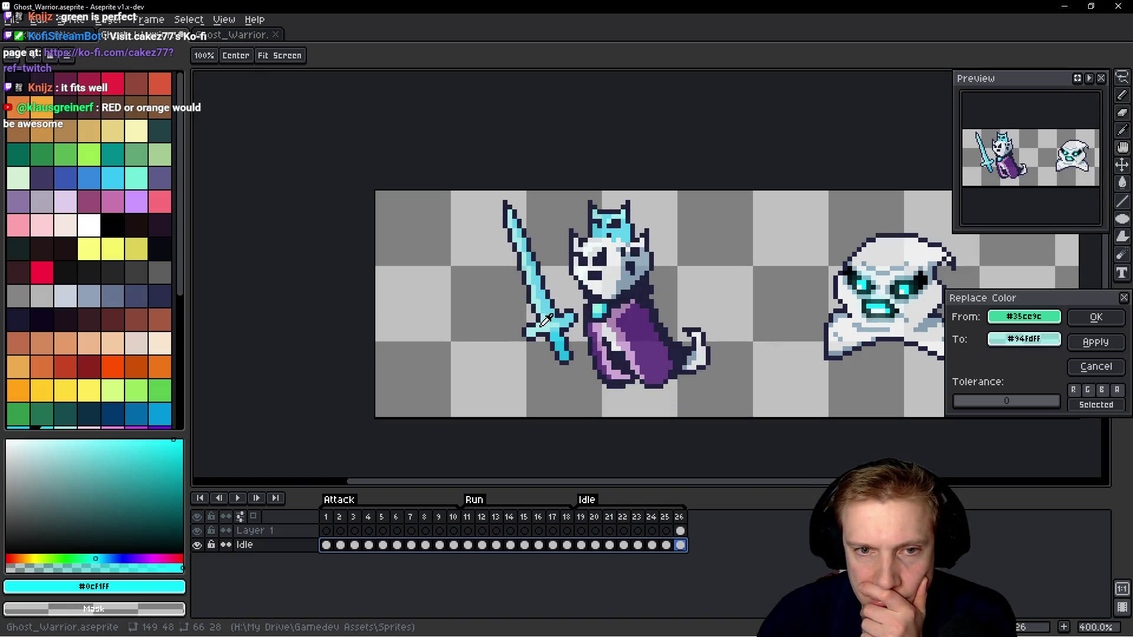
left_click(1096, 316)
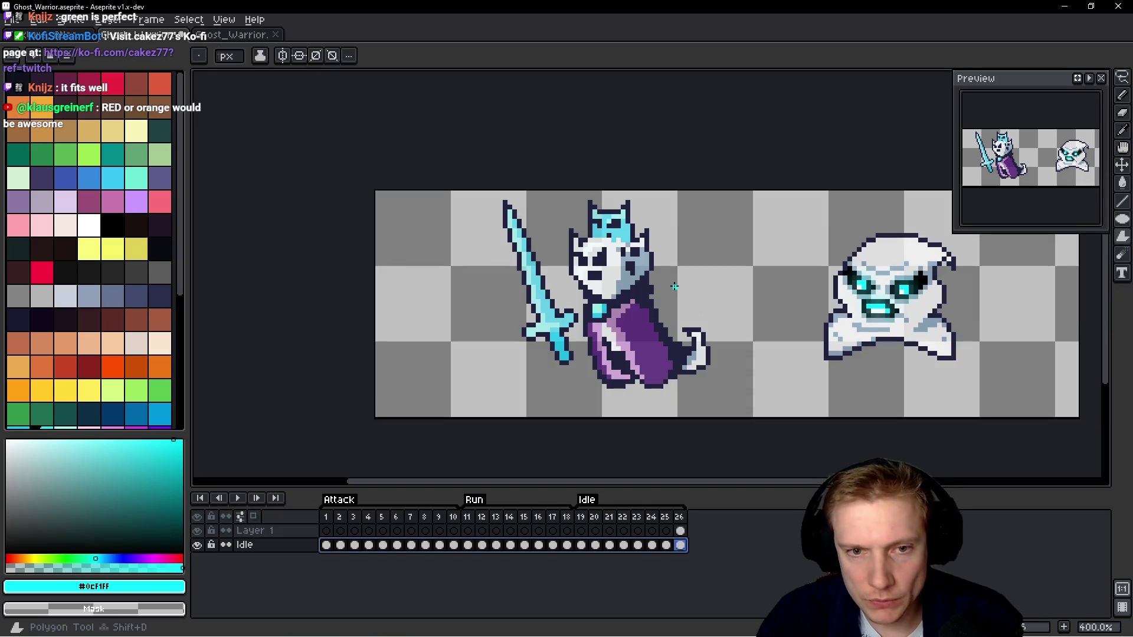
key("shift+r")
mouse_move(1024, 317)
left_mouse_down()
mouse_move(603, 298)
mouse_move(598, 310)
left_mouse_up()
left_click_drag(1024, 339, 553, 320)
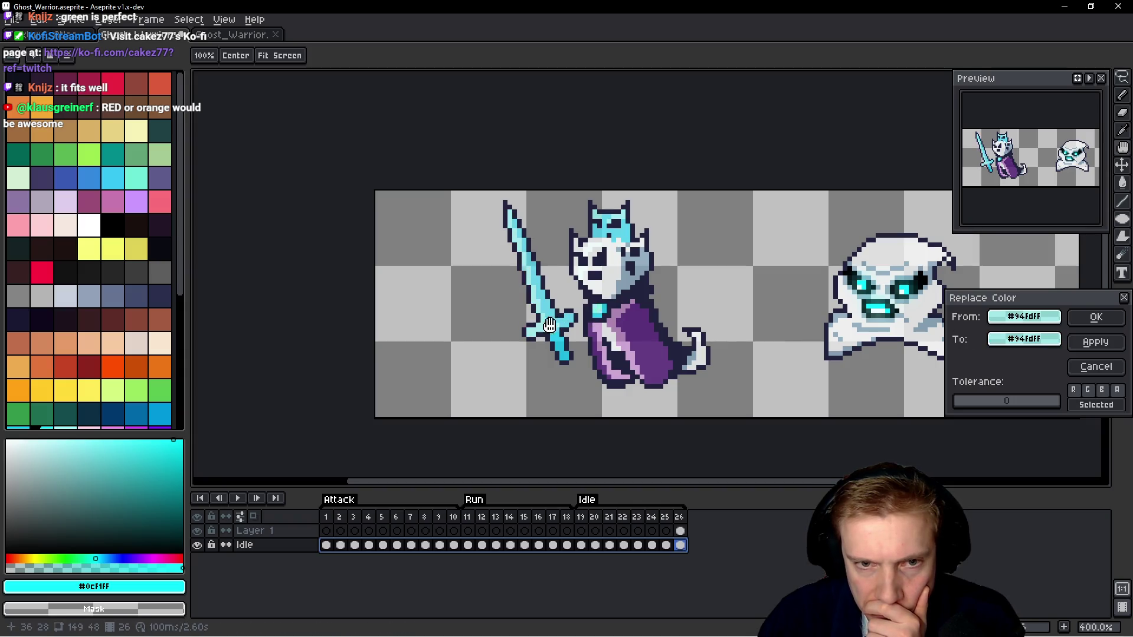
left_click(1096, 319)
scroll(734, 390, "up", 5)
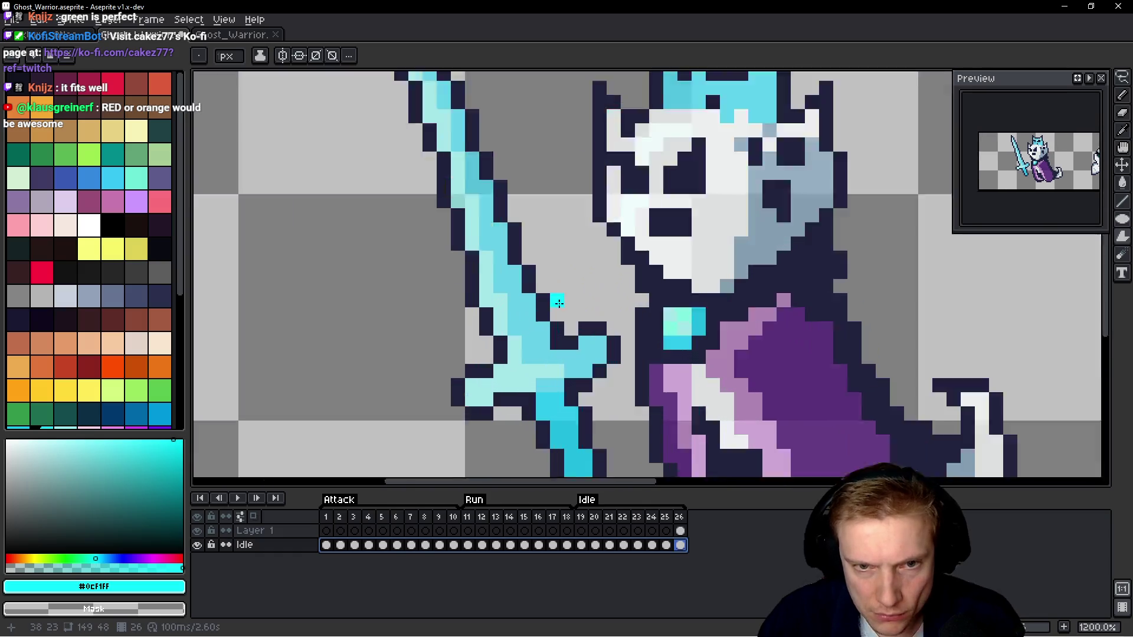
Zoom into the chest gem and replace its #81f2e0 pixels with #94fdff.
scroll(779, 366, "down", 4)
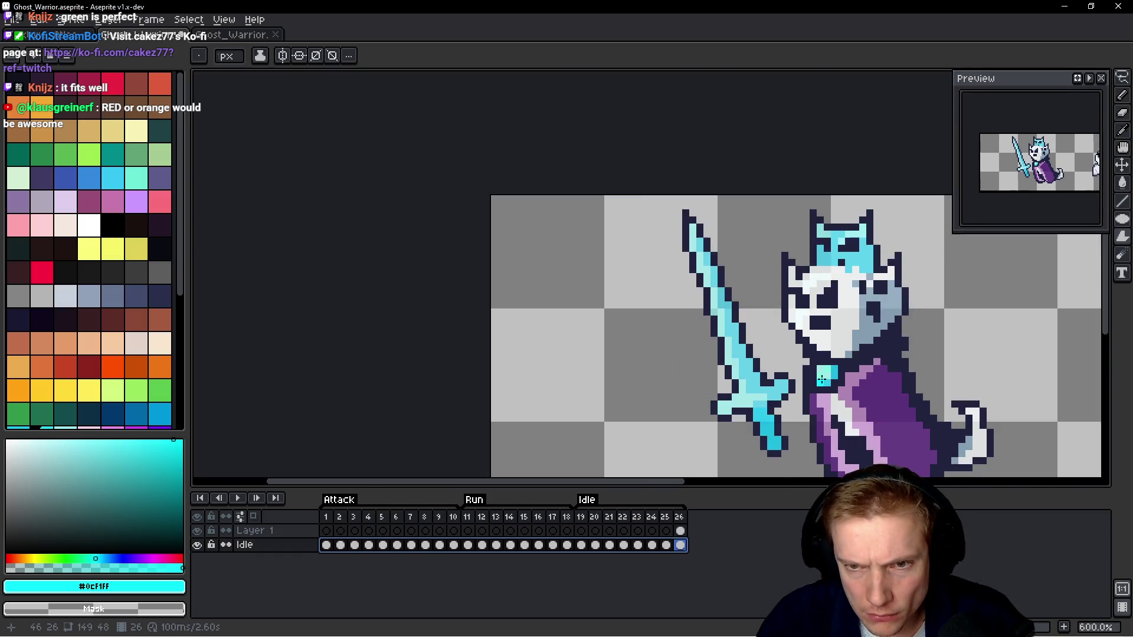
scroll(772, 360, "up", 4)
left_click_drag(766, 351, 613, 320)
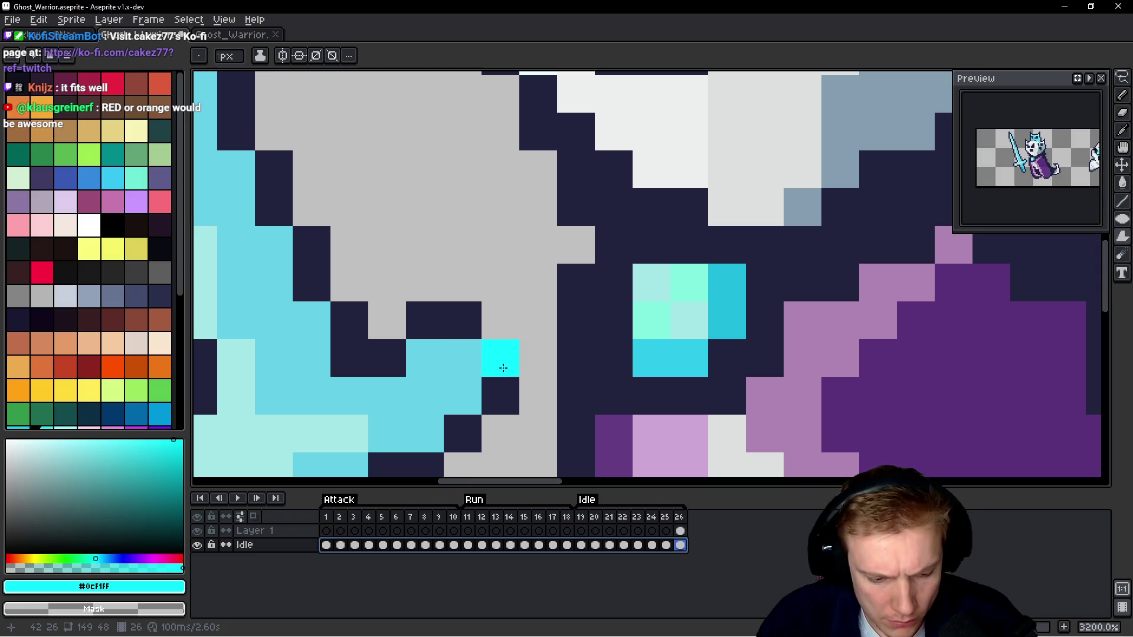
scroll(584, 361, "down", 5)
scroll(586, 361, "up", 1)
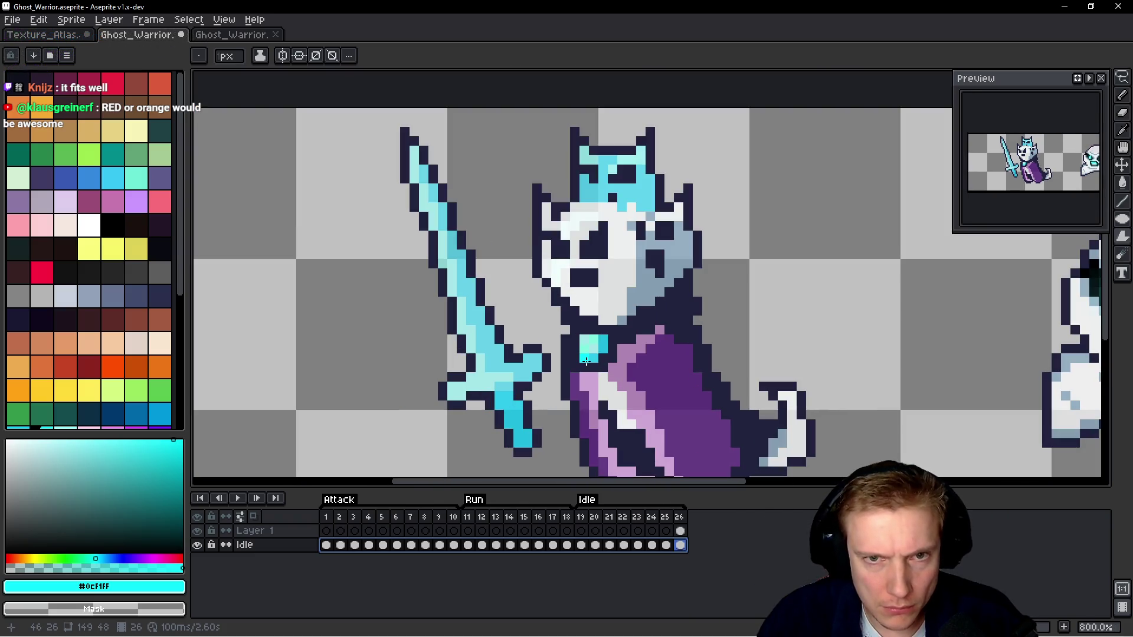
scroll(602, 359, "down", 2)
scroll(590, 348, "up", 7)
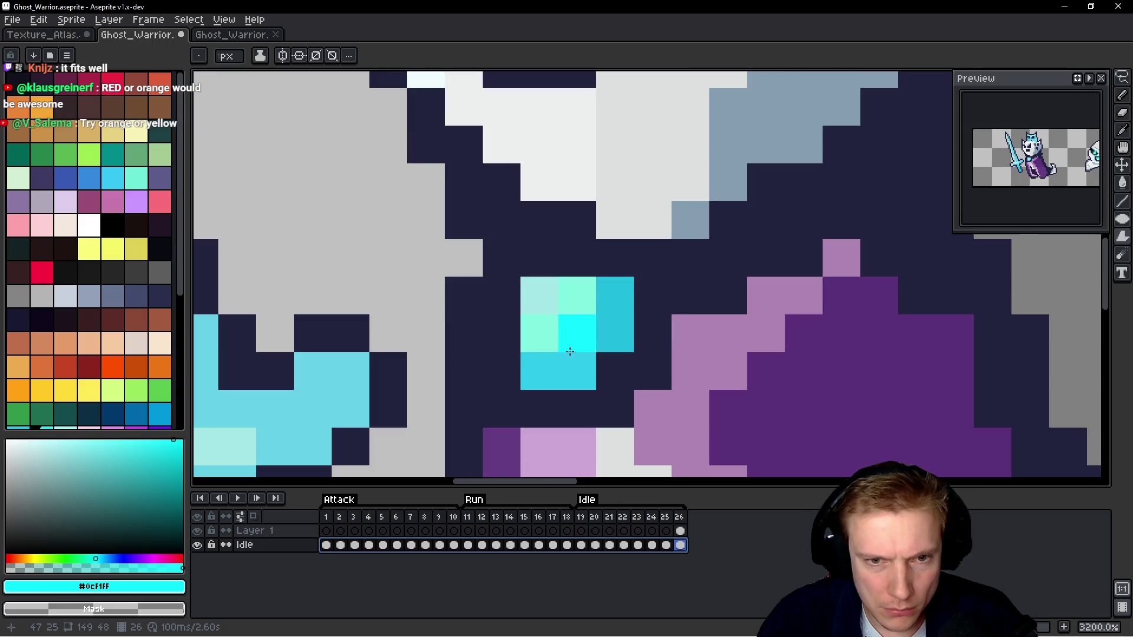
scroll(649, 352, "down", 6)
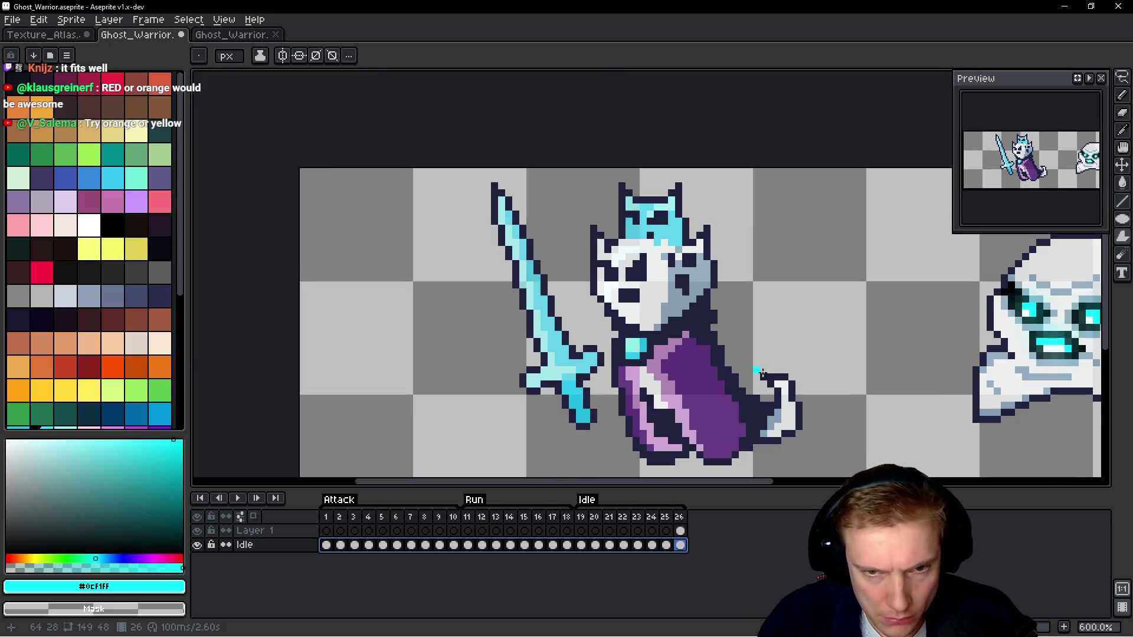
key("shift+r")
left_click(641, 340)
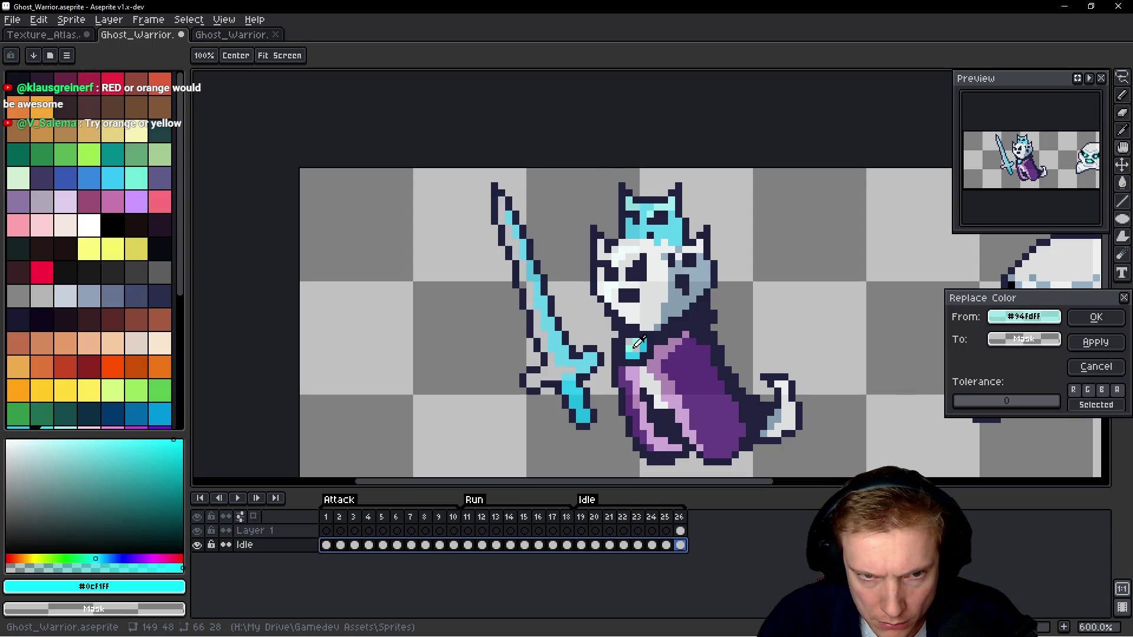
left_click(564, 362)
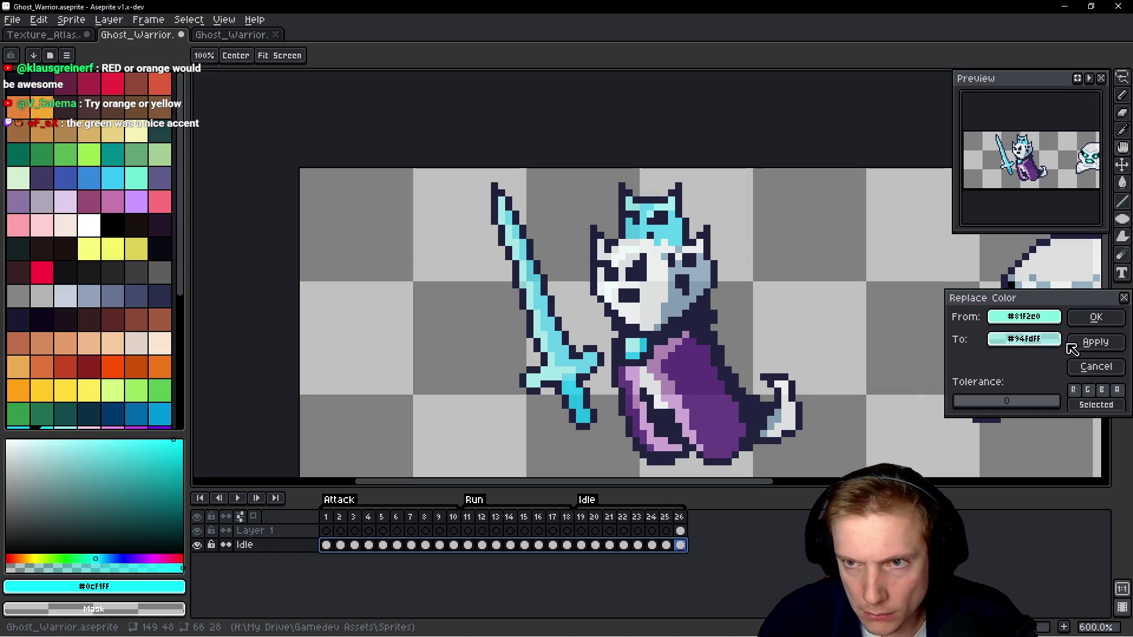
left_click(1104, 323)
Play the animation to review the recoloured gem.
scroll(847, 319, "down", 5)
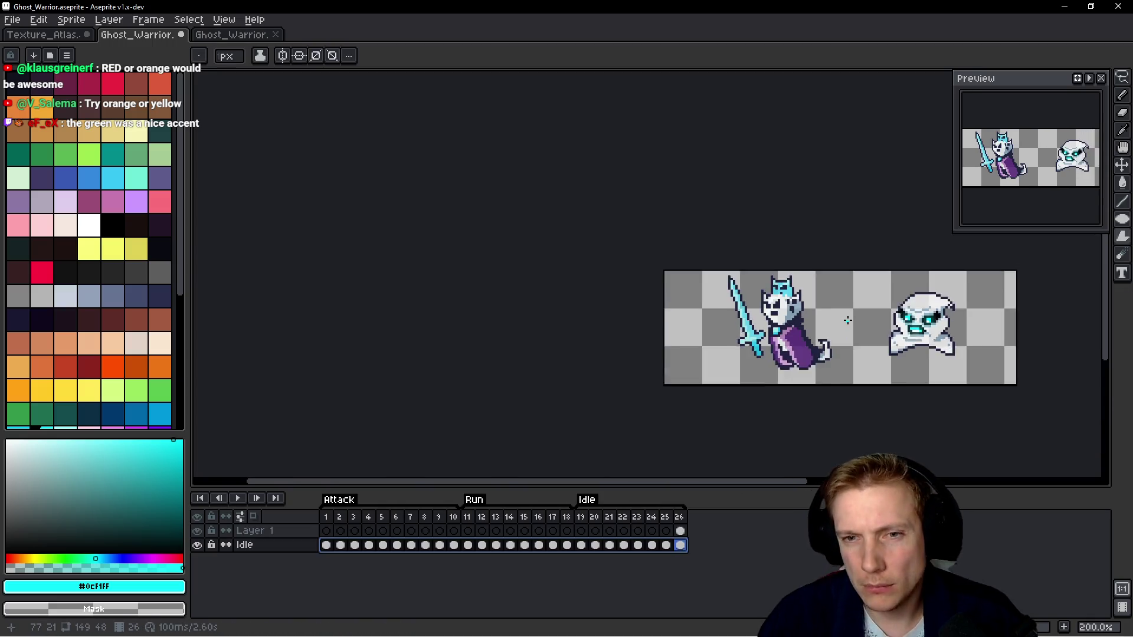
scroll(848, 320, "up", 3)
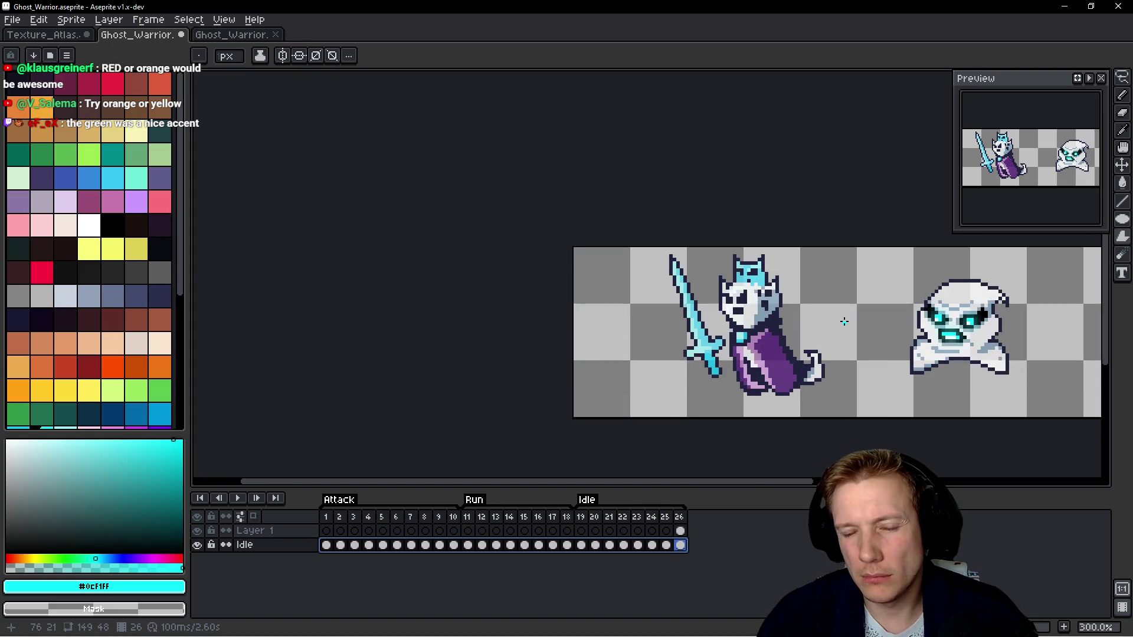
key("Return")
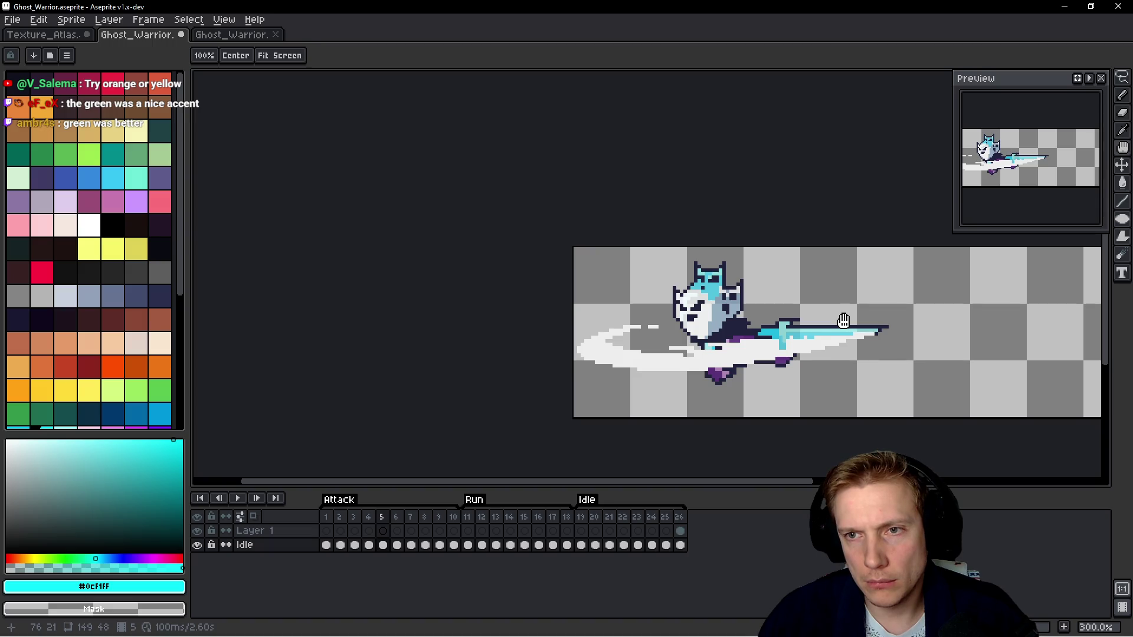
Flood-fill frame 5's white slash trail with light cyan palette index 107.
key("b")
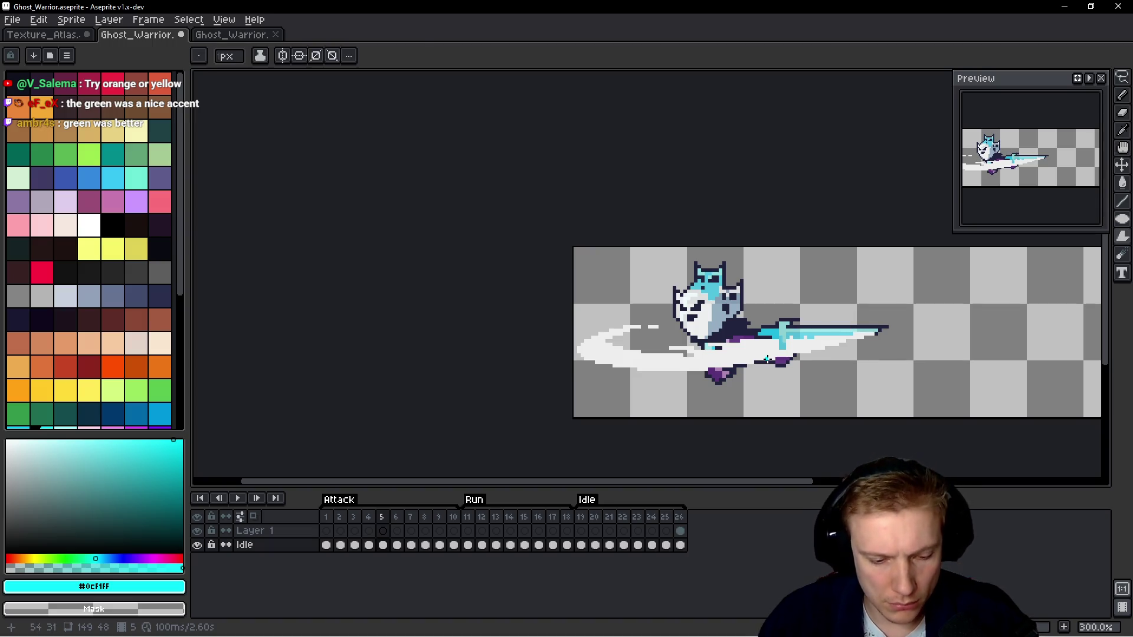
key("g")
left_click(118, 176)
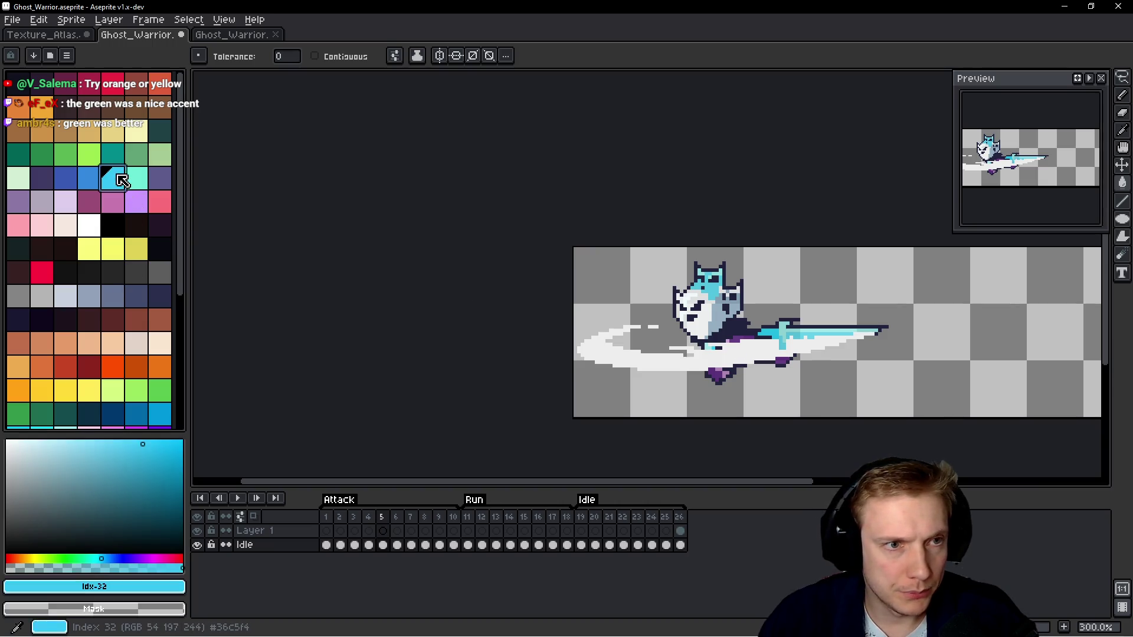
left_click(701, 350)
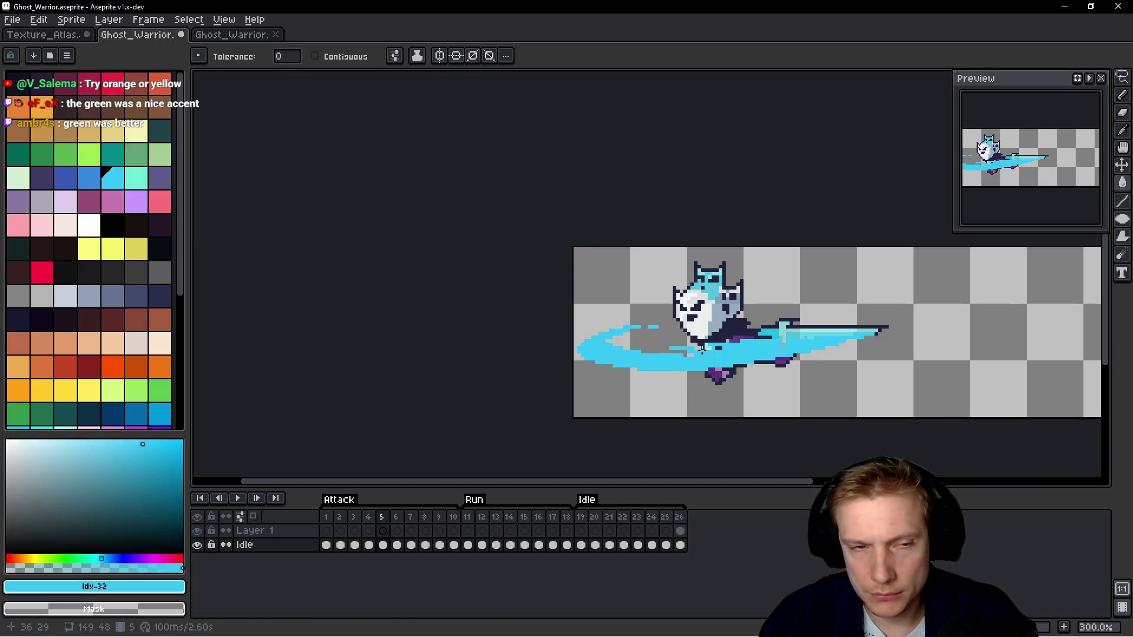
key("v")
key("ctrl+z")
scroll(131, 346, "down", 3)
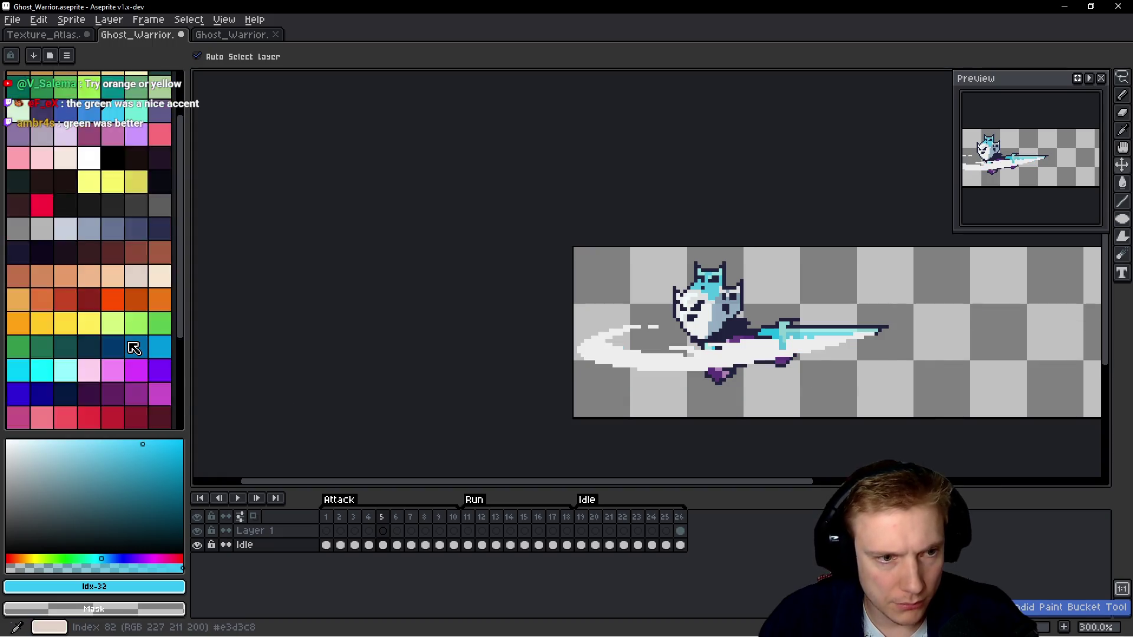
left_click(65, 303)
key("g")
left_click(690, 357)
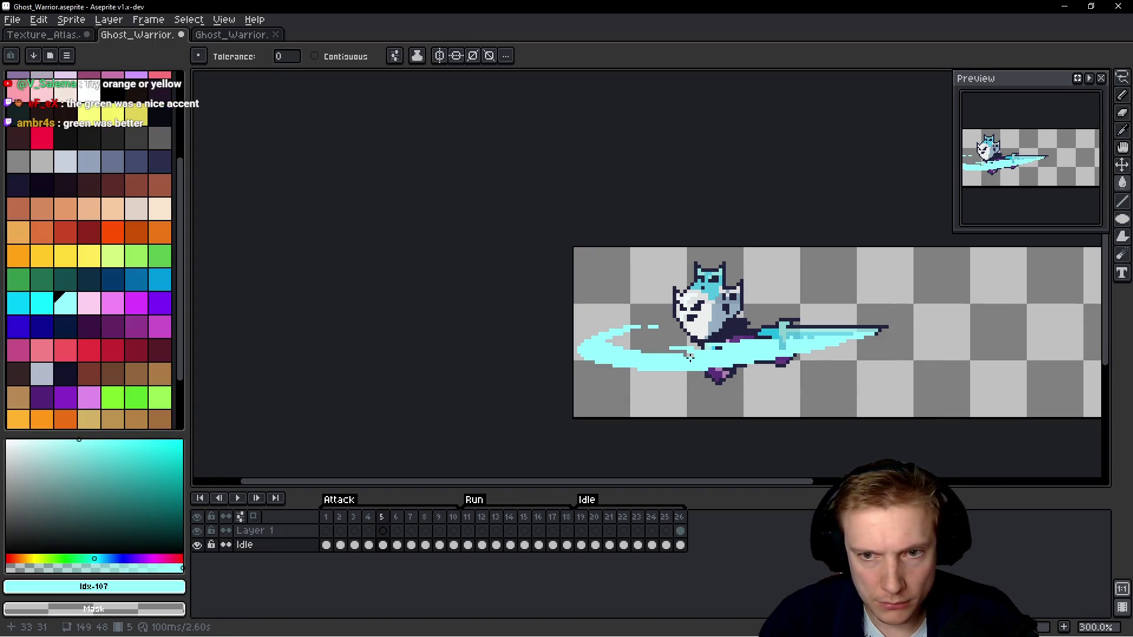
key("period")
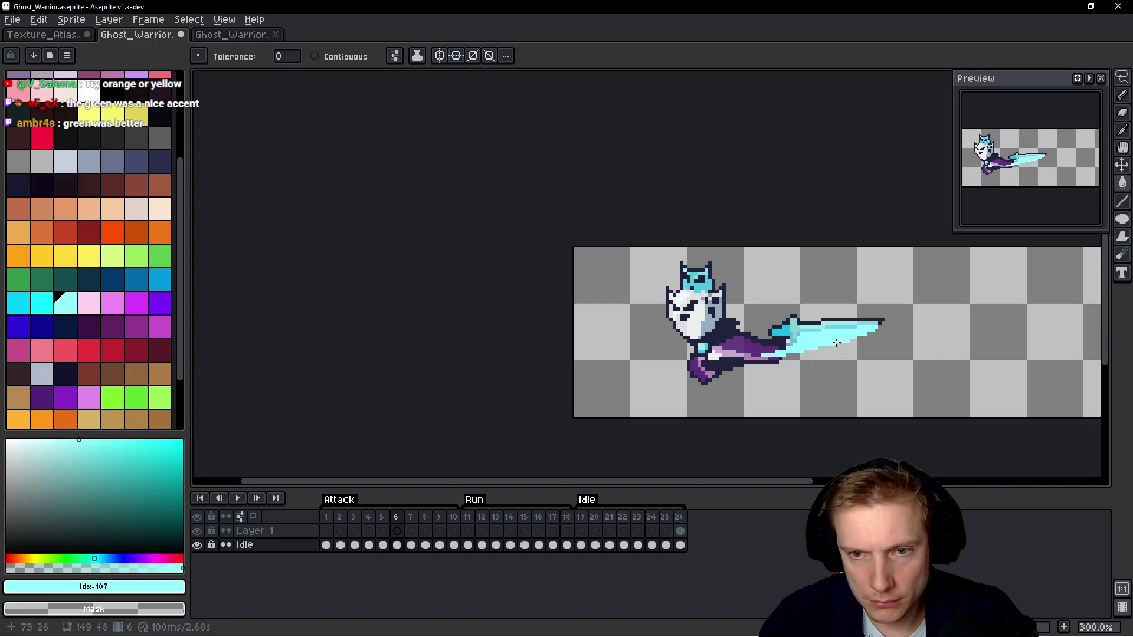
Magic-wand frame 5's cyan slash, copy it, and paste it onto Layer 1.
scroll(871, 366, "down", 2)
scroll(871, 366, "up", 1)
key("comma")
key("period")
key("comma")
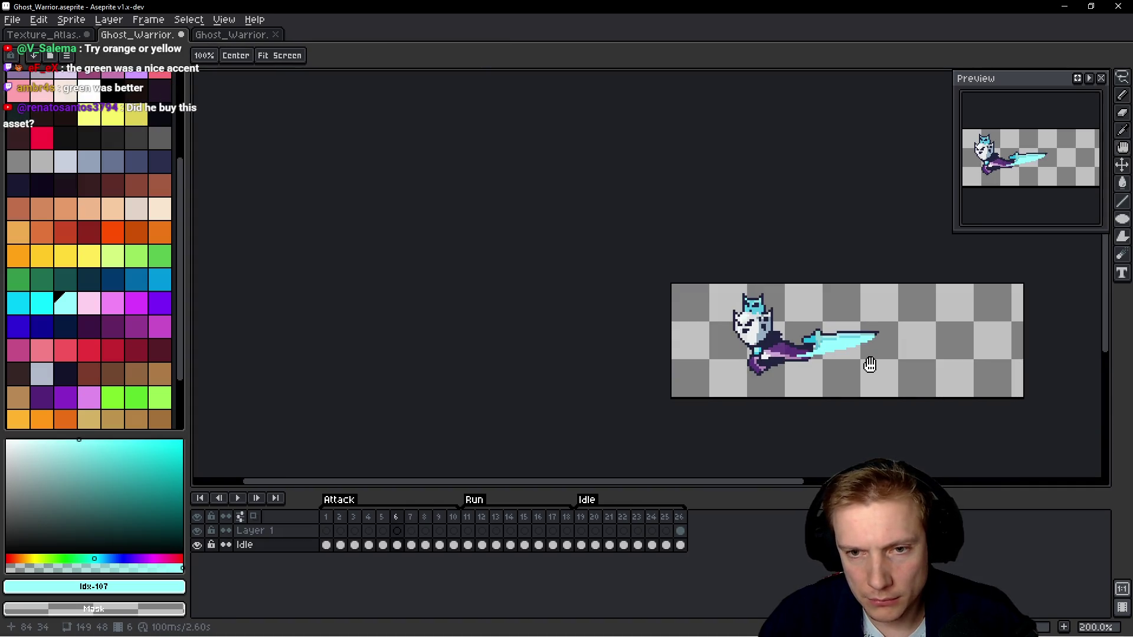
key("period")
key("comma")
scroll(806, 365, "up", 1)
key("w")
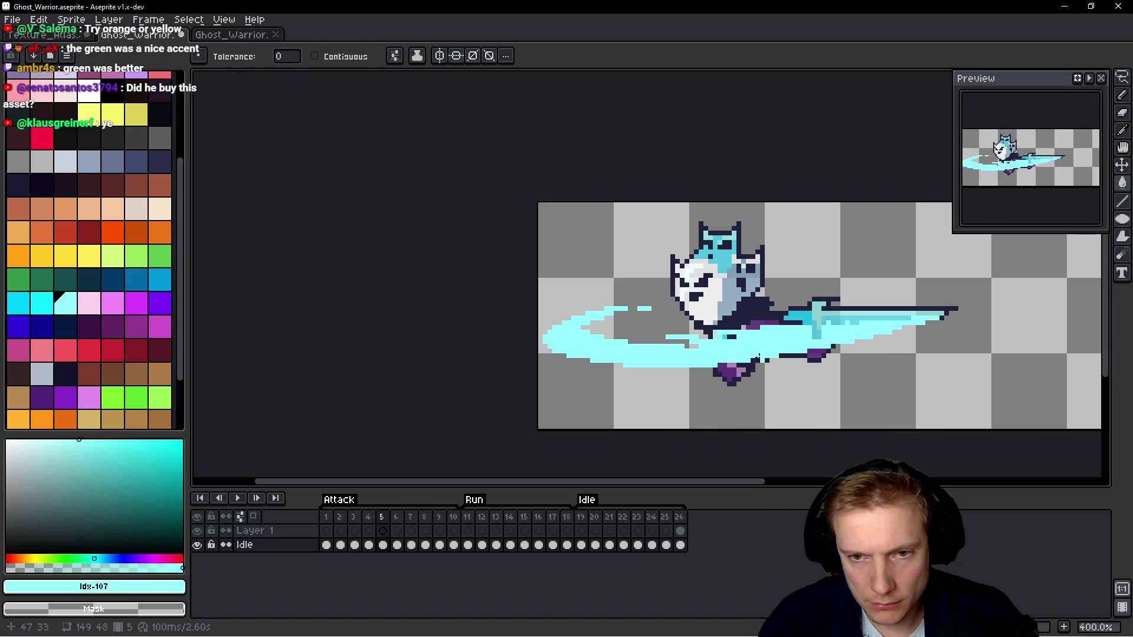
left_click(757, 347)
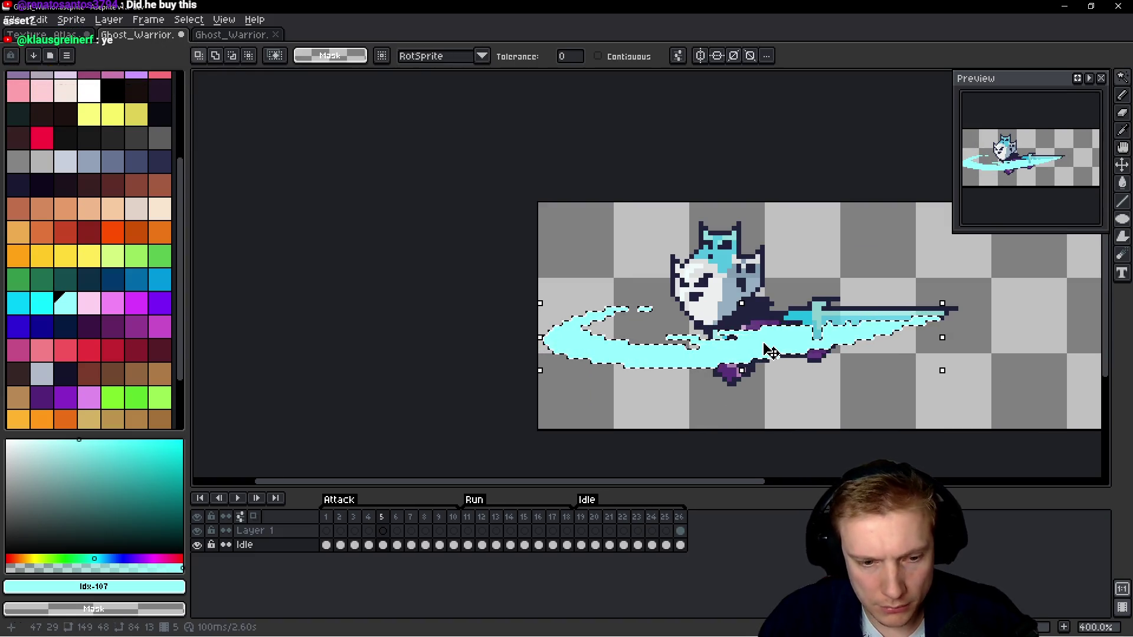
key("Up")
key("ctrl+v")
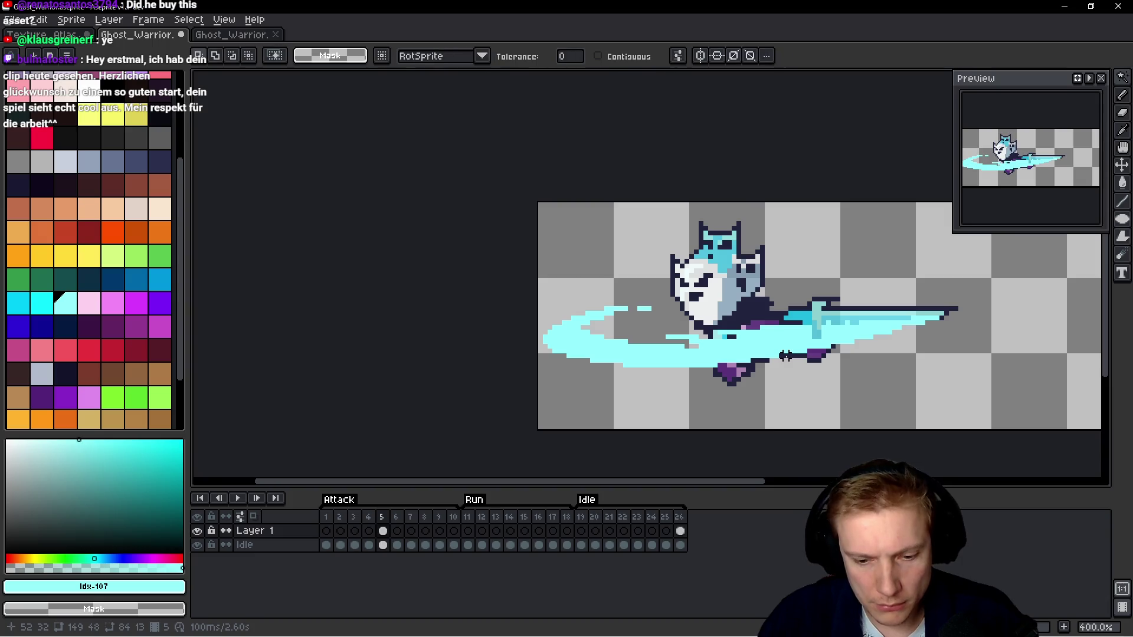
Soften frame 5's slash with the blur-3x3 convolution matrix.
key("F9")
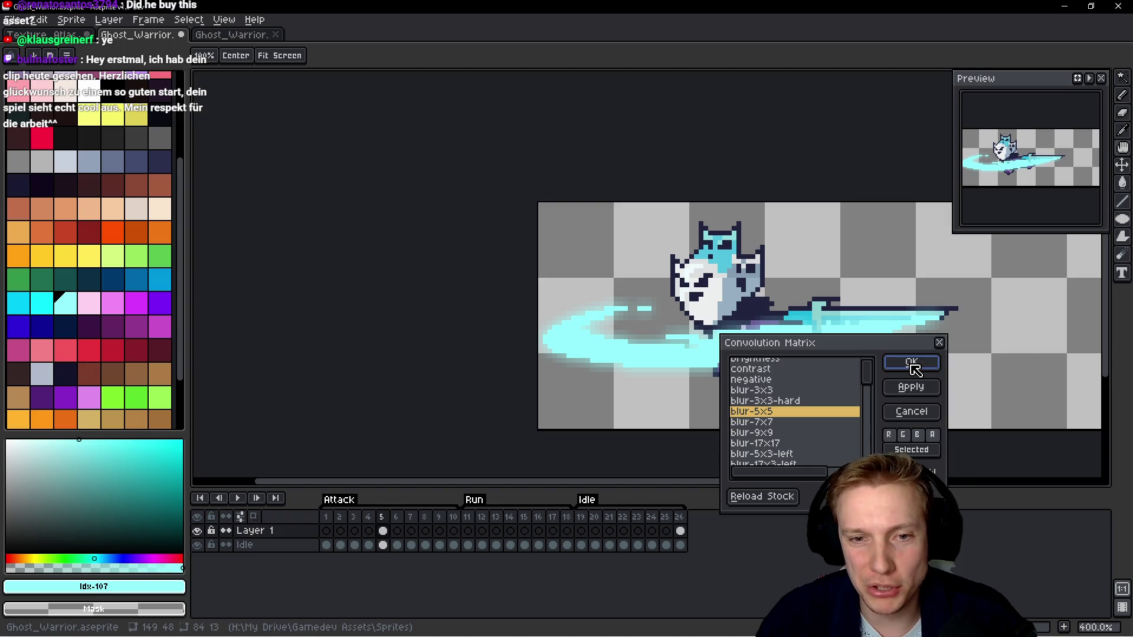
left_click(782, 391)
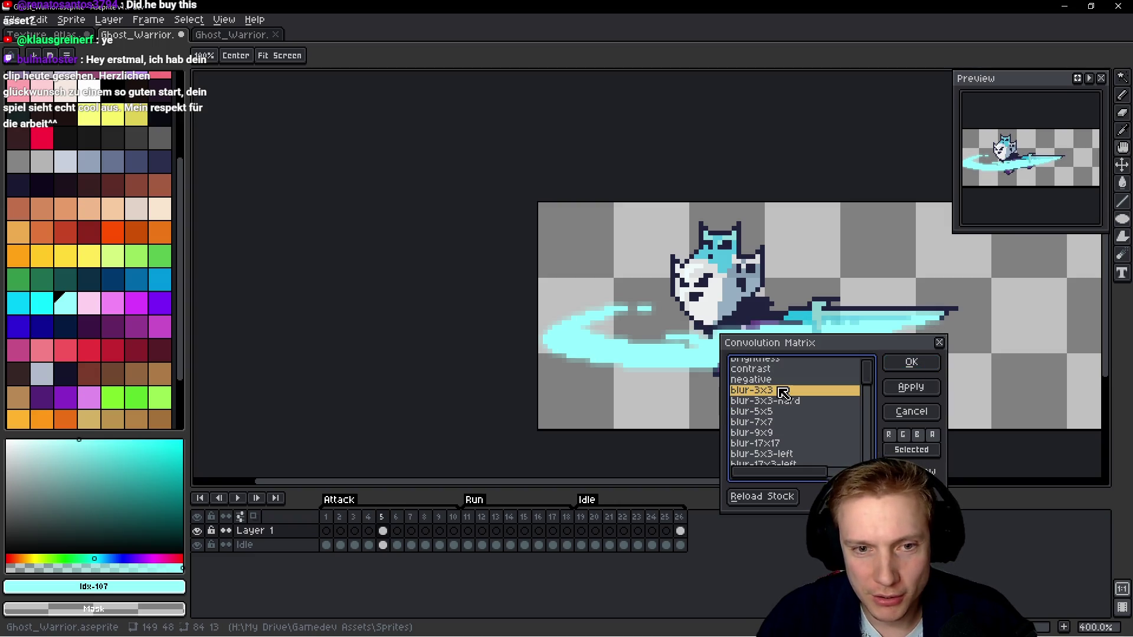
left_click(891, 367)
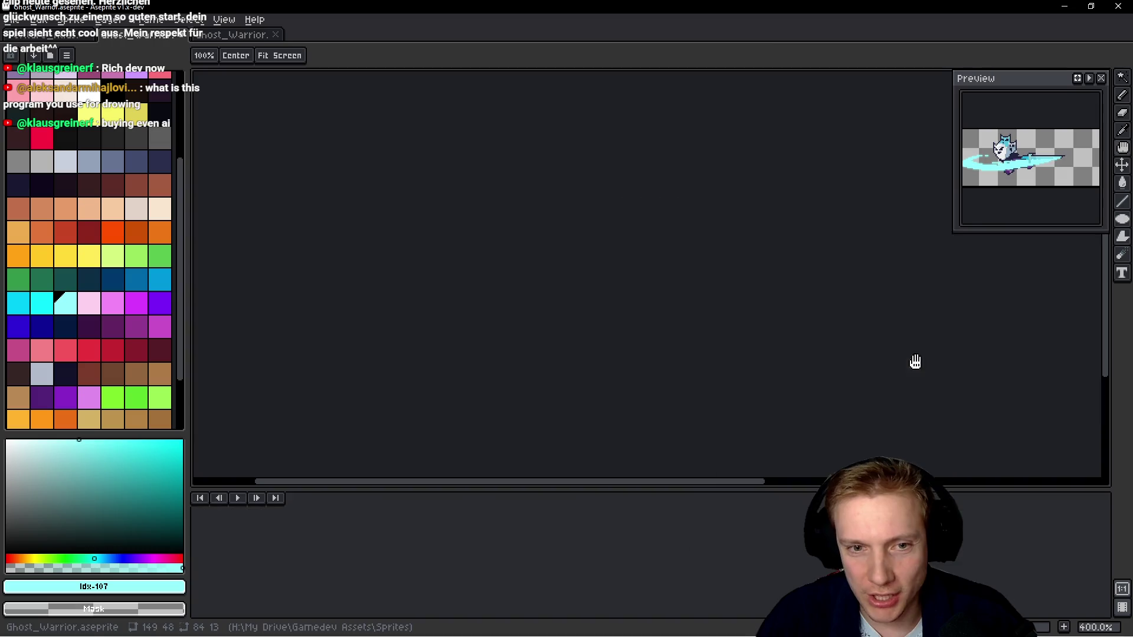
Move frame 6's cyan slash onto Layer 1, blur it 3x3, and play the animation.
key("Right")
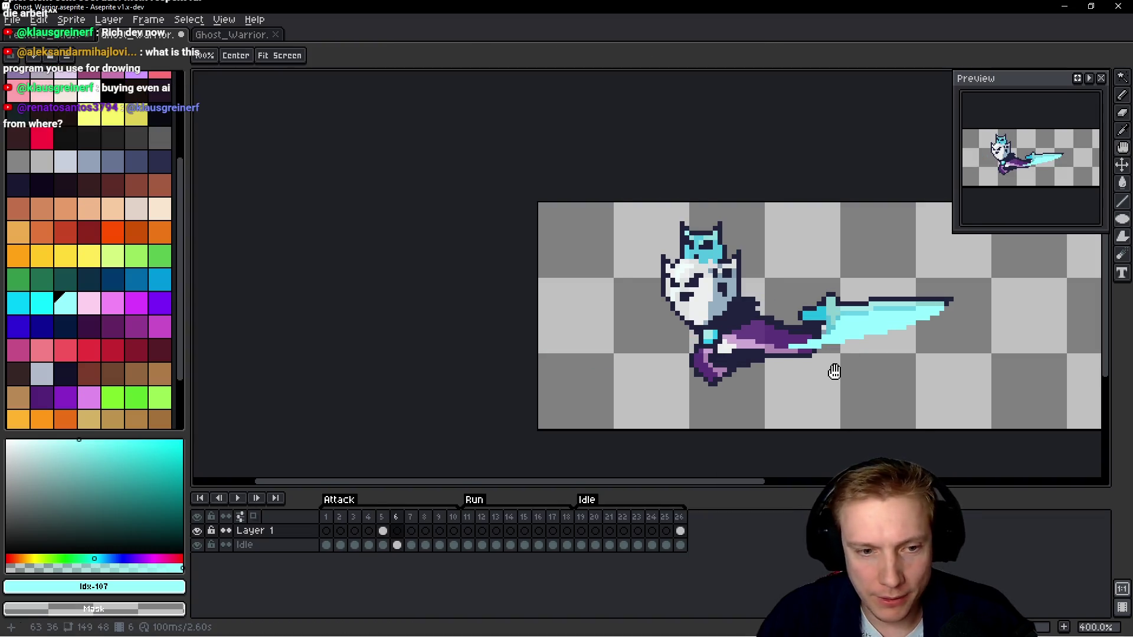
left_click(861, 347, "ctrl")
left_click(870, 328)
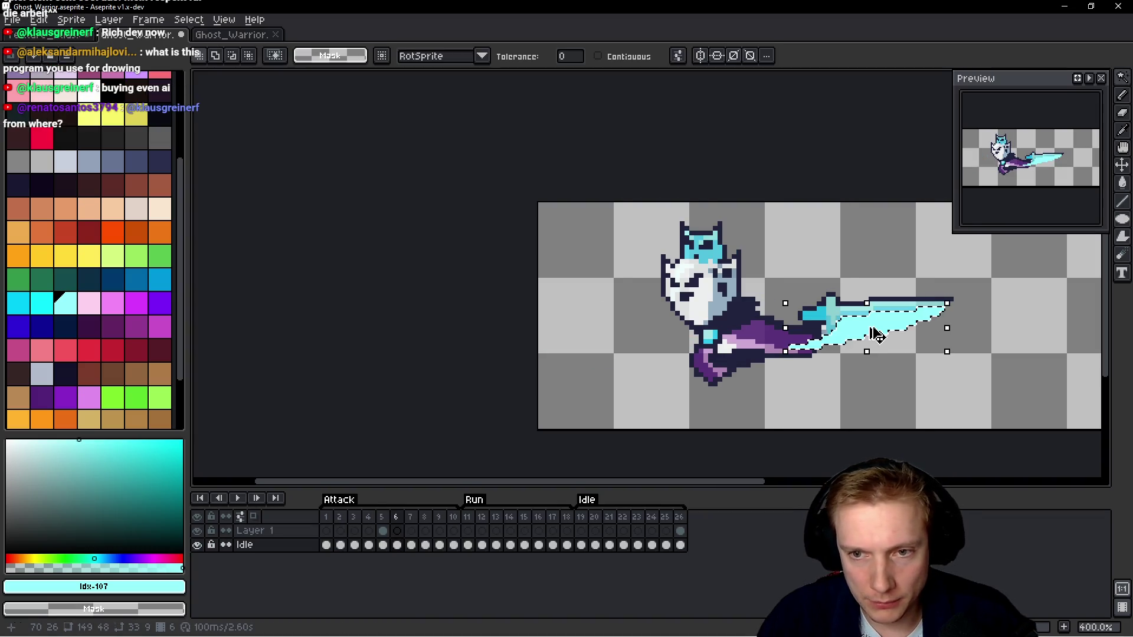
left_click(878, 337, "ctrl")
key("ctrl+d")
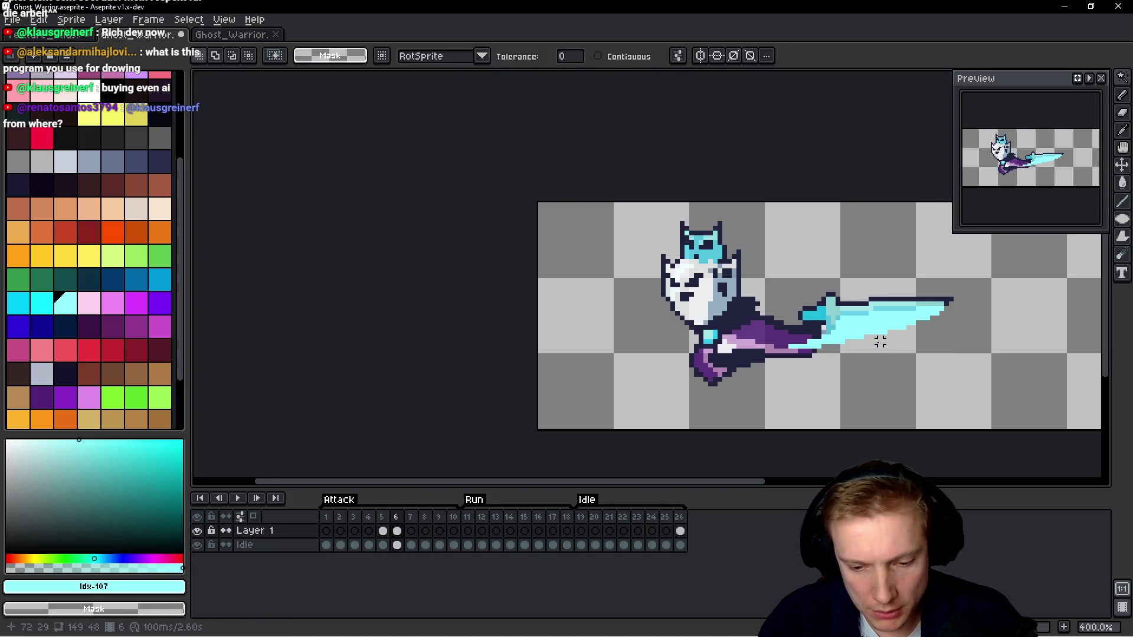
key("F9")
left_click(911, 364)
key("Return")
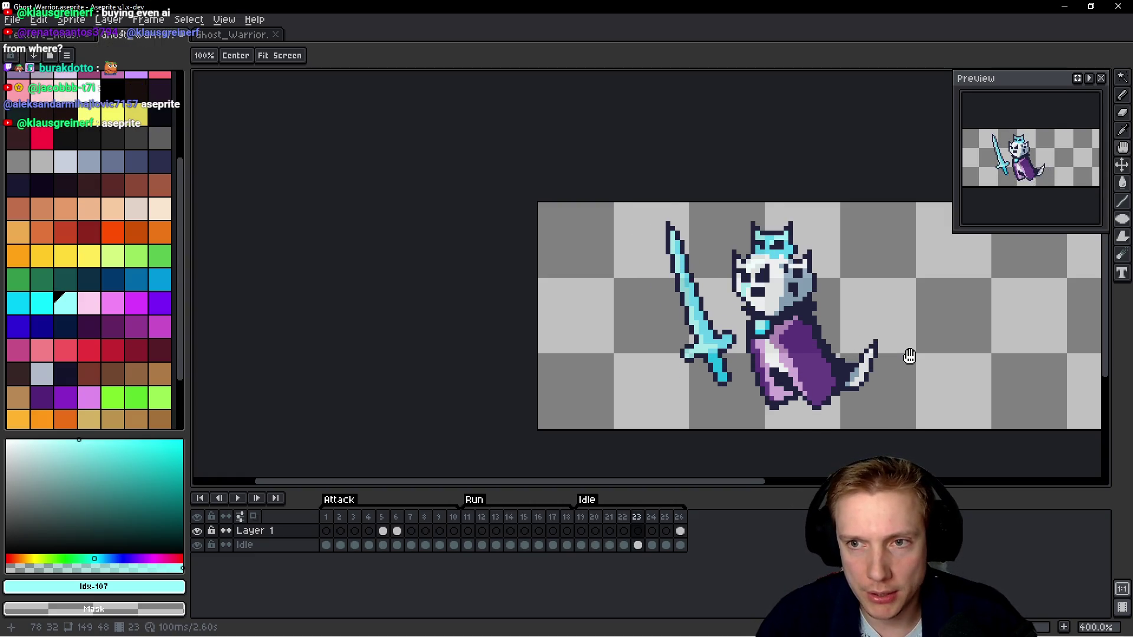
Stop playback, lasso around the ghost on Layer 1, and step through the sword-slash frames.
key("Return")
mouse_move(914, 316)
left_mouse_down()
mouse_move(493, 328)
mouse_move(509, 330)
left_mouse_up()
key("Up")
key("q")
mouse_move(715, 246)
left_mouse_down()
mouse_move(652, 231)
mouse_move(718, 450)
mouse_move(715, 247)
left_mouse_up()
key("Left")
left_click_drag(614, 324, 744, 328)
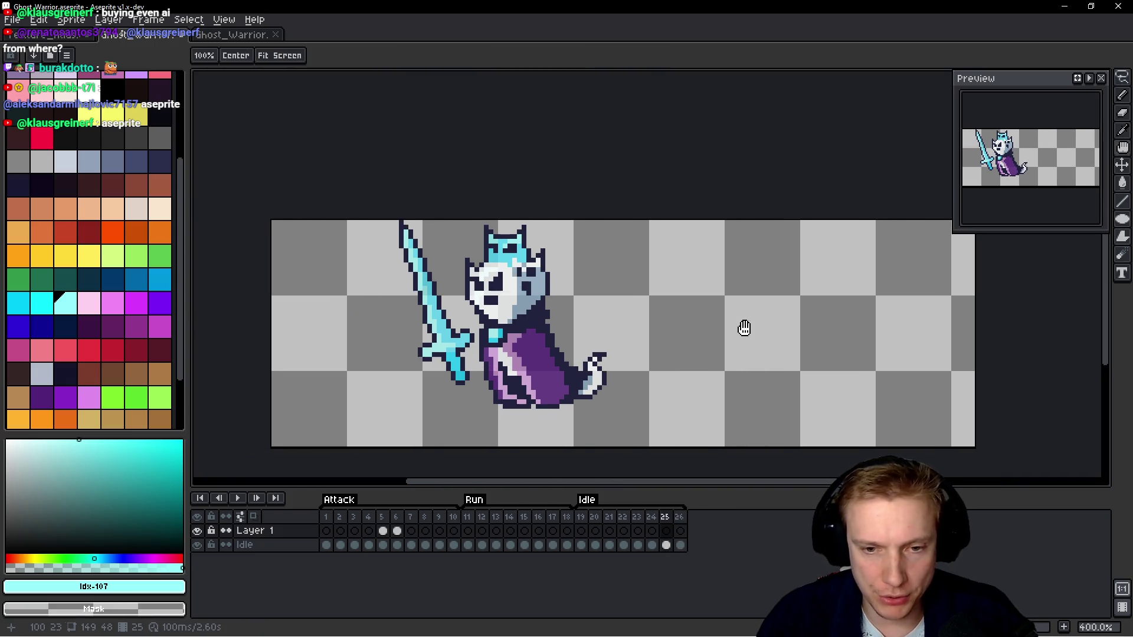
key("Right")
key("Right")
key("Right")
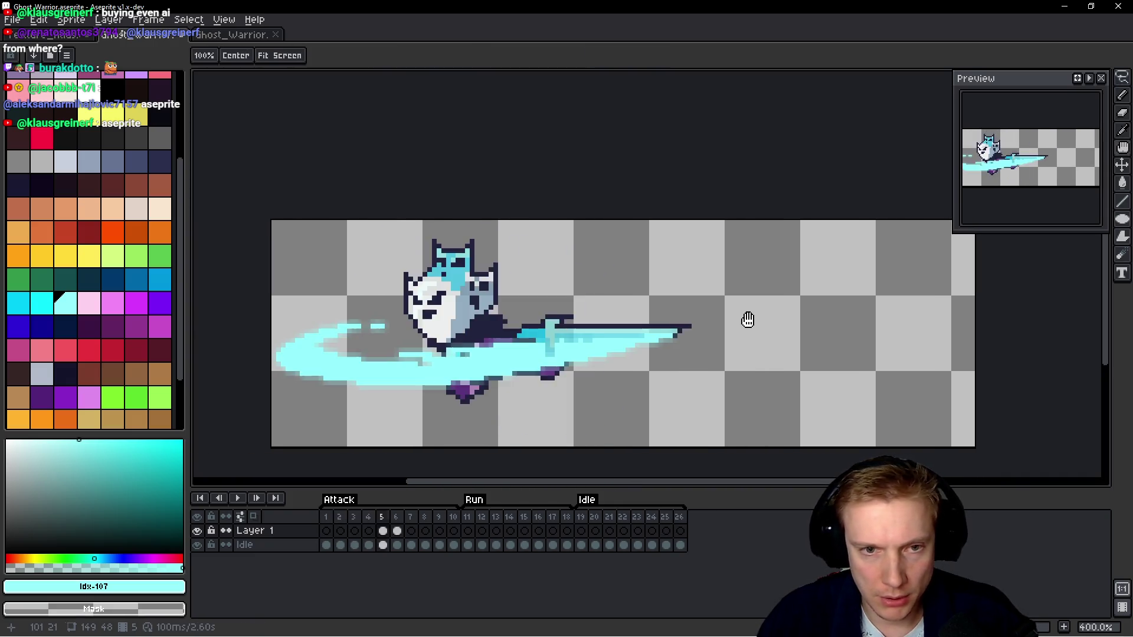
key("Right")
Trim the canvas's right edge by 53 px to 96×48 px, preview, and save.
key("ctrl+alt+c")
left_click_drag(973, 318, 726, 328)
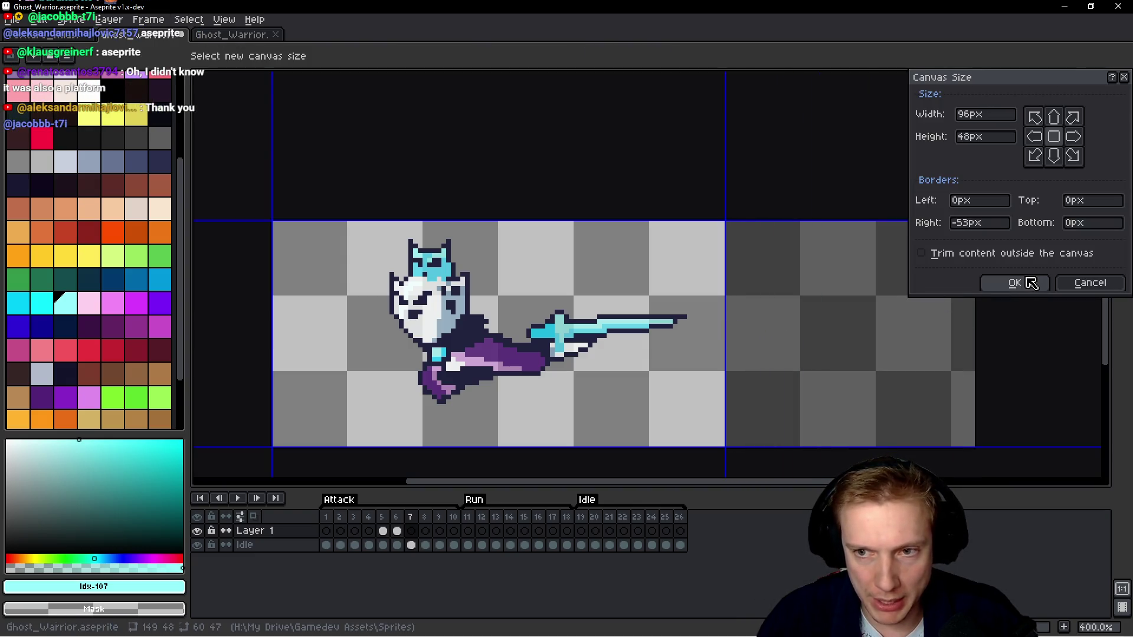
left_click(1014, 283)
key("Return")
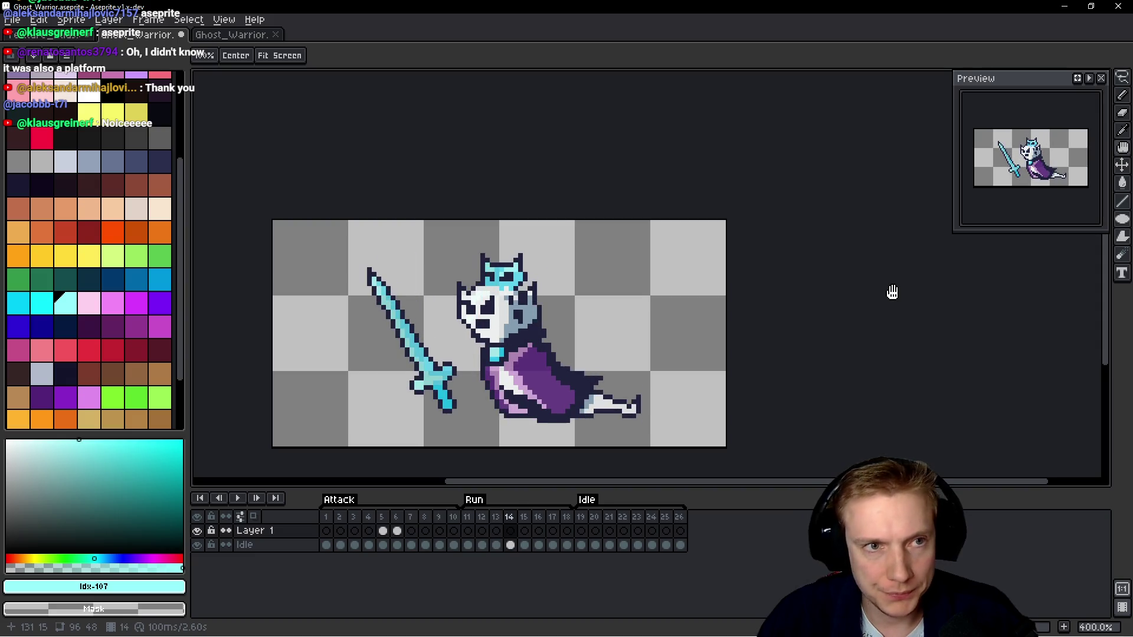
key("m")
key("ctrl+s")
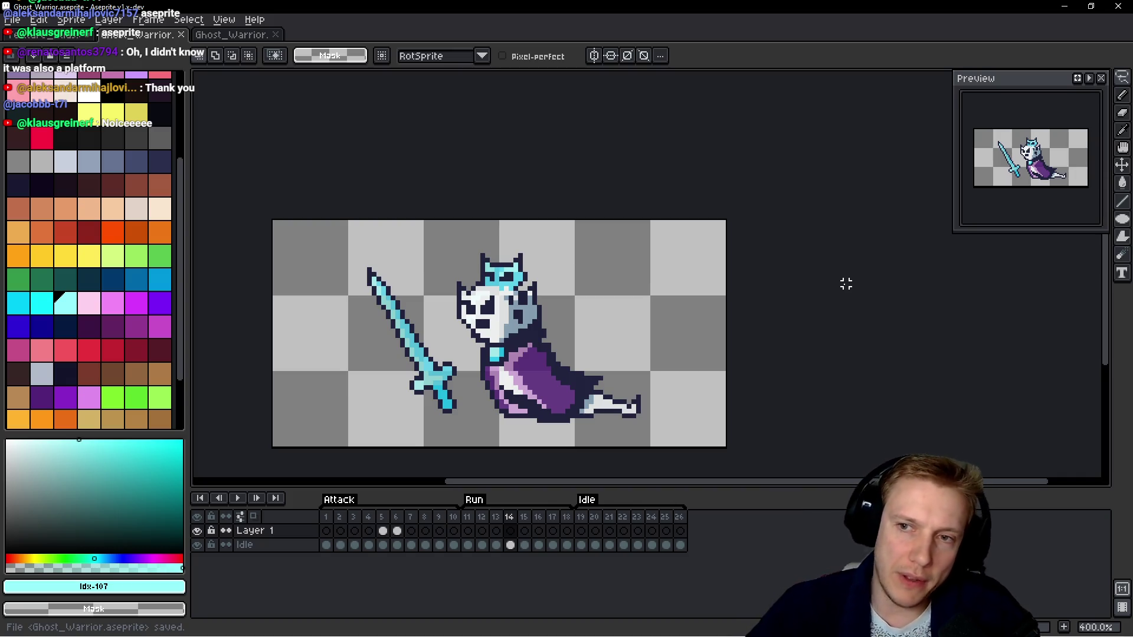
key("ctrl+e")
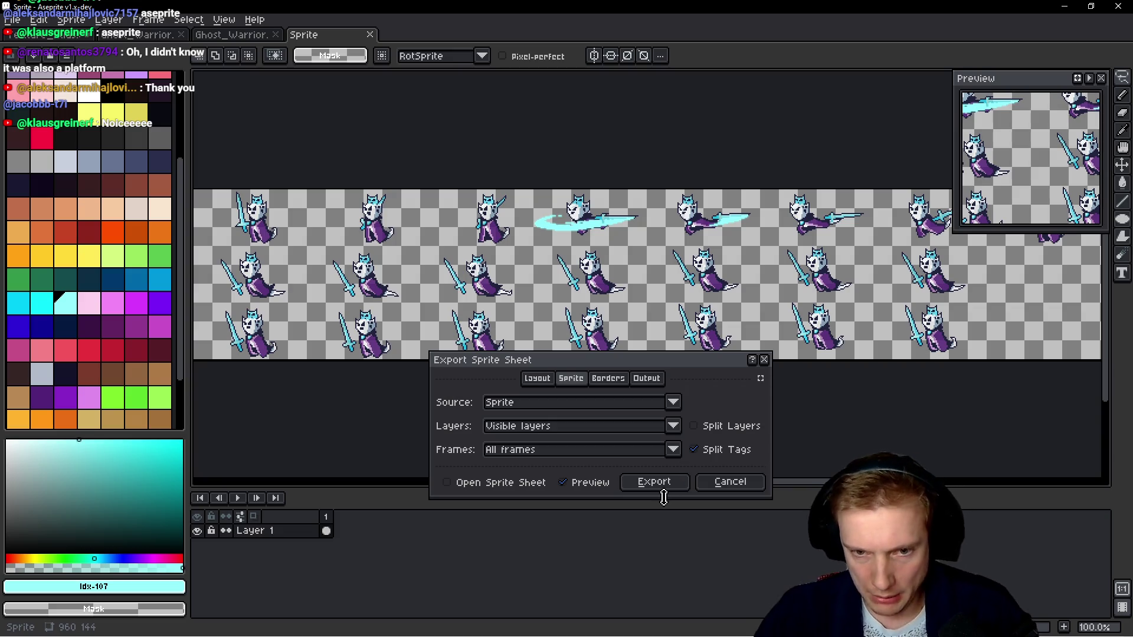
Export the ghost warrior's frames as a sprite sheet.
left_click(663, 483)
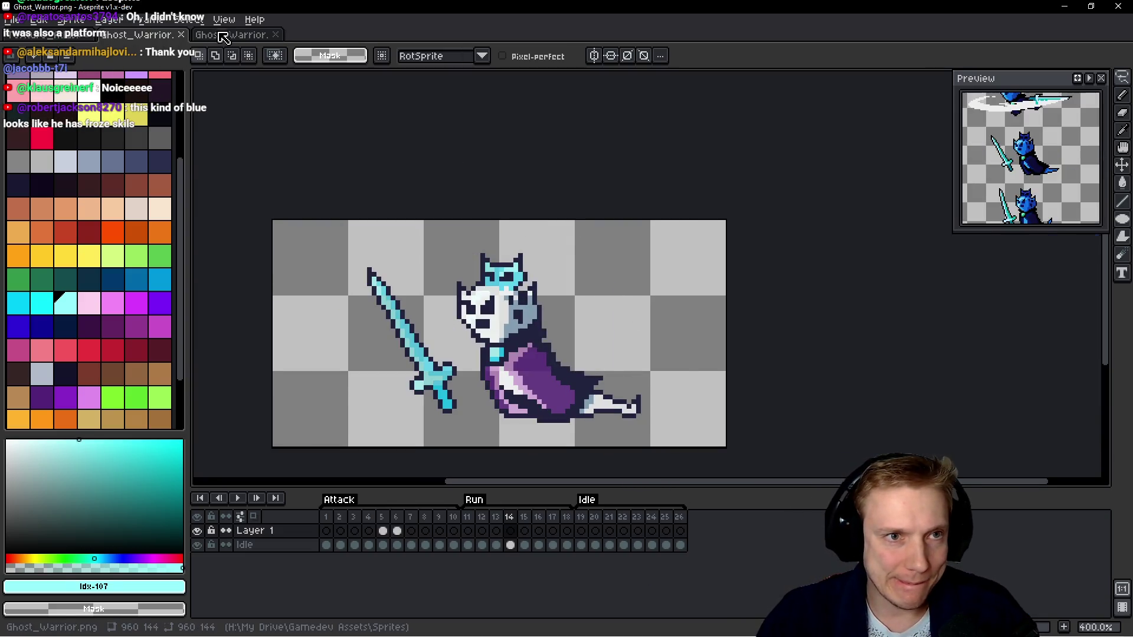
scroll(501, 177, "down", 2)
scroll(500, 177, "up", 2)
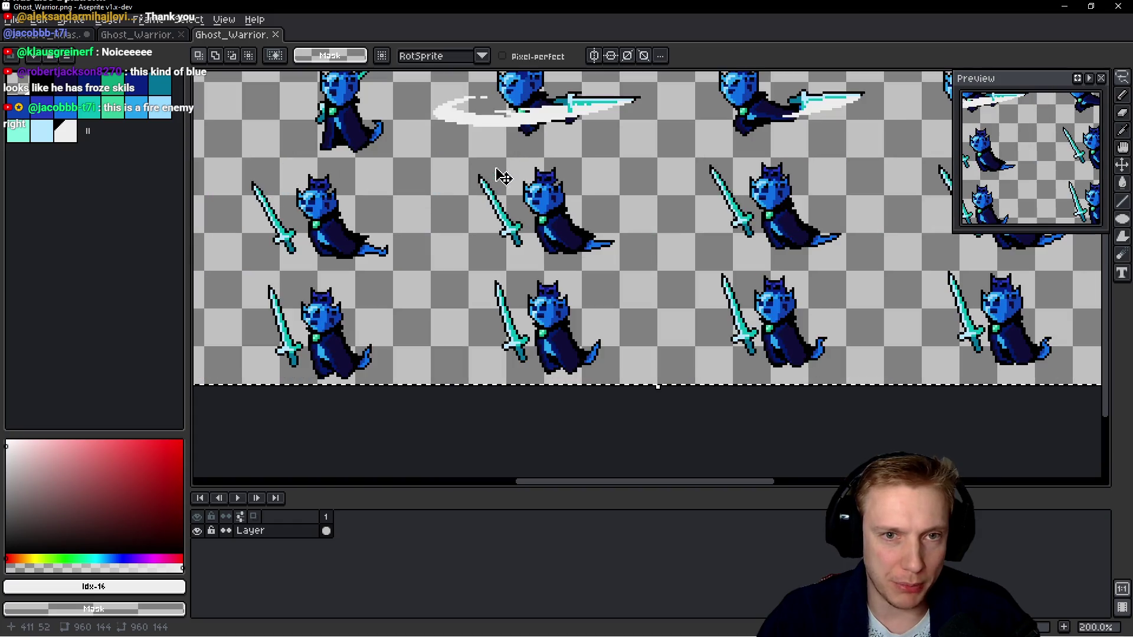
Delete the old warrior sprites from the Texture_Atlas, leaving that area empty.
key("ctrl+Tab")
scroll(479, 210, "down", 2)
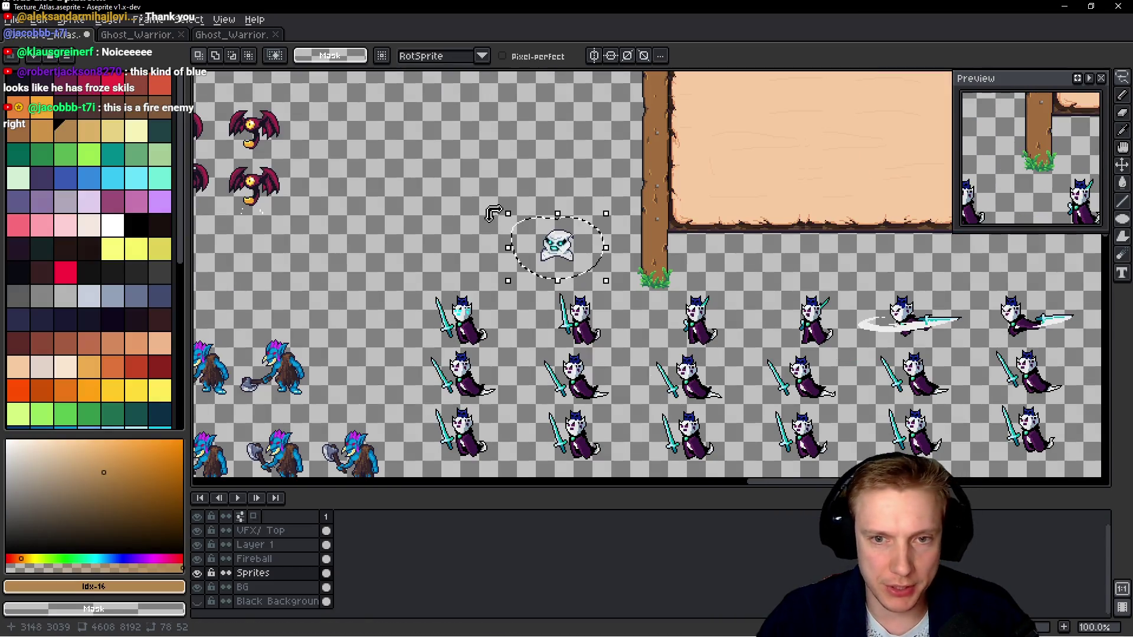
left_click(500, 325)
key("ctrl+z")
key("ctrl+z")
key("ctrl+z")
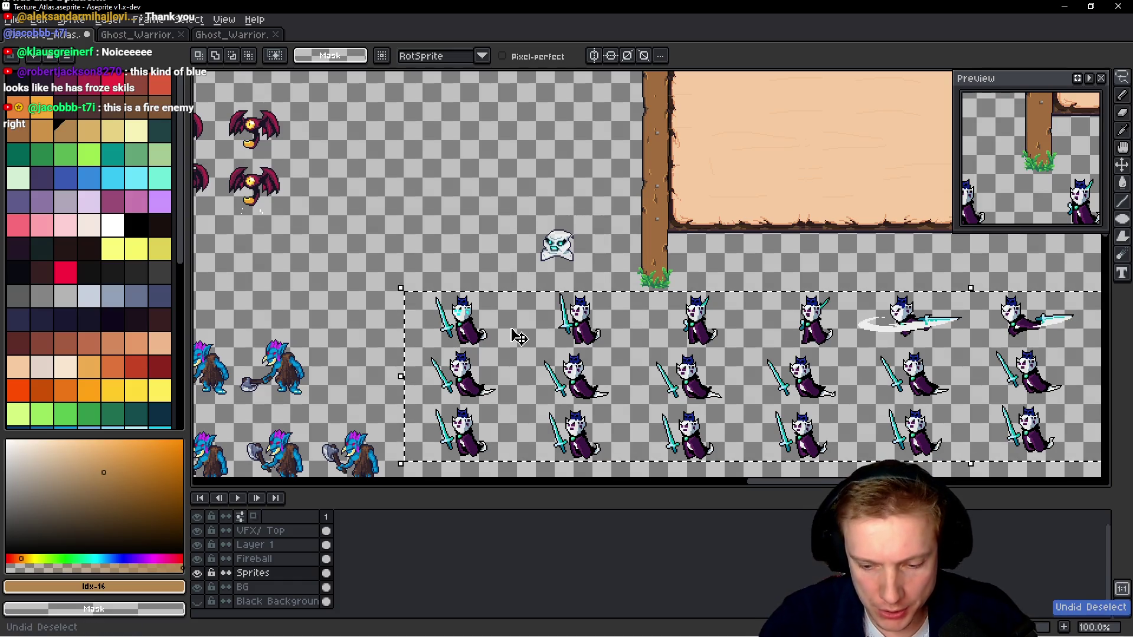
key("Delete")
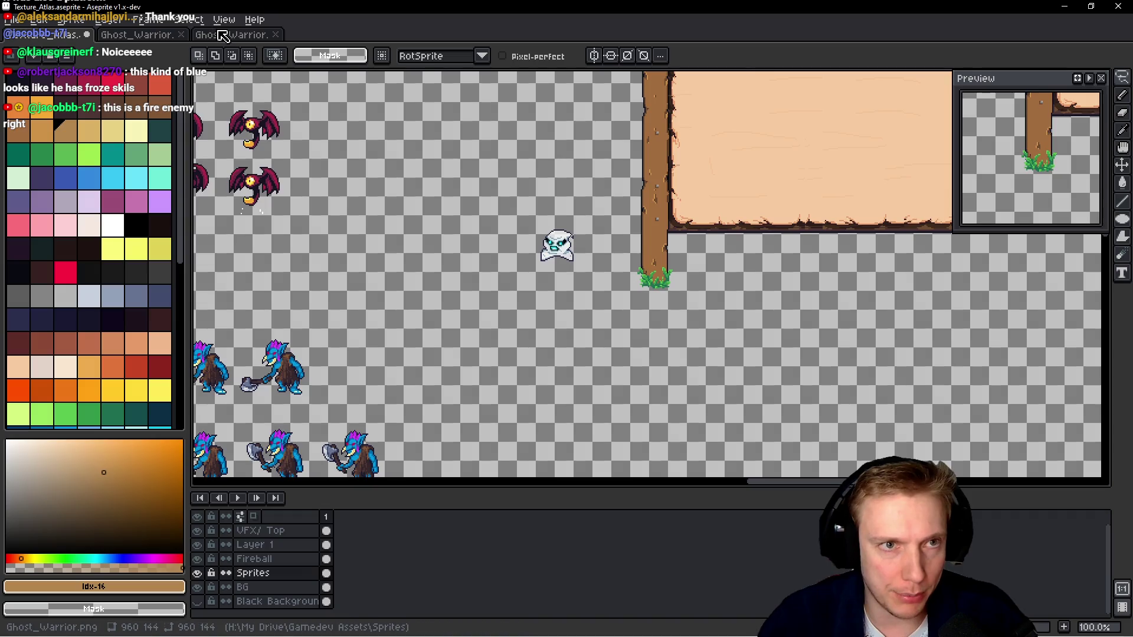
Check the exported Ghost_Warrior.png sheet and export the sprite sheet again.
left_click(223, 36)
left_click(275, 34)
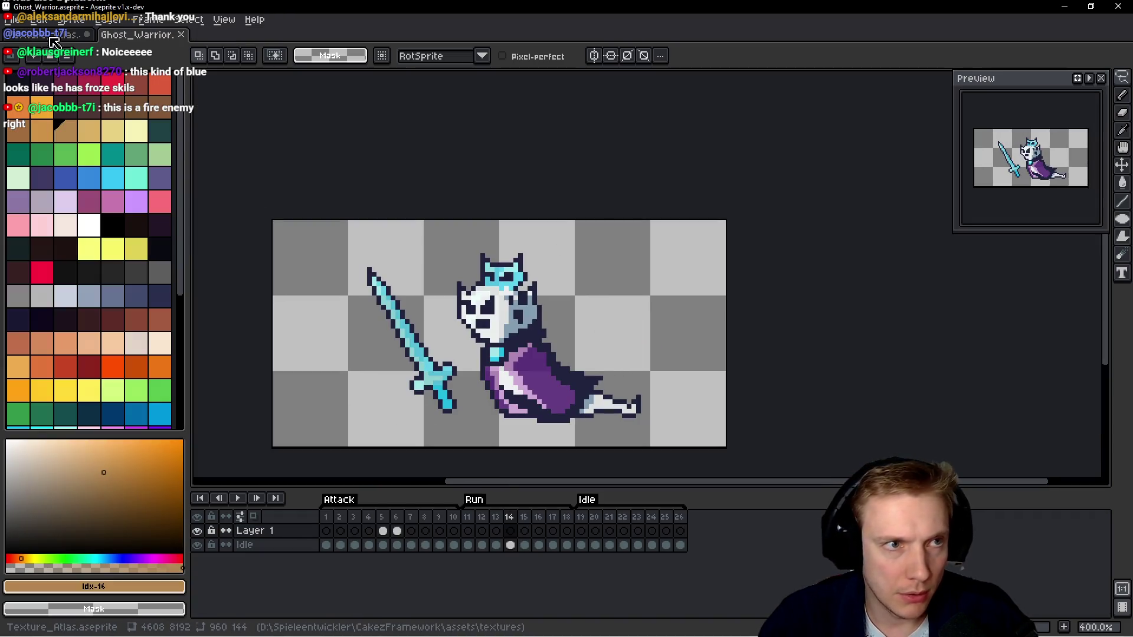
key("ctrl+e")
left_click(655, 481)
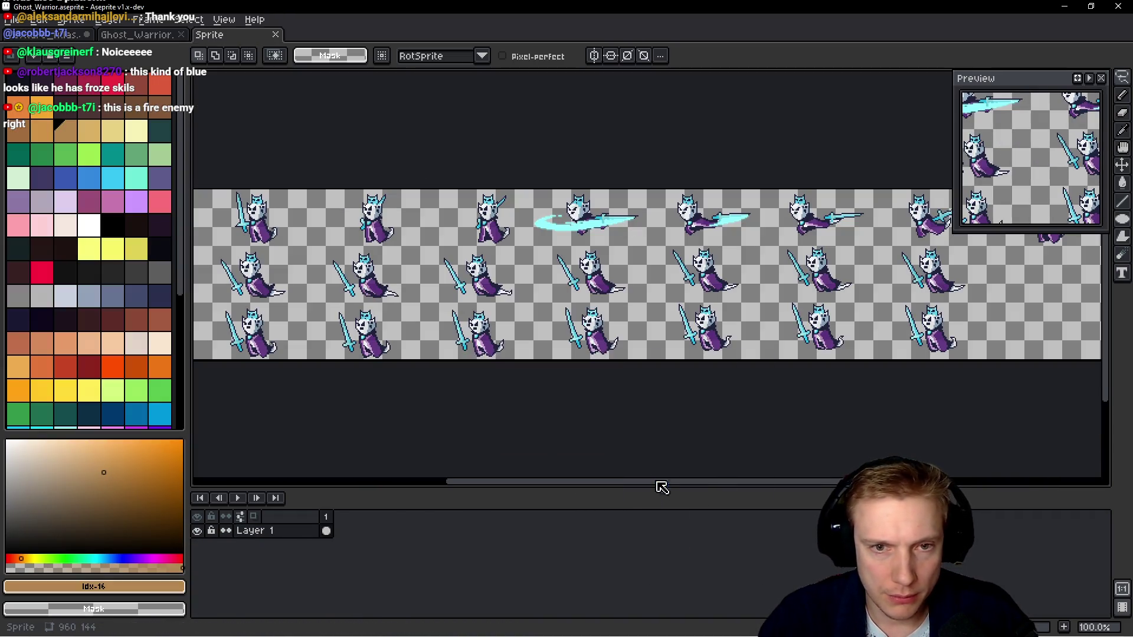
Open recent Ghost_Warrior.png and paste the sheet into the atlas's empty area.
left_click(21, 22)
mouse_move(77, 64)
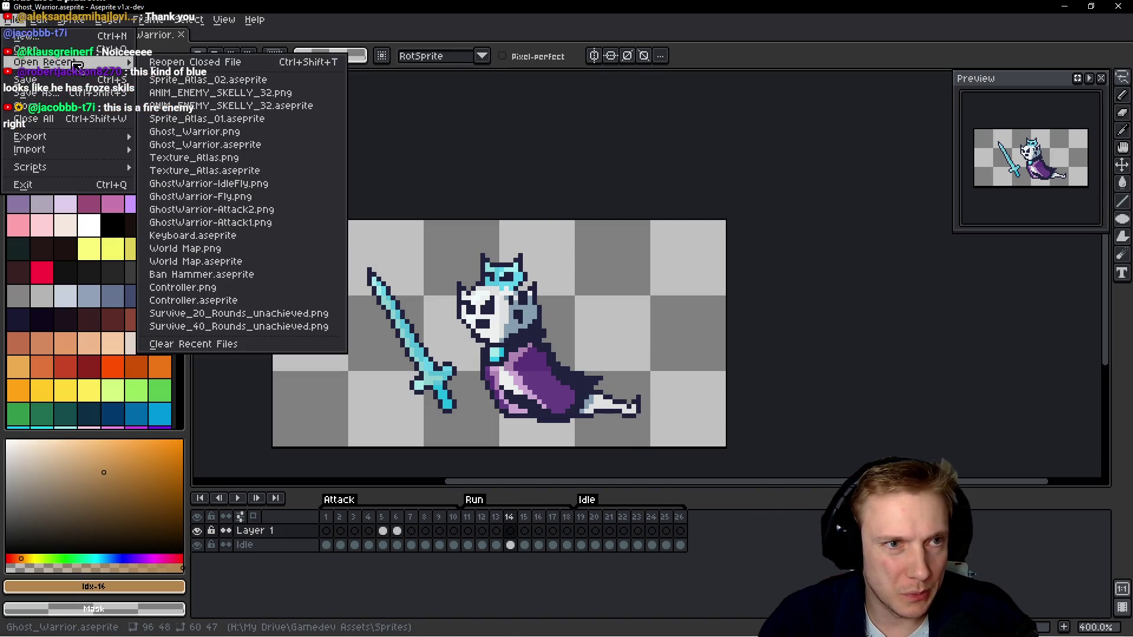
left_click(216, 132)
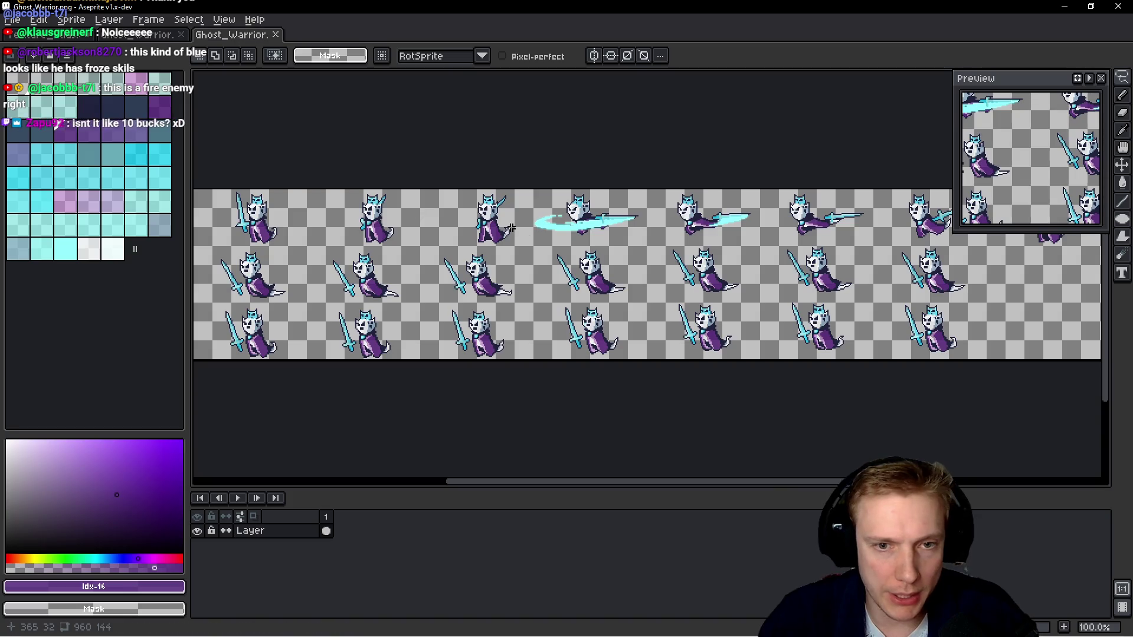
left_click(47, 36)
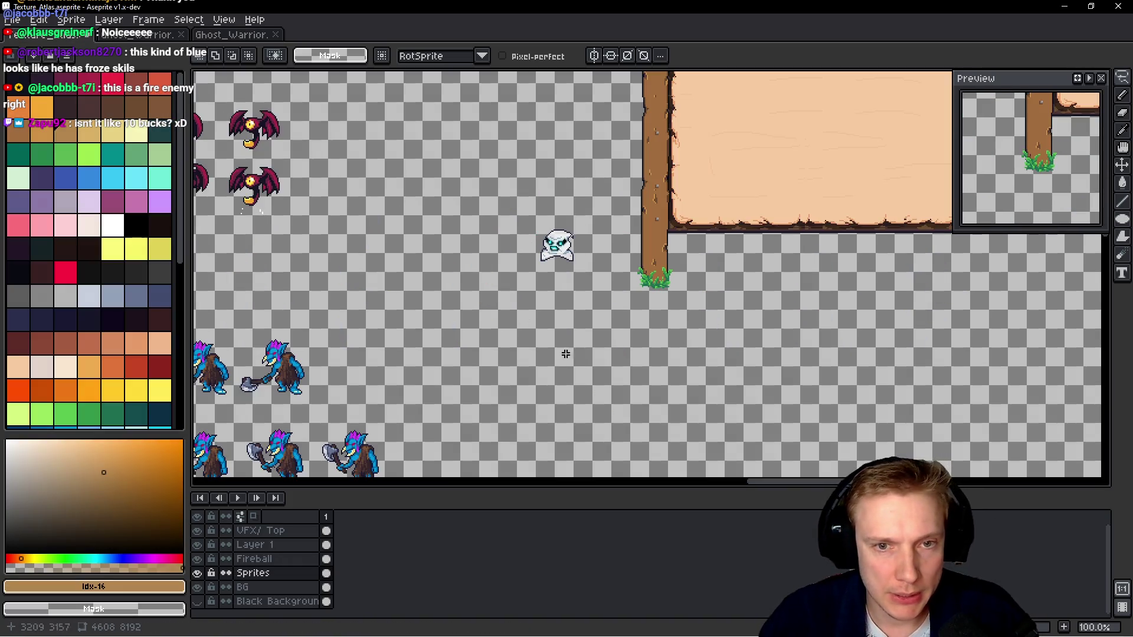
key("ctrl+v")
mouse_move(615, 337)
left_mouse_down()
mouse_move(594, 379)
mouse_move(740, 384)
left_mouse_up()
Align the pasted ghost warrior sheet, nudging it 3 px left, and save the atlas.
left_click_drag(499, 386, 525, 378)
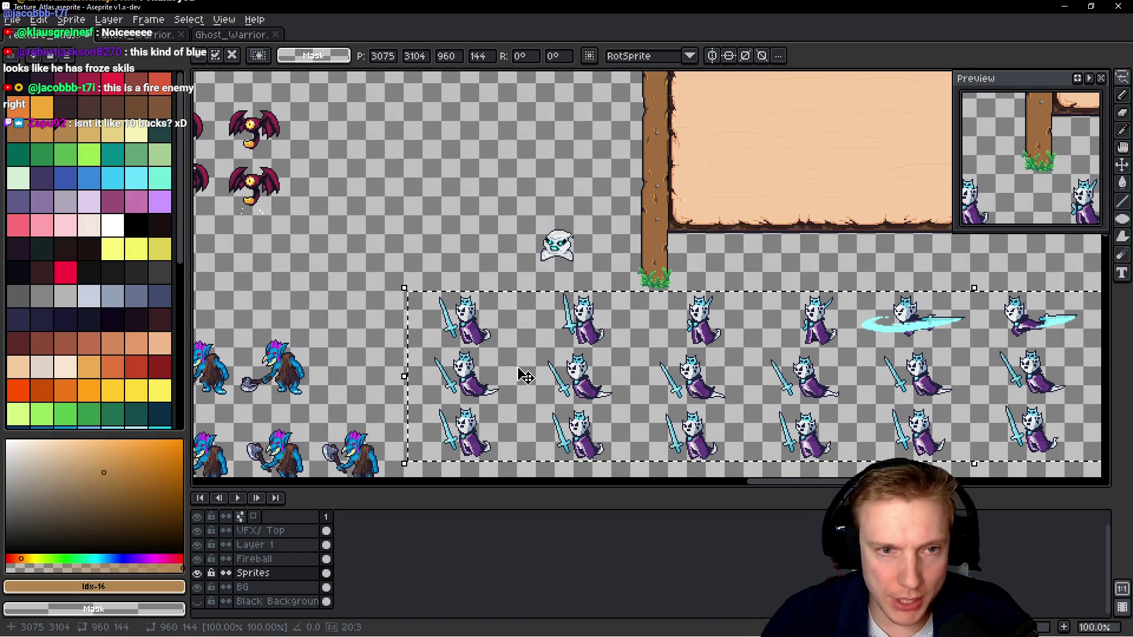
scroll(384, 359, "up", 2)
scroll(385, 358, "up", 1)
key("Left")
key("Left")
key("Left")
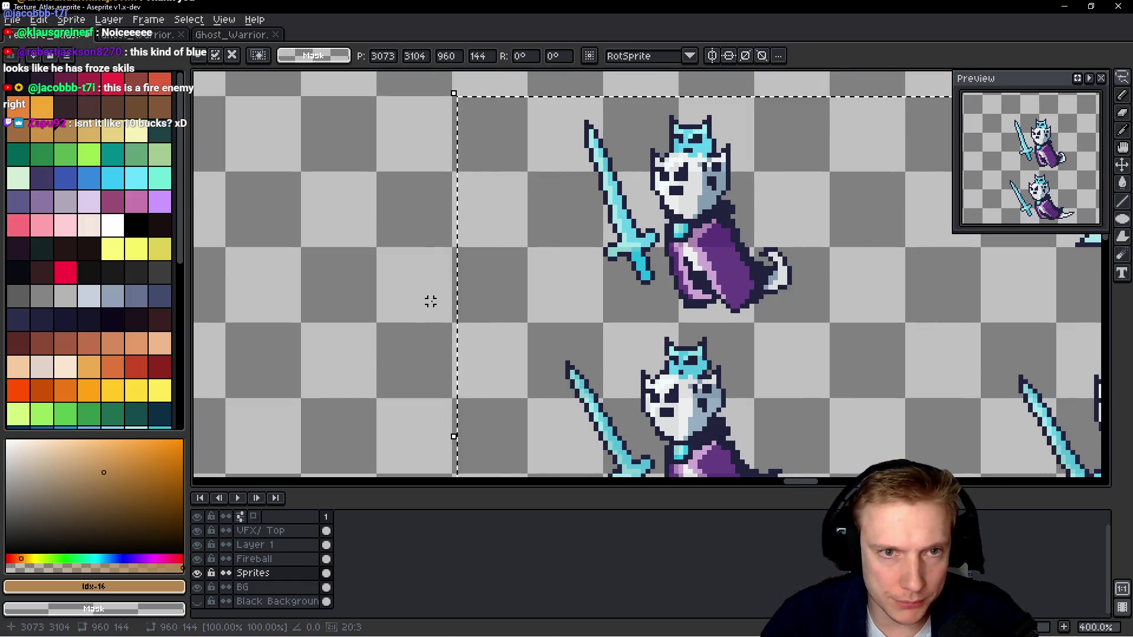
scroll(606, 286, "down", 4)
scroll(616, 297, "up", 1)
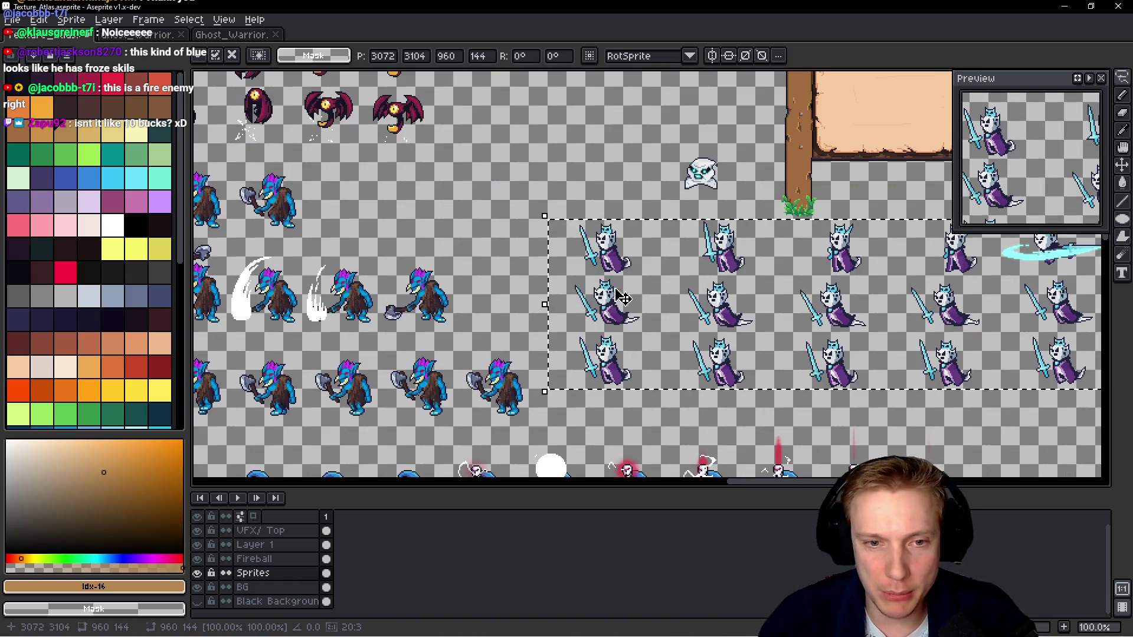
key("ctrl+s")
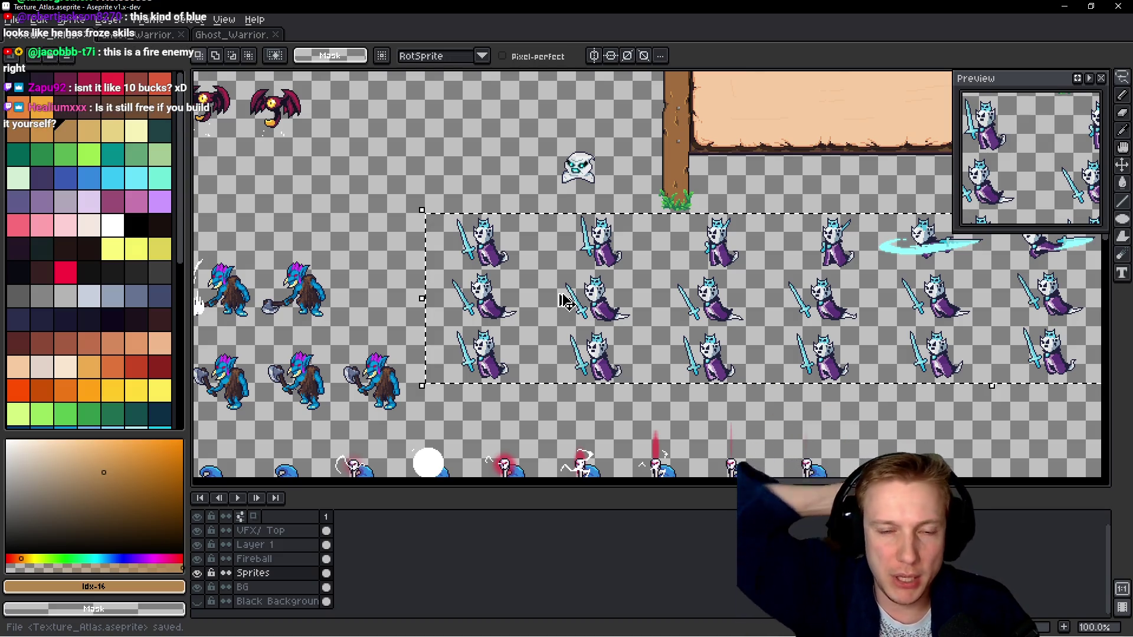
Export the Texture_Atlas as a sprite sheet and look over the result.
key("ctrl+e")
left_click(637, 480)
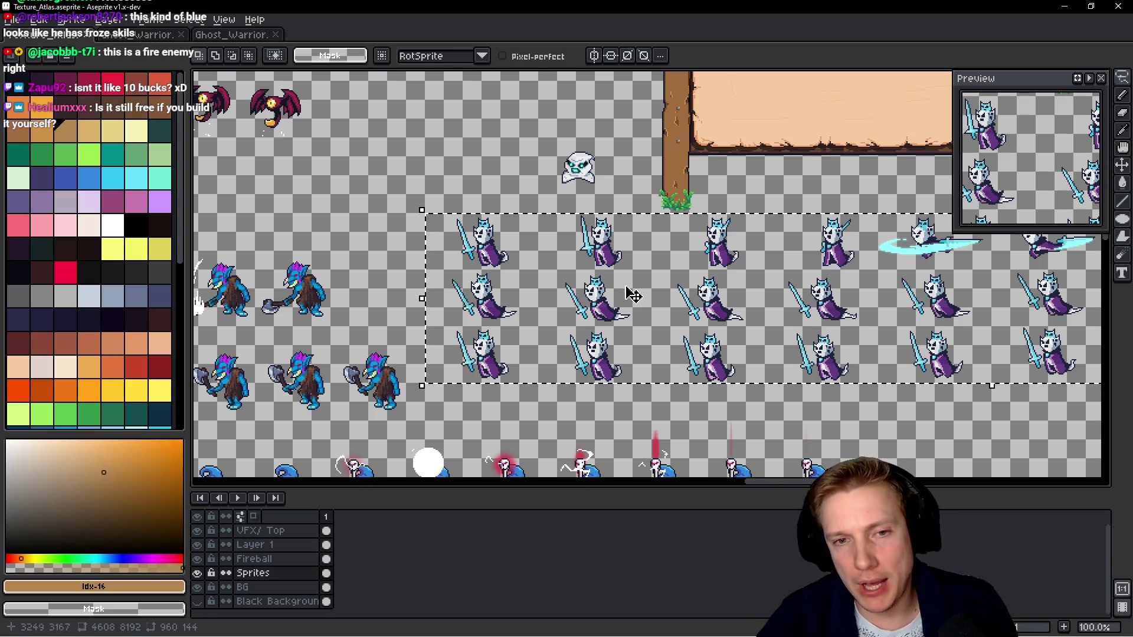
scroll(706, 329, "right", 5)
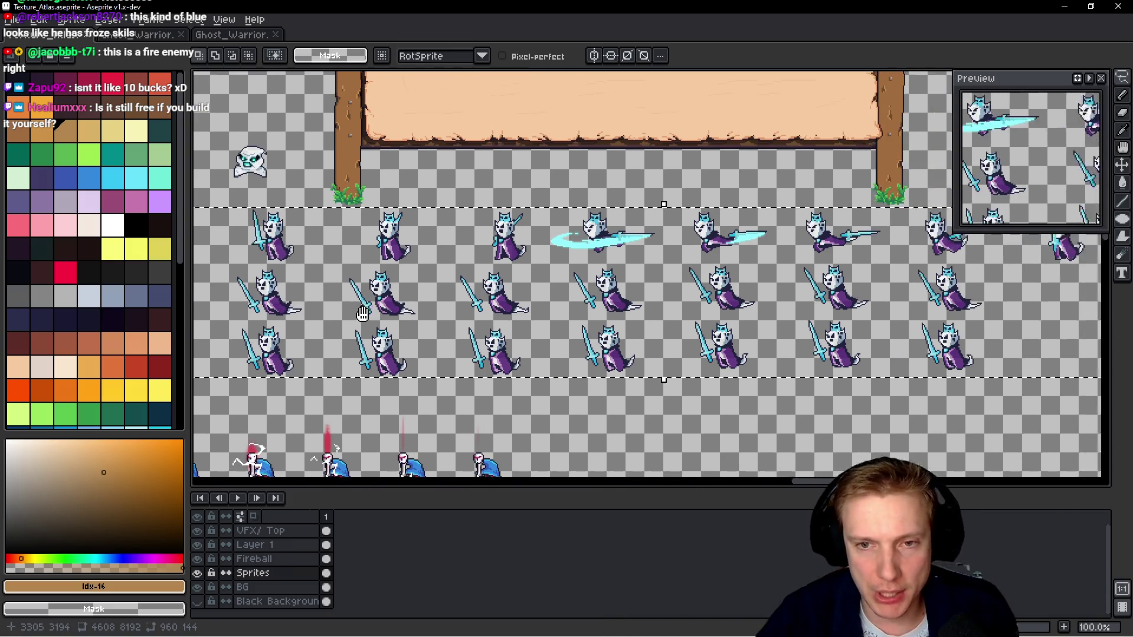
scroll(738, 309, "left", 3)
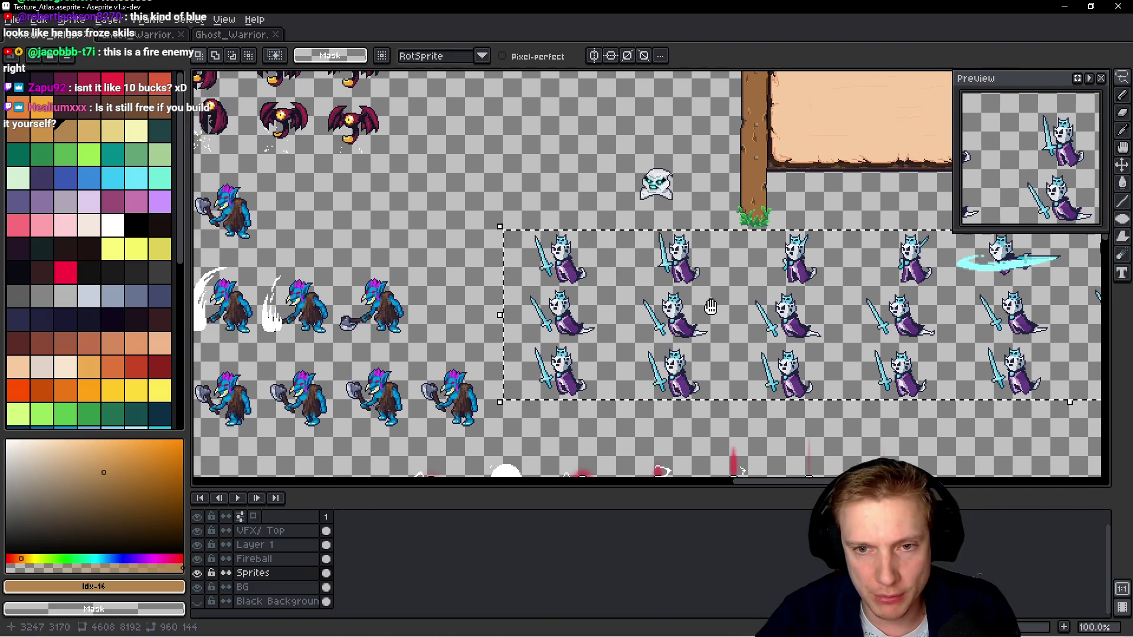
scroll(584, 290, "up", 4)
scroll(584, 291, "down", 3)
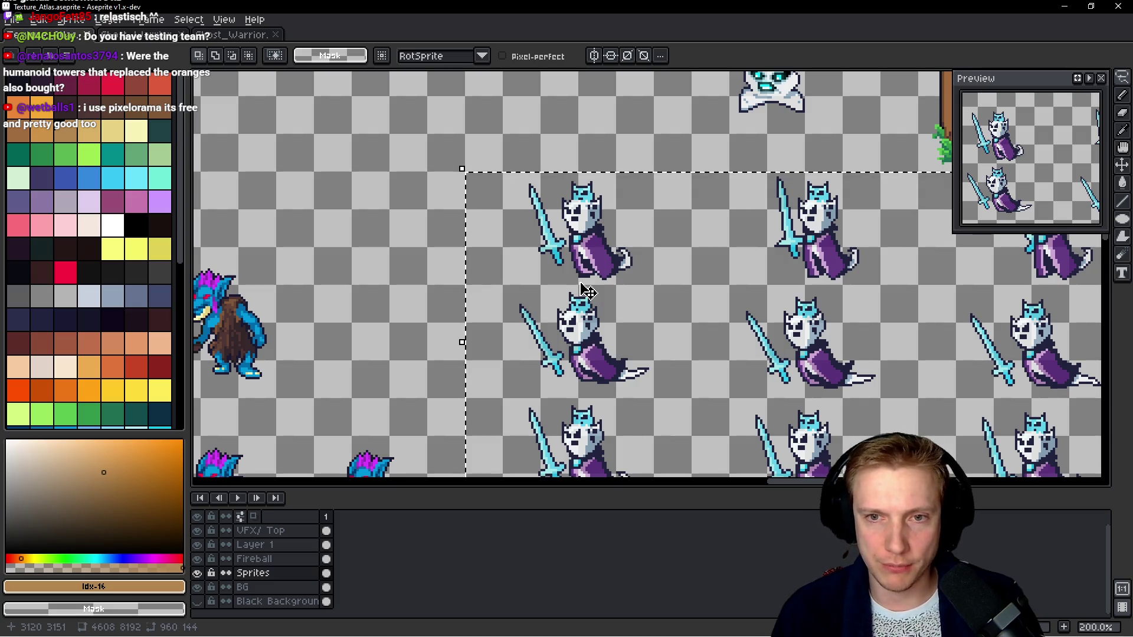
scroll(584, 292, "down", 2)
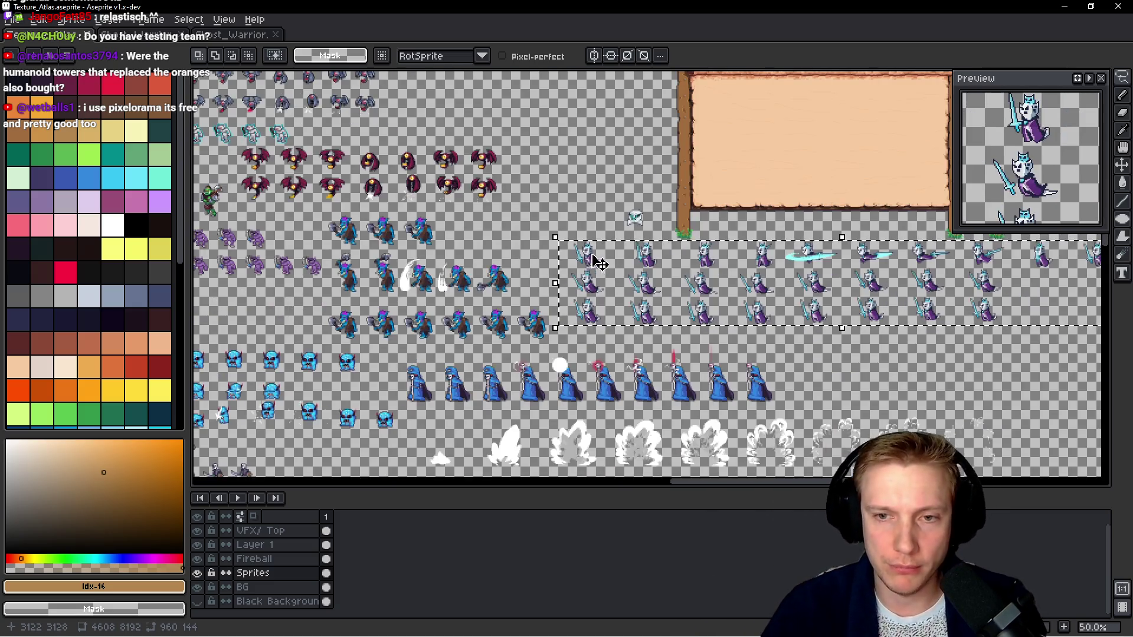
scroll(588, 295, "up", 1)
left_click_drag(587, 295, 326, 291)
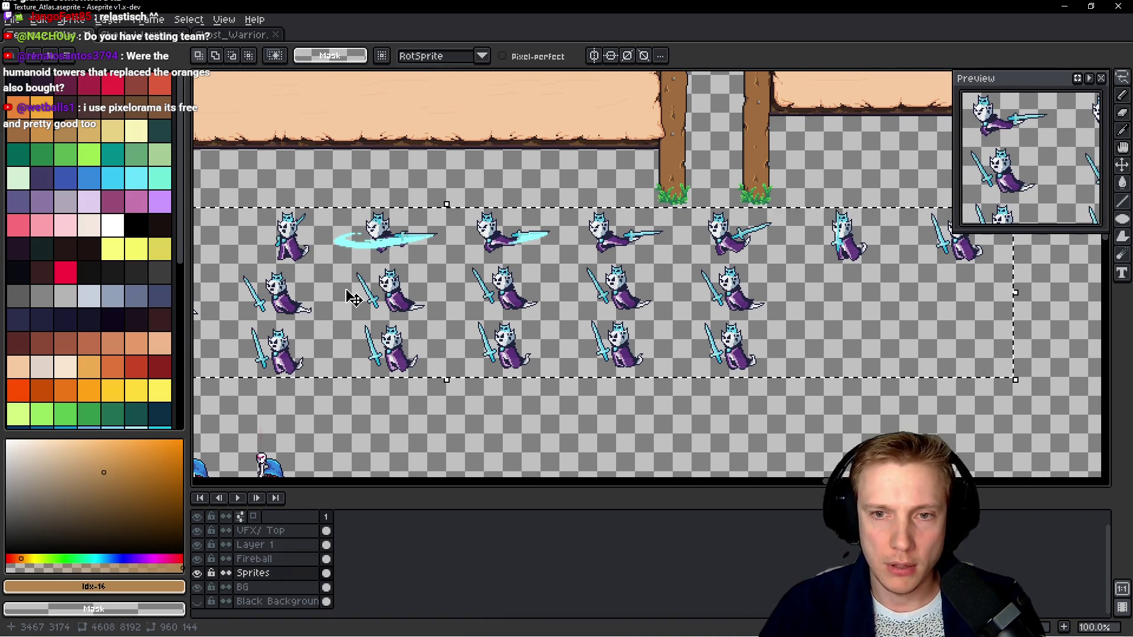